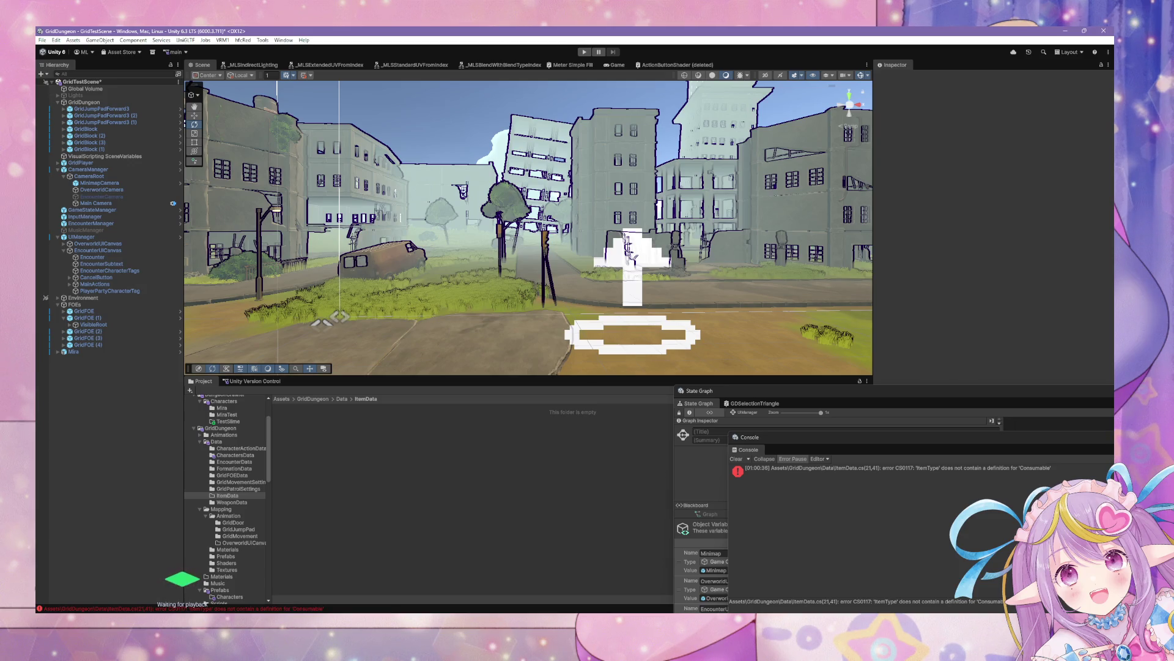
Create an ItemData asset via Create > GridDungeon > ItemData and keep the default name.
{"action": "right_click", "coordinate": [412, 446]}
{"action": "mouse_move", "coordinate": [514, 170]}
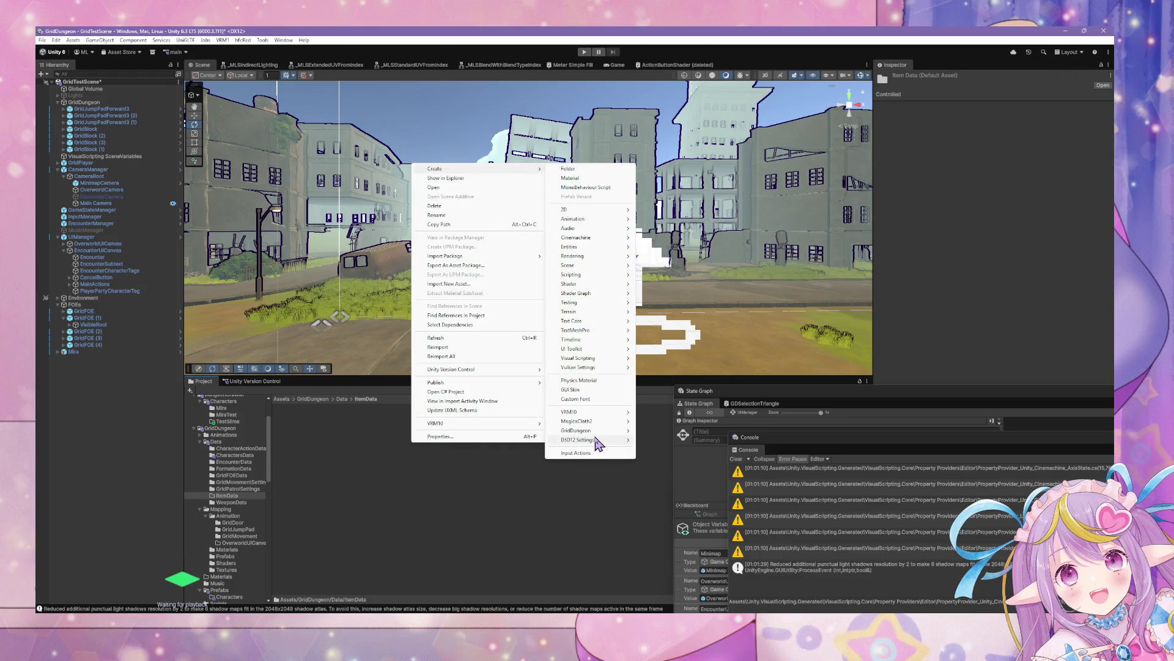
{"action": "mouse_move", "coordinate": [598, 435]}
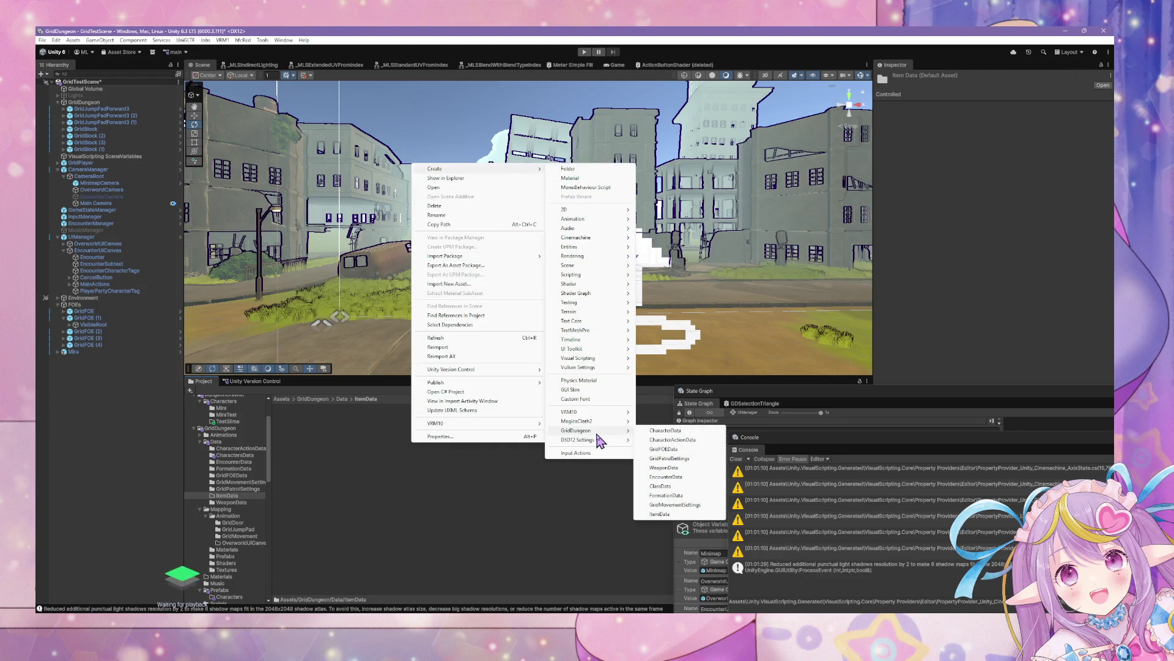
{"action": "left_click", "coordinate": [661, 514]}
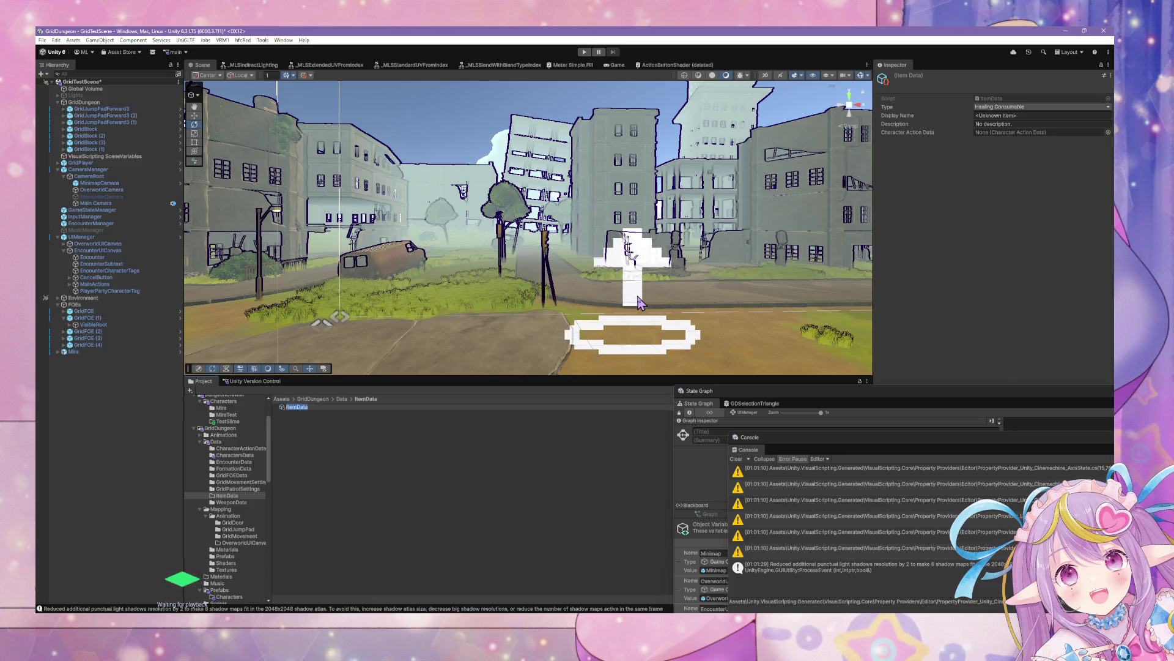
{"action": "key", "text": "Return"}
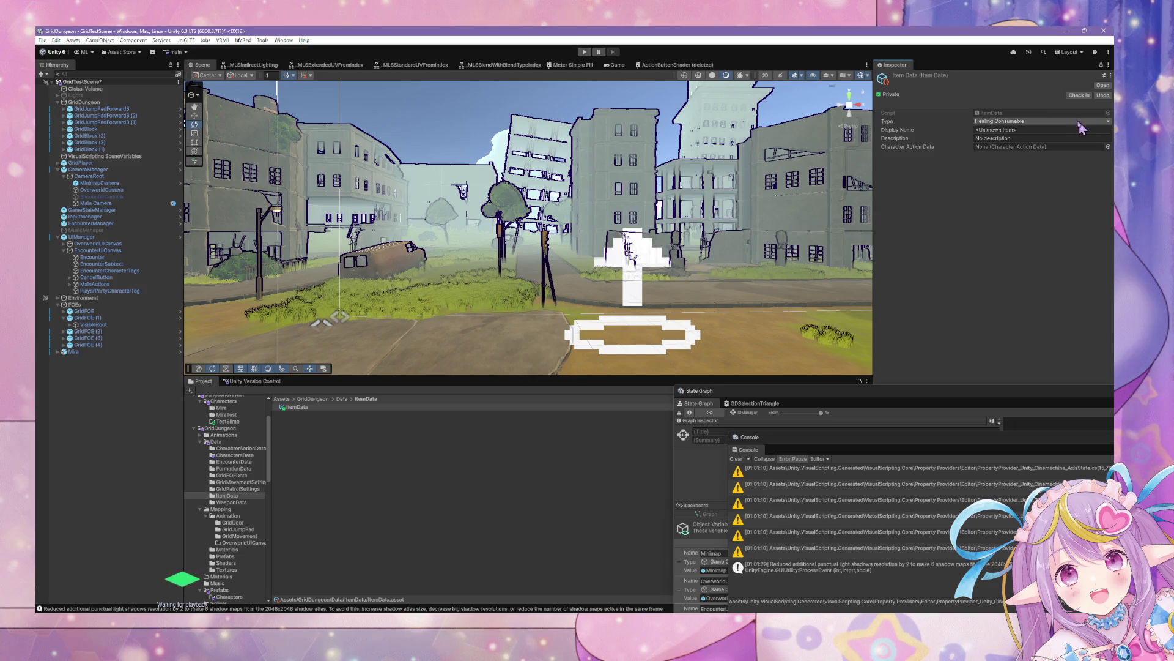
Set the item's Display Name to 'HP Potion'.
{"action": "left_click", "coordinate": [1052, 130]}
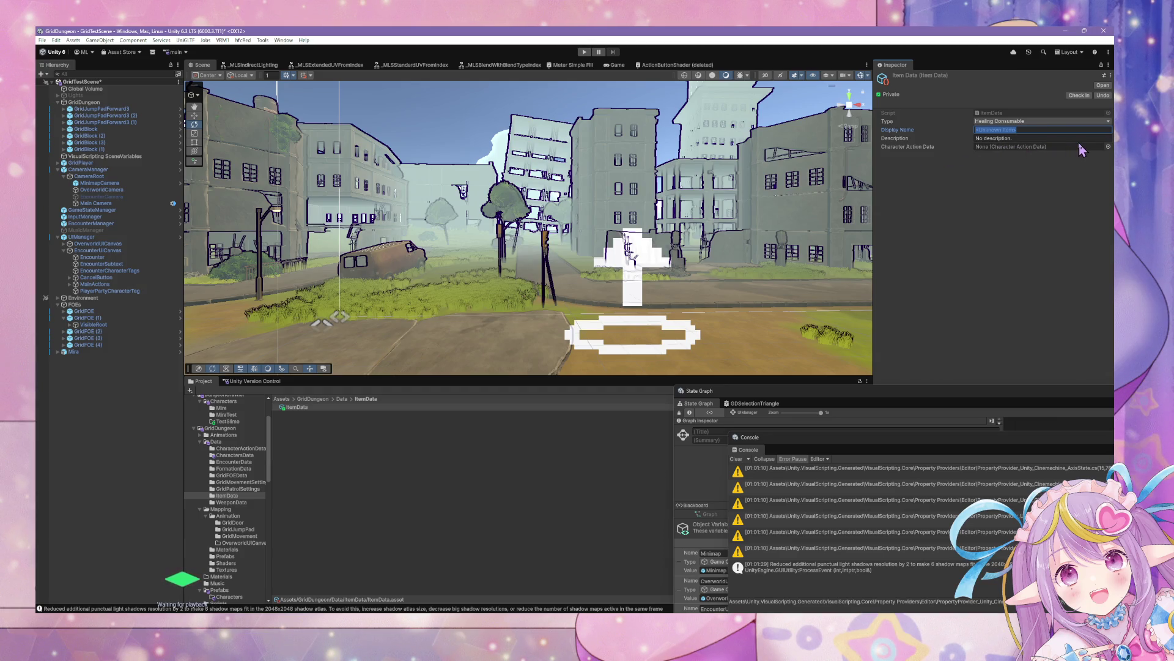
{"action": "type", "text": "Potion"}
{"action": "key", "text": "Tab"}
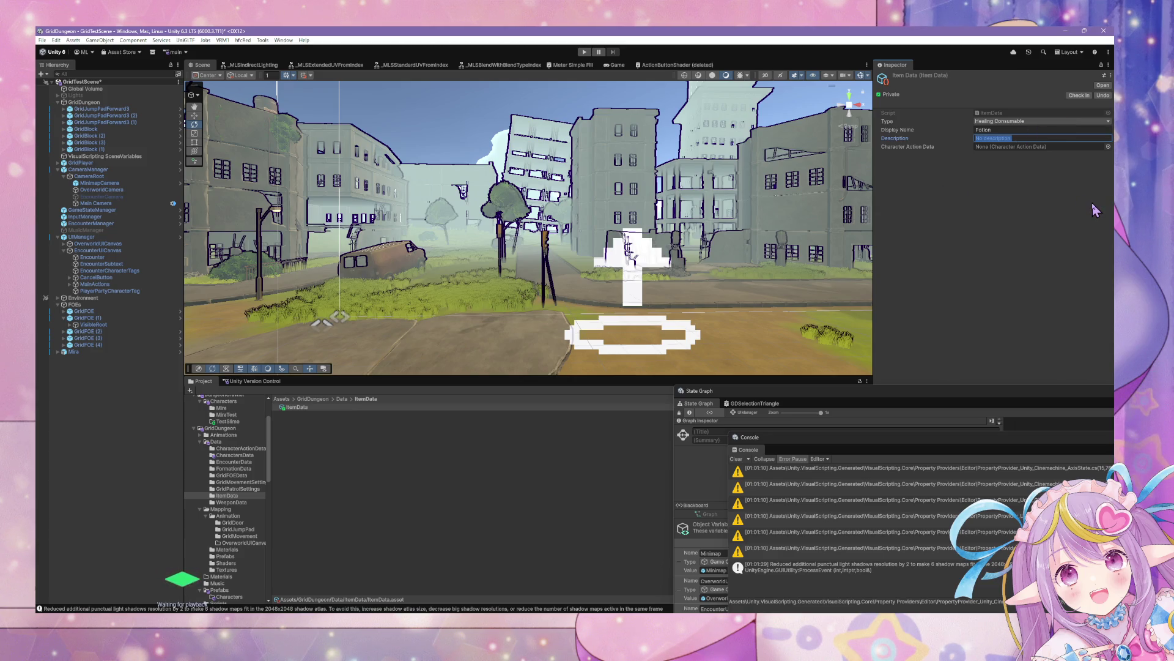
{"action": "left_click", "coordinate": [995, 129]}
{"action": "left_click", "coordinate": [995, 129]}
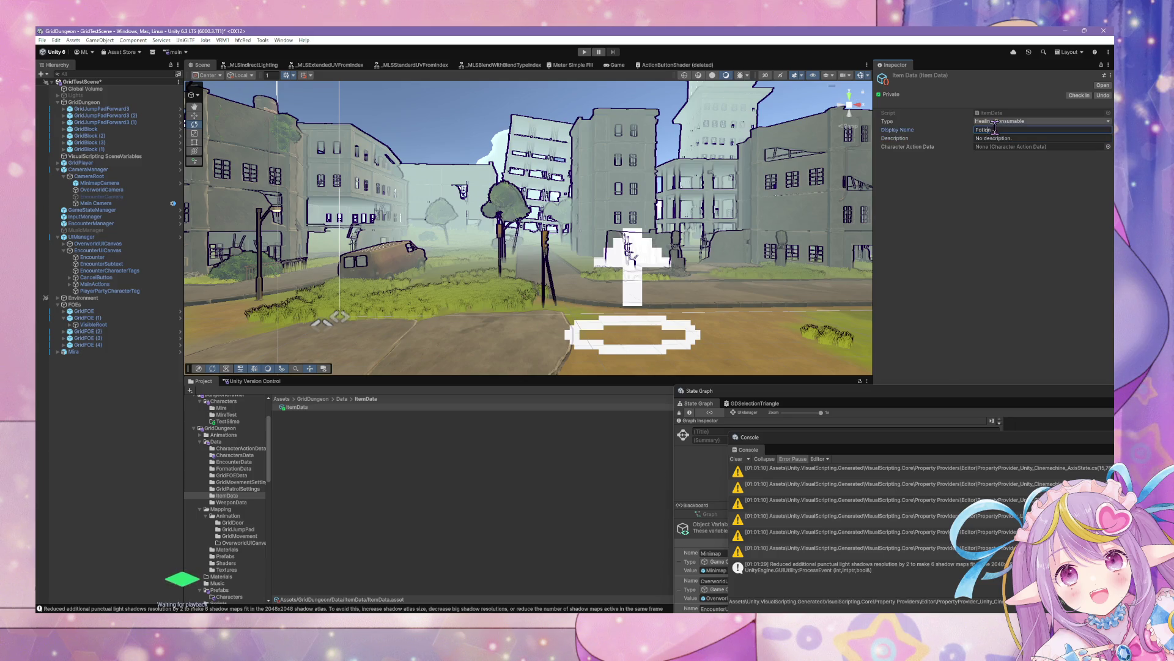
{"action": "type", "text": "HP"}
Set the description to 'An ordinary potion.' and assign PotionUseAction as Character Action Data.
{"action": "left_click", "coordinate": [1006, 139]}
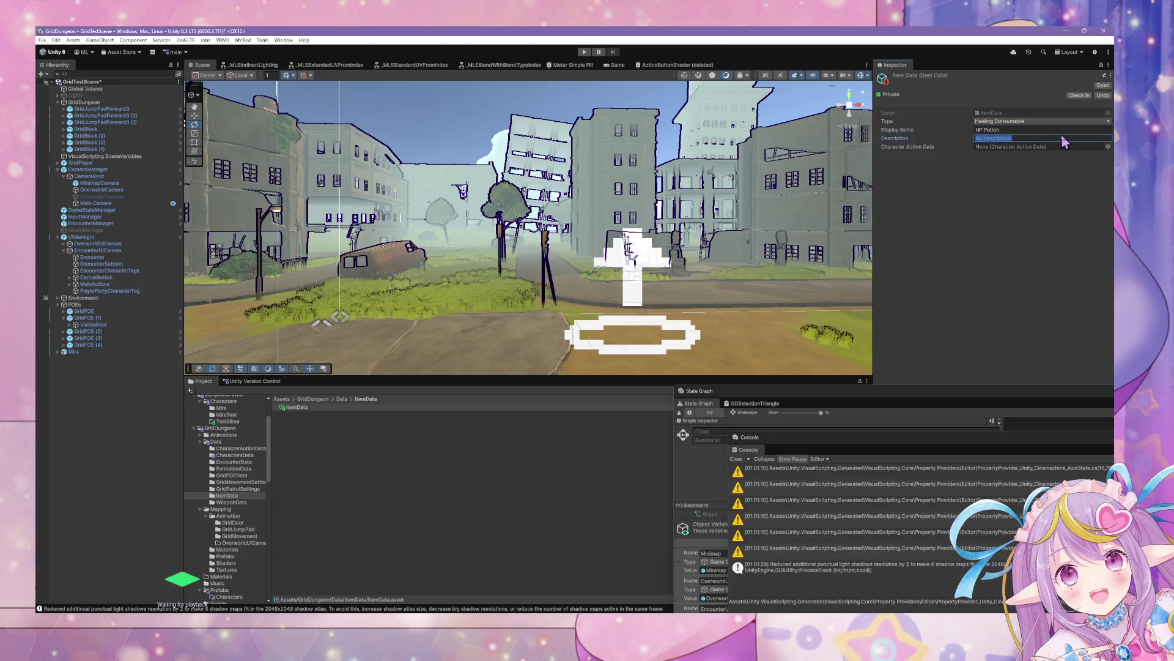
{"action": "type", "text": "A"}
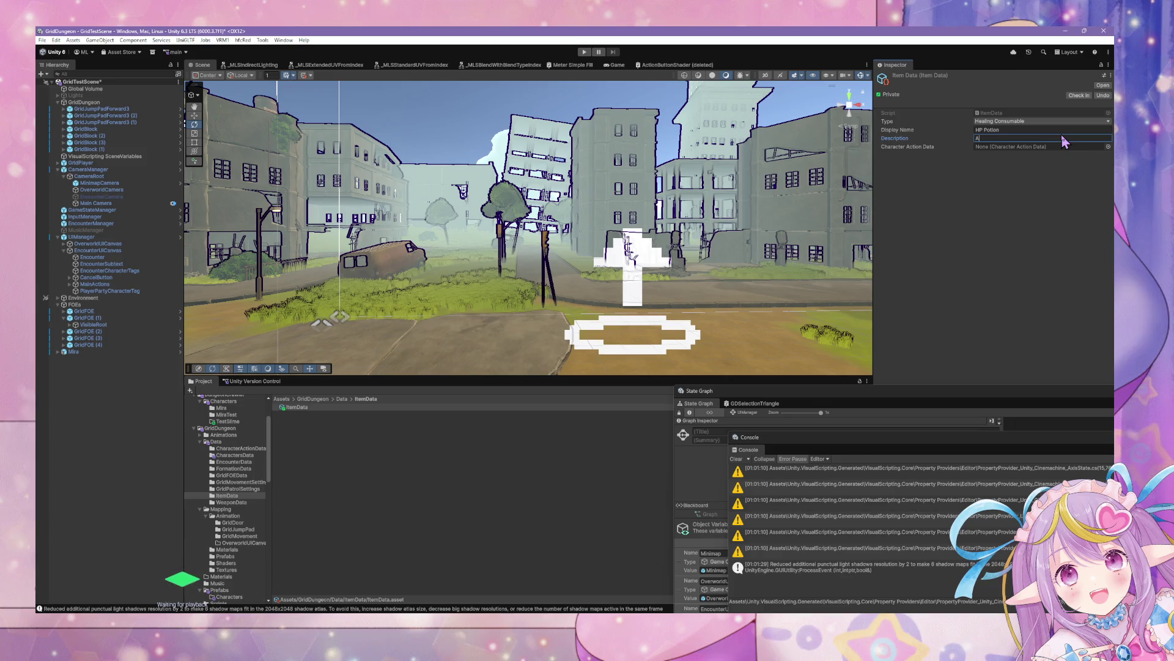
{"action": "type", "text": "n or"}
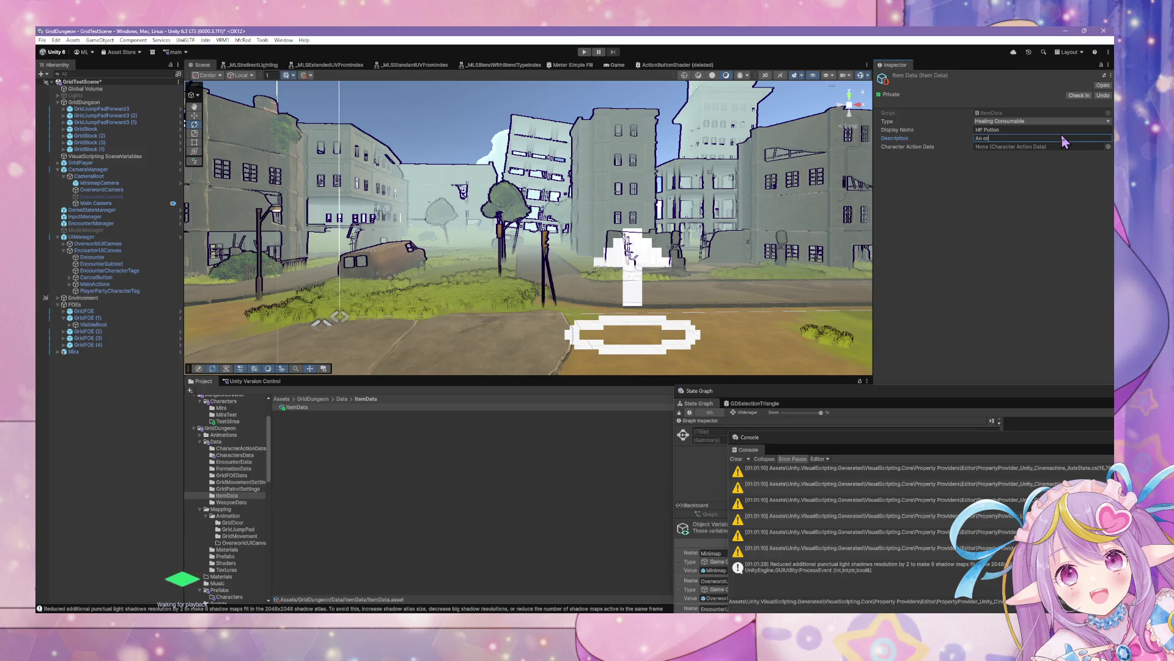
{"action": "type", "text": "dinary "}
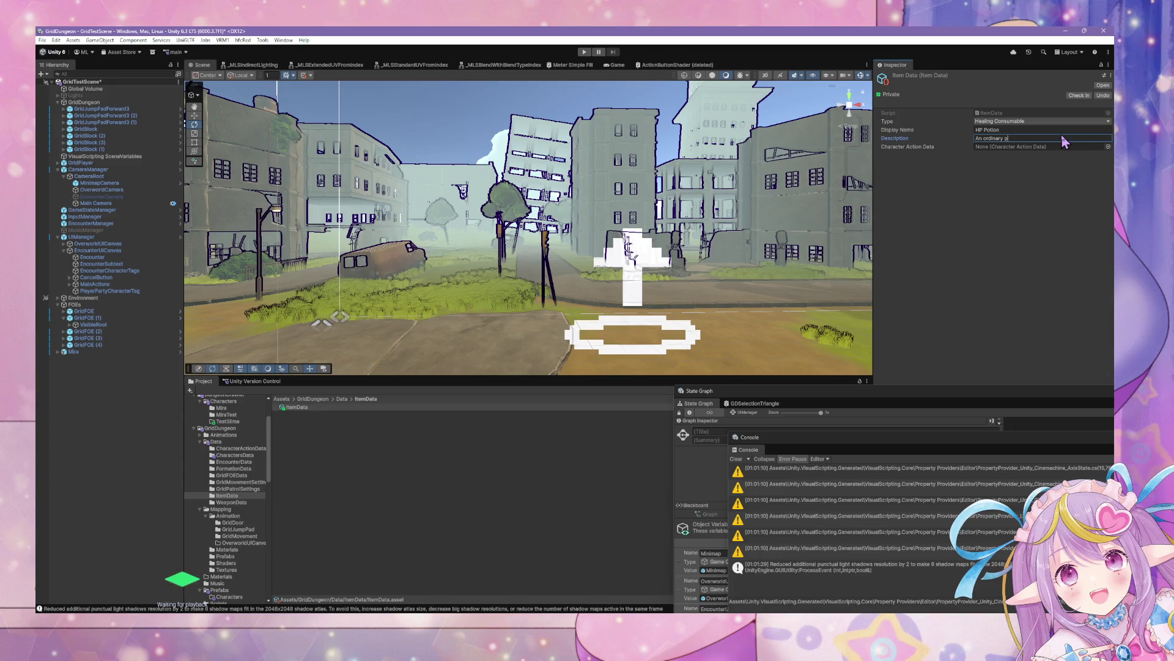
{"action": "type", "text": "potion"}
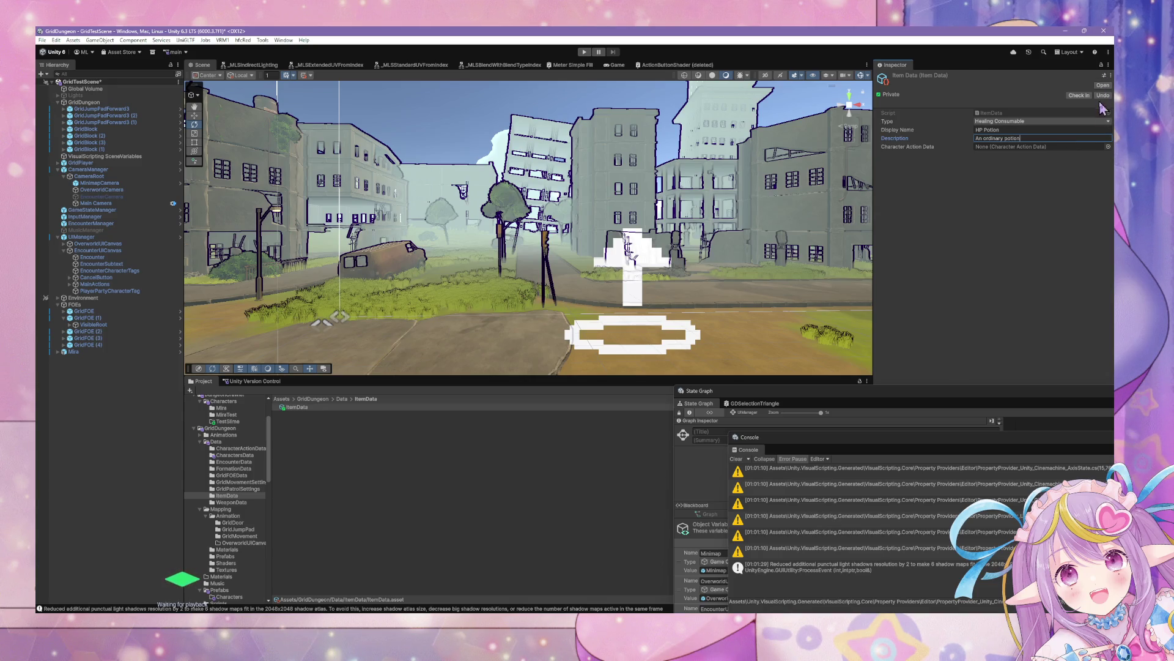
{"action": "type", "text": "."}
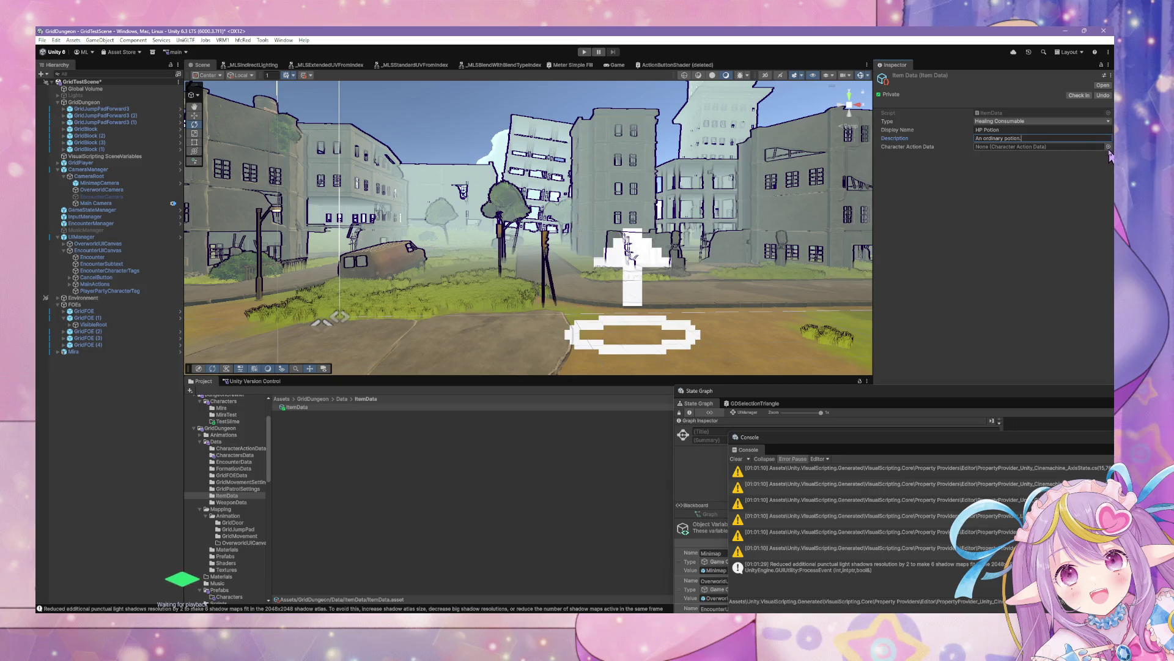
{"action": "left_click", "coordinate": [1109, 147]}
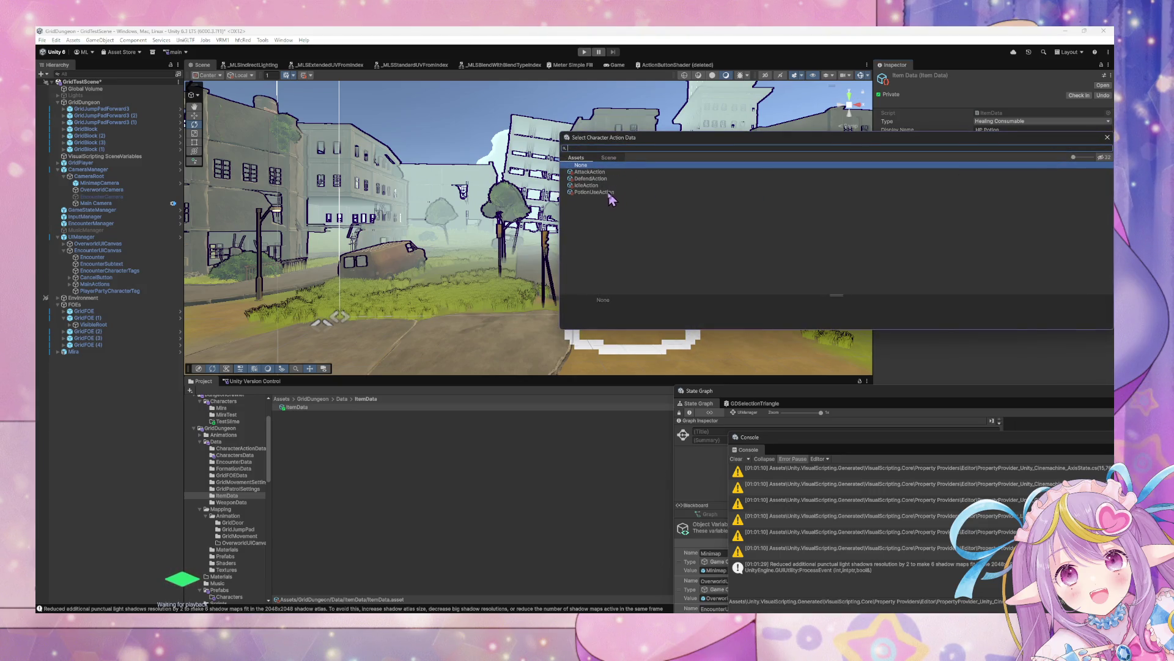
{"action": "double_click", "coordinate": [612, 190]}
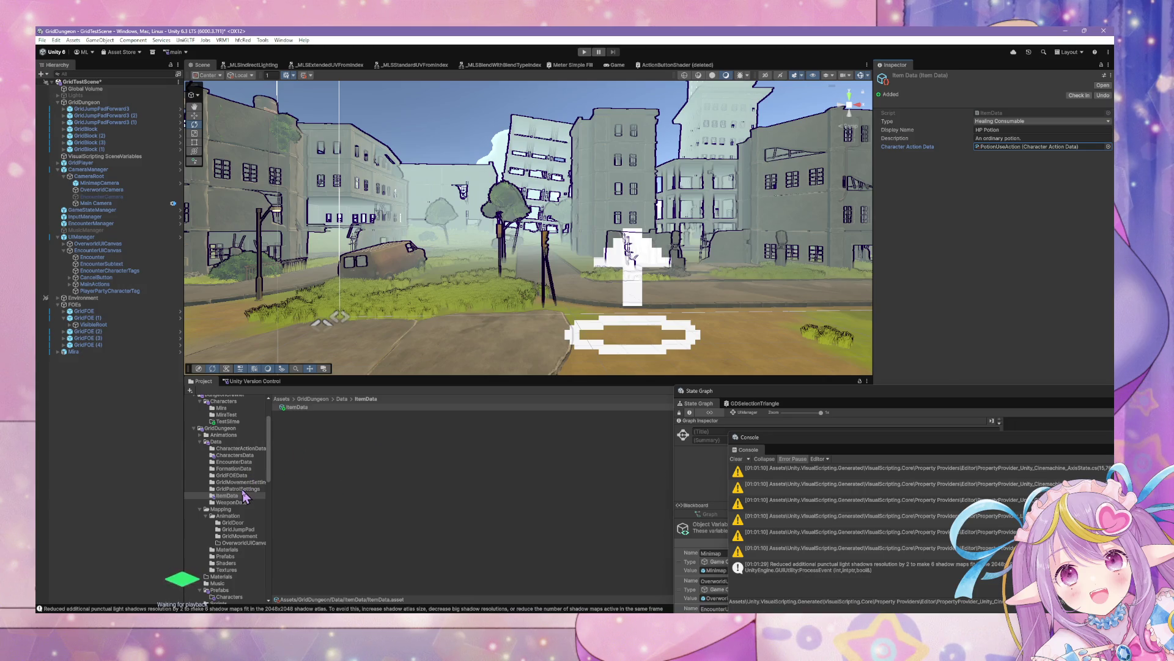
{"action": "left_click", "coordinate": [244, 449]}
Inspect the PotionUseAction data and the PotionUseActionHandler script.
{"action": "left_click", "coordinate": [306, 447]}
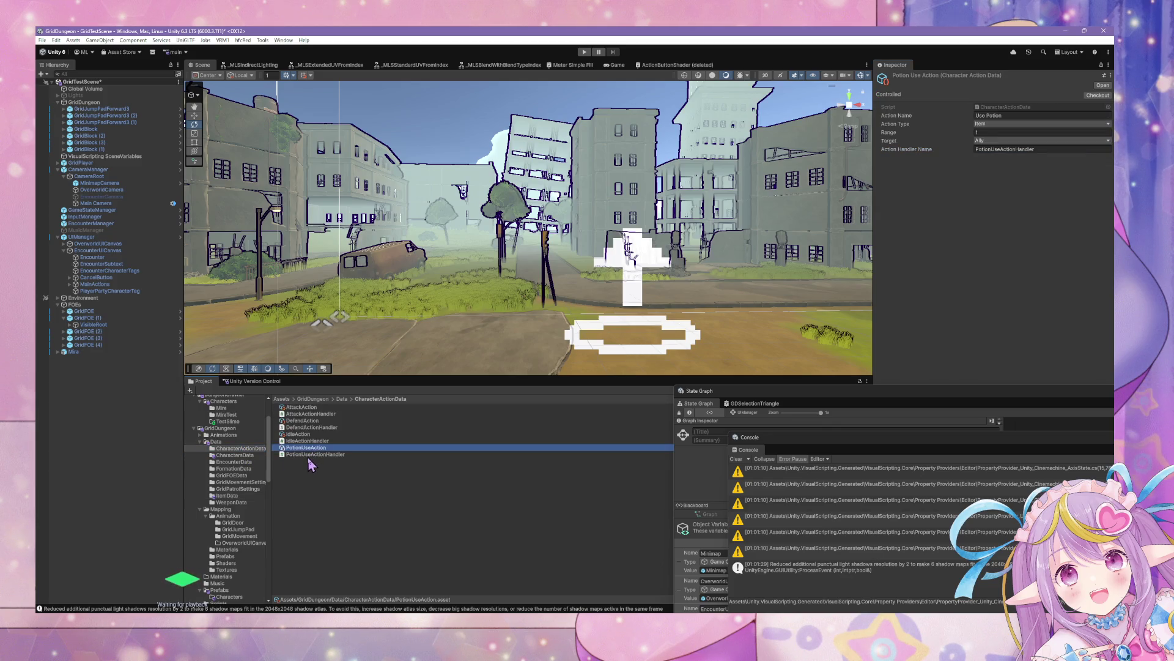
{"action": "left_click", "coordinate": [307, 456]}
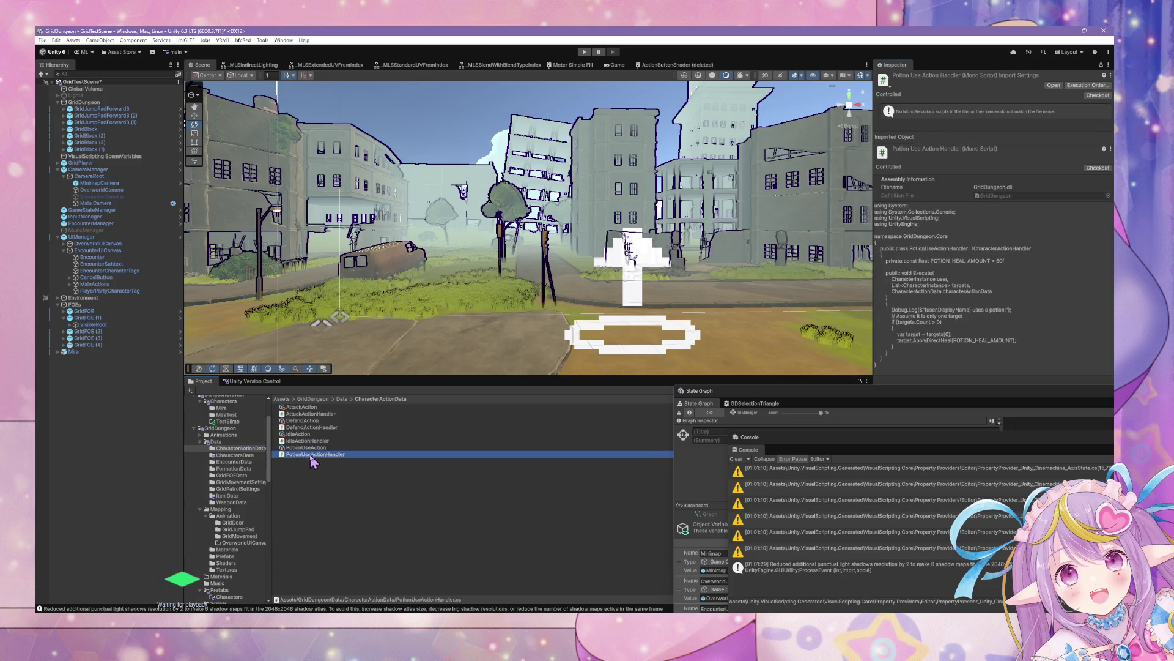
{"action": "left_click", "coordinate": [325, 447]}
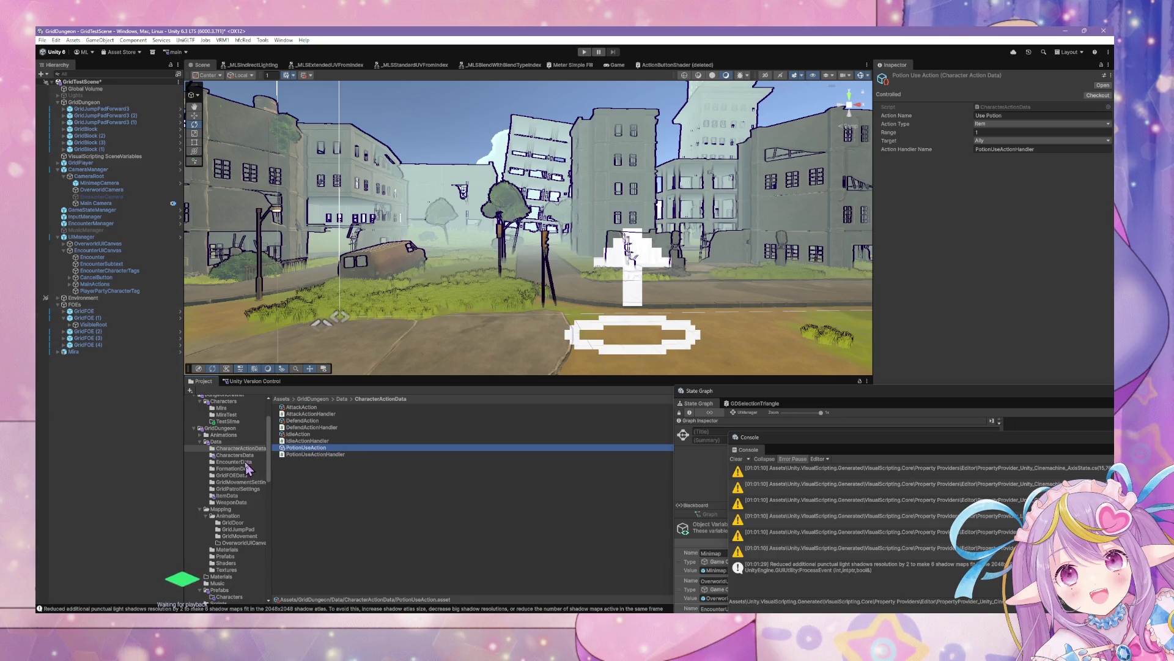
{"action": "left_click", "coordinate": [323, 454]}
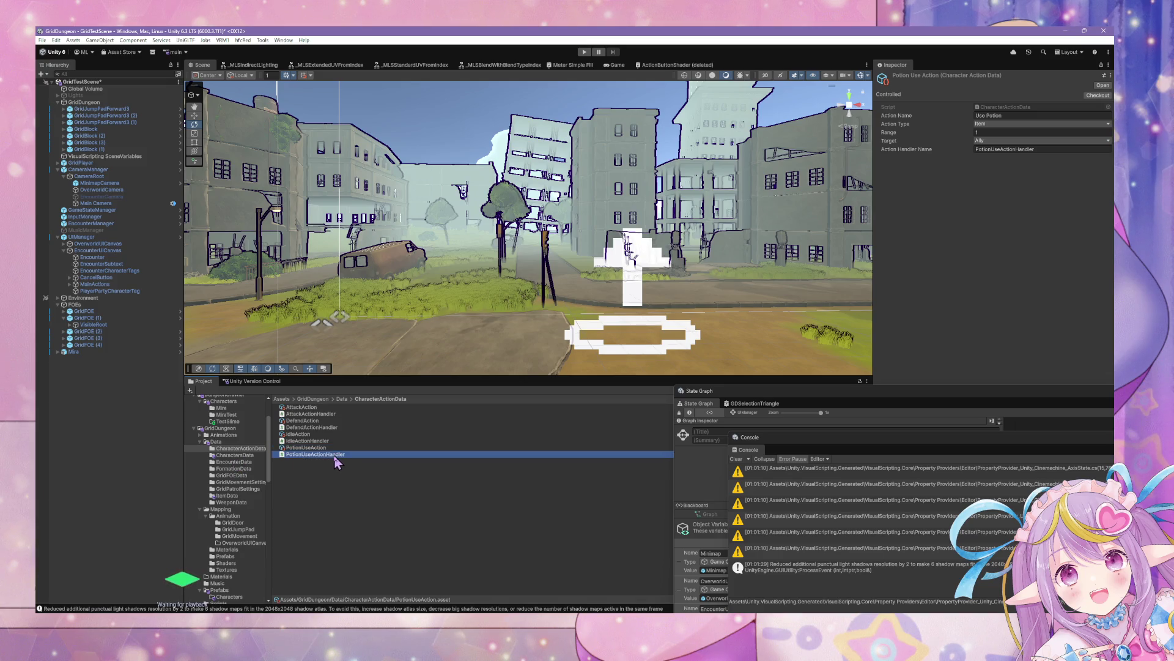
{"action": "left_click", "coordinate": [307, 448]}
Return to the ItemData folder and bring the State Graph with its Blackboard forward.
{"action": "left_click", "coordinate": [230, 422]}
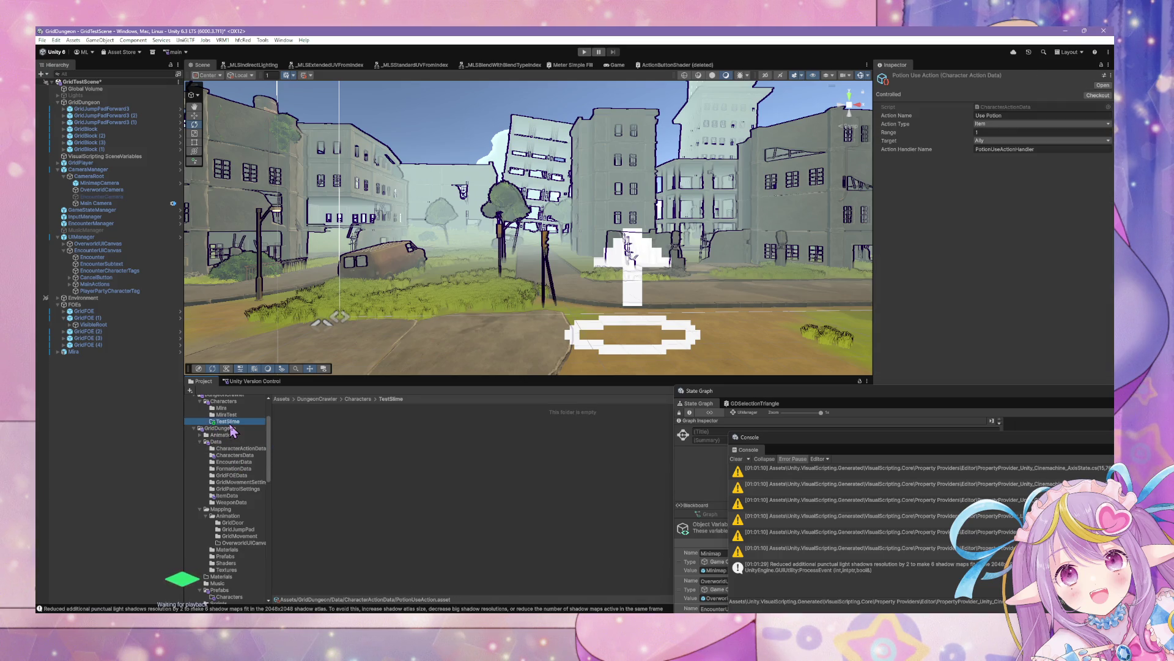
{"action": "left_click", "coordinate": [226, 497]}
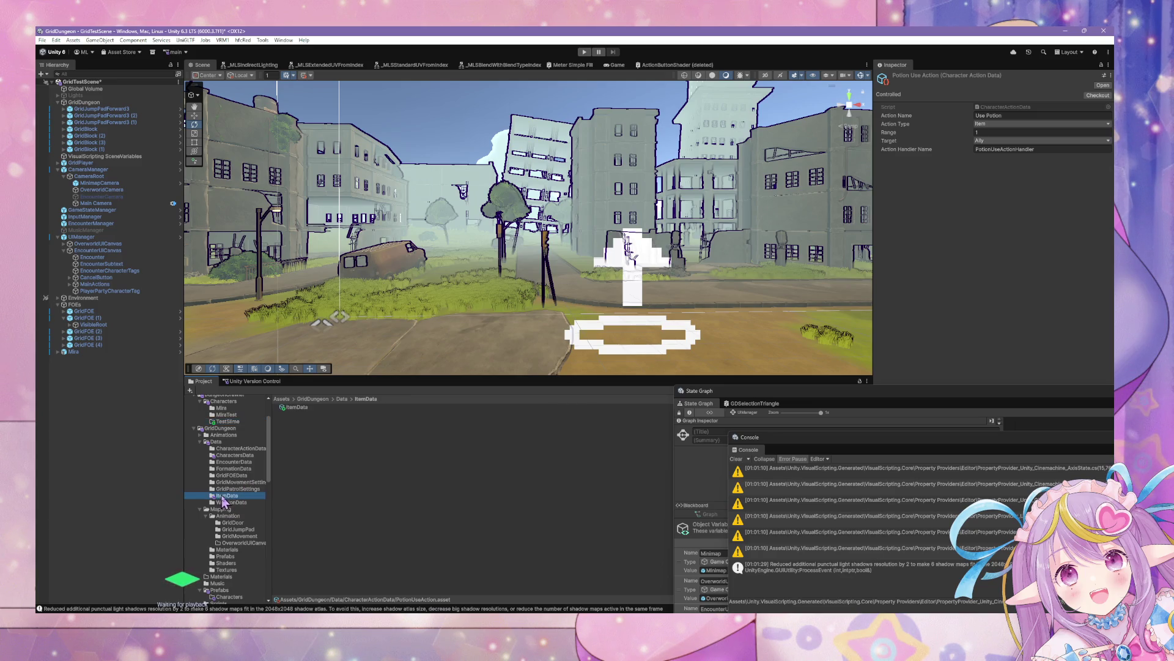
{"action": "mouse_move", "coordinate": [769, 390]}
{"action": "left_mouse_down"}
{"action": "mouse_move", "coordinate": [612, 245]}
{"action": "mouse_move", "coordinate": [658, 129]}
{"action": "left_mouse_up"}
{"action": "left_click", "coordinate": [779, 575]}
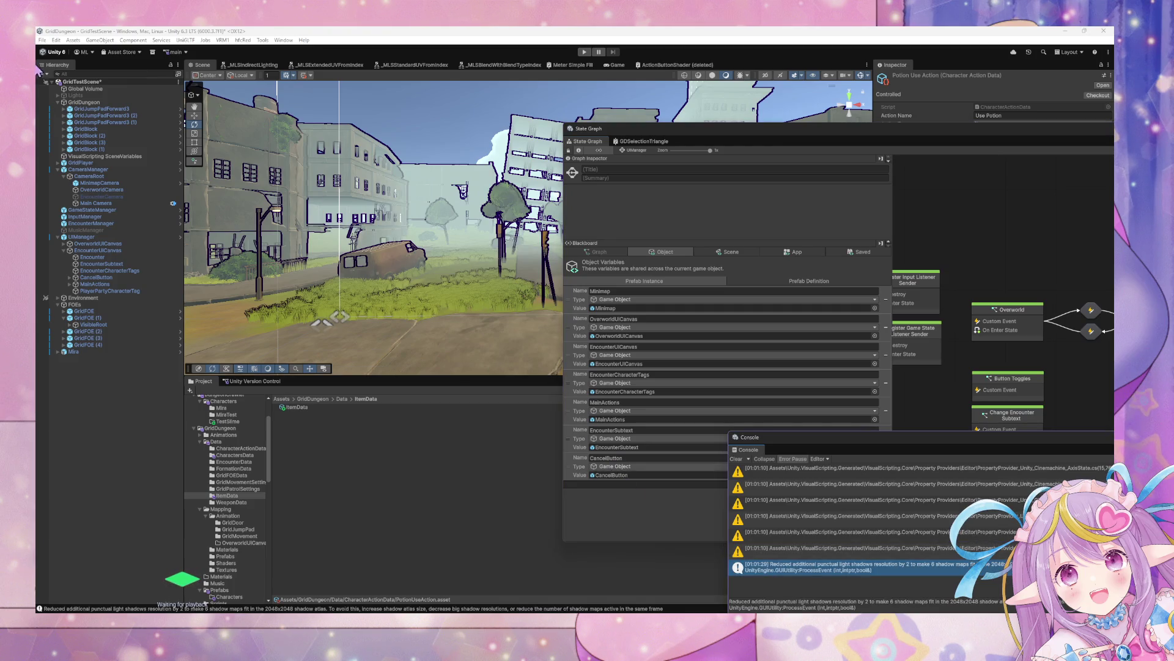
Run Regenerate Nodes in Project Settings > Visual Scripting and confirm completion.
{"action": "left_click", "coordinate": [56, 40]}
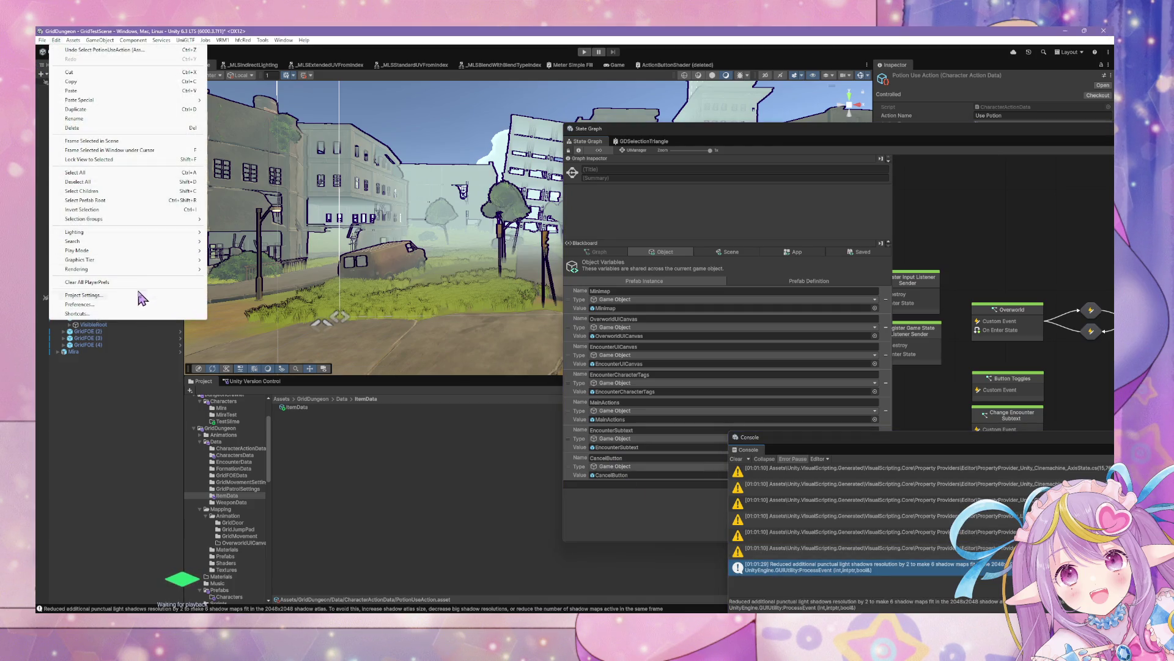
{"action": "left_click", "coordinate": [137, 296]}
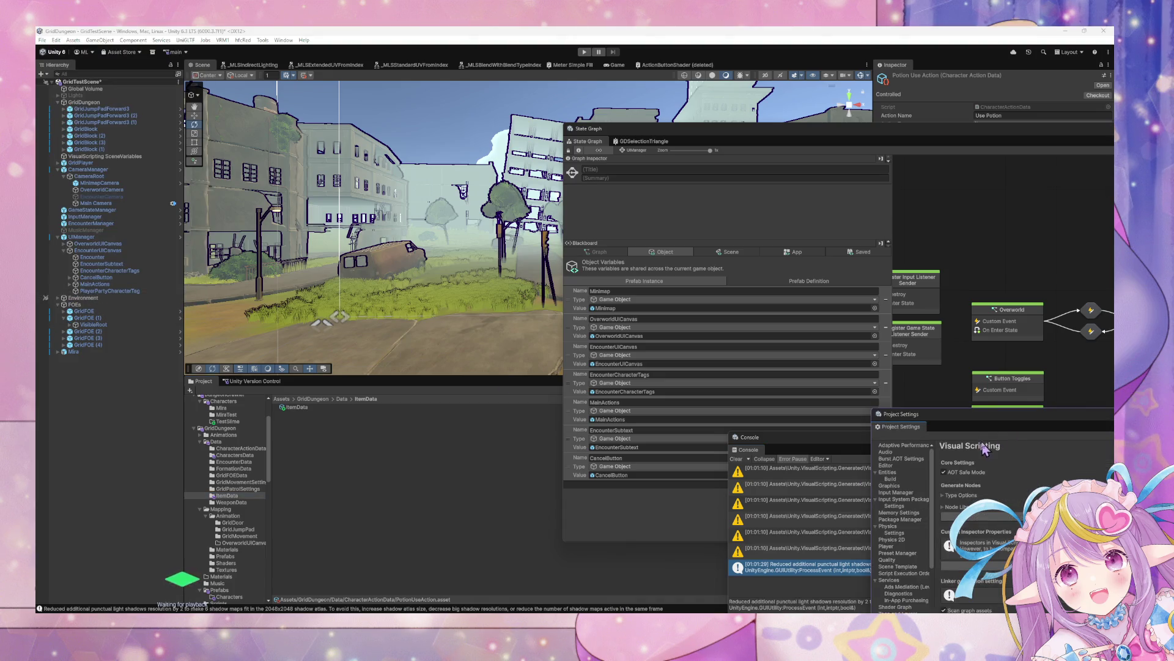
{"action": "left_click", "coordinate": [1089, 322]}
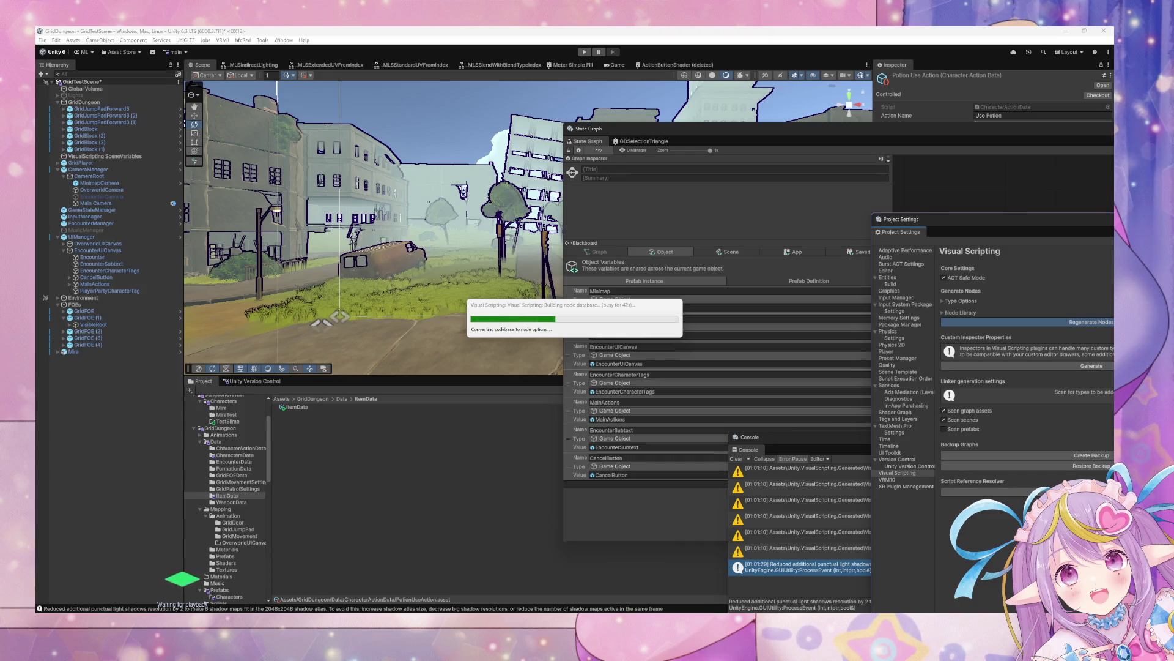
{"action": "left_click", "coordinate": [575, 315]}
{"action": "mouse_move", "coordinate": [575, 315]}
{"action": "left_mouse_down"}
{"action": "mouse_move", "coordinate": [558, 337]}
{"action": "mouse_move", "coordinate": [611, 299]}
{"action": "mouse_move", "coordinate": [422, 274]}
{"action": "mouse_move", "coordinate": [644, 335]}
{"action": "mouse_move", "coordinate": [592, 392]}
{"action": "mouse_move", "coordinate": [600, 336]}
{"action": "left_mouse_up"}
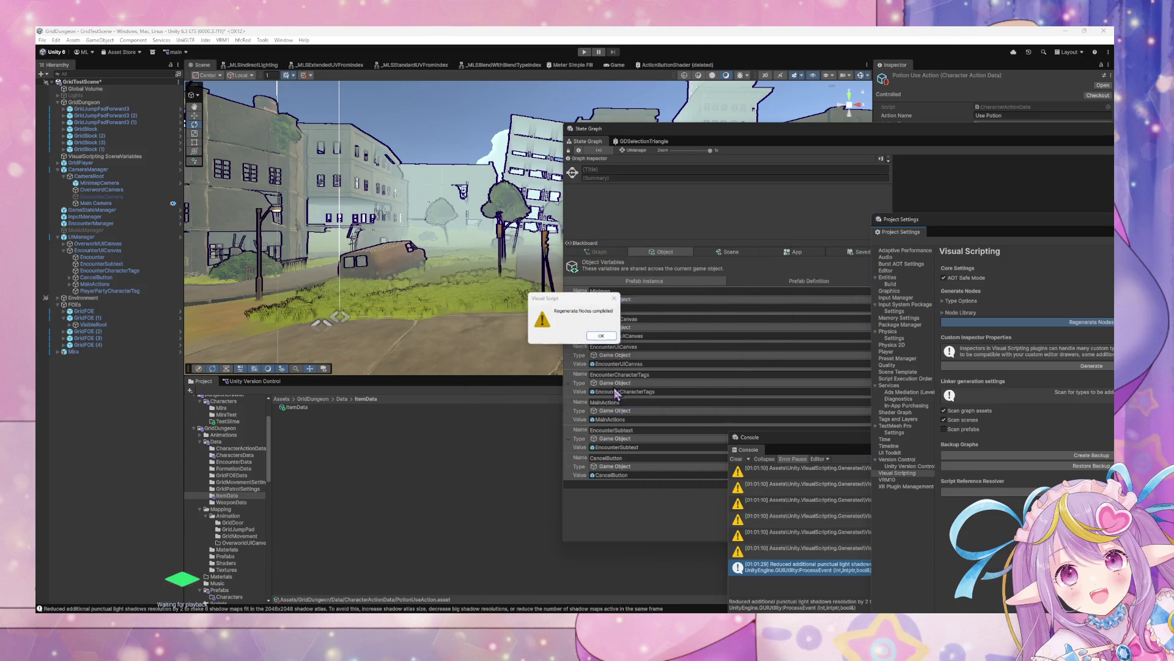
{"action": "left_click", "coordinate": [602, 336]}
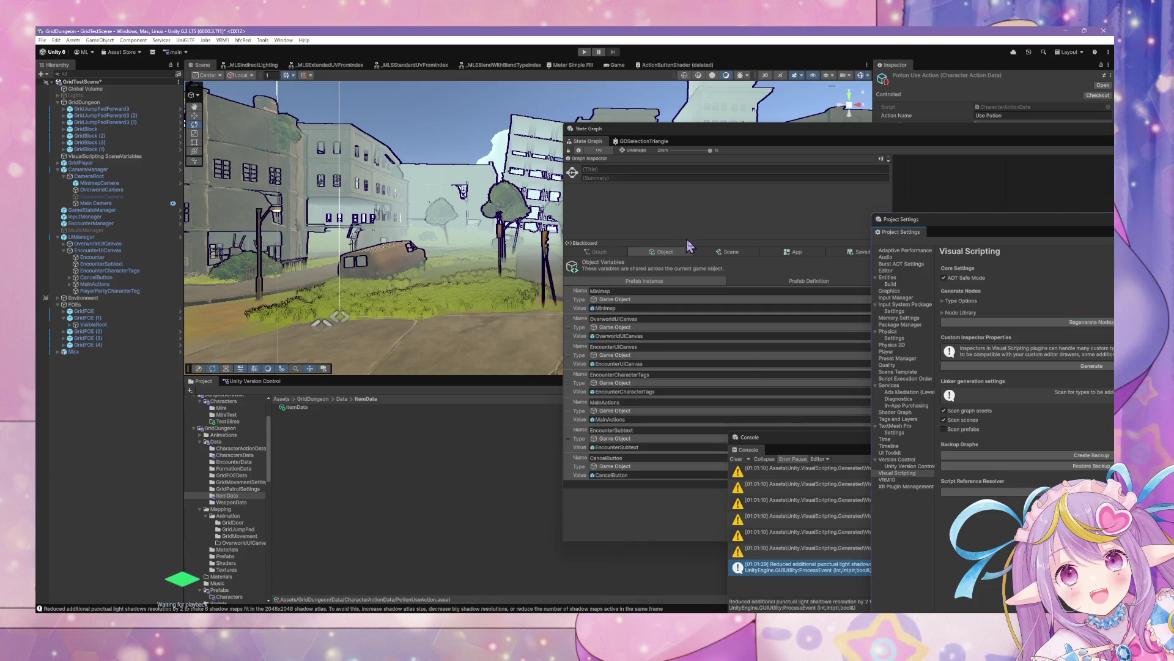
{"action": "left_click", "coordinate": [793, 251]}
Show saved Blackboard variables, then reposition and enlarge the State Graph window.
{"action": "left_click", "coordinate": [856, 251]}
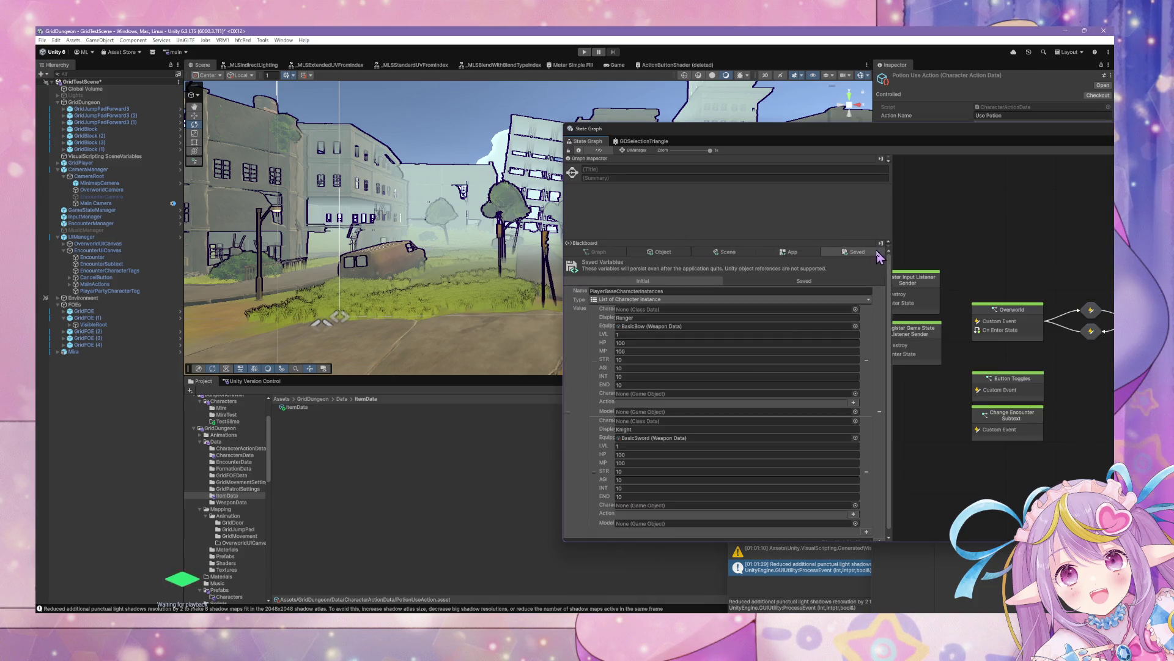
{"action": "scroll", "coordinate": [747, 365], "scroll_direction": "down", "scroll_amount": 1}
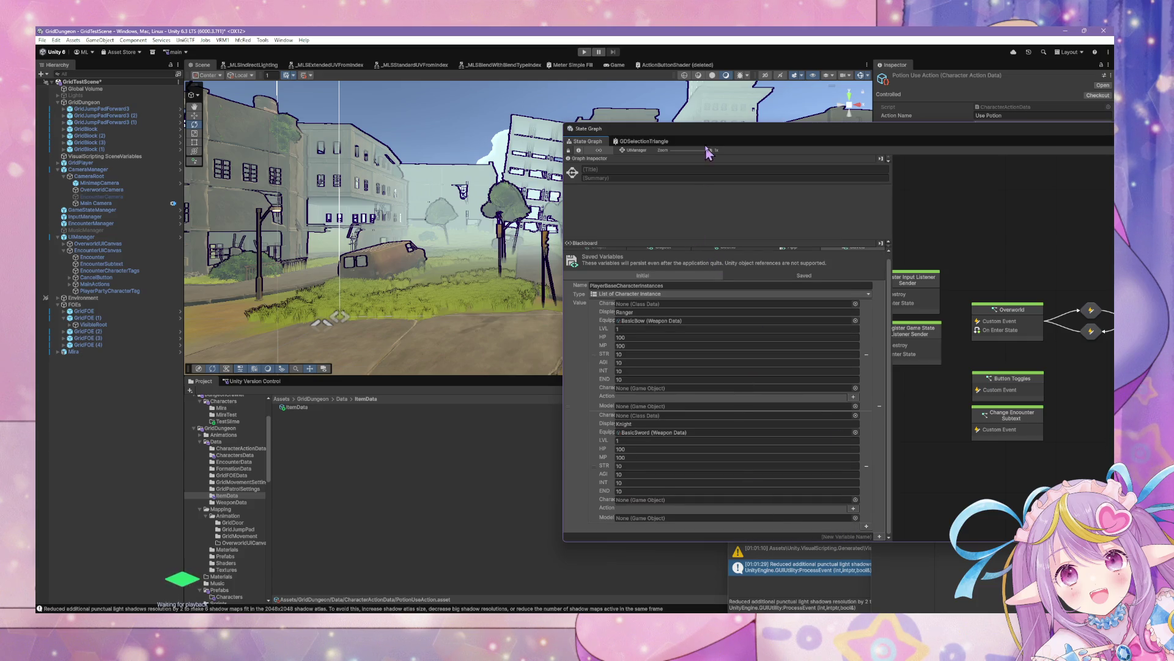
{"action": "left_click_drag", "start_coordinate": [709, 141], "coordinate": [357, 104]}
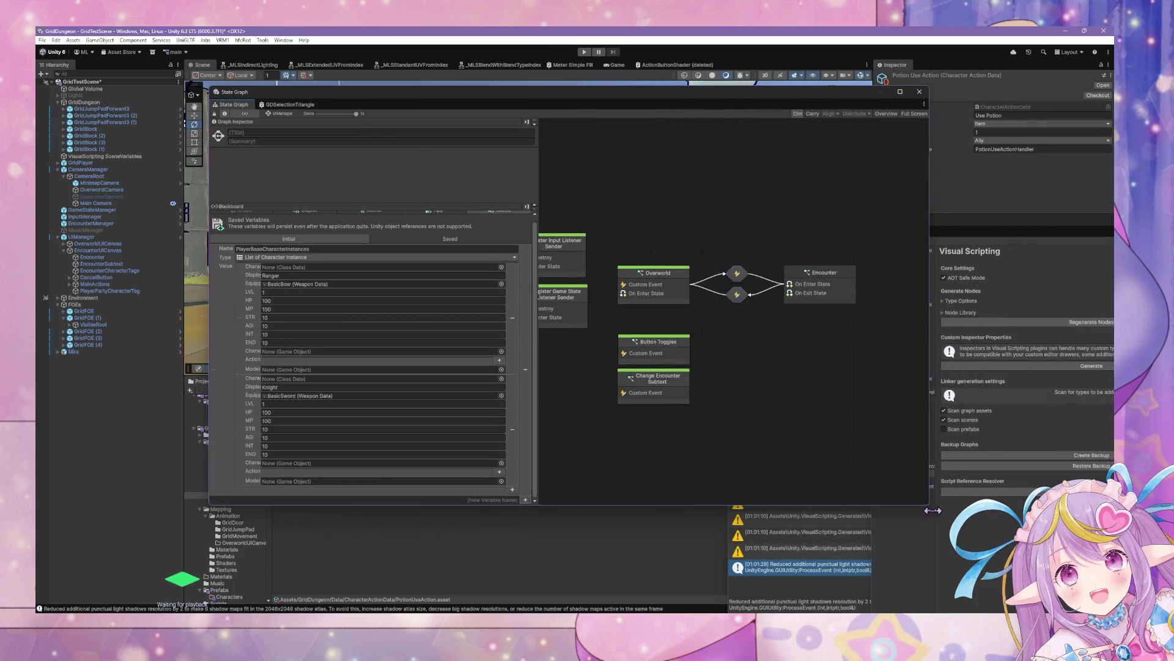
{"action": "left_click_drag", "start_coordinate": [926, 505], "coordinate": [1048, 552]}
{"action": "type", "text": "InventoryInstance"}
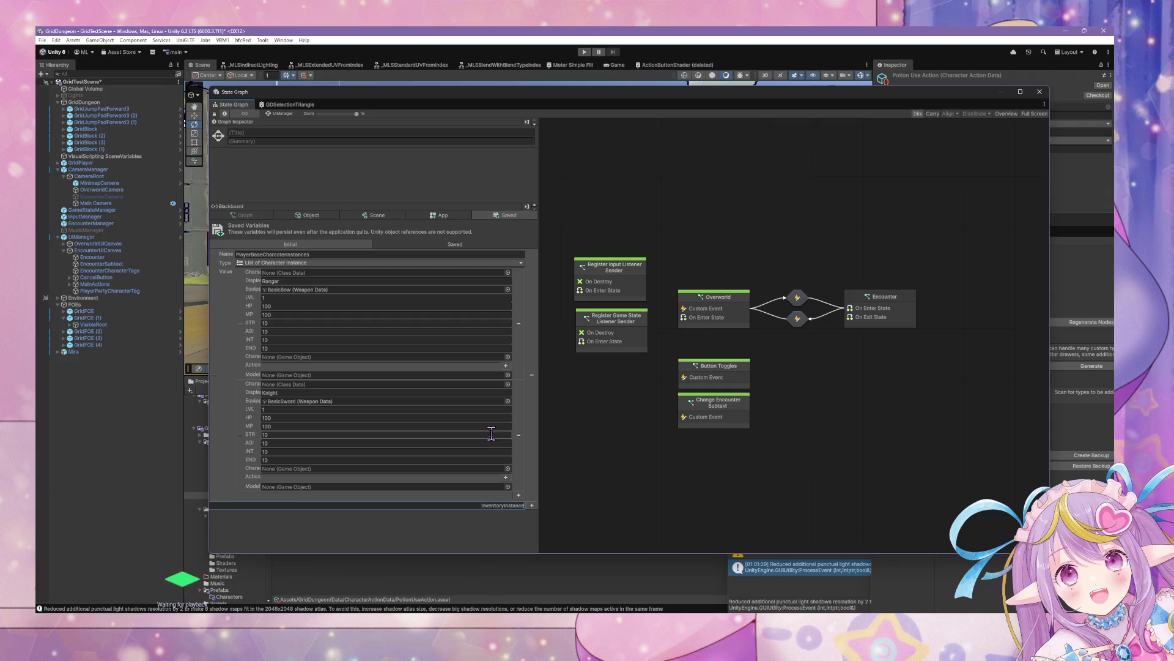
Add saved variable InventoryInstance with type Grid Dungeon > Core > Inventory Instance.
{"action": "key", "text": "Return"}
{"action": "left_click", "coordinate": [329, 516]}
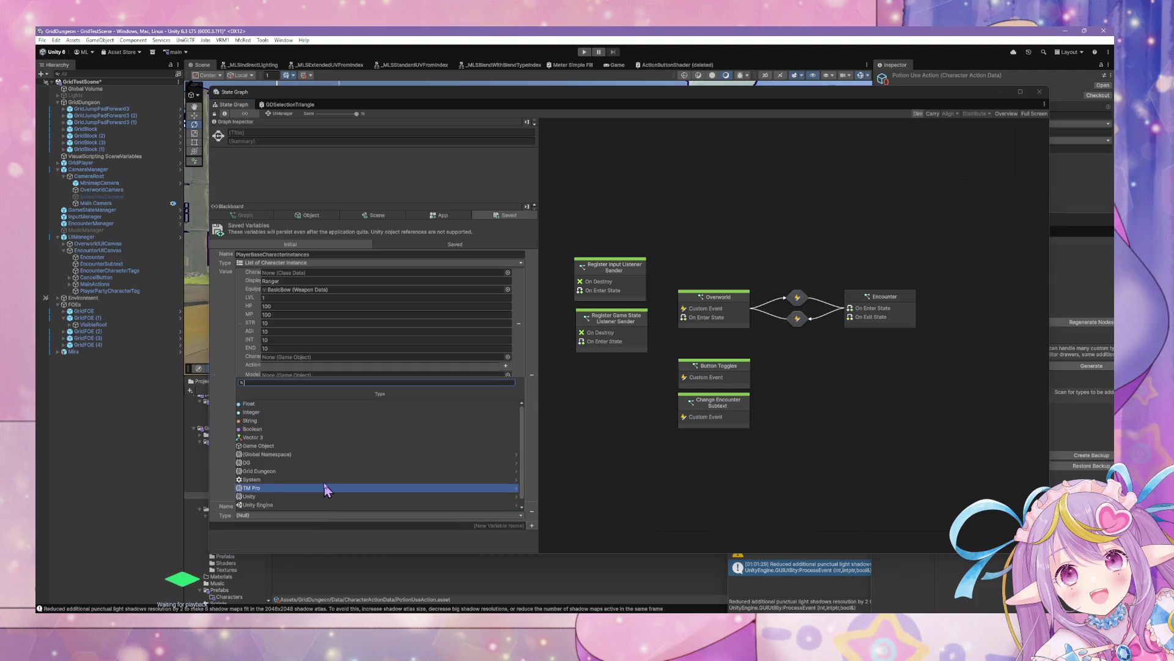
{"action": "scroll", "coordinate": [324, 483], "scroll_direction": "down", "scroll_amount": 1}
{"action": "left_click", "coordinate": [287, 465]}
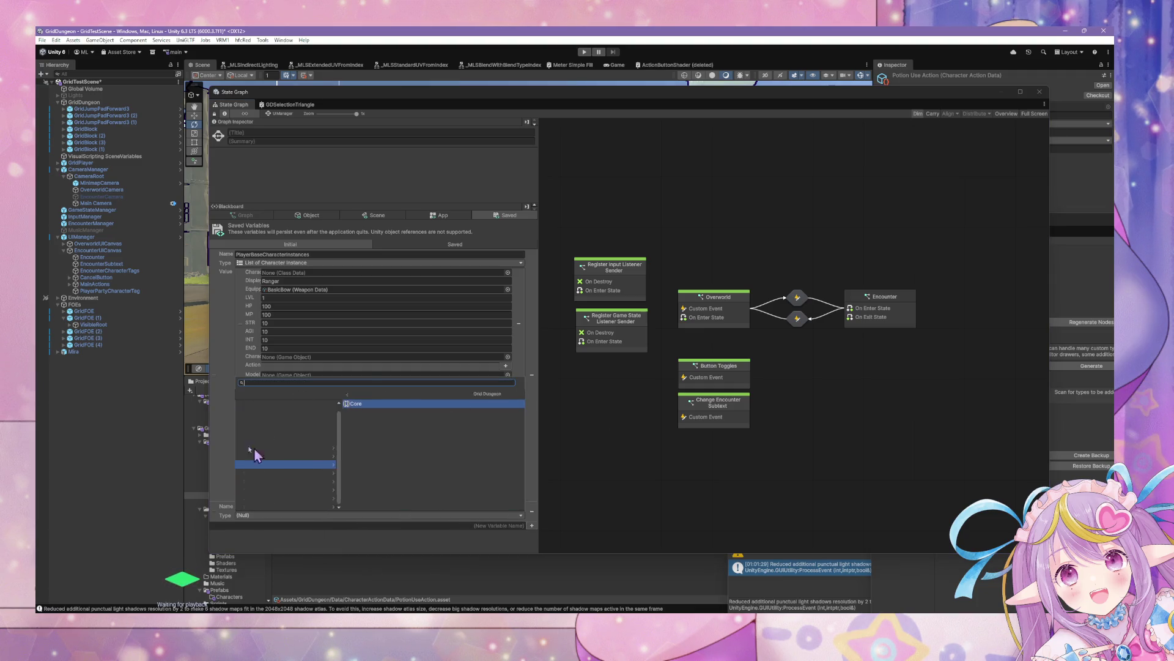
{"action": "left_click", "coordinate": [297, 405]}
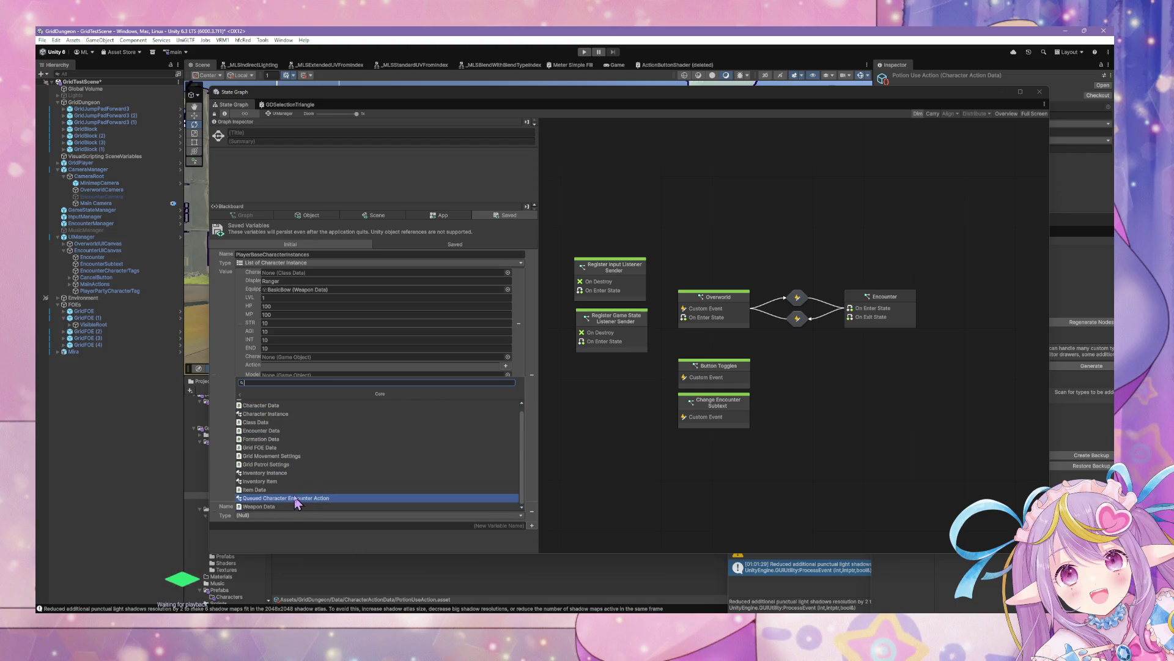
{"action": "left_click", "coordinate": [297, 479]}
{"action": "scroll", "coordinate": [391, 452], "scroll_direction": "down", "scroll_amount": 1}
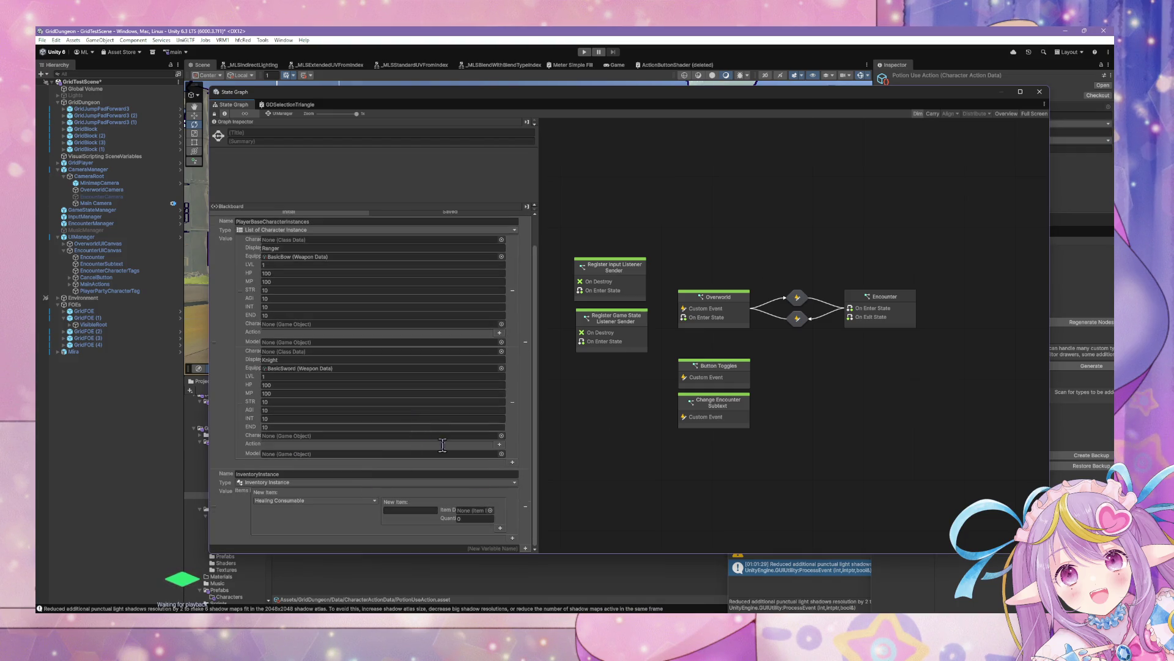
Widen the Blackboard panel to show the variable's new item entry.
{"action": "left_click", "coordinate": [427, 510]}
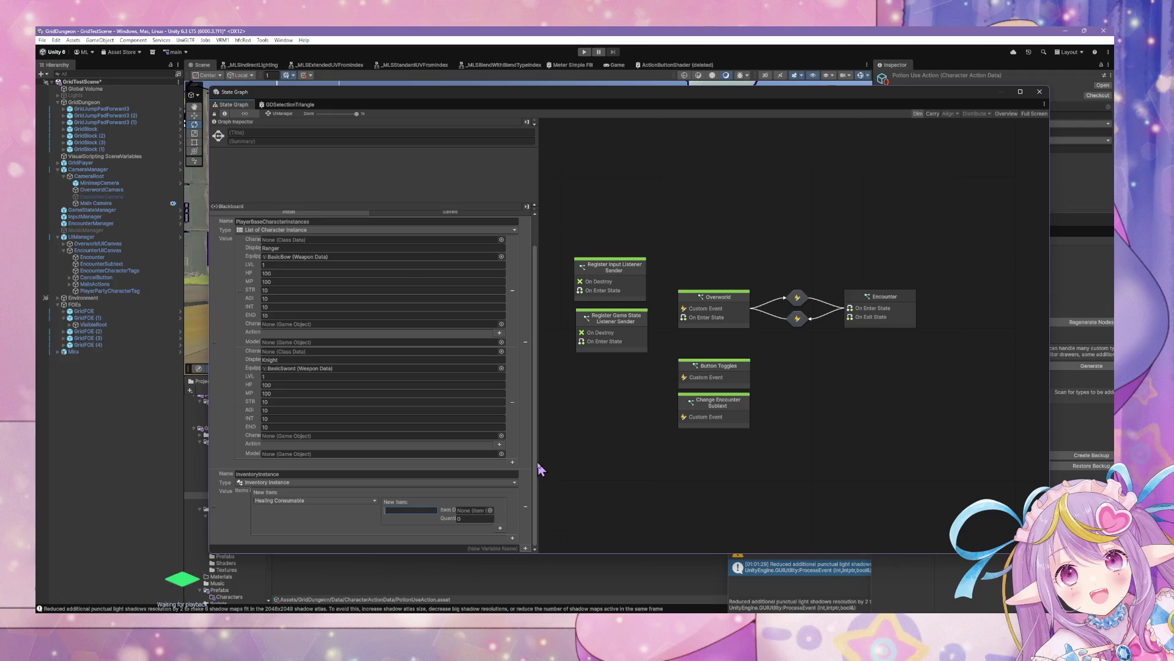
{"action": "left_click_drag", "start_coordinate": [541, 469], "coordinate": [698, 466]}
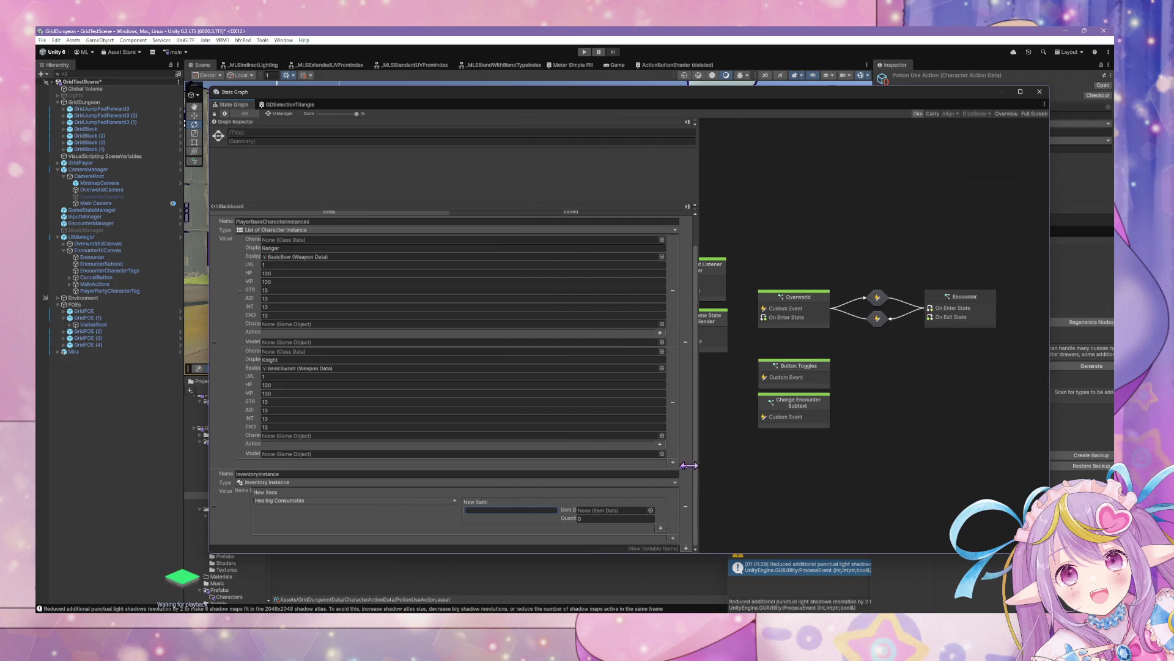
{"action": "left_click", "coordinate": [260, 520]}
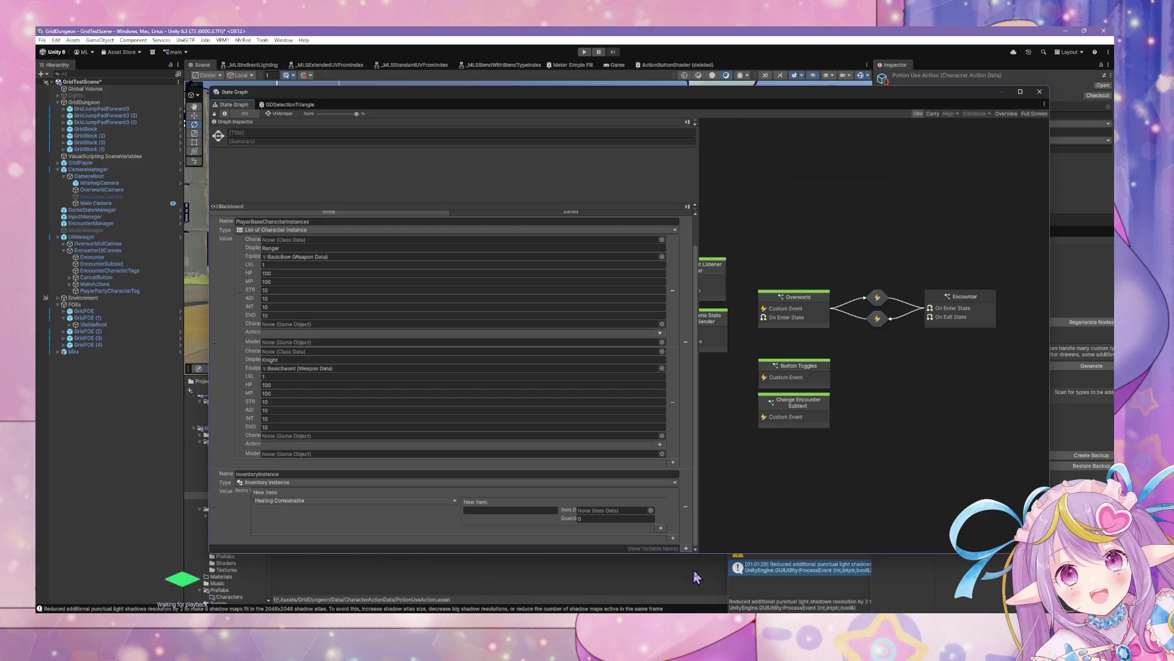
Review InventoryInstance.cs in Visual Studio Code.
{"action": "key", "text": "alt+Tab"}
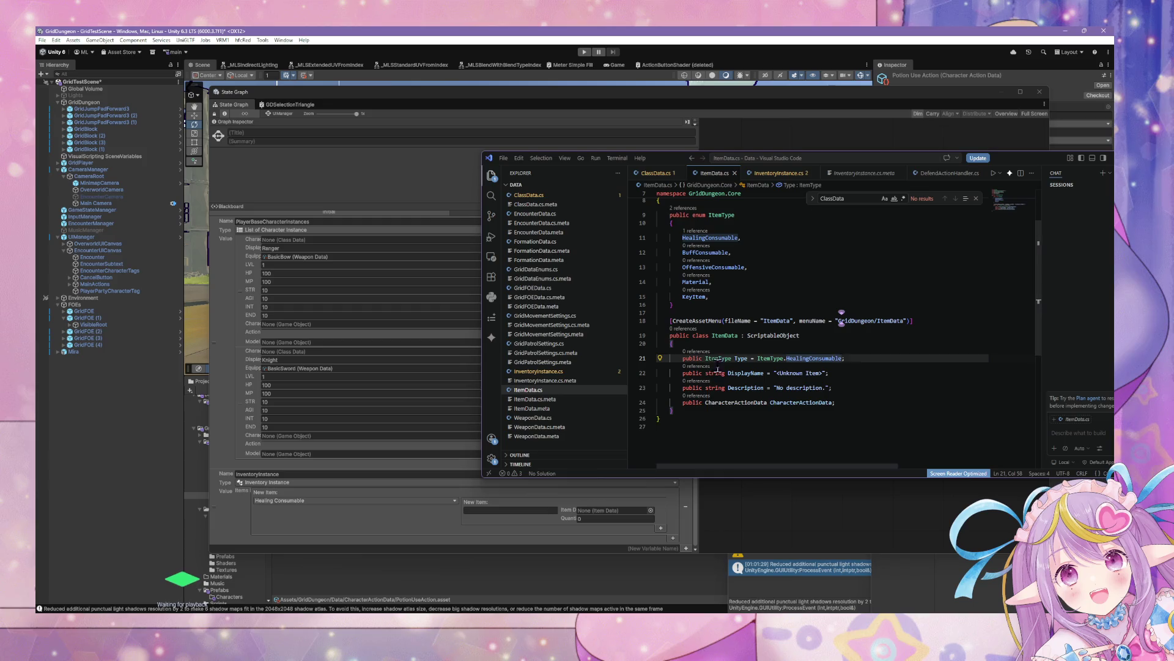
{"action": "scroll", "coordinate": [742, 293], "scroll_direction": "up", "scroll_amount": 2}
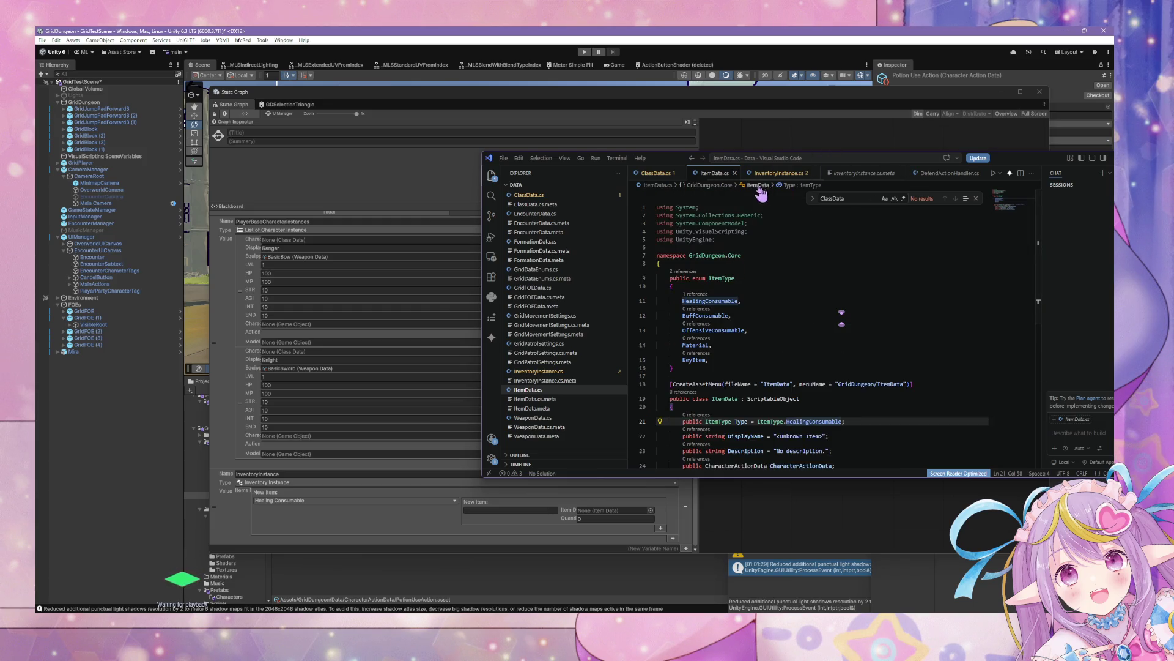
{"action": "left_click", "coordinate": [775, 174]}
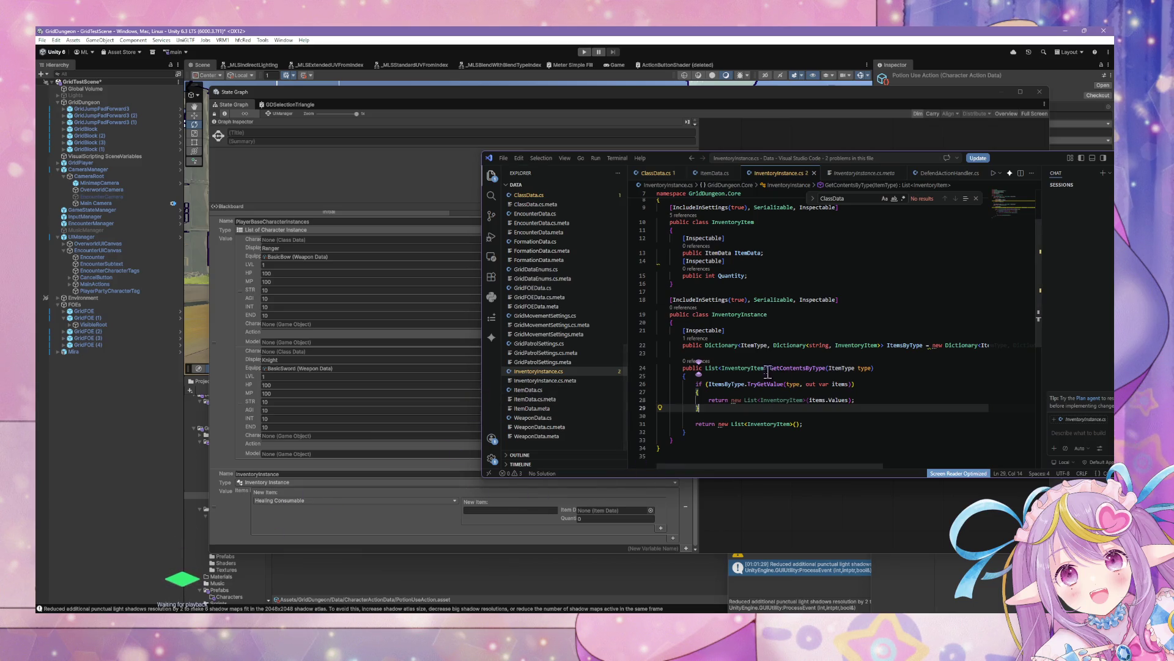
{"action": "triple_click", "coordinate": [734, 354]}
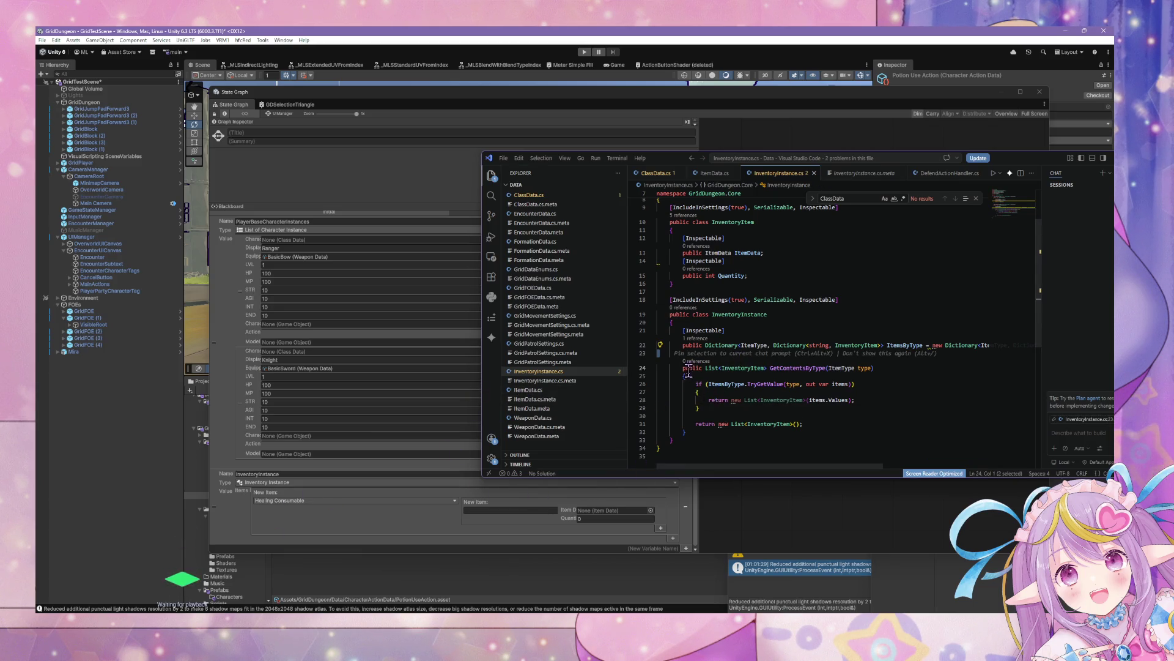
Add a new entry under Items in Unity, triggering the null dictionary key warning.
{"action": "left_click", "coordinate": [693, 545]}
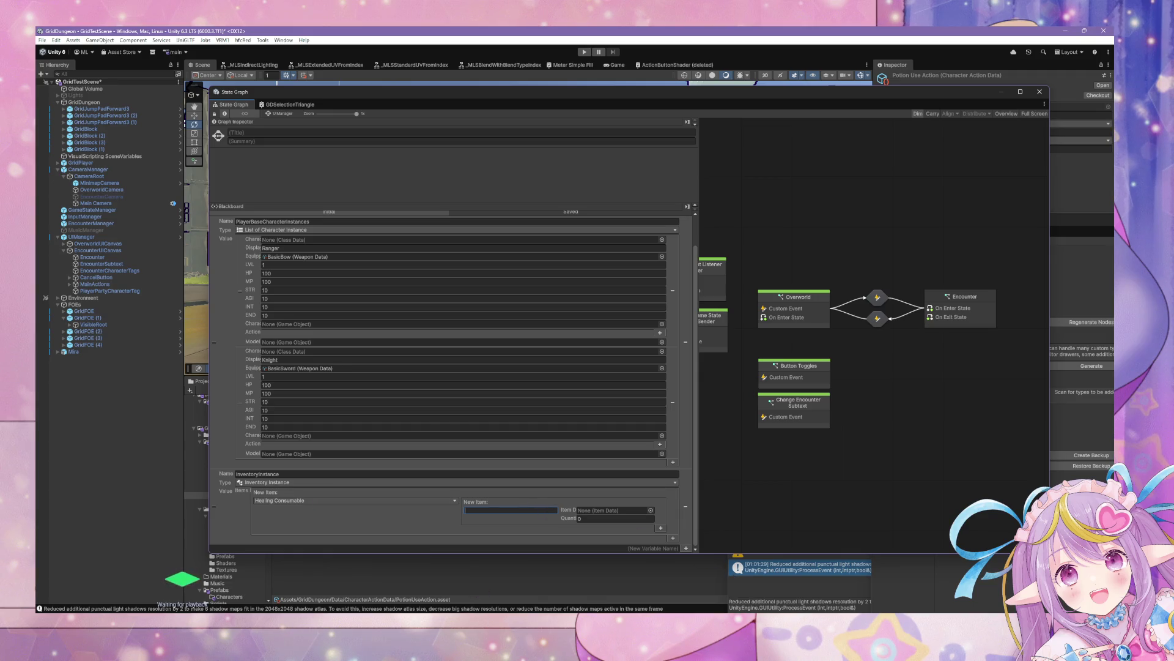
{"action": "key", "text": "alt+Tab"}
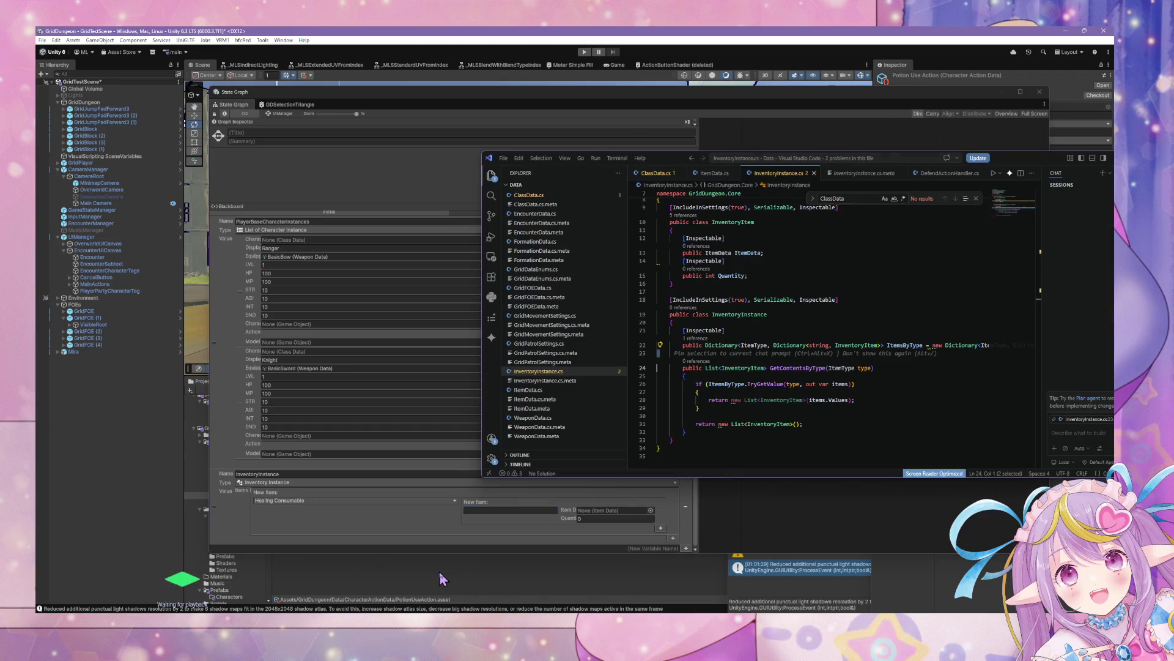
{"action": "left_click", "coordinate": [661, 528]}
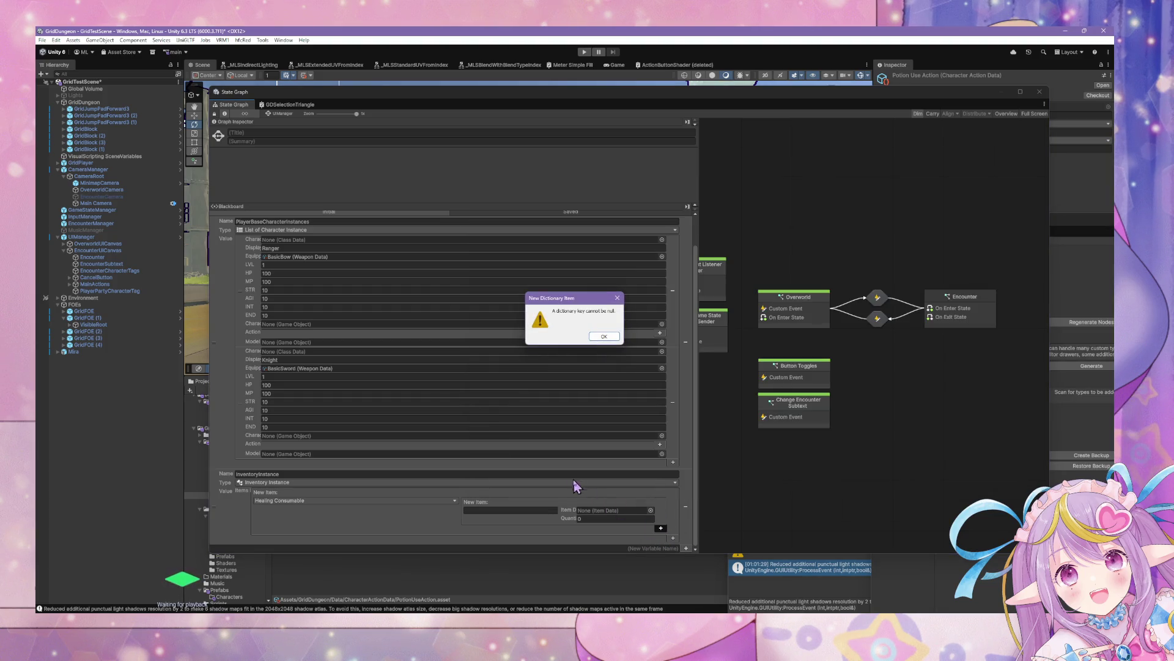
Dismiss the warning and give the entry Item Data ItemData with Quantity 10.
{"action": "left_click", "coordinate": [598, 334]}
{"action": "left_click", "coordinate": [510, 510]}
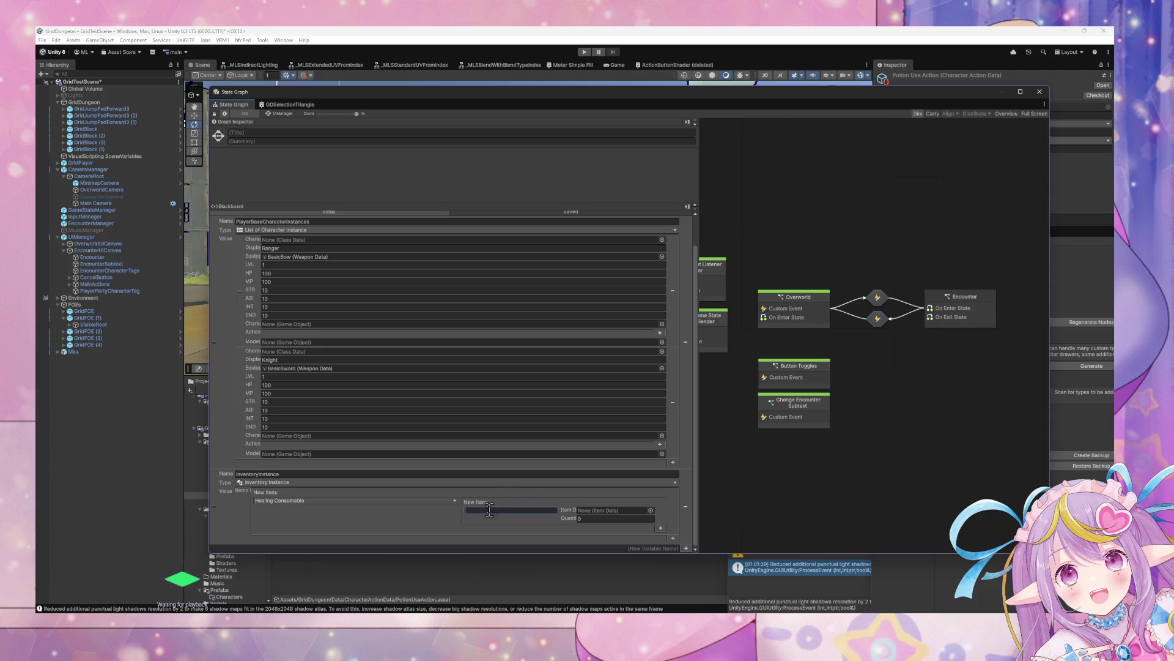
{"action": "left_click", "coordinate": [651, 510]}
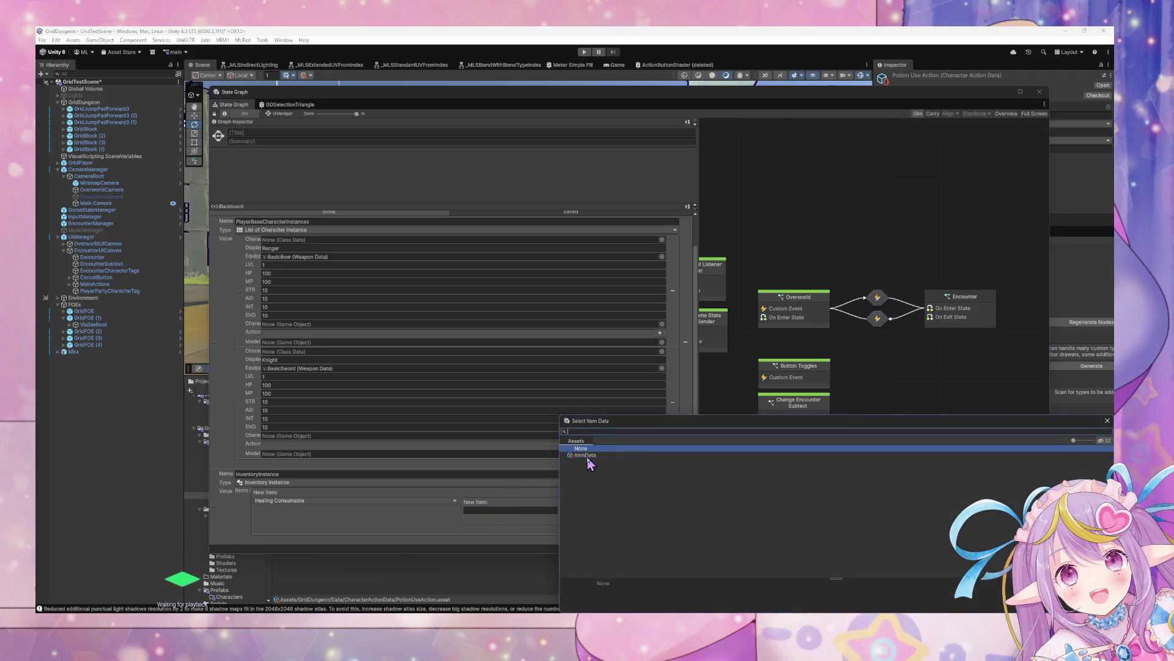
{"action": "double_click", "coordinate": [590, 461]}
{"action": "left_click", "coordinate": [604, 519]}
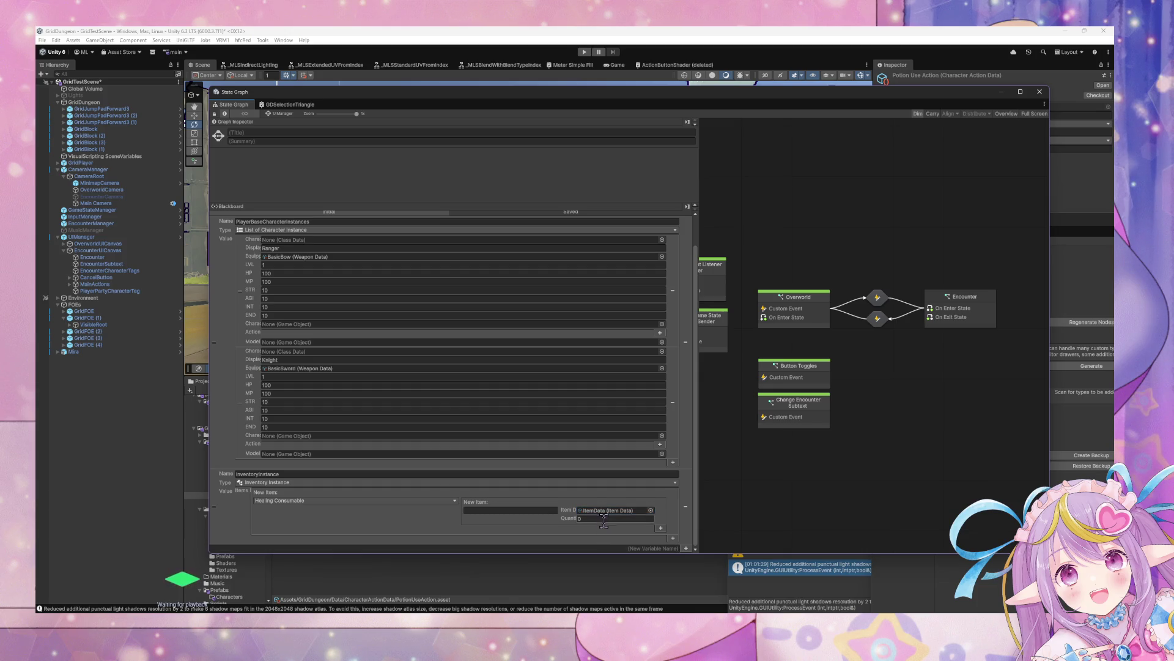
{"action": "type", "text": "0"}
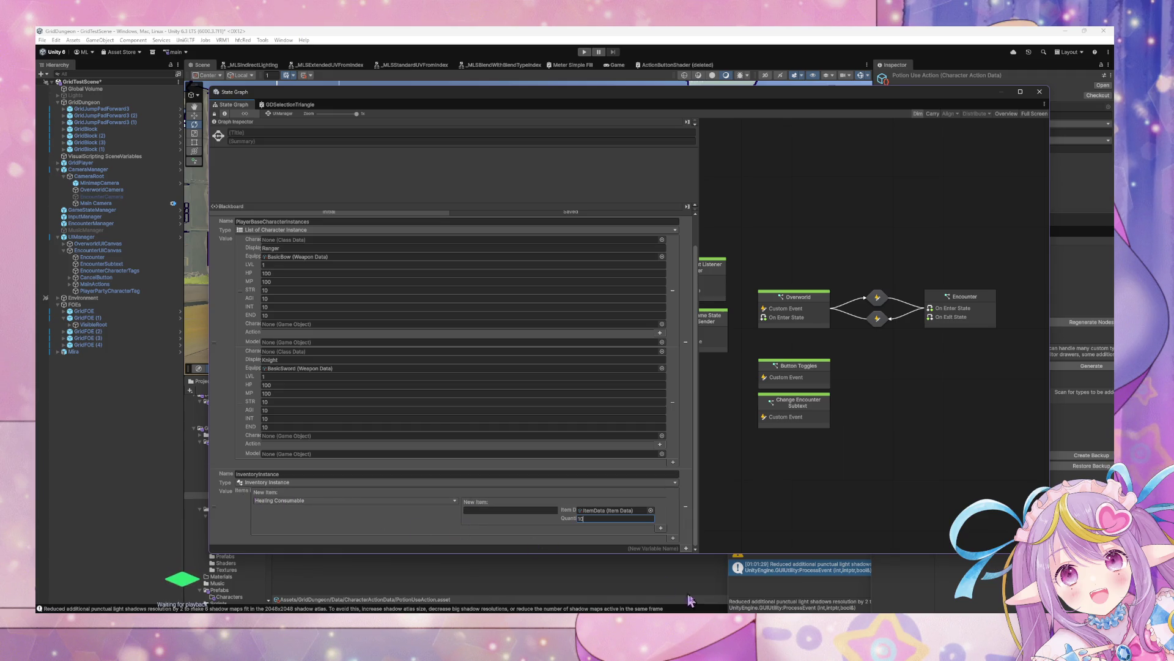
{"action": "key", "text": "alt+Tab"}
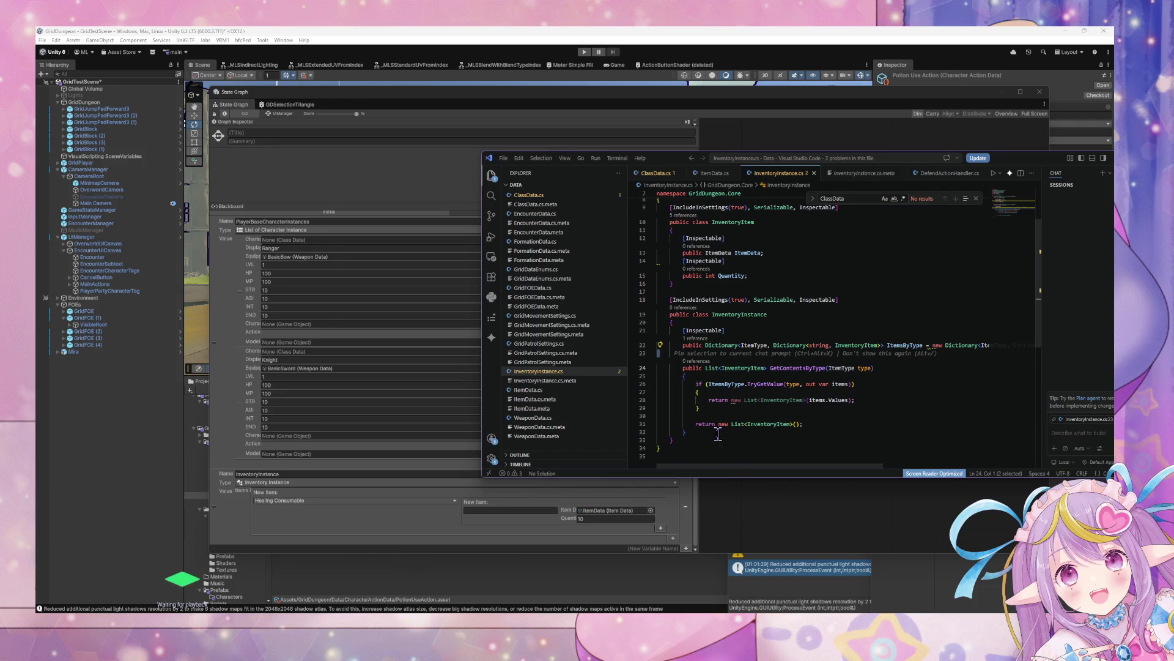
Simplify the line 28 list creation to a collection expression and save InventoryInstance.cs.
{"action": "mouse_move", "coordinate": [739, 401]}
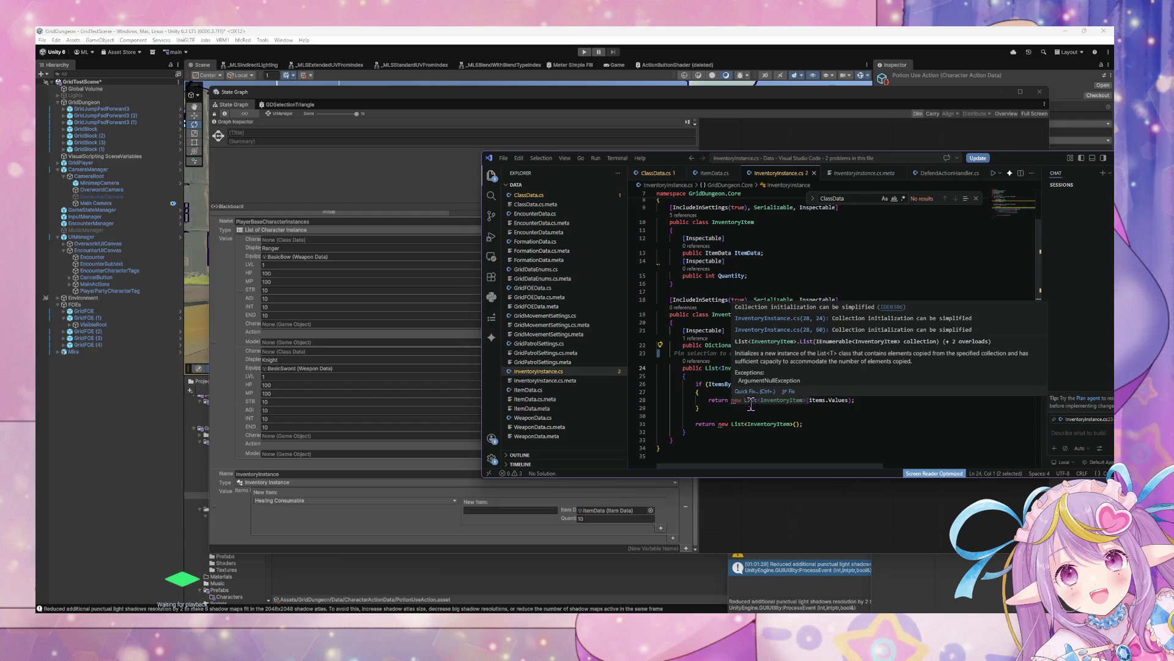
{"action": "left_click", "coordinate": [750, 402]}
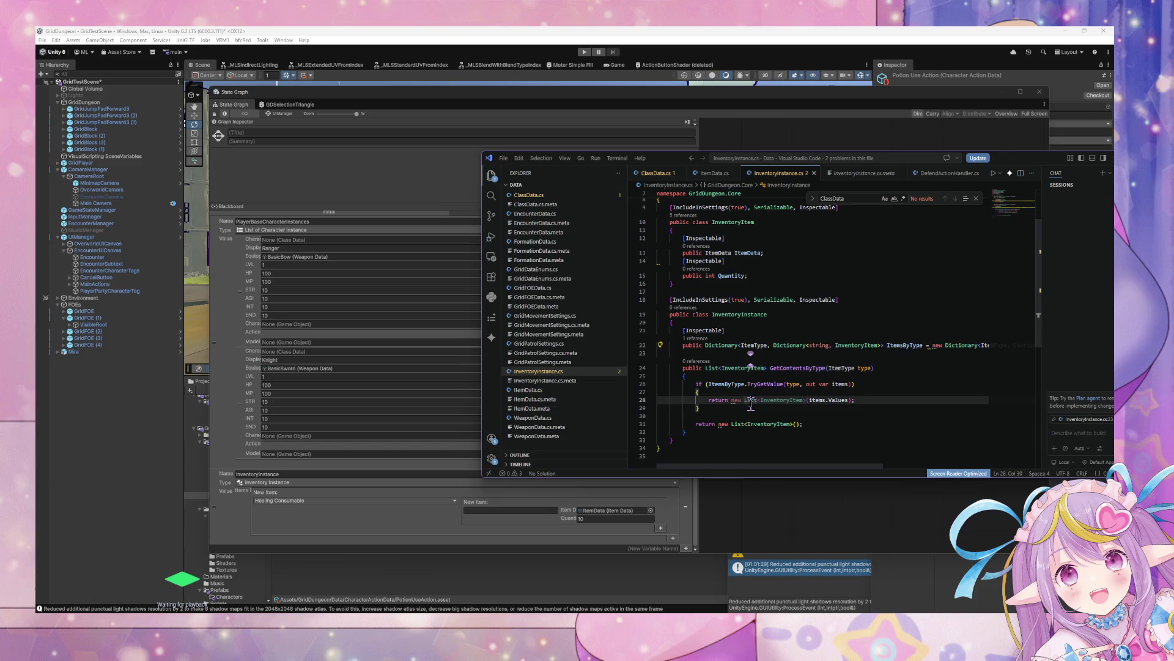
{"action": "key", "text": "ctrl+period"}
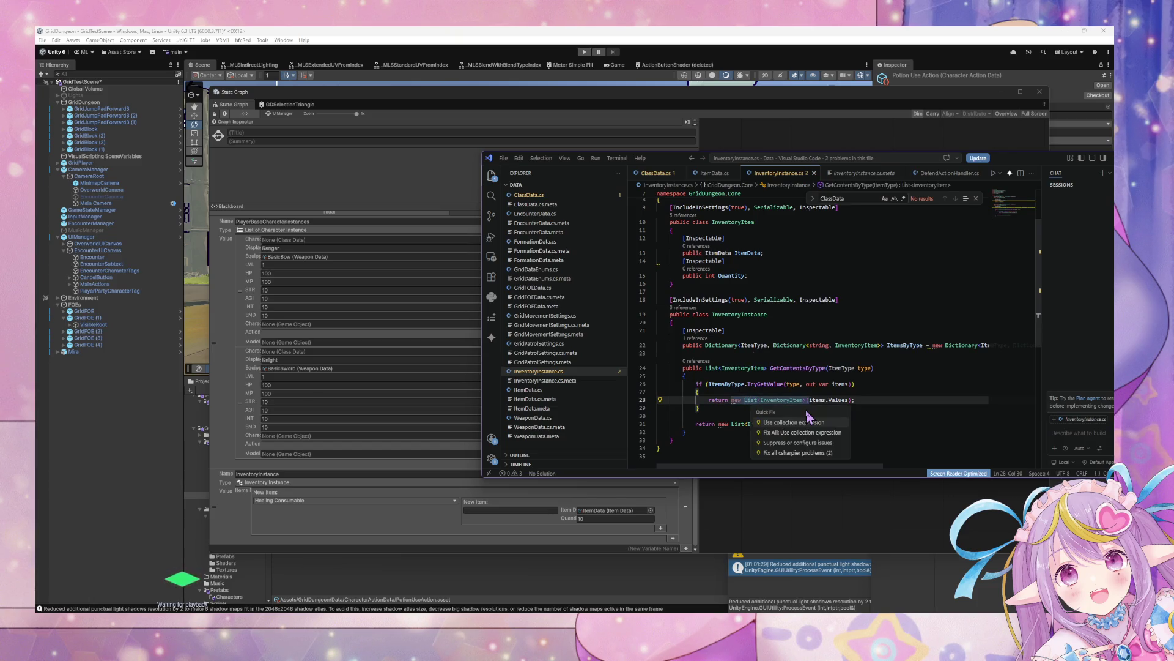
{"action": "left_click", "coordinate": [807, 421]}
{"action": "key", "text": "End"}
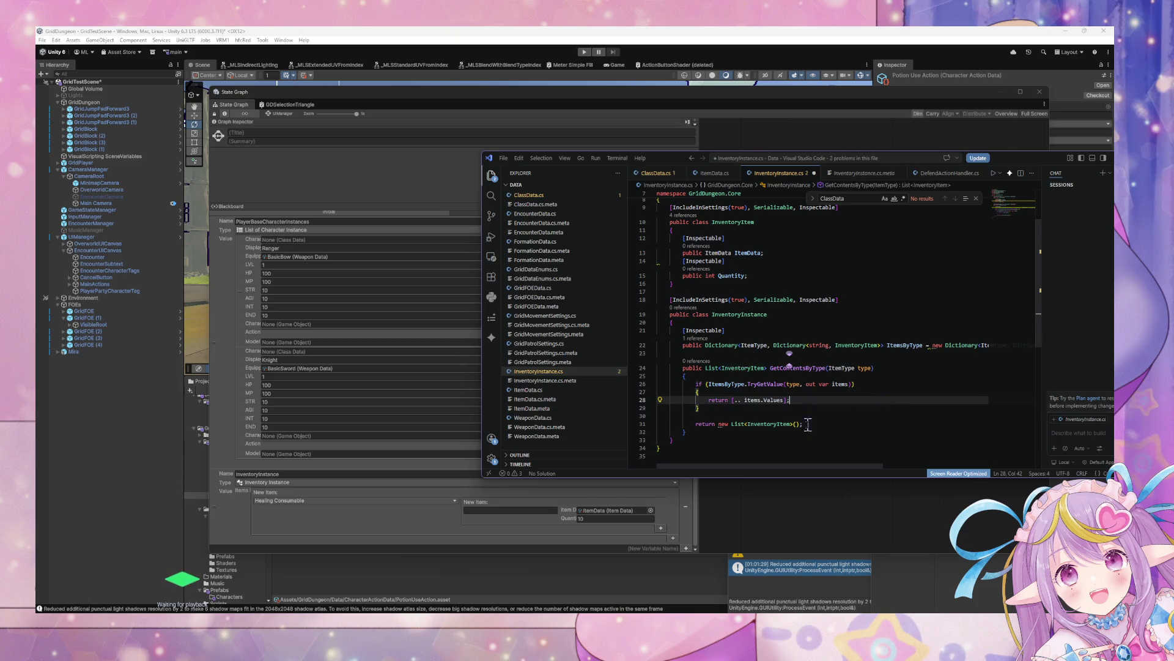
{"action": "key", "text": "ctrl+s"}
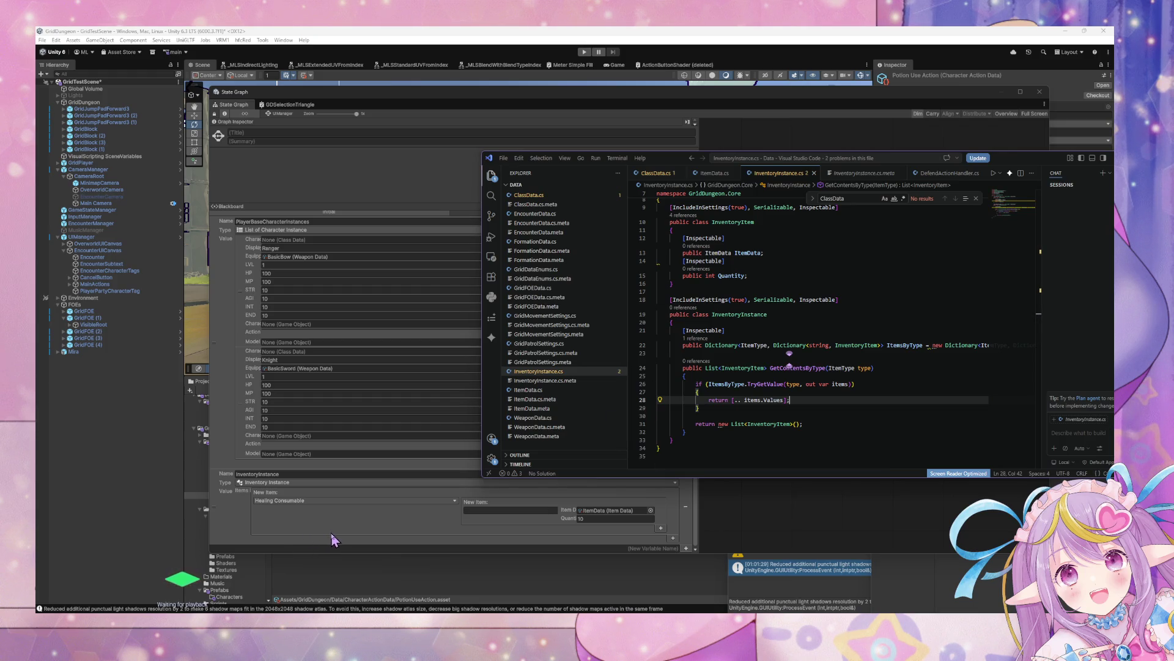
Check InventoryItem's ItemData and Quantity fields, returning to the State Graph's New Item field.
{"action": "left_click", "coordinate": [300, 522]}
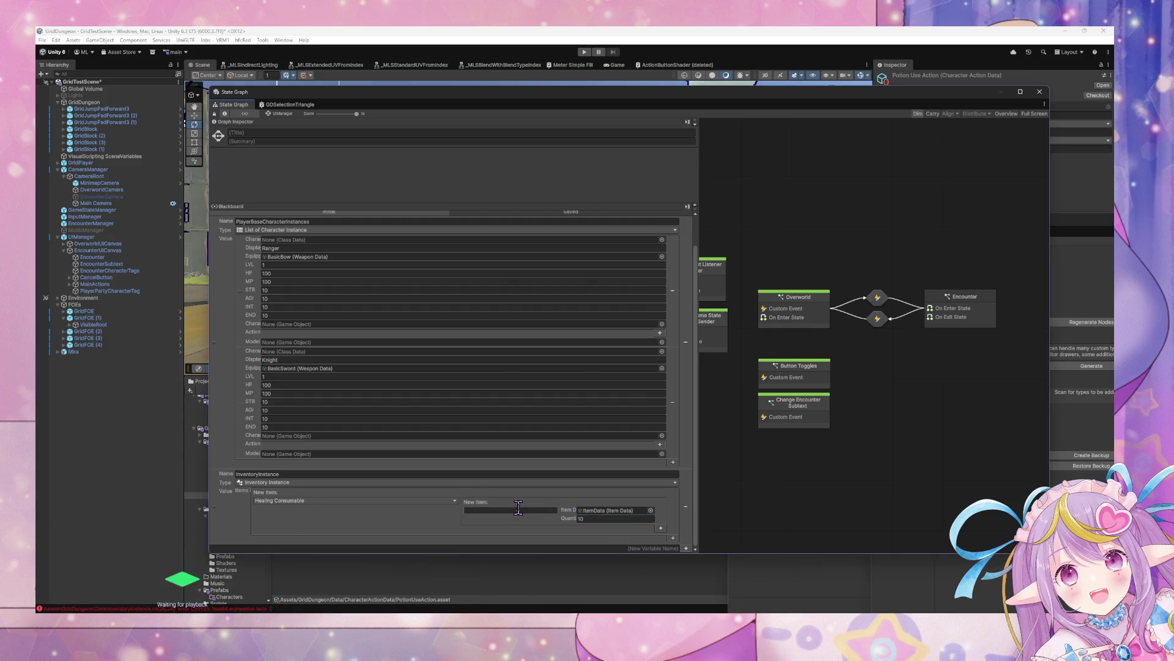
{"action": "key", "text": "alt+Tab"}
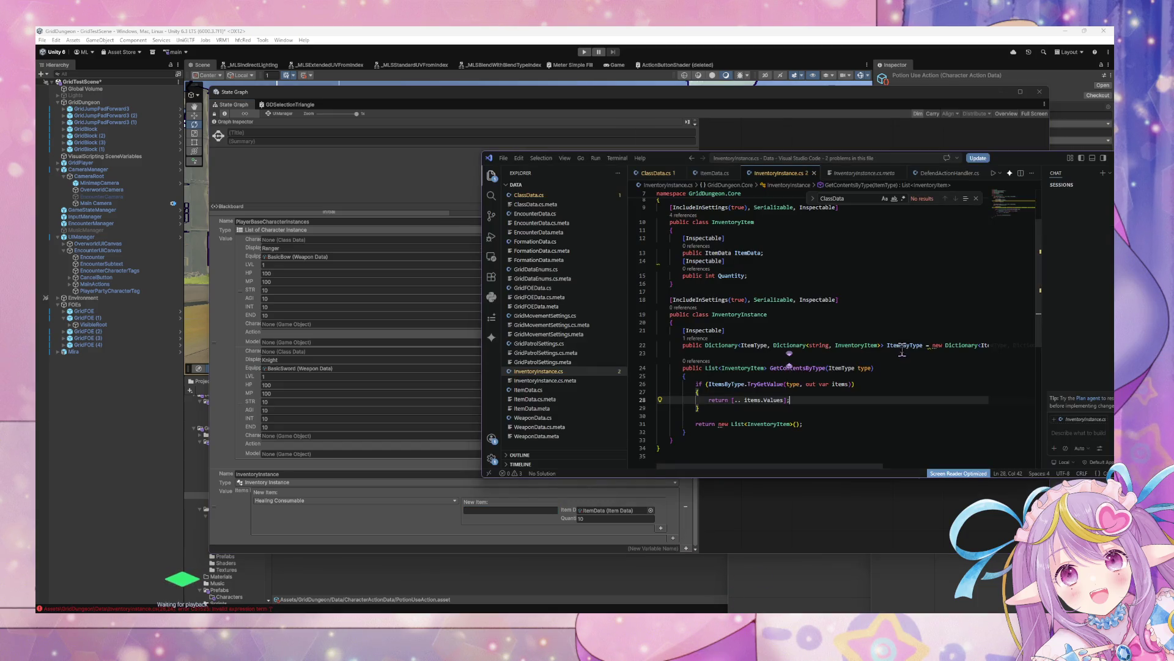
{"action": "left_click", "coordinate": [877, 347]}
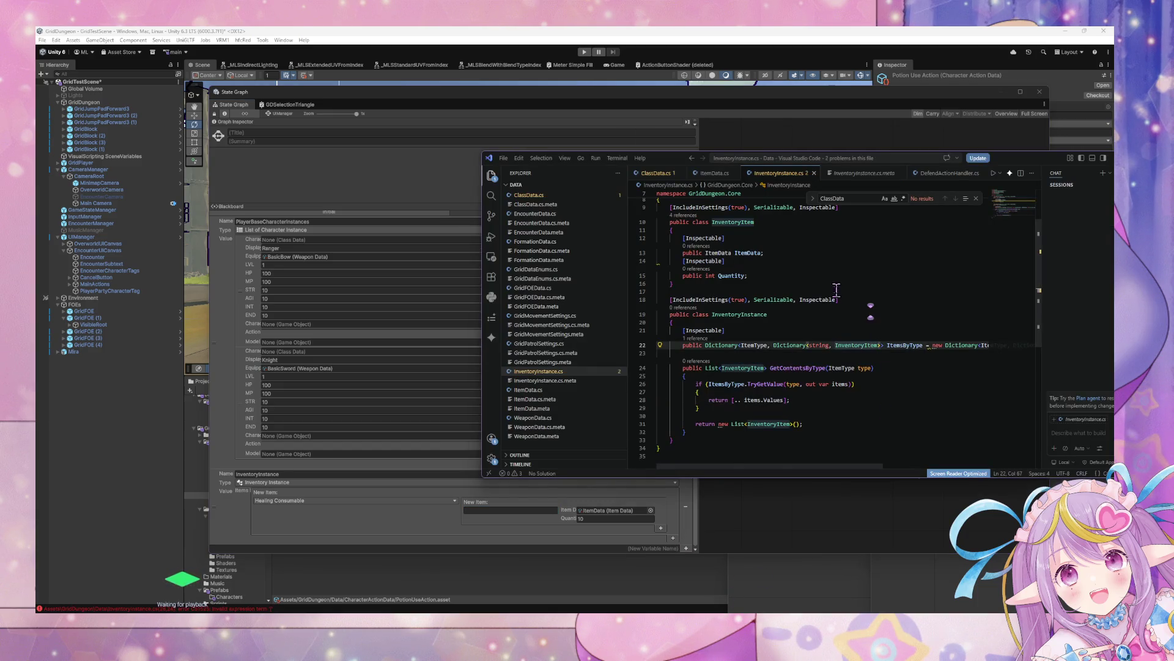
{"action": "scroll", "coordinate": [831, 291], "scroll_direction": "up", "scroll_amount": 3}
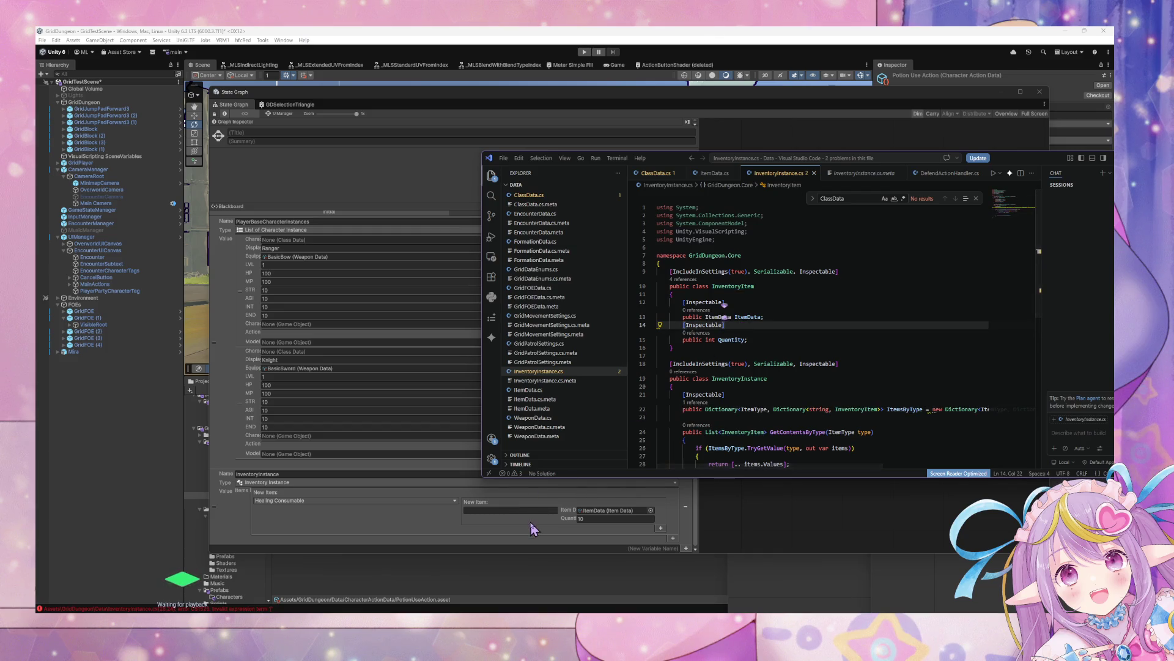
{"action": "left_click", "coordinate": [546, 513]}
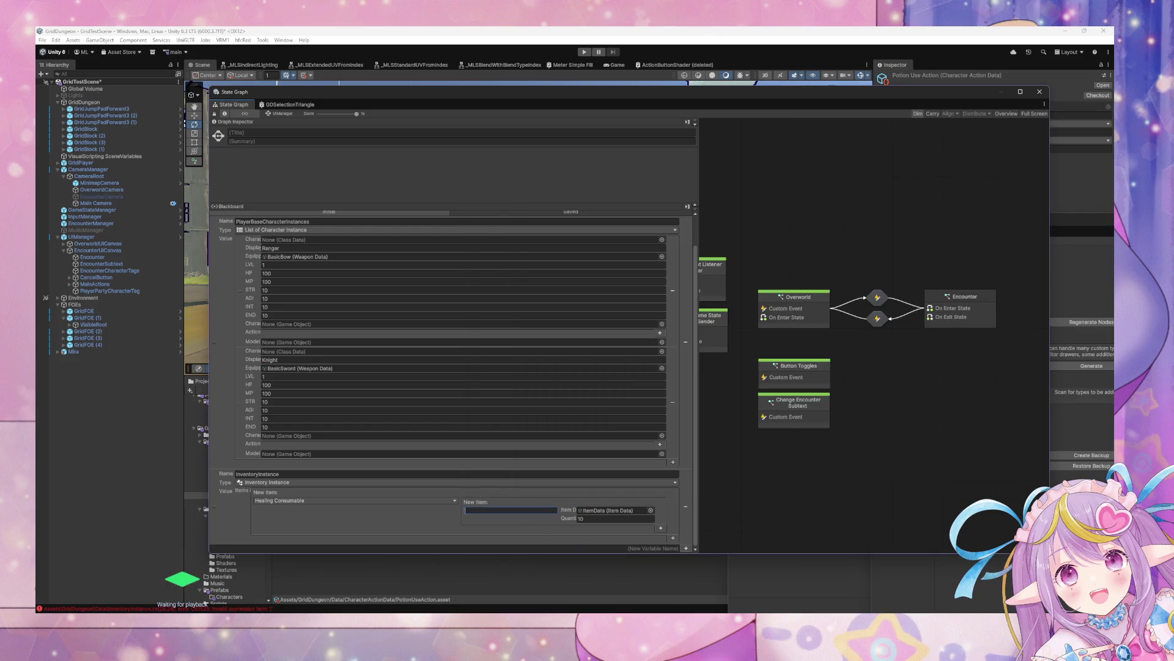
{"action": "key", "text": "alt+Tab"}
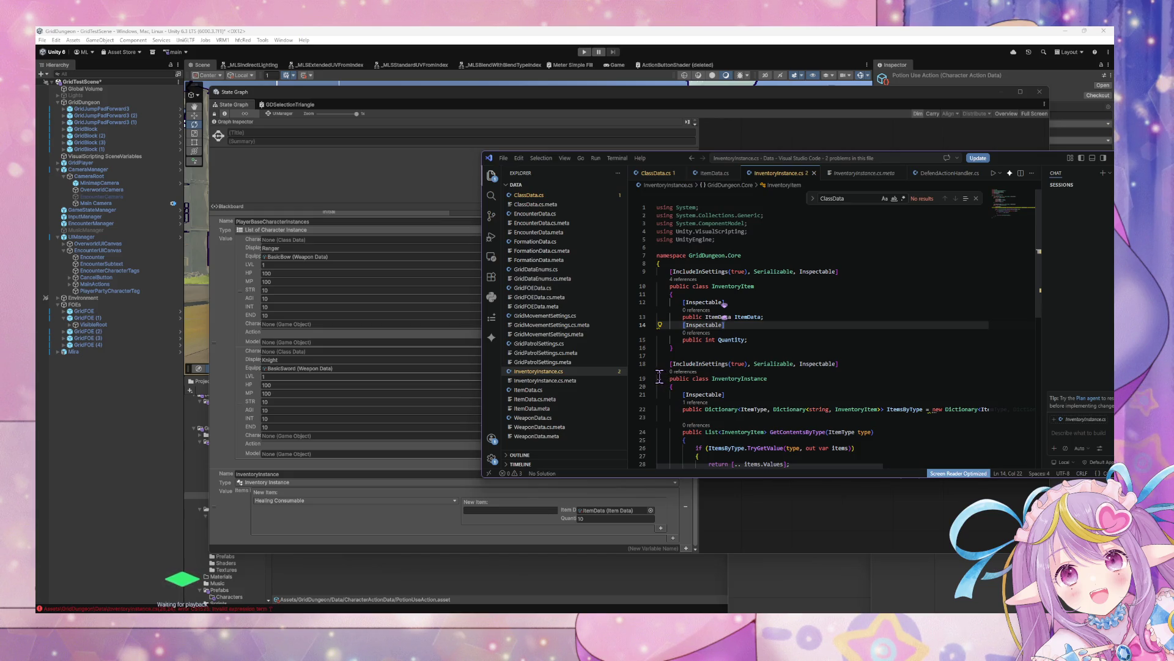
{"action": "left_click", "coordinate": [514, 512]}
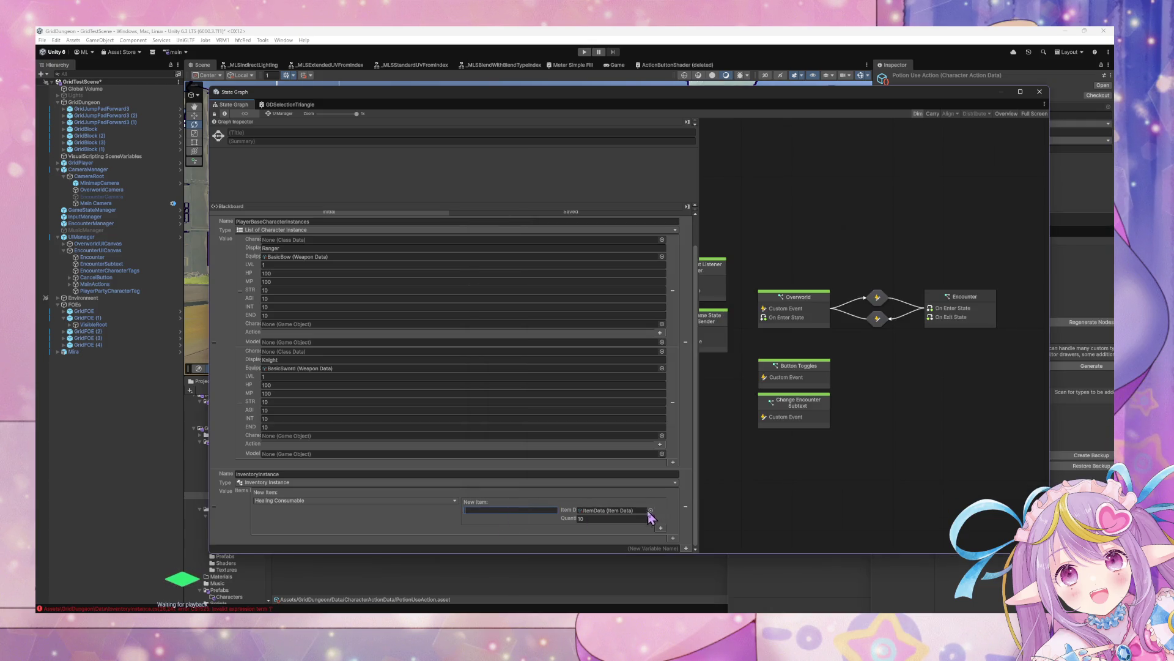
Assign ItemData to the new item and move the State Graph aside.
{"action": "left_click", "coordinate": [651, 510]}
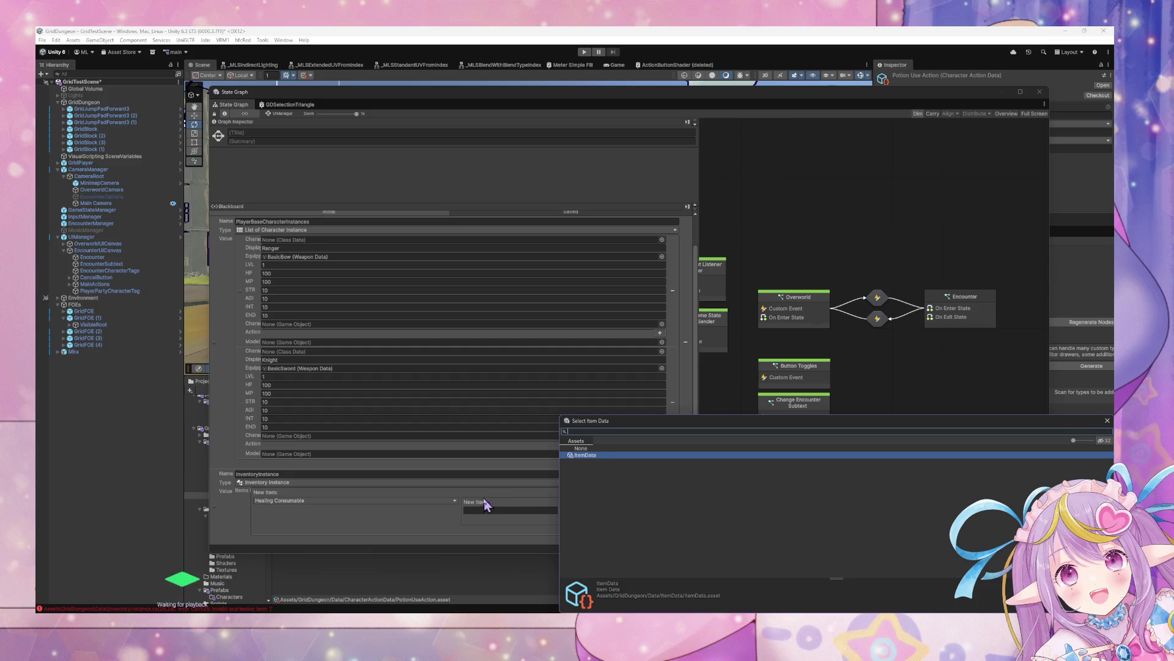
{"action": "left_click", "coordinate": [482, 511]}
{"action": "type", "text": "Potion"}
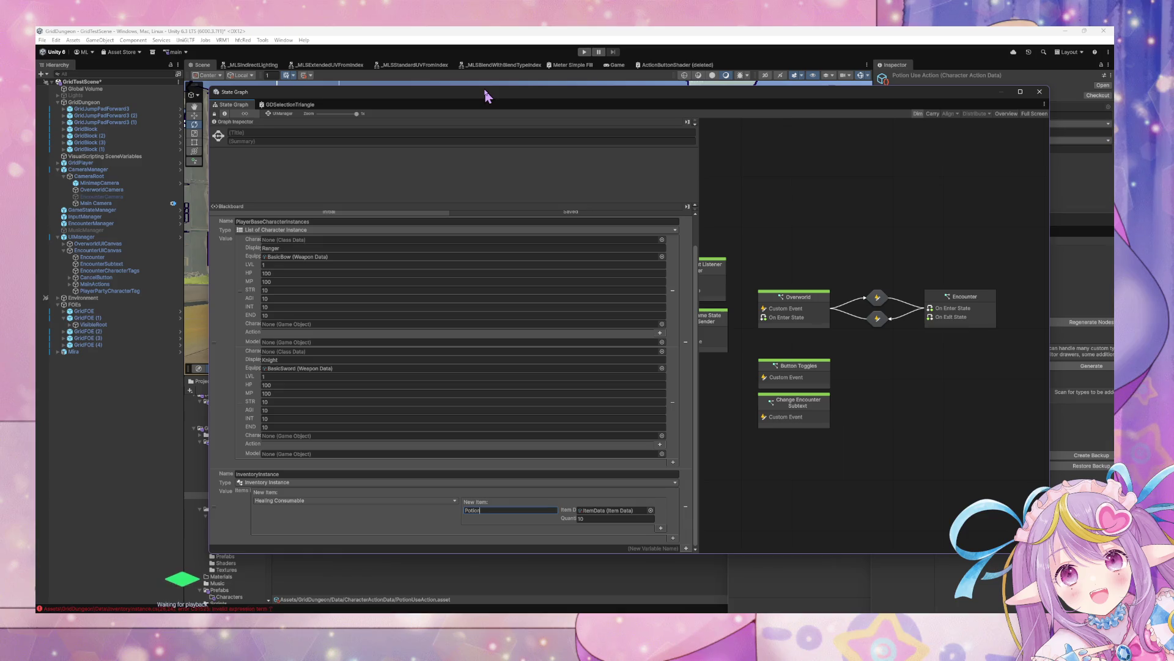
{"action": "left_click_drag", "start_coordinate": [456, 101], "coordinate": [729, 120]}
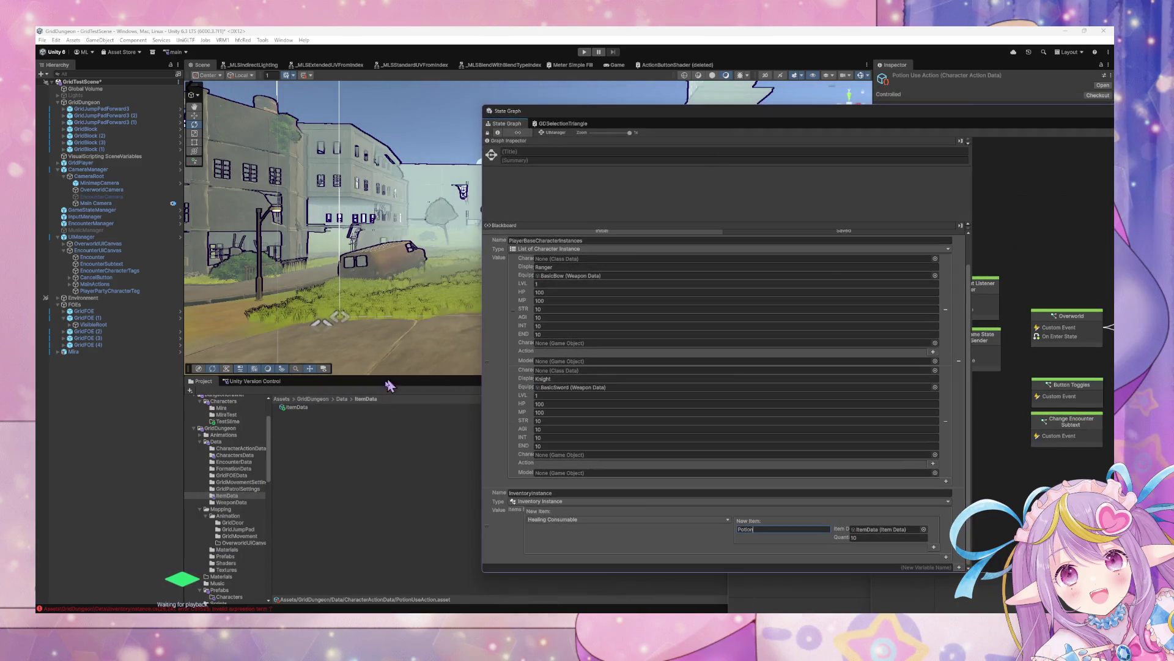
Rename the ItemData asset to PotionItemData and uncover its Inspector details.
{"action": "left_click", "coordinate": [300, 408]}
{"action": "left_click", "coordinate": [302, 408]}
{"action": "type", "text": "Potion"}
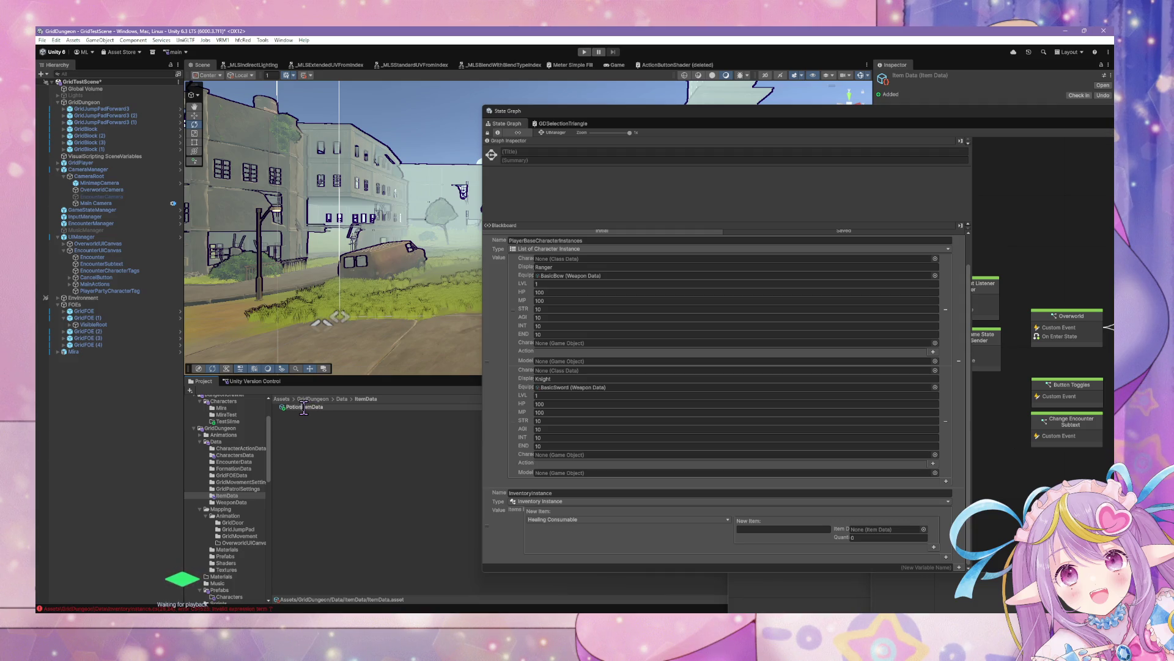
{"action": "key", "text": "Return"}
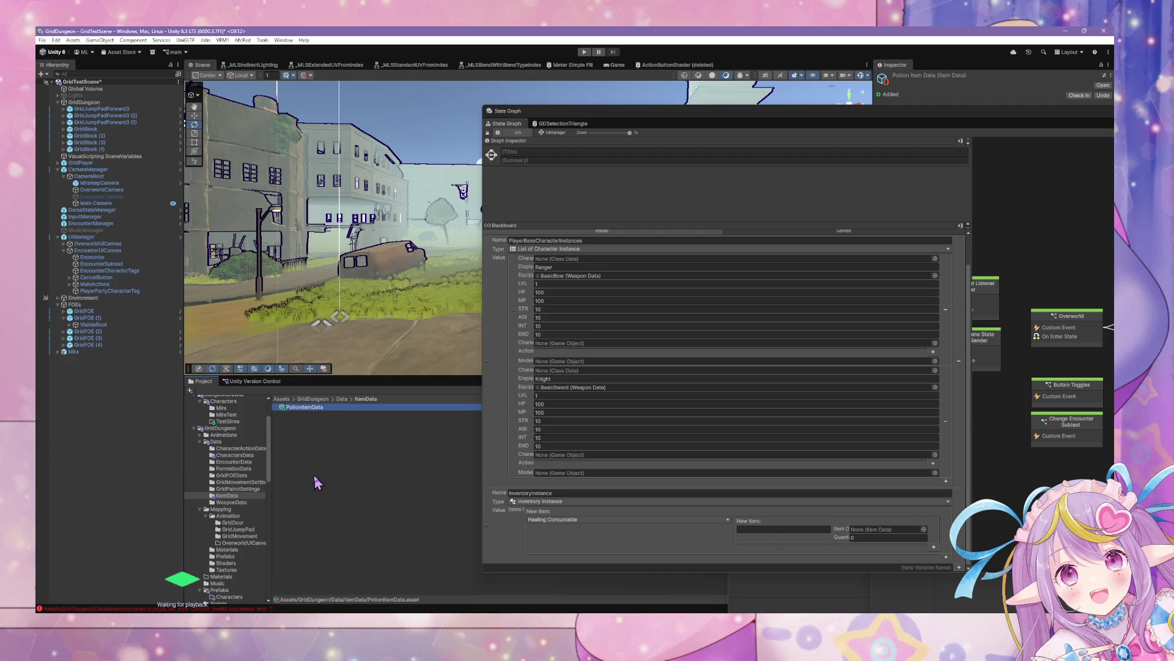
{"action": "left_click", "coordinate": [255, 497]}
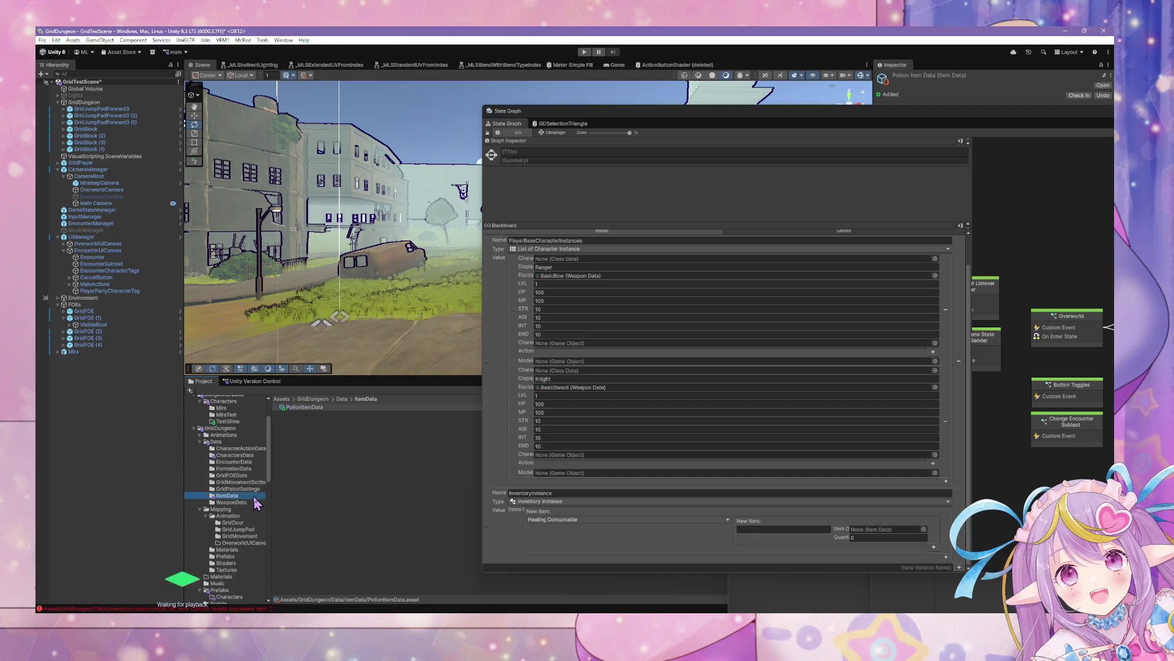
{"action": "left_click", "coordinate": [312, 399]}
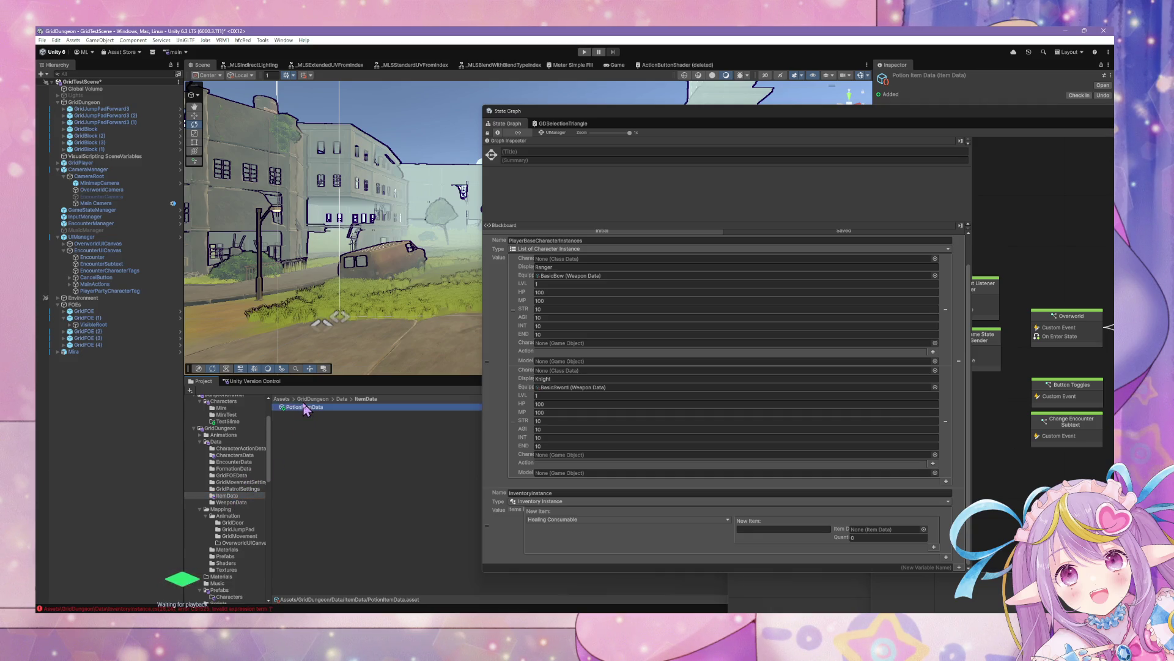
{"action": "left_click", "coordinate": [244, 496]}
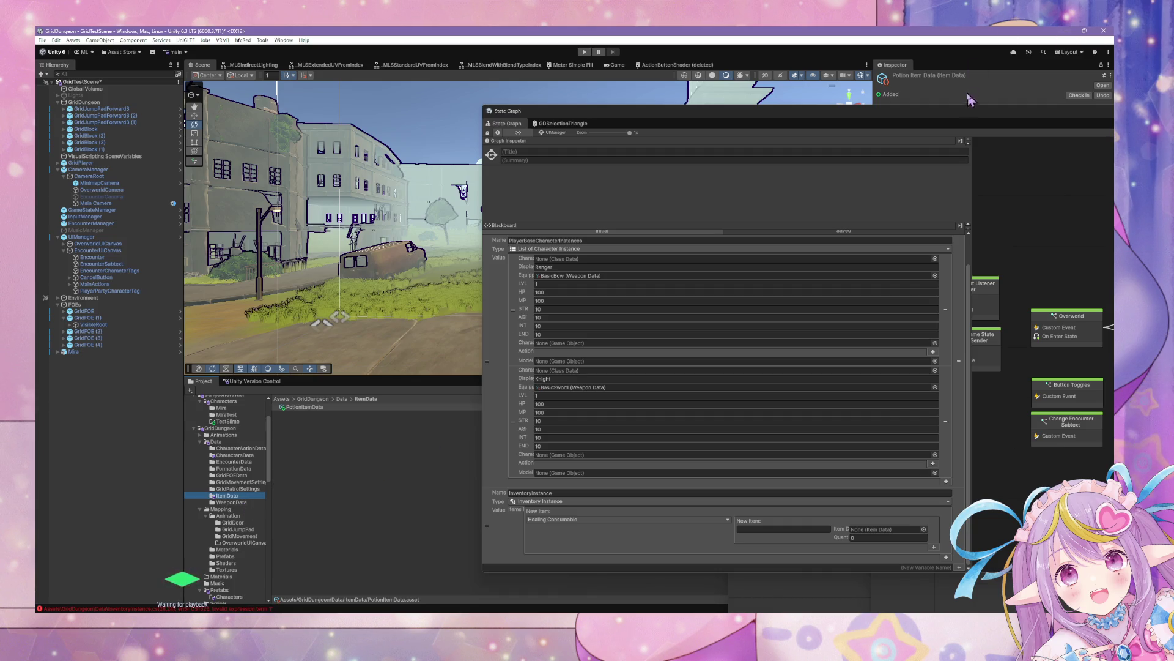
{"action": "left_click", "coordinate": [959, 124]}
{"action": "mouse_move", "coordinate": [959, 124]}
{"action": "left_mouse_down"}
{"action": "mouse_move", "coordinate": [954, 379]}
{"action": "mouse_move", "coordinate": [869, 249]}
{"action": "mouse_move", "coordinate": [931, 215]}
{"action": "mouse_move", "coordinate": [993, 263]}
{"action": "left_mouse_up"}
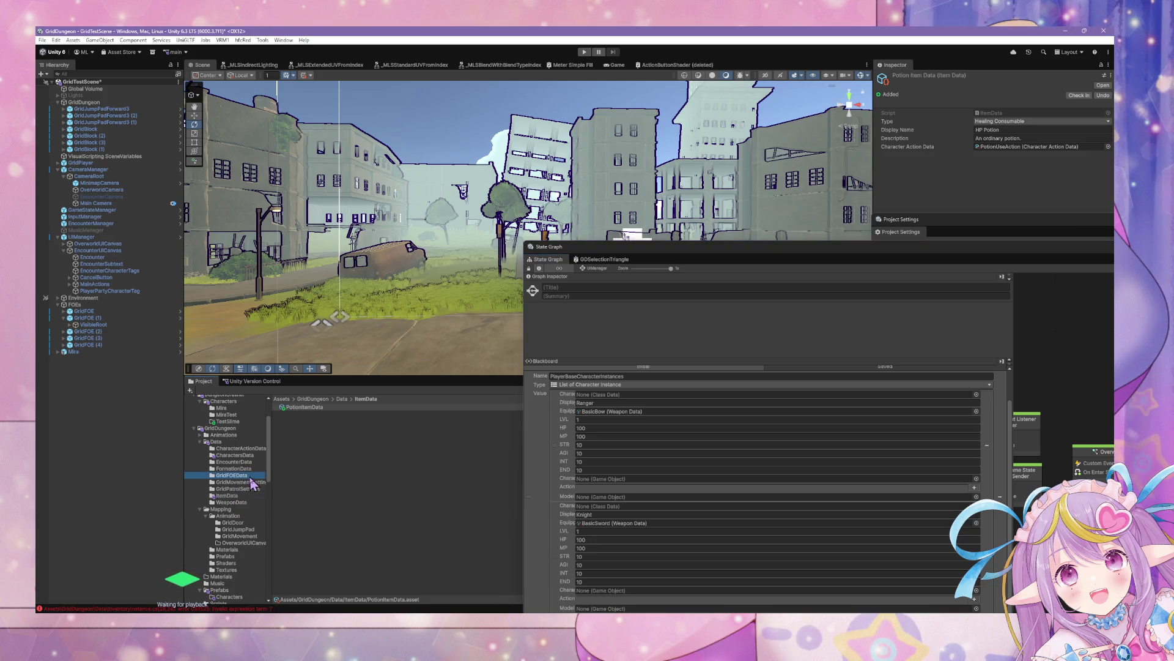
Rename PotionUseAction to HPPotionUseAction.
{"action": "left_click", "coordinate": [240, 449]}
{"action": "left_click", "coordinate": [318, 455]}
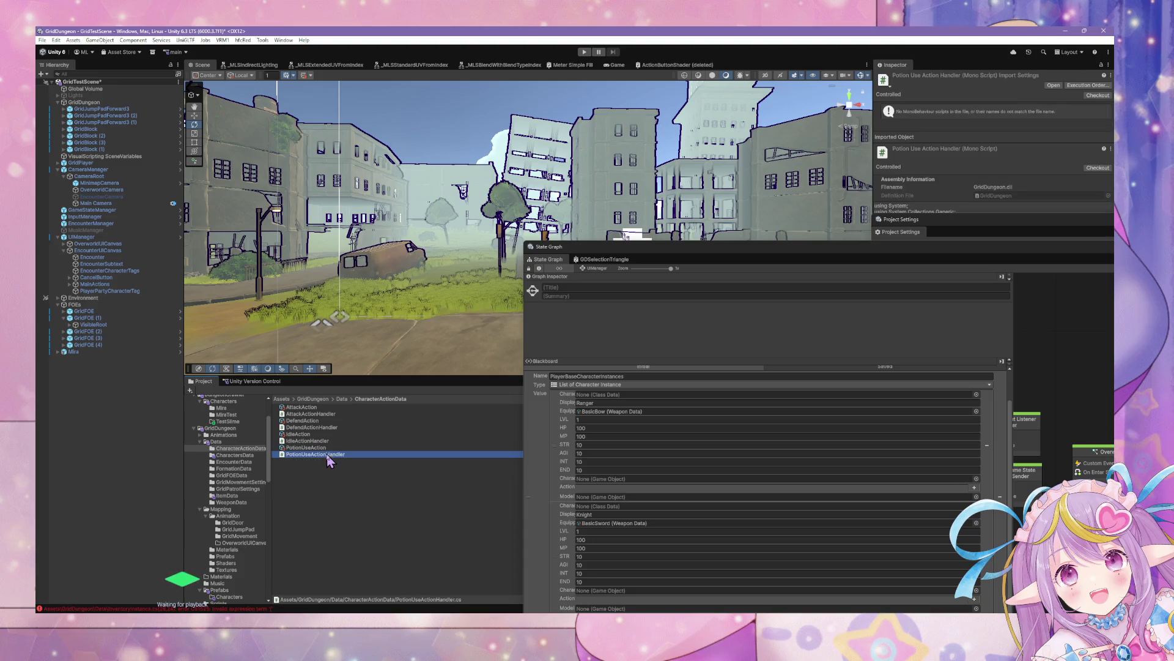
{"action": "left_click", "coordinate": [328, 448]}
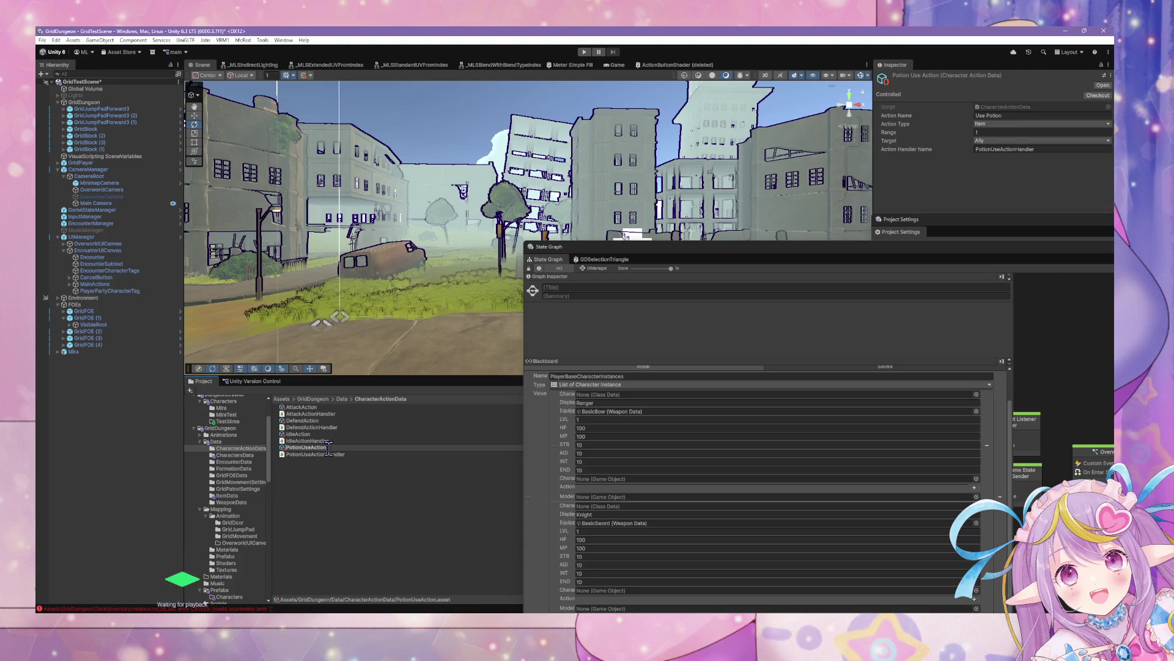
{"action": "type", "text": "HP"}
{"action": "key", "text": "Return"}
Rename the PotionUseActionHandler script to HPPotionUseActionHandler.
{"action": "left_click", "coordinate": [318, 454]}
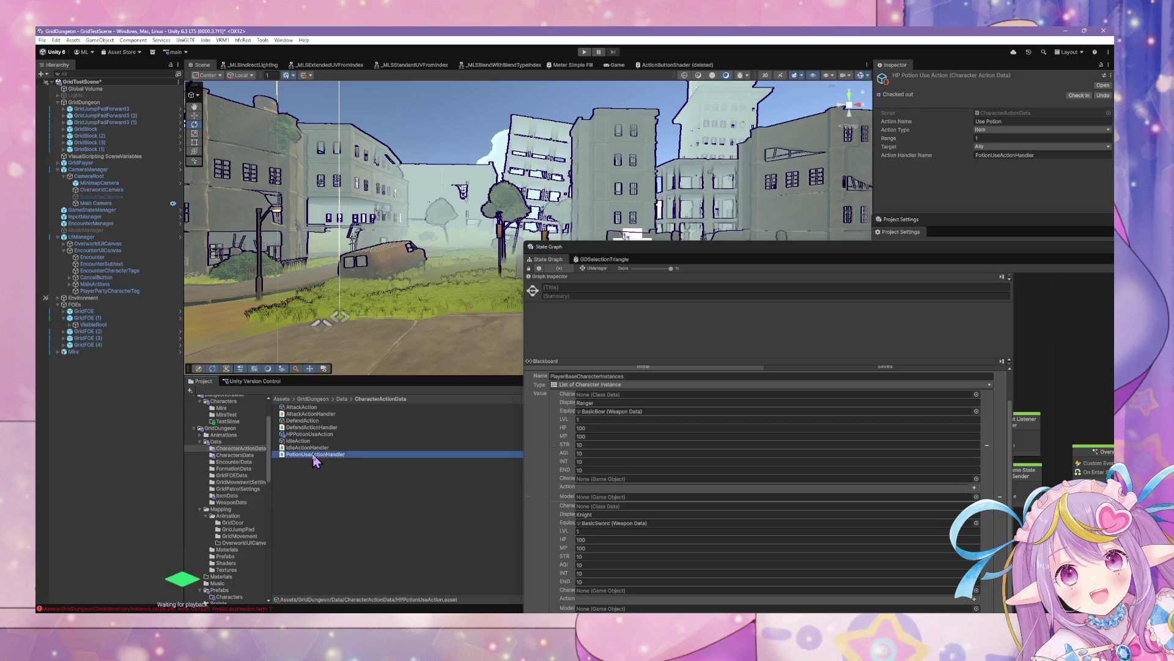
{"action": "key", "text": "F2"}
{"action": "type", "text": "HP"}
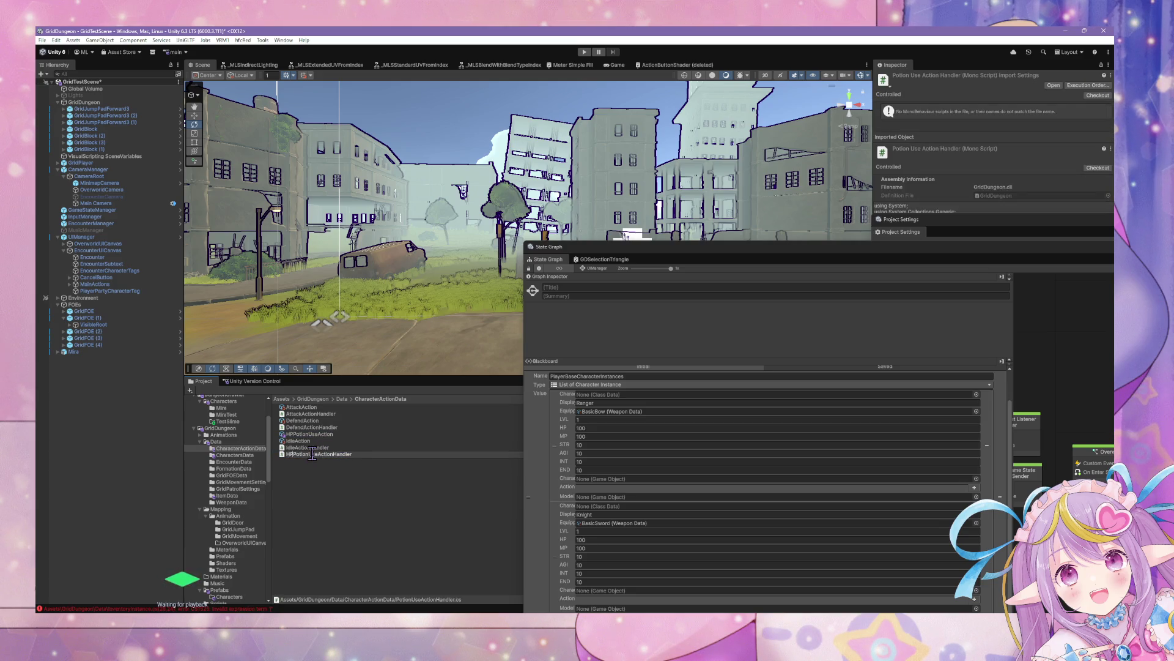
{"action": "key", "text": "Return"}
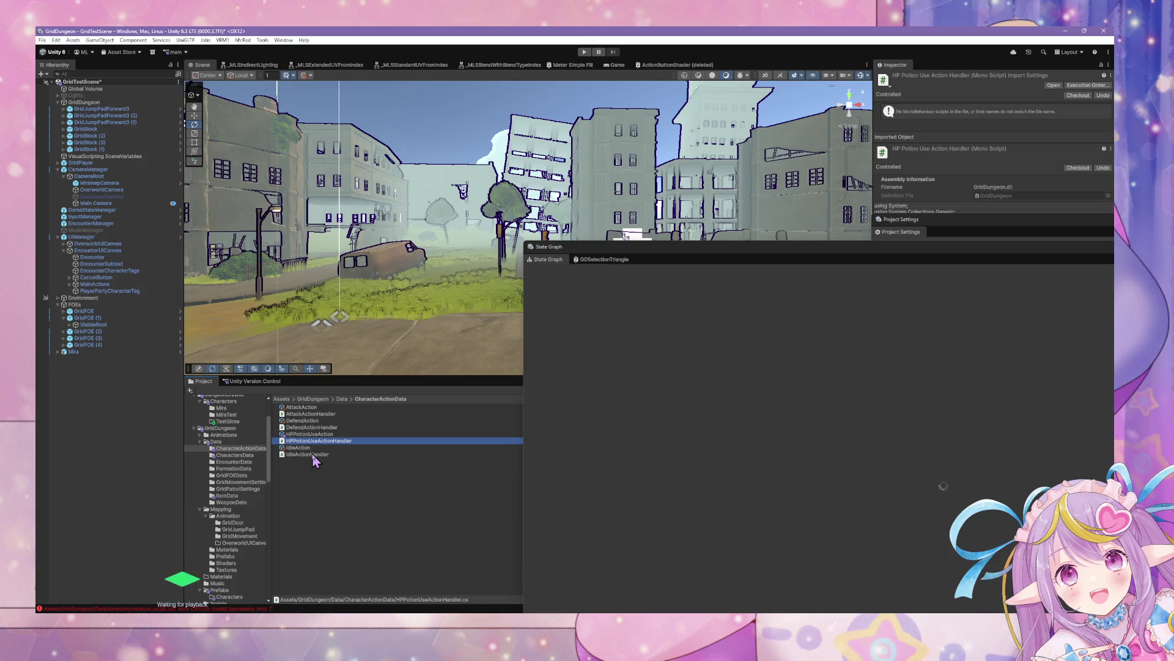
{"action": "right_click", "coordinate": [312, 453]}
Rename PotionItemData to HPPotionItemData and float the State Graph window again.
{"action": "left_click", "coordinate": [231, 496]}
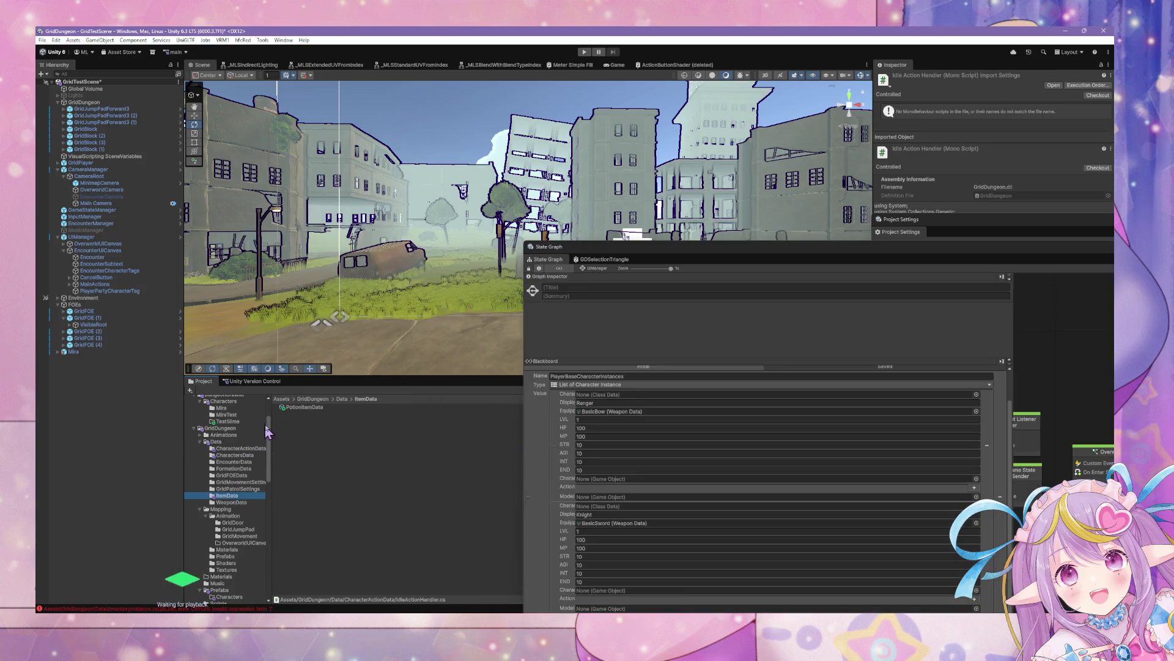
{"action": "left_click", "coordinate": [307, 407]}
{"action": "left_click", "coordinate": [307, 407]}
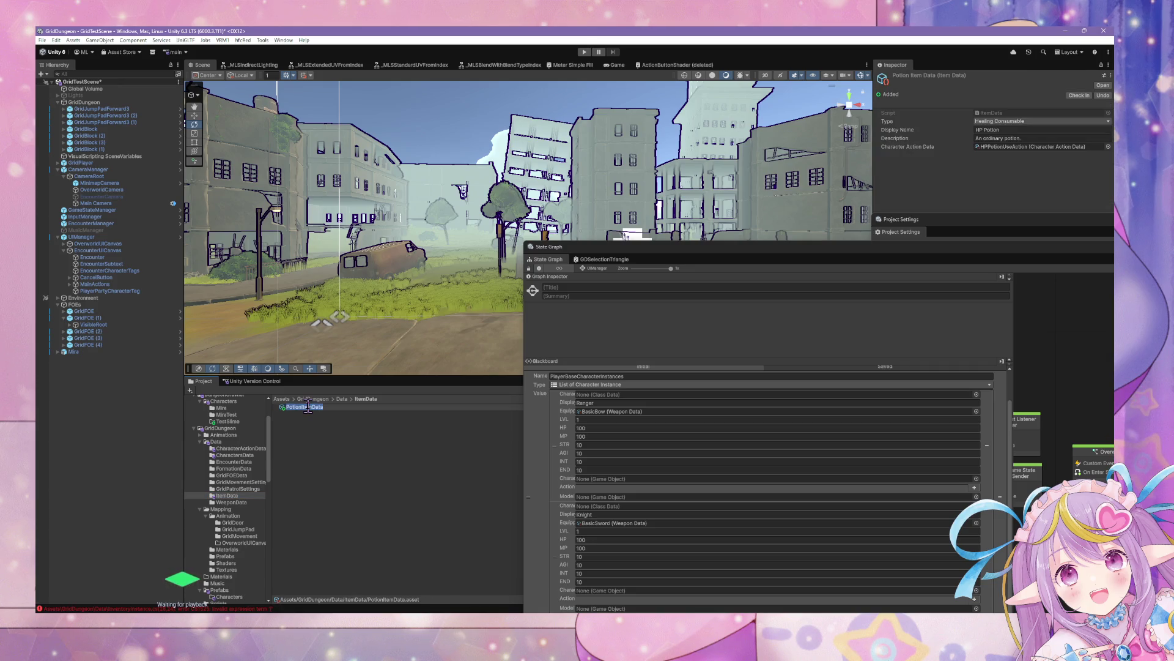
{"action": "type", "text": "HP"}
{"action": "key", "text": "Return"}
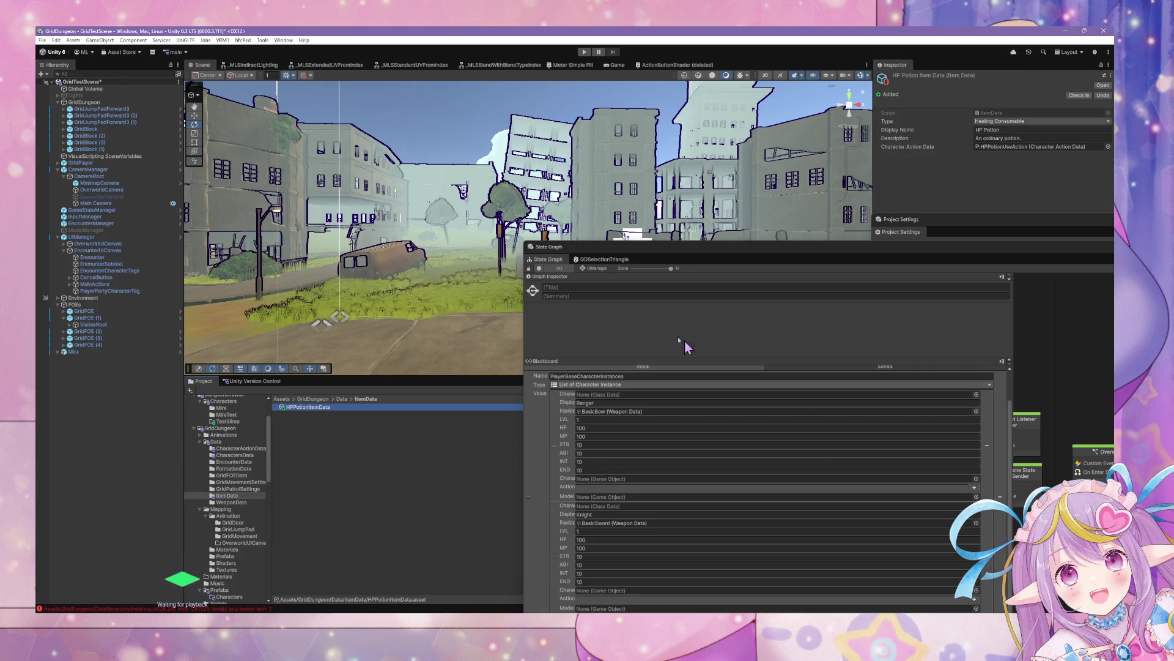
{"action": "left_click_drag", "start_coordinate": [669, 256], "coordinate": [478, 114]}
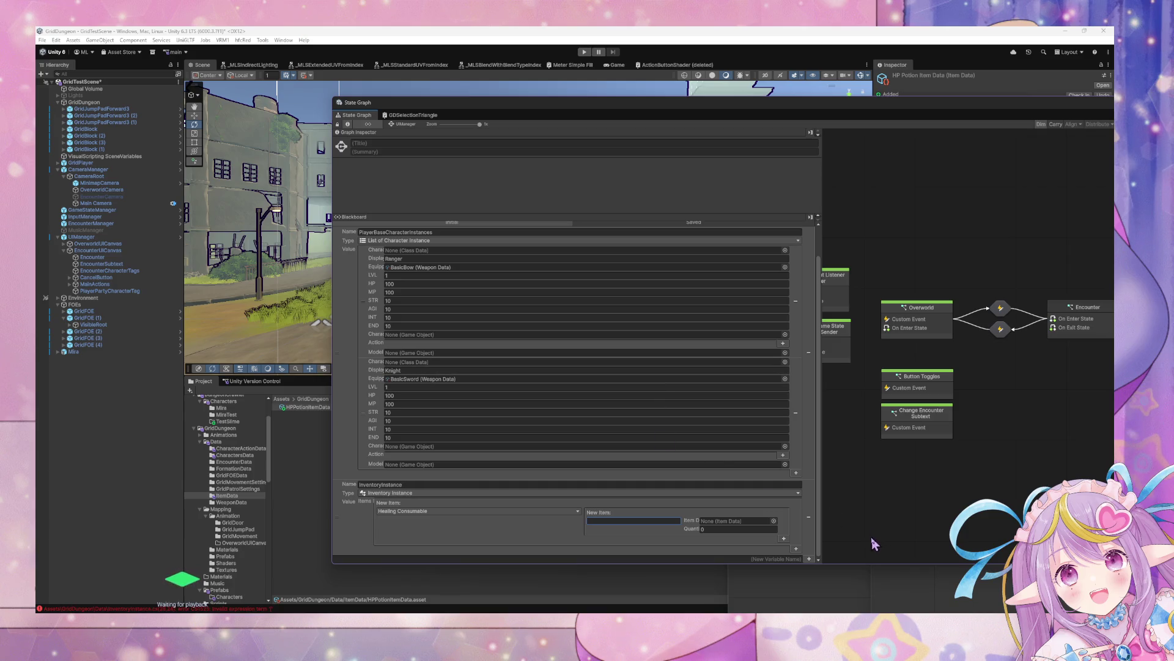
Compare the blackboard's saved and initial variable values, checking the InventoryInstance variable.
{"action": "scroll", "coordinate": [667, 247], "scroll_direction": "up", "scroll_amount": 2}
{"action": "left_click", "coordinate": [673, 251]}
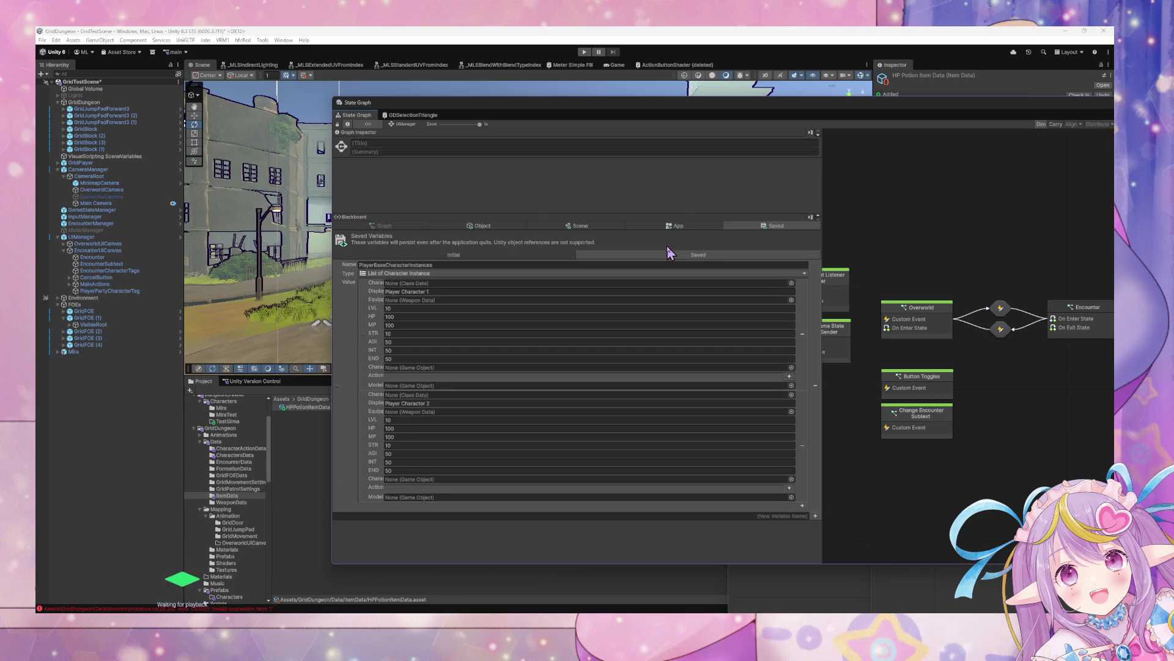
{"action": "left_click", "coordinate": [490, 255]}
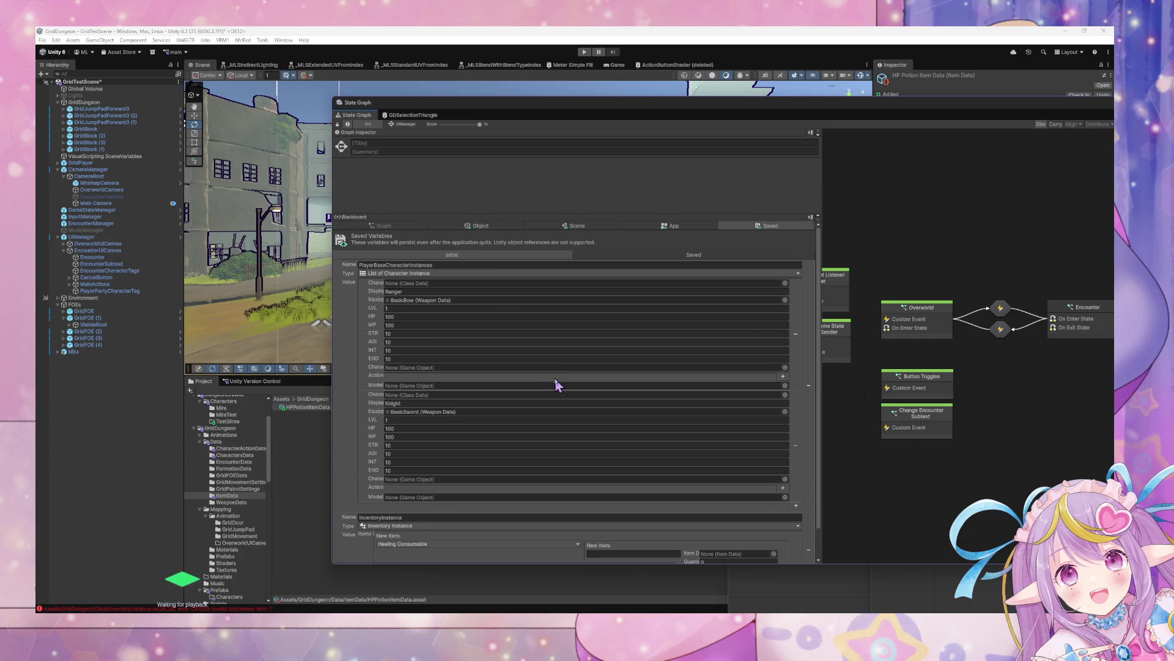
{"action": "scroll", "coordinate": [611, 342], "scroll_direction": "down", "scroll_amount": 1}
{"action": "left_click", "coordinate": [434, 492]}
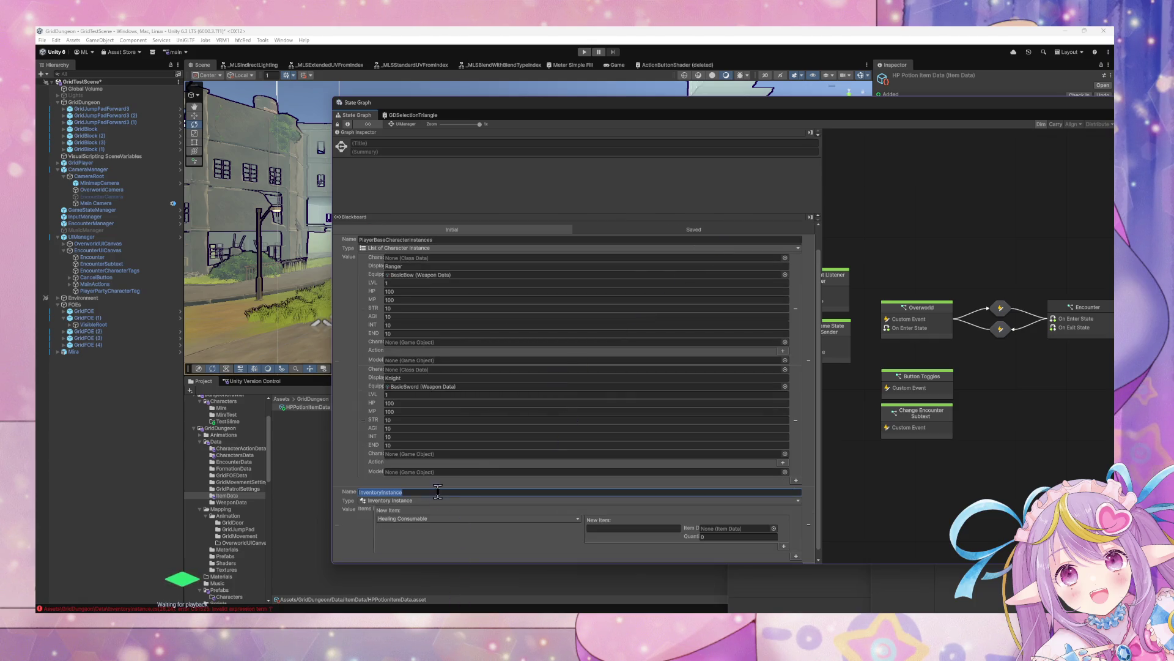
{"action": "scroll", "coordinate": [658, 434], "scroll_direction": "up", "scroll_amount": 1}
{"action": "left_click", "coordinate": [728, 255]}
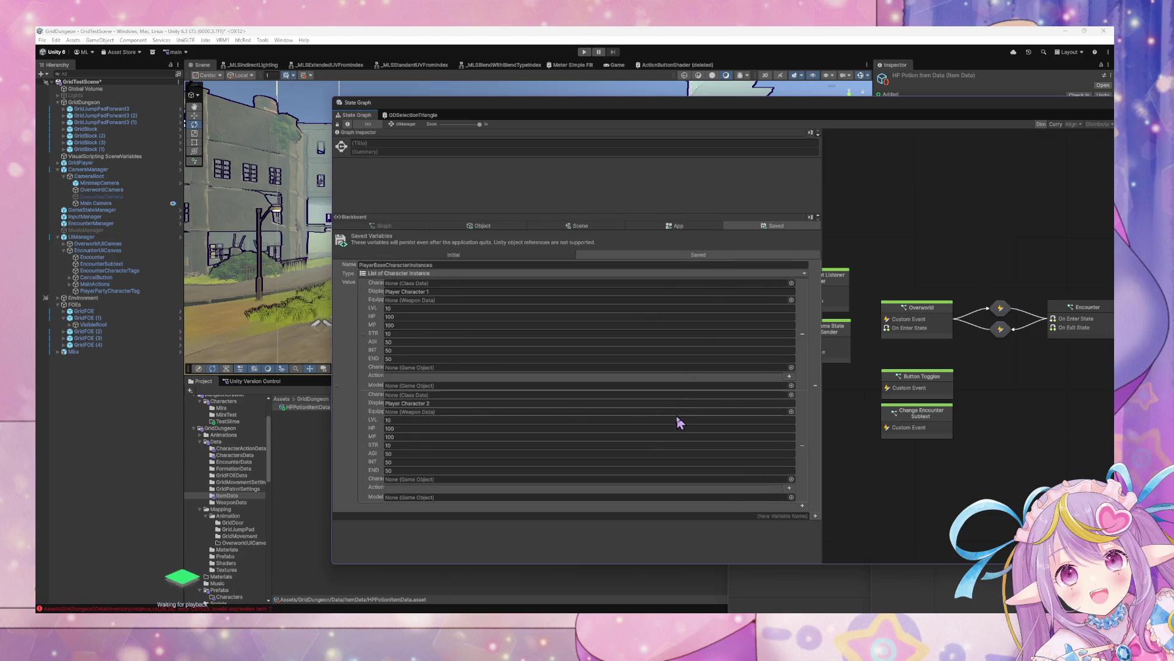
Remove the extra zeroed character entry and add a saved variable named InventoryInstance.
{"action": "left_click", "coordinate": [802, 505]}
{"action": "scroll", "coordinate": [795, 502], "scroll_direction": "down", "scroll_amount": 1}
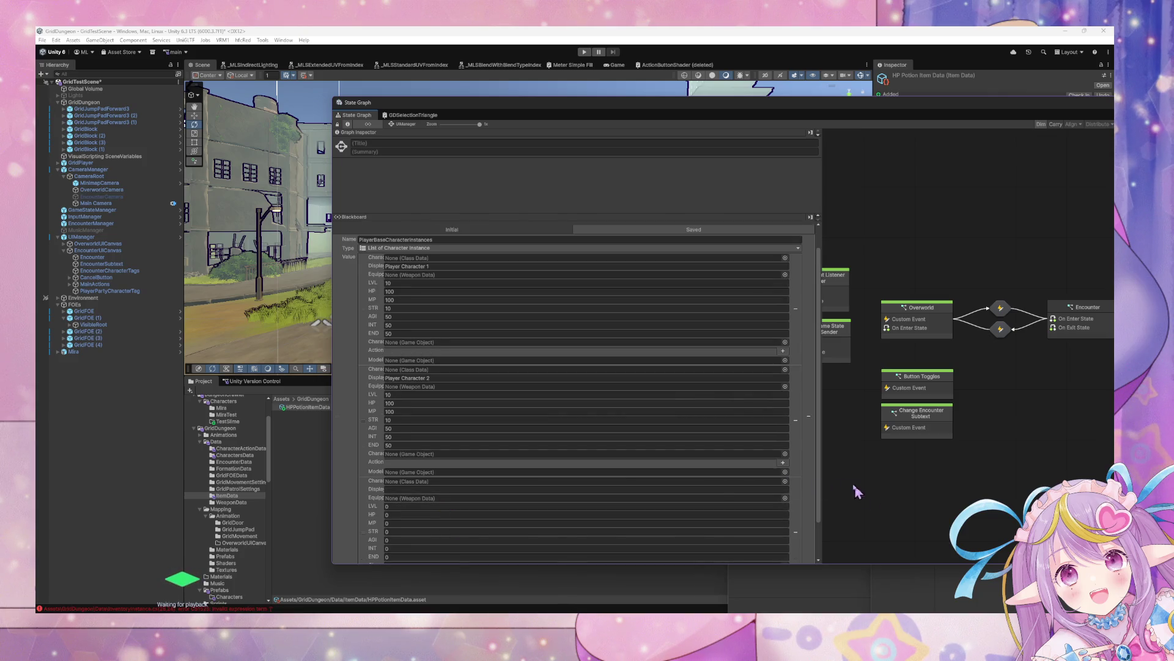
{"action": "left_click", "coordinate": [795, 533]}
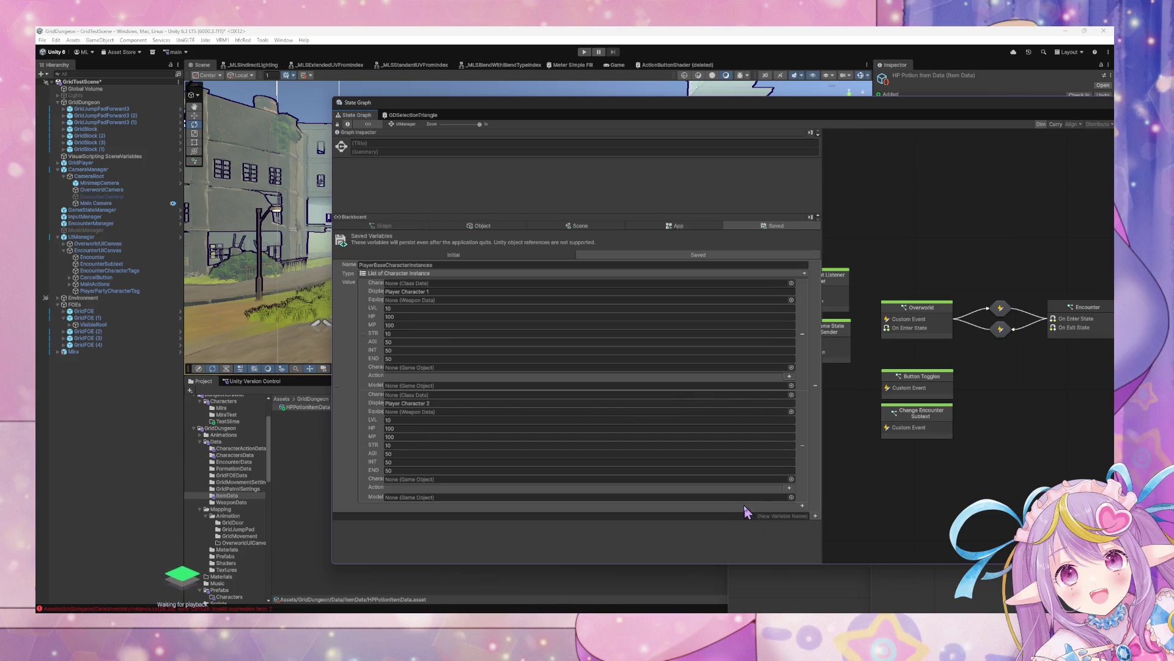
{"action": "left_click", "coordinate": [806, 517]}
{"action": "type", "text": "InventoryInstance"}
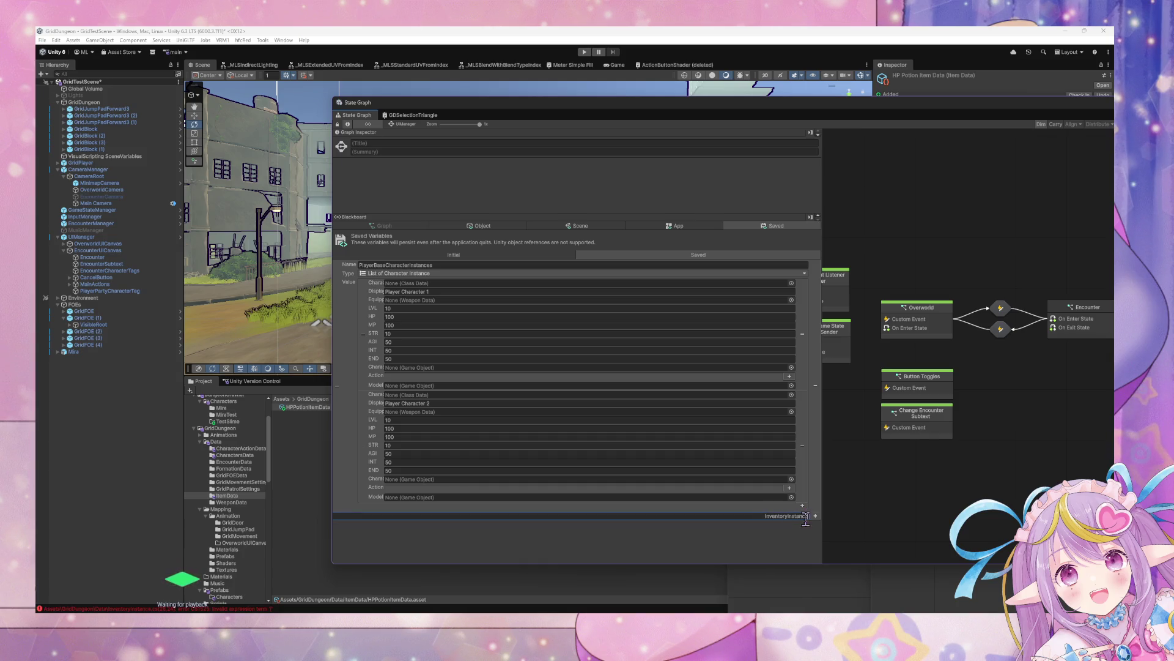
{"action": "left_click", "coordinate": [816, 518]}
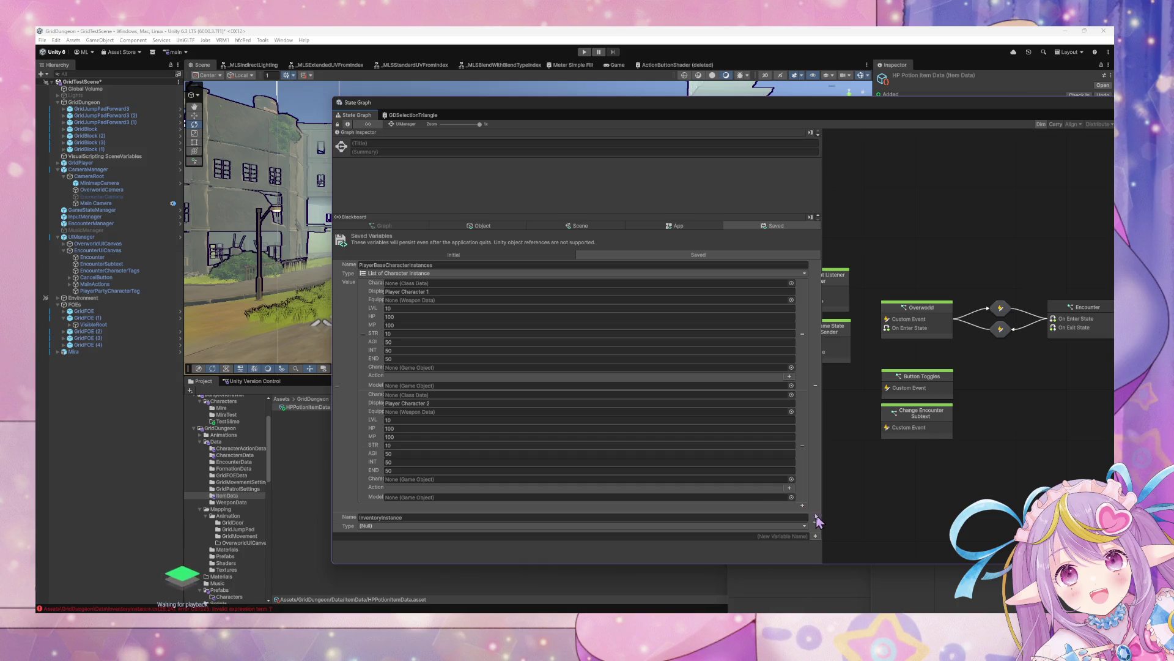
Set InventoryInstance's type to Grid Dungeon > Core > Inventory Instance.
{"action": "left_click", "coordinate": [428, 527]}
{"action": "type", "text": "In"}
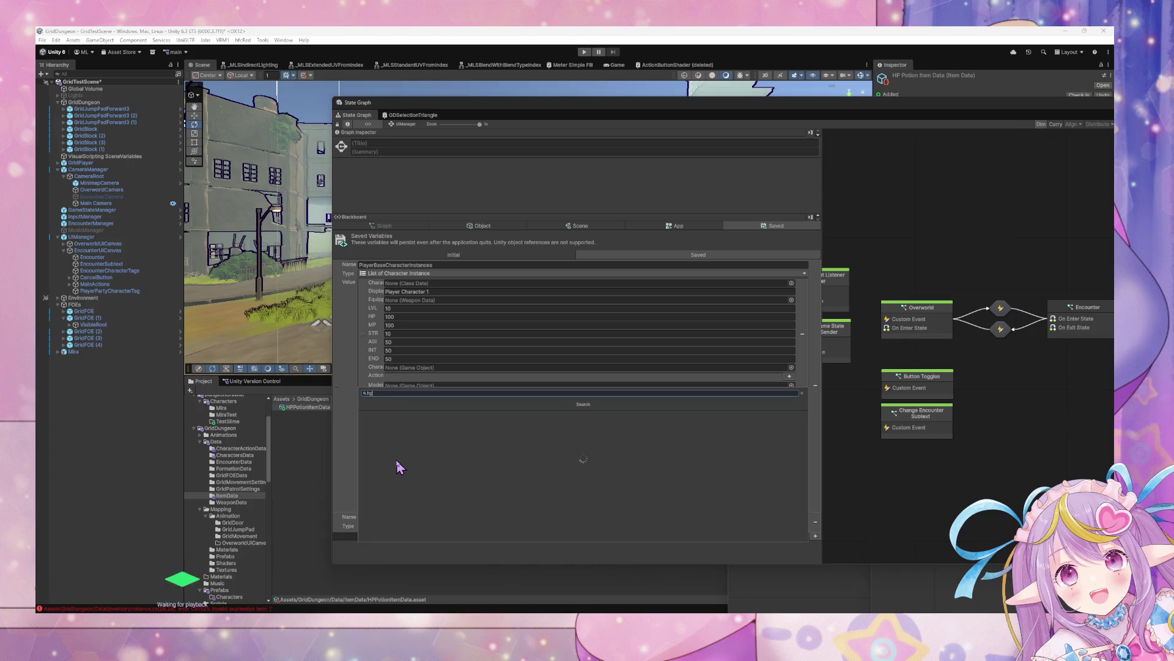
{"action": "type", "text": "te"}
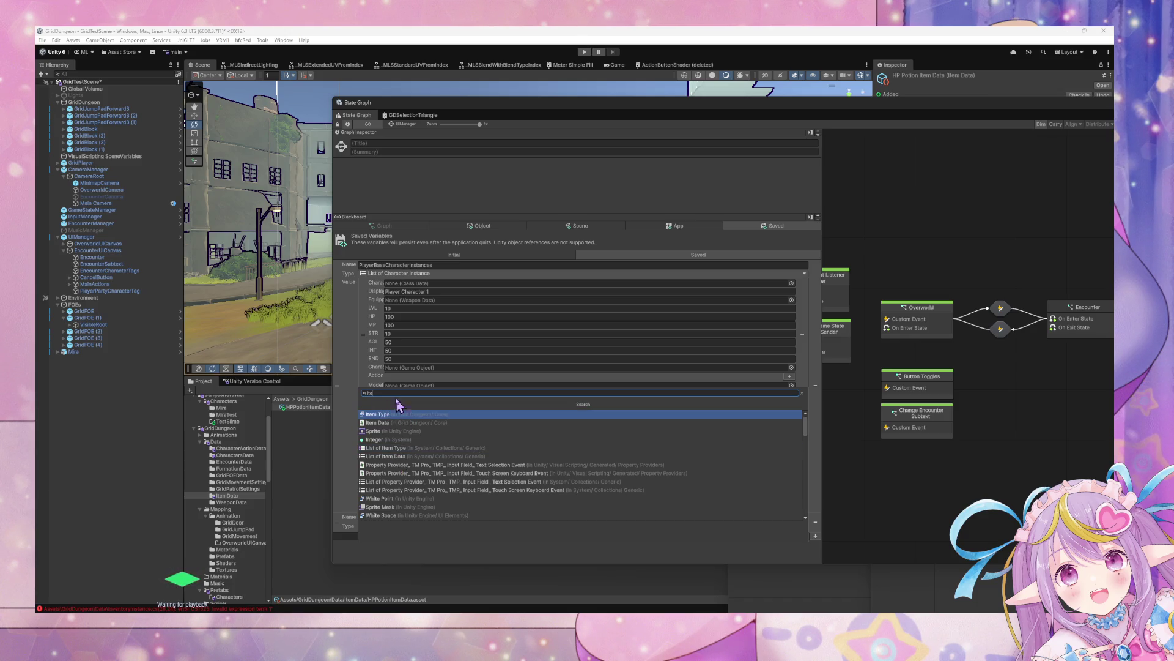
{"action": "key", "text": "BackSpace"}
{"action": "key", "text": "BackSpace"}
{"action": "key", "text": "BackSpace"}
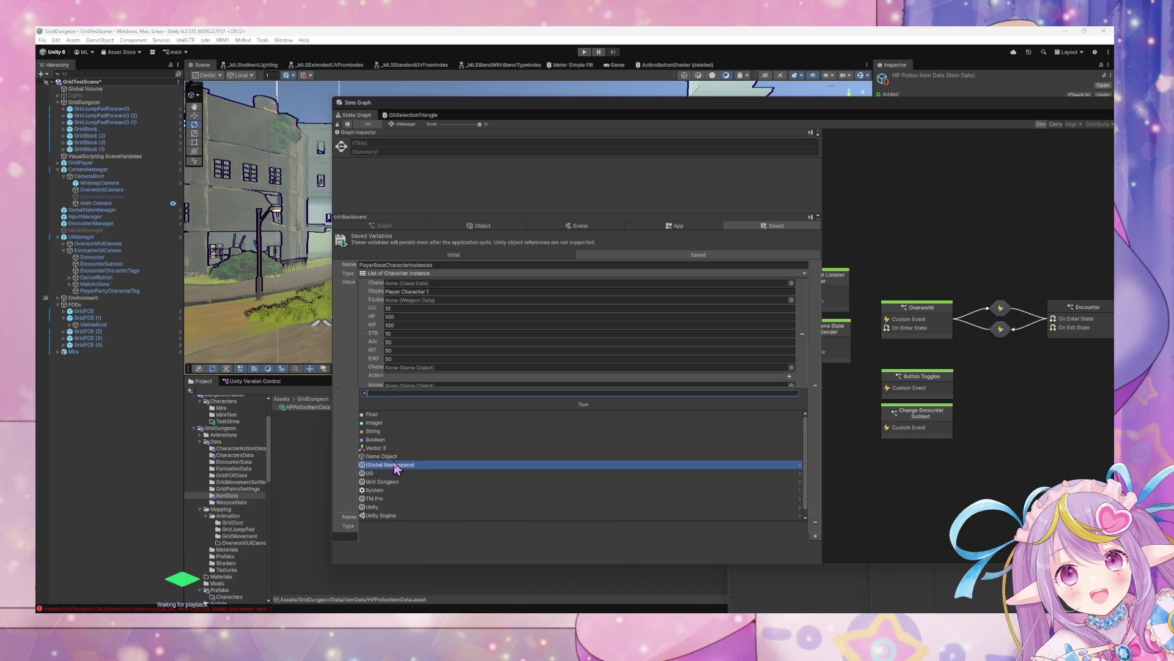
{"action": "left_click", "coordinate": [388, 483]}
{"action": "left_click", "coordinate": [413, 416]}
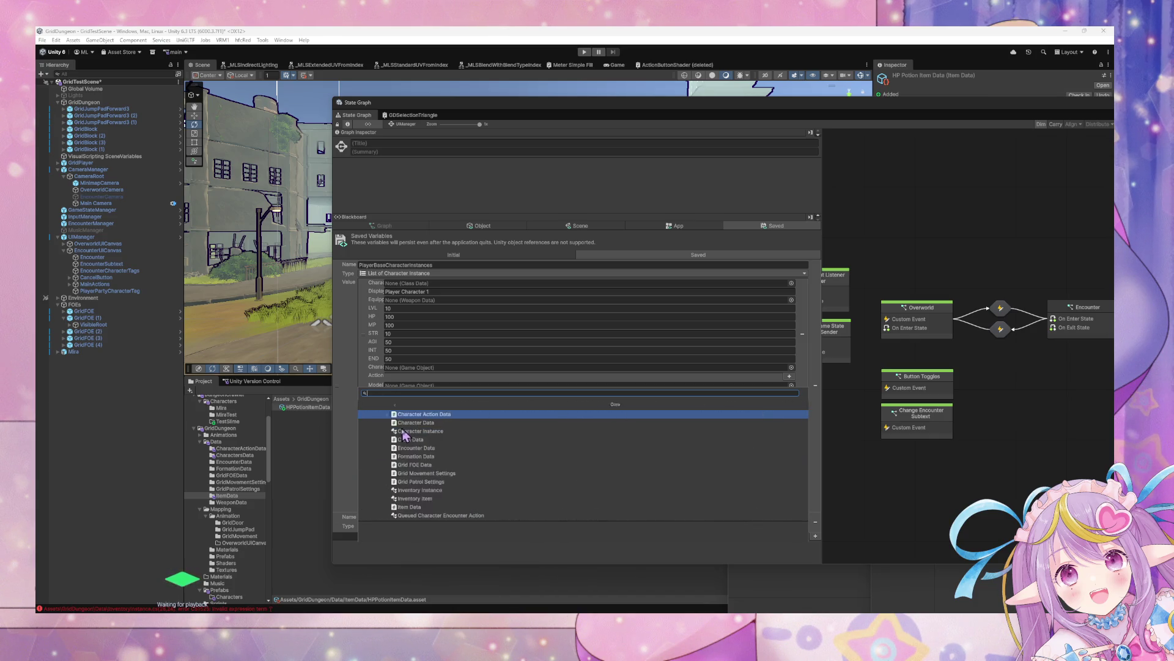
{"action": "left_click", "coordinate": [427, 491]}
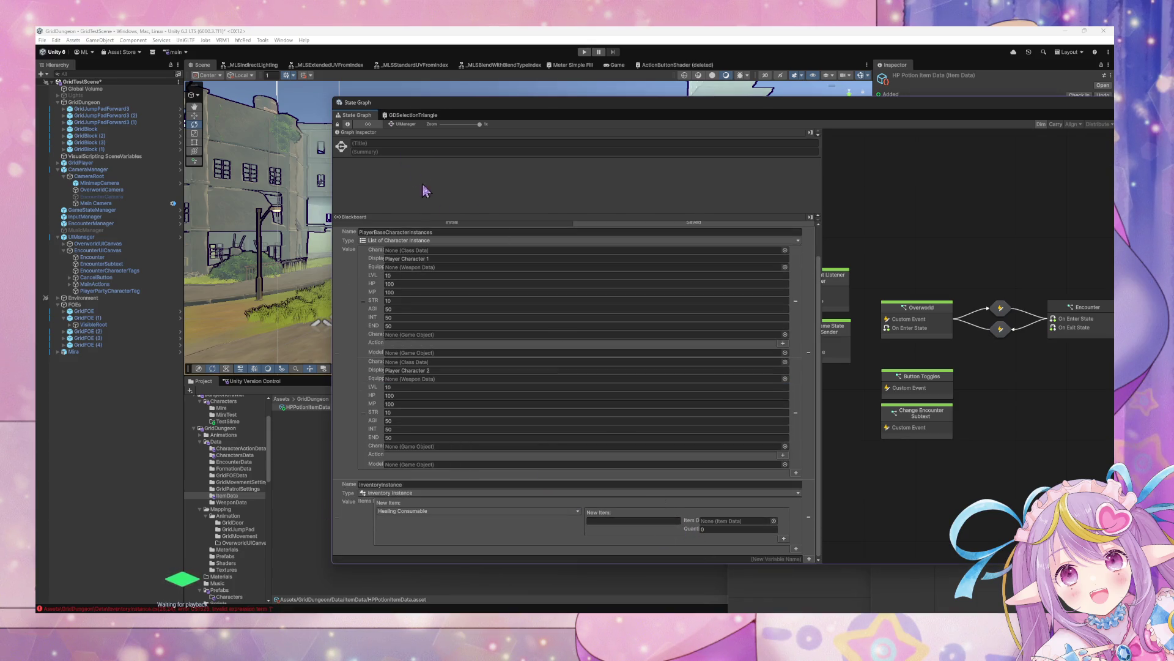
{"action": "left_click", "coordinate": [489, 224]}
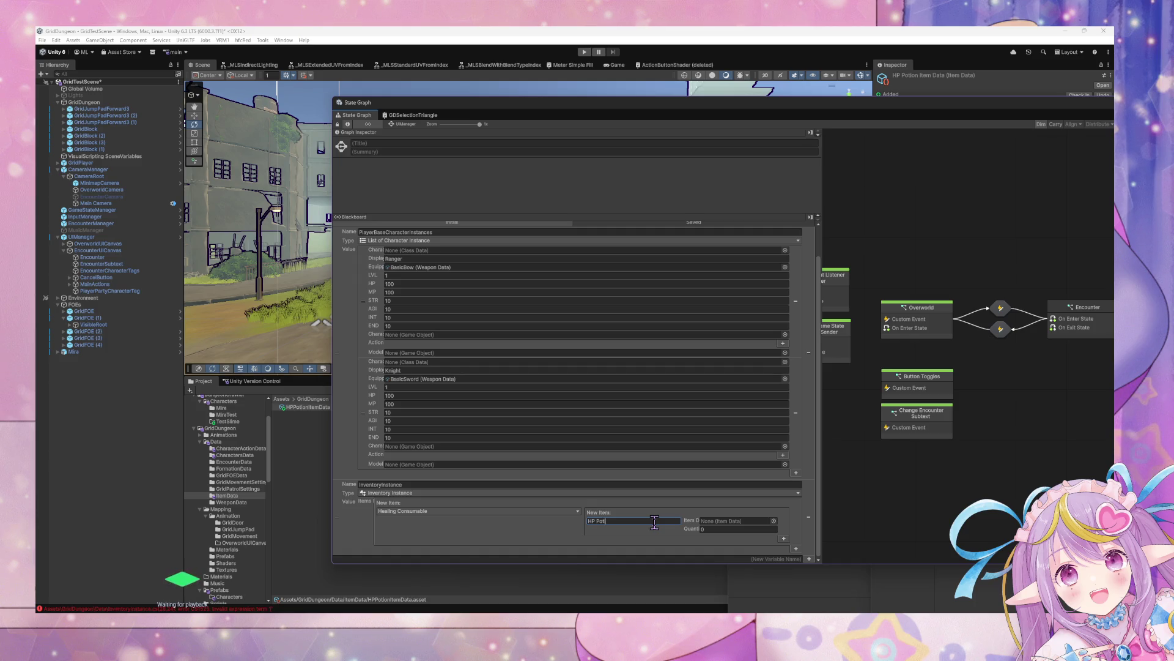
Name the inventory's new item 'HP Potion'.
{"action": "scroll", "coordinate": [453, 263], "scroll_direction": "up", "scroll_amount": 1}
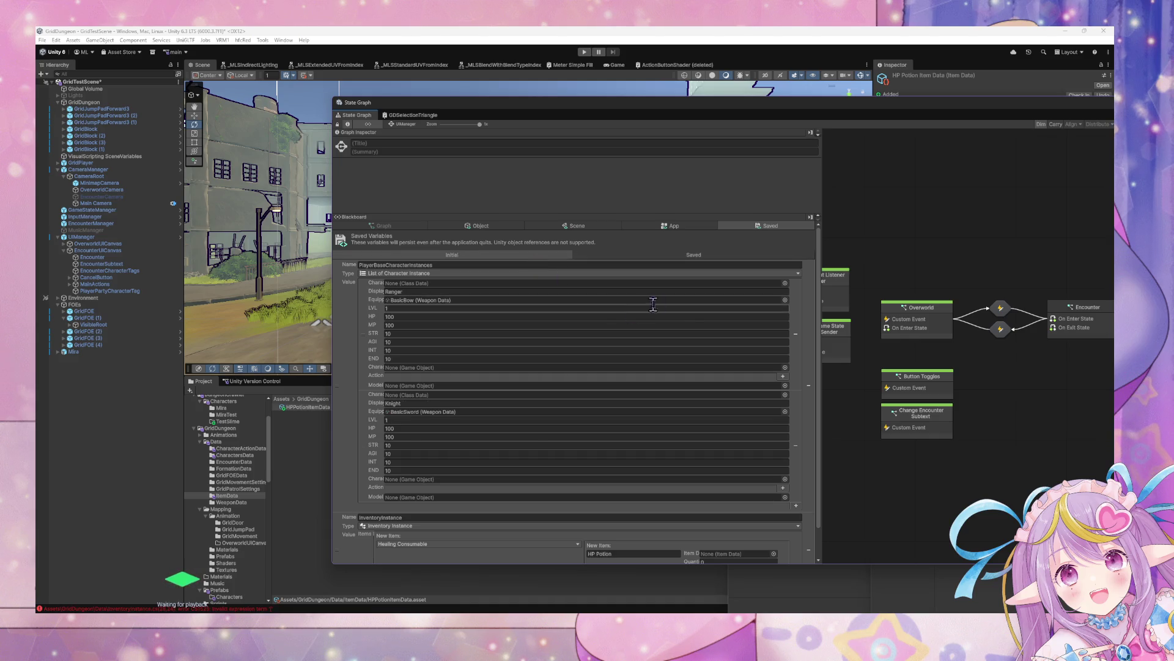
{"action": "left_click", "coordinate": [673, 254]}
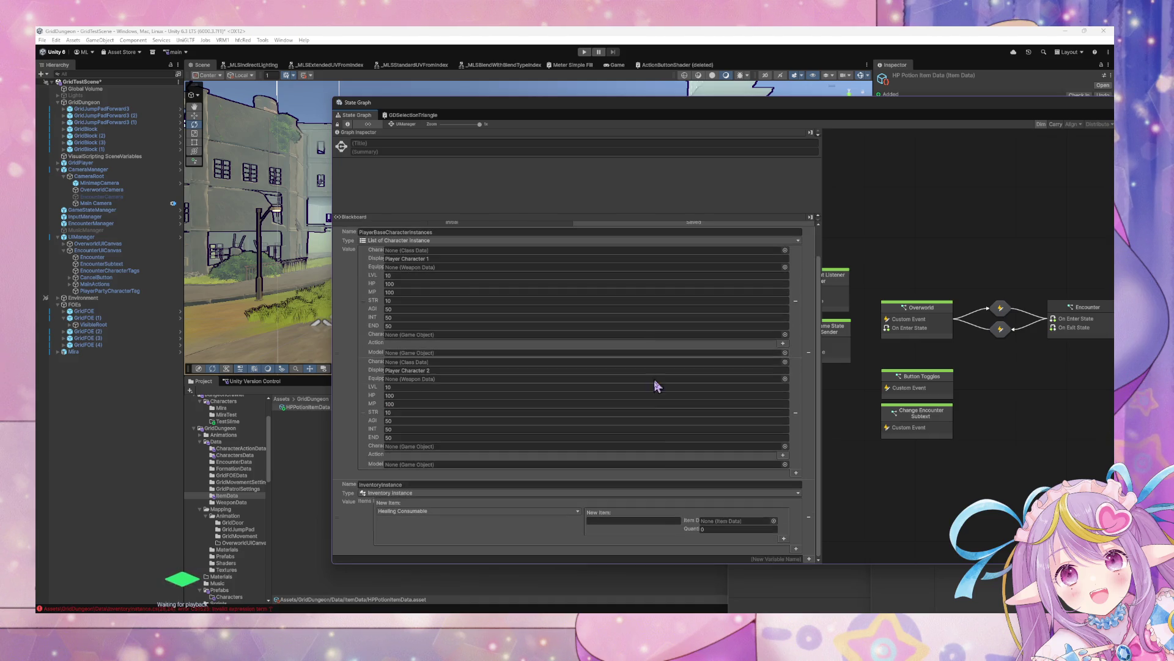
{"action": "scroll", "coordinate": [656, 385], "scroll_direction": "down", "scroll_amount": 1}
{"action": "left_click", "coordinate": [656, 522]}
{"action": "type", "text": "HP Potion"}
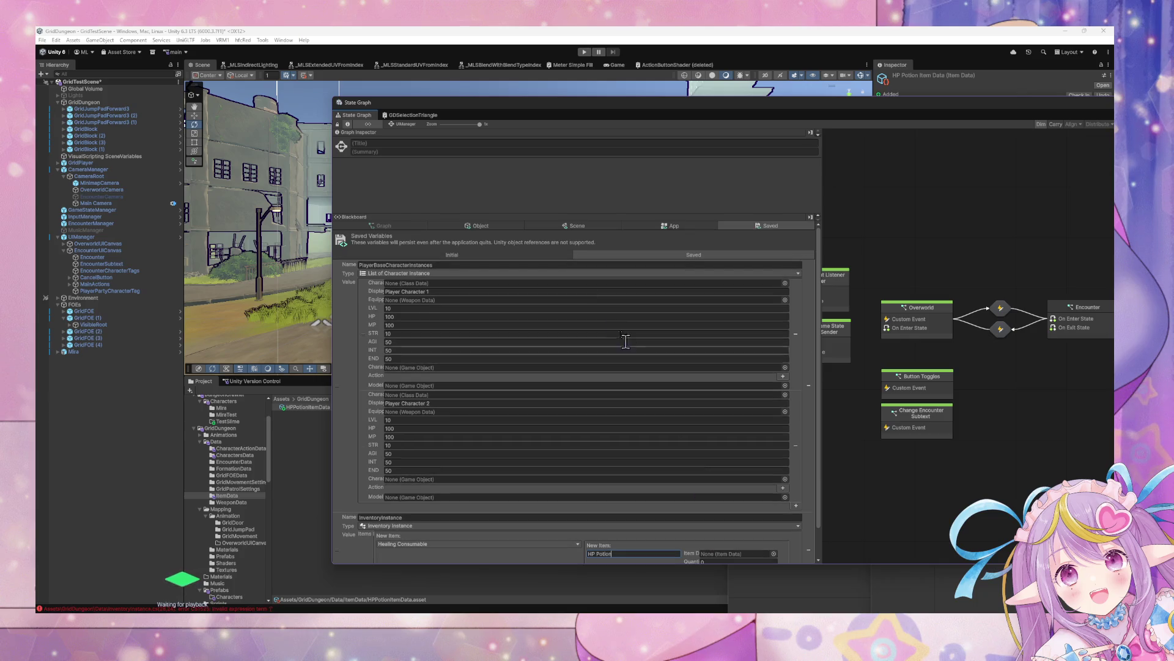
{"action": "scroll", "coordinate": [624, 338], "scroll_direction": "up", "scroll_amount": 1}
{"action": "left_click", "coordinate": [530, 254]}
Give the saved item HPPotionItemData with quantity 10.
{"action": "left_click", "coordinate": [637, 255]}
{"action": "scroll", "coordinate": [736, 472], "scroll_direction": "down", "scroll_amount": 1}
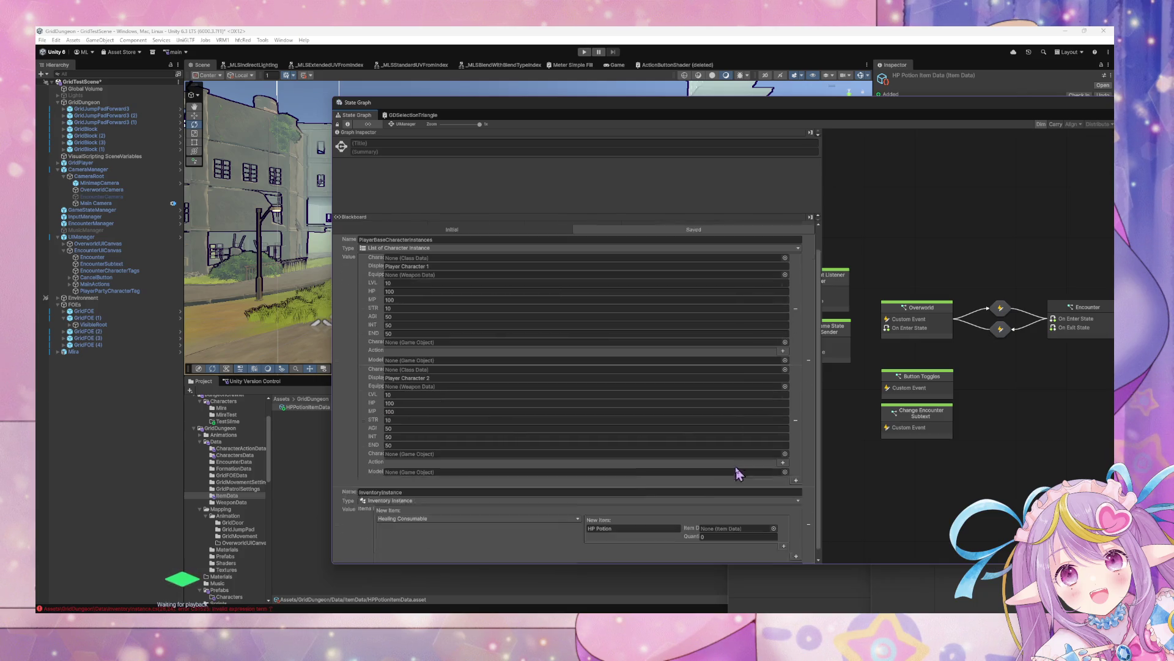
{"action": "left_click", "coordinate": [775, 520]}
{"action": "double_click", "coordinate": [590, 455]}
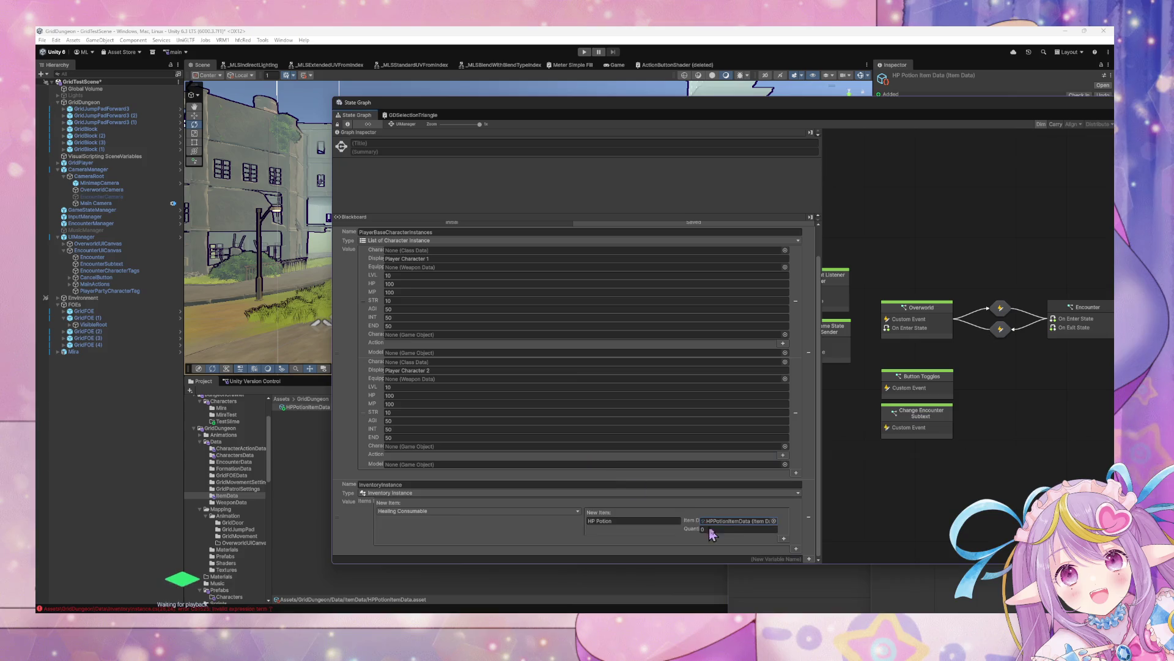
{"action": "left_click", "coordinate": [737, 529]}
{"action": "type", "text": "10"}
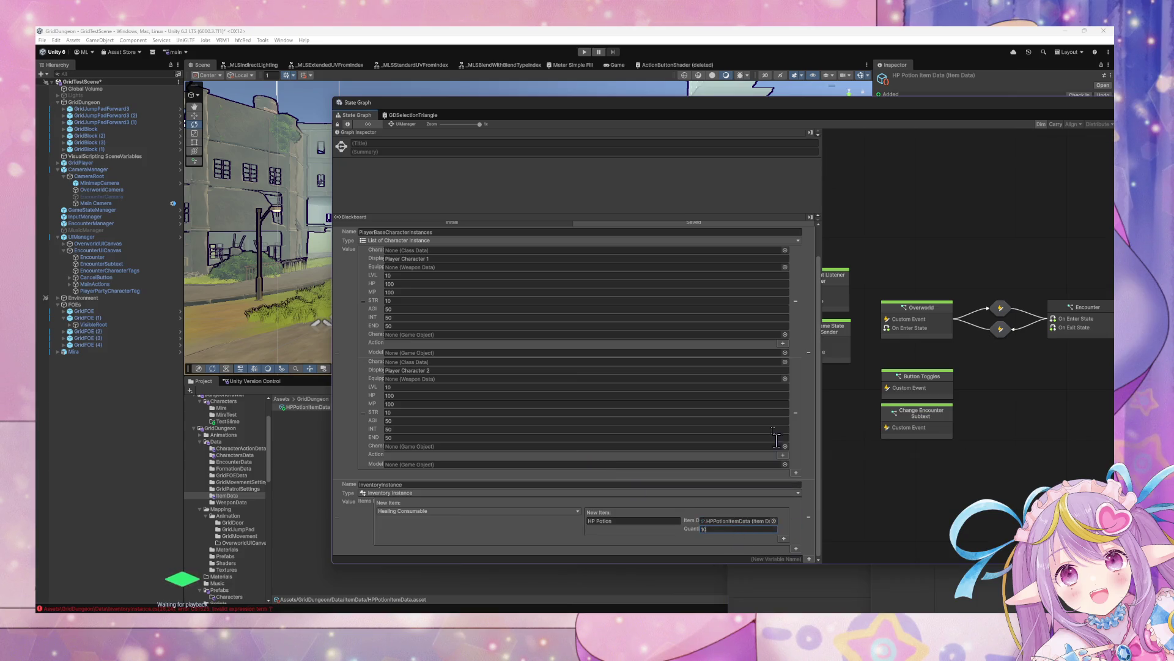
Give the initial item HPPotionItemData with quantity 10.
{"action": "left_click", "coordinate": [475, 223]}
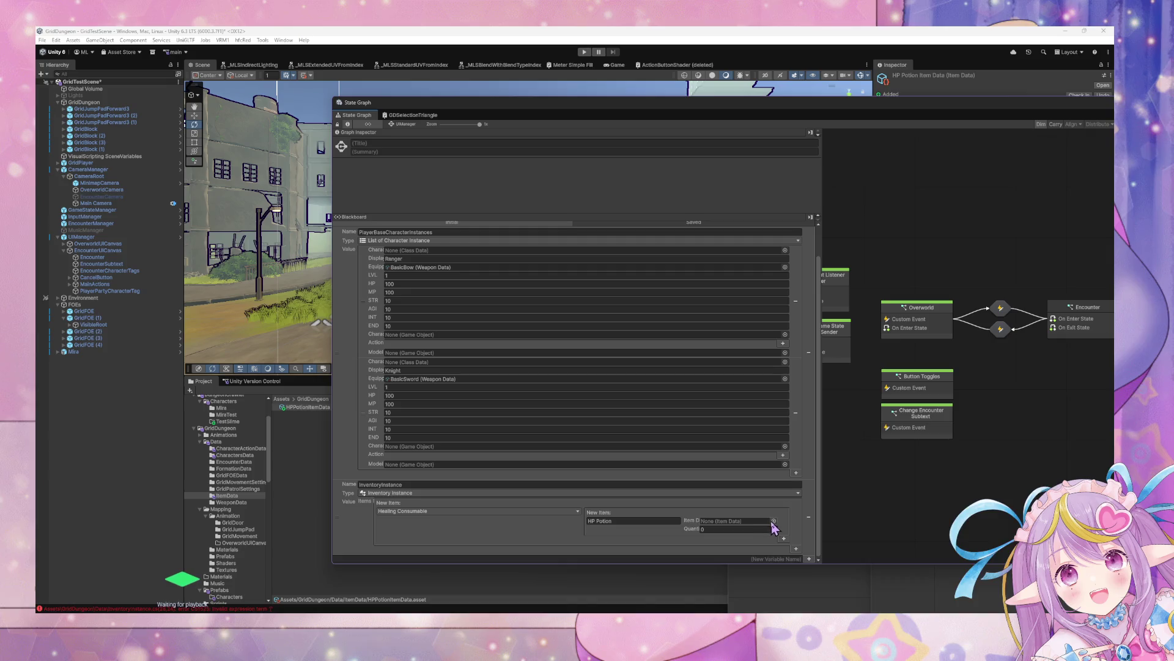
{"action": "left_click", "coordinate": [774, 521]}
{"action": "left_click", "coordinate": [614, 456]}
{"action": "left_click", "coordinate": [721, 530]}
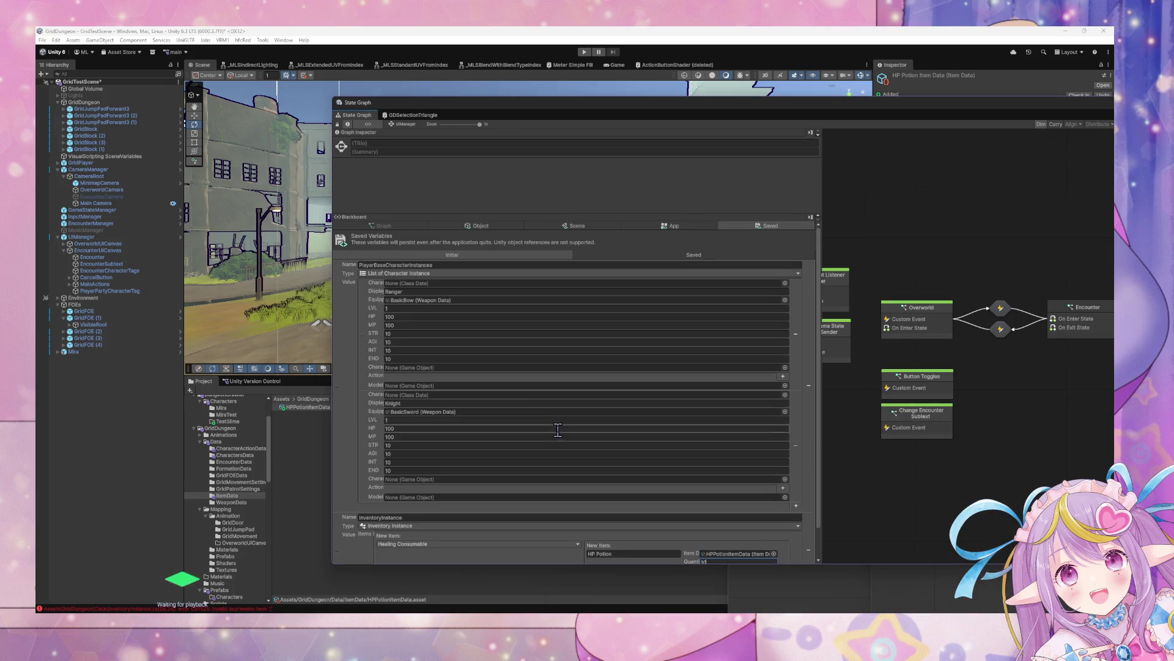
{"action": "left_click", "coordinate": [621, 259]}
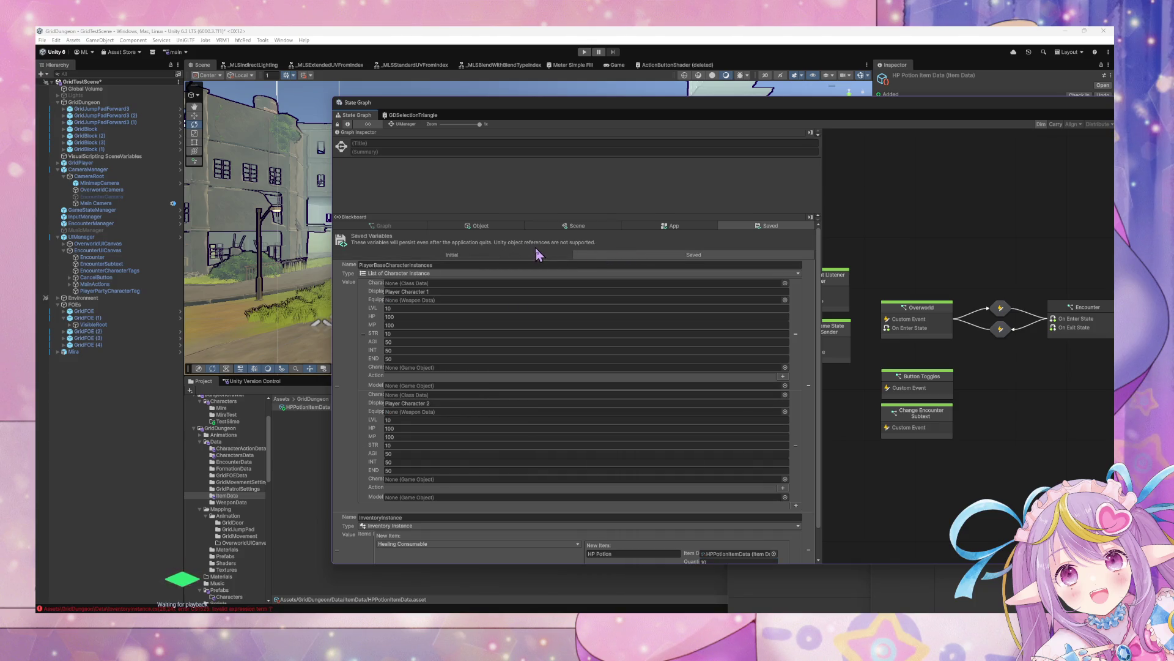
{"action": "left_click", "coordinate": [502, 260]}
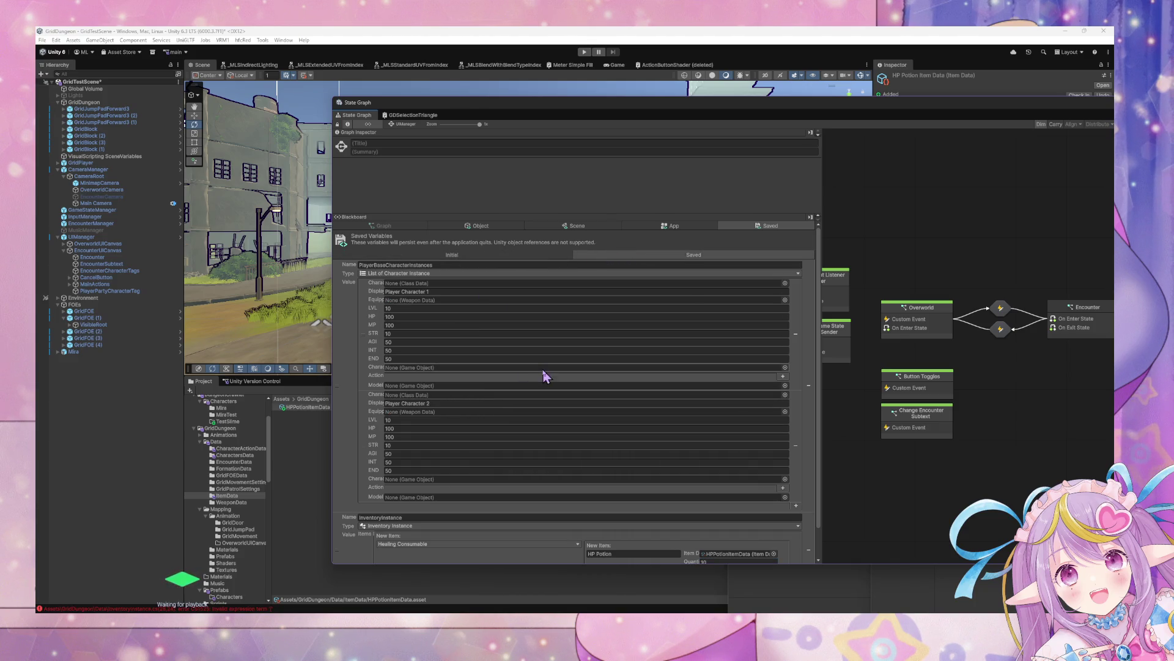
Equip both saved characters with BasicBow.
{"action": "left_click", "coordinate": [785, 299]}
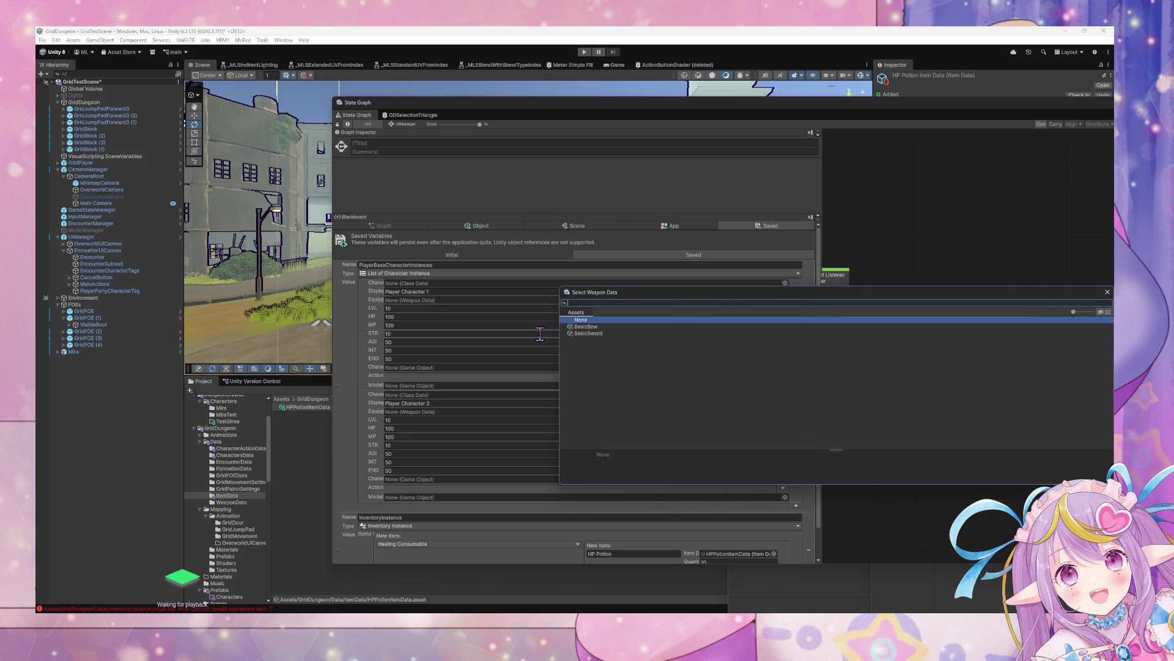
{"action": "double_click", "coordinate": [589, 331]}
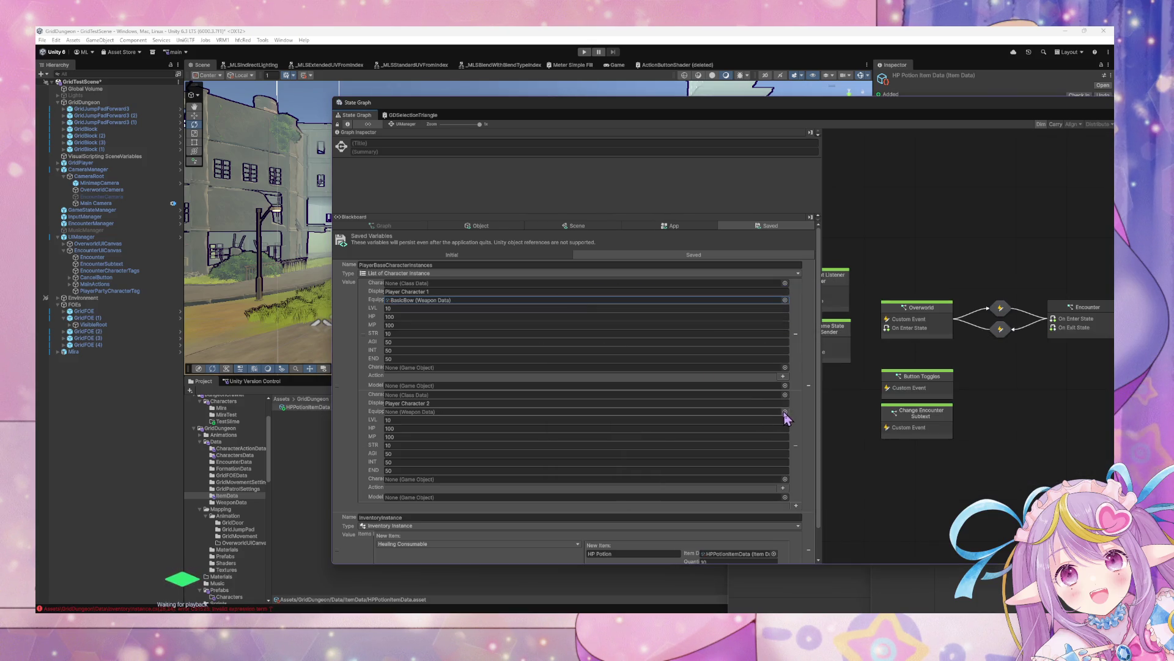
{"action": "left_click", "coordinate": [784, 412]}
{"action": "double_click", "coordinate": [611, 446]}
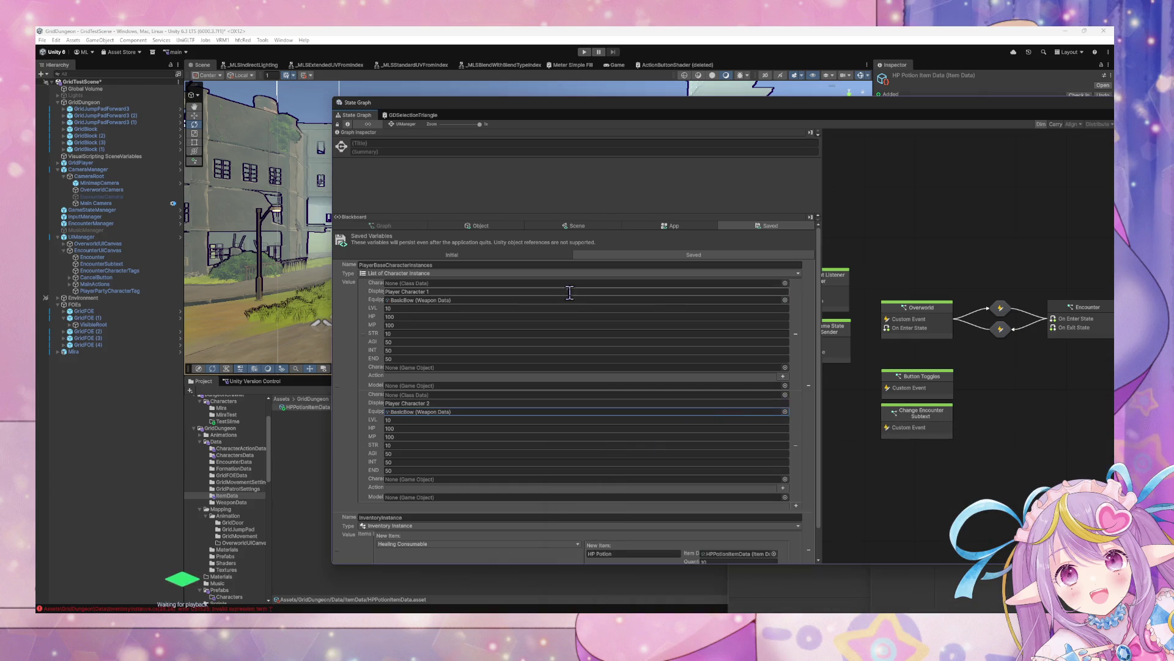
Rename the saved characters' display names to Ranger and Knight.
{"action": "left_click", "coordinate": [539, 254]}
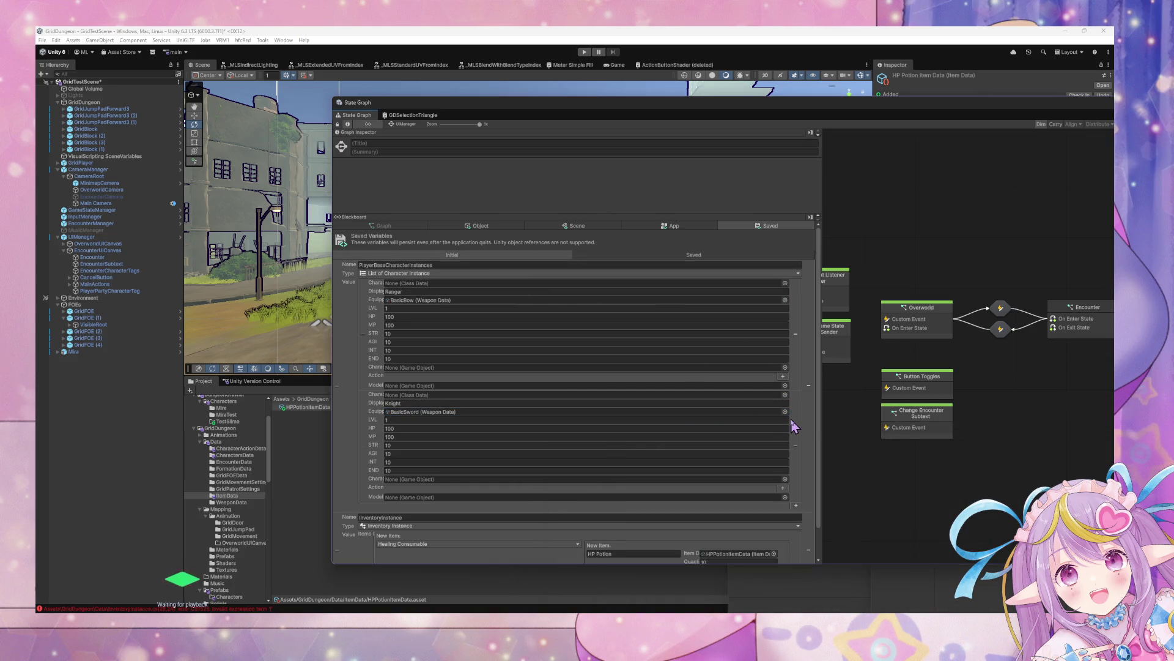
{"action": "left_click", "coordinate": [676, 255]}
{"action": "left_click", "coordinate": [502, 255]}
{"action": "left_click", "coordinate": [648, 257]}
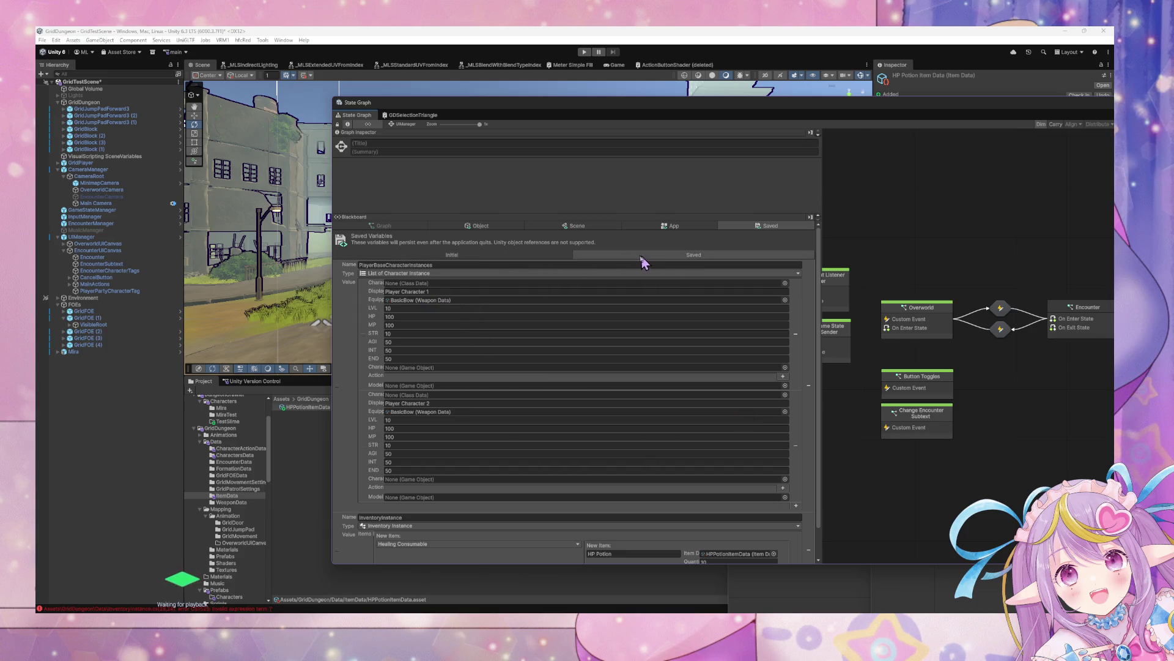
{"action": "left_click", "coordinate": [511, 256]}
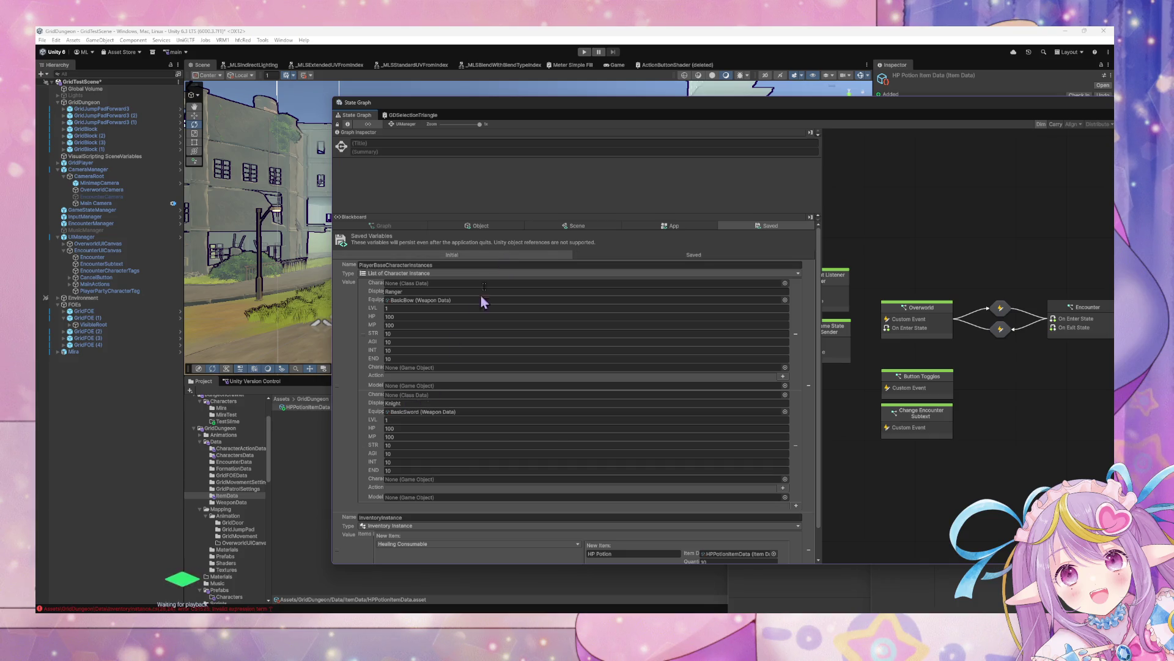
{"action": "left_click", "coordinate": [631, 256]}
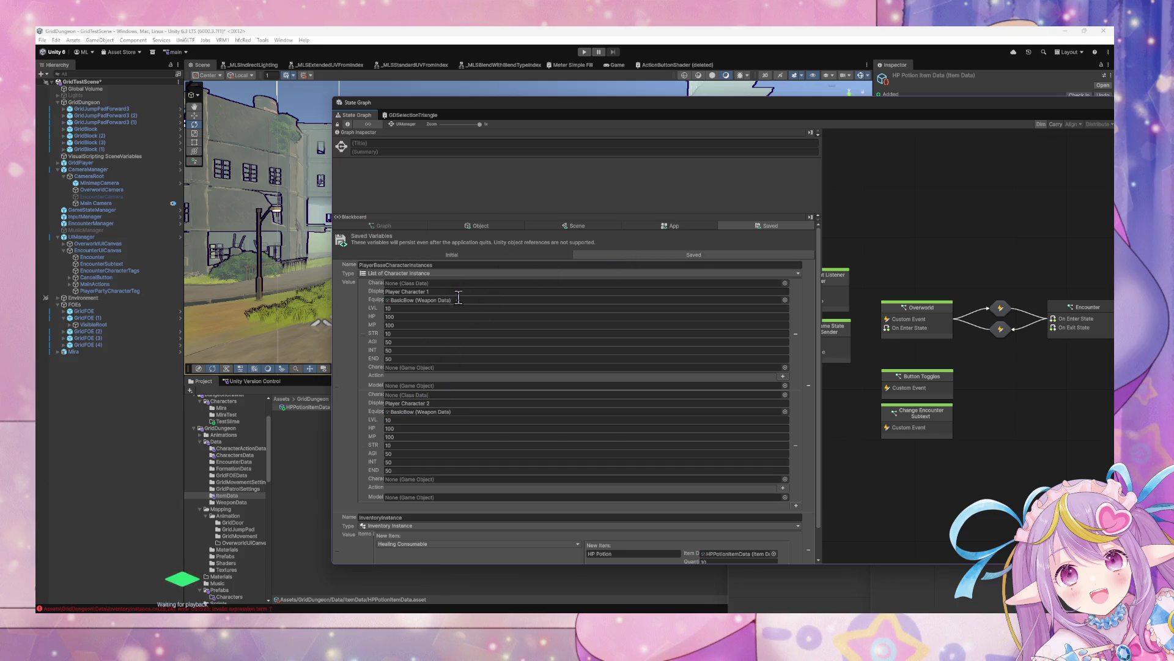
{"action": "left_click", "coordinate": [456, 292]}
{"action": "type", "text": "Ranger"}
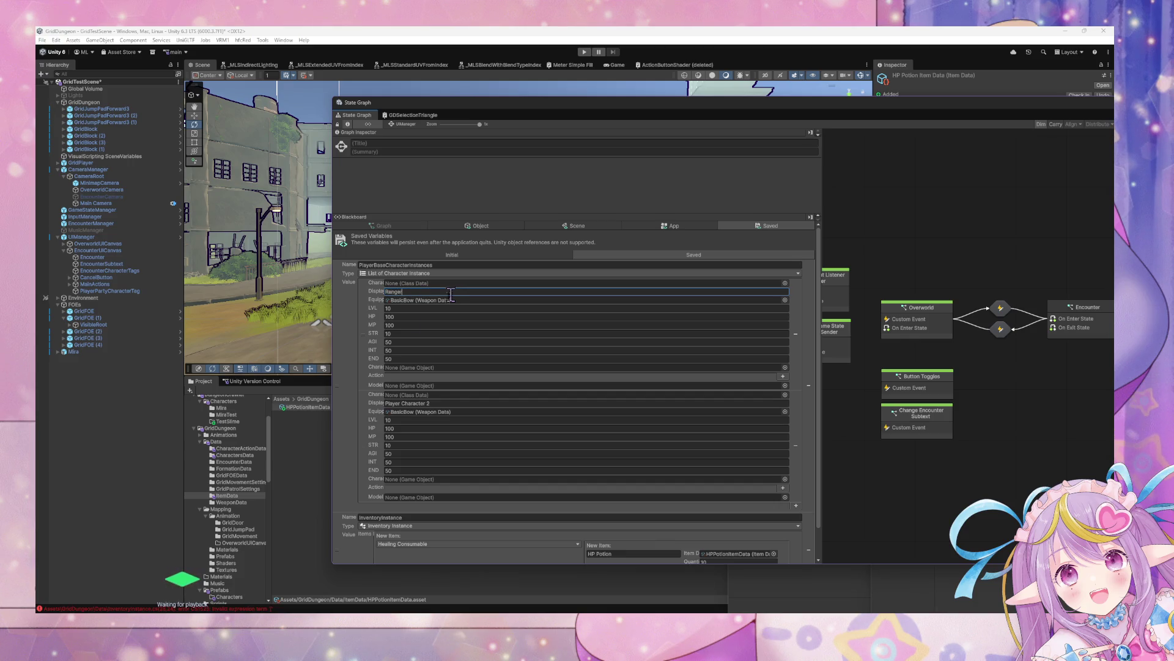
{"action": "left_click", "coordinate": [454, 404]}
{"action": "type", "text": "Knight"}
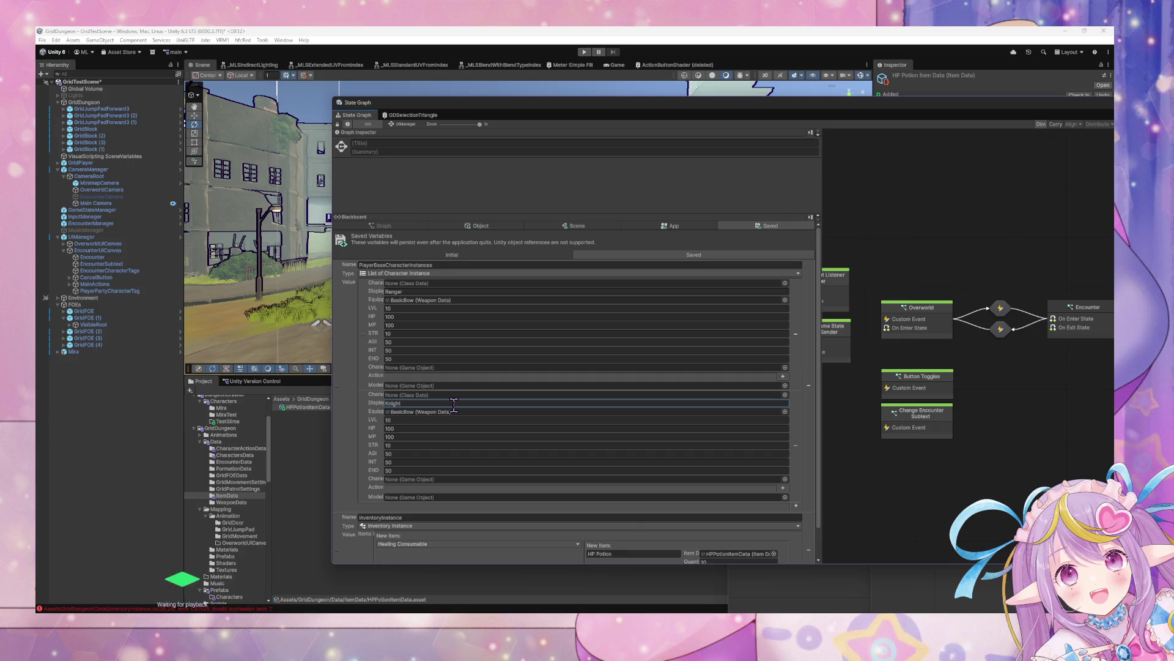
{"action": "scroll", "coordinate": [487, 404], "scroll_direction": "down", "scroll_amount": 2}
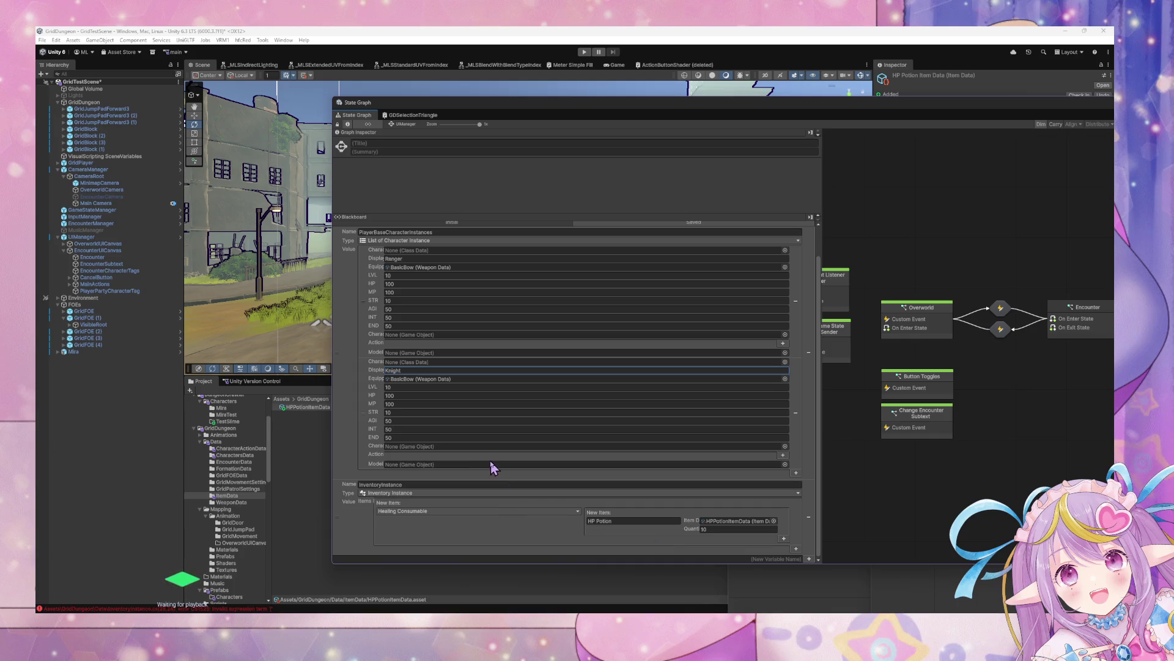
Drag the floating State Graph window to the lower right, uncovering the Scene view and Inspector.
{"action": "key", "text": "alt+Tab"}
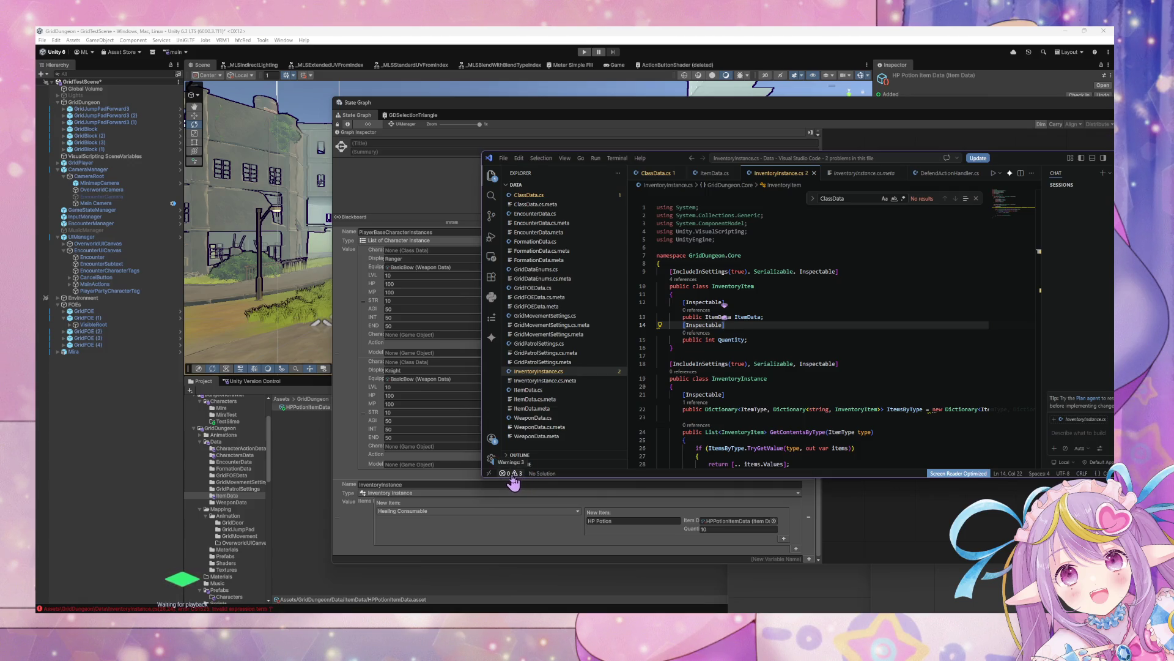
{"action": "left_click", "coordinate": [541, 538]}
{"action": "scroll", "coordinate": [433, 333], "scroll_direction": "up", "scroll_amount": 1}
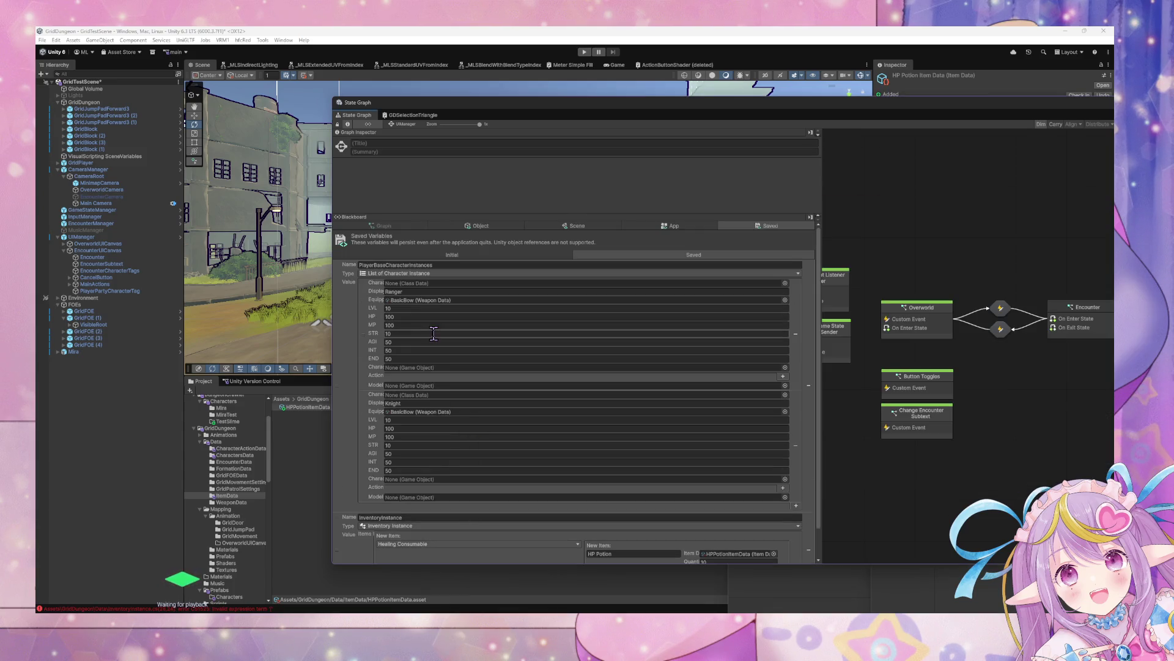
{"action": "scroll", "coordinate": [434, 336], "scroll_direction": "down", "scroll_amount": 1}
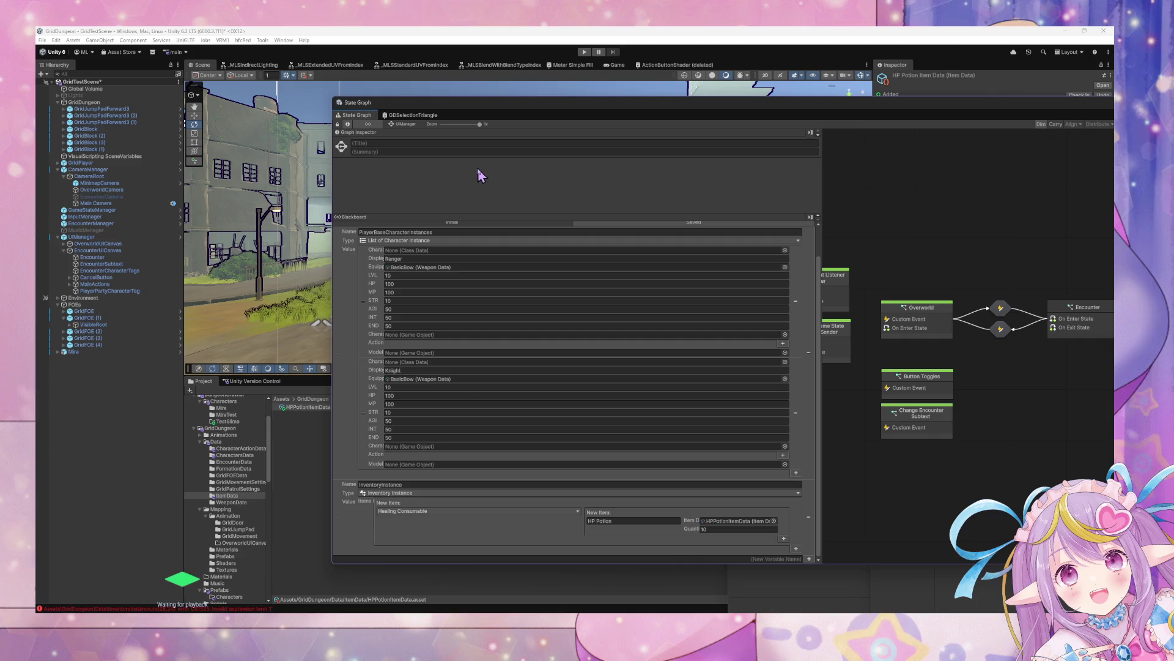
{"action": "left_click_drag", "start_coordinate": [482, 113], "coordinate": [724, 319]}
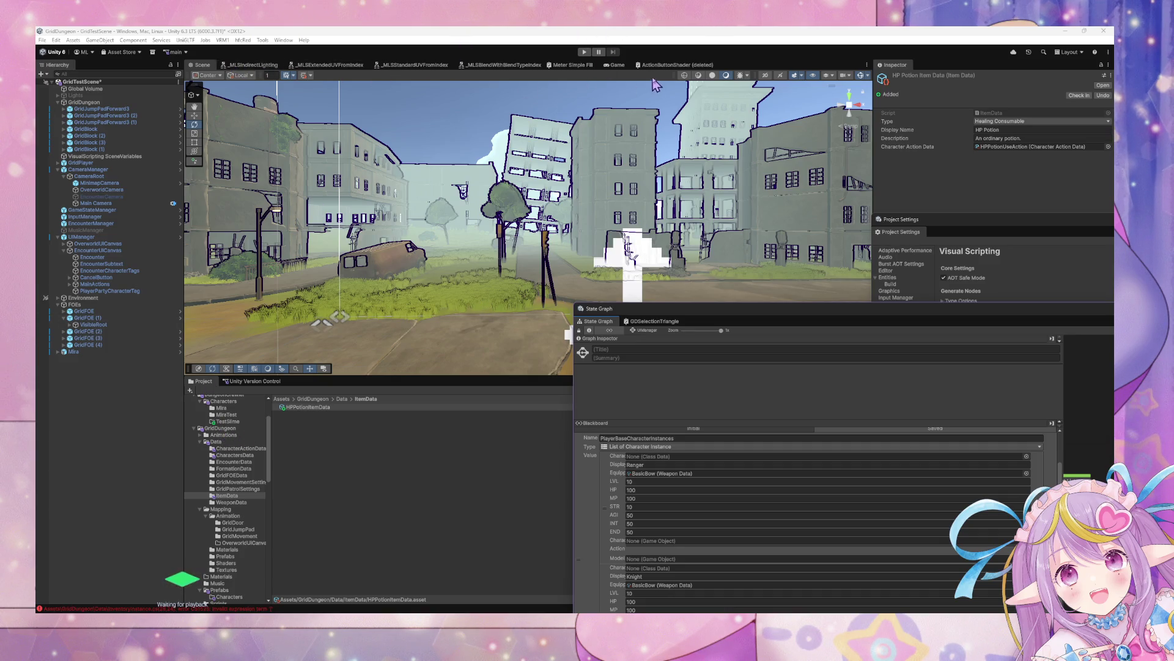
Preview the encounter UI in the Game view, then frame EncounterUICanvas in the Scene.
{"action": "left_click", "coordinate": [615, 65]}
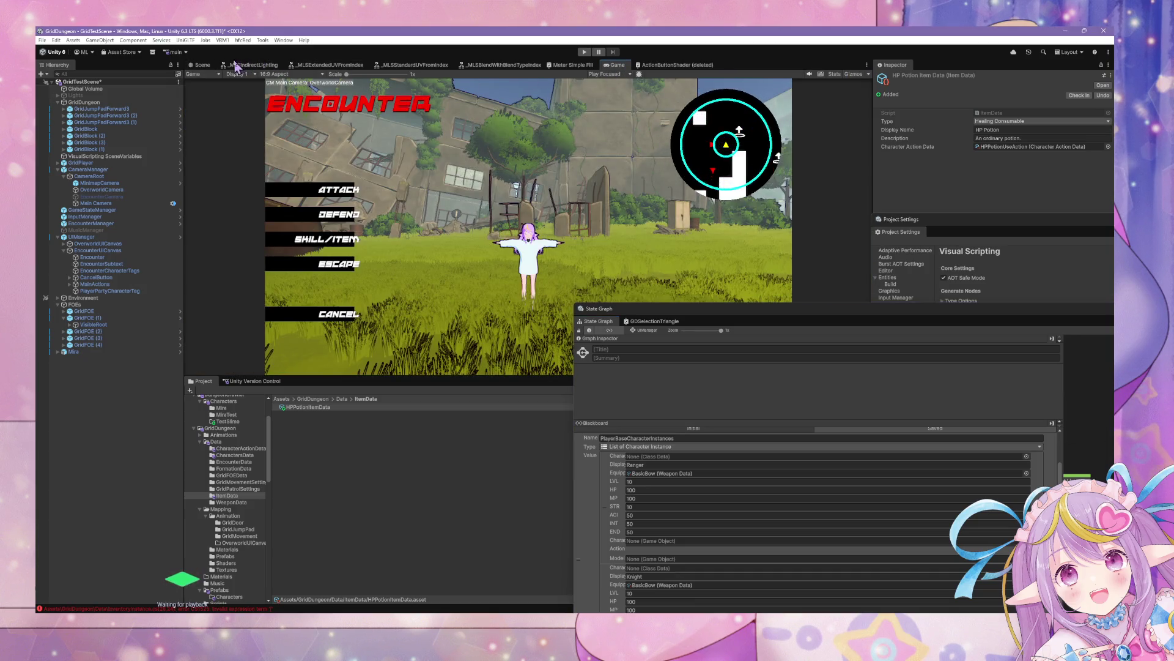
{"action": "left_click", "coordinate": [201, 65]}
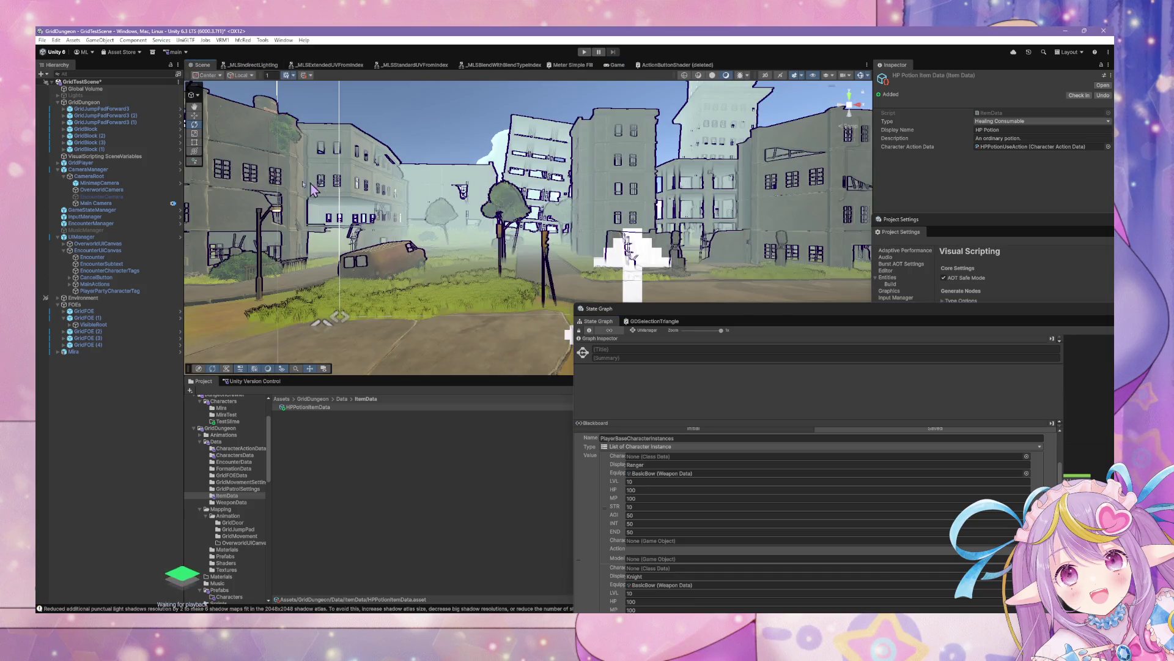
{"action": "left_click", "coordinate": [147, 269]}
{"action": "key", "text": "Up"}
{"action": "key", "text": "Up"}
{"action": "key", "text": "Down"}
{"action": "key", "text": "Up"}
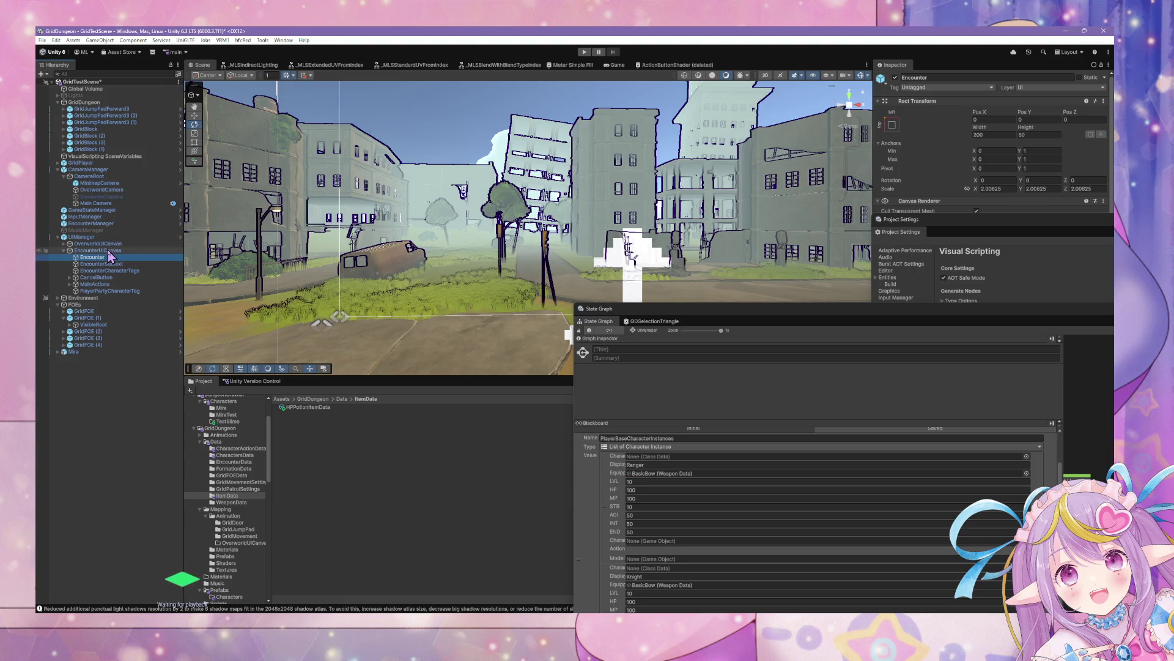
{"action": "left_click", "coordinate": [129, 251]}
{"action": "key", "text": "f"}
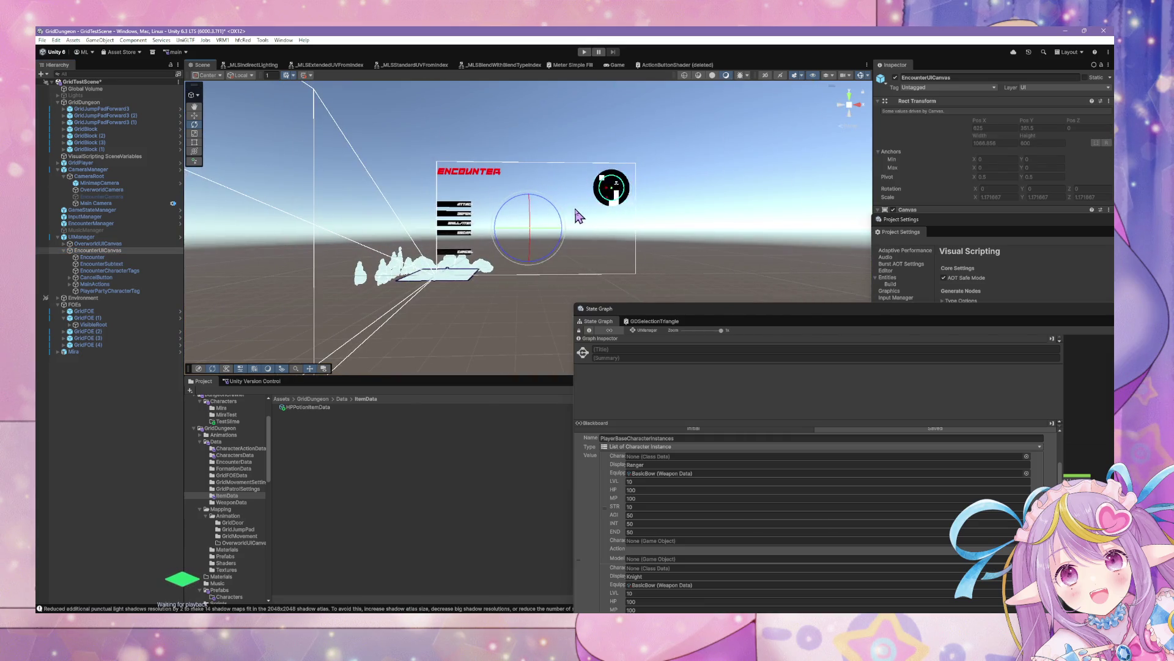
{"action": "mouse_move", "coordinate": [577, 215]}
{"action": "left_mouse_down"}
{"action": "mouse_move", "coordinate": [591, 197]}
{"action": "mouse_move", "coordinate": [582, 204]}
{"action": "left_mouse_up"}
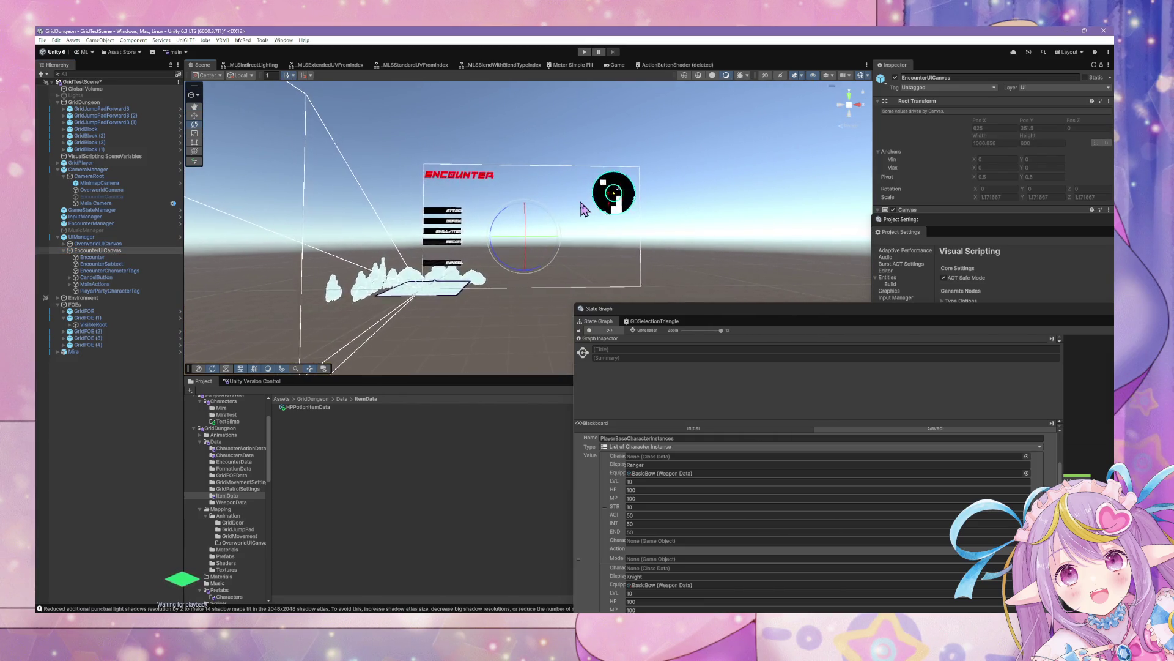
{"action": "scroll", "coordinate": [582, 204], "scroll_direction": "up", "scroll_amount": 5}
Drag CancelButton onto OverworldUICanvas, triggering the Cannot restructure Prefab instance warning.
{"action": "right_click", "coordinate": [578, 205]}
{"action": "left_click", "coordinate": [97, 277]}
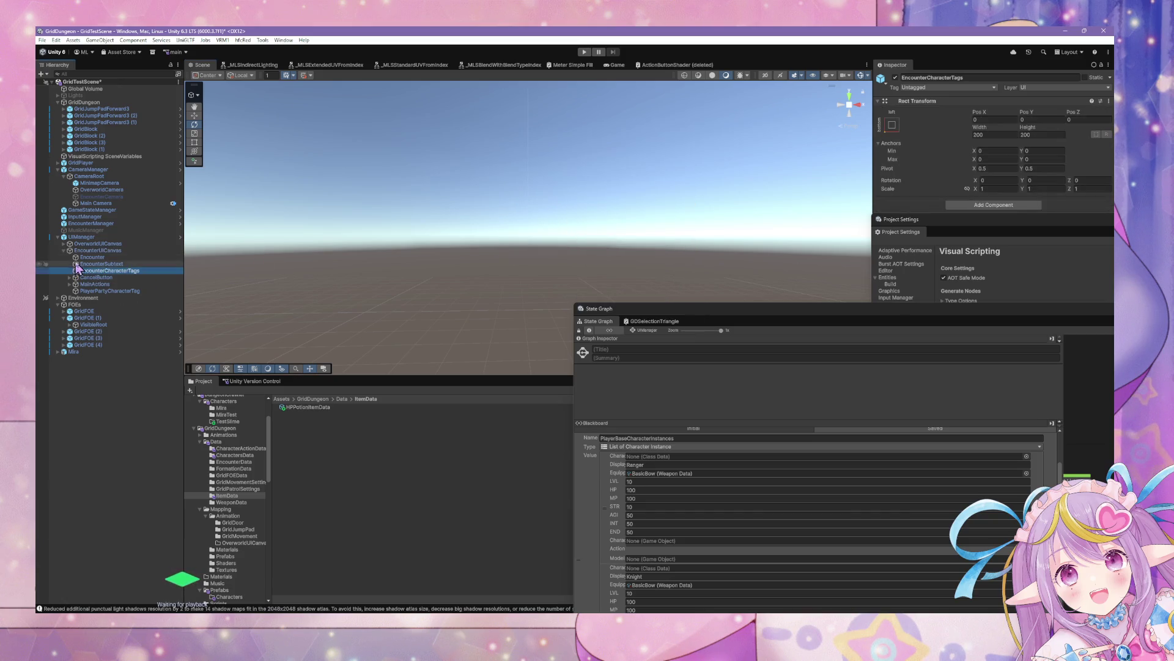
{"action": "left_click", "coordinate": [92, 257]}
{"action": "key", "text": "f"}
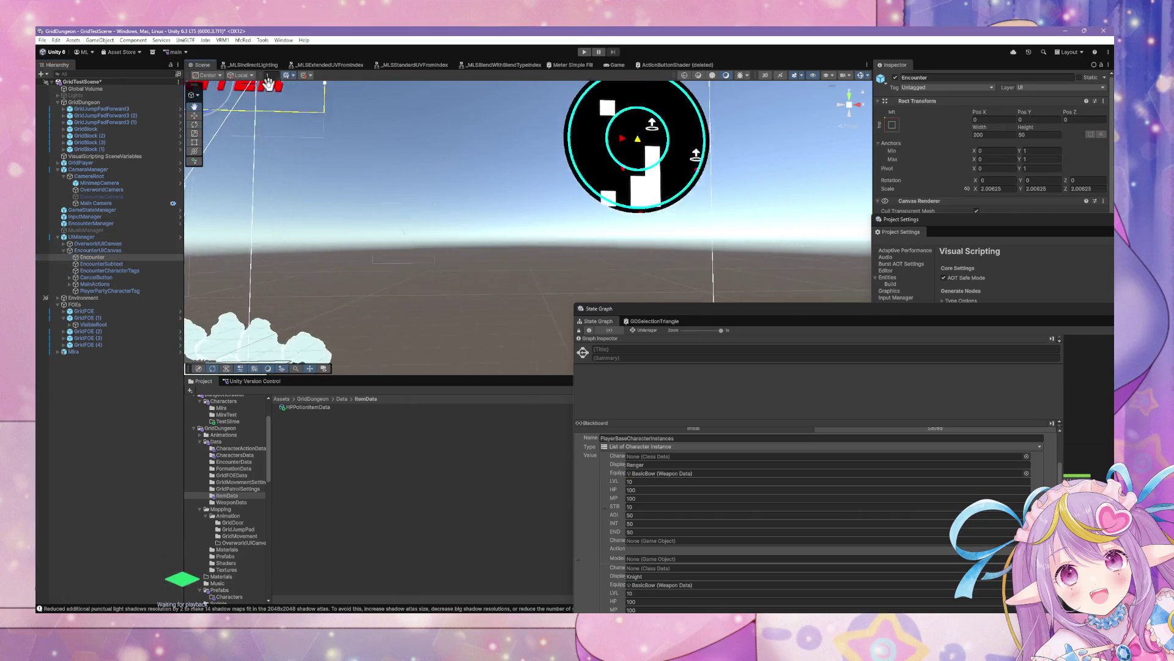
{"action": "left_click", "coordinate": [113, 250]}
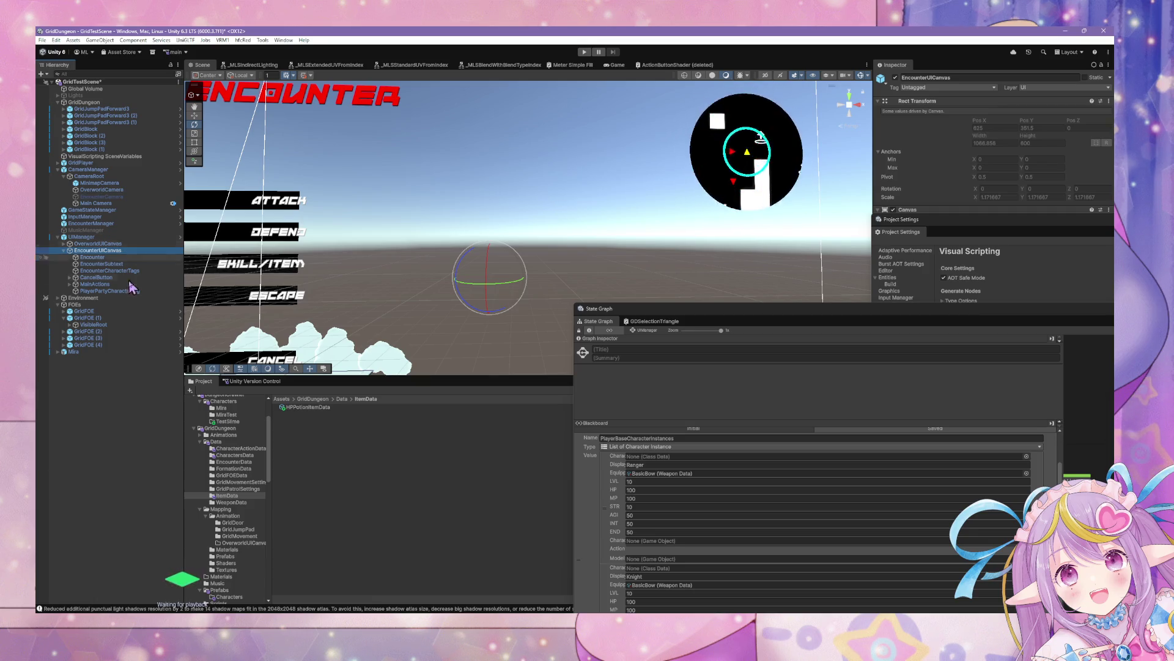
{"action": "left_click", "coordinate": [97, 278]}
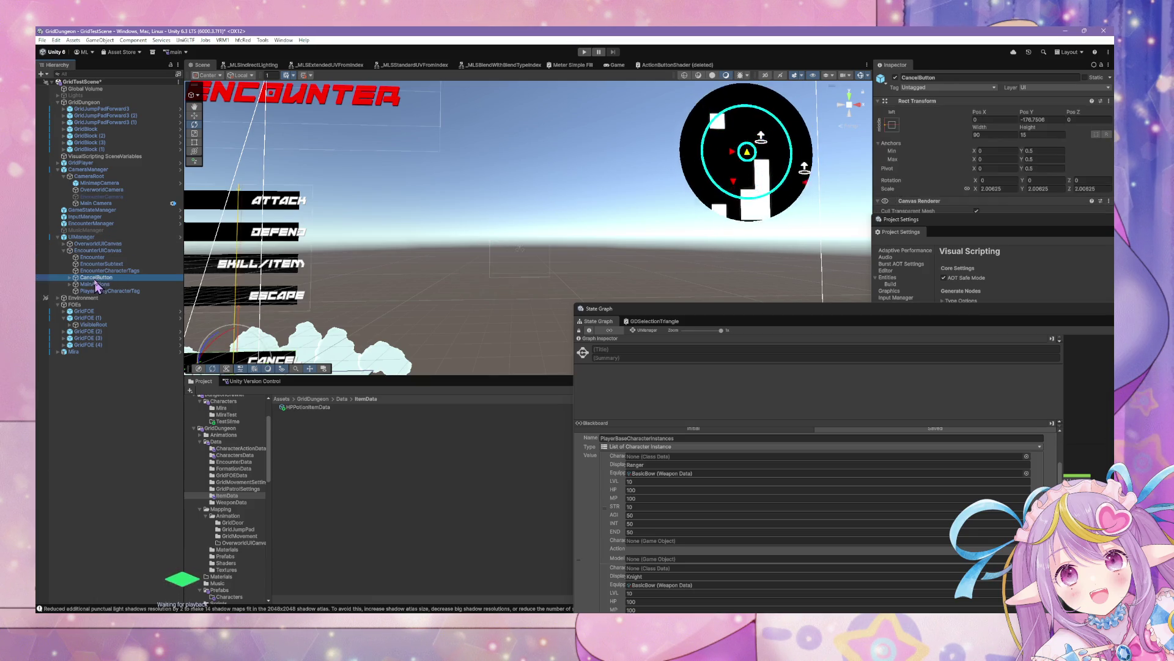
{"action": "left_click_drag", "start_coordinate": [96, 284], "coordinate": [85, 244]}
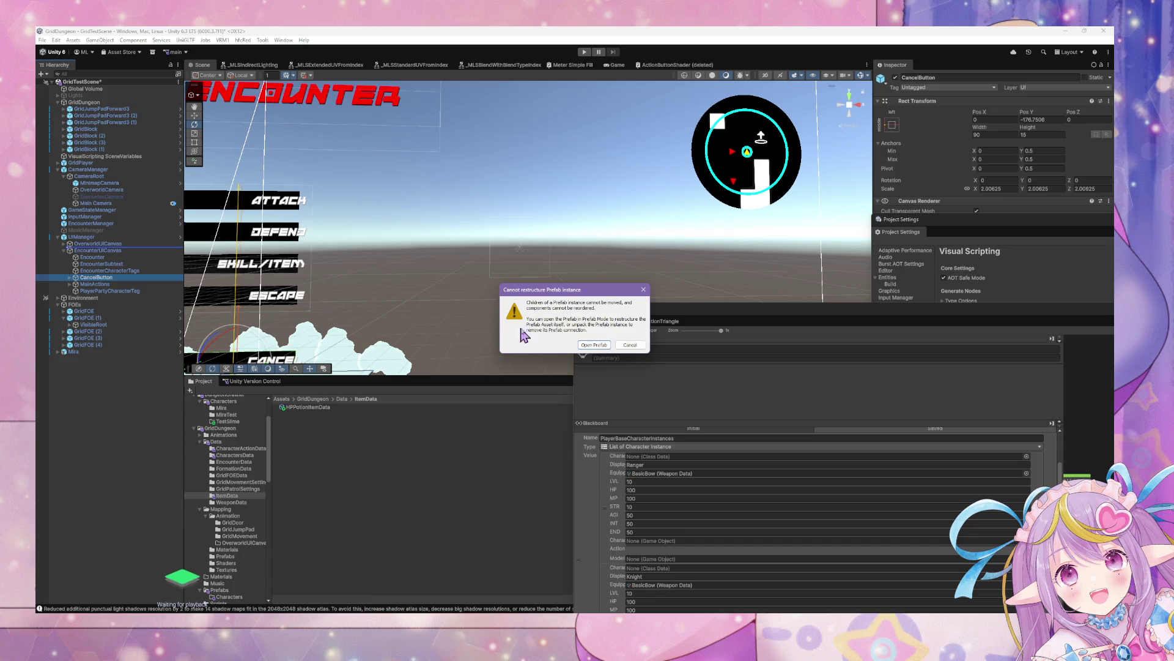
Review the UIManager prefab and its overrides, then retry reparenting CancelButton.
{"action": "left_click", "coordinate": [595, 346]}
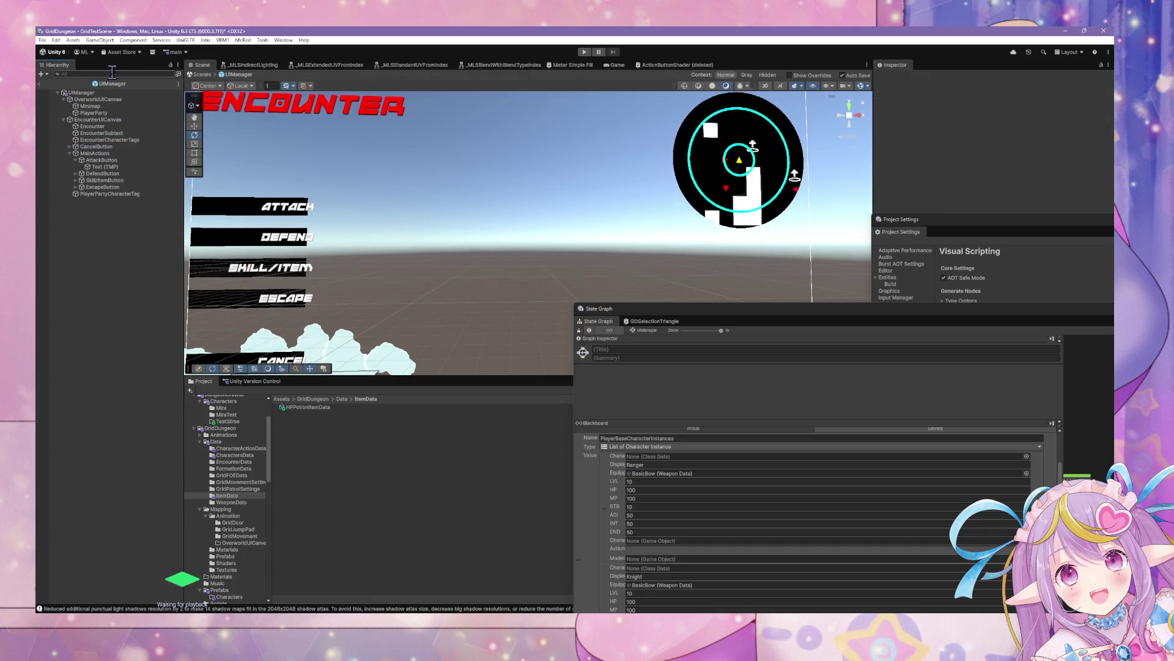
{"action": "left_click", "coordinate": [202, 74]}
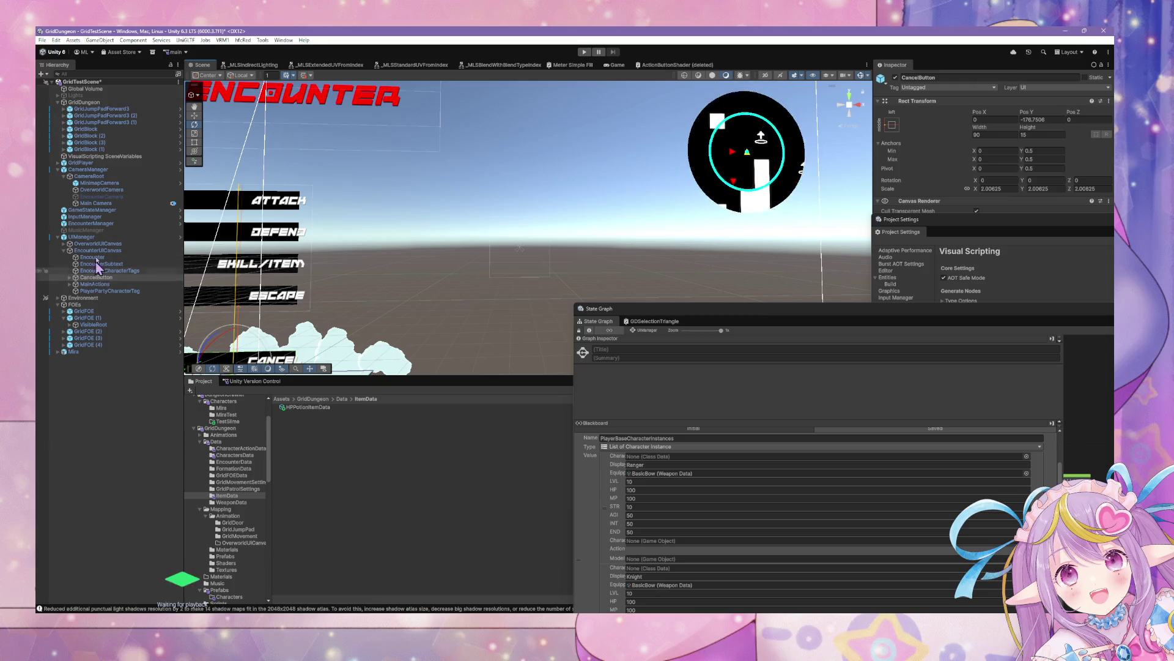
{"action": "left_click", "coordinate": [955, 112]}
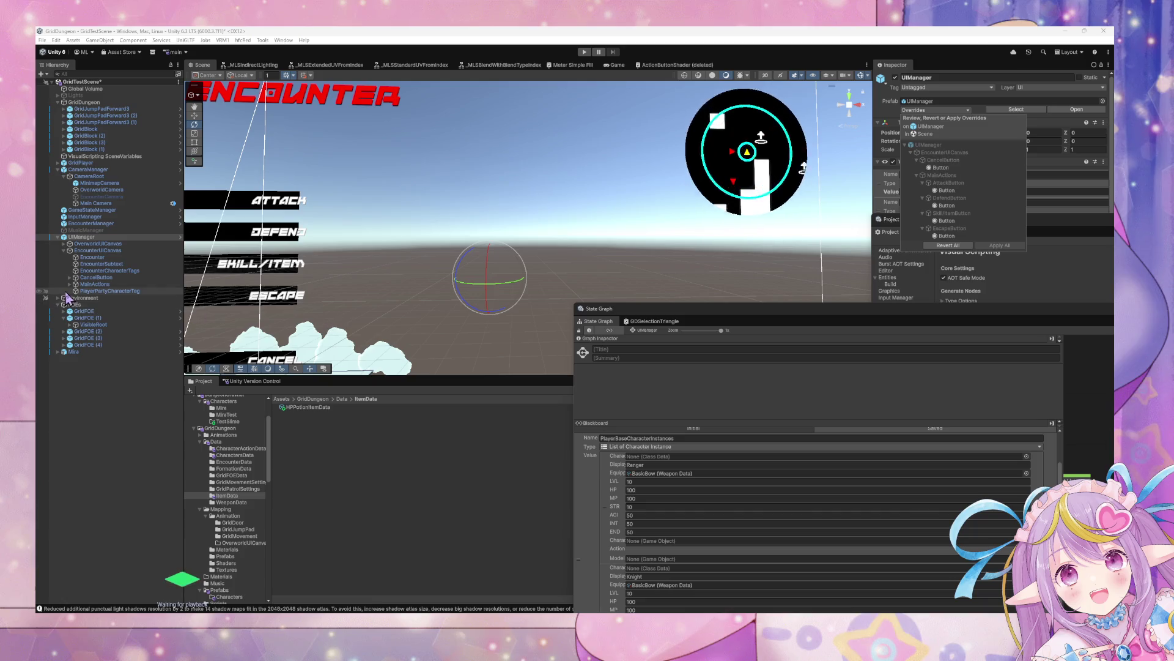
{"action": "left_click", "coordinate": [96, 278]}
{"action": "key", "text": "f"}
{"action": "mouse_move", "coordinate": [485, 285]}
{"action": "left_mouse_down"}
{"action": "mouse_move", "coordinate": [537, 322]}
{"action": "mouse_move", "coordinate": [588, 304]}
{"action": "mouse_move", "coordinate": [512, 304]}
{"action": "mouse_move", "coordinate": [496, 291]}
{"action": "mouse_move", "coordinate": [575, 274]}
{"action": "mouse_move", "coordinate": [514, 292]}
{"action": "mouse_move", "coordinate": [386, 291]}
{"action": "mouse_move", "coordinate": [421, 295]}
{"action": "left_mouse_up"}
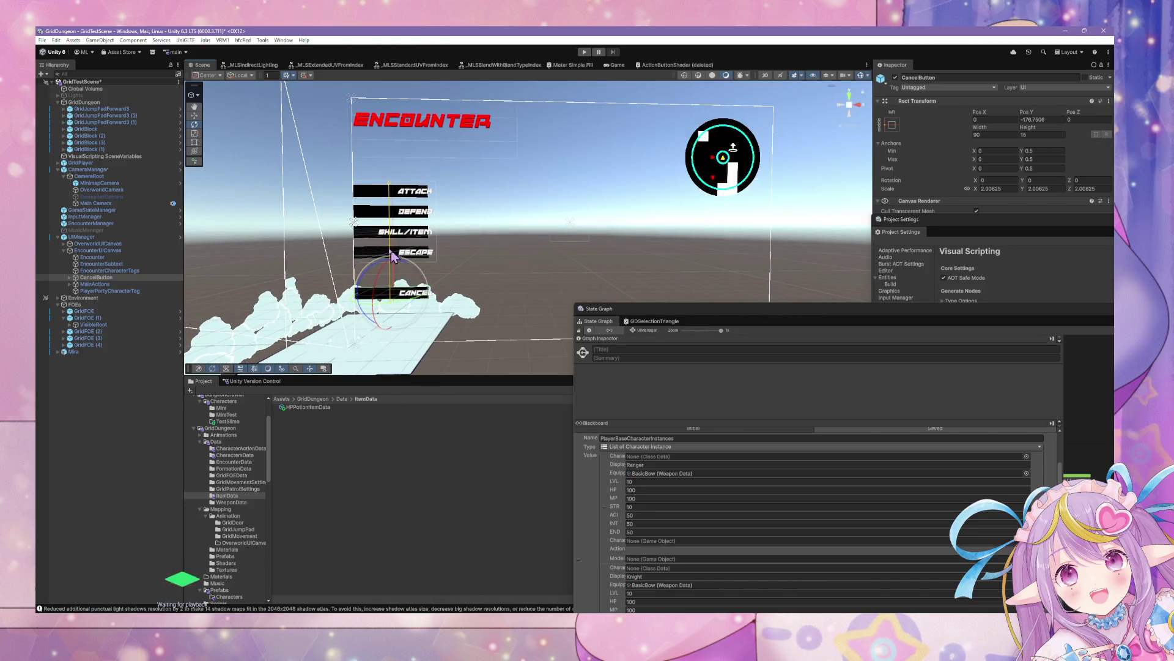
{"action": "left_click", "coordinate": [123, 277]}
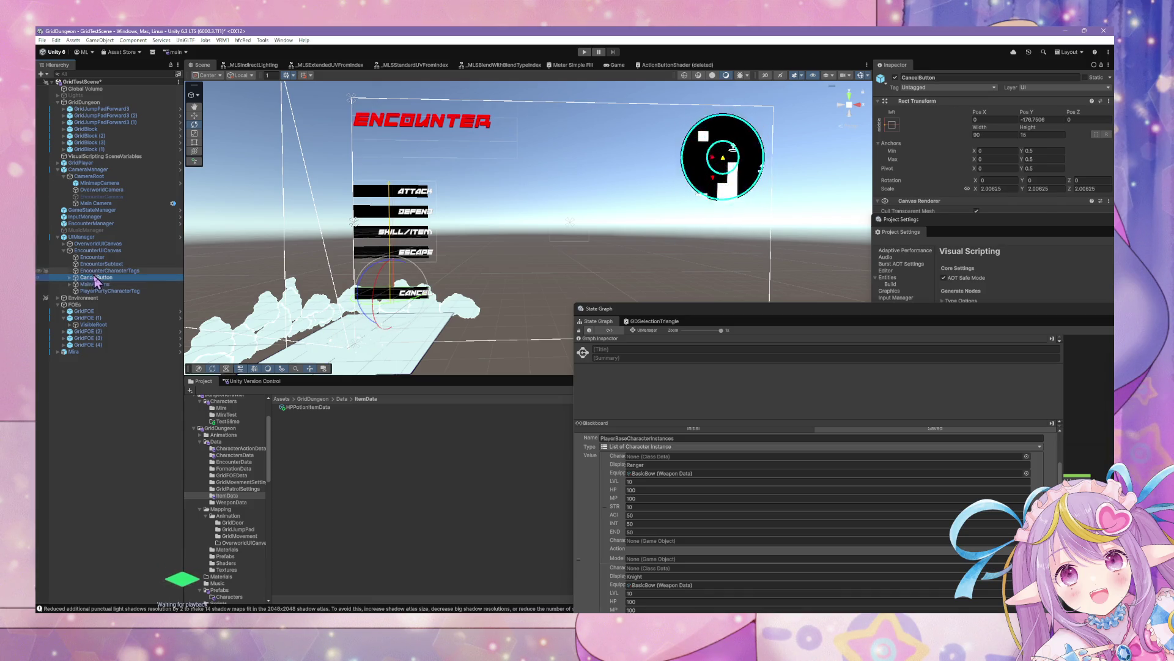
{"action": "left_click_drag", "start_coordinate": [97, 283], "coordinate": [84, 256]}
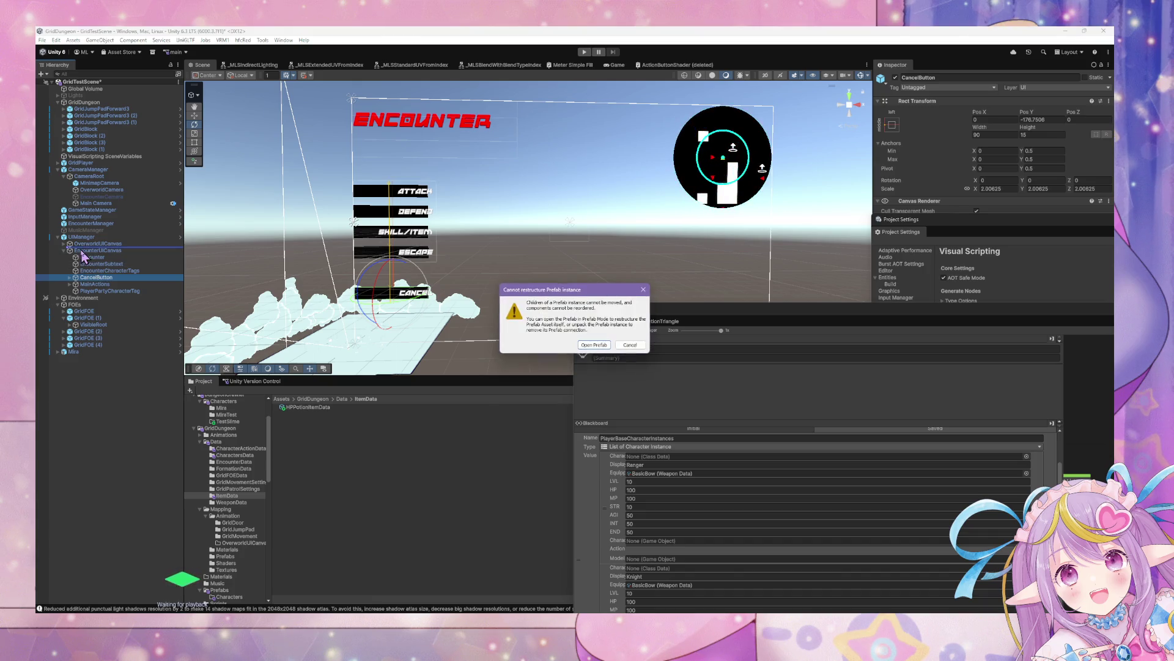
Open the UIManager prefab from its Inspector for isolated editing.
{"action": "left_click", "coordinate": [608, 346]}
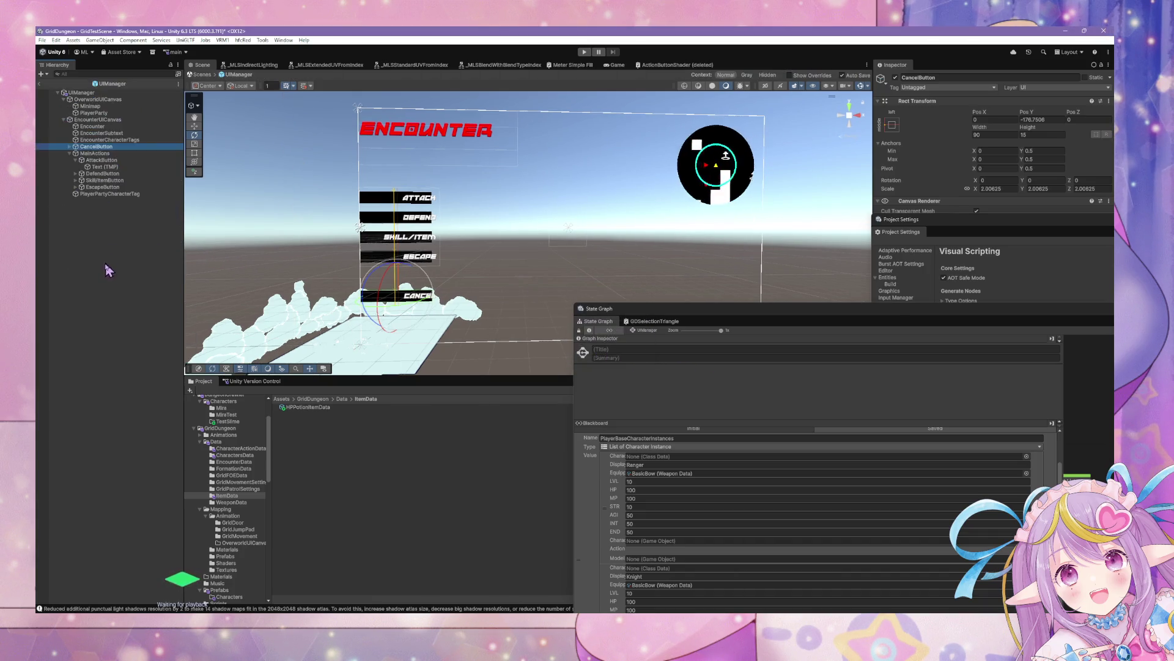
{"action": "left_click", "coordinate": [203, 75]}
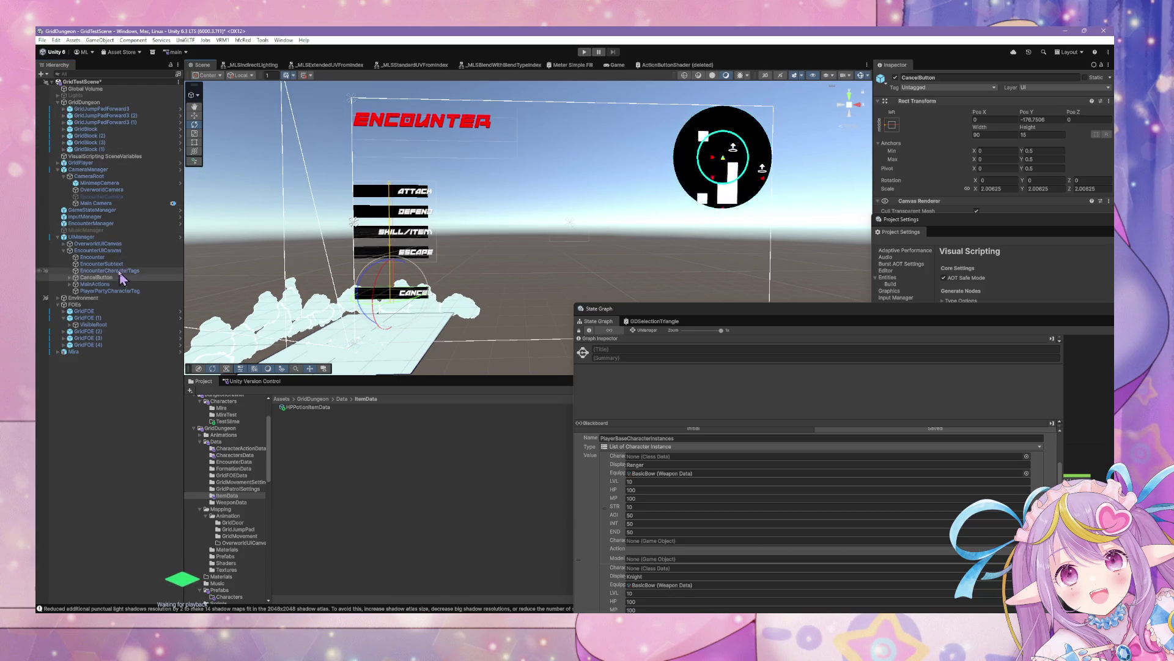
{"action": "left_click", "coordinate": [104, 237]}
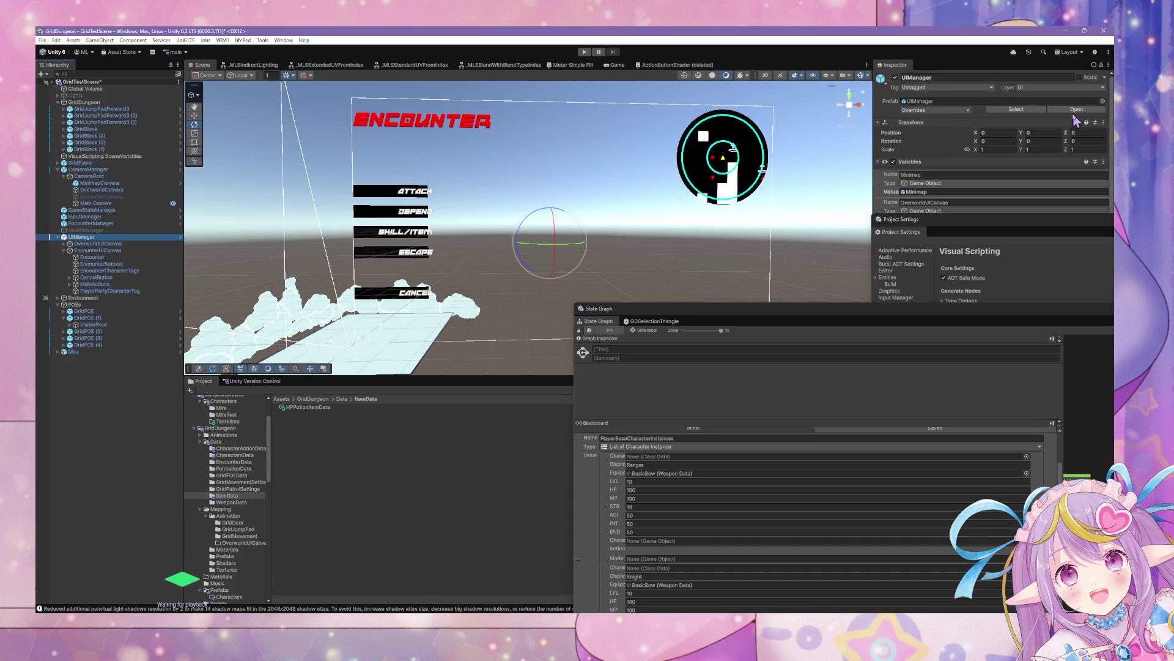
{"action": "left_click", "coordinate": [180, 237]}
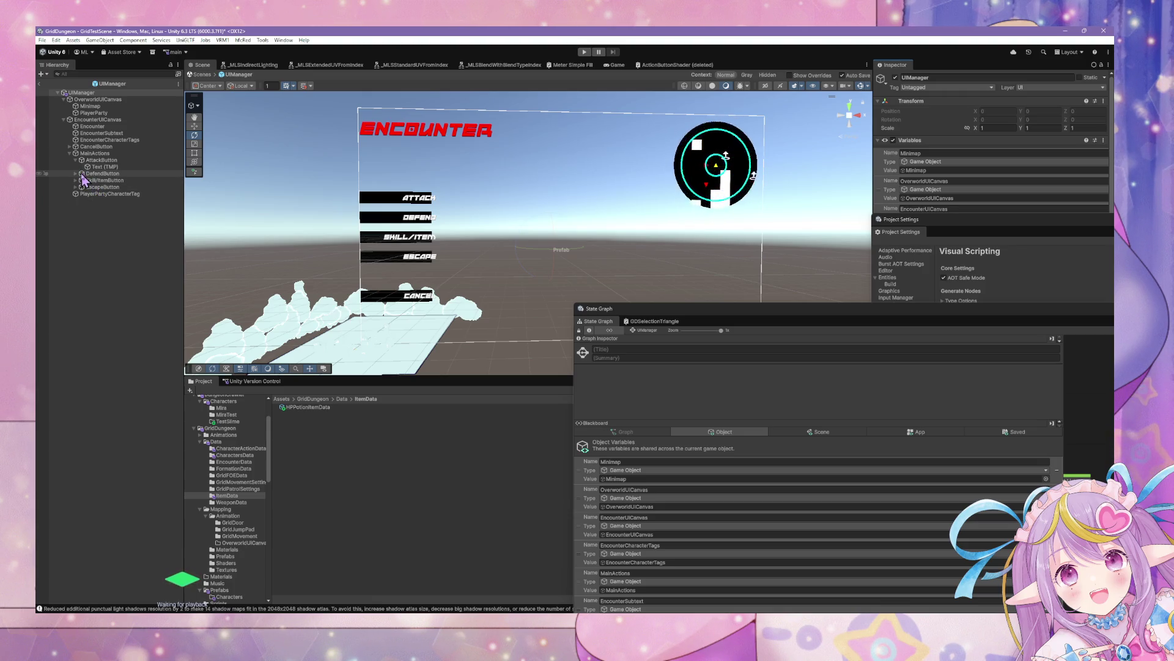
Inspect the MainActions group's EscapeButton and DefendButton in the prefab Hierarchy.
{"action": "left_click", "coordinate": [89, 187]}
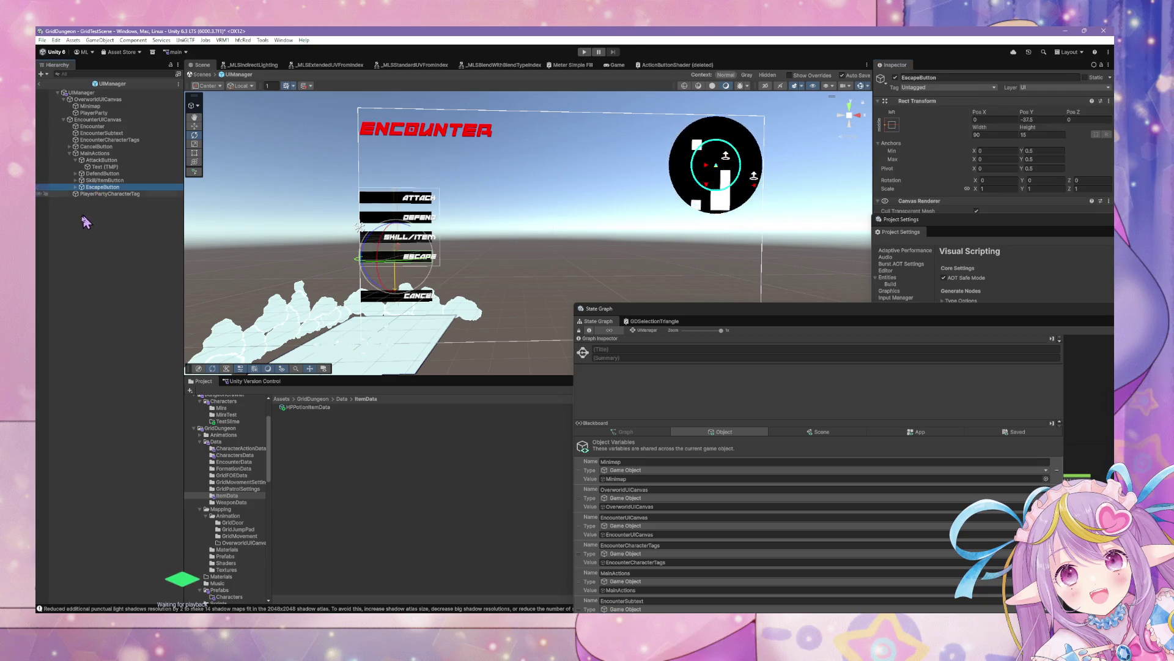
{"action": "left_click", "coordinate": [103, 174]}
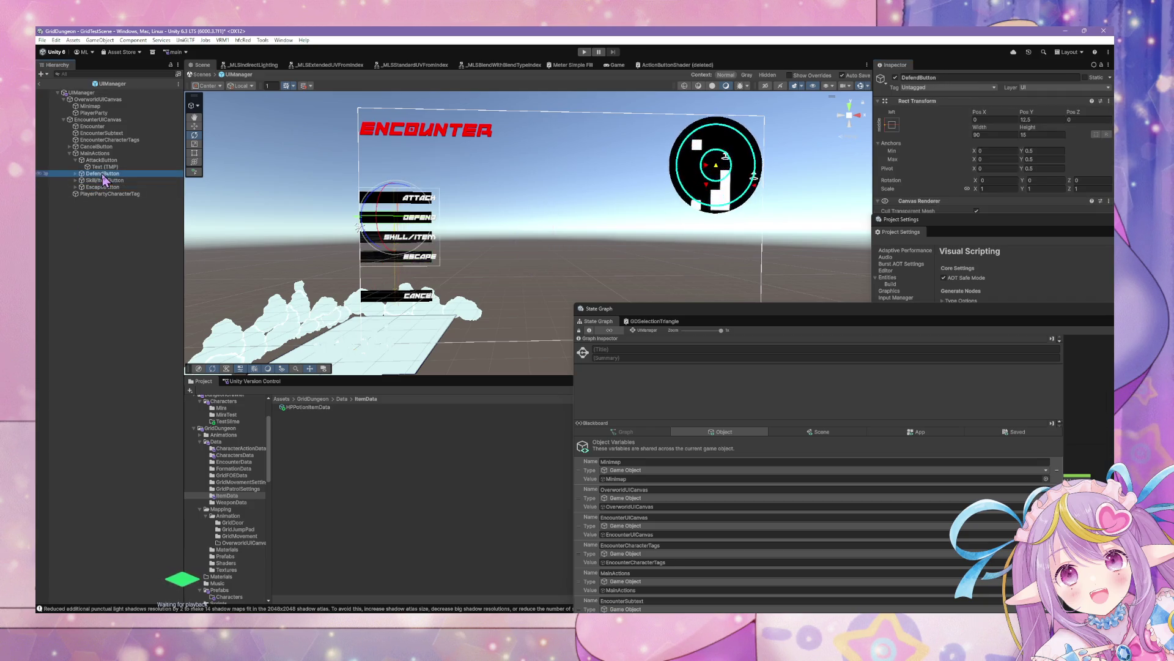
{"action": "left_click", "coordinate": [103, 161]}
{"action": "left_click", "coordinate": [101, 154]}
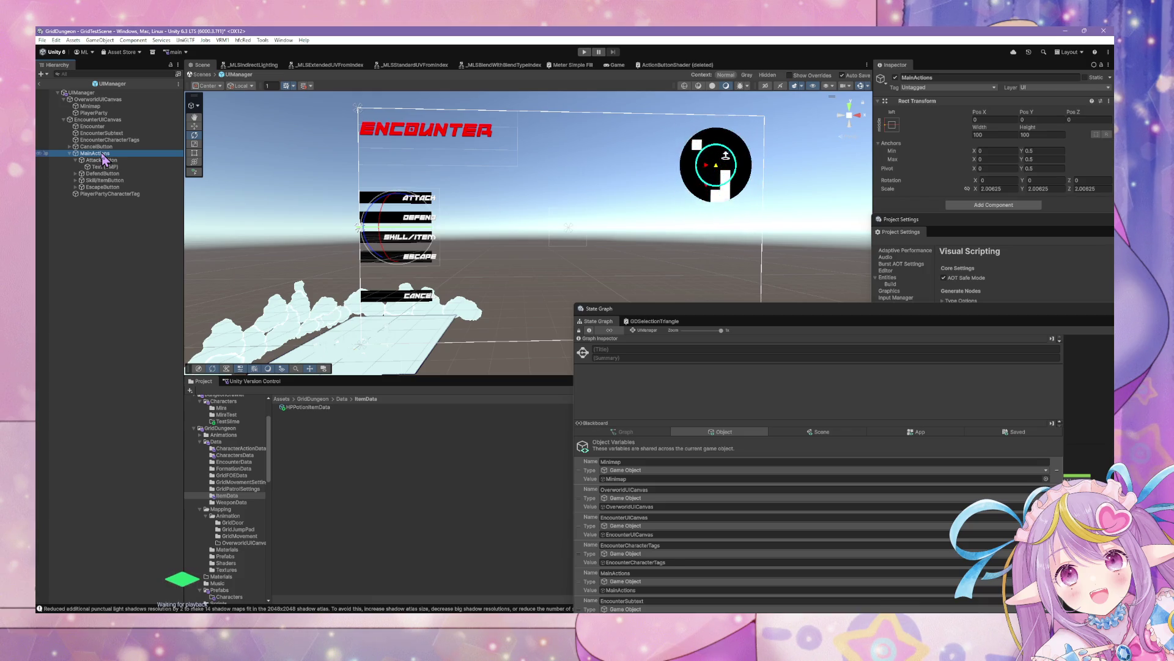
{"action": "left_click", "coordinate": [114, 187]}
{"action": "left_click", "coordinate": [115, 180]}
{"action": "left_click", "coordinate": [115, 174]}
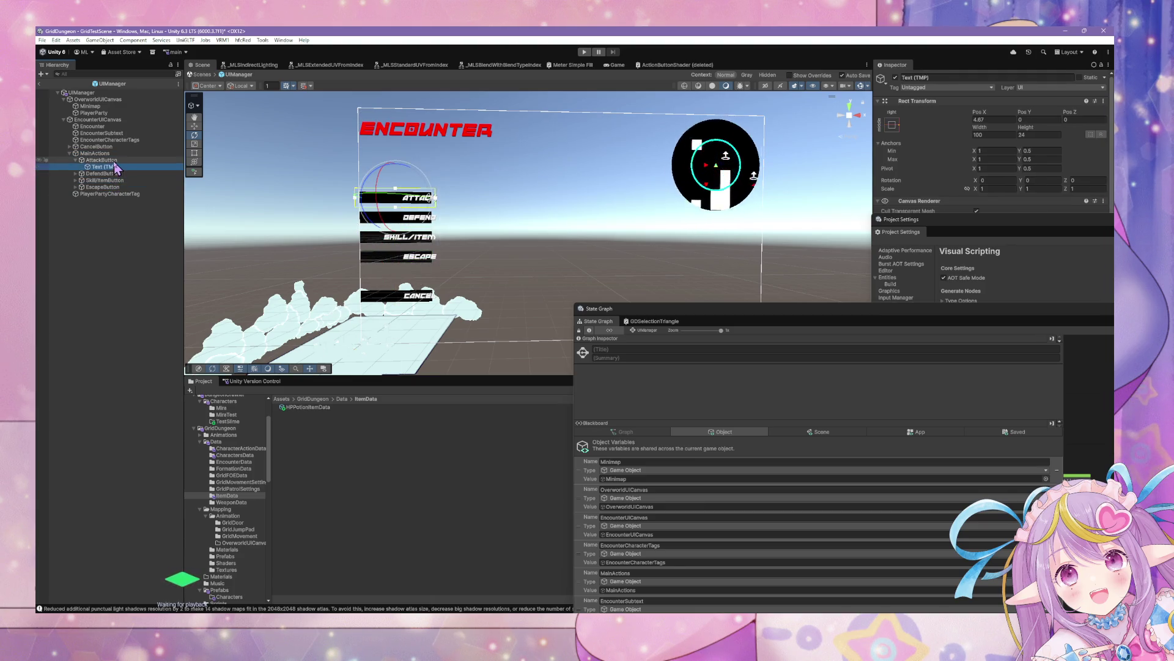
{"action": "left_click", "coordinate": [115, 160]}
{"action": "left_click", "coordinate": [115, 154]}
{"action": "left_click", "coordinate": [115, 161]}
{"action": "left_click", "coordinate": [115, 174]}
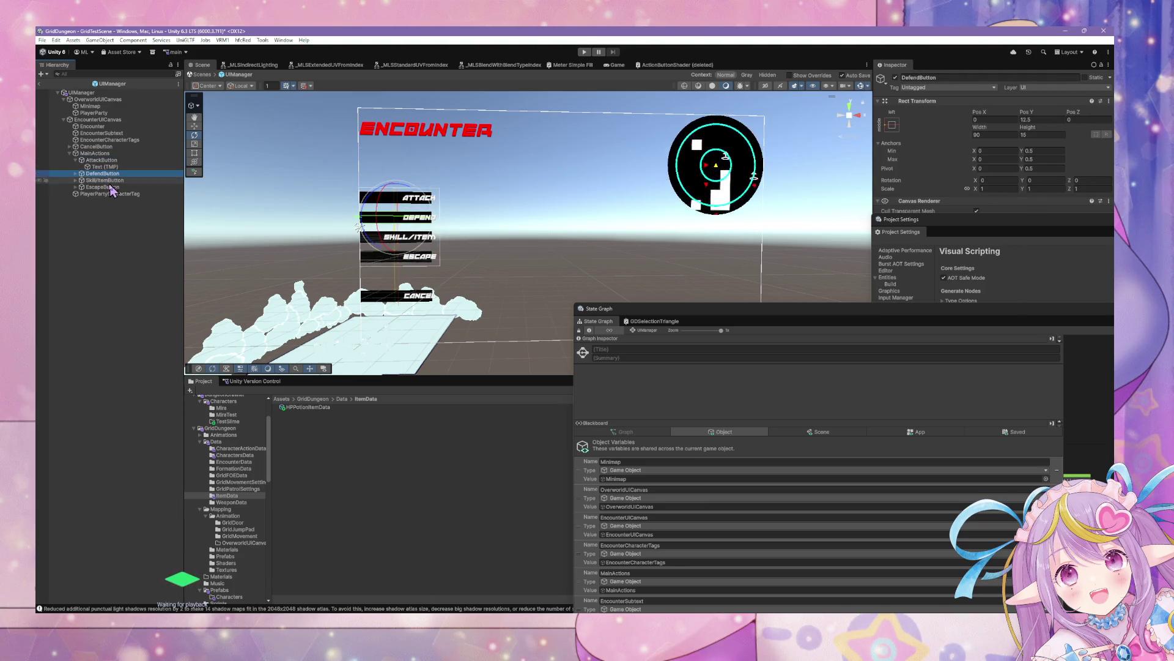
{"action": "left_click", "coordinate": [112, 188]}
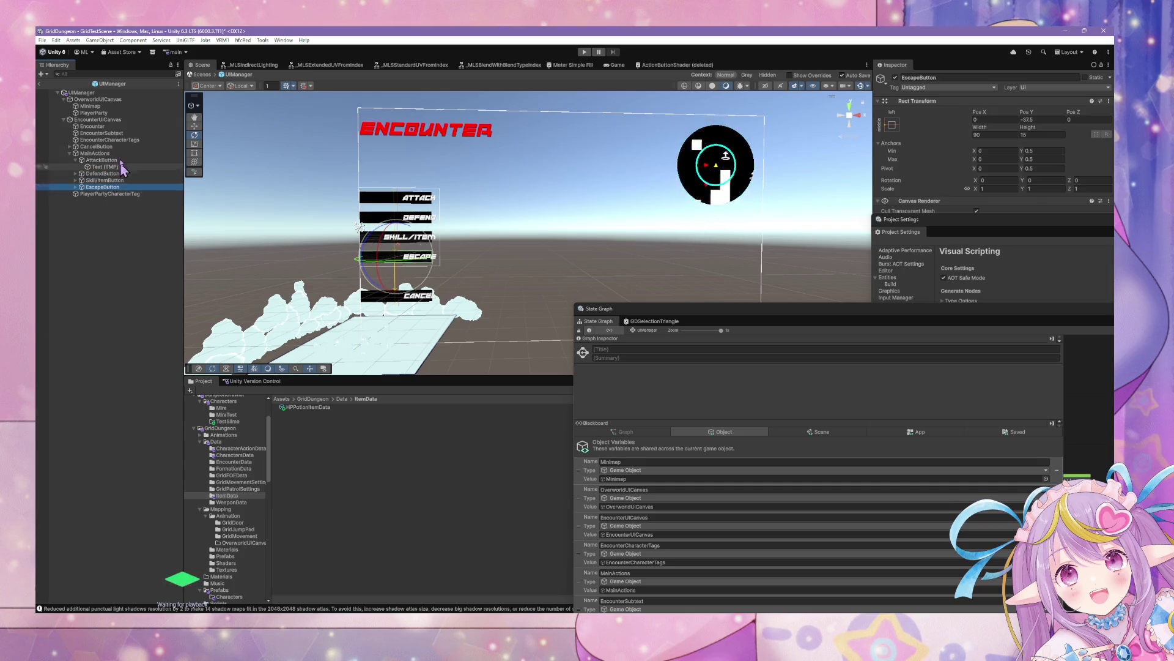
Undo CancelButton's move so it sits under EncounterUICanvas again.
{"action": "left_click", "coordinate": [98, 147]}
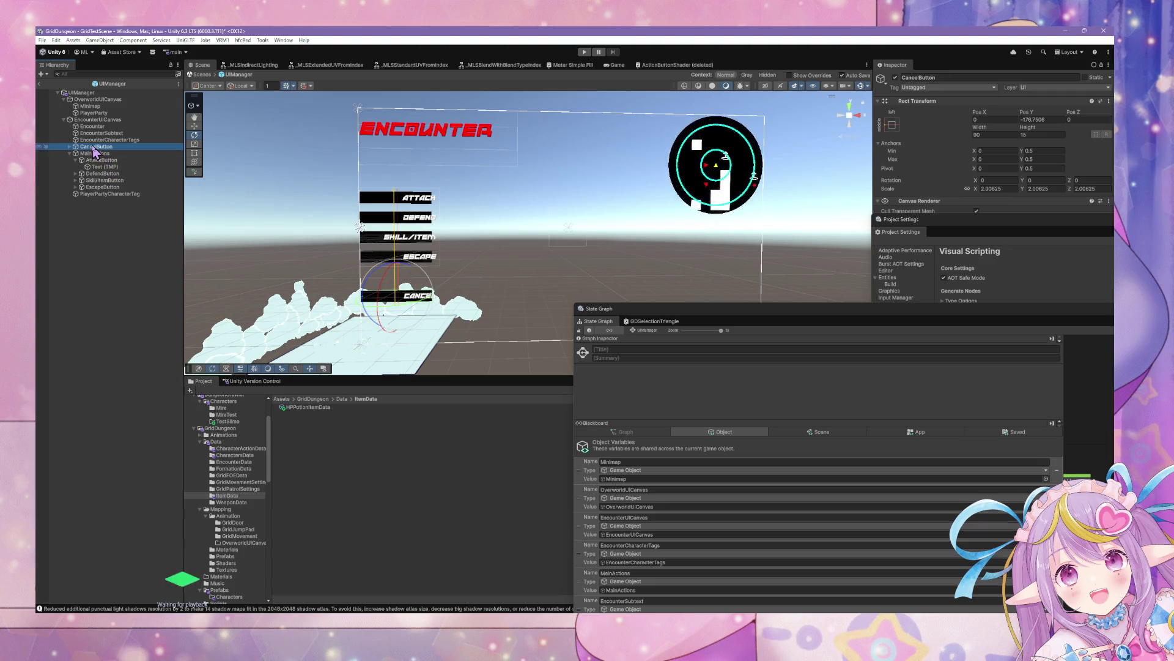
{"action": "mouse_move", "coordinate": [94, 147]}
{"action": "left_mouse_down"}
{"action": "mouse_move", "coordinate": [100, 105]}
{"action": "mouse_move", "coordinate": [116, 97]}
{"action": "left_mouse_up"}
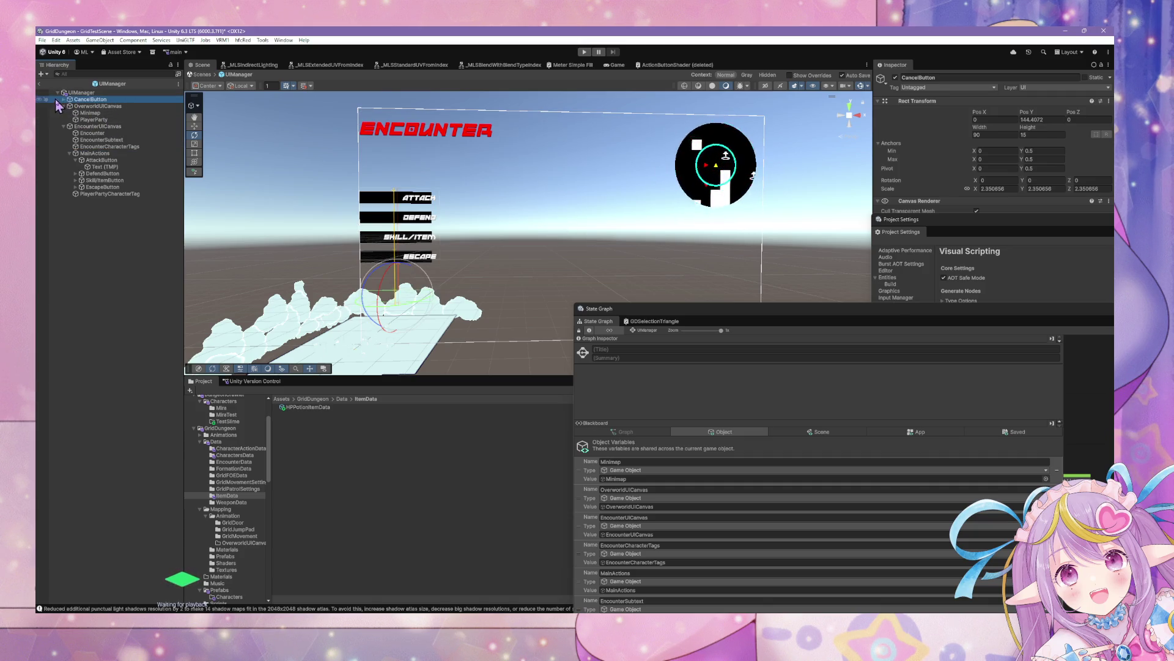
{"action": "left_click", "coordinate": [73, 106]}
{"action": "left_click", "coordinate": [63, 107]}
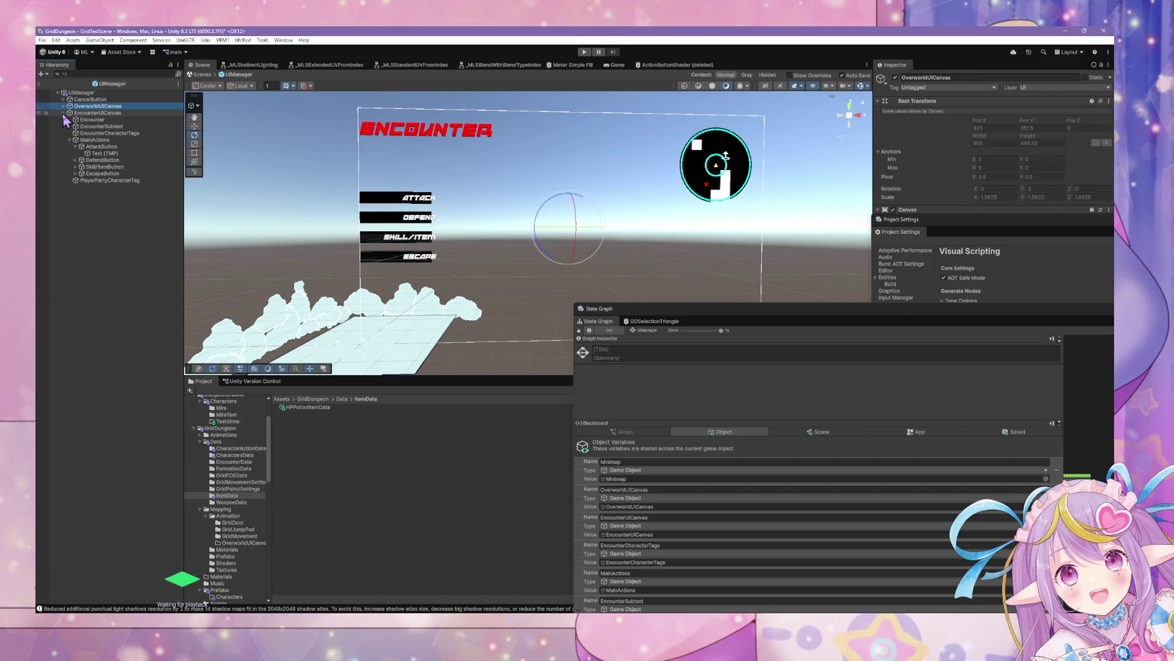
{"action": "left_click", "coordinate": [64, 113]}
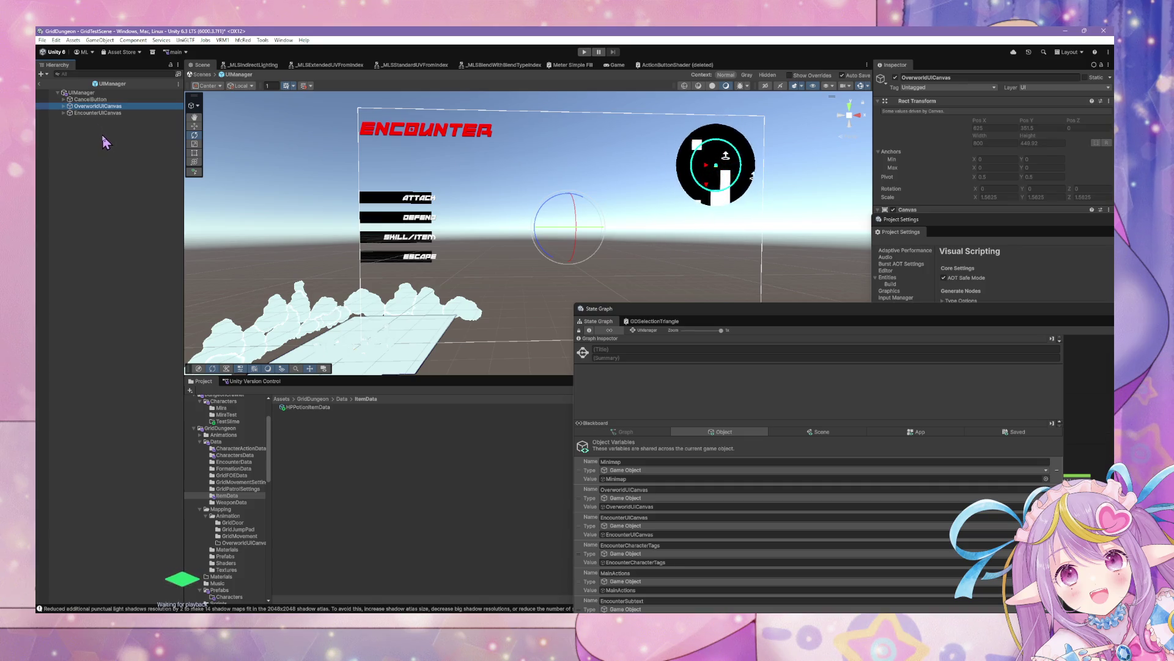
{"action": "left_click", "coordinate": [80, 100]}
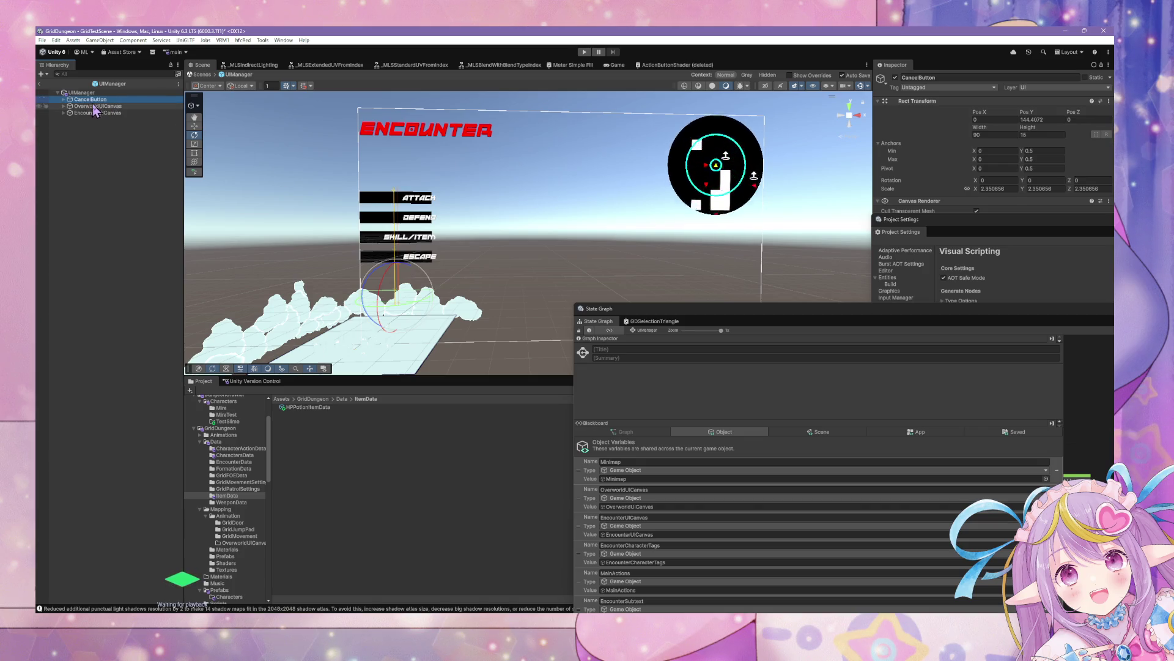
{"action": "key", "text": "ctrl+z"}
{"action": "key", "text": "ctrl+z"}
{"action": "key", "text": "ctrl+z"}
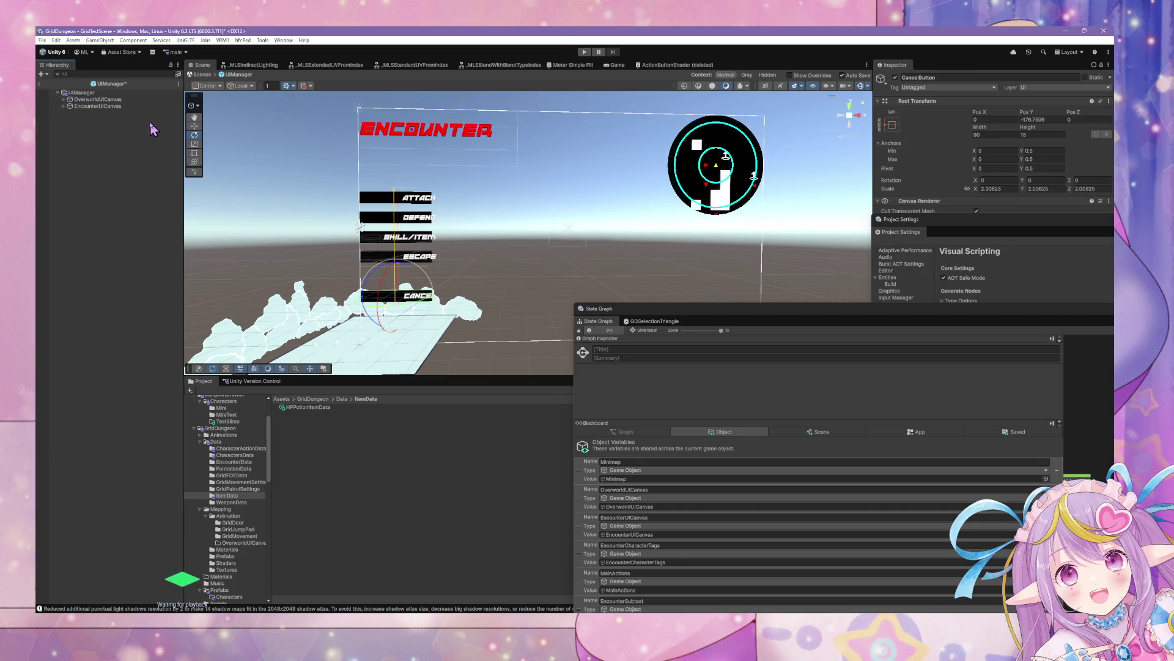
{"action": "left_click", "coordinate": [108, 106]}
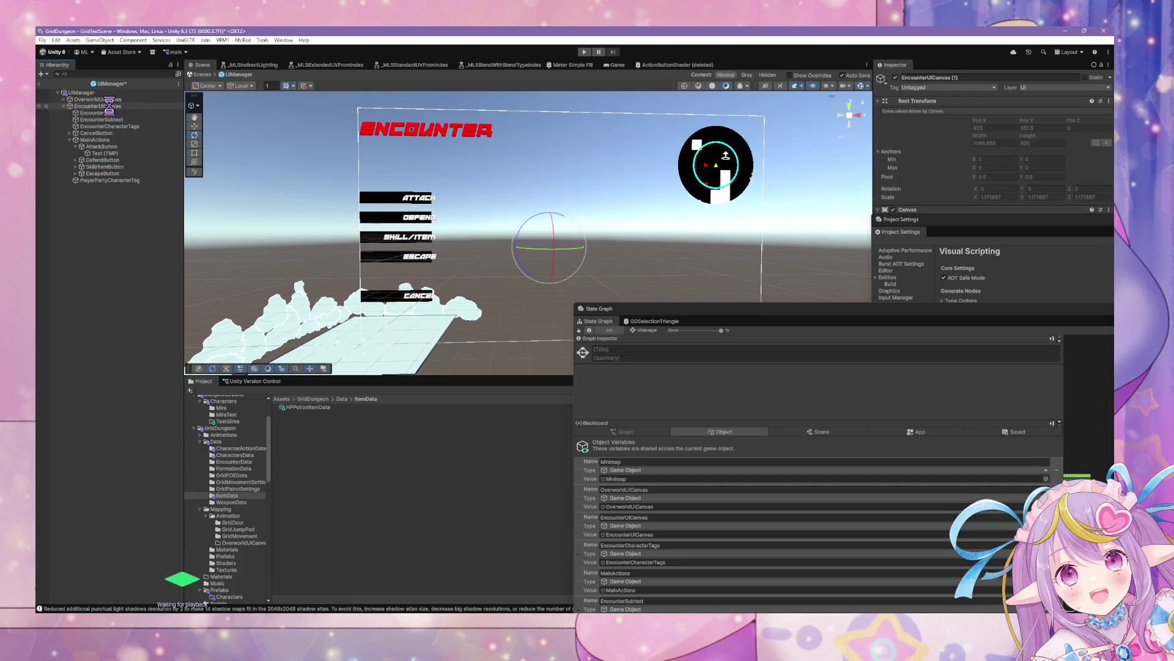
Duplicate EncounterUICanvas and name the copy CommonUICanvas.
{"action": "key", "text": "ctrl+d"}
{"action": "left_click", "coordinate": [93, 187]}
{"action": "type", "text": "CombatUICanvas"}
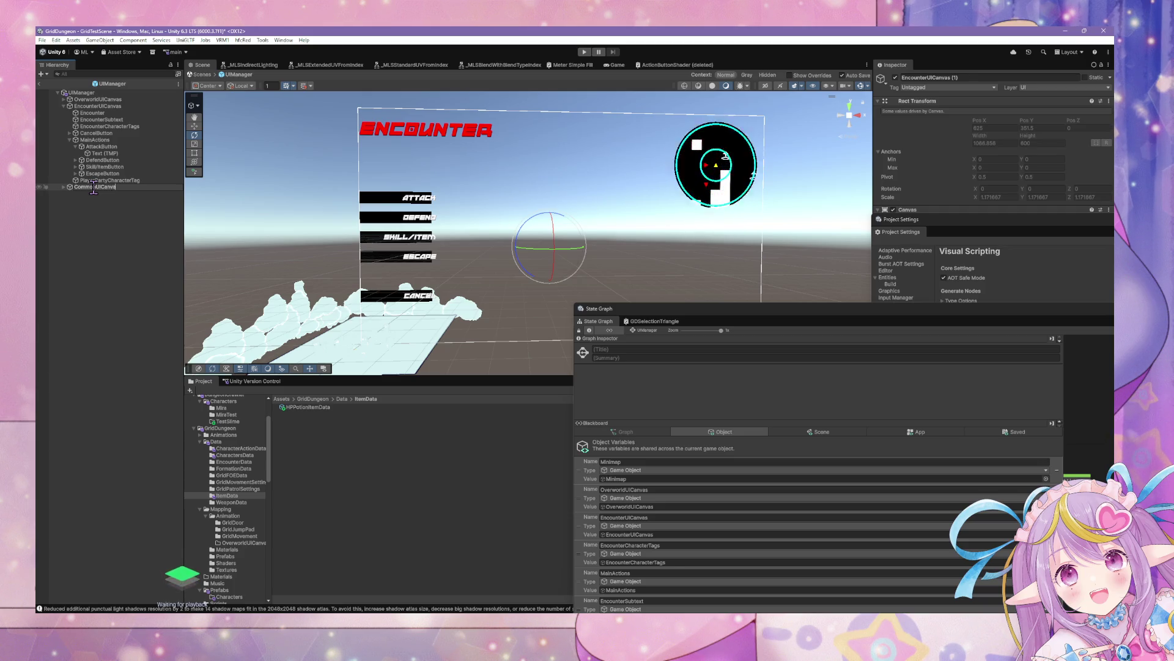
{"action": "key", "text": "Return"}
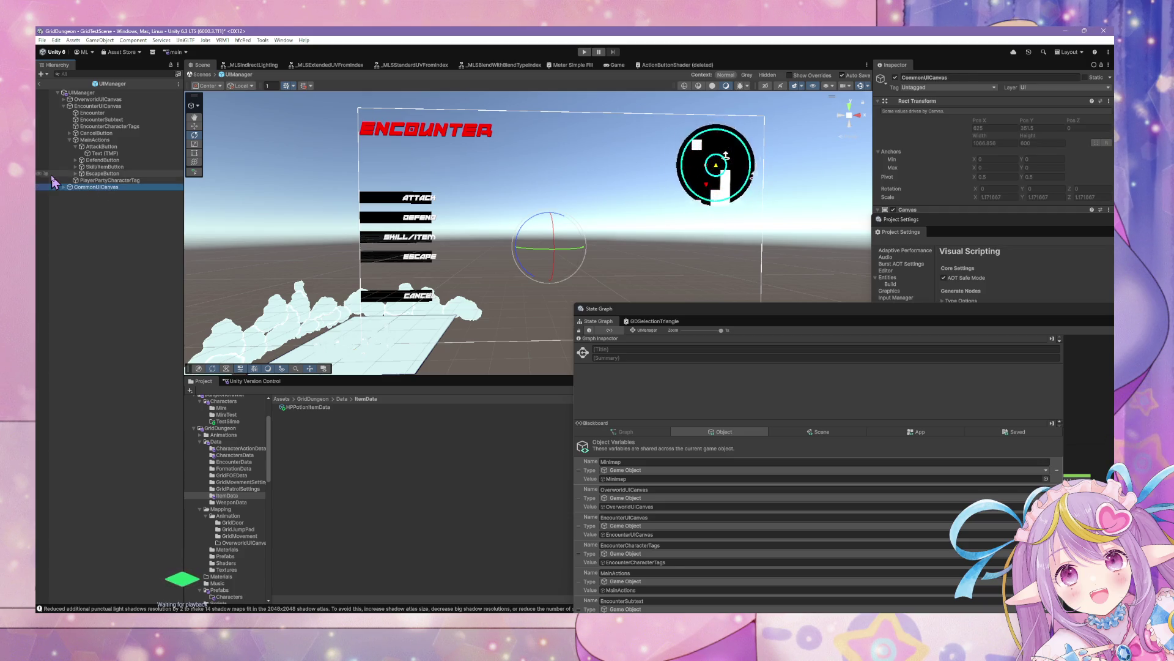
Keep only CancelButton in CommonUICanvas and delete CancelButton from EncounterUICanvas.
{"action": "left_click", "coordinate": [70, 188]}
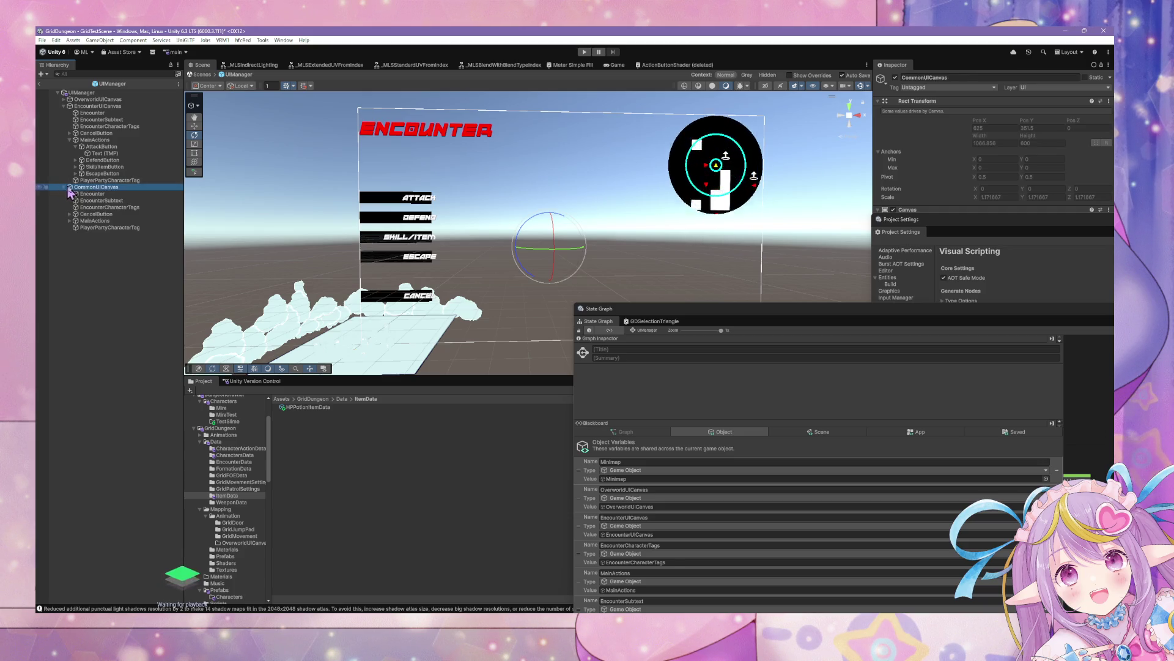
{"action": "left_click", "coordinate": [113, 228]}
{"action": "left_click", "coordinate": [117, 194]}
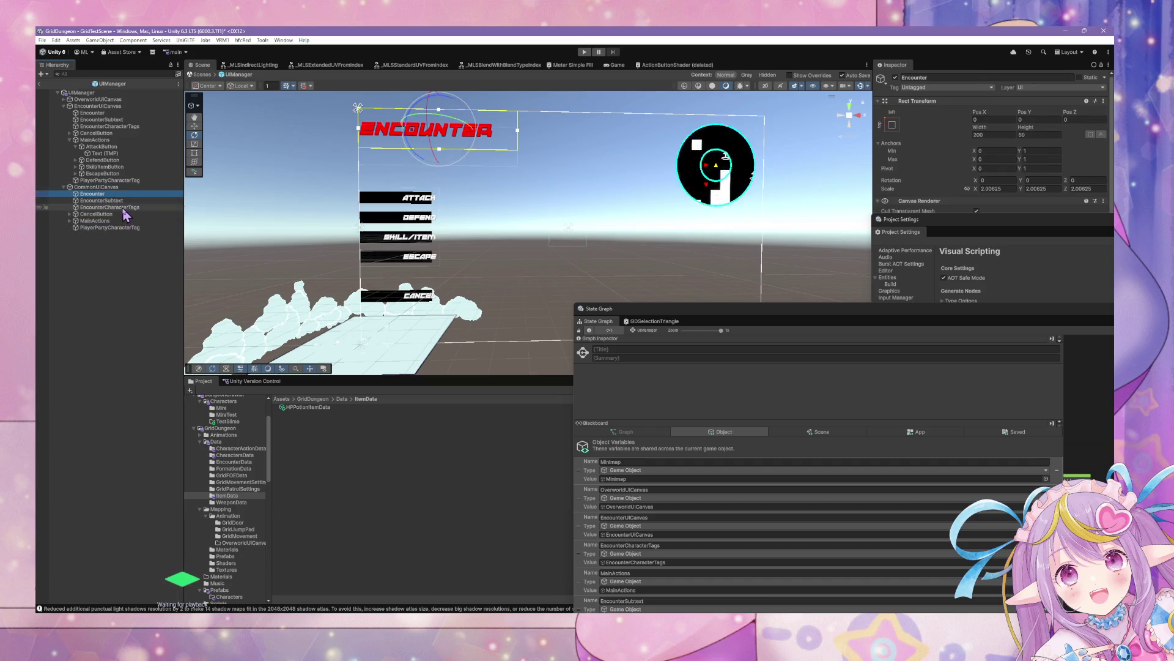
{"action": "left_click", "coordinate": [125, 208], "text": "shift"}
{"action": "key", "text": "Delete"}
{"action": "left_click", "coordinate": [95, 200]}
{"action": "left_click", "coordinate": [110, 207], "text": "shift"}
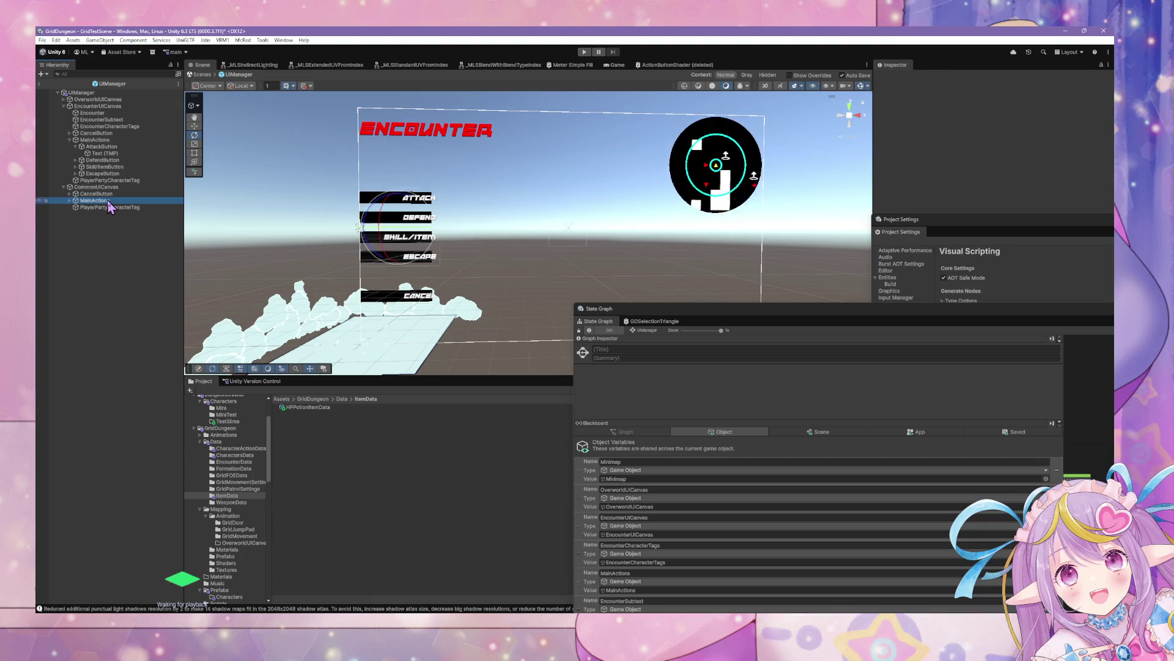
{"action": "key", "text": "Delete"}
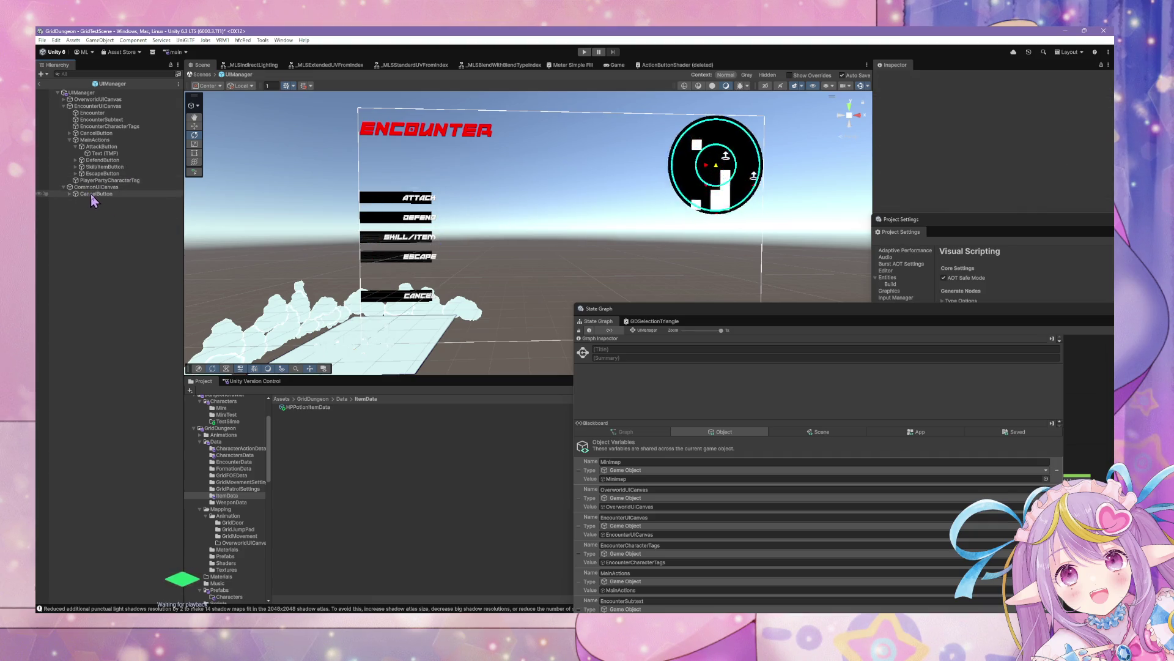
{"action": "left_click", "coordinate": [108, 133]}
{"action": "key", "text": "Delete"}
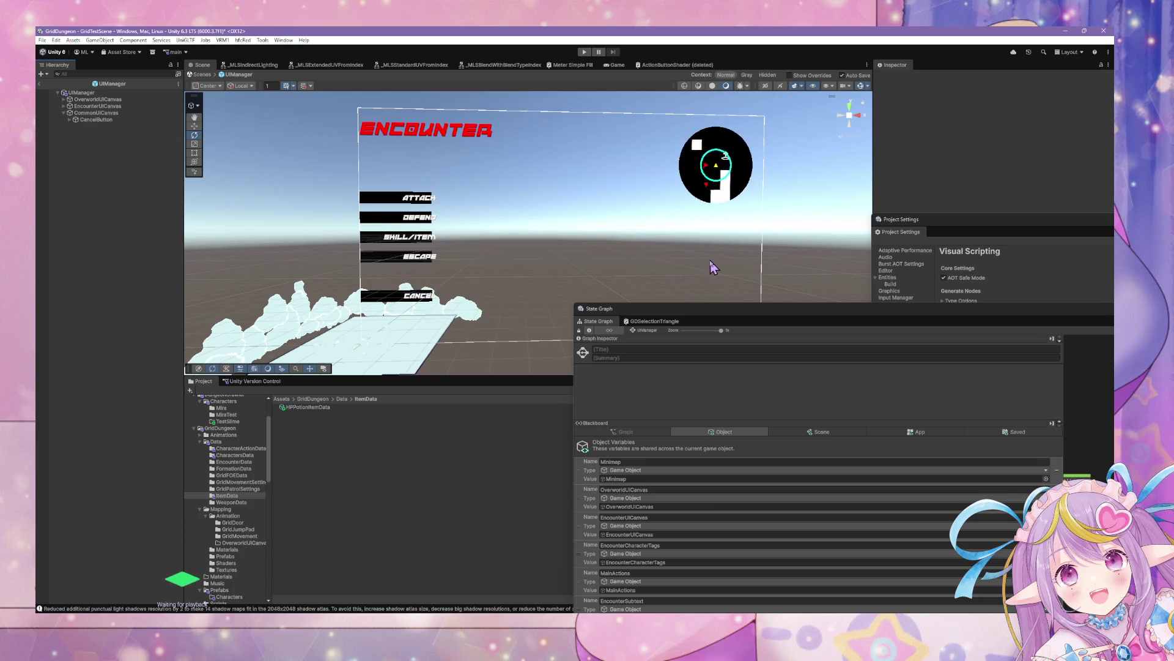
Assign the Hierarchy's CancelButton to the CancelButton blackboard variable, then open Button Toggles.
{"action": "left_click_drag", "start_coordinate": [710, 309], "coordinate": [510, 159]}
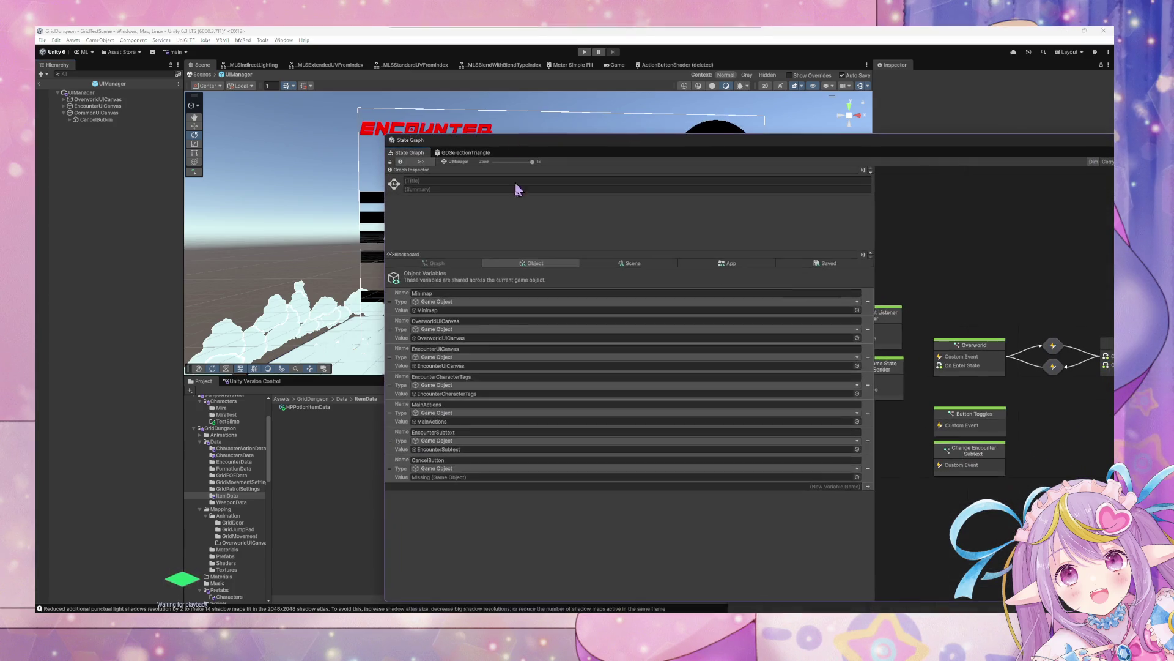
{"action": "mouse_move", "coordinate": [96, 119]}
{"action": "left_mouse_down"}
{"action": "mouse_move", "coordinate": [398, 520]}
{"action": "mouse_move", "coordinate": [465, 478]}
{"action": "left_mouse_up"}
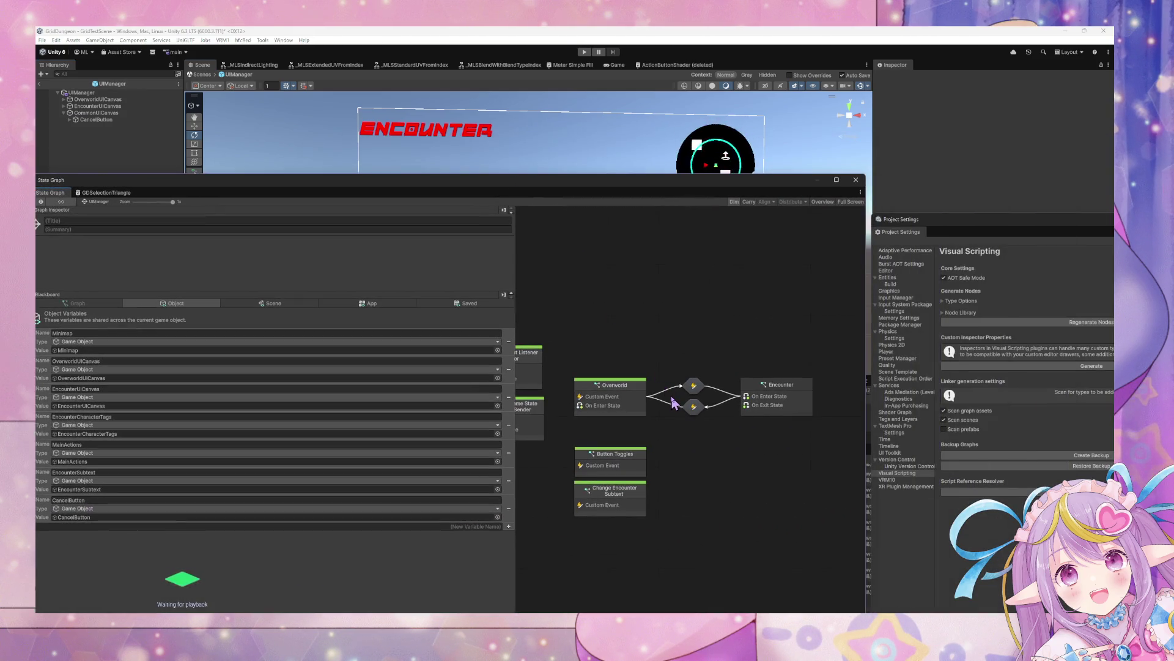
{"action": "double_click", "coordinate": [598, 393]}
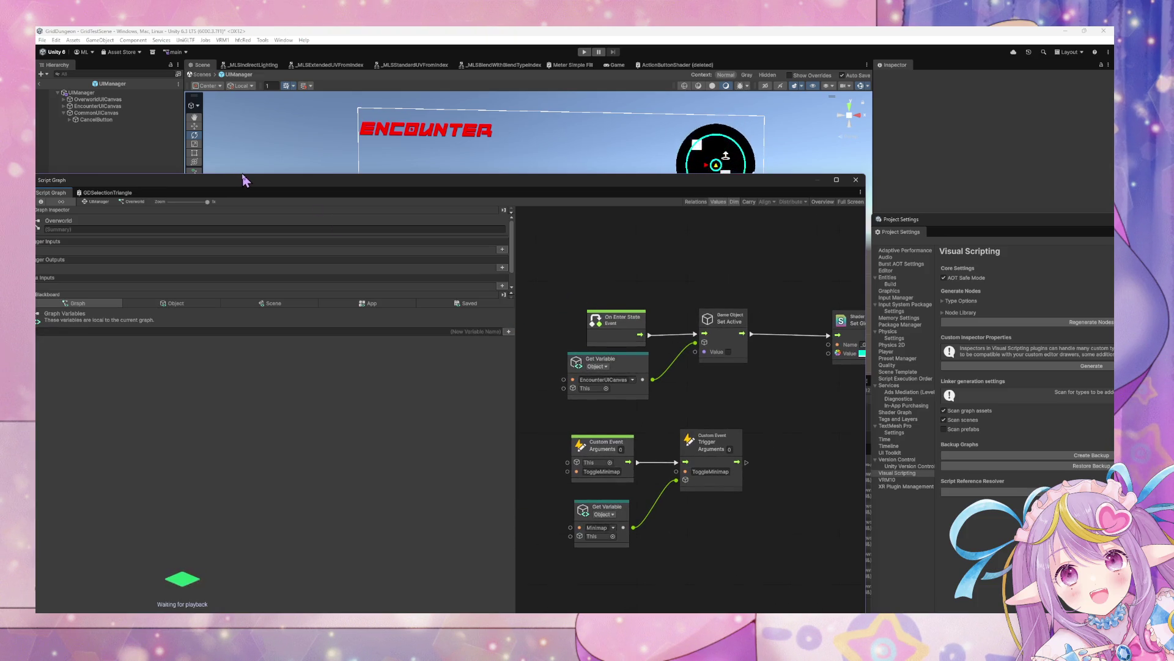
{"action": "left_click", "coordinate": [104, 205]}
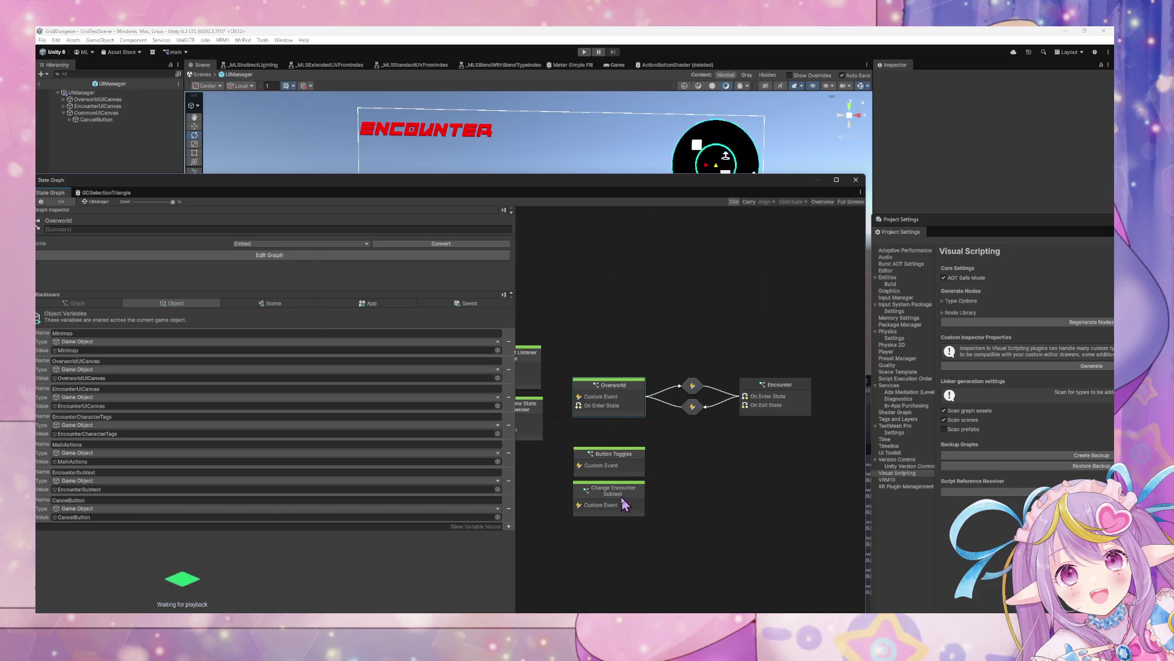
{"action": "double_click", "coordinate": [603, 459]}
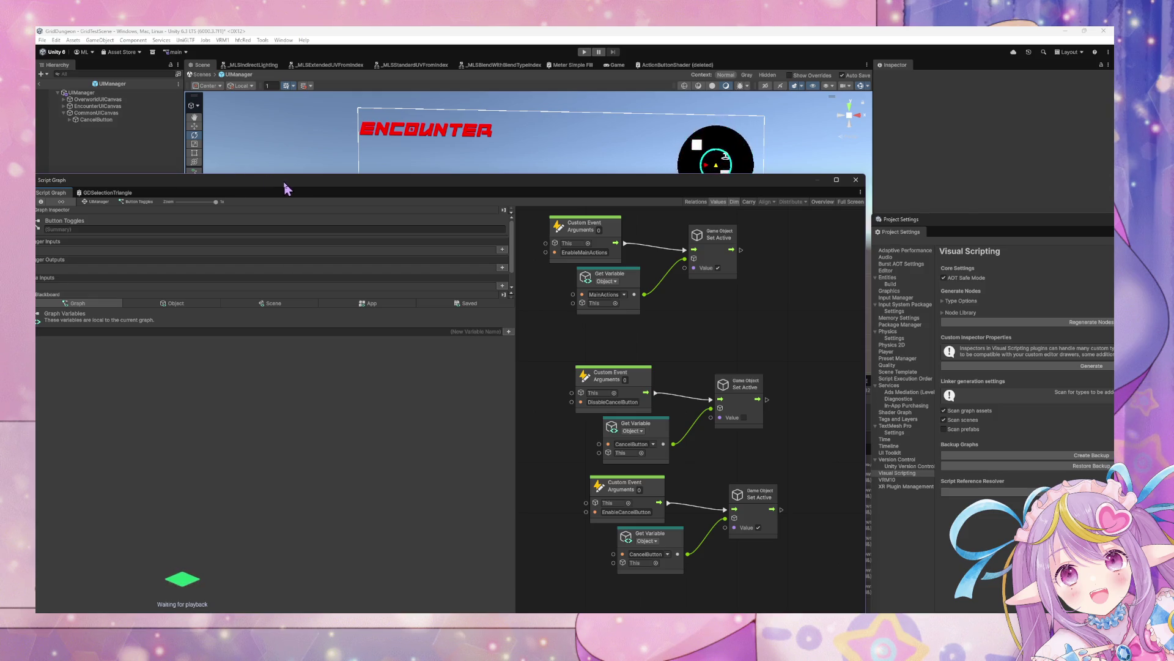
Rename the DisableCancelButton event to ToggleCancelButton and give it one argument.
{"action": "mouse_move", "coordinate": [286, 183]}
{"action": "left_mouse_down"}
{"action": "mouse_move", "coordinate": [490, 215]}
{"action": "mouse_move", "coordinate": [497, 175]}
{"action": "left_mouse_up"}
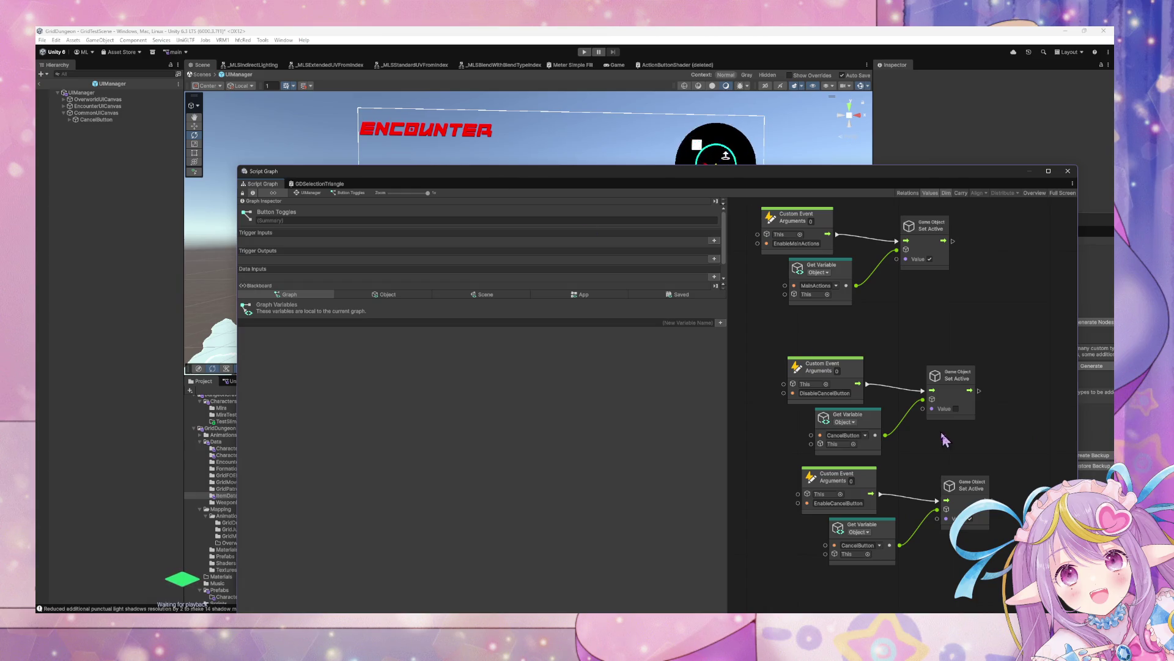
{"action": "mouse_move", "coordinate": [932, 407]}
{"action": "left_mouse_down"}
{"action": "mouse_move", "coordinate": [991, 401]}
{"action": "mouse_move", "coordinate": [980, 430]}
{"action": "mouse_move", "coordinate": [920, 391]}
{"action": "left_mouse_up"}
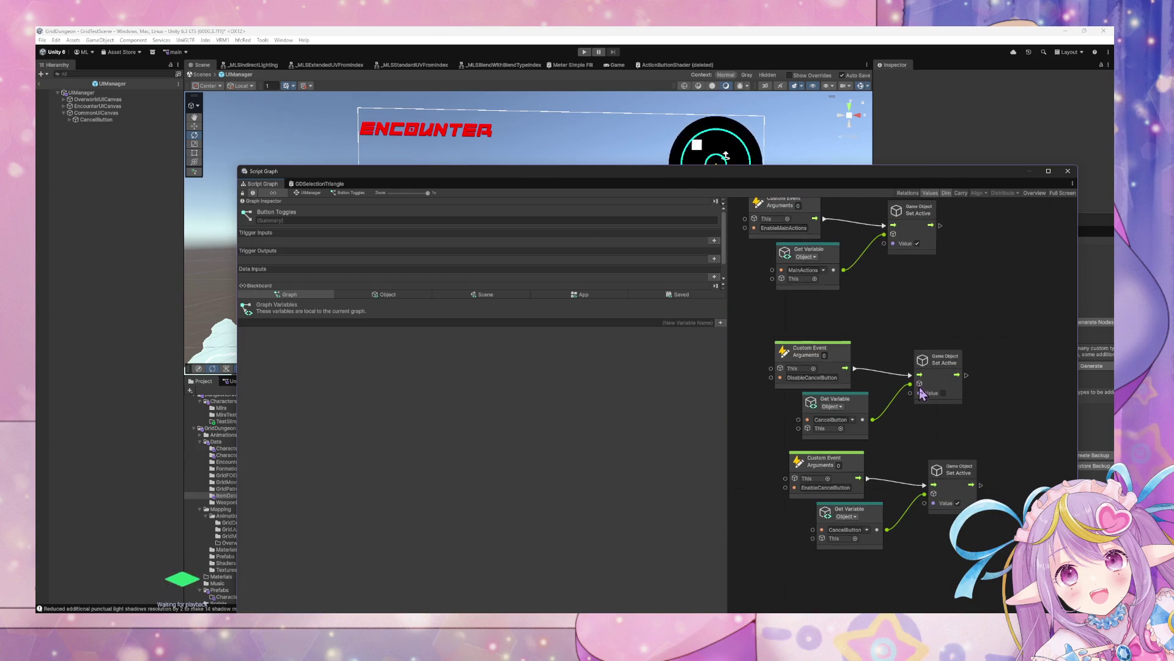
{"action": "left_click", "coordinate": [836, 361]}
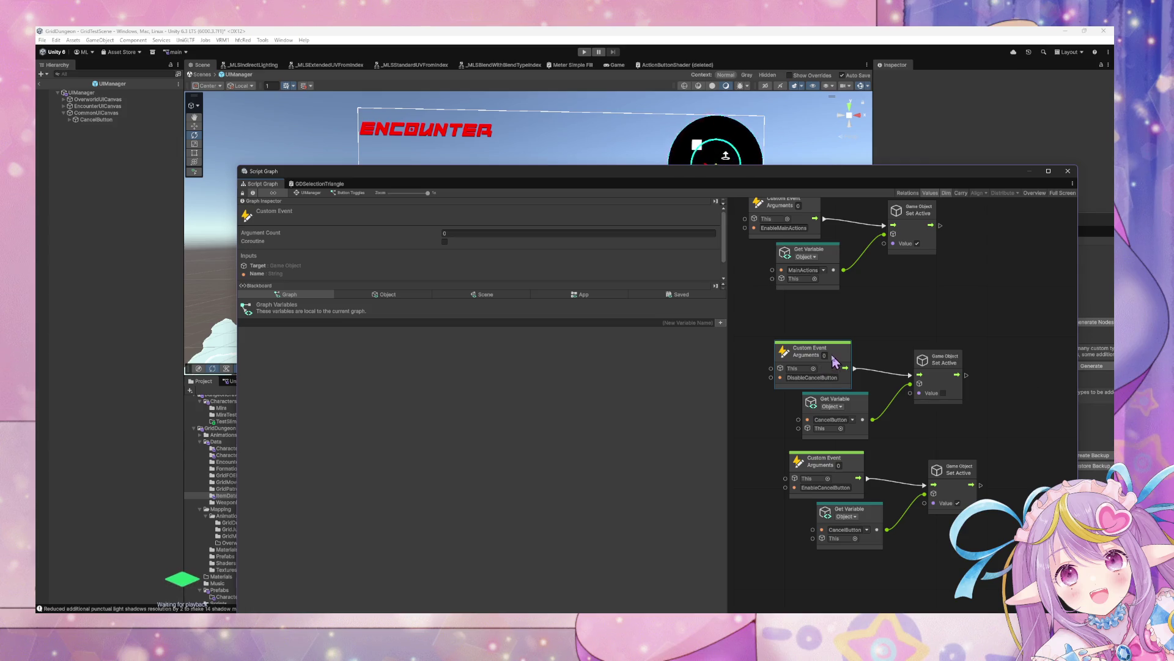
{"action": "mouse_move", "coordinate": [1004, 371]}
{"action": "left_mouse_down"}
{"action": "mouse_move", "coordinate": [844, 380]}
{"action": "mouse_move", "coordinate": [936, 420]}
{"action": "left_mouse_up"}
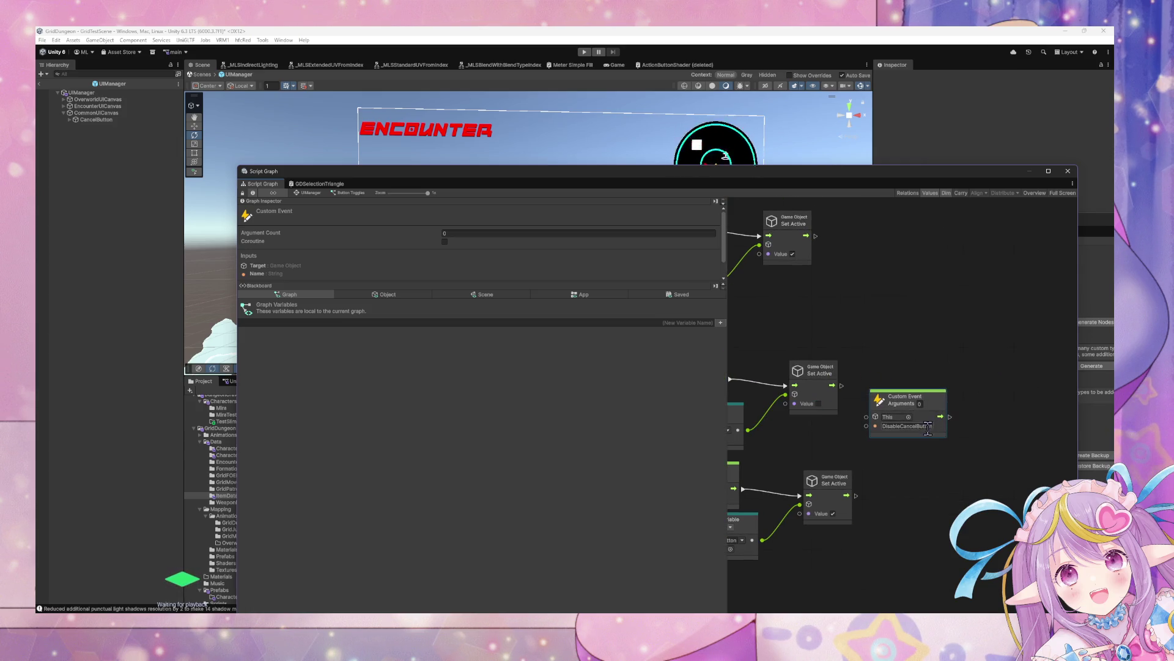
{"action": "left_click", "coordinate": [928, 426]}
{"action": "type", "text": "Toggle"}
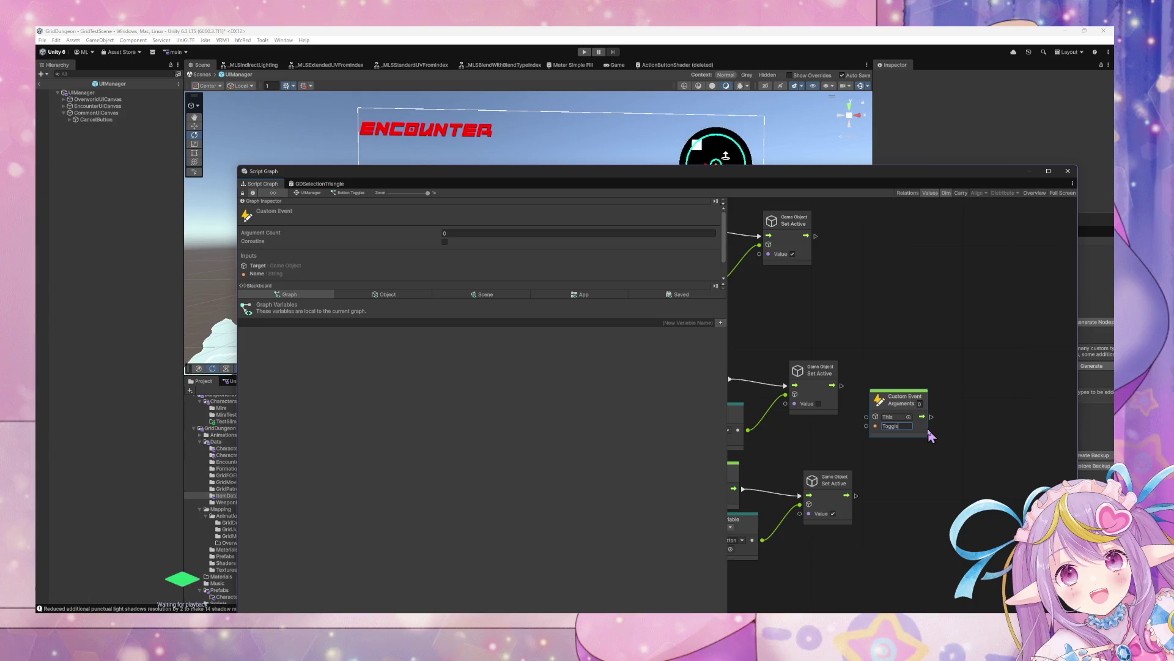
{"action": "type", "text": "CancelButton"}
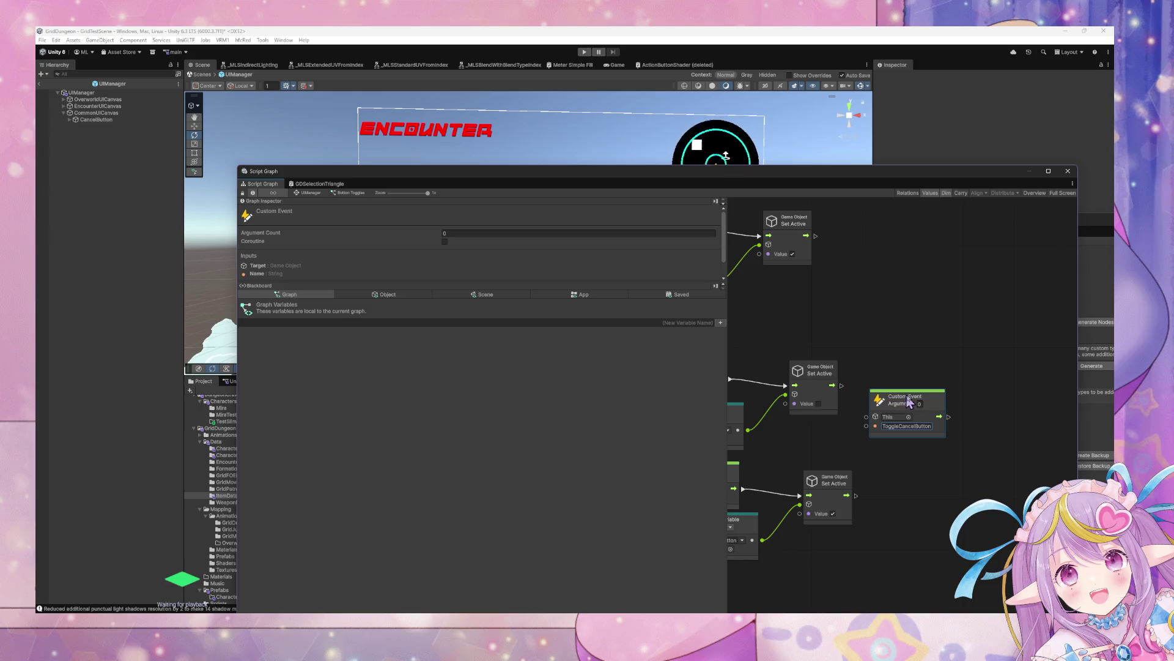
{"action": "left_click", "coordinate": [919, 403]}
{"action": "type", "text": "1"}
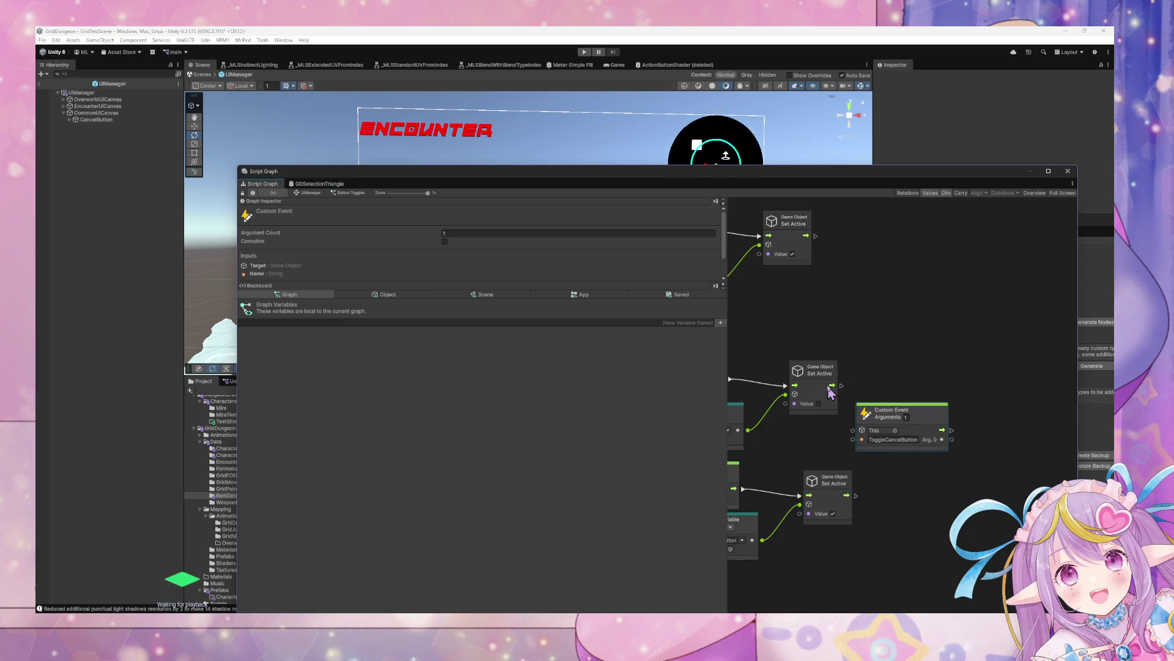
Wire a duplicated Set Active node after ToggleCancelButton, fed by a CancelButton Get Variable node.
{"action": "left_click", "coordinate": [835, 373]}
{"action": "key", "text": "ctrl+d"}
{"action": "mouse_move", "coordinate": [905, 407]}
{"action": "left_mouse_down"}
{"action": "mouse_move", "coordinate": [1006, 429]}
{"action": "mouse_move", "coordinate": [982, 436]}
{"action": "left_mouse_up"}
{"action": "left_click", "coordinate": [917, 543]}
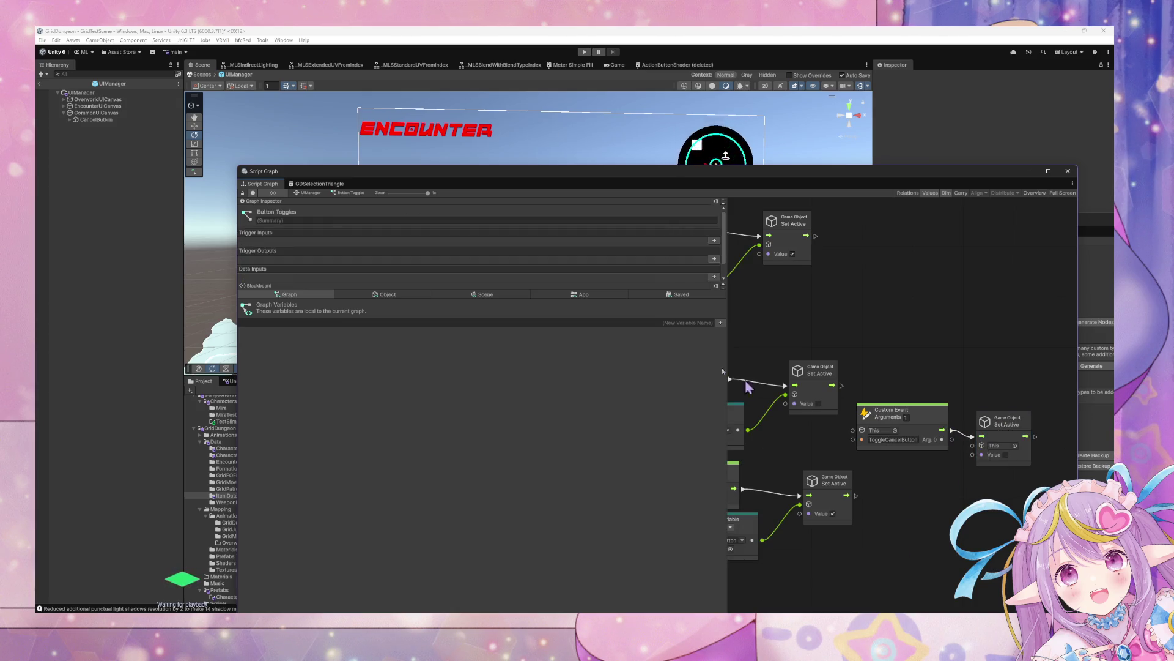
{"action": "left_click", "coordinate": [395, 296]}
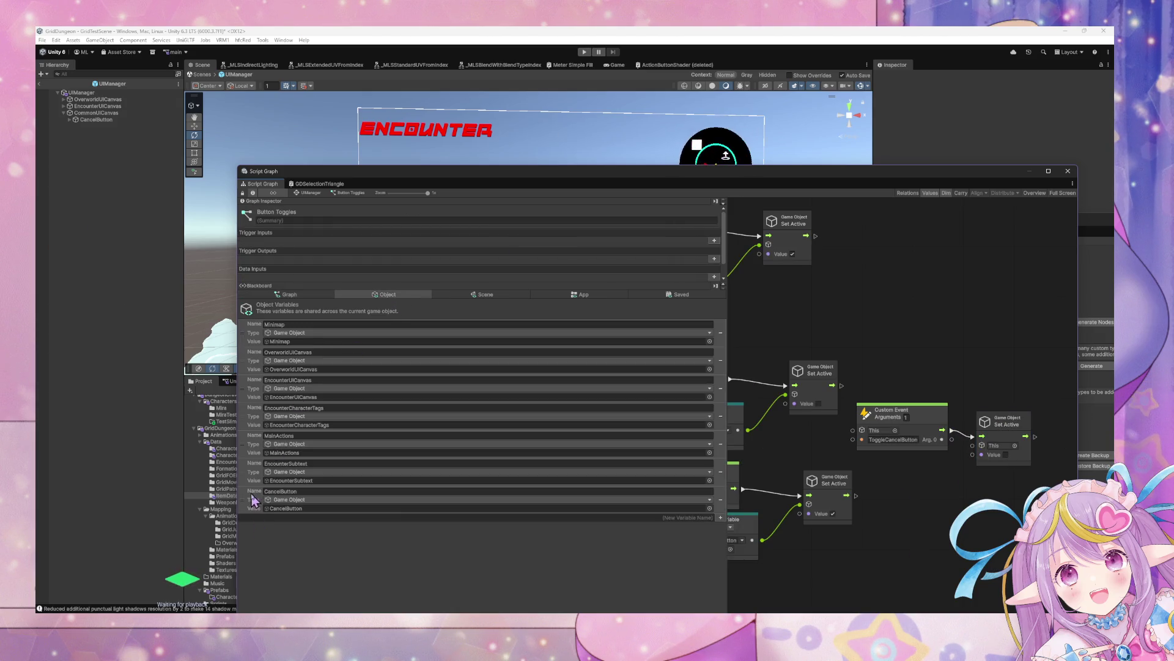
{"action": "mouse_move", "coordinate": [252, 496]}
{"action": "left_mouse_down"}
{"action": "mouse_move", "coordinate": [908, 485]}
{"action": "mouse_move", "coordinate": [973, 446]}
{"action": "left_mouse_up"}
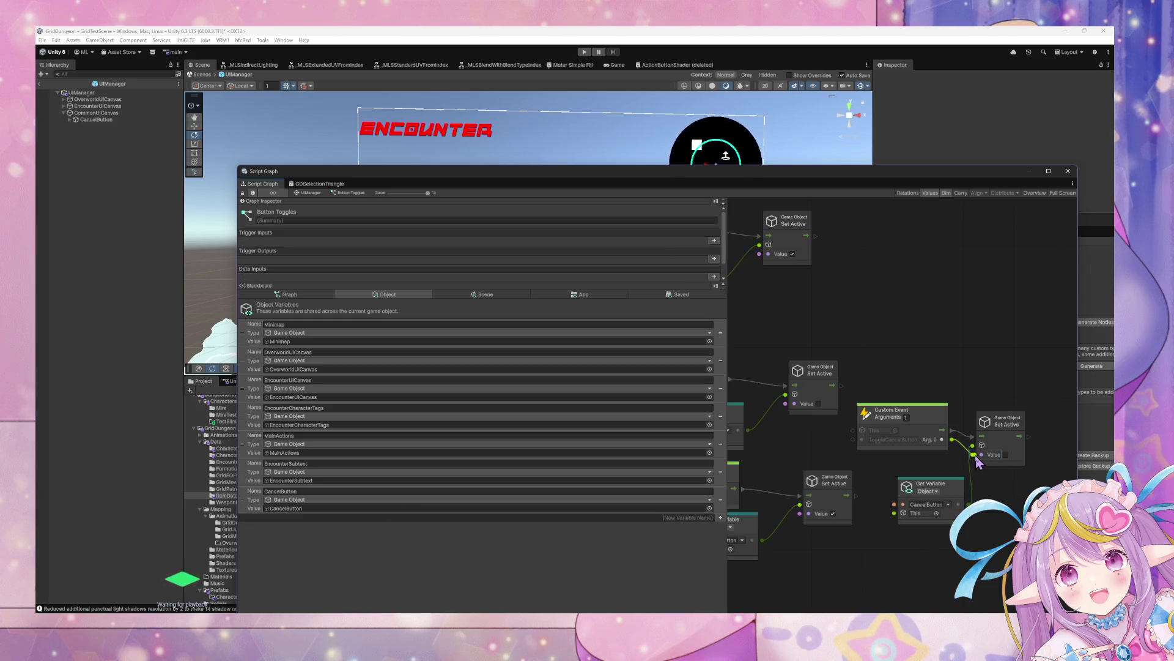
{"action": "left_click", "coordinate": [933, 485]}
{"action": "left_click_drag", "start_coordinate": [933, 482], "coordinate": [926, 466]}
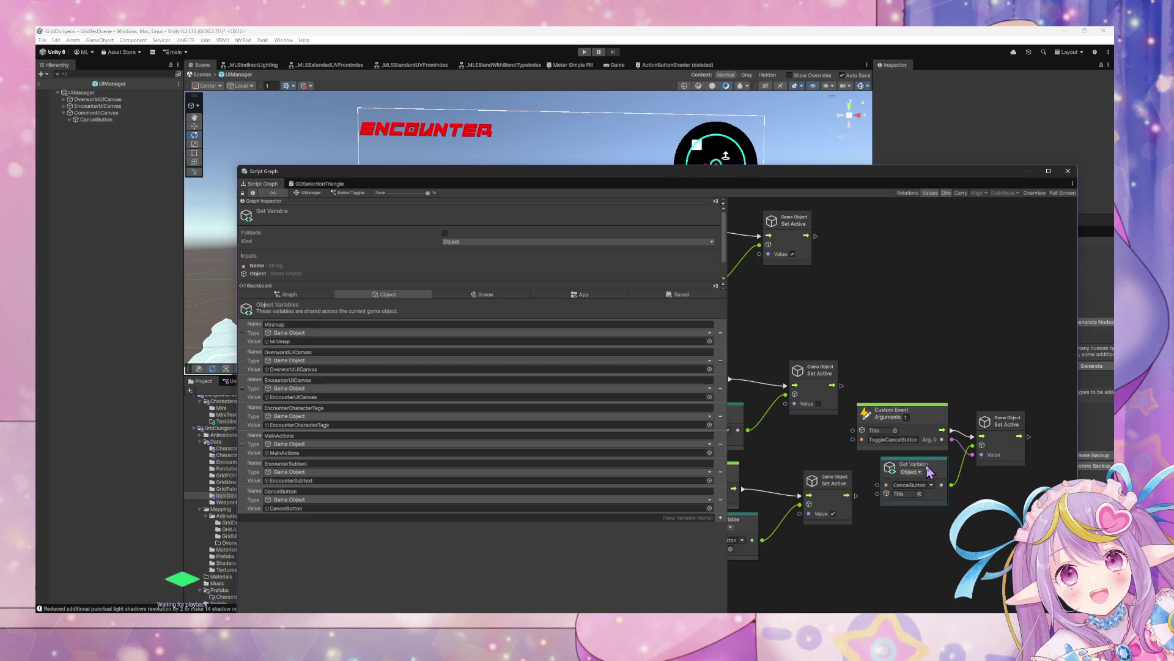
Duplicate the ToggleCancelButton node group.
{"action": "left_click_drag", "start_coordinate": [874, 401], "coordinate": [994, 354]}
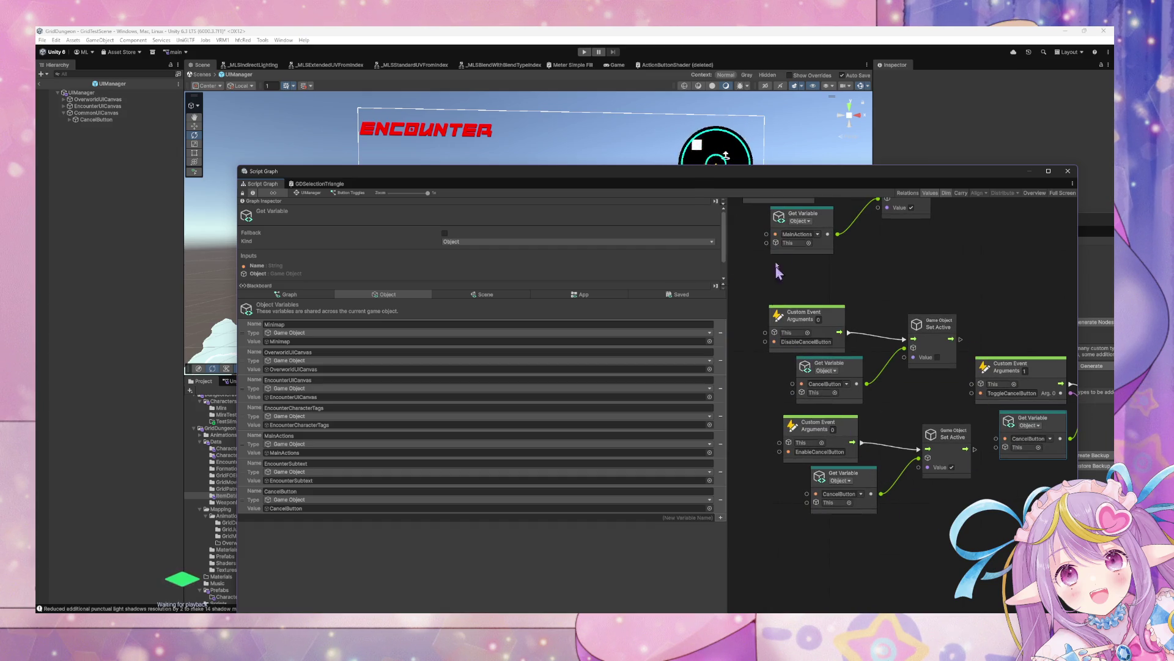
{"action": "left_click_drag", "start_coordinate": [761, 305], "coordinate": [954, 539]}
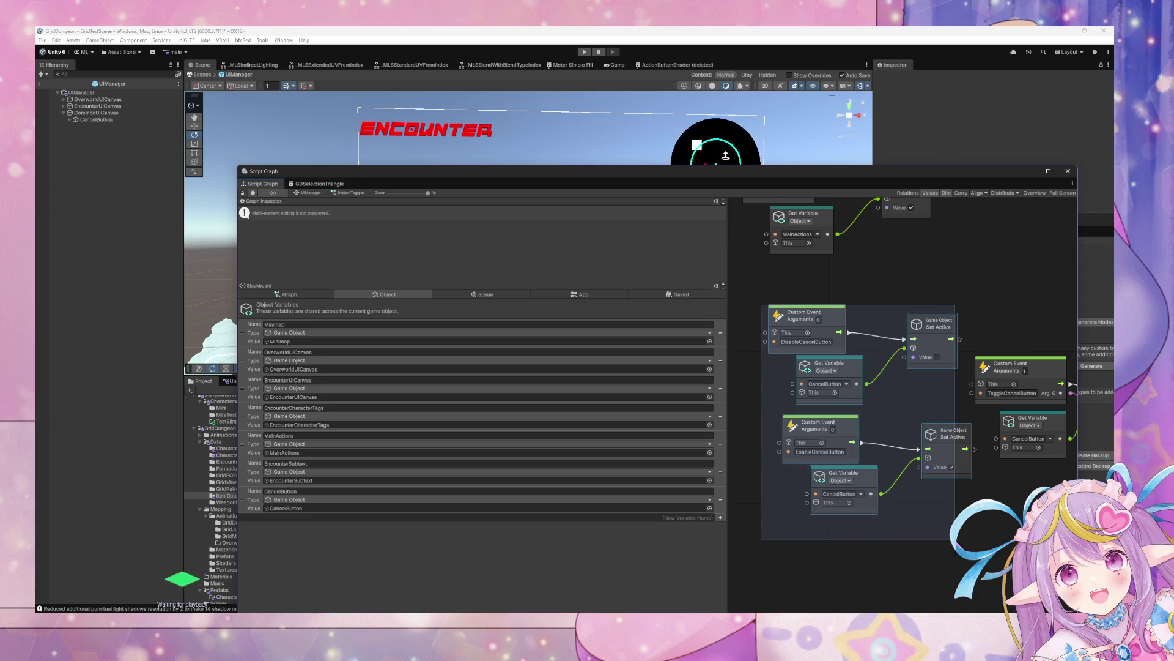
{"action": "scroll", "coordinate": [933, 398], "scroll_direction": "up", "scroll_amount": 5}
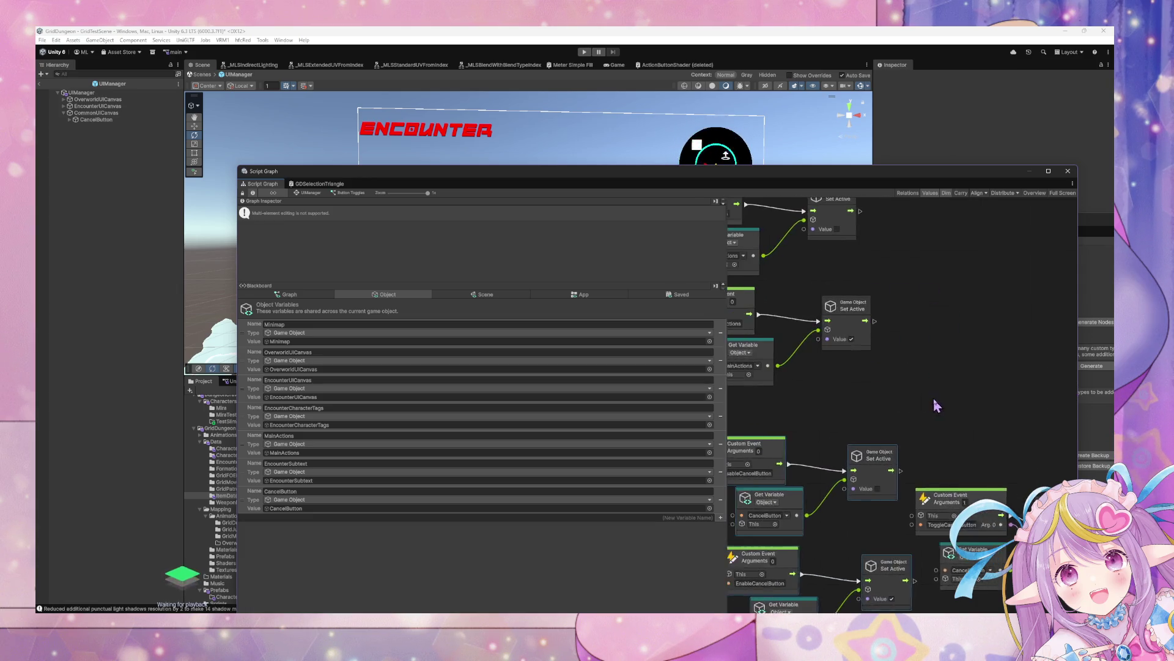
{"action": "left_click", "coordinate": [986, 445]}
{"action": "mouse_move", "coordinate": [996, 429]}
{"action": "left_mouse_down"}
{"action": "mouse_move", "coordinate": [728, 308]}
{"action": "mouse_move", "coordinate": [748, 309]}
{"action": "left_mouse_up"}
{"action": "key", "text": "ctrl+d"}
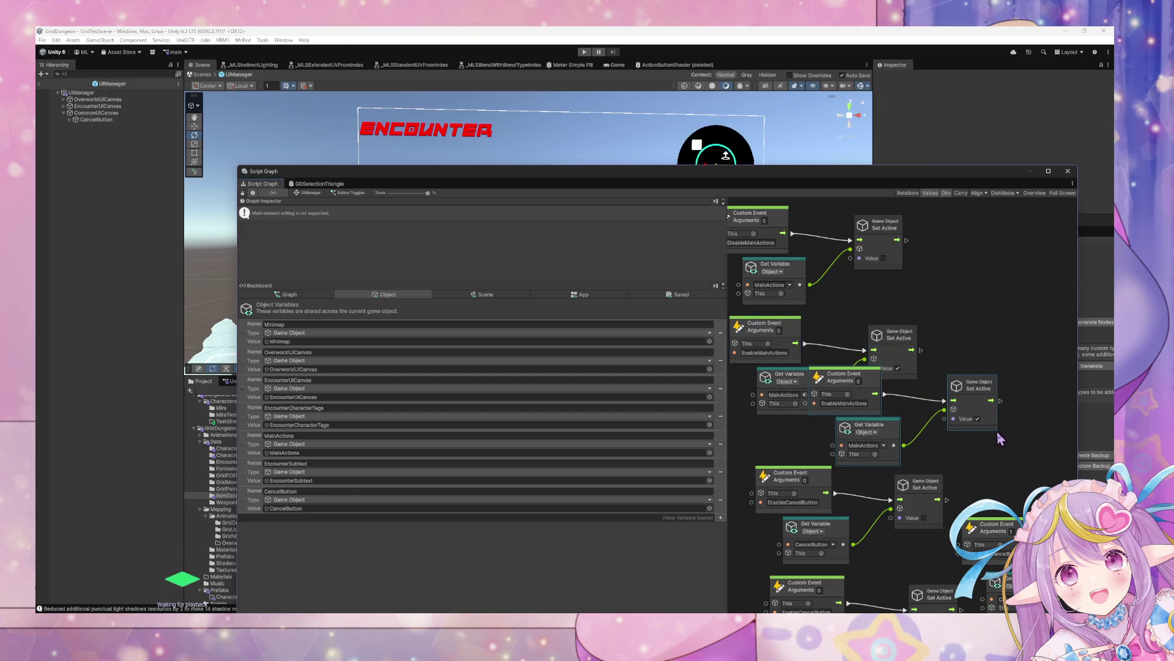
{"action": "key", "text": "Delete"}
{"action": "scroll", "coordinate": [1028, 426], "scroll_direction": "down", "scroll_amount": 3}
{"action": "scroll", "coordinate": [1027, 426], "scroll_direction": "right", "scroll_amount": 3}
{"action": "key", "text": "ctrl+z"}
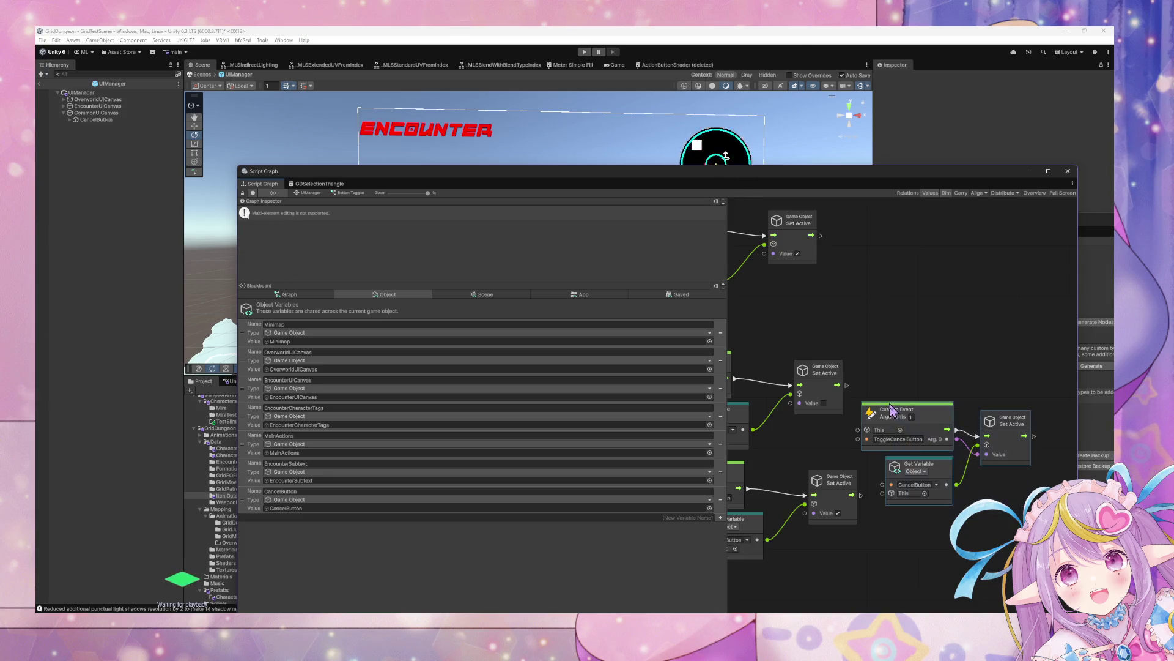
Rename the copied event to ToggleMainActions and make its Get Variable fetch MainActions.
{"action": "left_click_drag", "start_coordinate": [1015, 471], "coordinate": [972, 433]}
{"action": "left_click_drag", "start_coordinate": [879, 381], "coordinate": [950, 234]}
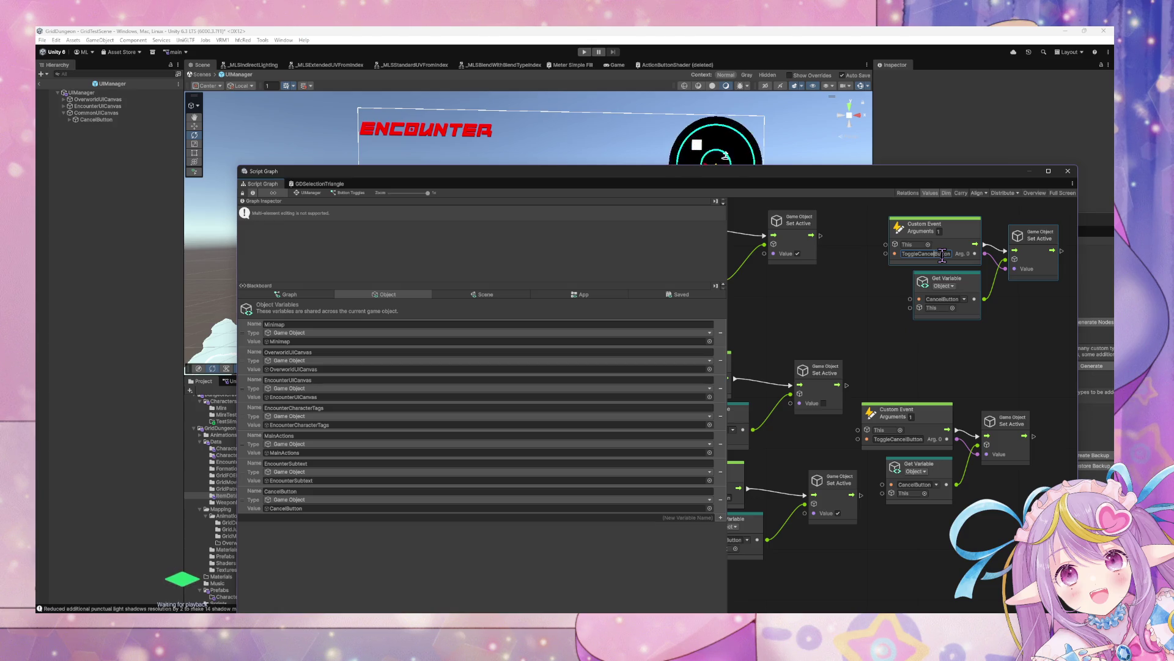
{"action": "key", "text": "BackSpace"}
{"action": "key", "text": "BackSpace"}
{"action": "key", "text": "BackSpace"}
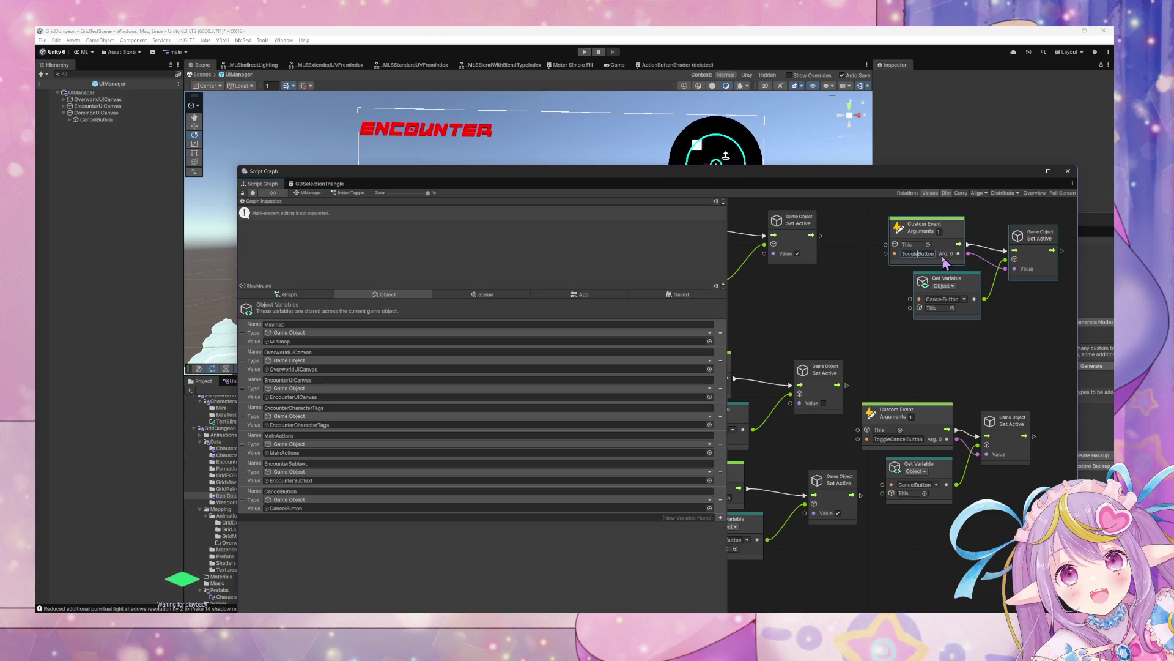
{"action": "type", "text": "MainActions"}
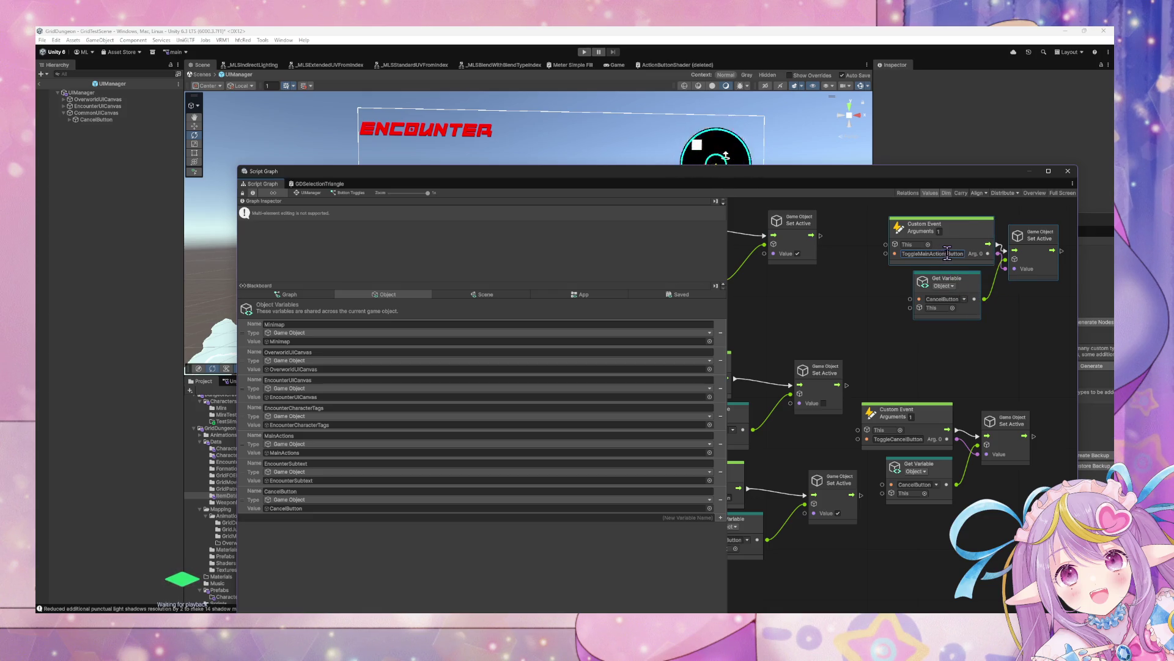
{"action": "double_click", "coordinate": [947, 254]}
{"action": "key", "text": "Right"}
{"action": "key", "text": "BackSpace"}
{"action": "key", "text": "BackSpace"}
{"action": "key", "text": "BackSpace"}
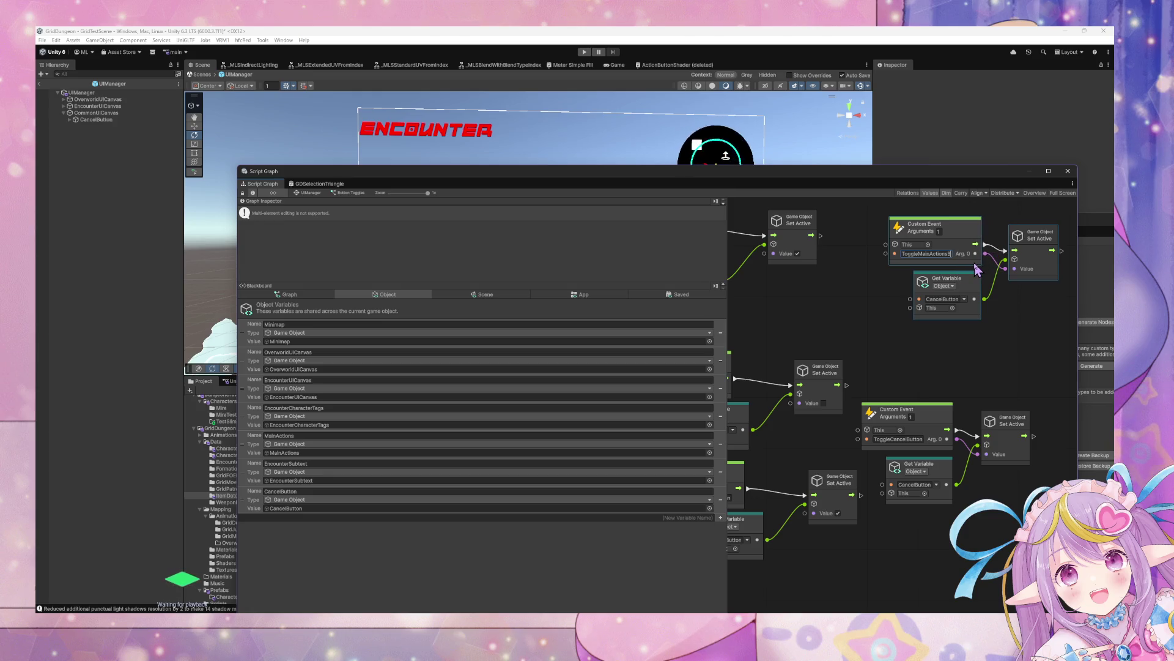
{"action": "left_click", "coordinate": [964, 298]}
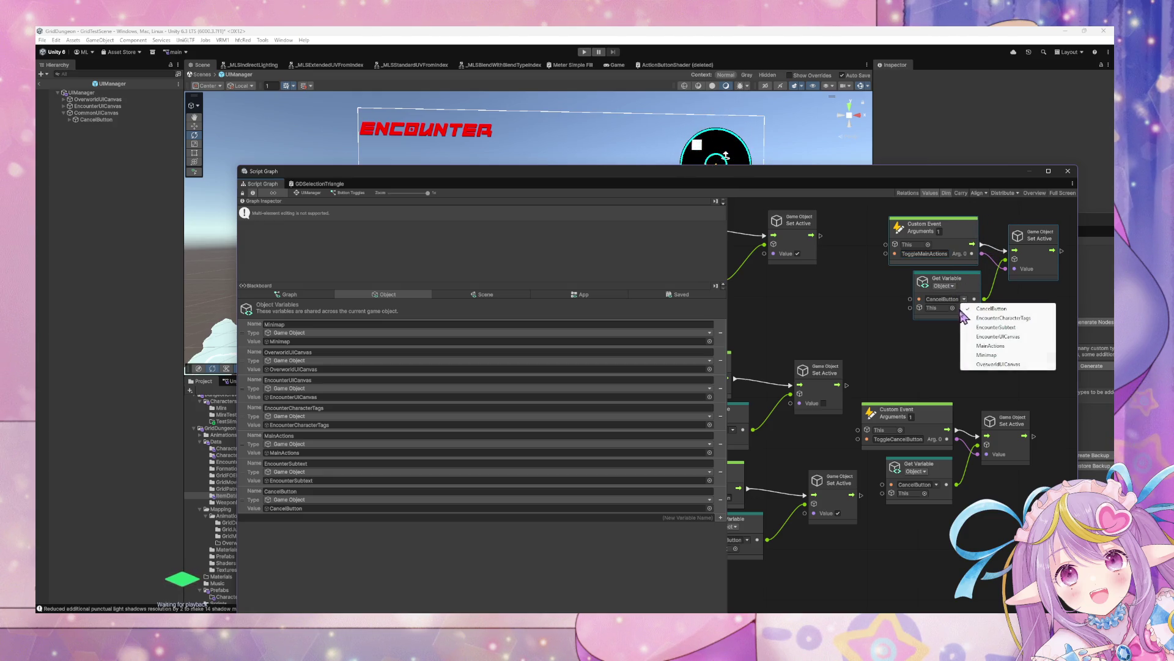
{"action": "left_click", "coordinate": [1022, 346]}
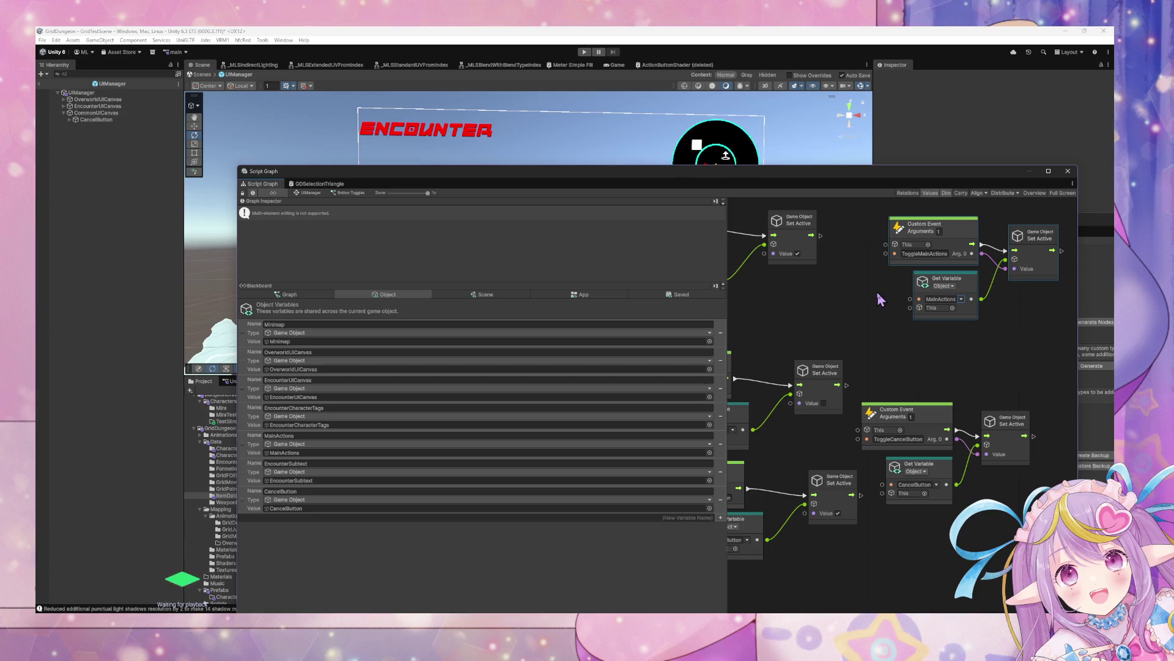
Delete the old EnableMainActions/DisableMainActions and cancel-button enable/disable event nodes.
{"action": "left_click_drag", "start_coordinate": [877, 298], "coordinate": [991, 409]}
{"action": "scroll", "coordinate": [942, 306], "scroll_direction": "down", "scroll_amount": 3}
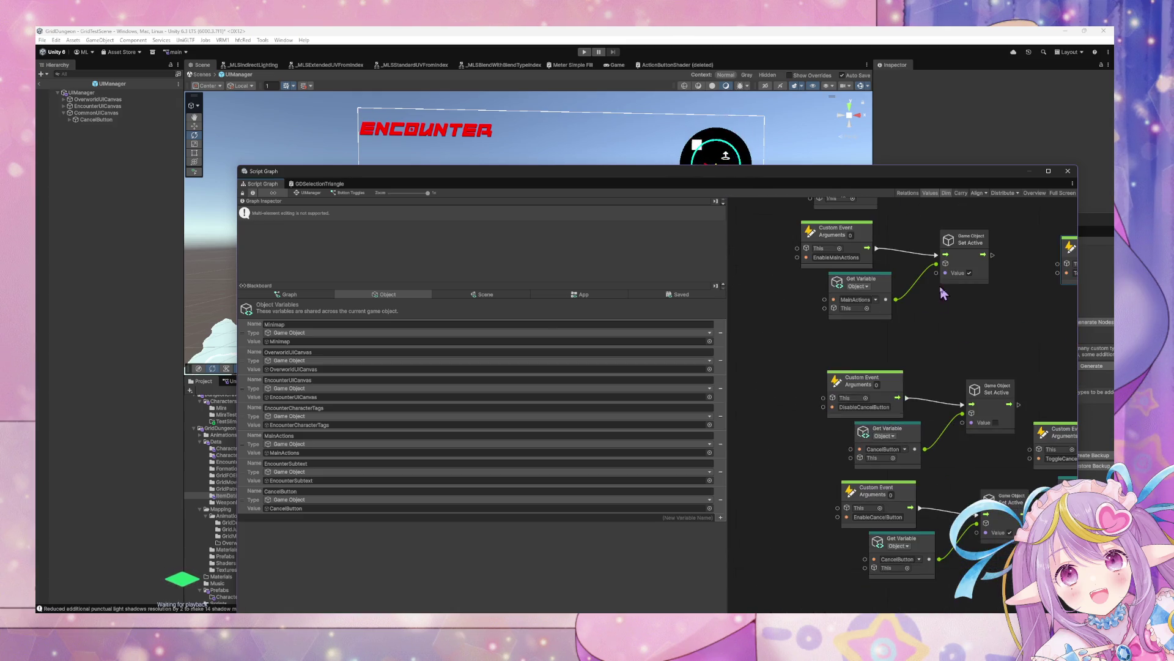
{"action": "scroll", "coordinate": [937, 315], "scroll_direction": "down", "scroll_amount": 3}
{"action": "left_click_drag", "start_coordinate": [940, 325], "coordinate": [926, 375]}
{"action": "left_click_drag", "start_coordinate": [833, 259], "coordinate": [960, 509]}
{"action": "key", "text": "Delete"}
{"action": "scroll", "coordinate": [1014, 503], "scroll_direction": "up", "scroll_amount": 6}
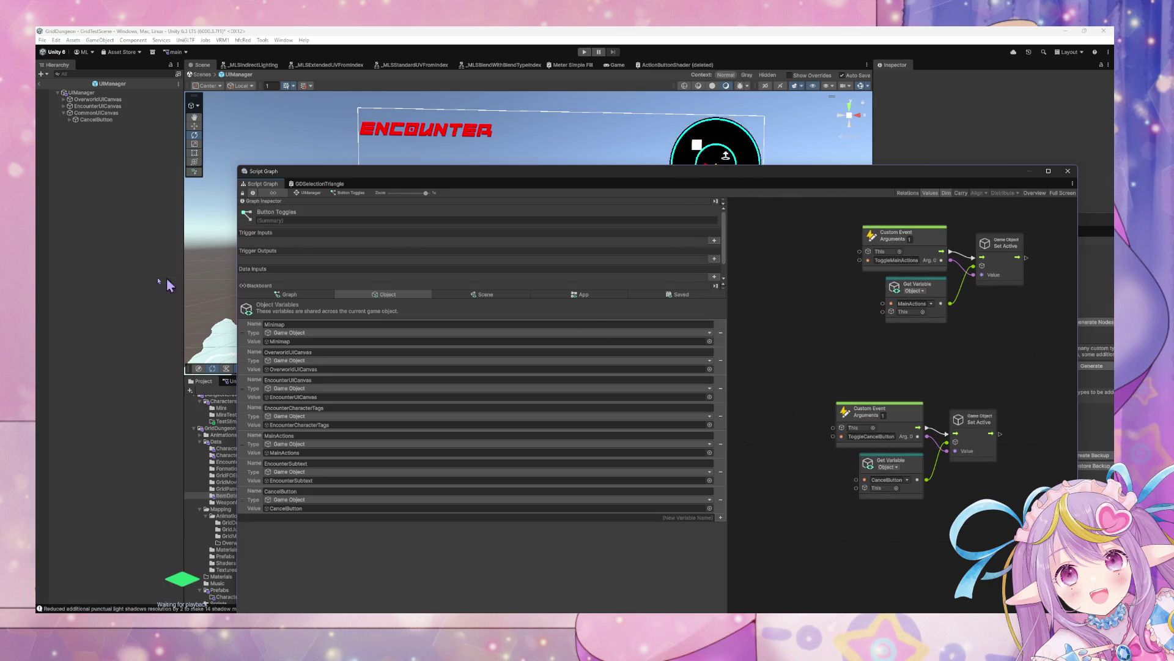
Resize the graph window and leave prefab mode via the breadcrumb.
{"action": "mouse_move", "coordinate": [308, 182]}
{"action": "left_mouse_down"}
{"action": "mouse_move", "coordinate": [507, 311]}
{"action": "mouse_move", "coordinate": [532, 307]}
{"action": "left_mouse_up"}
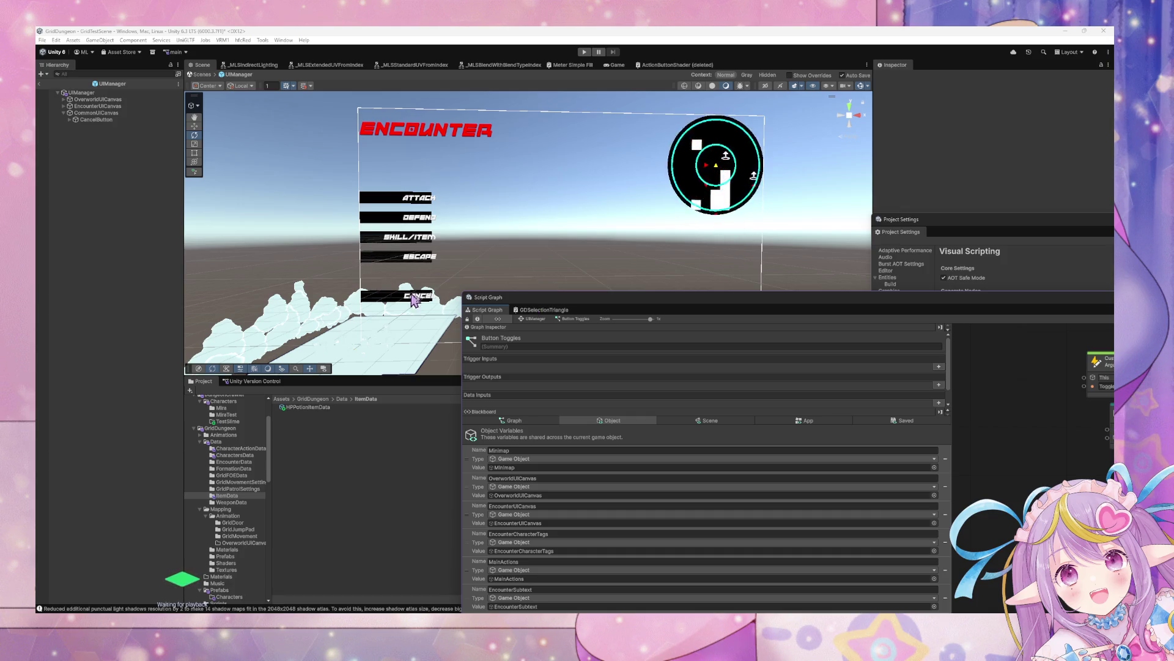
{"action": "left_click_drag", "start_coordinate": [463, 293], "coordinate": [398, 191]}
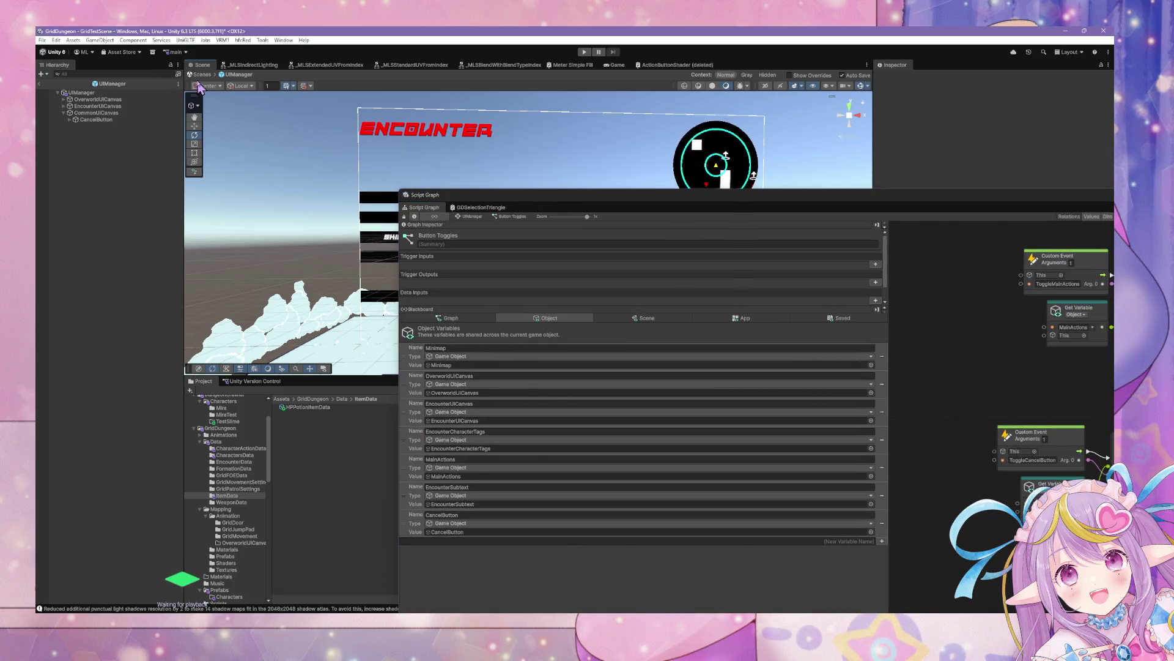
{"action": "left_click", "coordinate": [39, 84]}
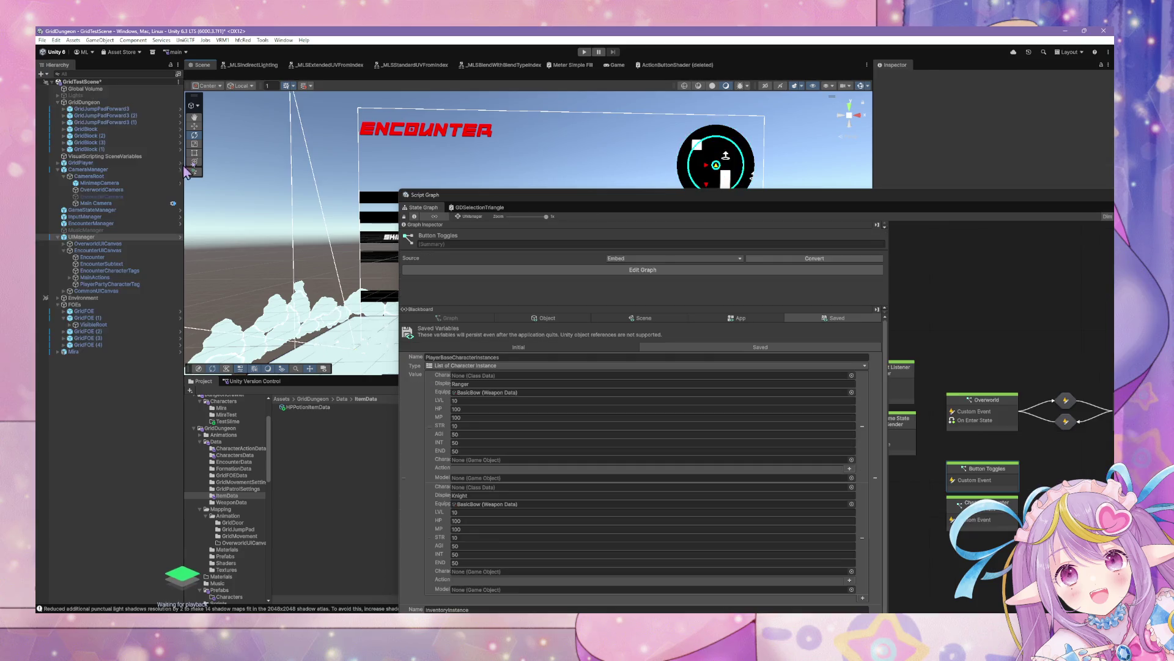
Open the EncounterManager state graph and enter its Encounter state.
{"action": "left_click", "coordinate": [117, 224]}
{"action": "double_click", "coordinate": [776, 193]}
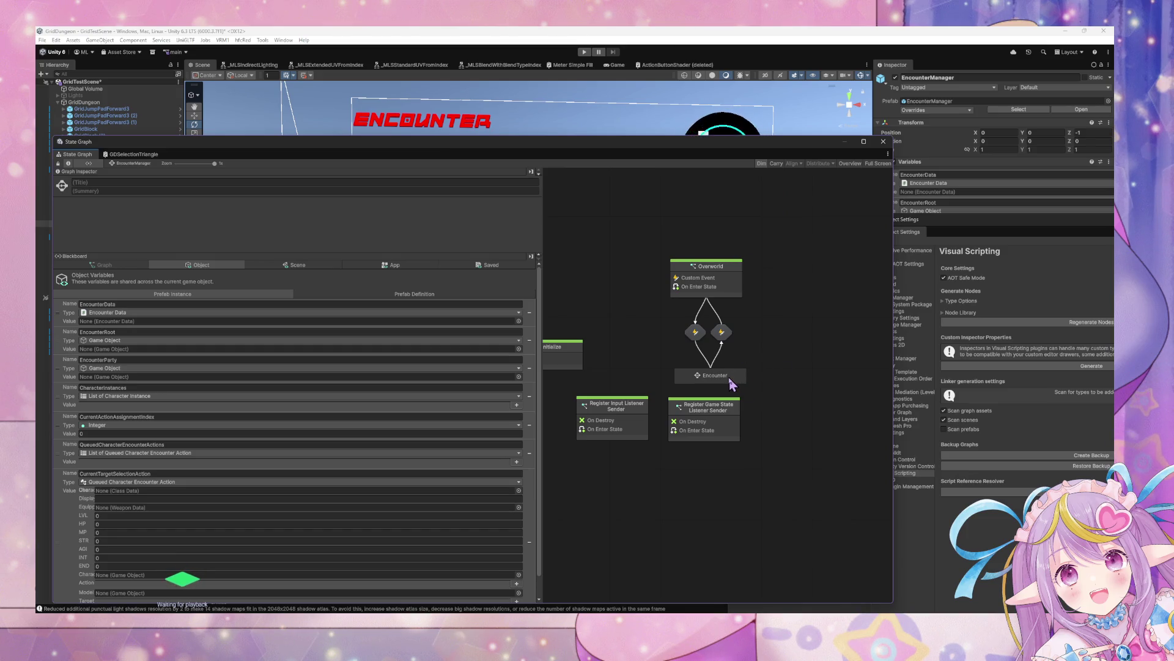
{"action": "double_click", "coordinate": [729, 377]}
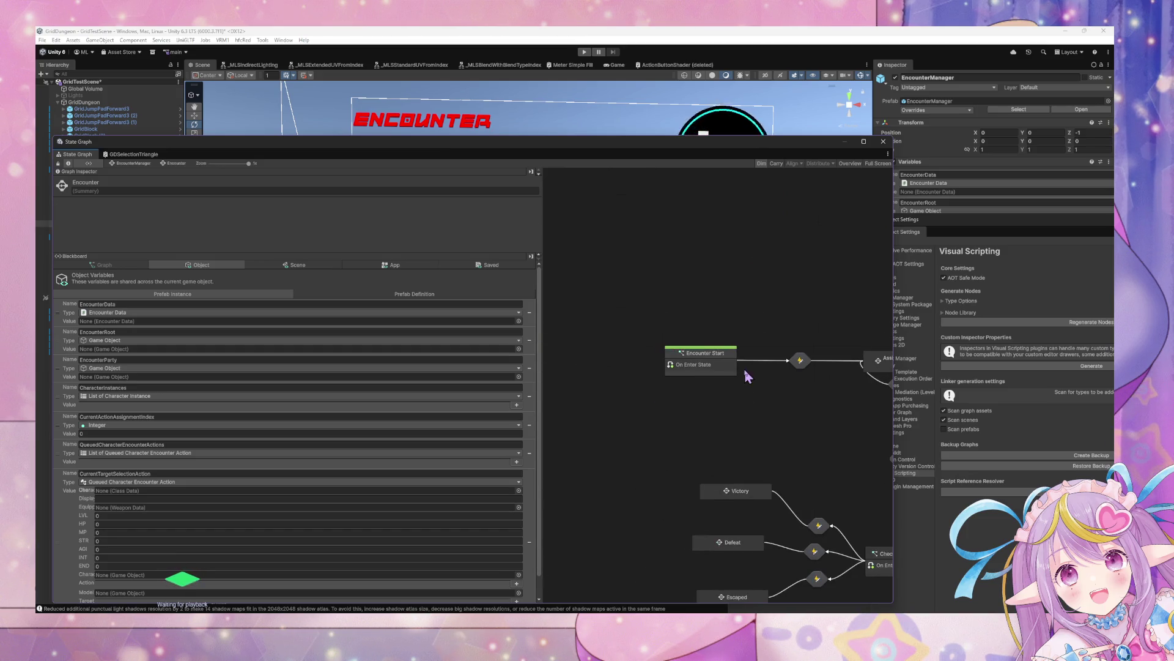
Browse the Encounter Start script graph, then return to the Encounter state's inner graph.
{"action": "left_click", "coordinate": [725, 370]}
{"action": "double_click", "coordinate": [721, 373]}
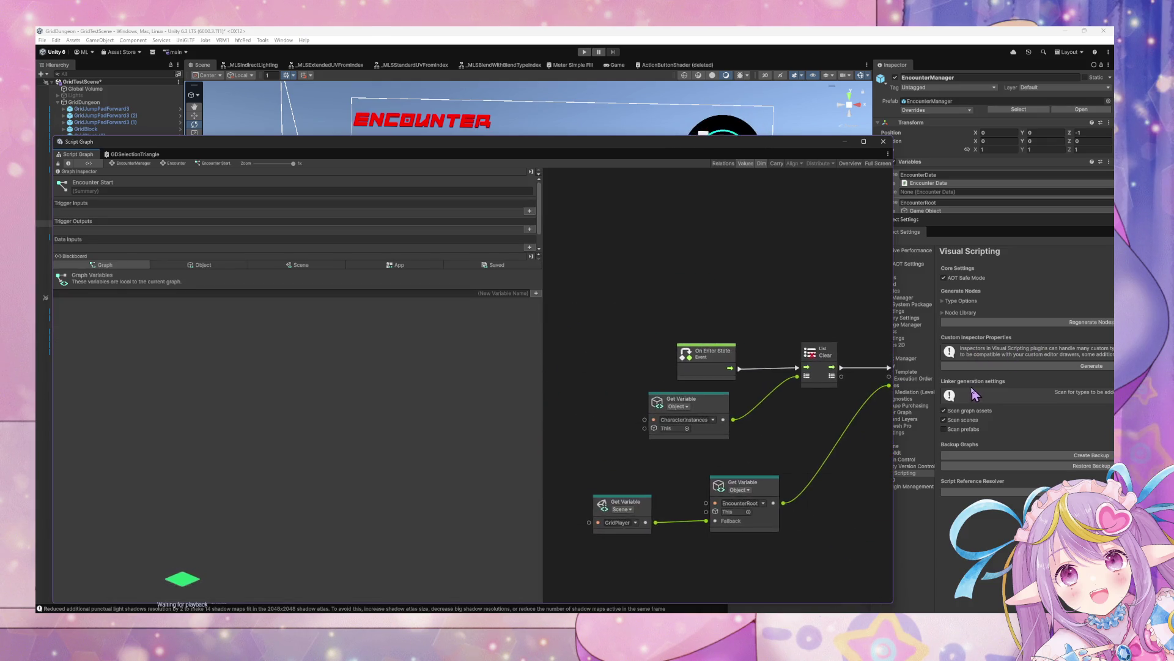
{"action": "mouse_move", "coordinate": [773, 393]}
{"action": "left_mouse_down"}
{"action": "mouse_move", "coordinate": [530, 367]}
{"action": "mouse_move", "coordinate": [715, 376]}
{"action": "mouse_move", "coordinate": [679, 379]}
{"action": "mouse_move", "coordinate": [637, 374]}
{"action": "mouse_move", "coordinate": [655, 340]}
{"action": "mouse_move", "coordinate": [753, 351]}
{"action": "mouse_move", "coordinate": [566, 321]}
{"action": "mouse_move", "coordinate": [849, 340]}
{"action": "left_mouse_up"}
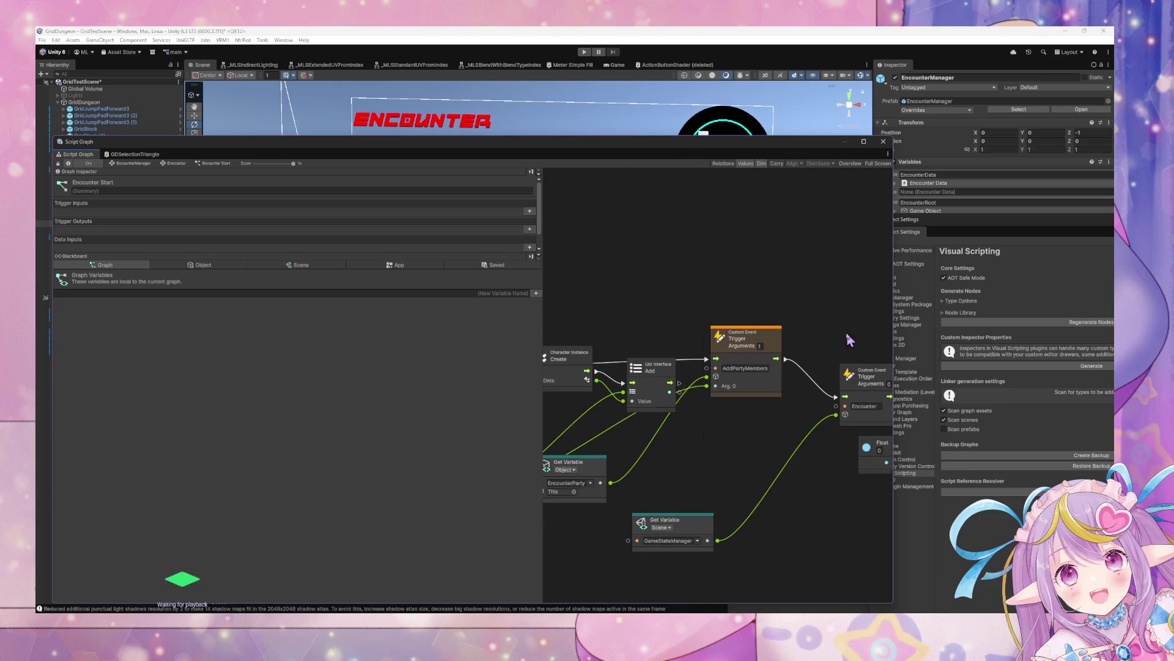
{"action": "left_click_drag", "start_coordinate": [624, 337], "coordinate": [767, 340]}
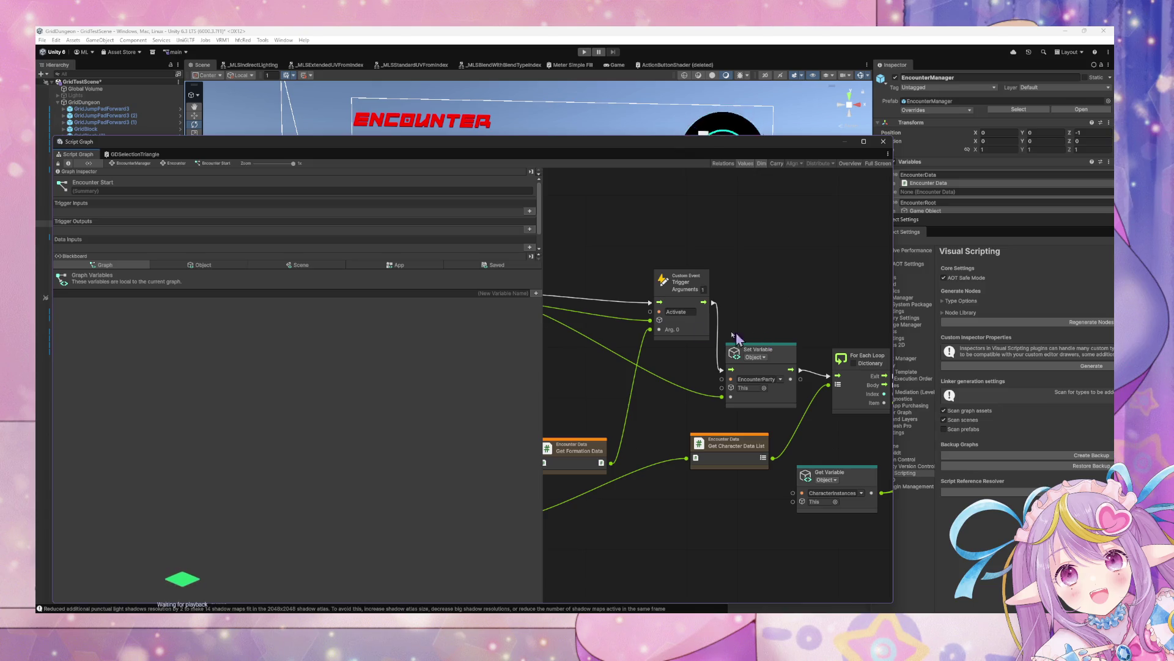
{"action": "left_click_drag", "start_coordinate": [673, 329], "coordinate": [853, 330]}
{"action": "left_click", "coordinate": [126, 166]}
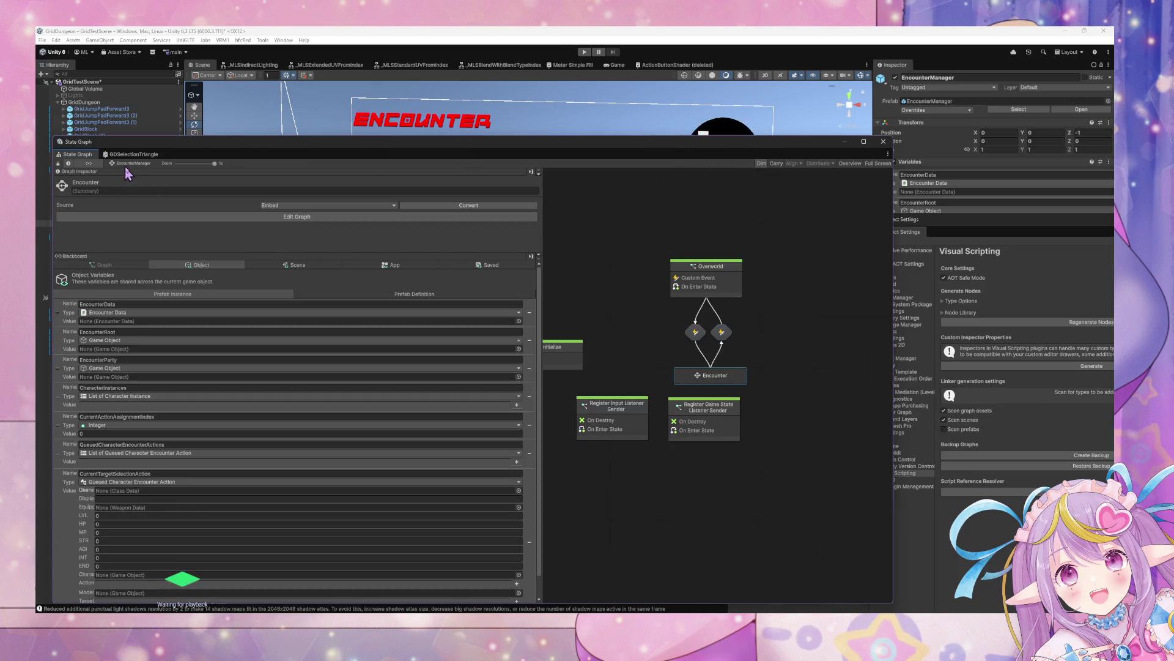
{"action": "double_click", "coordinate": [710, 375]}
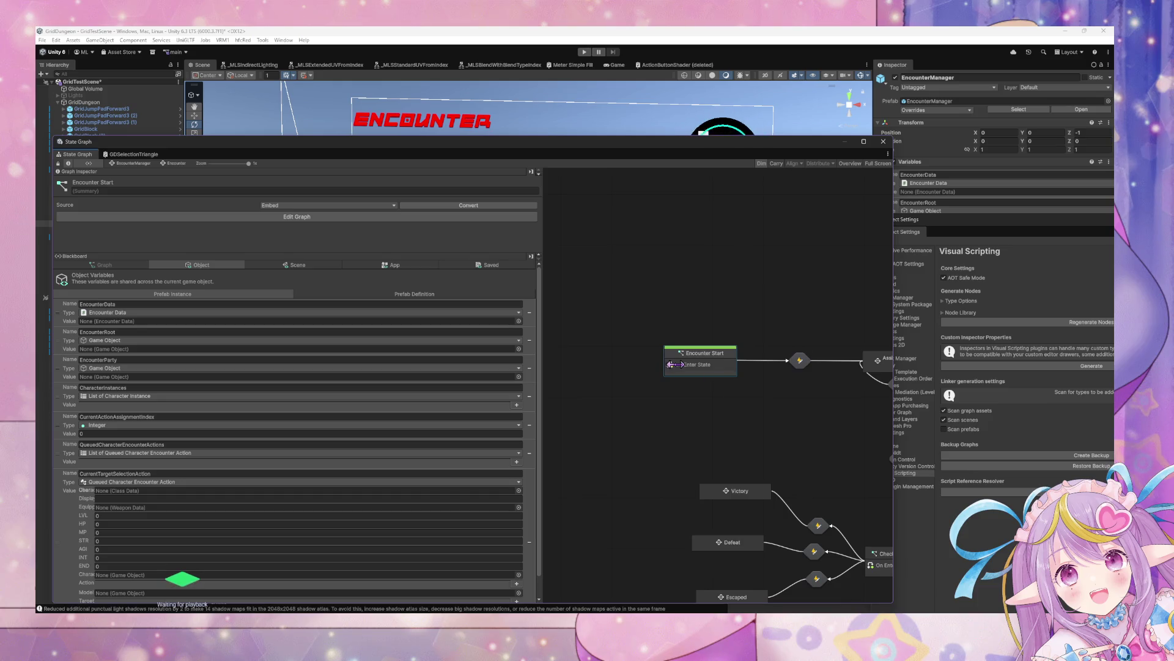
Enter Assign Character Actions > Select Main Action and look over its nodes.
{"action": "double_click", "coordinate": [773, 358]}
{"action": "scroll", "coordinate": [576, 346], "scroll_direction": "up", "scroll_amount": 2}
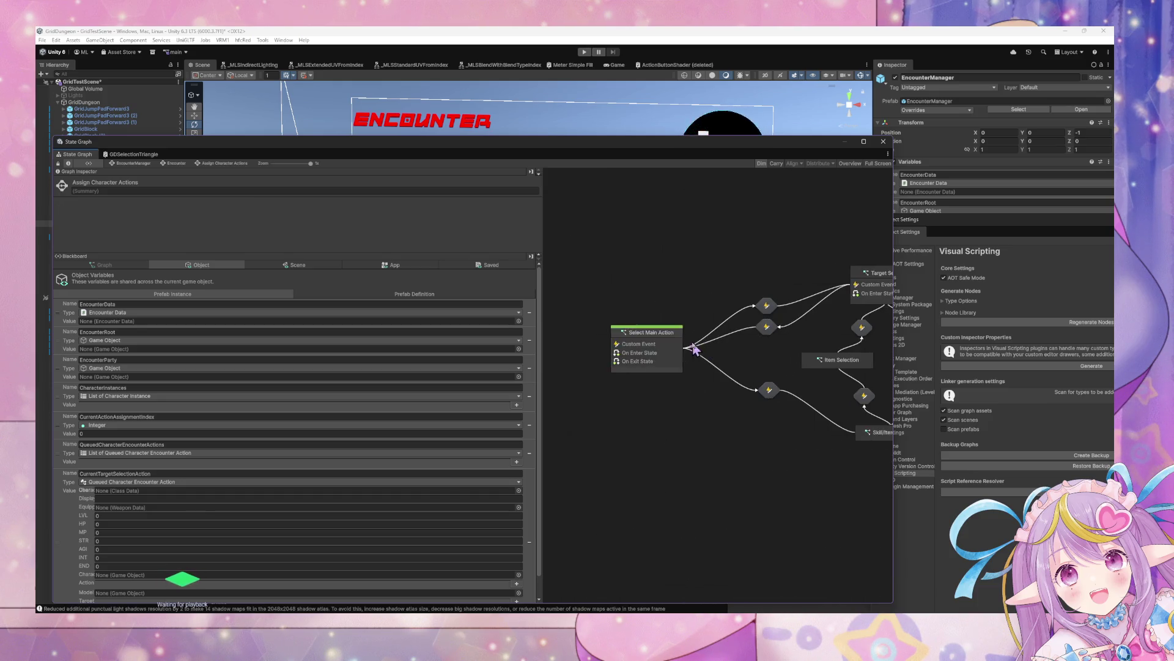
{"action": "double_click", "coordinate": [679, 340]}
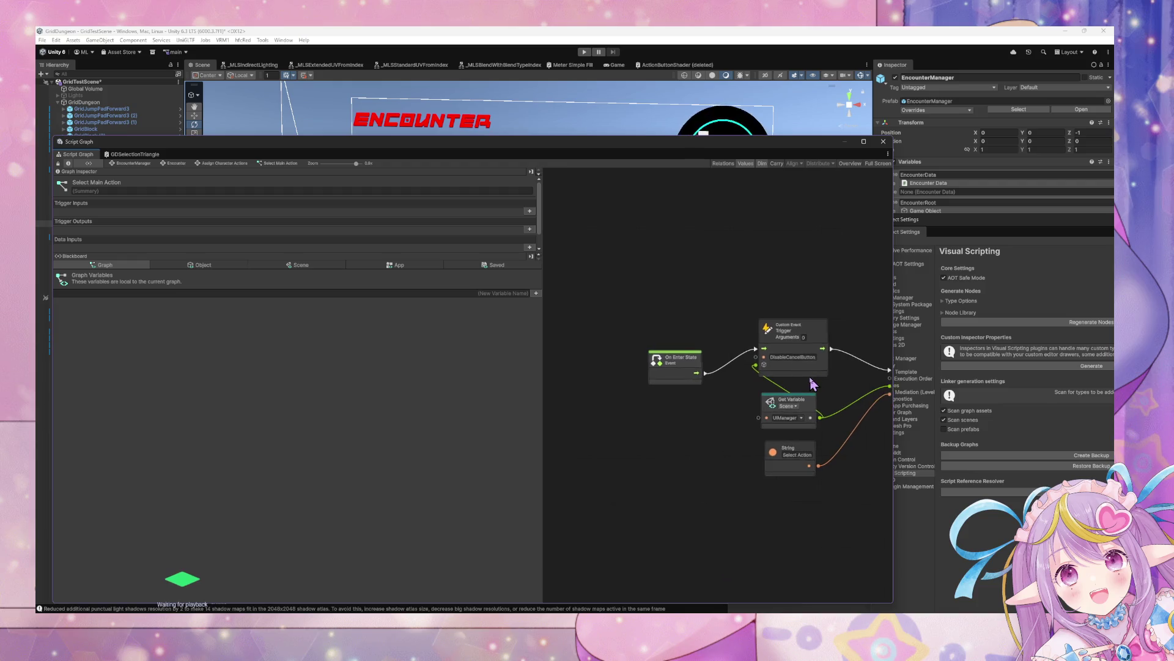
{"action": "left_click_drag", "start_coordinate": [732, 366], "coordinate": [704, 362]}
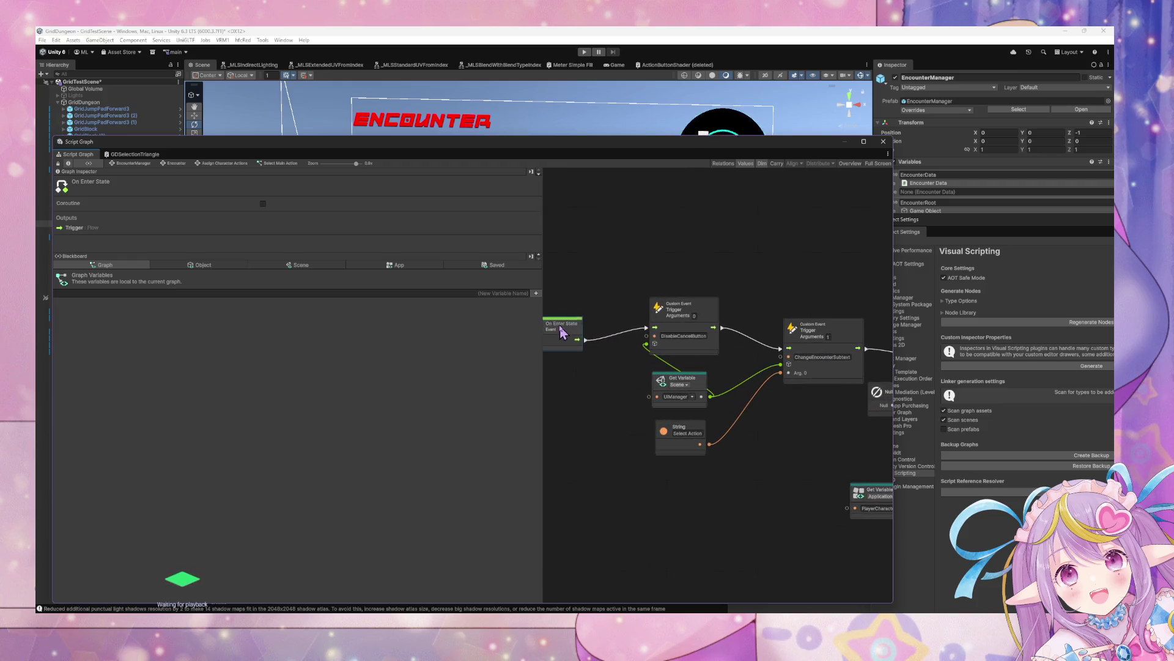
{"action": "scroll", "coordinate": [808, 348], "scroll_direction": "down", "scroll_amount": 2}
{"action": "mouse_move", "coordinate": [715, 433]}
{"action": "left_mouse_down"}
{"action": "mouse_move", "coordinate": [652, 336]}
{"action": "mouse_move", "coordinate": [699, 416]}
{"action": "left_mouse_up"}
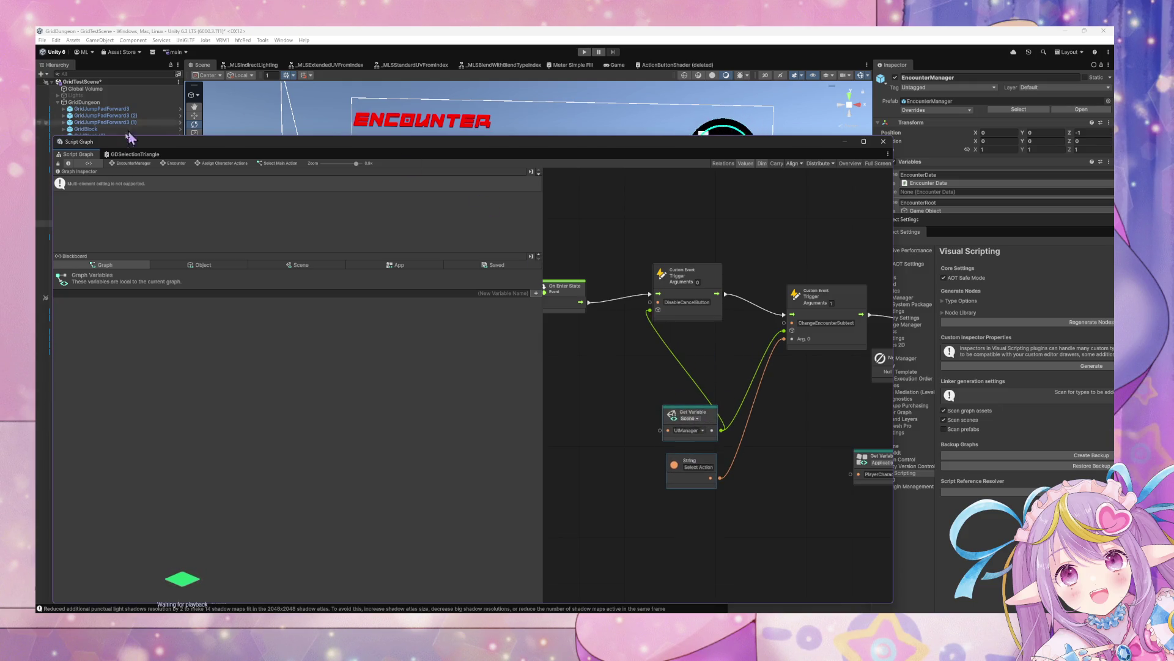
Re-enter Select Main Action from the state graph and select the EnableMainActions trigger node.
{"action": "left_click", "coordinate": [130, 163]}
{"action": "double_click", "coordinate": [741, 380]}
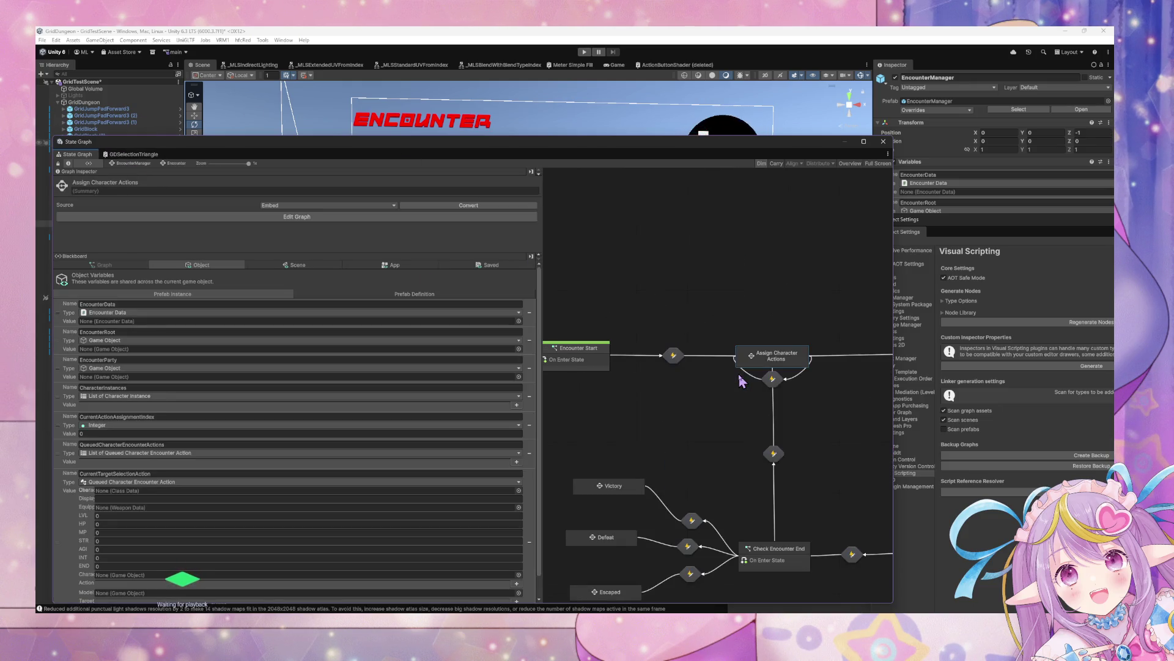
{"action": "double_click", "coordinate": [782, 364]}
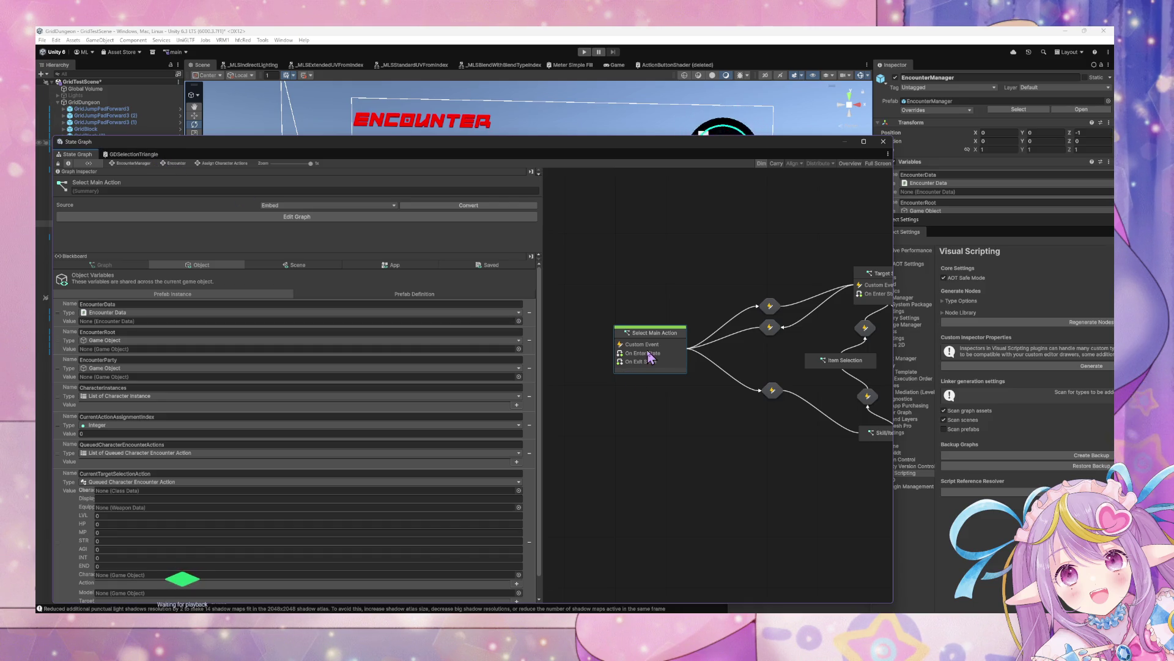
{"action": "double_click", "coordinate": [683, 339]}
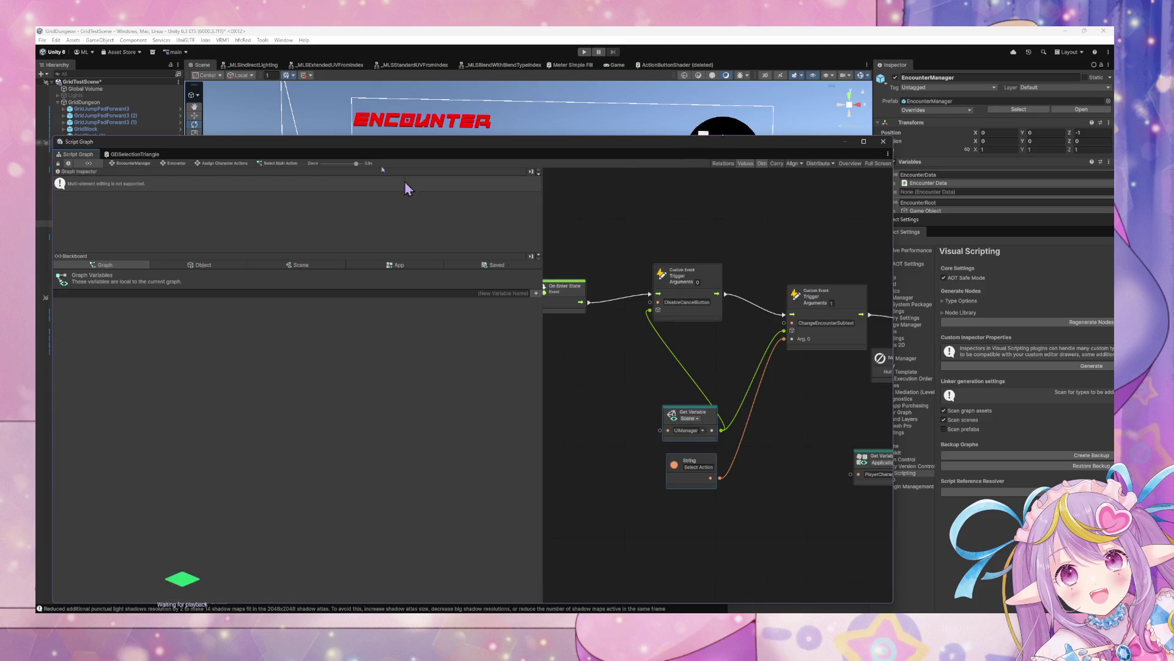
{"action": "mouse_move", "coordinate": [618, 320]}
{"action": "left_mouse_down"}
{"action": "mouse_move", "coordinate": [768, 349]}
{"action": "mouse_move", "coordinate": [733, 370]}
{"action": "left_mouse_up"}
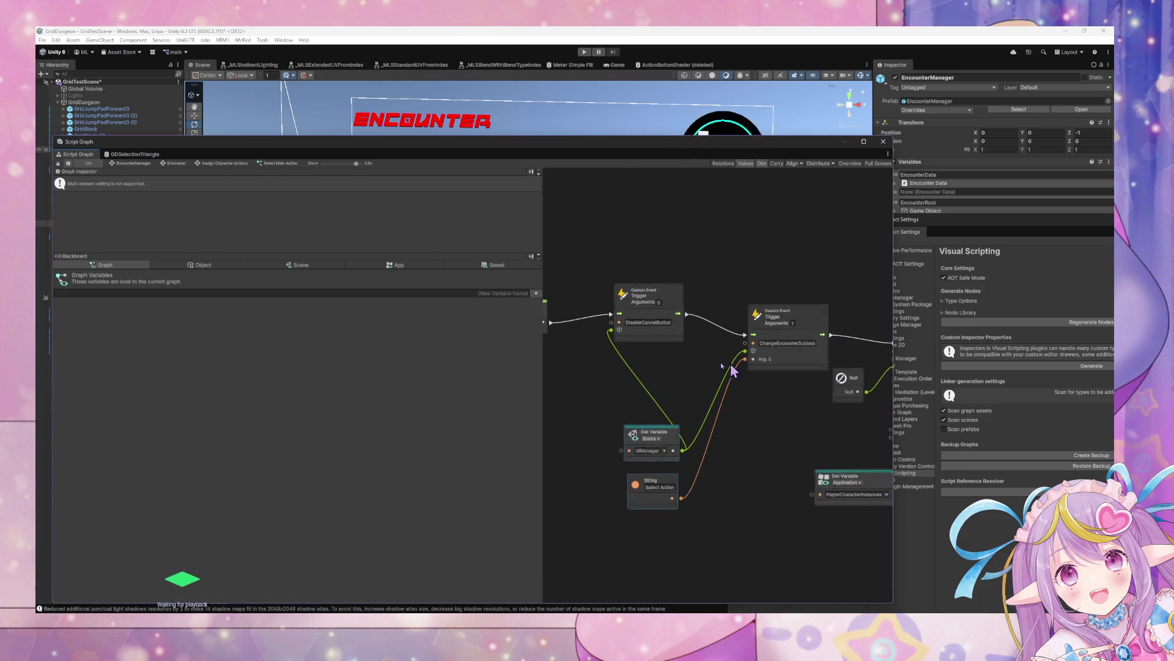
{"action": "scroll", "coordinate": [733, 371], "scroll_direction": "down", "scroll_amount": 10}
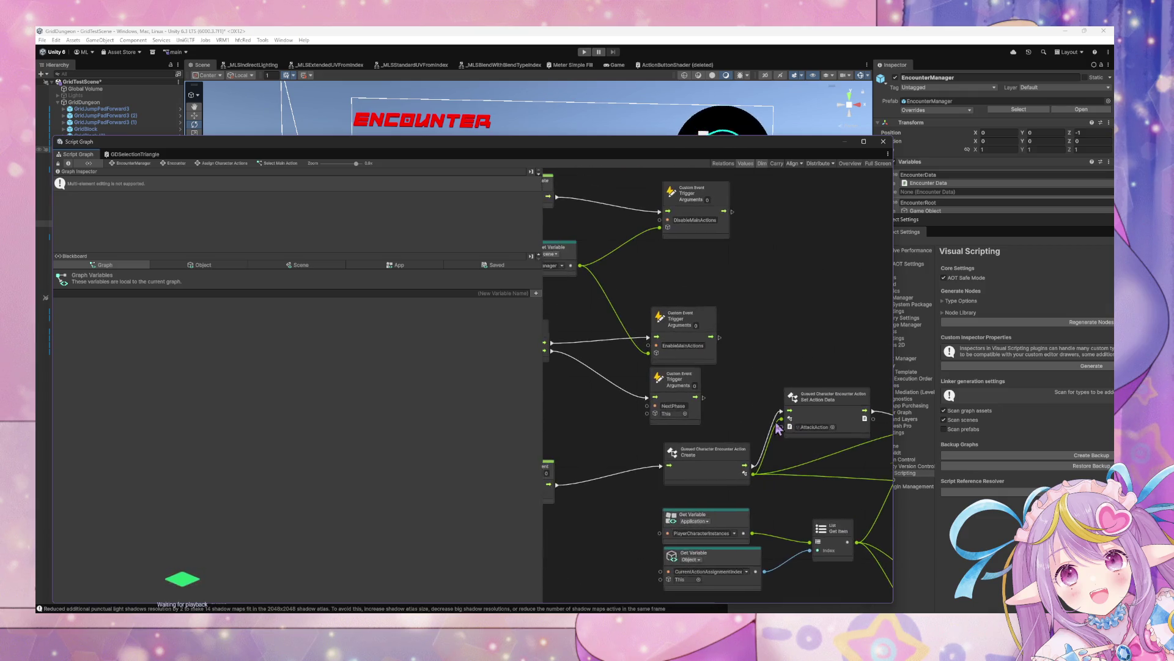
{"action": "scroll", "coordinate": [878, 458], "scroll_direction": "up", "scroll_amount": 5}
{"action": "scroll", "coordinate": [747, 375], "scroll_direction": "up", "scroll_amount": 3}
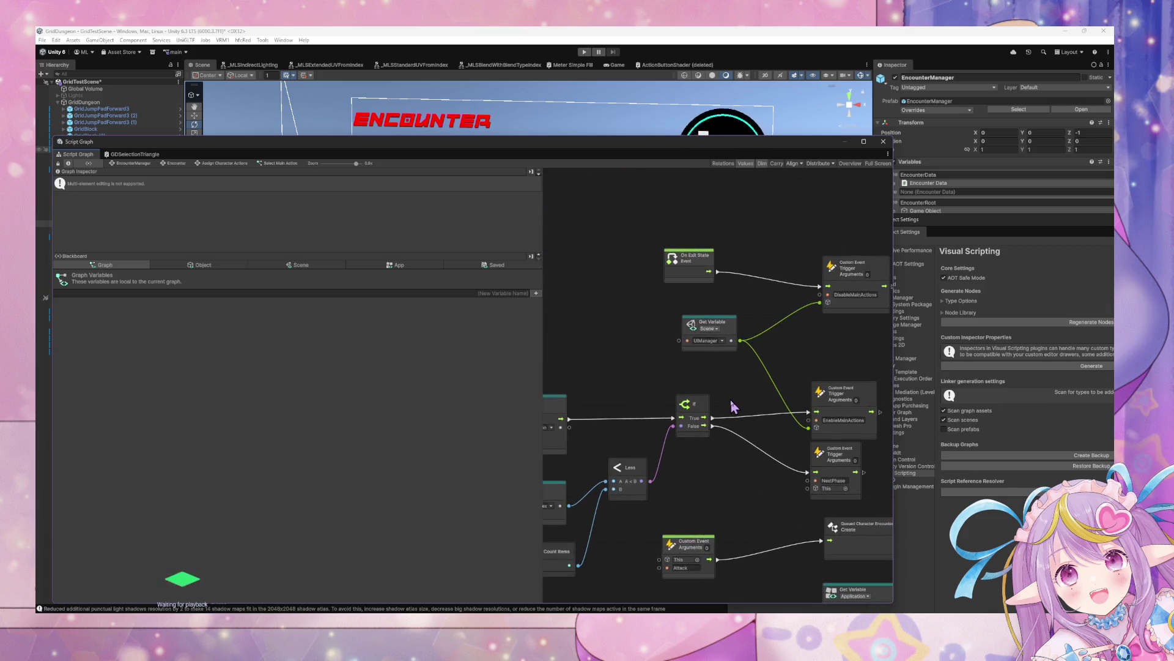
{"action": "left_click", "coordinate": [845, 374]}
{"action": "scroll", "coordinate": [765, 410], "scroll_direction": "down", "scroll_amount": 3}
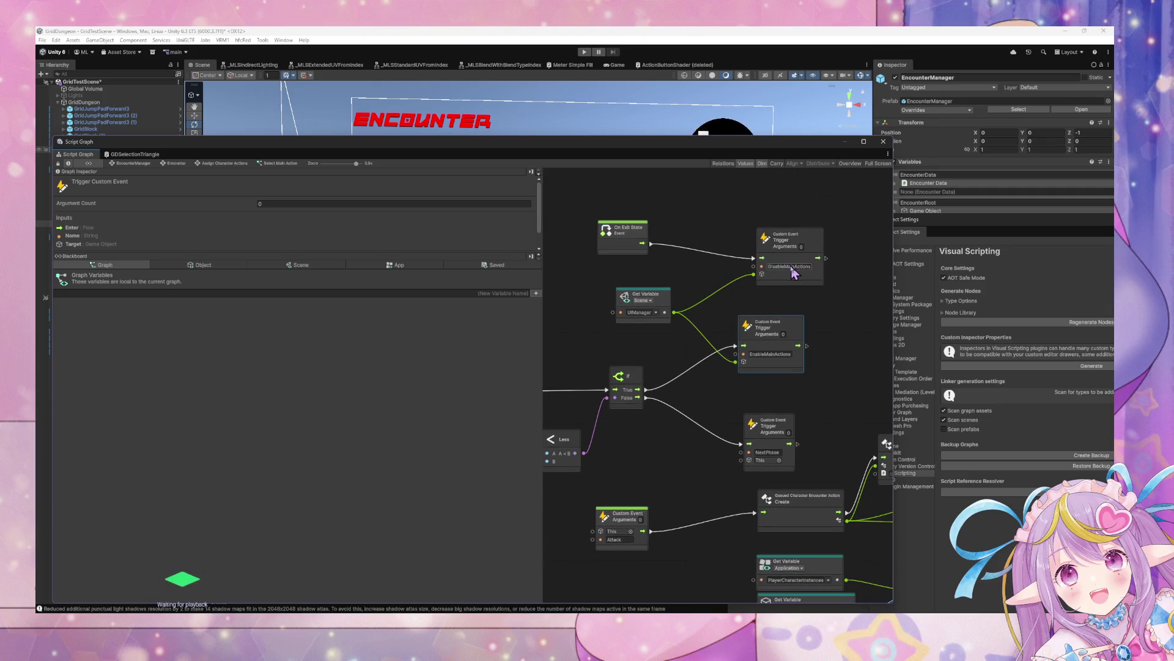
Inspect the DisableMainActions event name and shift the On Enter State node.
{"action": "double_click", "coordinate": [786, 269]}
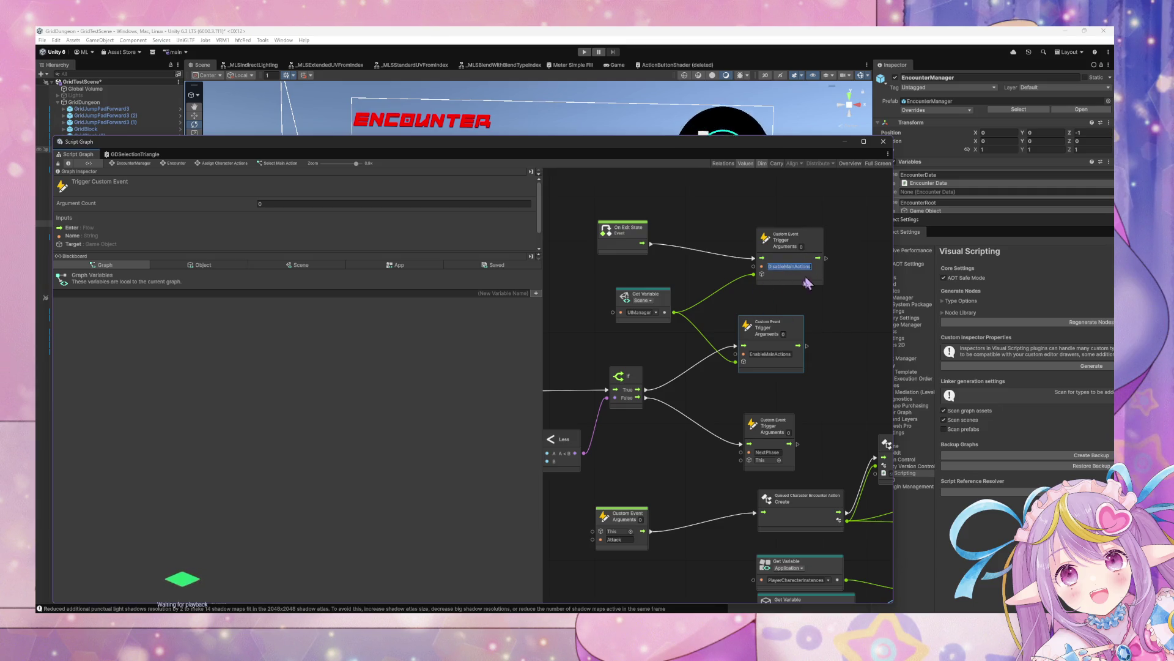
{"action": "left_click", "coordinate": [785, 334]}
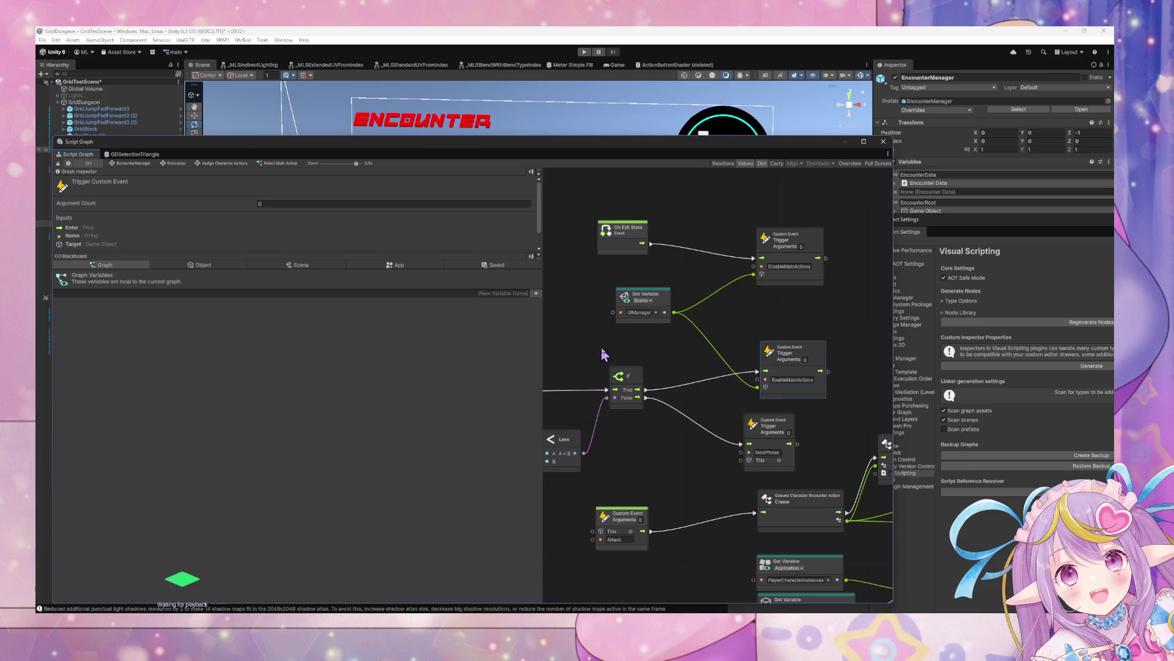
{"action": "scroll", "coordinate": [603, 354], "scroll_direction": "down", "scroll_amount": 10}
{"action": "scroll", "coordinate": [648, 345], "scroll_direction": "left", "scroll_amount": 5}
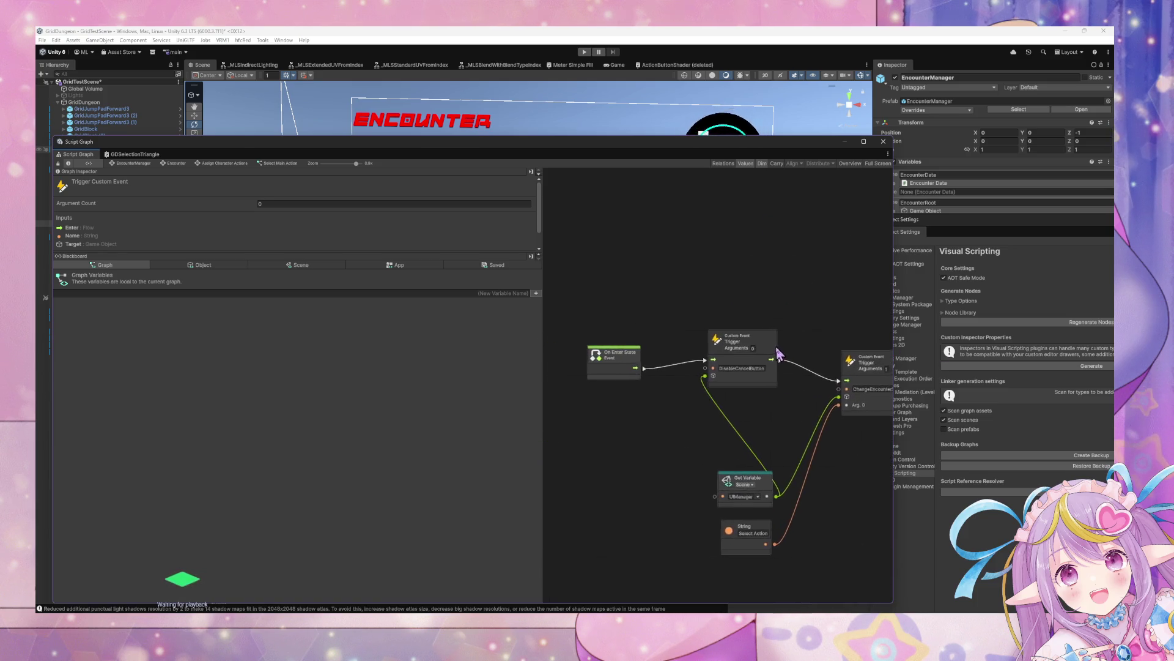
{"action": "left_click_drag", "start_coordinate": [629, 354], "coordinate": [569, 353]}
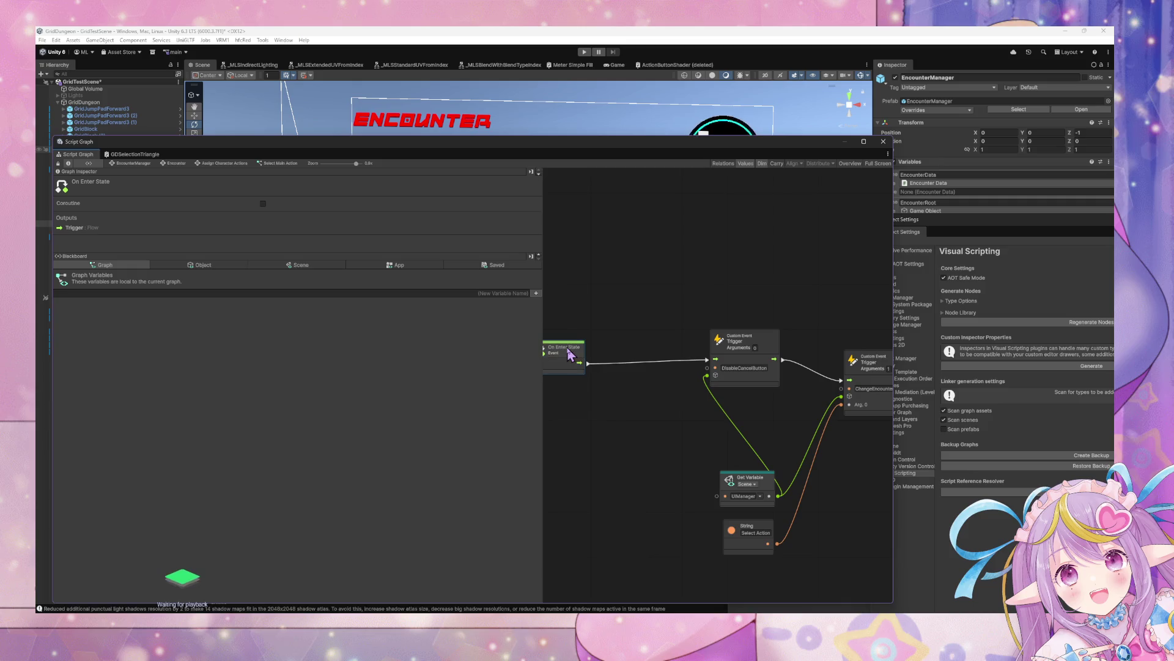
Open the node search from the graph's context menu twice, closing it without adding nodes.
{"action": "right_click", "coordinate": [679, 270]}
{"action": "left_click", "coordinate": [729, 283]}
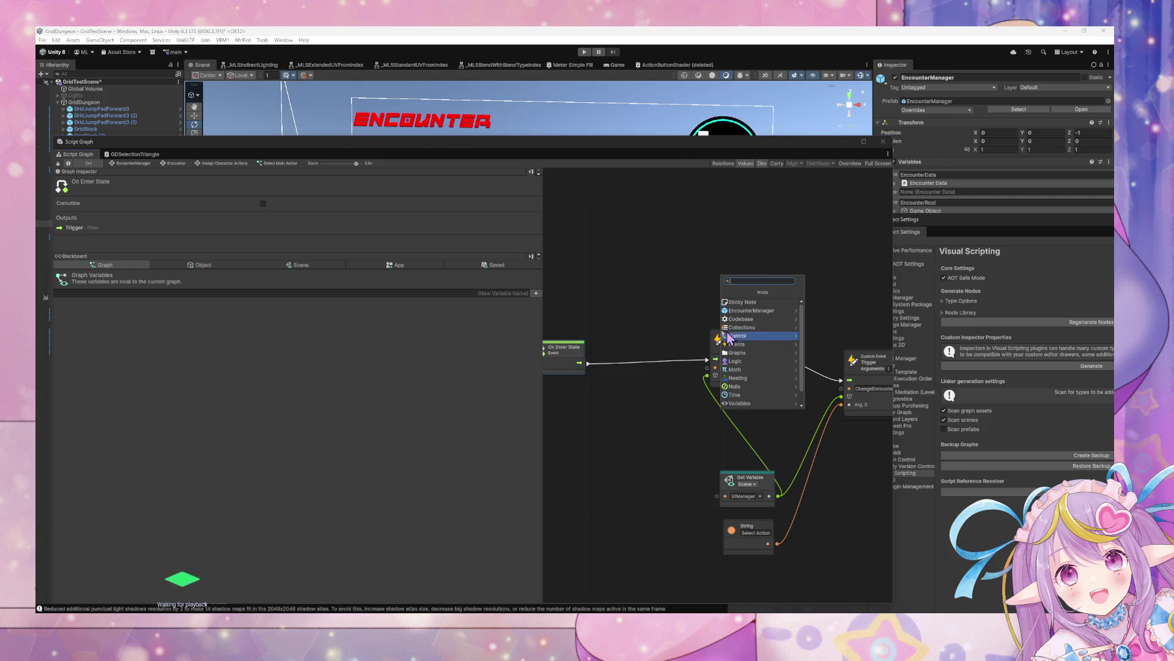
{"action": "left_click", "coordinate": [681, 329]}
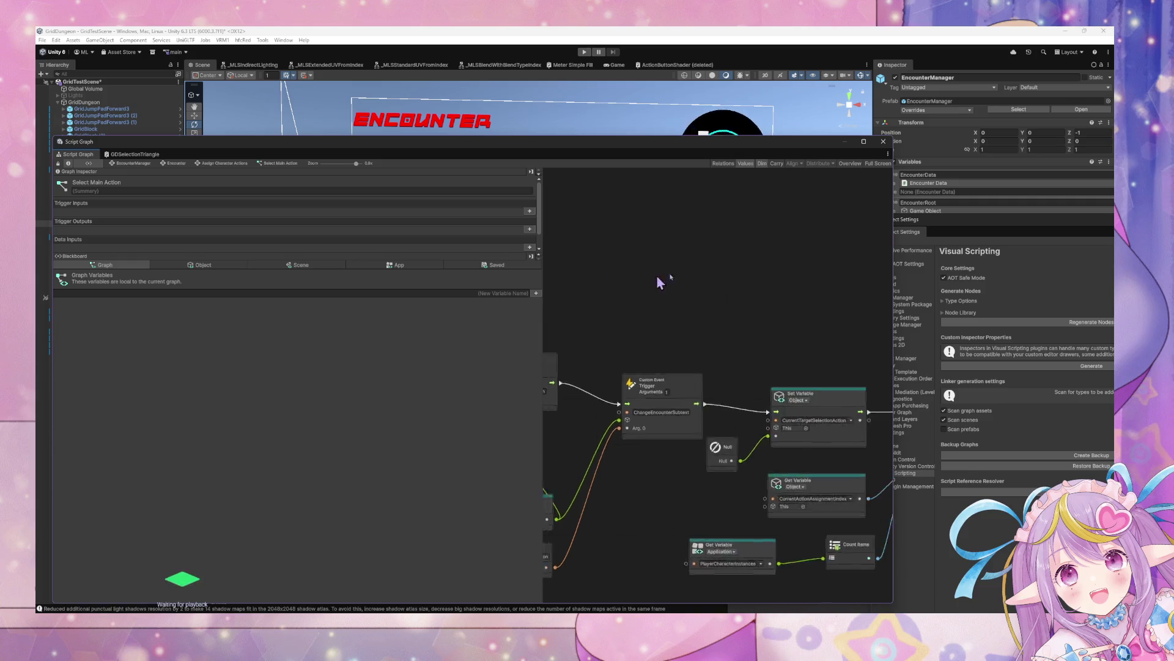
{"action": "right_click", "coordinate": [655, 294]}
{"action": "left_click", "coordinate": [679, 299]}
{"action": "left_click", "coordinate": [742, 262]}
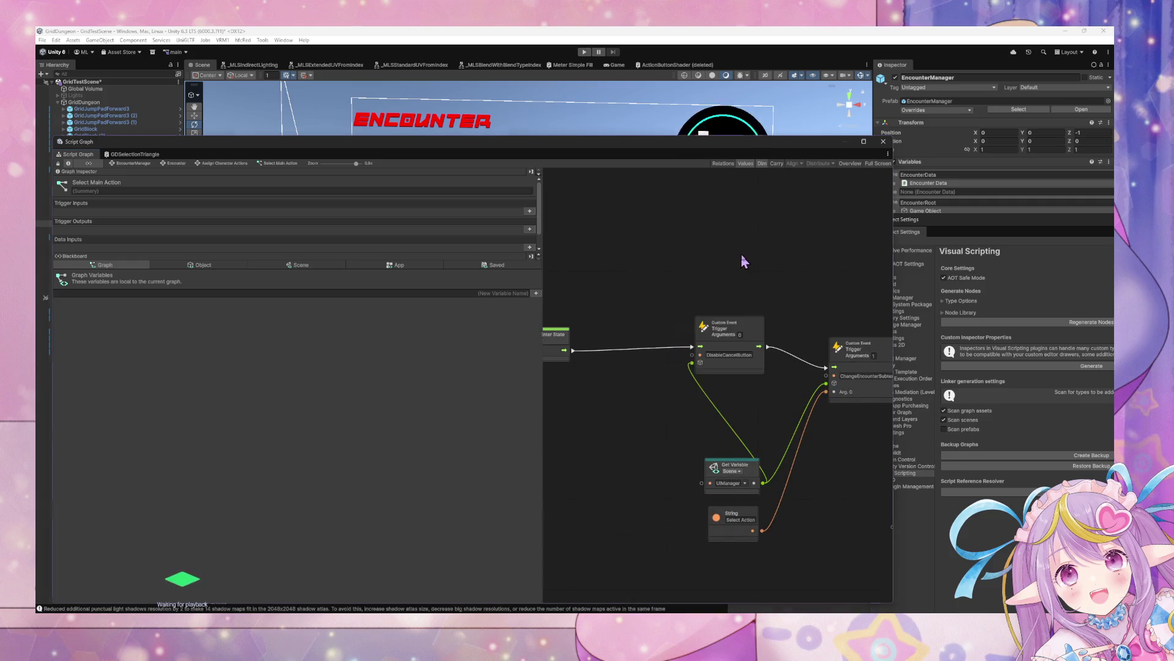
Pan to the action data nodes and move the Script Graph window to the right.
{"action": "scroll", "coordinate": [648, 283], "scroll_direction": "down", "scroll_amount": 5}
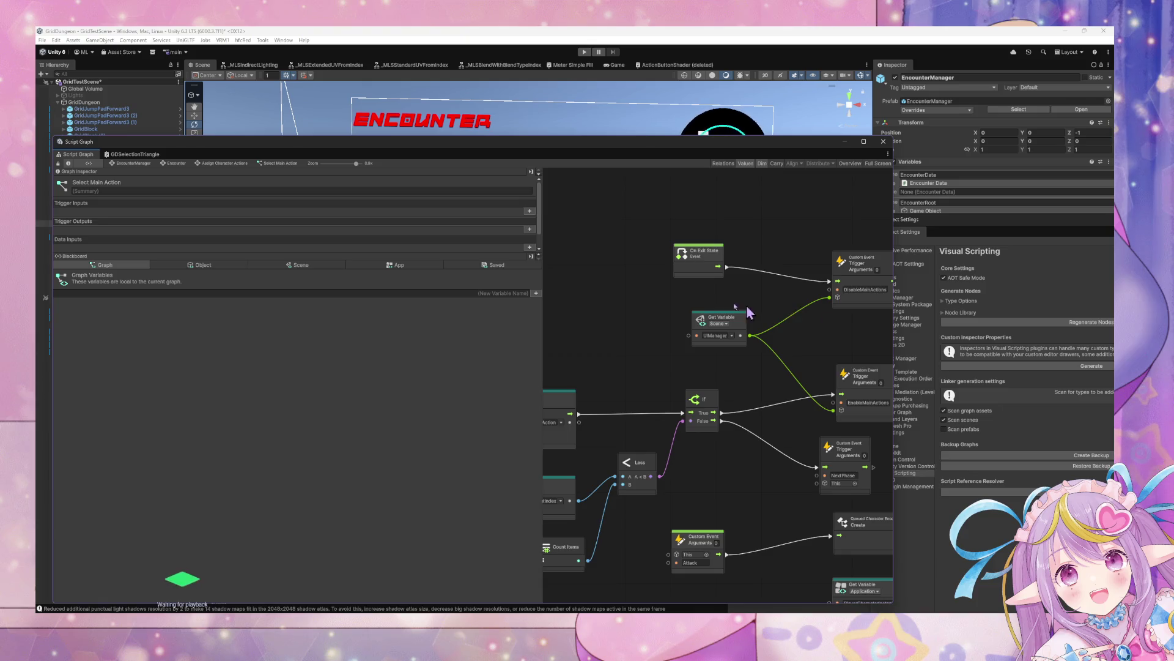
{"action": "mouse_move", "coordinate": [742, 309]}
{"action": "left_mouse_down"}
{"action": "mouse_move", "coordinate": [650, 296]}
{"action": "mouse_move", "coordinate": [805, 301]}
{"action": "mouse_move", "coordinate": [723, 297]}
{"action": "left_mouse_up"}
{"action": "scroll", "coordinate": [598, 315], "scroll_direction": "down", "scroll_amount": 5}
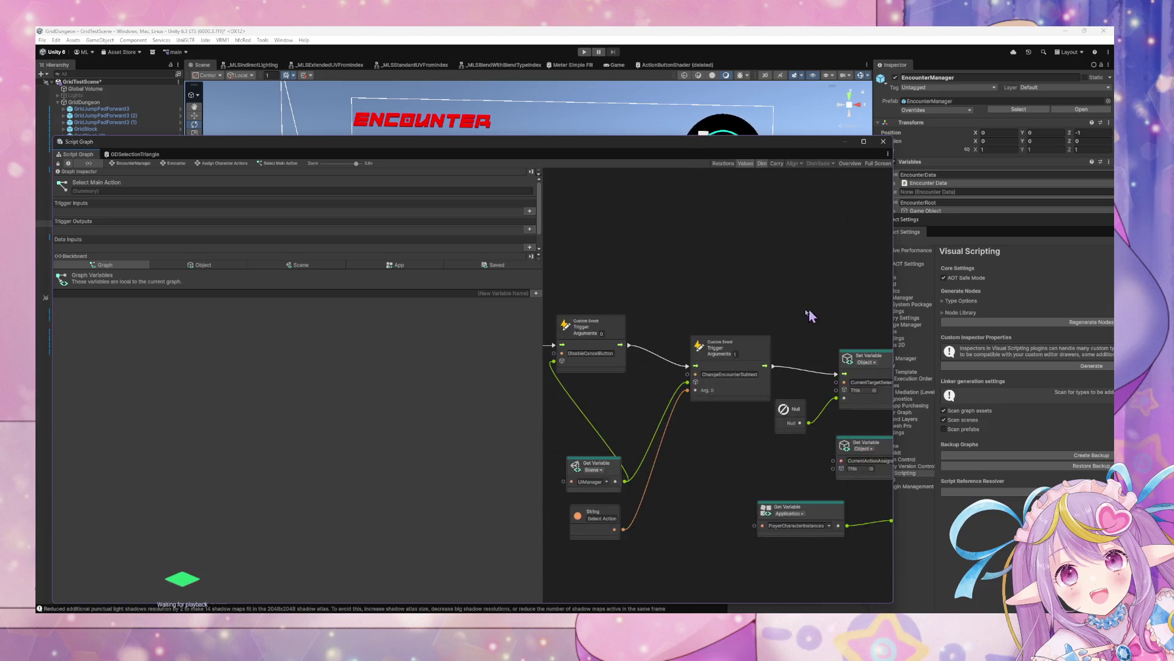
{"action": "mouse_move", "coordinate": [592, 231]}
{"action": "left_mouse_down"}
{"action": "mouse_move", "coordinate": [585, 208]}
{"action": "mouse_move", "coordinate": [610, 214]}
{"action": "left_mouse_up"}
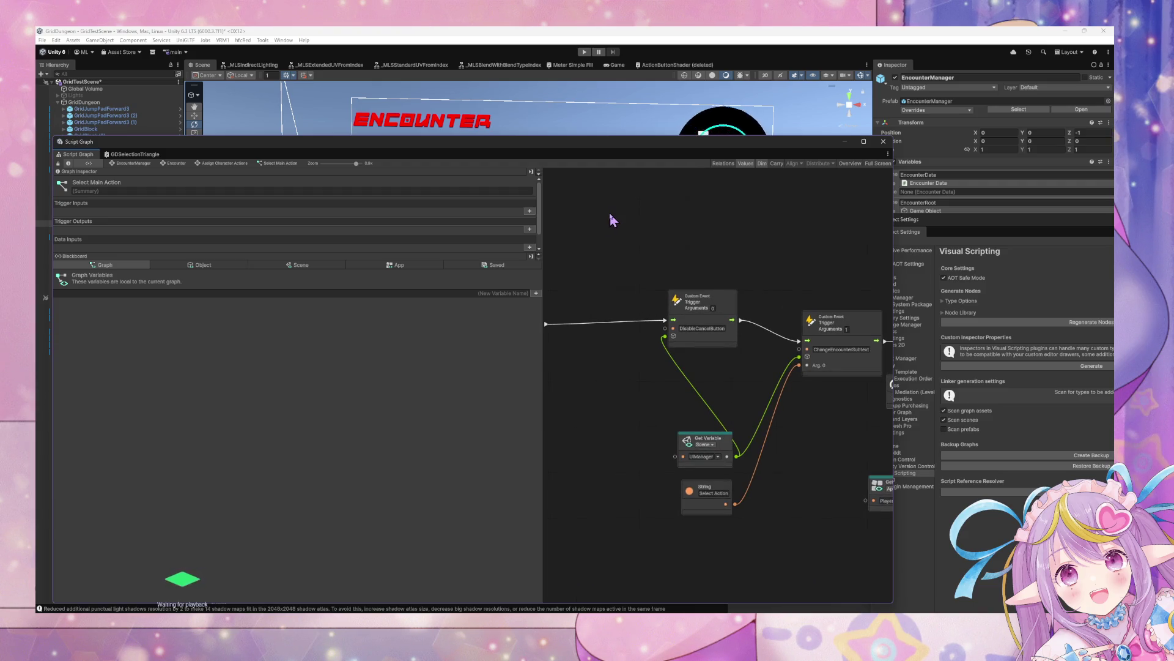
{"action": "scroll", "coordinate": [611, 219], "scroll_direction": "down", "scroll_amount": 5}
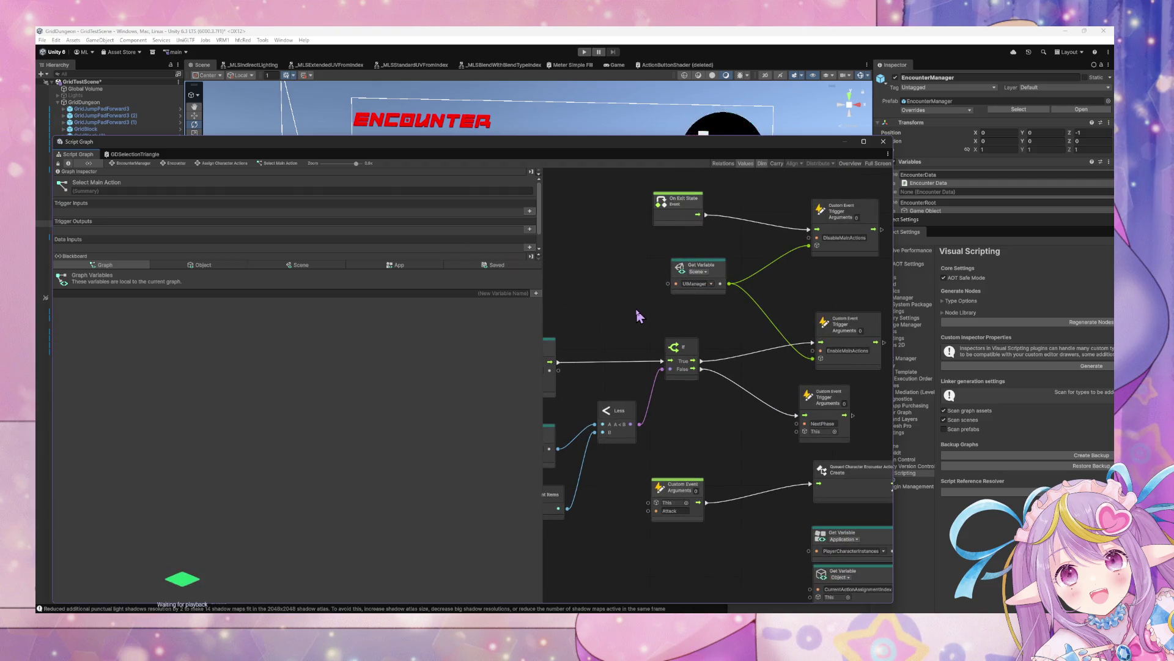
{"action": "mouse_move", "coordinate": [286, 148]}
{"action": "left_mouse_down"}
{"action": "mouse_move", "coordinate": [669, 97]}
{"action": "mouse_move", "coordinate": [661, 119]}
{"action": "left_mouse_up"}
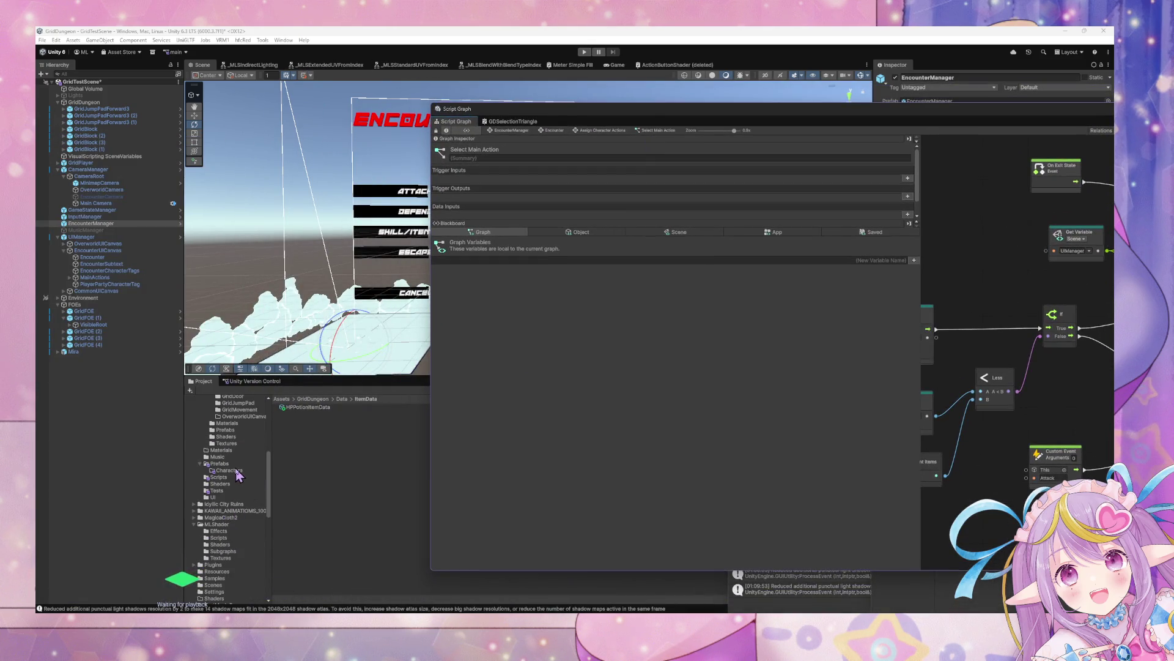
{"action": "scroll", "coordinate": [245, 531], "scroll_direction": "down", "scroll_amount": 3}
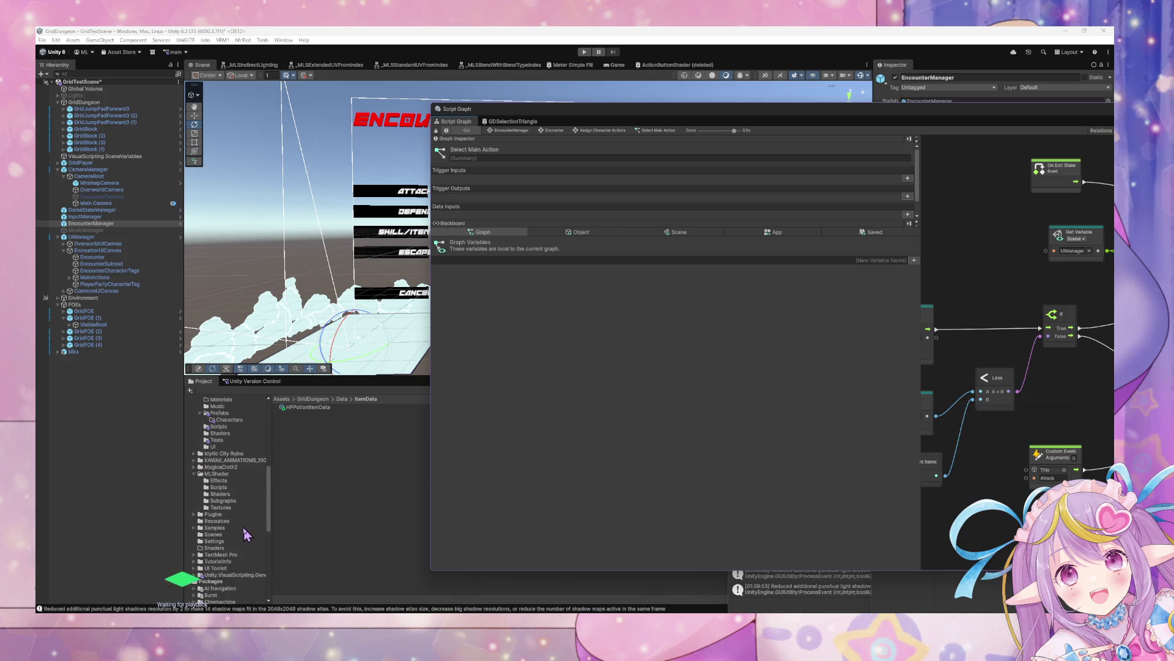
Select Assets > GridDungeon > Scripts in the Project folder tree to list its scripts.
{"action": "scroll", "coordinate": [232, 503], "scroll_direction": "down", "scroll_amount": 4}
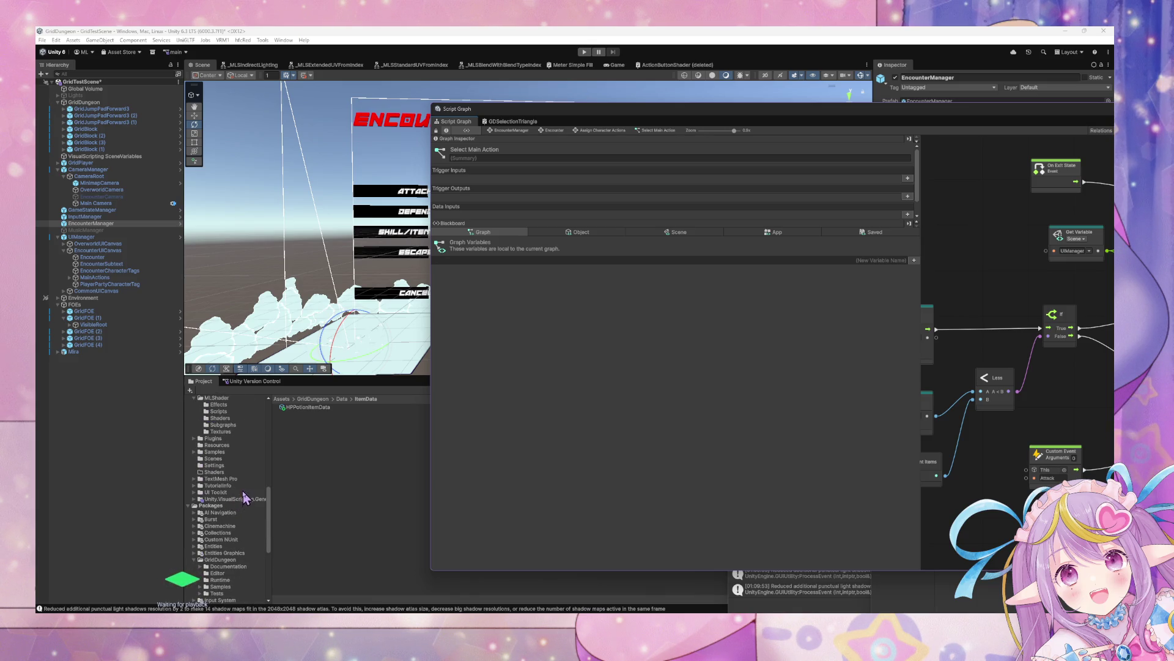
{"action": "scroll", "coordinate": [245, 496], "scroll_direction": "up", "scroll_amount": 4}
{"action": "scroll", "coordinate": [239, 507], "scroll_direction": "down", "scroll_amount": 3}
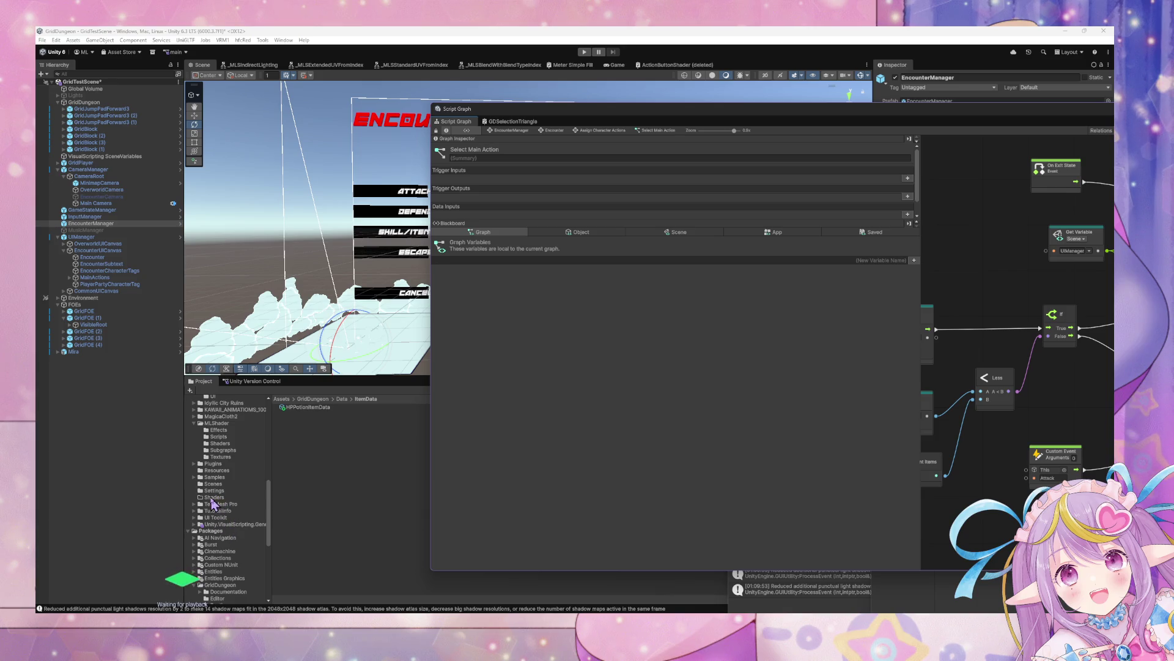
{"action": "scroll", "coordinate": [222, 490], "scroll_direction": "up", "scroll_amount": 8}
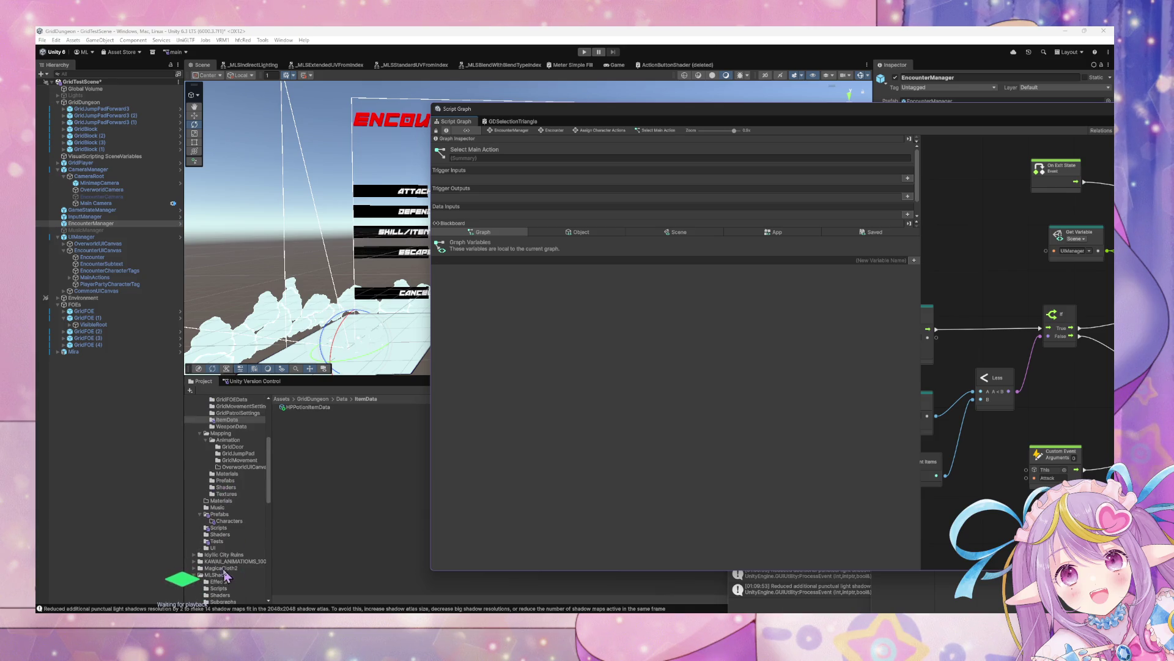
{"action": "left_click", "coordinate": [219, 527]}
{"action": "scroll", "coordinate": [404, 555], "scroll_direction": "down", "scroll_amount": 5}
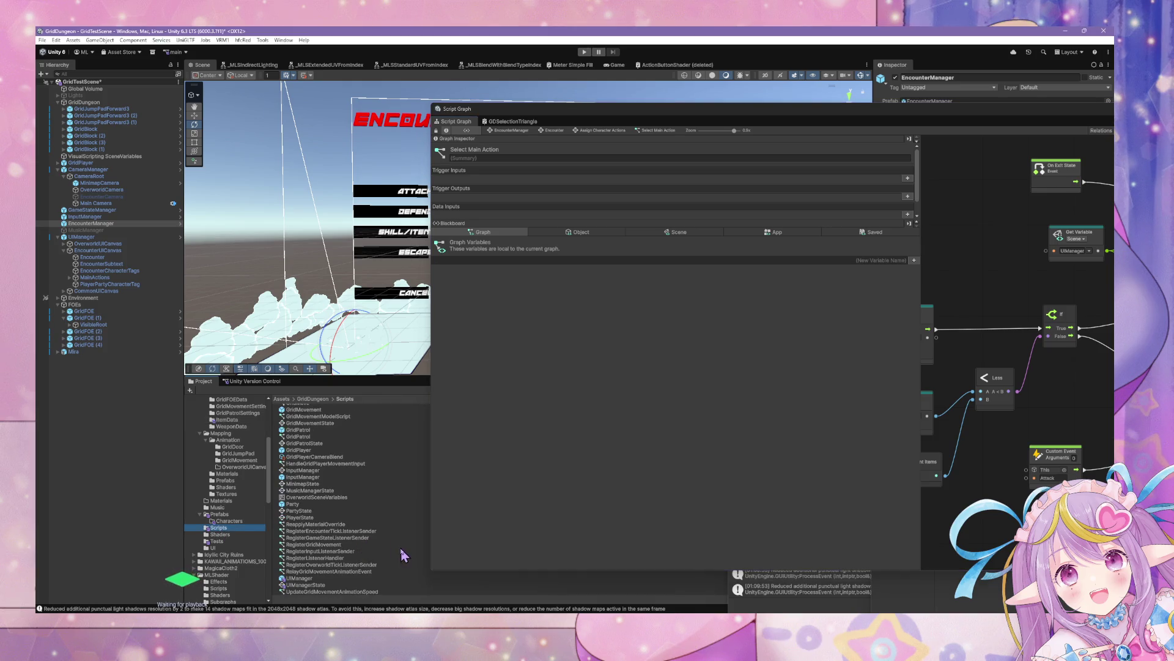
Create a new script graph asset in Scripts named ToggleUIManagerElement.
{"action": "right_click", "coordinate": [403, 565]}
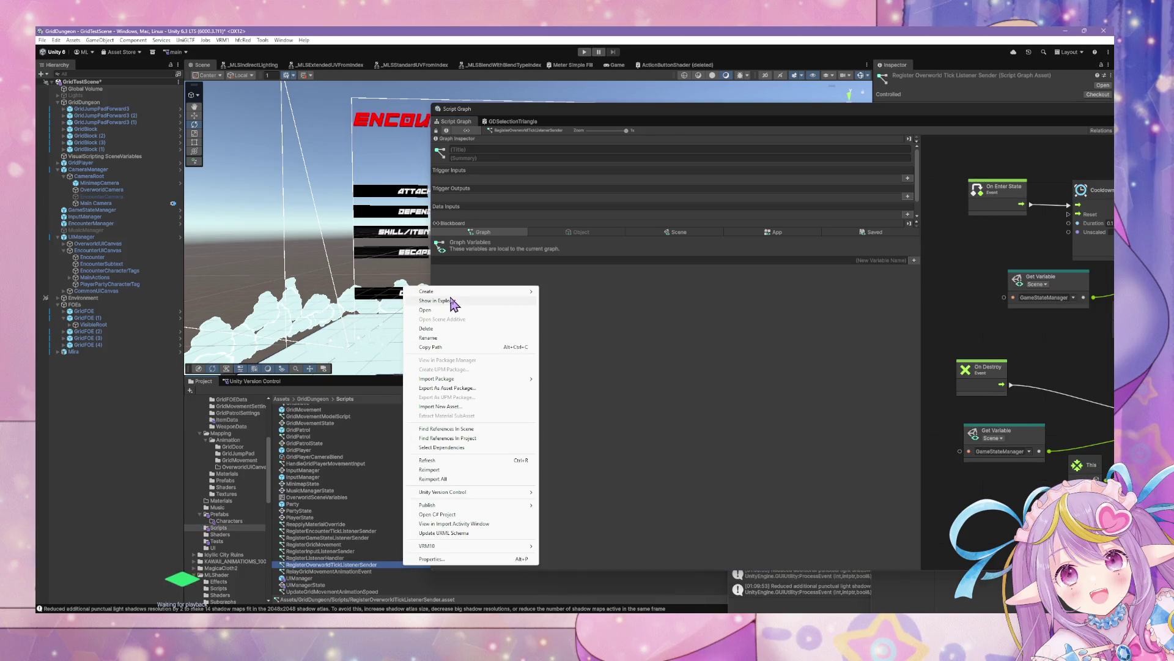
{"action": "mouse_move", "coordinate": [453, 294]}
{"action": "mouse_move", "coordinate": [612, 398]}
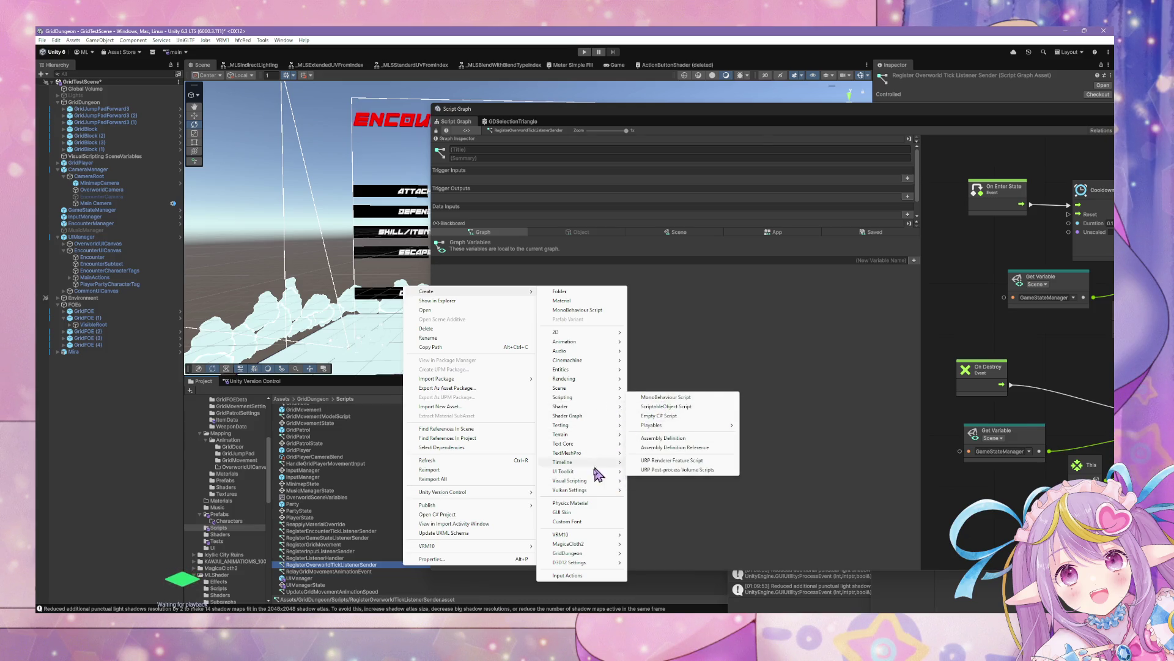
{"action": "mouse_move", "coordinate": [596, 480]}
{"action": "left_click", "coordinate": [655, 490]}
{"action": "type", "text": "ToggleUI"}
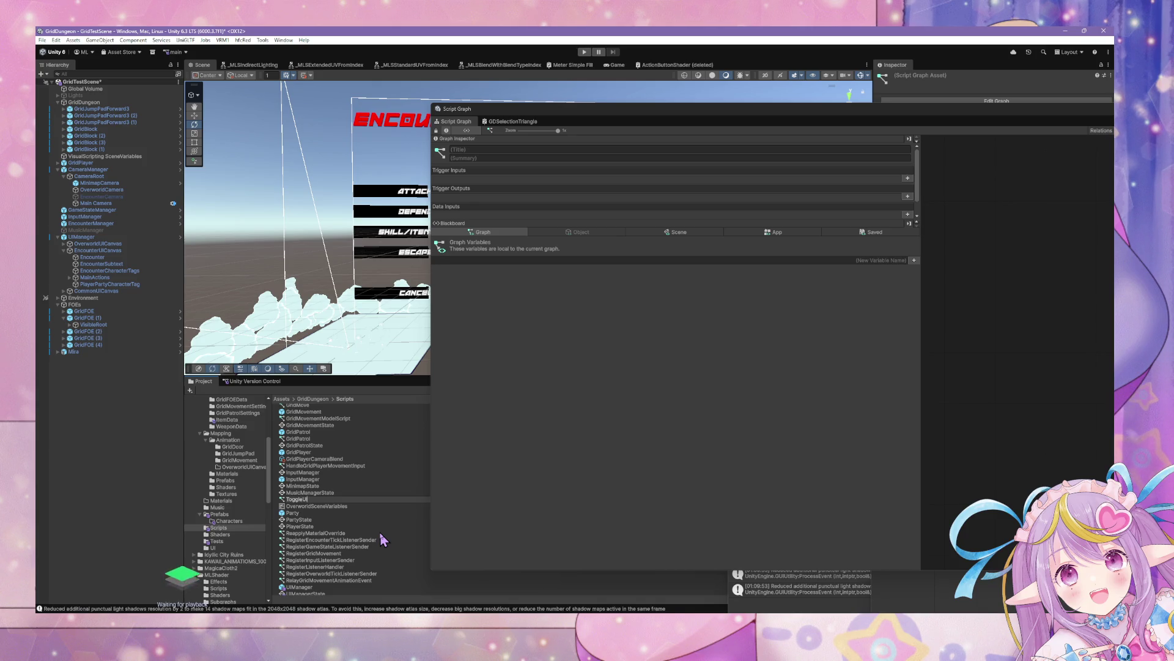
{"action": "type", "text": "ManagerEle"}
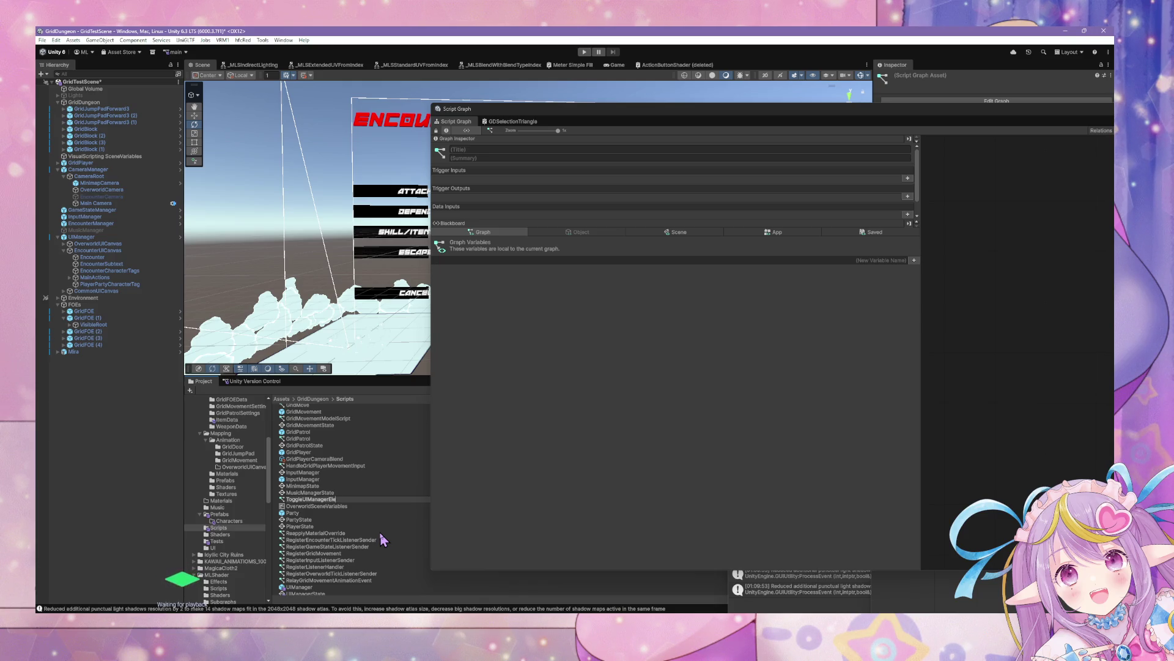
{"action": "type", "text": "ment"}
{"action": "key", "text": "Return"}
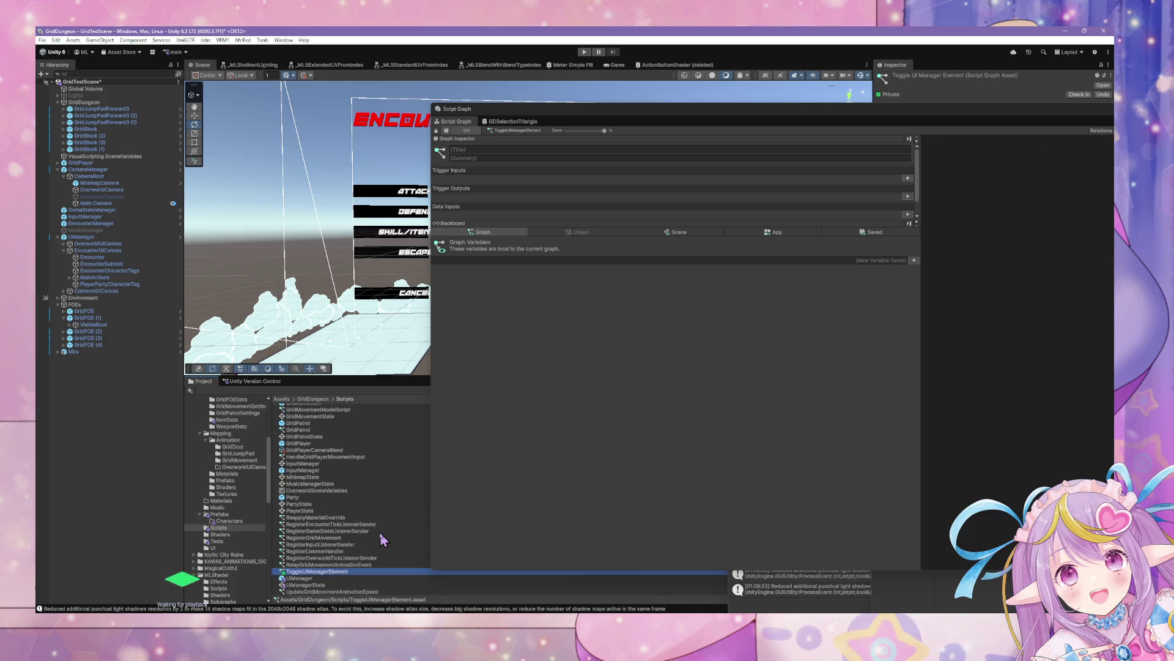
Drop ToggleUIManagerElement into EncounterManager's state graph and open it.
{"action": "mouse_move", "coordinate": [822, 109]}
{"action": "left_mouse_down"}
{"action": "mouse_move", "coordinate": [822, 126]}
{"action": "mouse_move", "coordinate": [393, 157]}
{"action": "mouse_move", "coordinate": [488, 145]}
{"action": "left_mouse_up"}
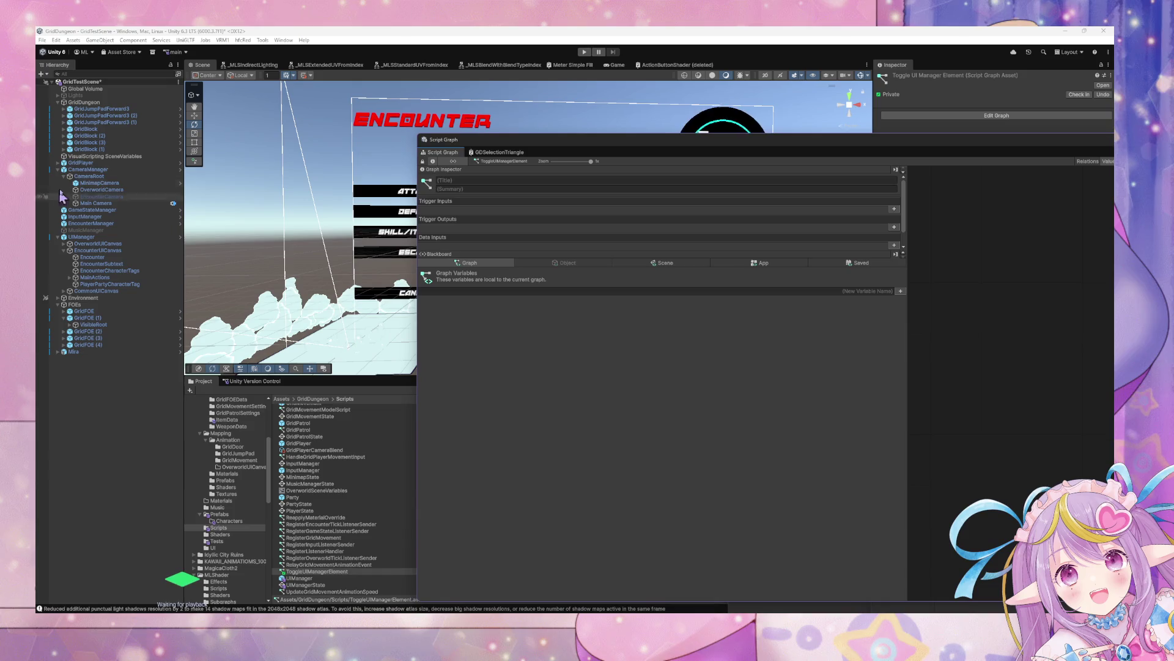
{"action": "left_click", "coordinate": [112, 225]}
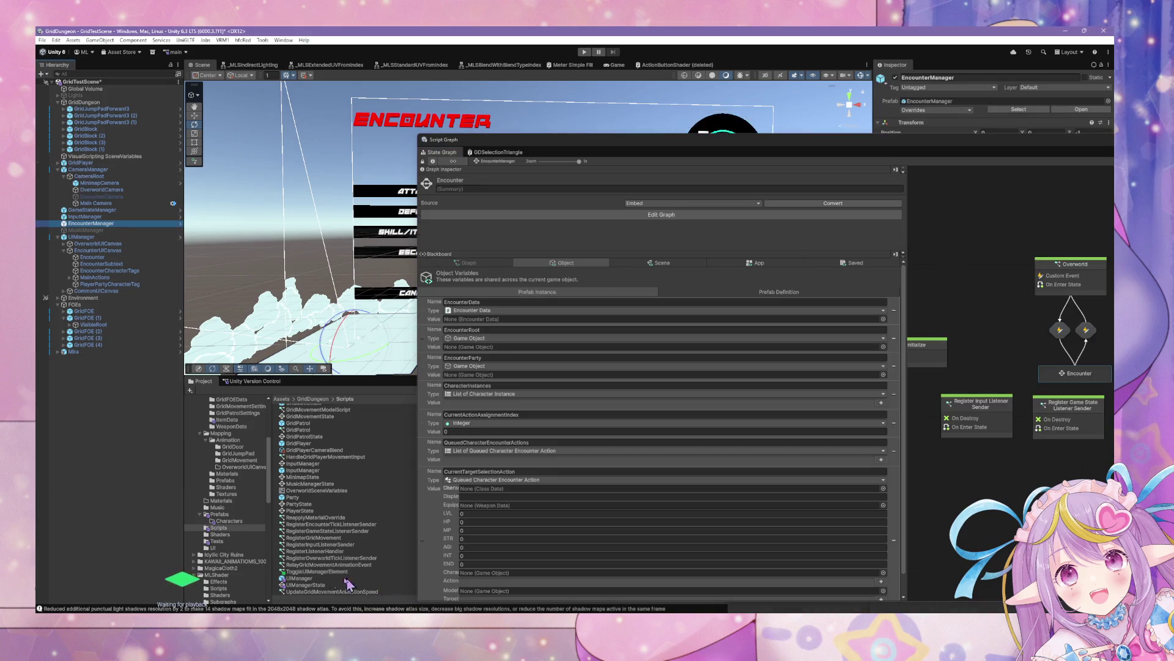
{"action": "mouse_move", "coordinate": [323, 572]}
{"action": "left_mouse_down"}
{"action": "mouse_move", "coordinate": [1047, 269]}
{"action": "mouse_move", "coordinate": [959, 279]}
{"action": "left_mouse_up"}
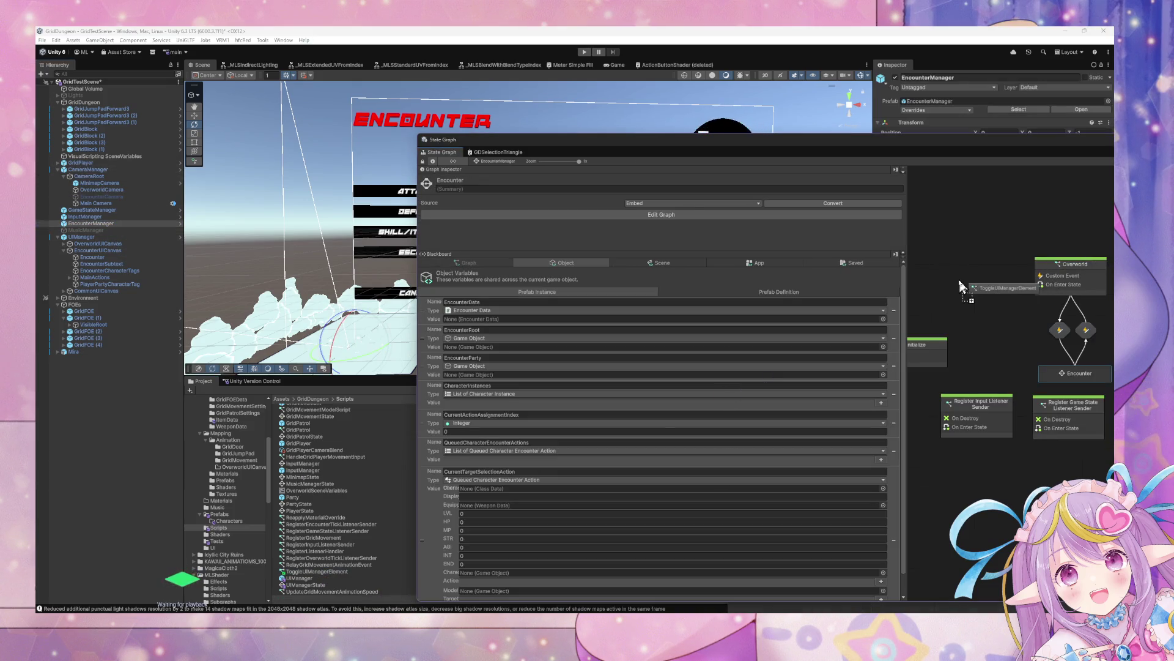
{"action": "left_click_drag", "start_coordinate": [934, 155], "coordinate": [643, 213]}
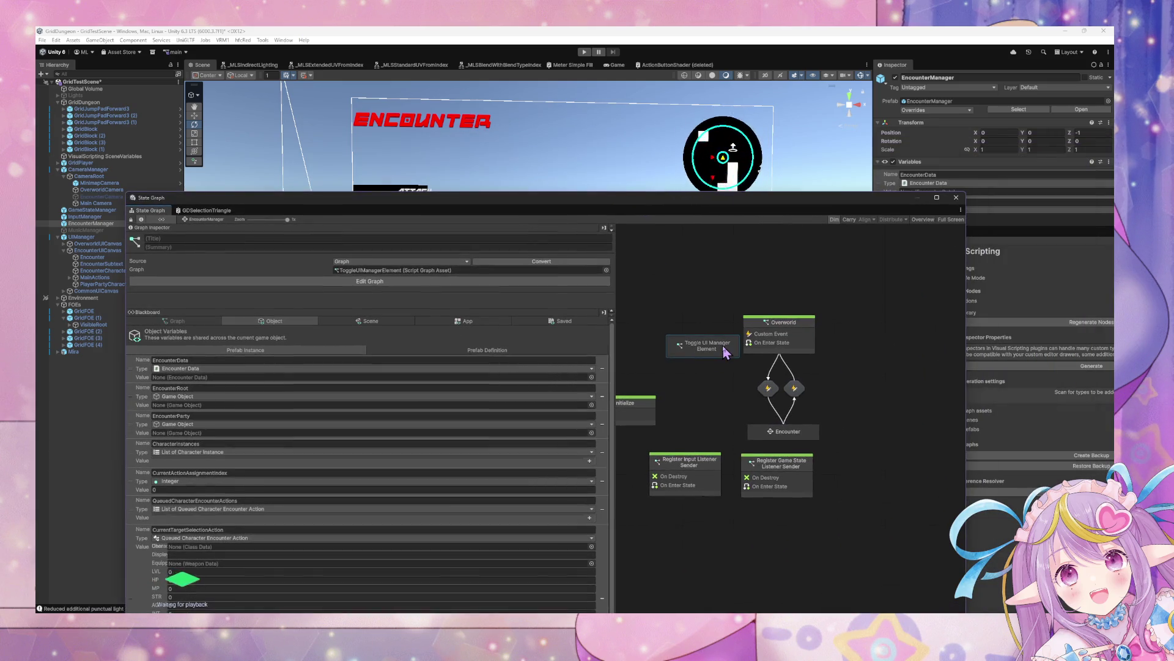
{"action": "double_click", "coordinate": [724, 347]}
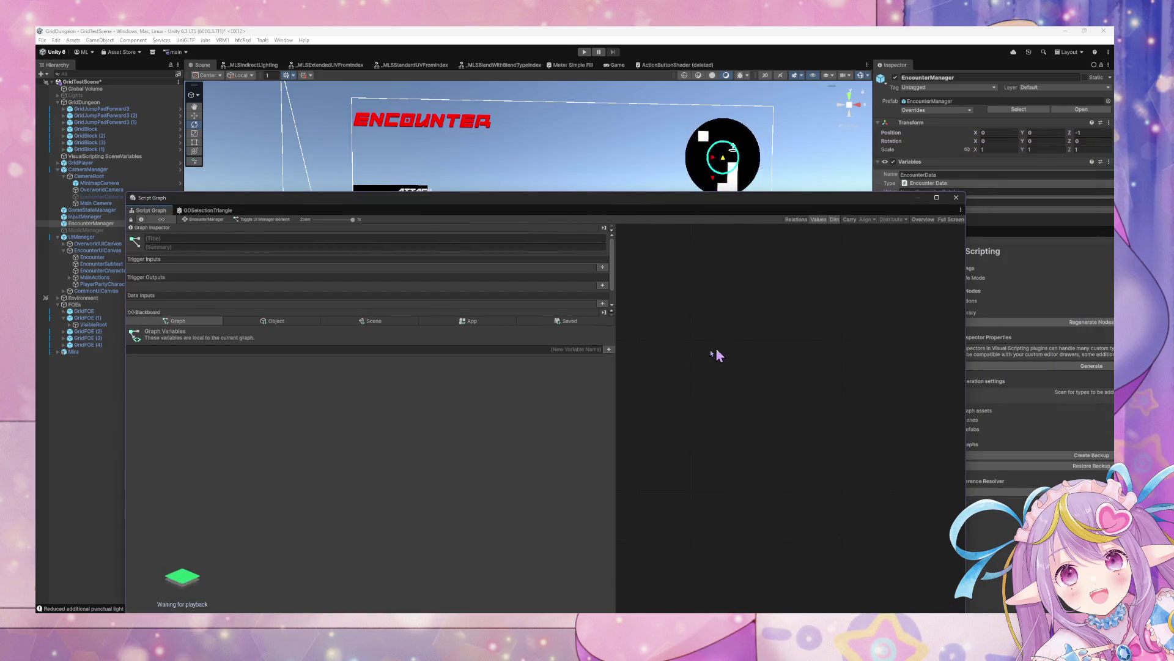
Add a trigger input keyed Enter and a trigger output keyed Exit in the Graph Inspector.
{"action": "left_click", "coordinate": [602, 269]}
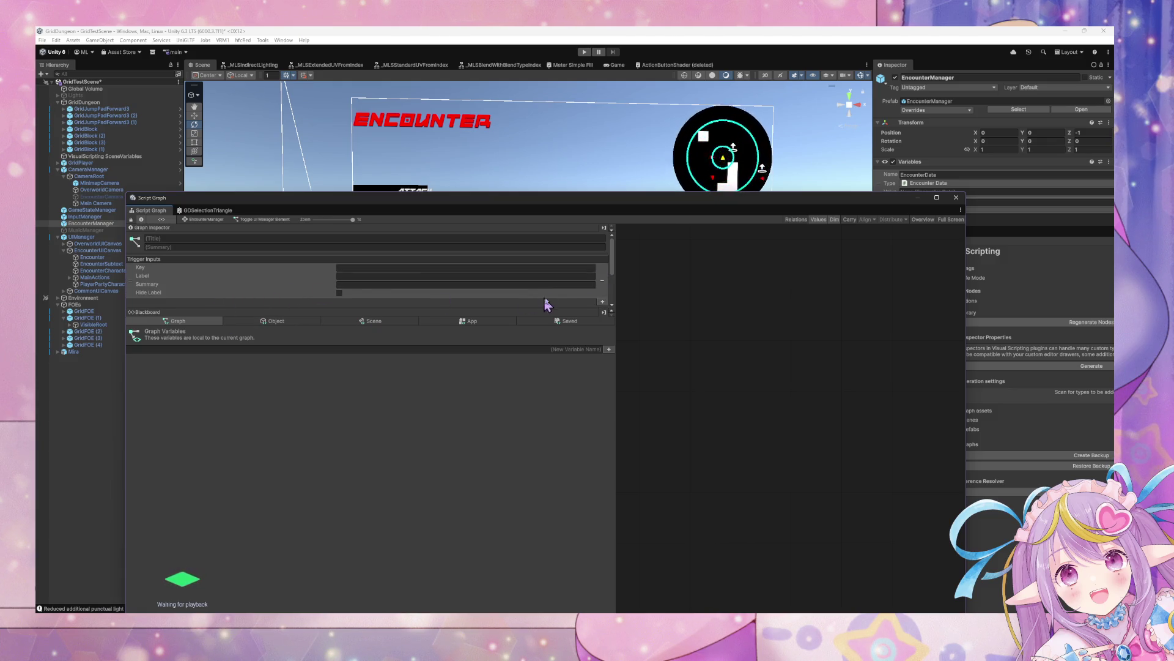
{"action": "left_click", "coordinate": [350, 270]}
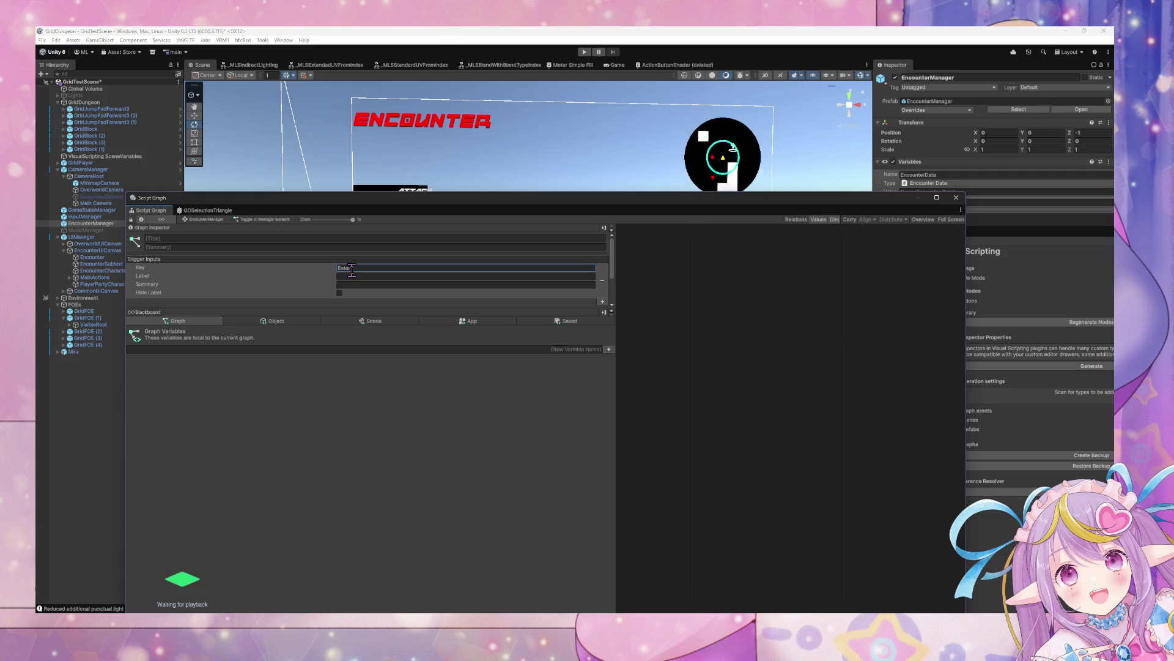
{"action": "scroll", "coordinate": [352, 289], "scroll_direction": "down", "scroll_amount": 2}
{"action": "left_click", "coordinate": [603, 269]}
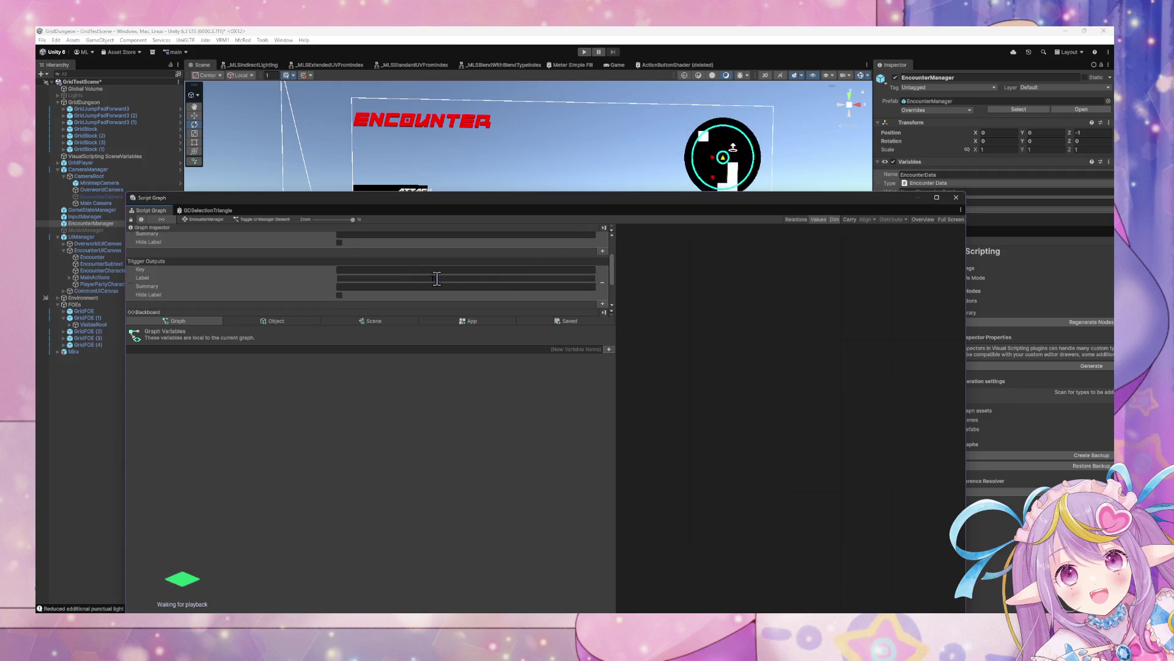
{"action": "left_click", "coordinate": [402, 269]}
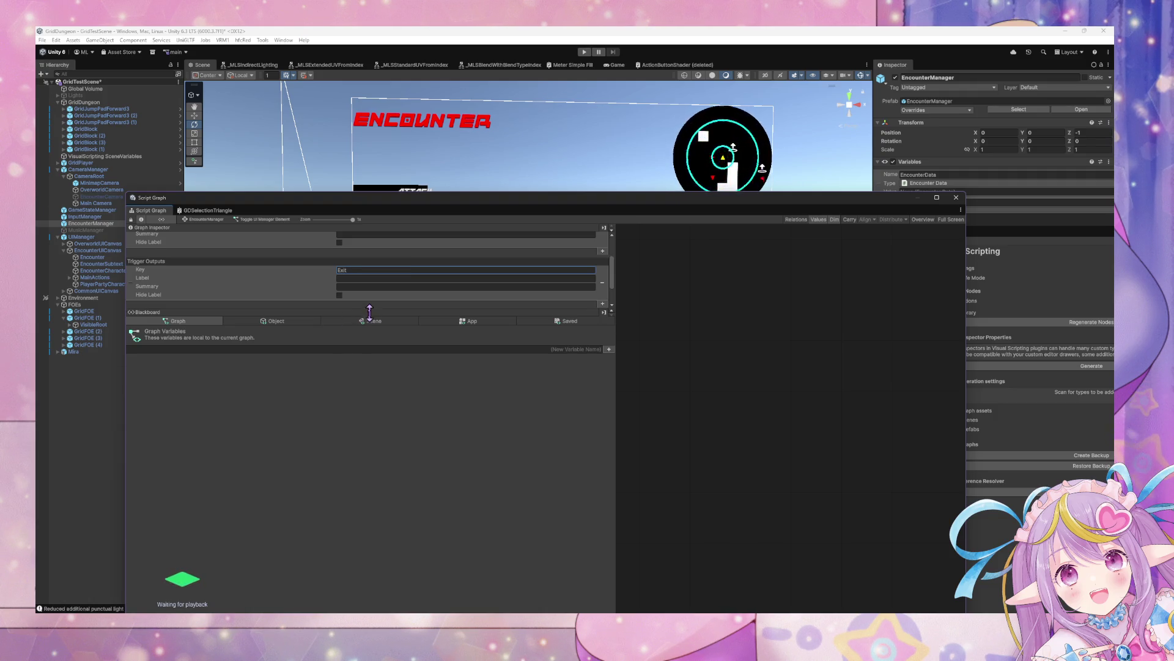
{"action": "left_click_drag", "start_coordinate": [370, 312], "coordinate": [372, 501]}
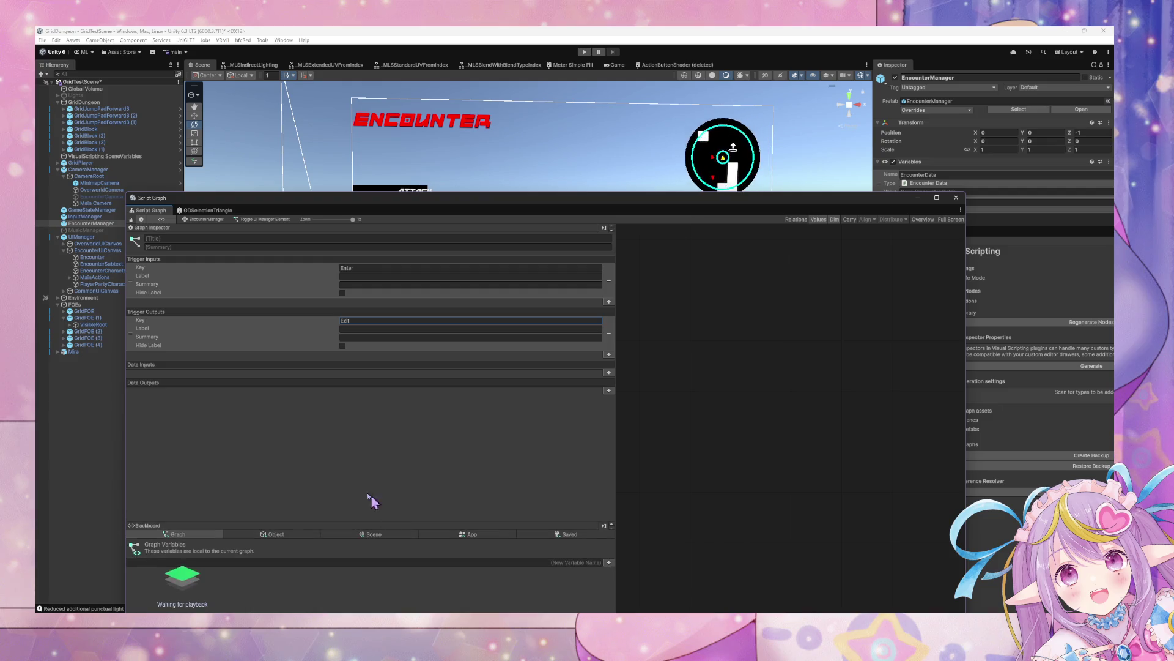
Add a String data input keyed VariableName with Has Default Value ticked.
{"action": "left_click", "coordinate": [609, 373]}
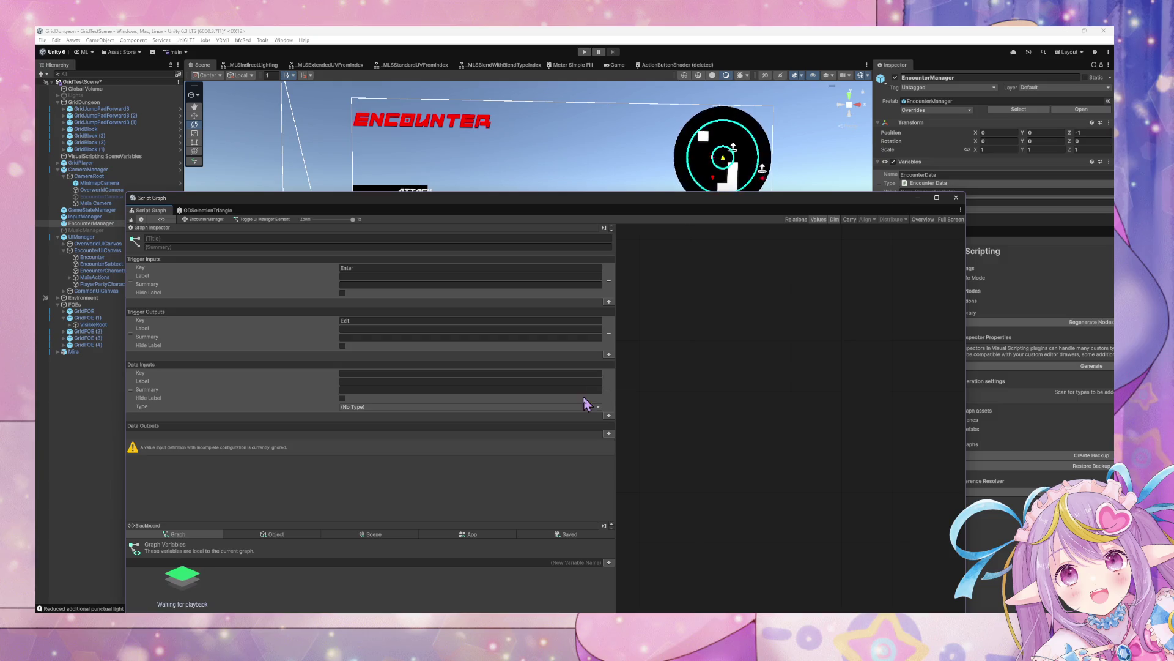
{"action": "left_click", "coordinate": [380, 405]}
{"action": "left_click", "coordinate": [358, 438]}
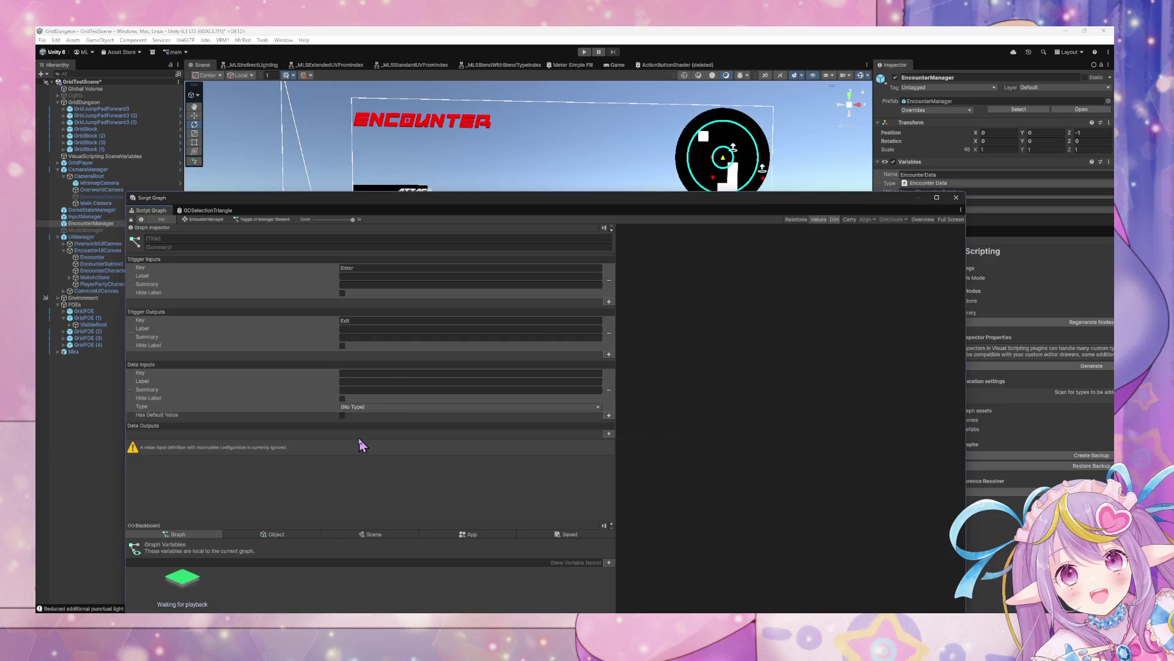
{"action": "left_click", "coordinate": [355, 373]}
{"action": "type", "text": "VariableName"}
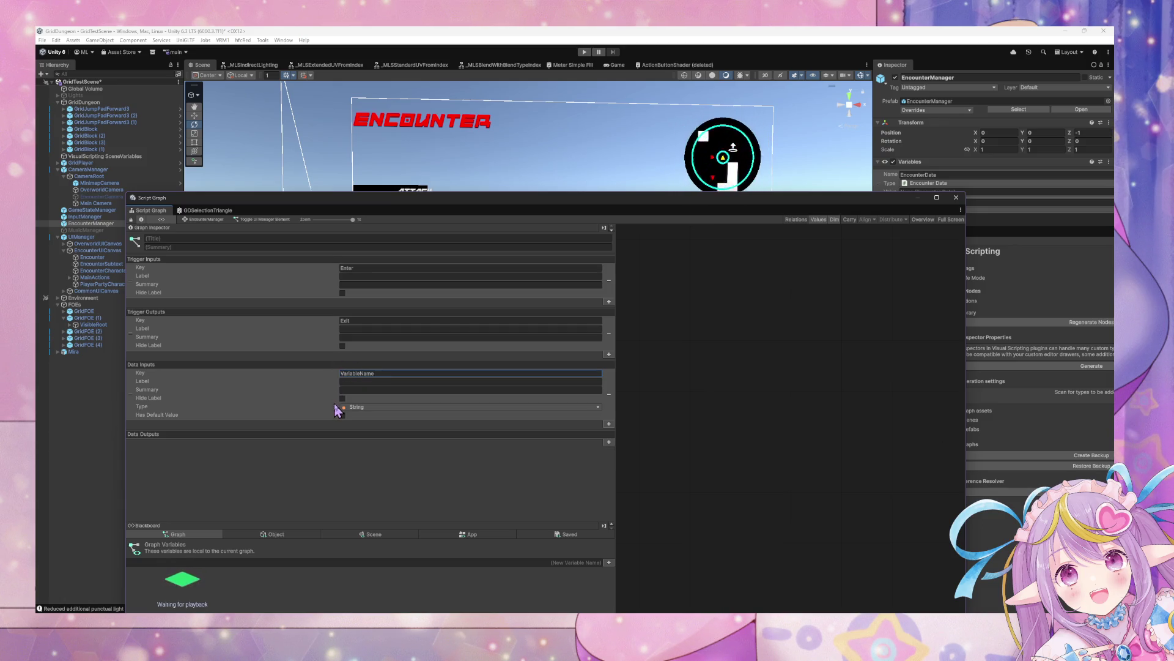
{"action": "left_click", "coordinate": [609, 424]}
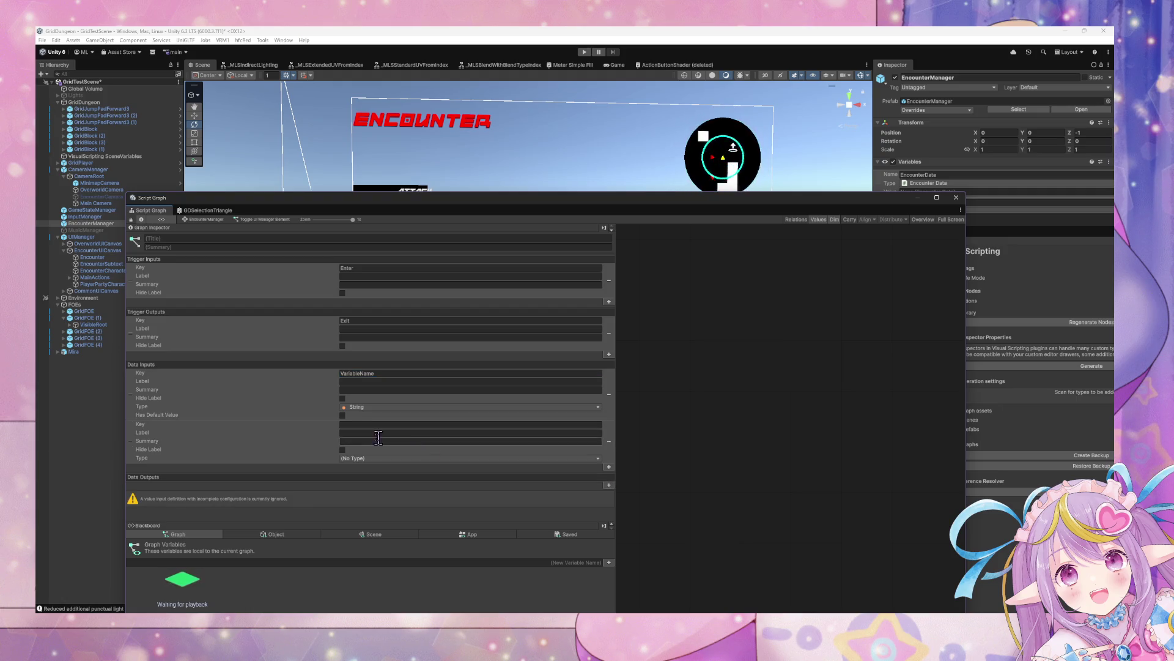
{"action": "left_click", "coordinate": [343, 415]}
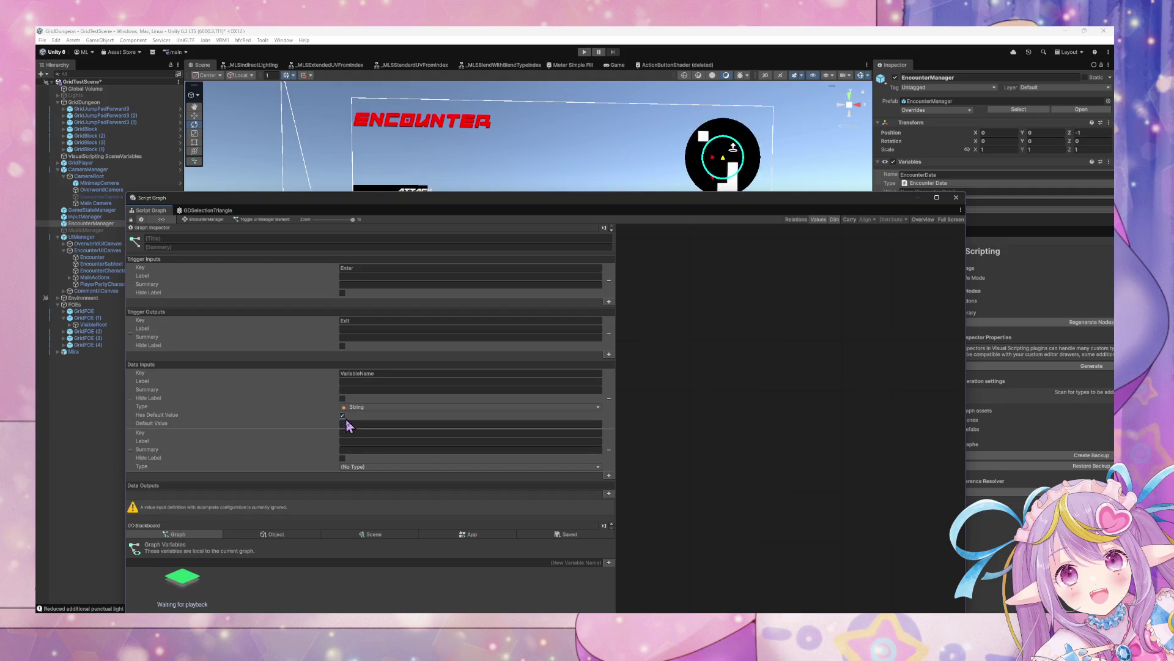
Make the second data input a Boolean keyed Toggle.
{"action": "left_click", "coordinate": [366, 469]}
{"action": "type", "text": "boolean"}
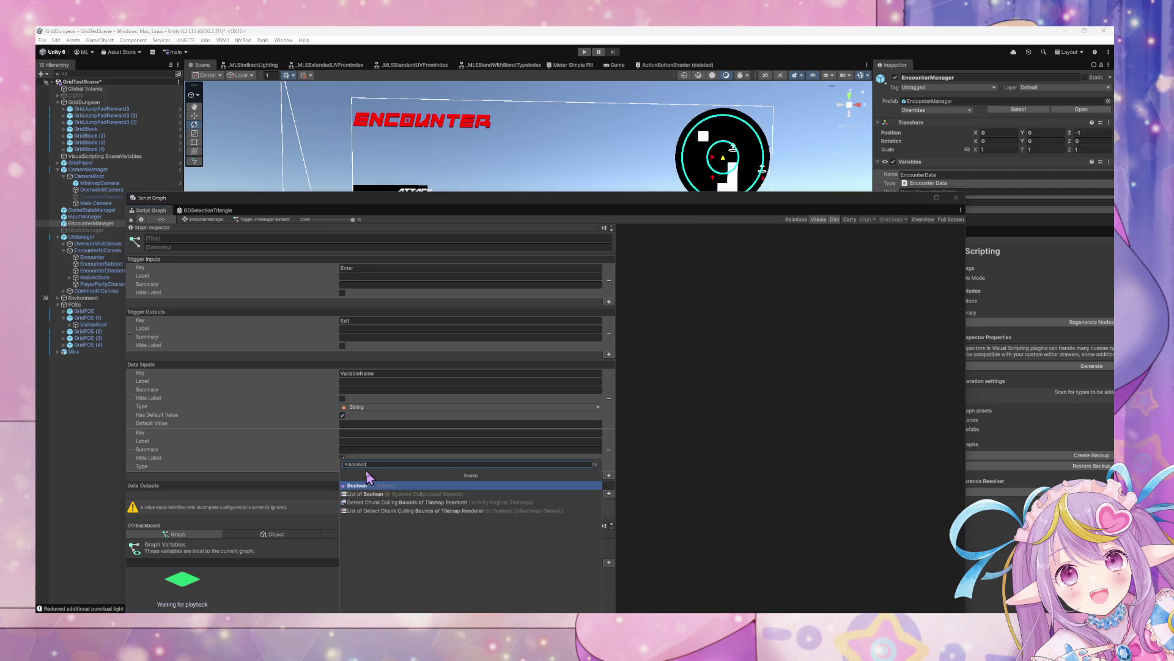
{"action": "key", "text": "Return"}
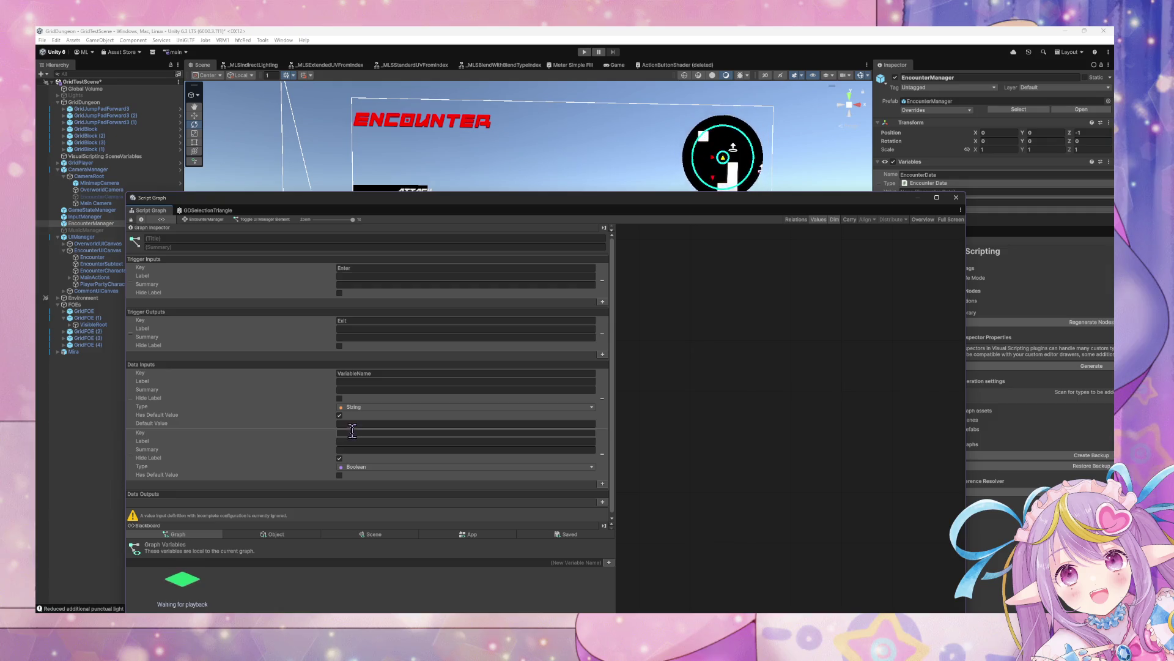
{"action": "left_click", "coordinate": [352, 432]}
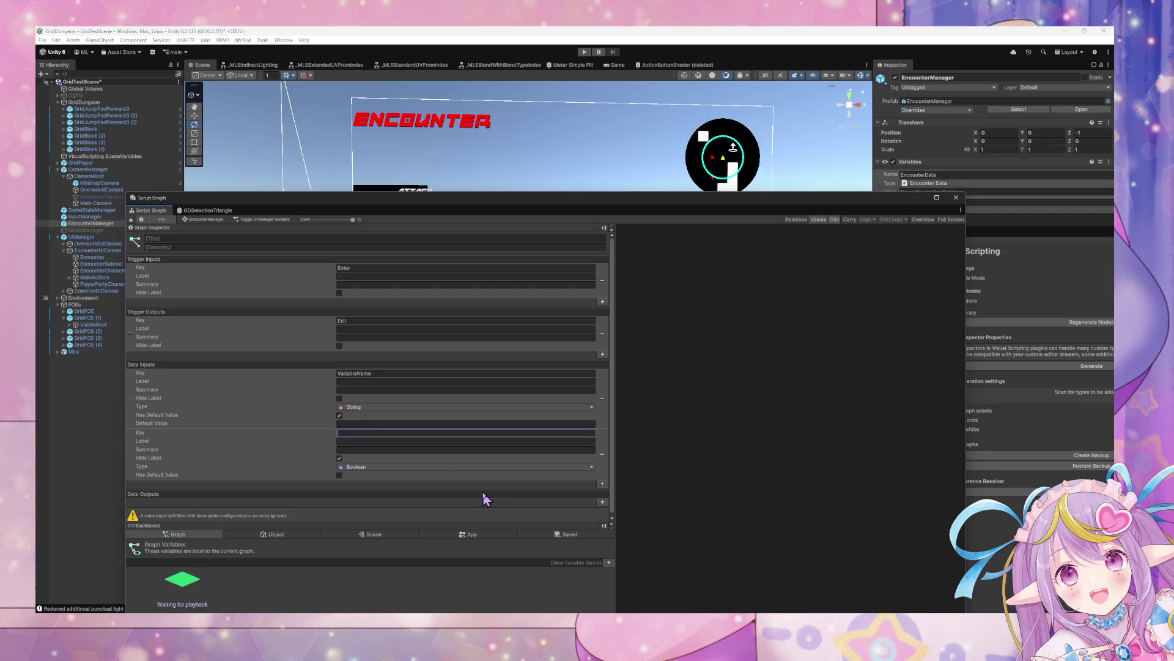
{"action": "type", "text": "Toggle"}
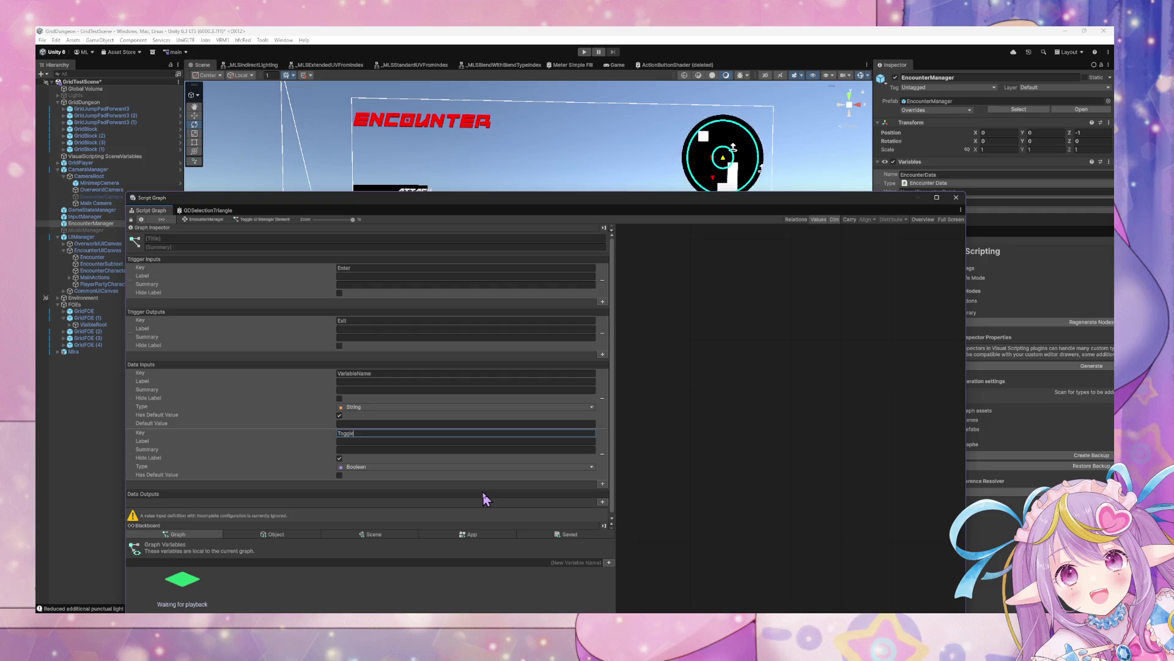
{"action": "scroll", "coordinate": [464, 368], "scroll_direction": "down", "scroll_amount": 1}
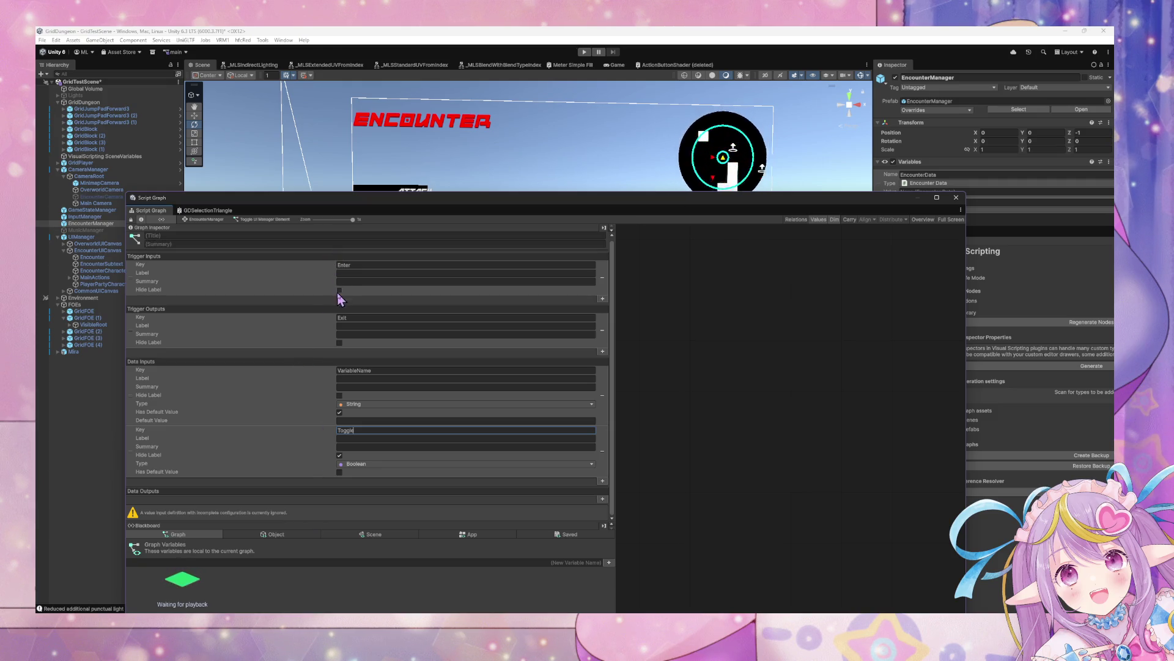
{"action": "scroll", "coordinate": [340, 309], "scroll_direction": "up", "scroll_amount": 1}
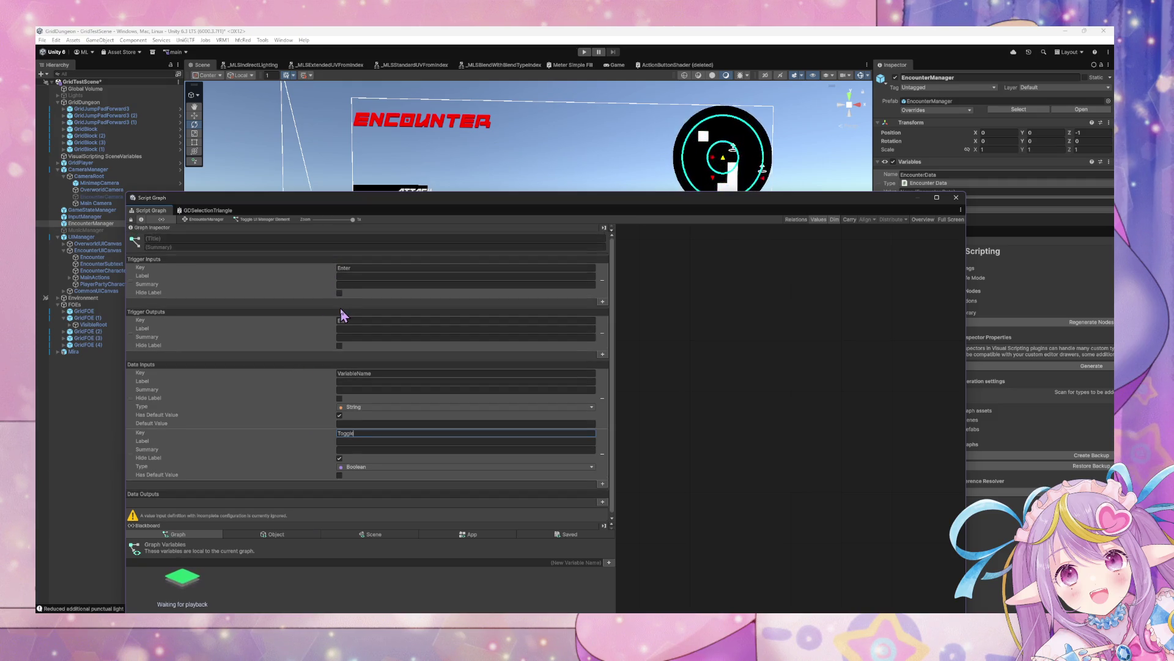
Commit the Toggle key and reposition the graph window.
{"action": "left_click", "coordinate": [698, 378]}
{"action": "left_click_drag", "start_coordinate": [631, 199], "coordinate": [577, 203]}
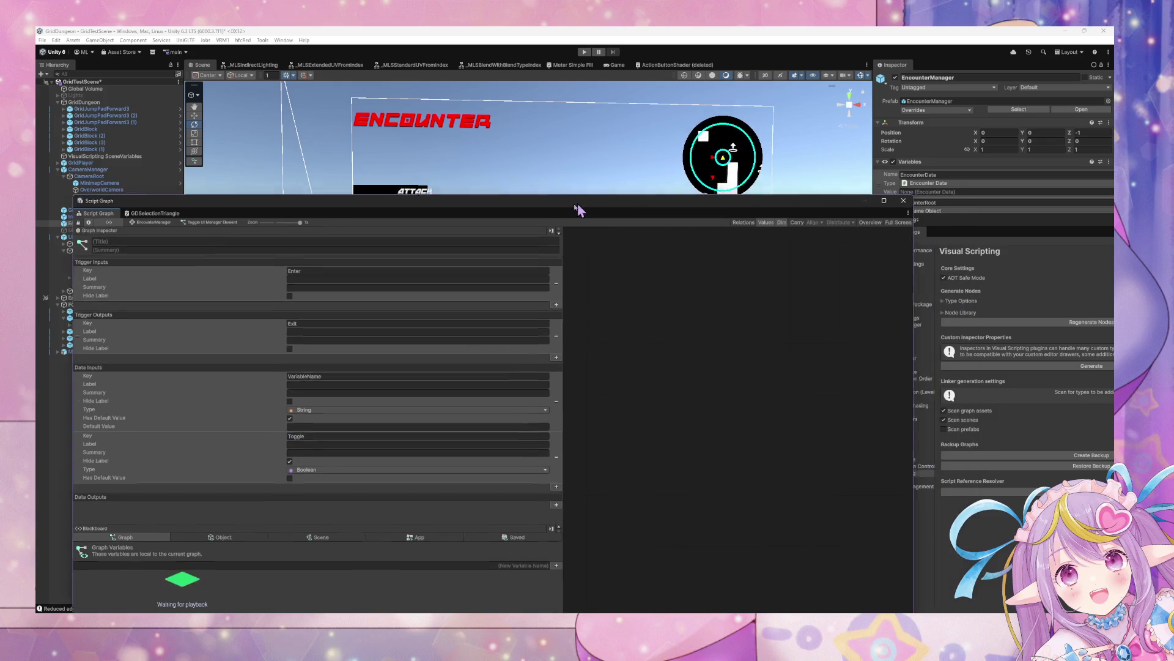
{"action": "right_click", "coordinate": [633, 366]}
{"action": "mouse_move", "coordinate": [426, 194]}
{"action": "left_mouse_down"}
{"action": "mouse_move", "coordinate": [607, 196]}
{"action": "mouse_move", "coordinate": [535, 179]}
{"action": "left_mouse_up"}
{"action": "left_click", "coordinate": [90, 223]}
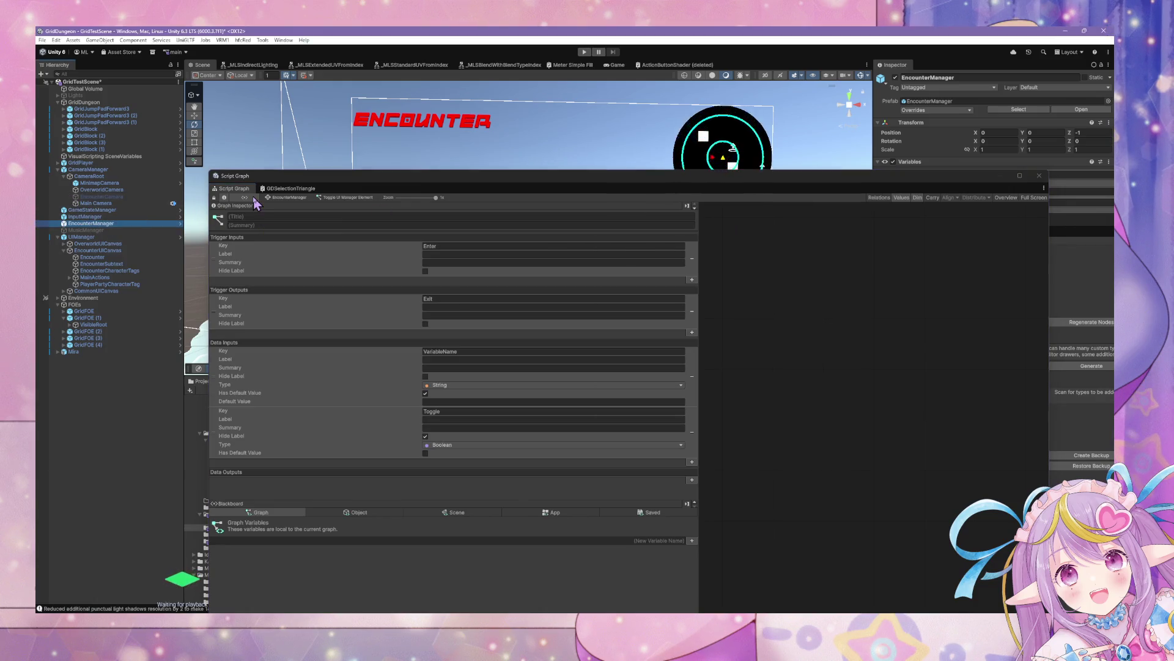
Review the DisableCancelButton trigger in Encounter's Select Main Action graph, then select InputManager.
{"action": "left_click", "coordinate": [285, 198]}
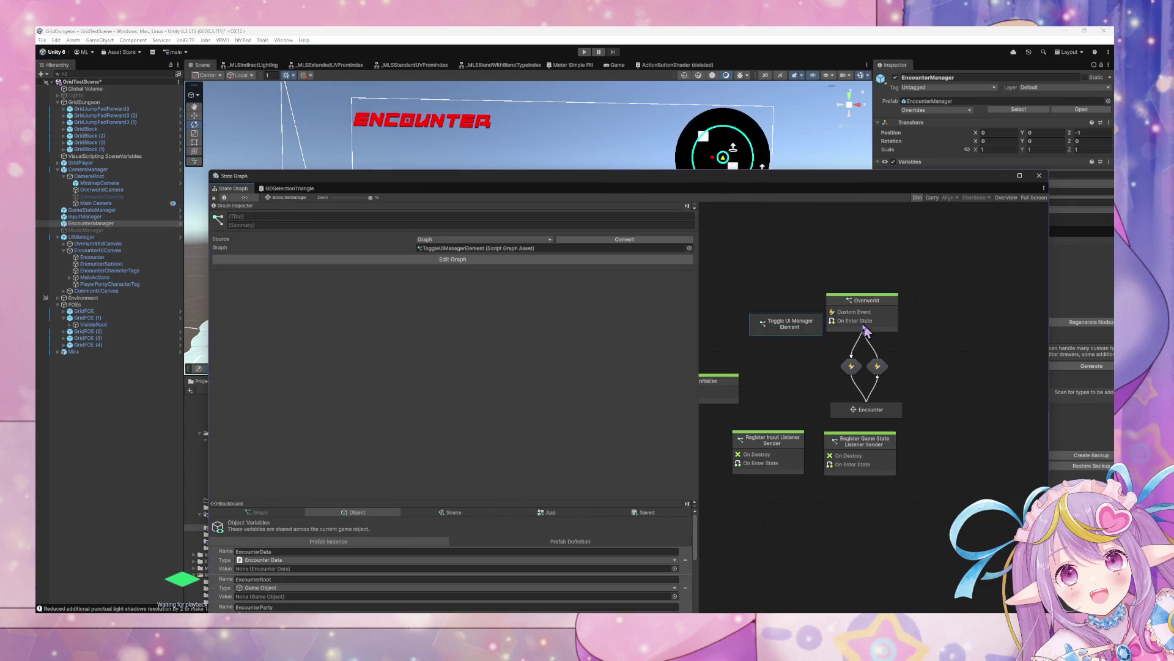
{"action": "double_click", "coordinate": [867, 409]}
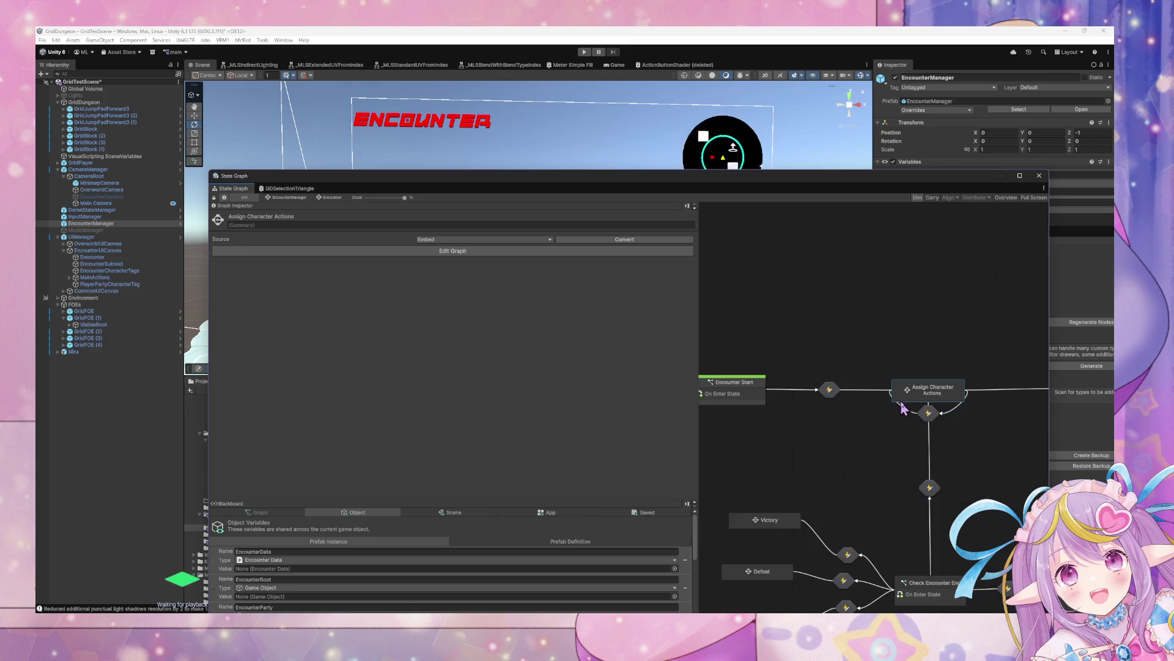
{"action": "double_click", "coordinate": [914, 393]}
{"action": "double_click", "coordinate": [831, 373]}
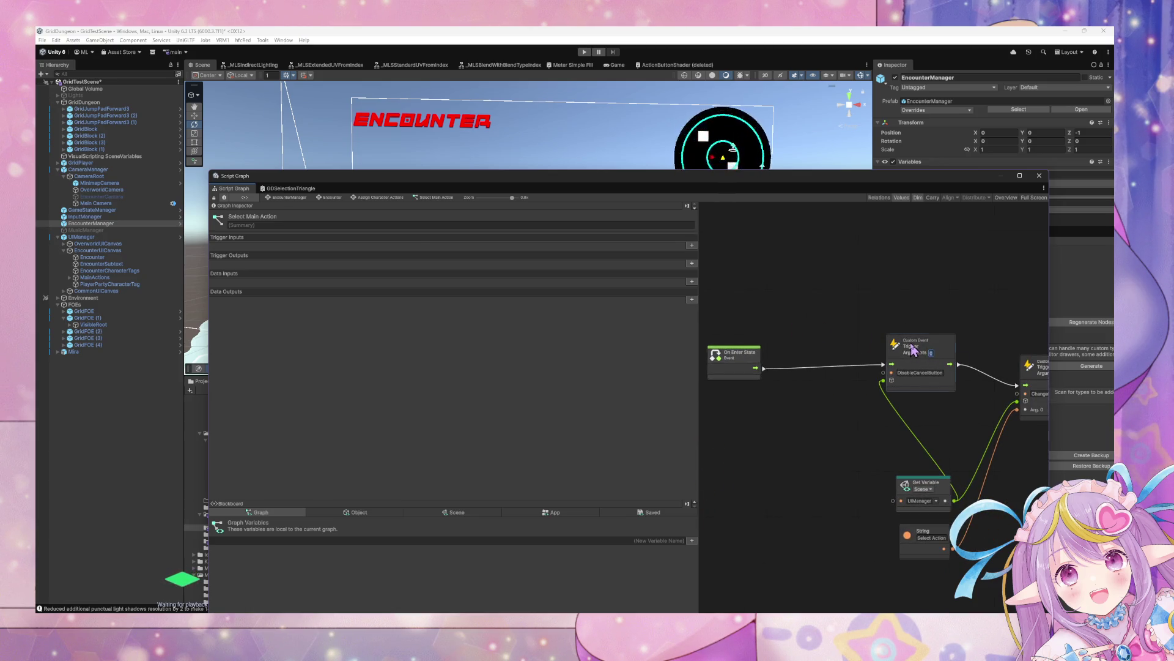
{"action": "left_click", "coordinate": [947, 362]}
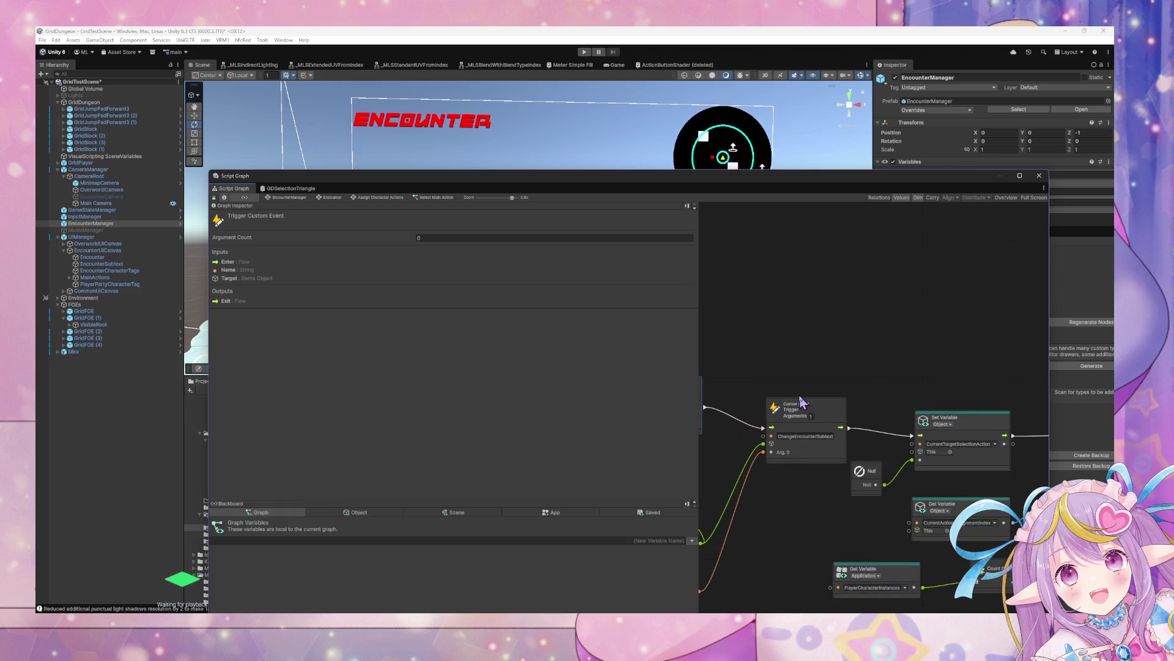
{"action": "left_click_drag", "start_coordinate": [801, 401], "coordinate": [933, 349]}
{"action": "left_click_drag", "start_coordinate": [715, 289], "coordinate": [837, 500]}
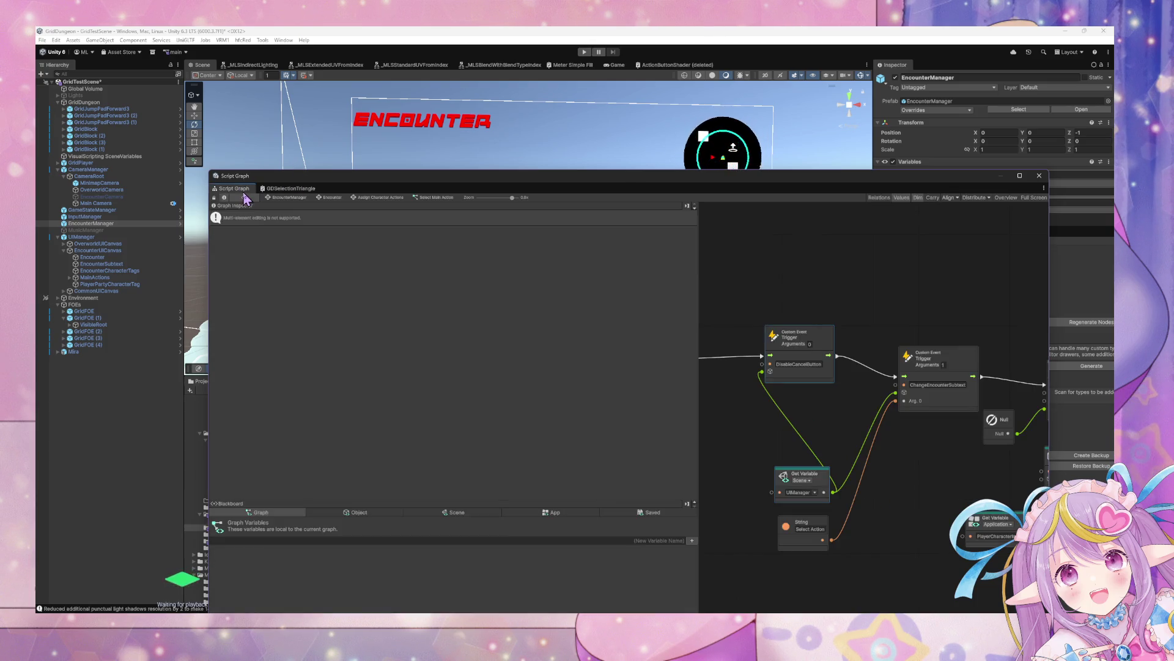
{"action": "left_click", "coordinate": [105, 216]}
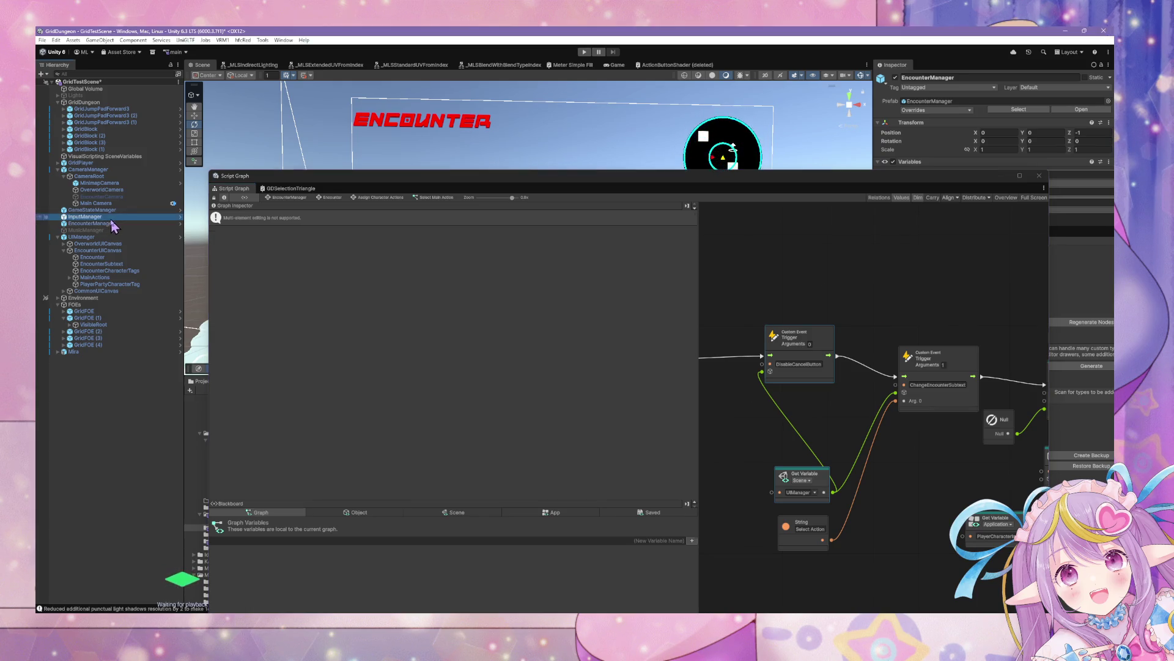
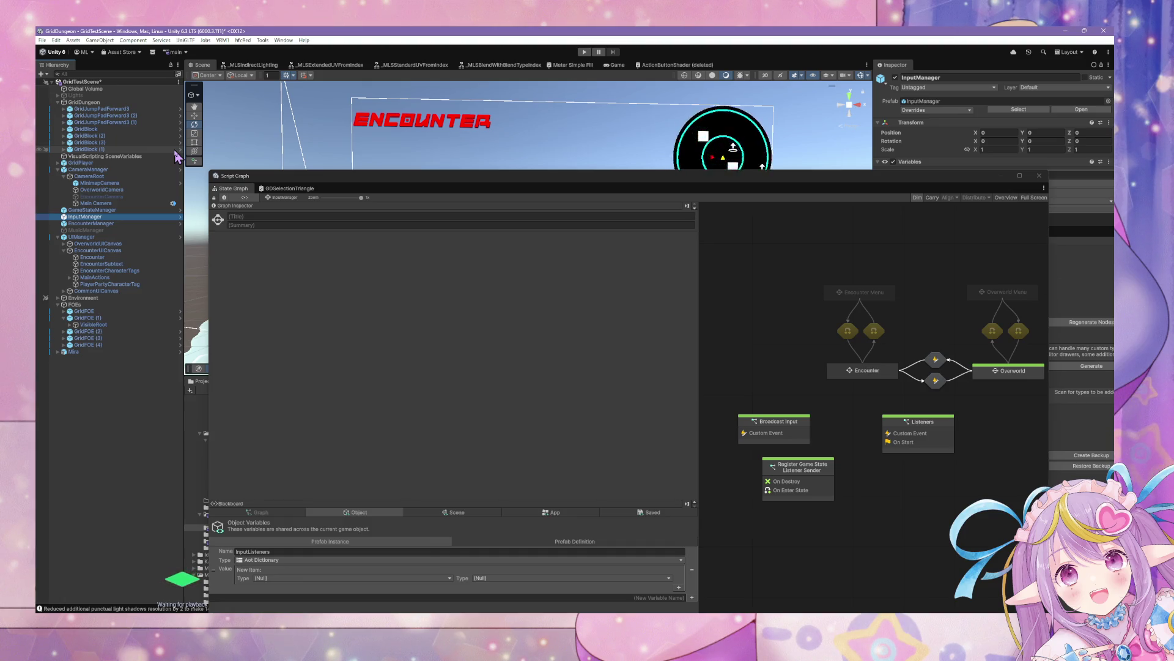
Look over UIManager's state graph and its Encounter state, then switch to EncounterManager's script graph.
{"action": "left_click", "coordinate": [981, 380]}
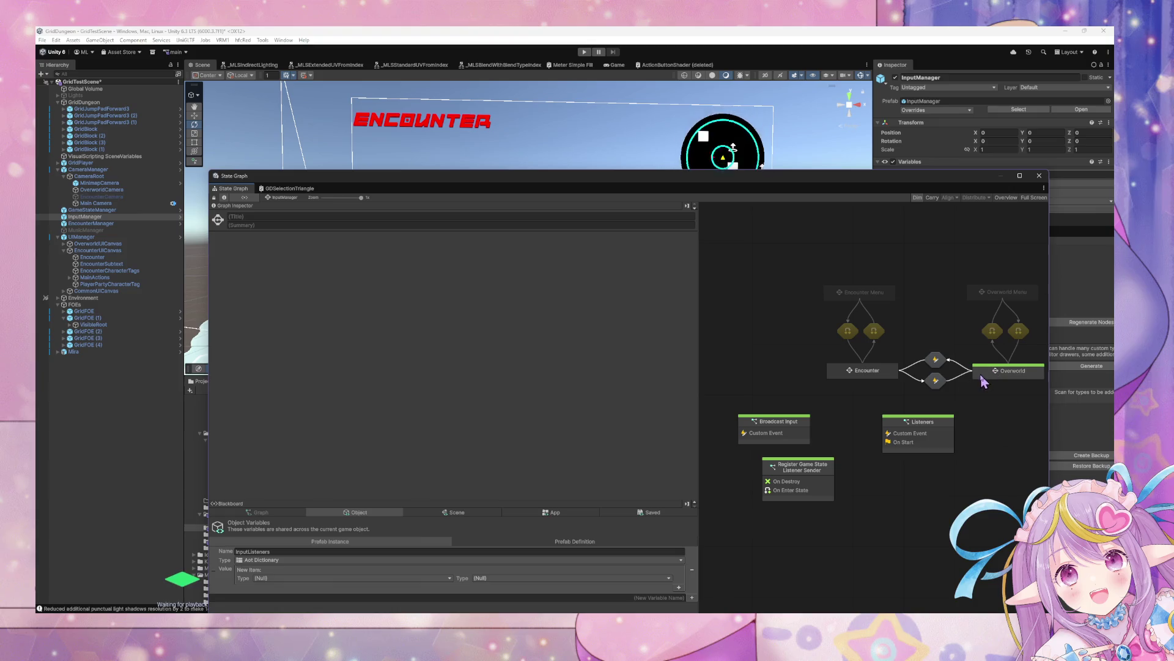
{"action": "left_click", "coordinate": [107, 237]}
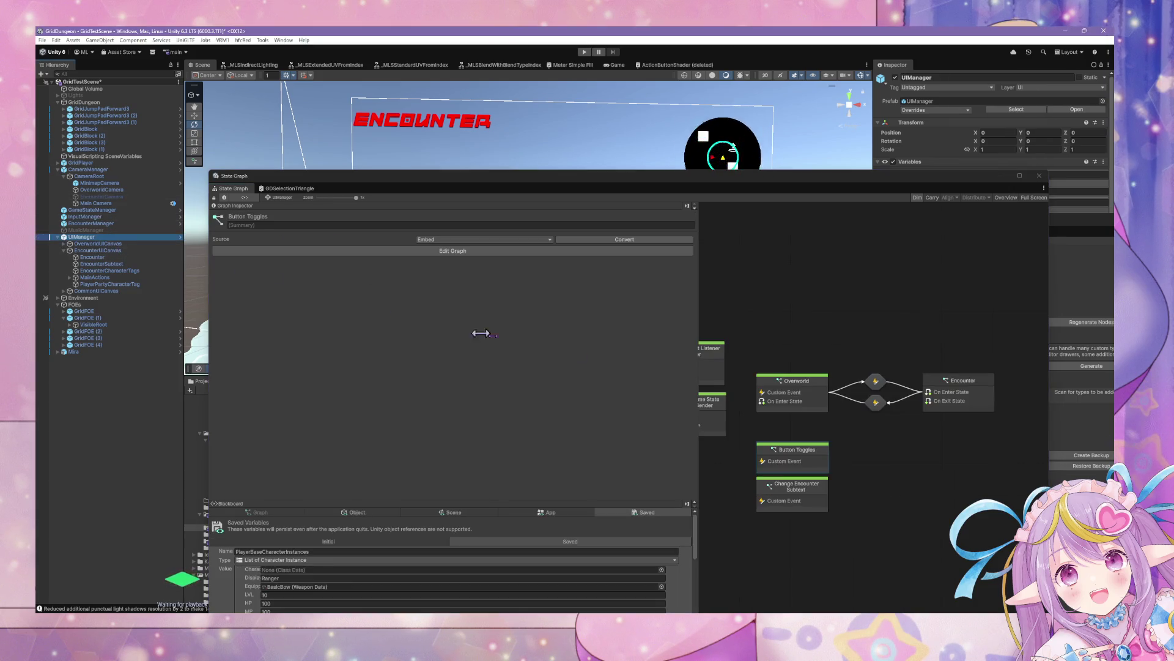
{"action": "left_click", "coordinate": [870, 446]}
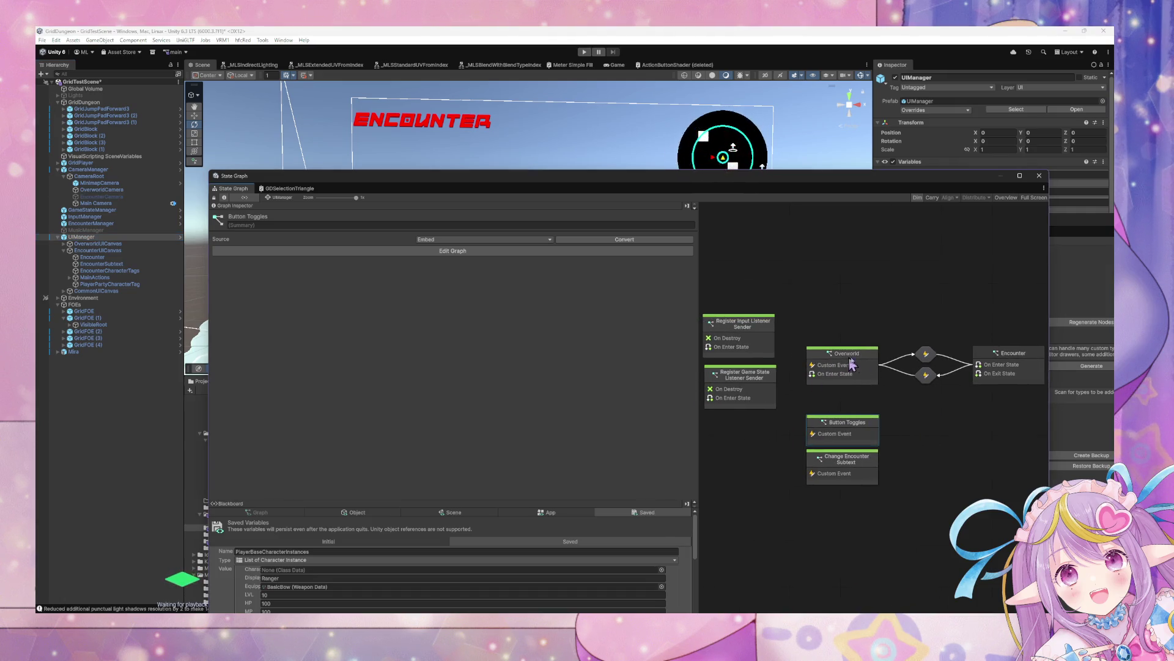
{"action": "left_click", "coordinate": [107, 251]}
{"action": "mouse_move", "coordinate": [789, 179]}
{"action": "left_mouse_down"}
{"action": "mouse_move", "coordinate": [551, 251]}
{"action": "mouse_move", "coordinate": [624, 126]}
{"action": "mouse_move", "coordinate": [677, 160]}
{"action": "left_mouse_up"}
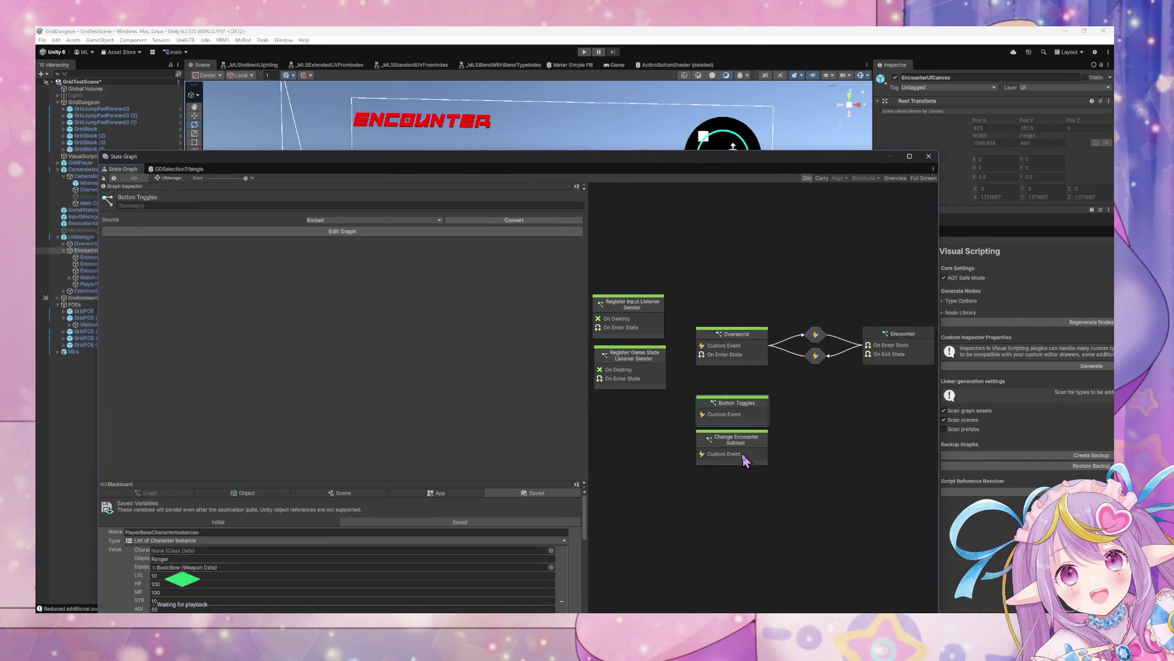
{"action": "double_click", "coordinate": [897, 358]}
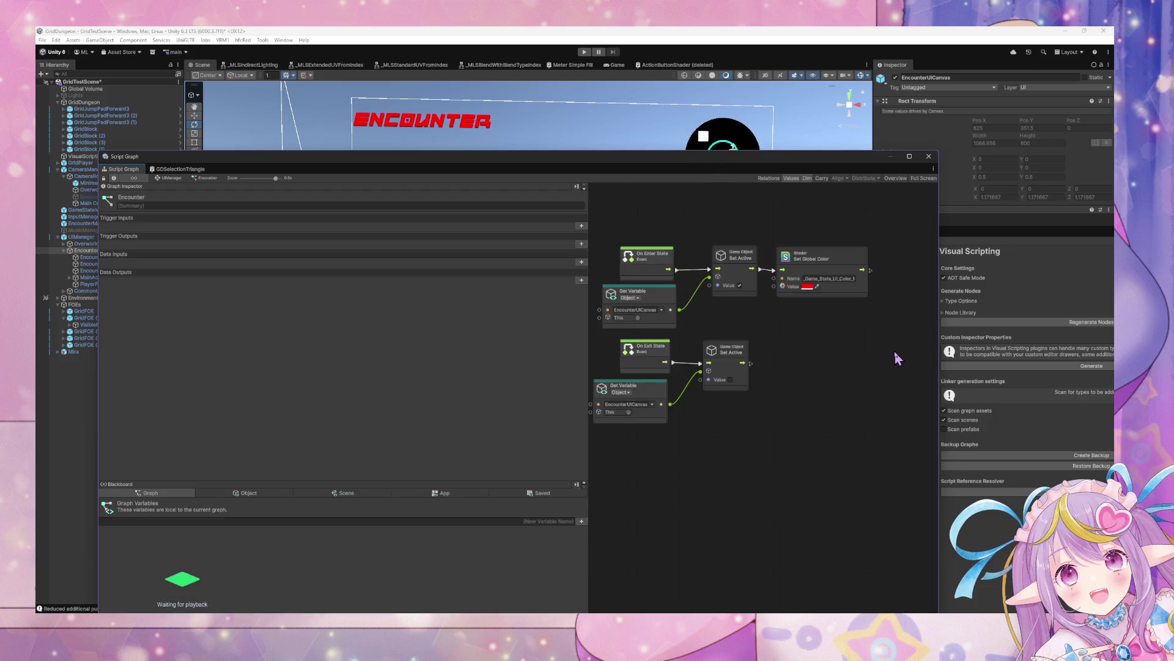
{"action": "key", "text": "BackSpace"}
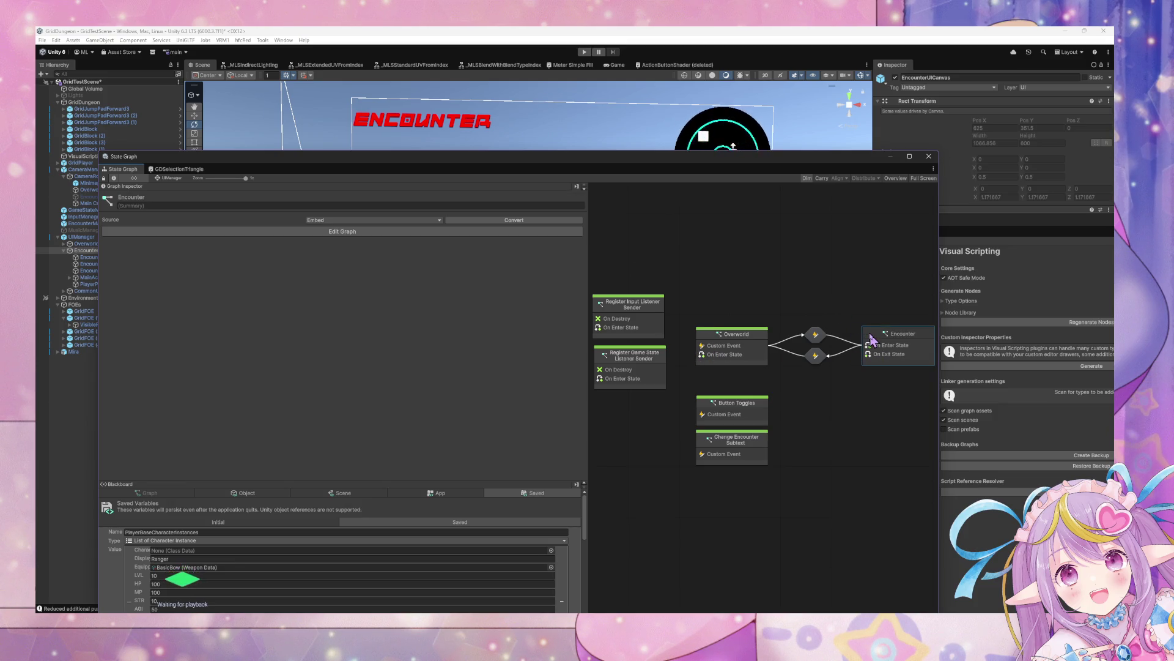
{"action": "left_click", "coordinate": [86, 223]}
{"action": "type", "text": "Toggle"}
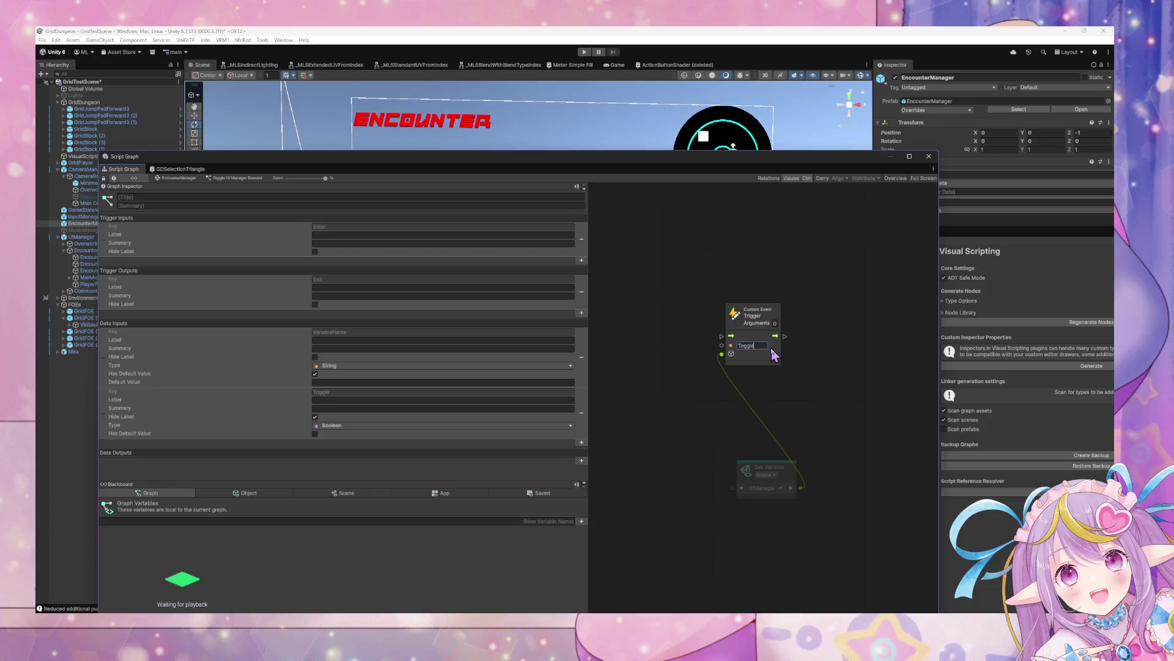
Rename the custom event to ToggleUIElement and give it 2 arguments.
{"action": "type", "text": "UIEleme"}
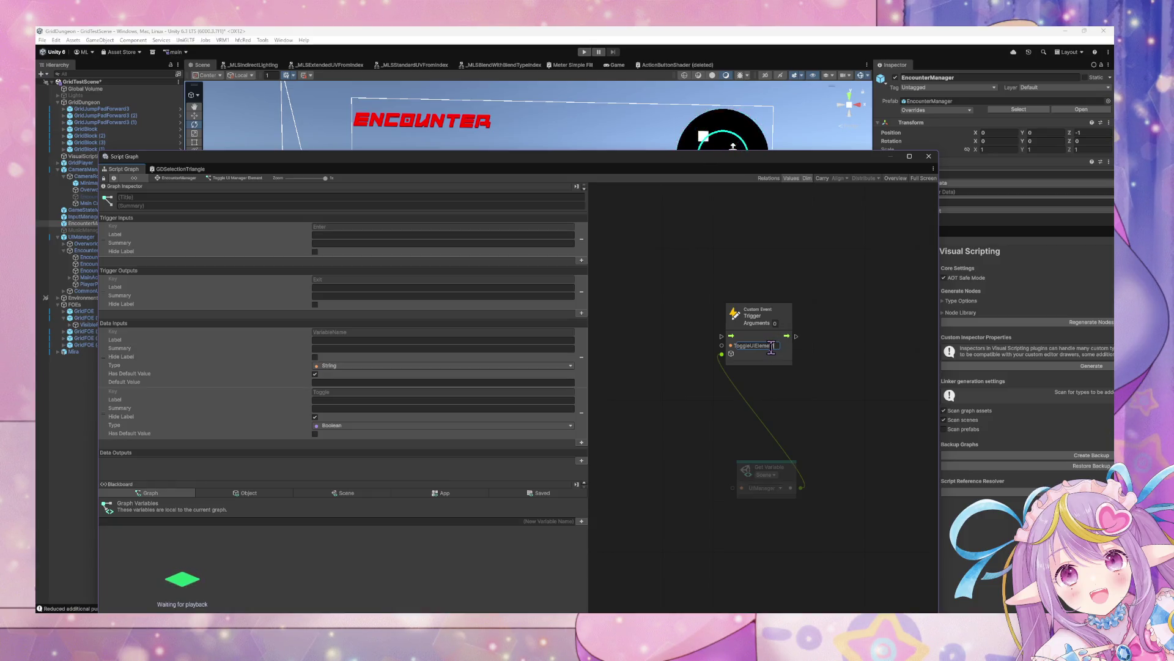
{"action": "type", "text": "nt"}
{"action": "left_click", "coordinate": [981, 341]}
{"action": "left_click", "coordinate": [780, 335]}
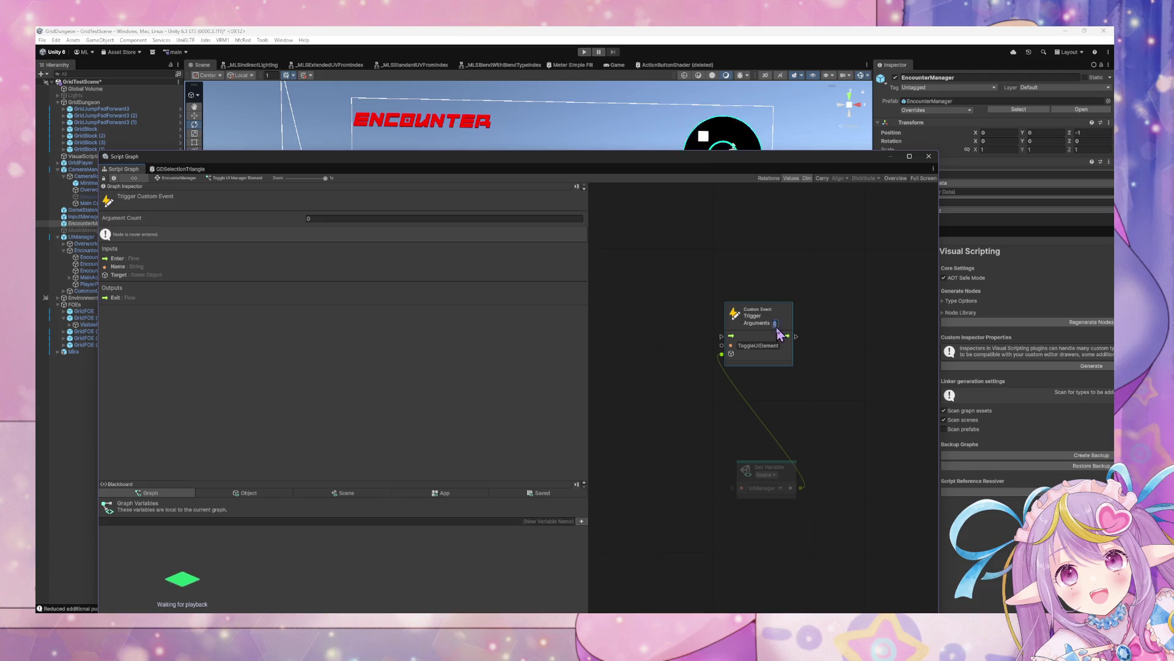
{"action": "type", "text": "2"}
Add an Input node and wire its values into the event's Arg.0 and Arg.1.
{"action": "mouse_move", "coordinate": [782, 471]}
{"action": "left_mouse_down"}
{"action": "mouse_move", "coordinate": [732, 466]}
{"action": "mouse_move", "coordinate": [665, 416]}
{"action": "left_mouse_up"}
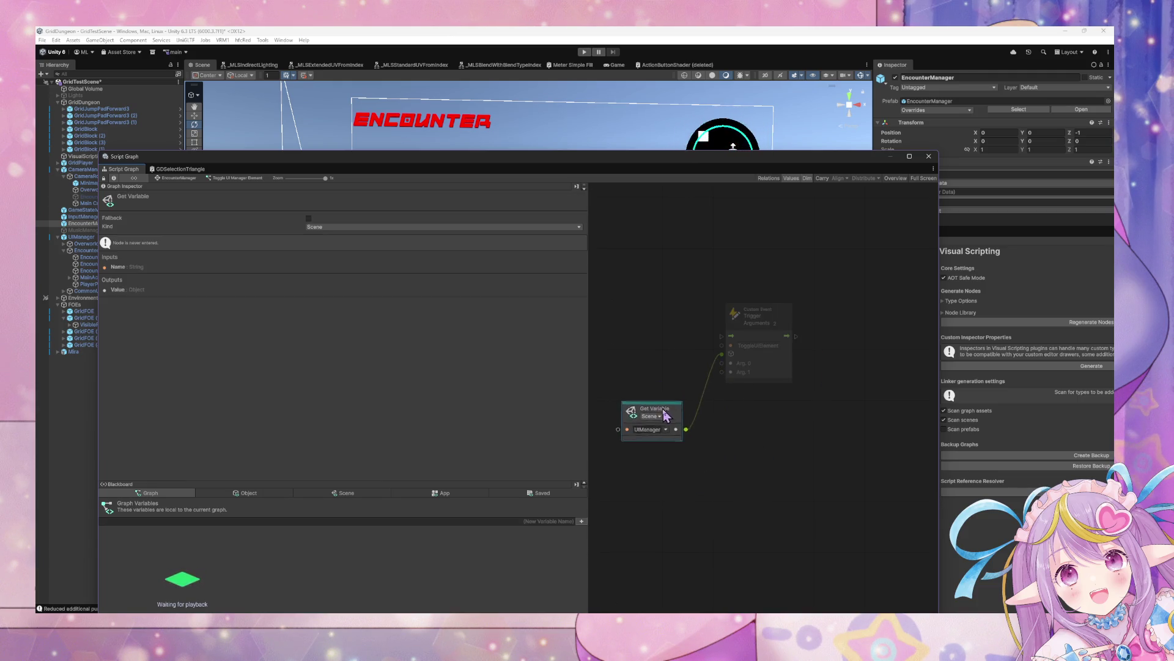
{"action": "left_click", "coordinate": [842, 421]}
{"action": "right_click", "coordinate": [637, 328]}
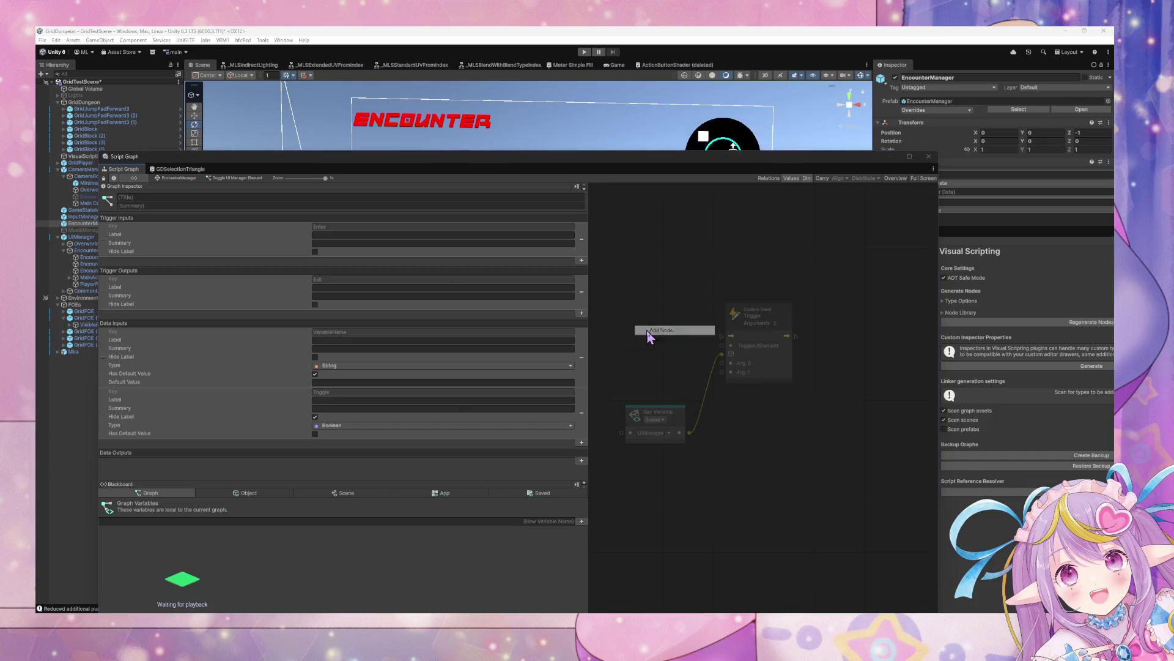
{"action": "left_click", "coordinate": [649, 331]}
{"action": "type", "text": "input"}
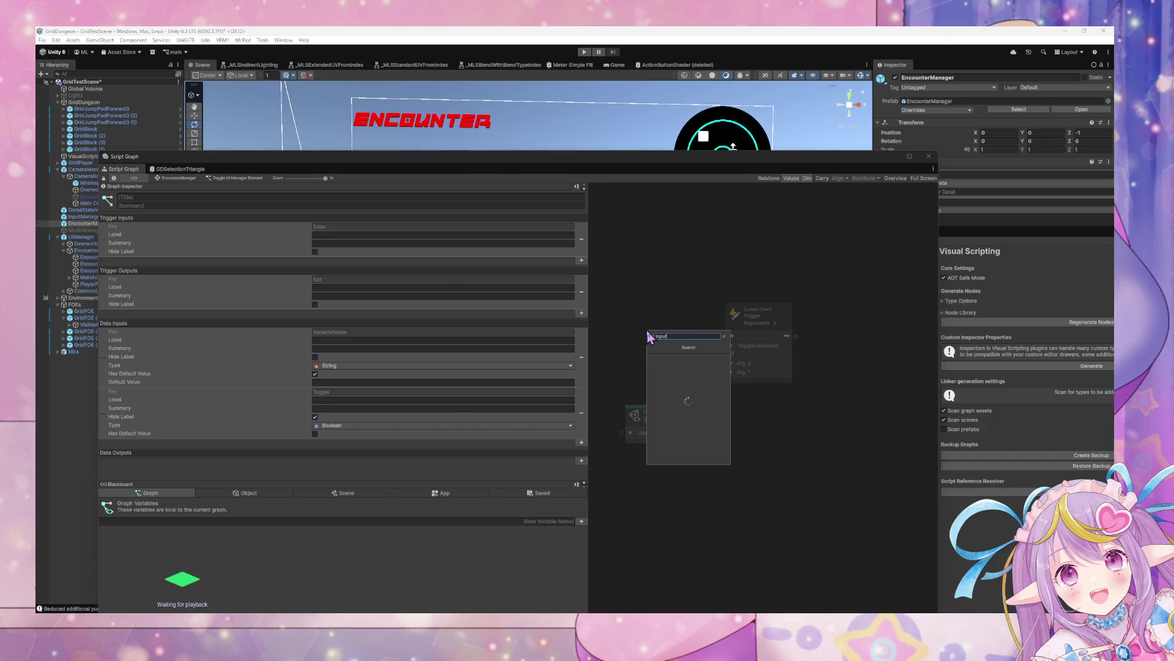
{"action": "key", "text": "Return"}
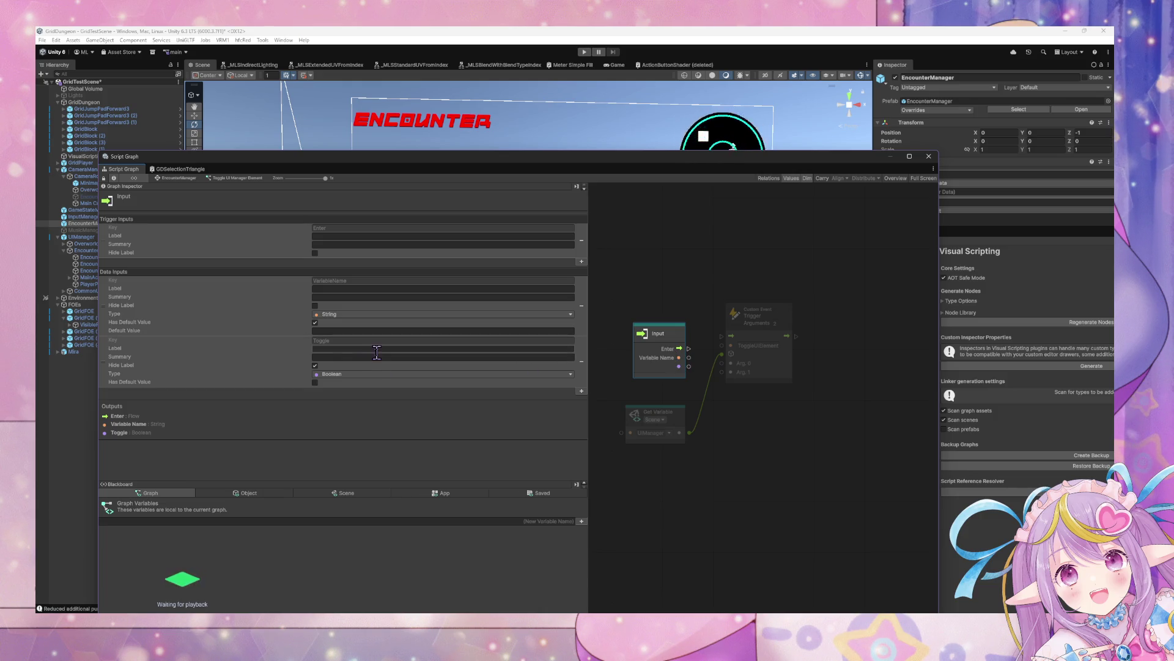
{"action": "left_click", "coordinate": [743, 394]}
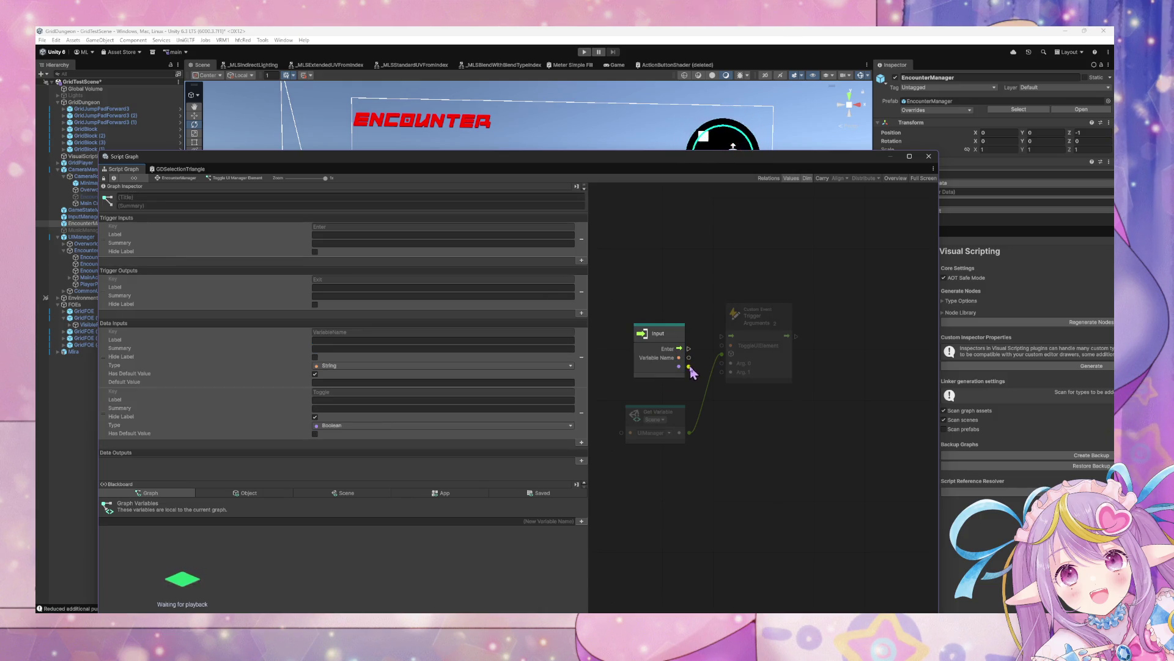
{"action": "mouse_move", "coordinate": [689, 367]}
{"action": "left_mouse_down"}
{"action": "mouse_move", "coordinate": [734, 379]}
{"action": "mouse_move", "coordinate": [722, 372]}
{"action": "mouse_move", "coordinate": [722, 336]}
{"action": "left_mouse_up"}
Add an Output node beside the trigger and connect the trigger's flow to it.
{"action": "right_click", "coordinate": [869, 341]}
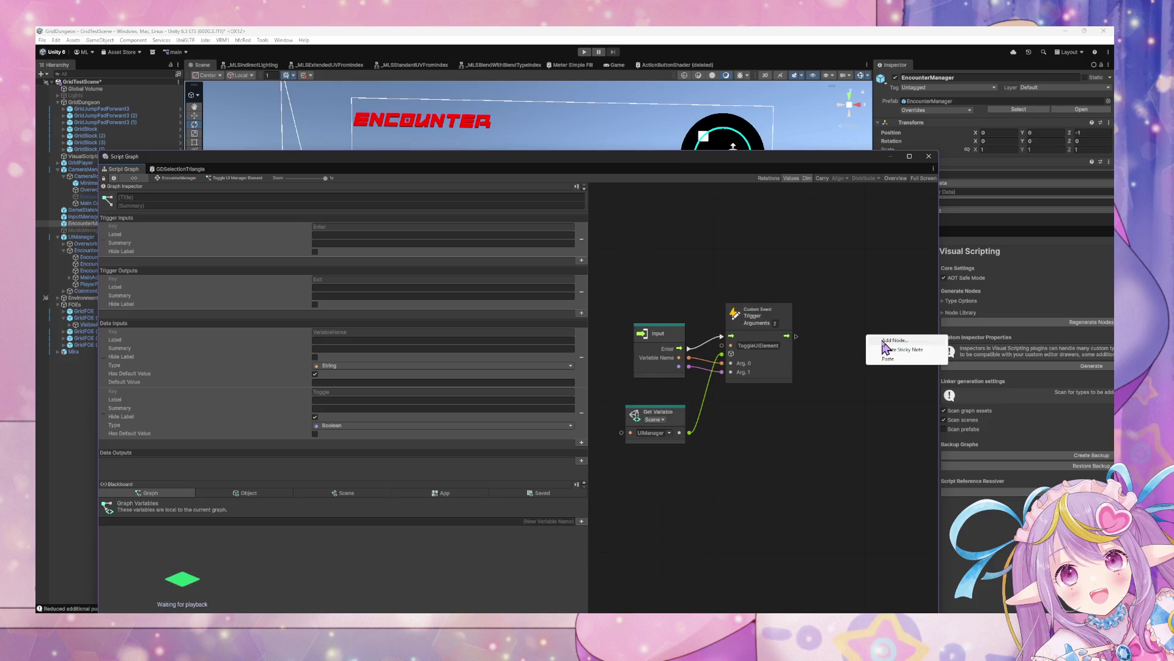
{"action": "left_click", "coordinate": [884, 343]}
{"action": "type", "text": "output"}
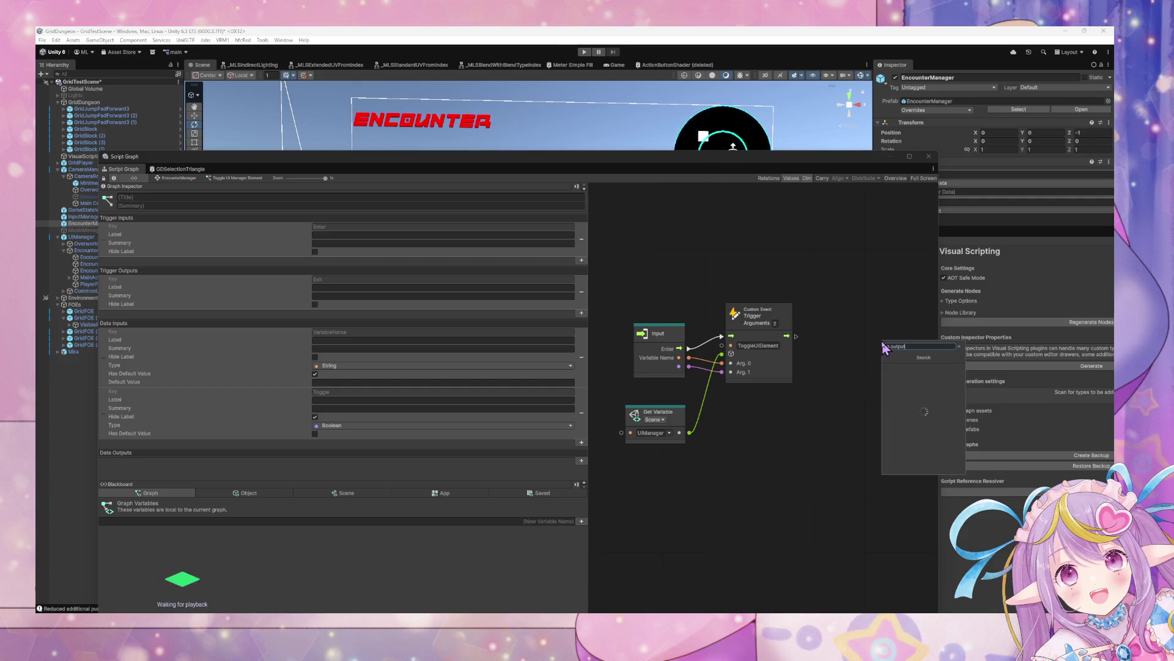
{"action": "key", "text": "Return"}
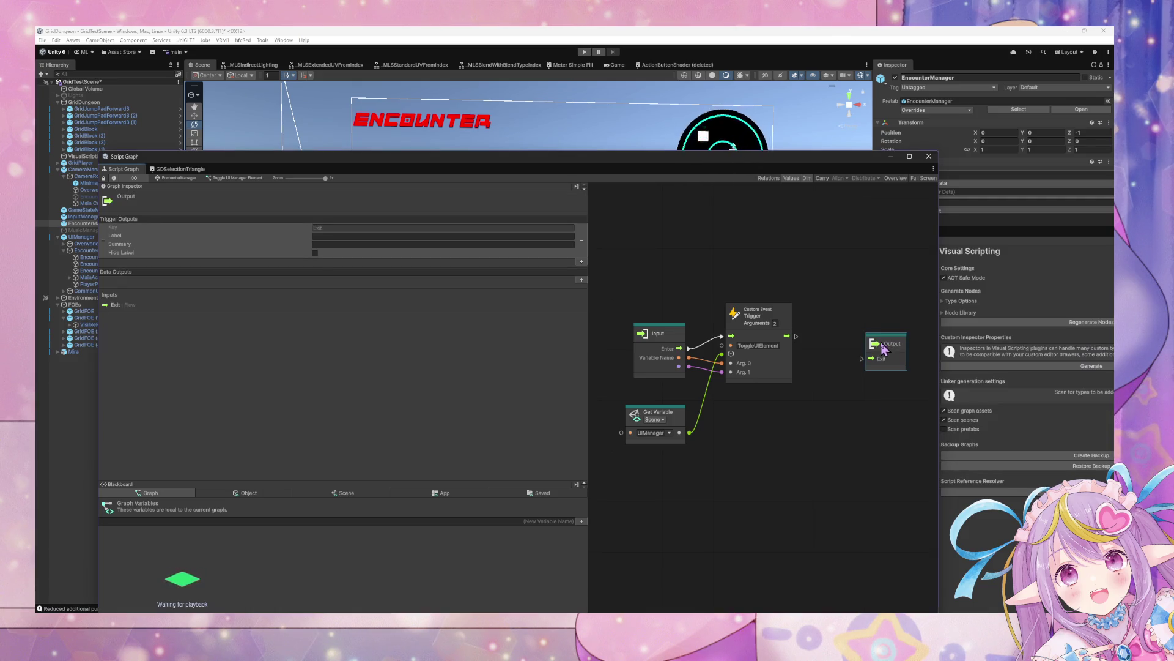
{"action": "left_click_drag", "start_coordinate": [883, 344], "coordinate": [853, 322]}
{"action": "left_click_drag", "start_coordinate": [787, 336], "coordinate": [852, 345]}
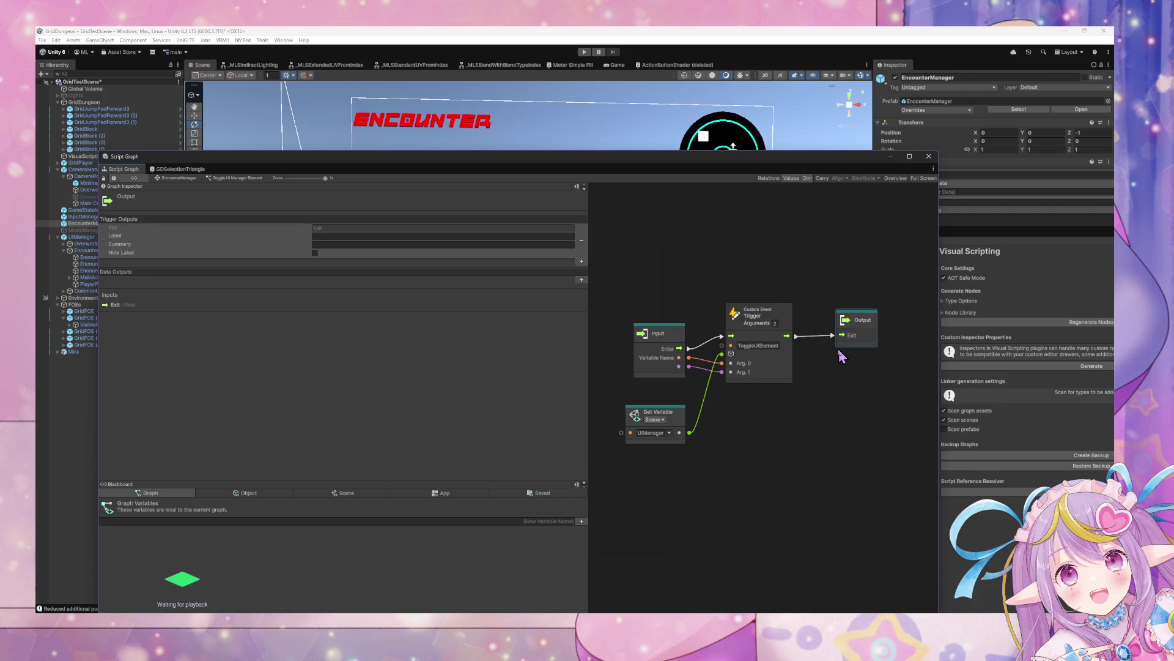
{"action": "mouse_move", "coordinate": [575, 162]}
{"action": "left_mouse_down"}
{"action": "mouse_move", "coordinate": [805, 189]}
{"action": "mouse_move", "coordinate": [780, 144]}
{"action": "left_mouse_up"}
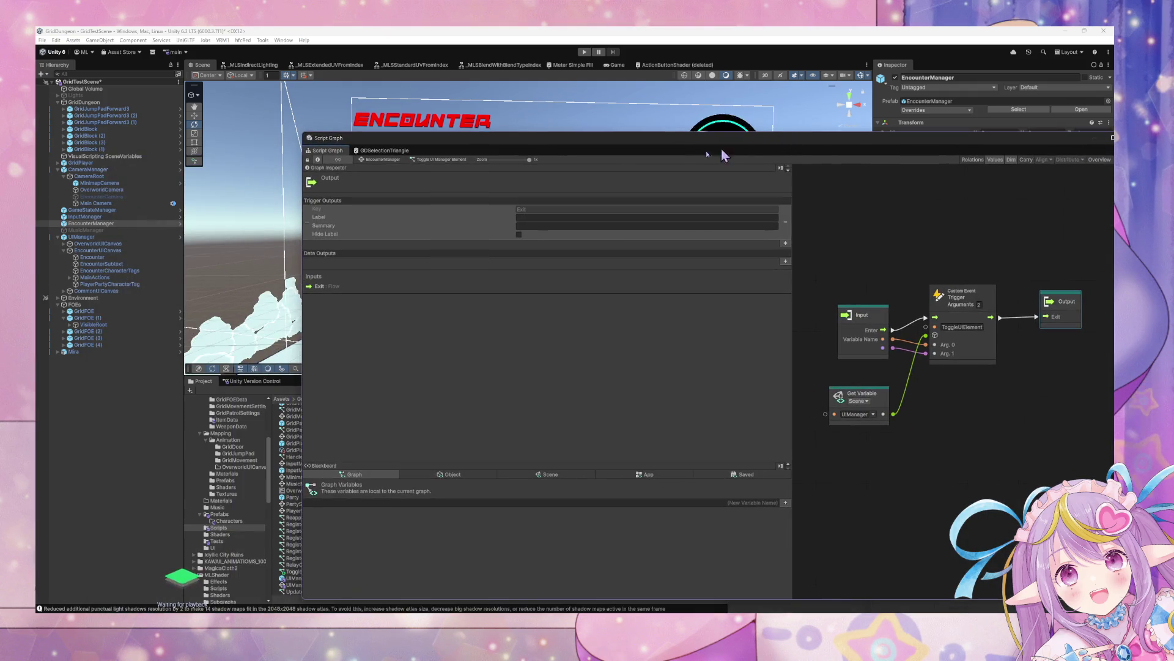
Select UIManager and review its prefab overrides.
{"action": "left_click", "coordinate": [99, 239]}
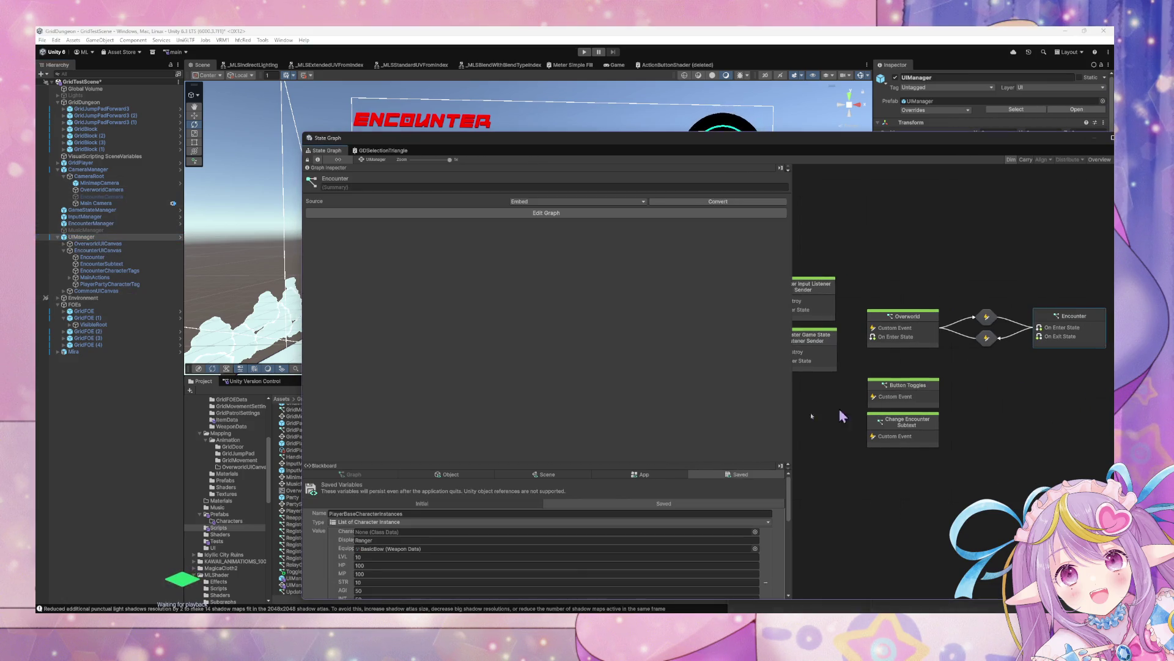
{"action": "scroll", "coordinate": [673, 538], "scroll_direction": "down", "scroll_amount": 5}
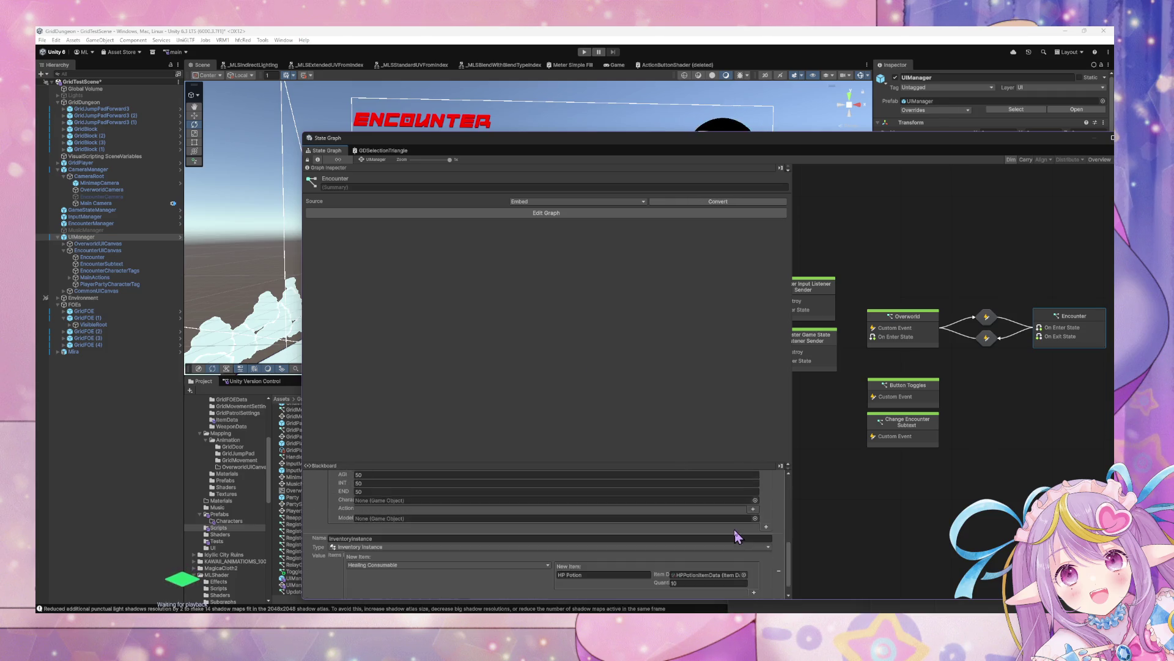
{"action": "left_click", "coordinate": [922, 110]}
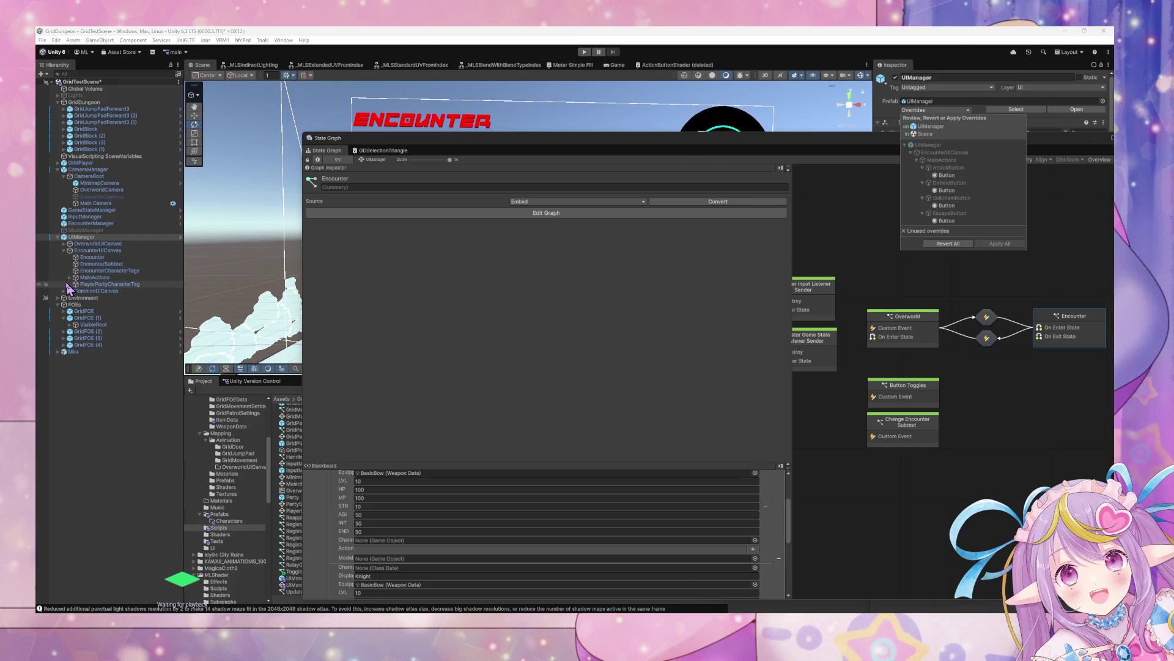
{"action": "left_click", "coordinate": [949, 244]}
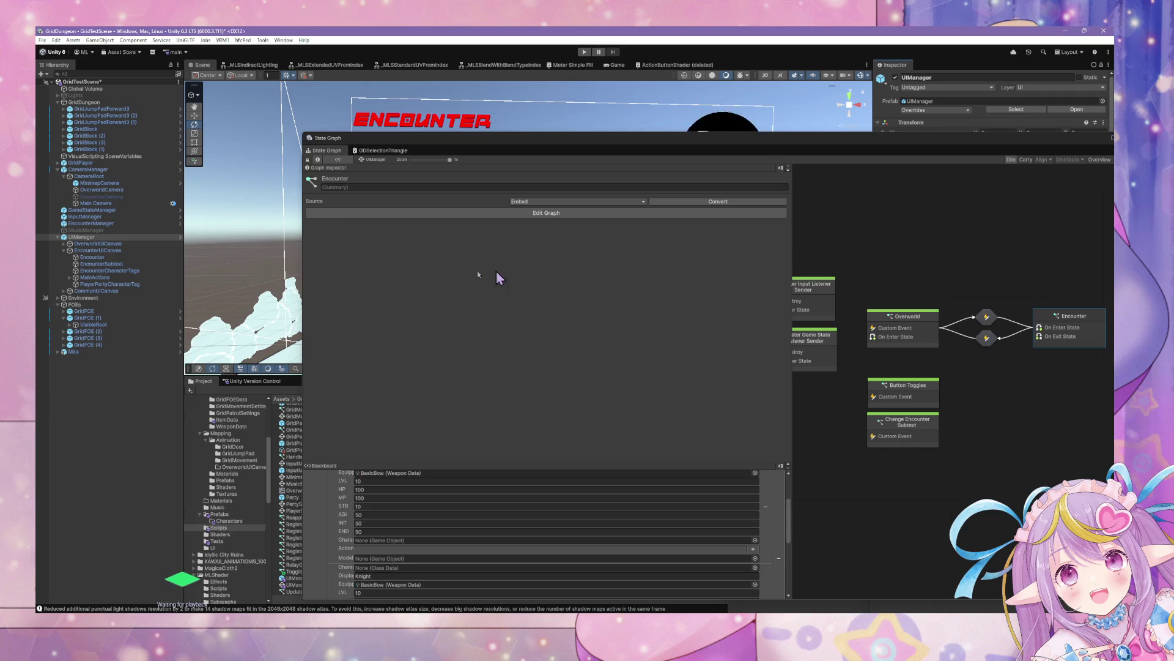
Expand MainActions and browse the AttackButton and EncounterUICanvas objects in the Hierarchy.
{"action": "left_click", "coordinate": [70, 278]}
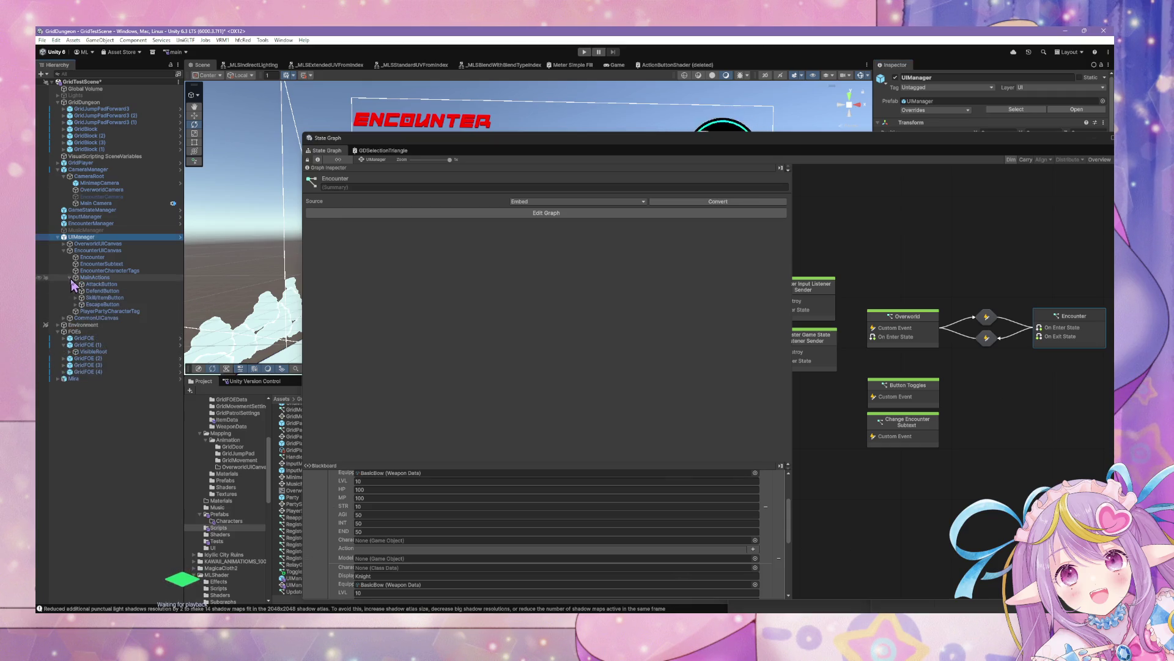
{"action": "left_click", "coordinate": [92, 283]}
{"action": "mouse_move", "coordinate": [758, 144]}
{"action": "left_mouse_down"}
{"action": "mouse_move", "coordinate": [746, 301]}
{"action": "mouse_move", "coordinate": [745, 184]}
{"action": "mouse_move", "coordinate": [687, 71]}
{"action": "mouse_move", "coordinate": [738, 77]}
{"action": "left_mouse_up"}
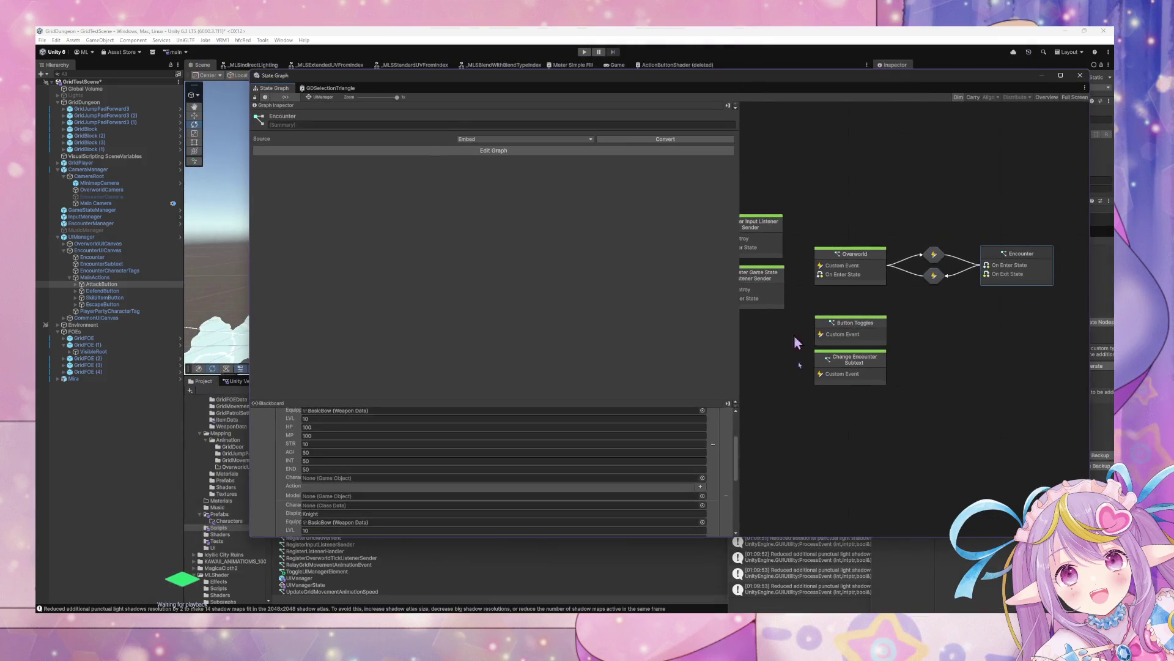
{"action": "scroll", "coordinate": [658, 485], "scroll_direction": "up", "scroll_amount": 3}
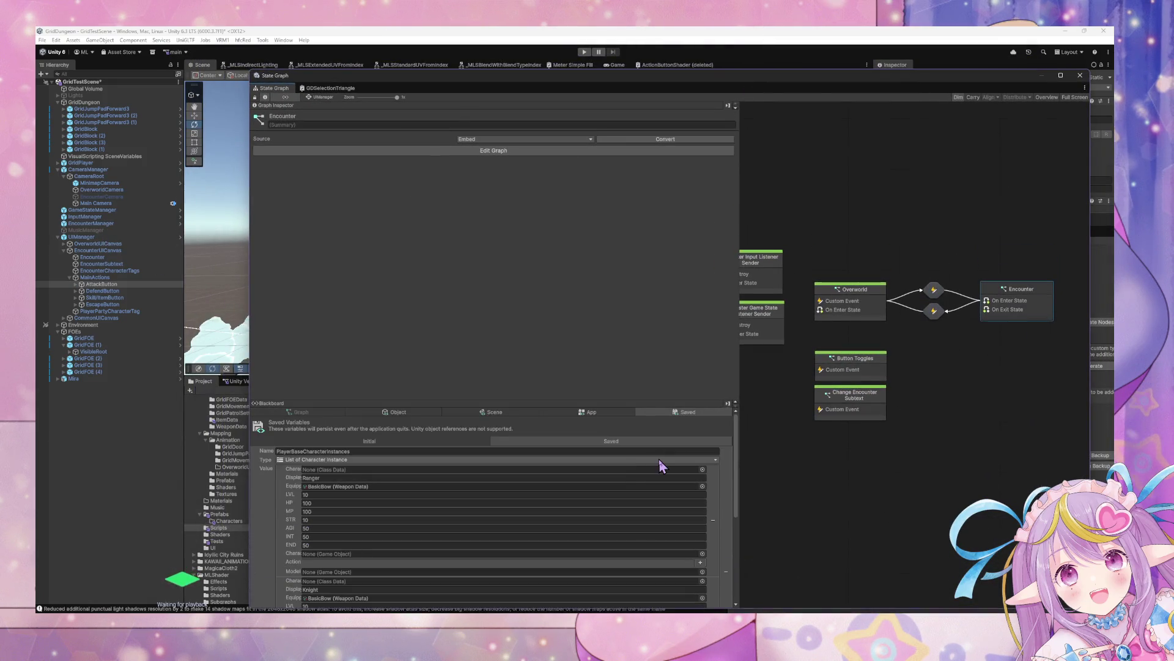
{"action": "left_click", "coordinate": [126, 251]}
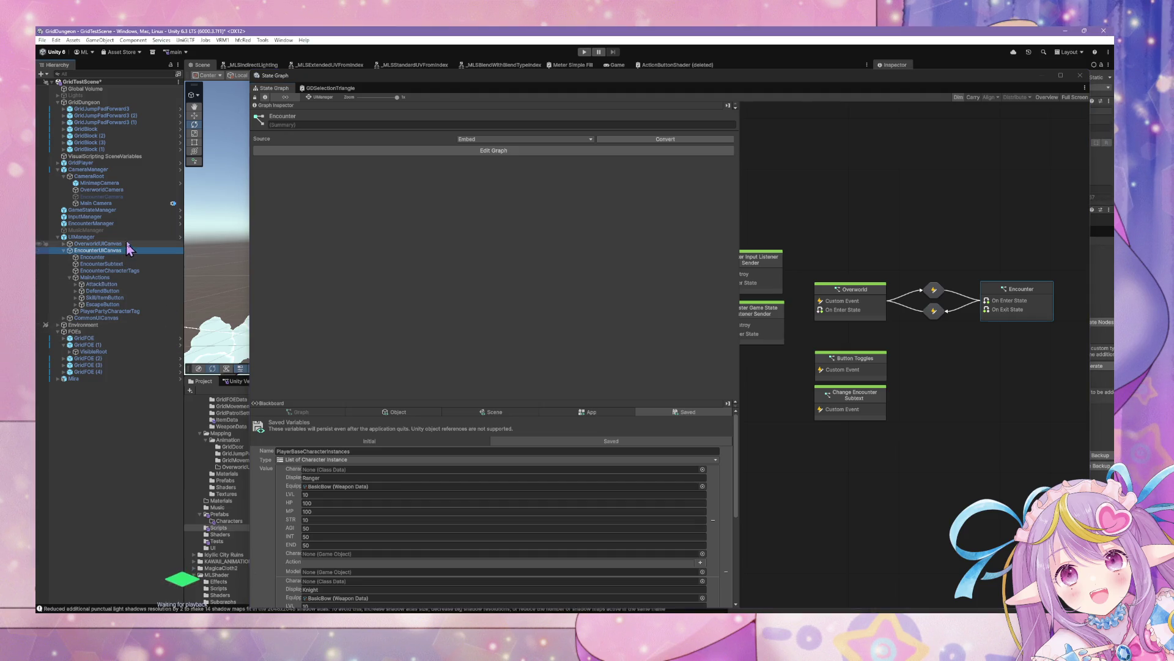
Show UIManager's Object variables, move the graph window down, and open the UIManager prefab.
{"action": "left_click", "coordinate": [119, 236]}
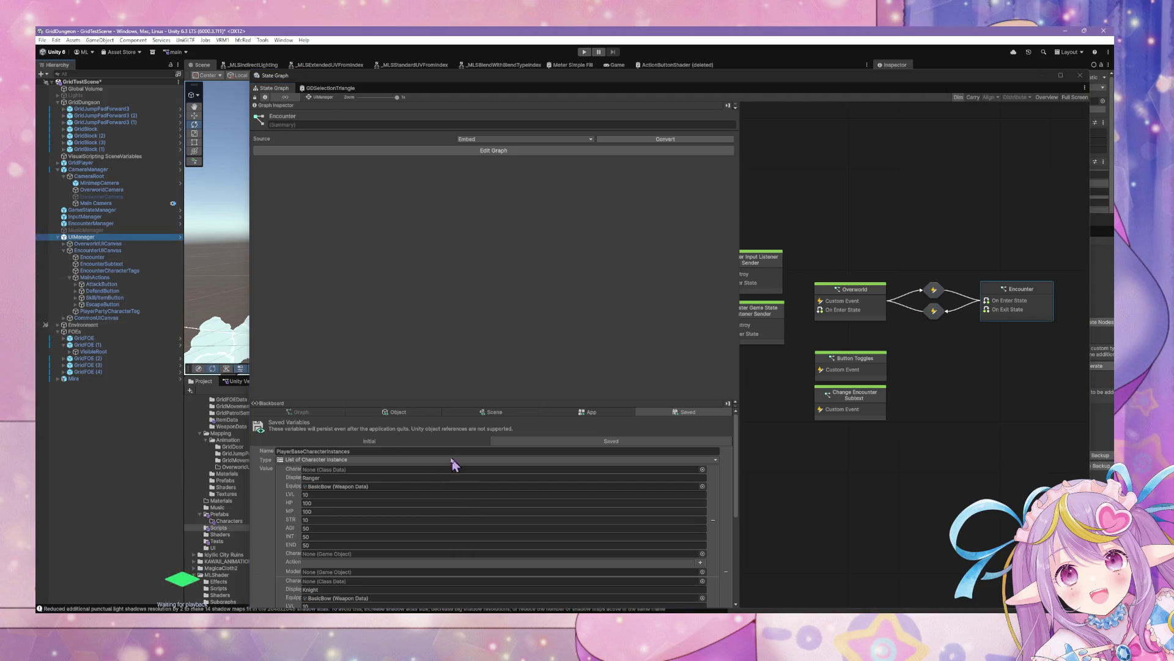
{"action": "left_click", "coordinate": [397, 412]}
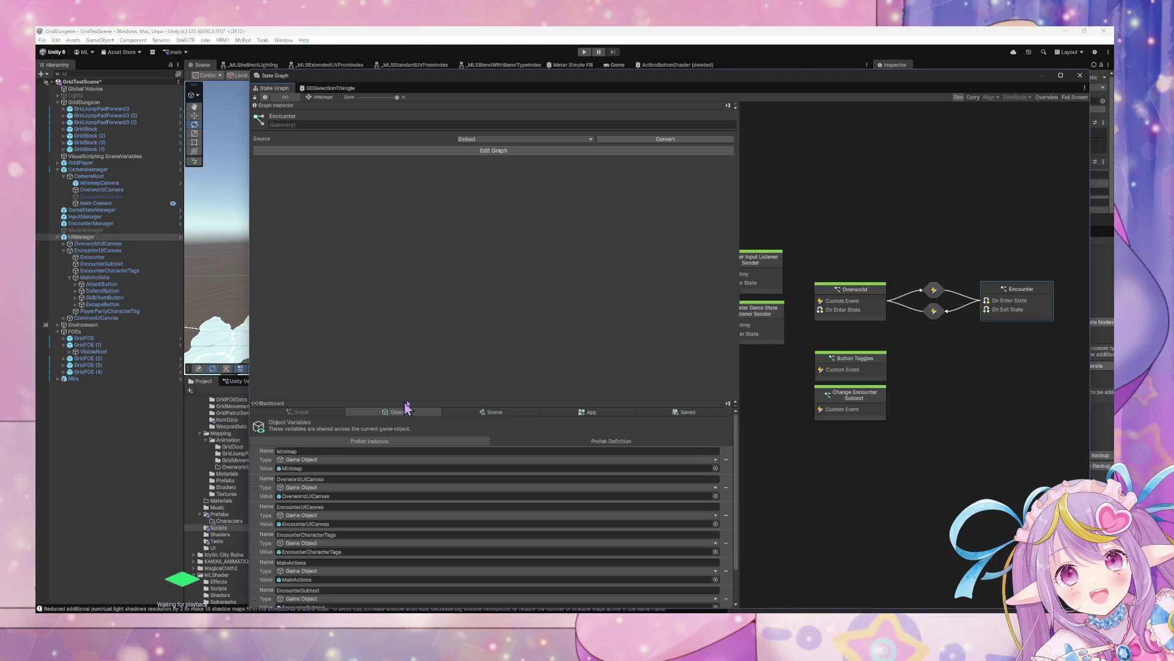
{"action": "left_click_drag", "start_coordinate": [699, 76], "coordinate": [767, 244]}
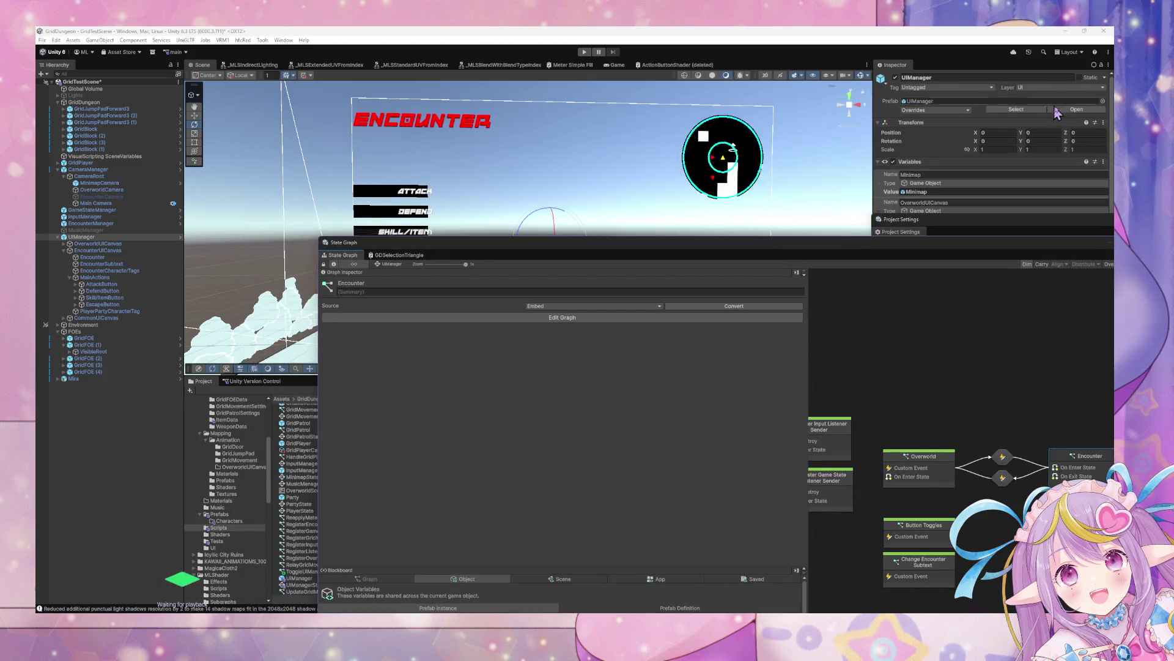
{"action": "left_click", "coordinate": [964, 110]}
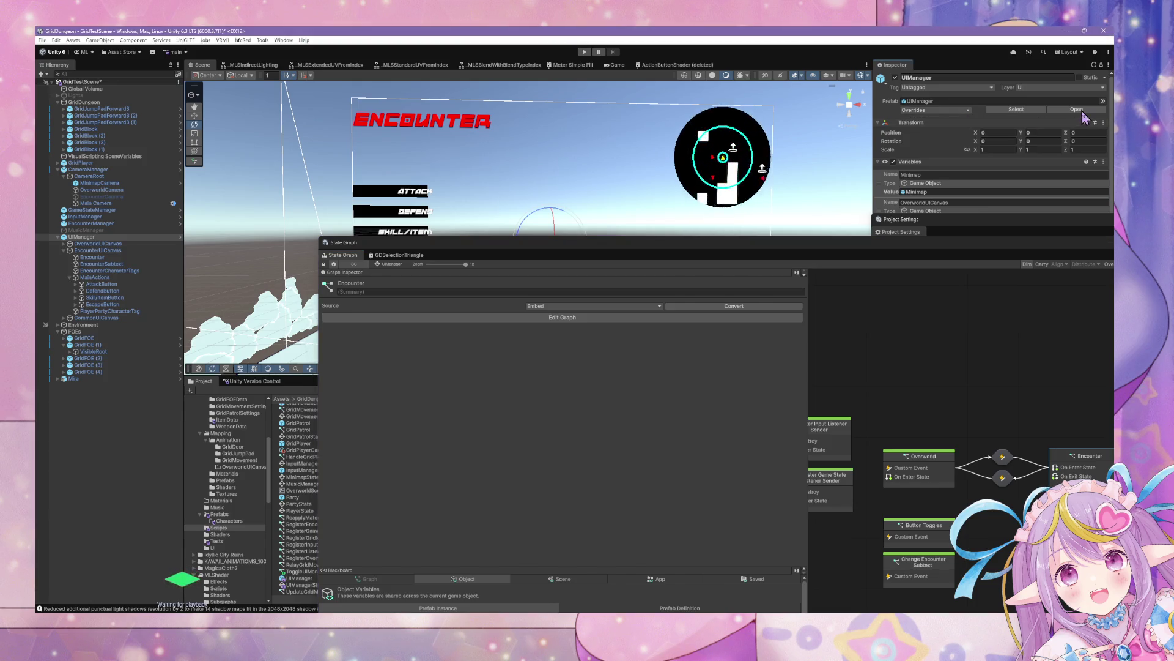
Widen the graph window and add a Blackboard variable named UIElements.
{"action": "mouse_move", "coordinate": [654, 245]}
{"action": "left_mouse_down"}
{"action": "mouse_move", "coordinate": [677, 80]}
{"action": "mouse_move", "coordinate": [649, 64]}
{"action": "left_mouse_up"}
{"action": "scroll", "coordinate": [598, 443], "scroll_direction": "down", "scroll_amount": 2}
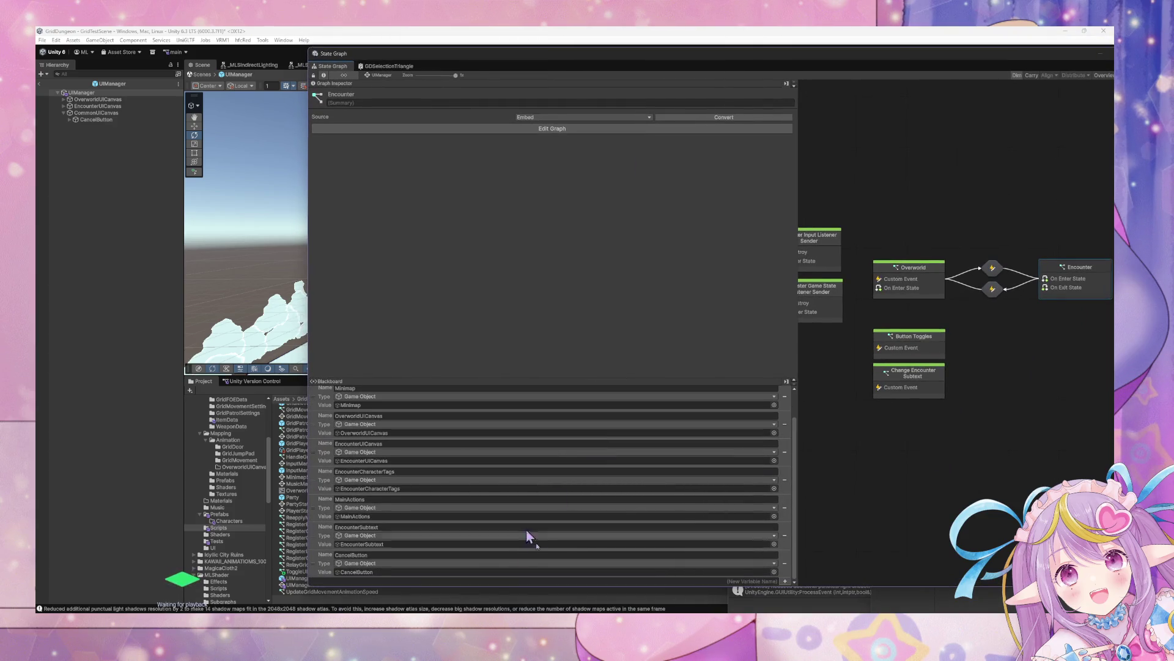
{"action": "scroll", "coordinate": [514, 558], "scroll_direction": "up", "scroll_amount": 2}
{"action": "scroll", "coordinate": [517, 532], "scroll_direction": "down", "scroll_amount": 2}
{"action": "mouse_move", "coordinate": [306, 461]}
{"action": "left_mouse_down"}
{"action": "mouse_move", "coordinate": [210, 460]}
{"action": "mouse_move", "coordinate": [233, 461]}
{"action": "left_mouse_up"}
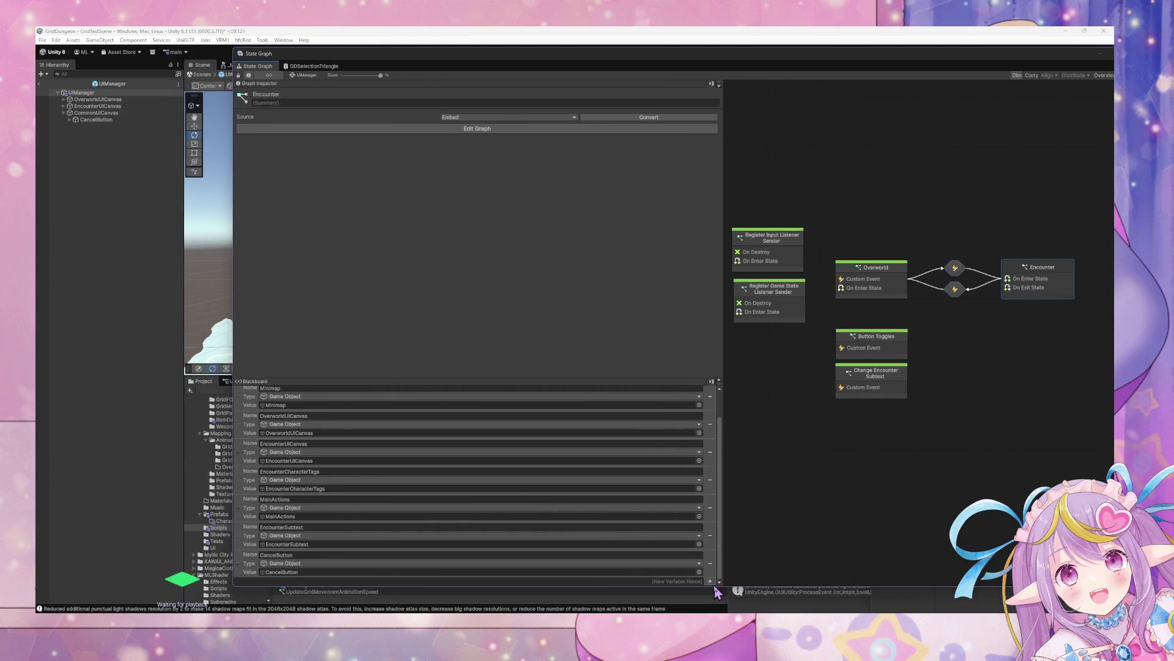
{"action": "left_click", "coordinate": [709, 582]}
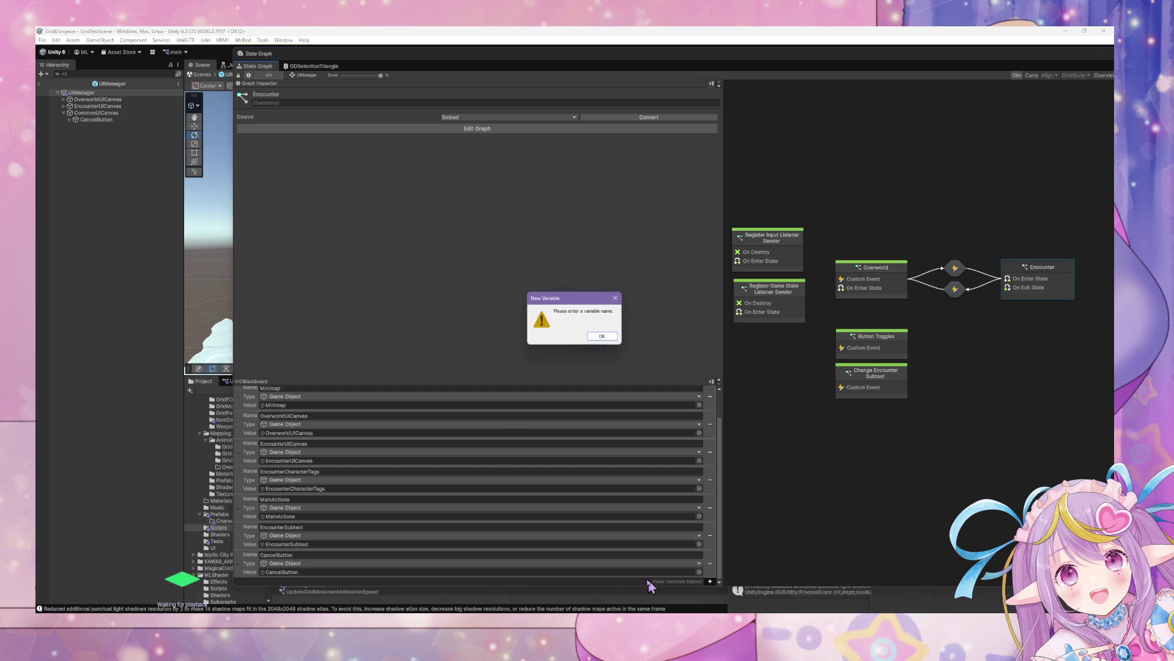
{"action": "left_click", "coordinate": [619, 340]}
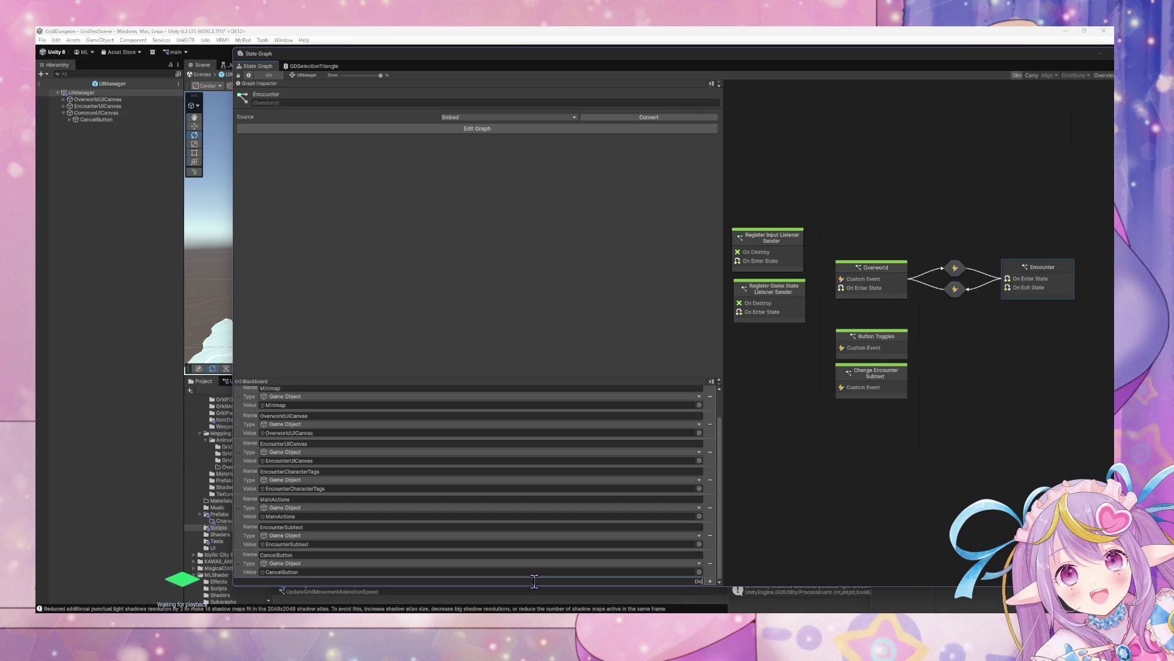
{"action": "key", "text": "BackSpace"}
{"action": "key", "text": "BackSpace"}
{"action": "key", "text": "BackSpace"}
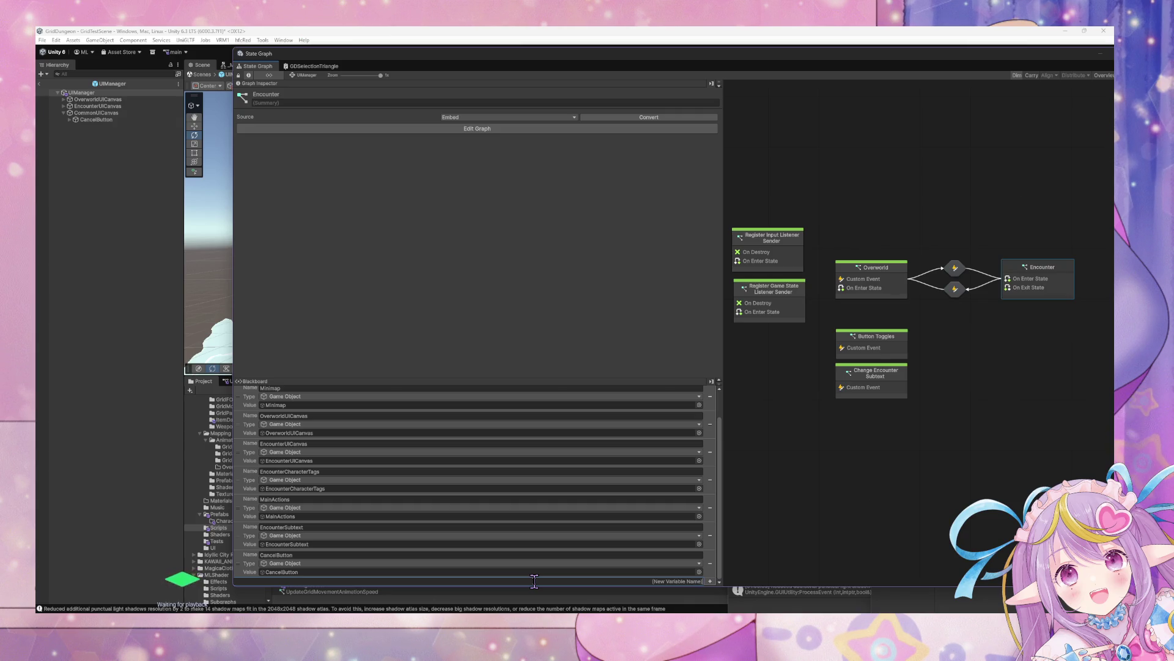
{"action": "type", "text": "UIElement"}
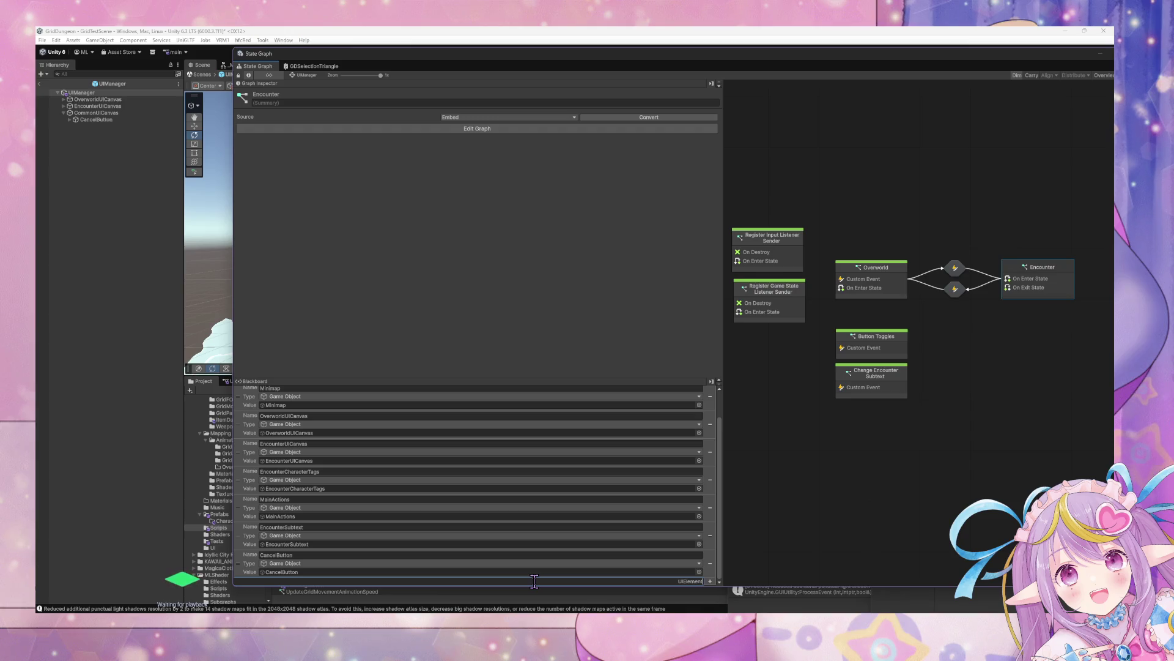
{"action": "type", "text": "s"}
{"action": "key", "text": "Return"}
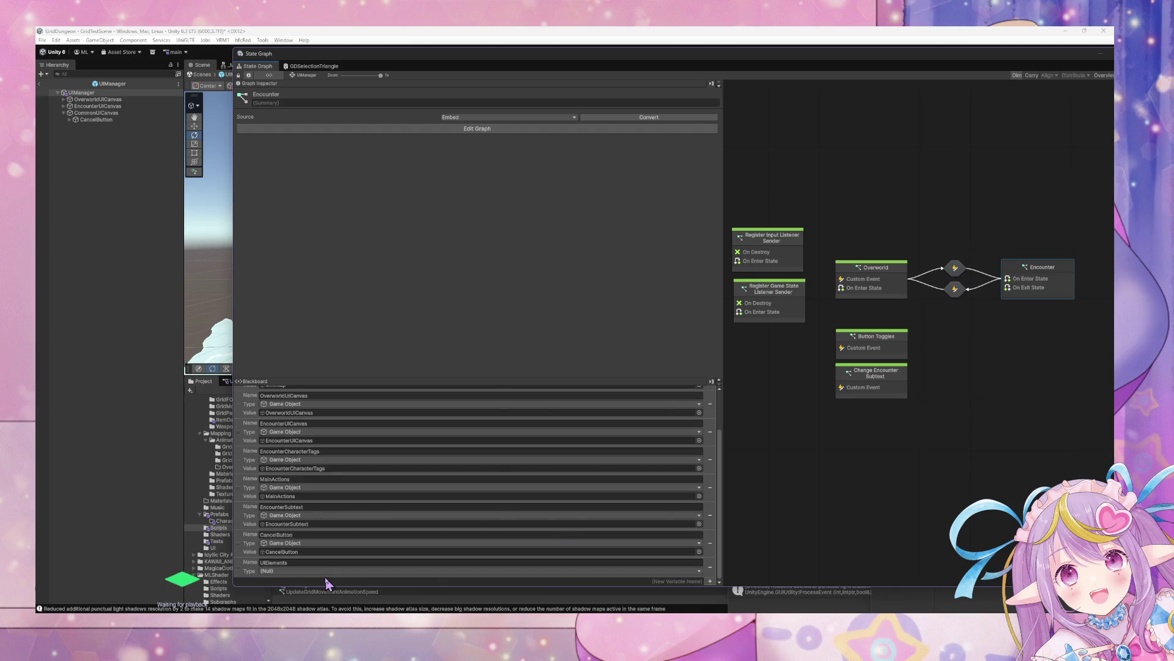
Make UIElements an Aot Dictionary with String keys and Game Object values.
{"action": "left_click", "coordinate": [326, 570]}
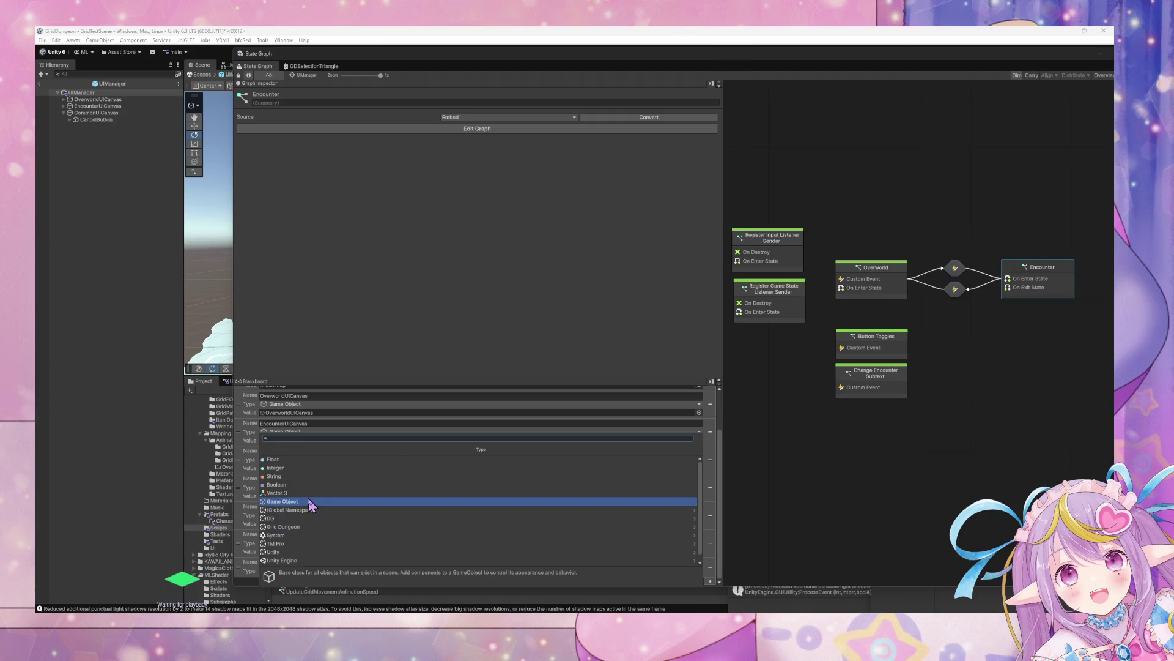
{"action": "type", "text": "dictionary"}
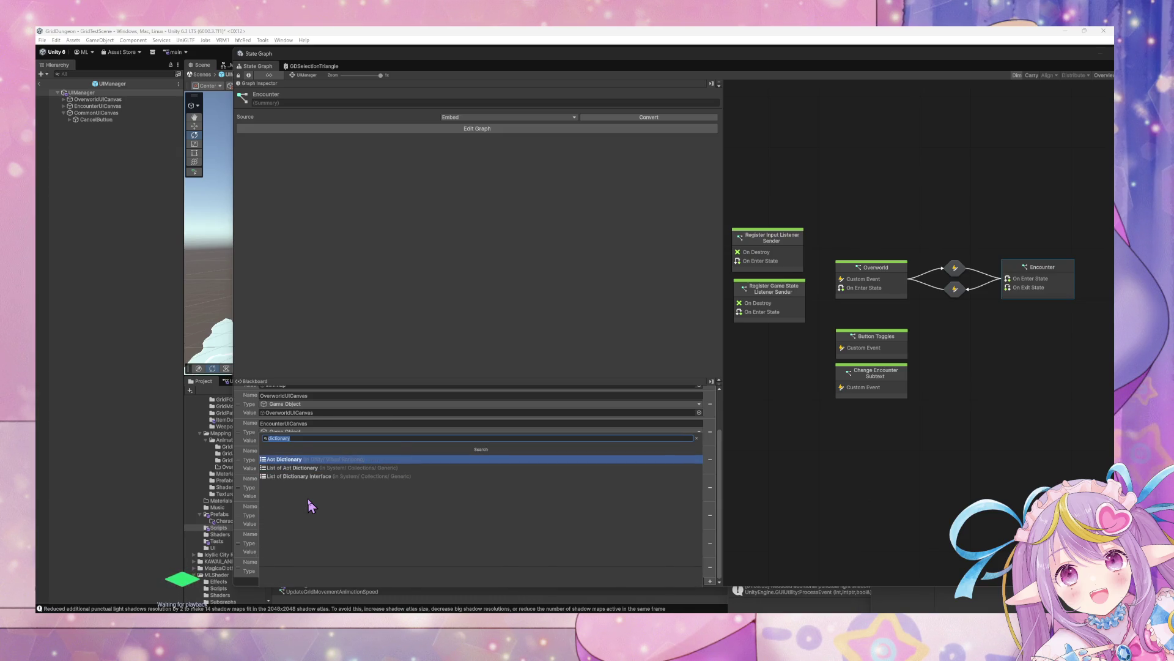
{"action": "key", "text": "Return"}
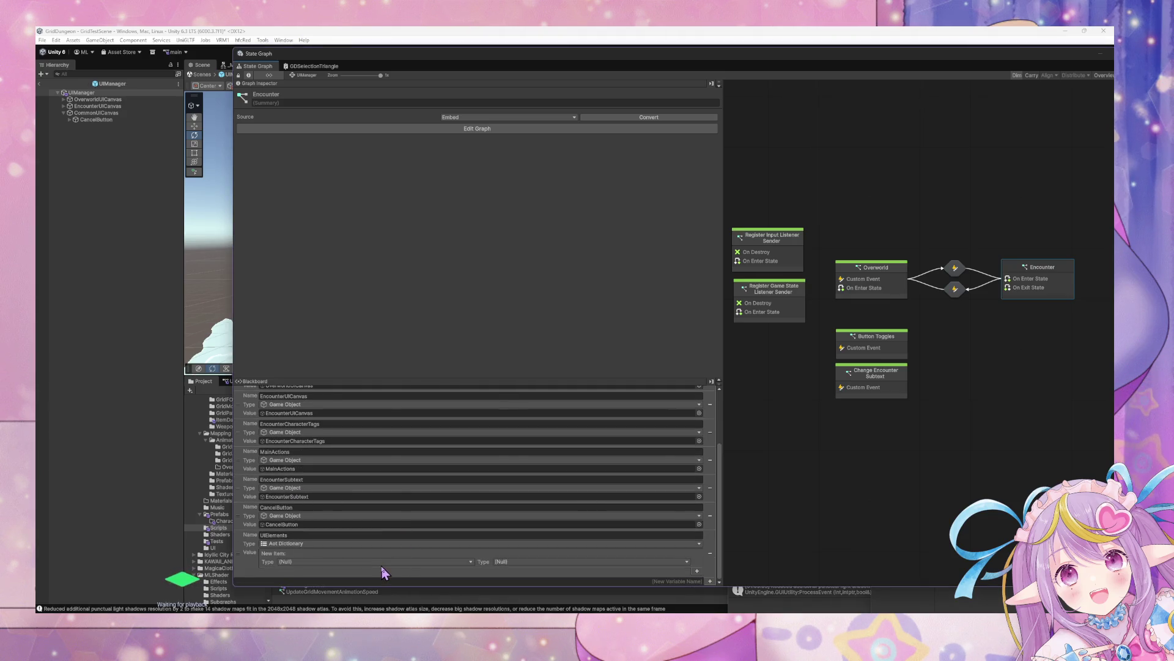
{"action": "left_click", "coordinate": [381, 563]}
{"action": "type", "text": "string"}
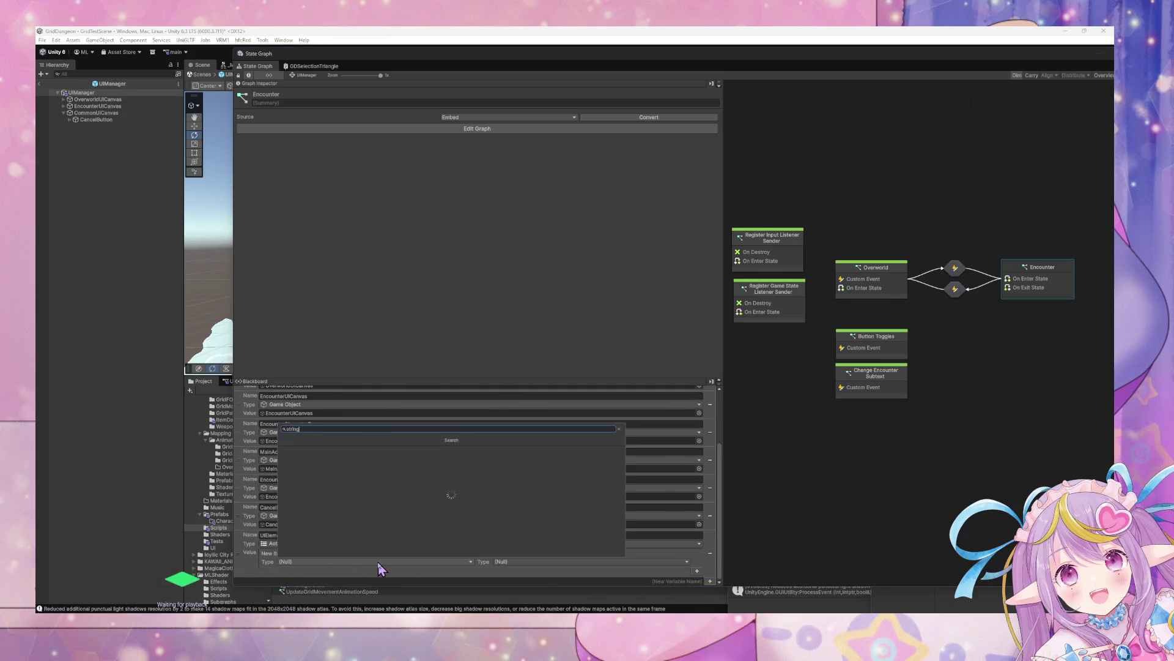
{"action": "left_click", "coordinate": [303, 450]}
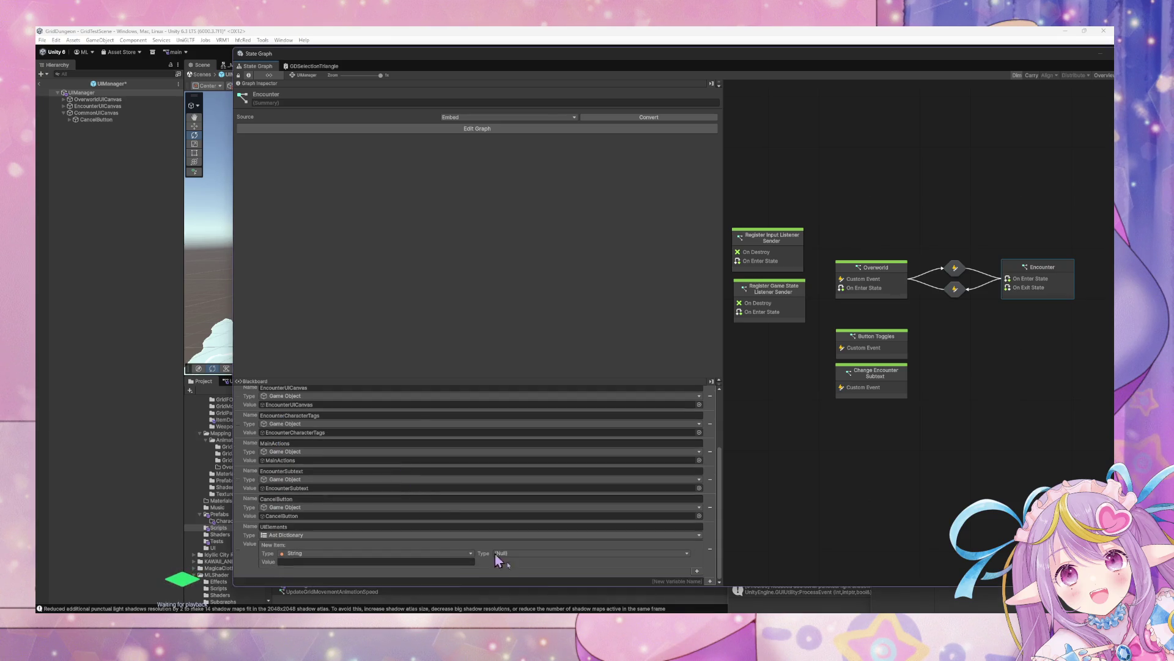
{"action": "left_click", "coordinate": [549, 553]}
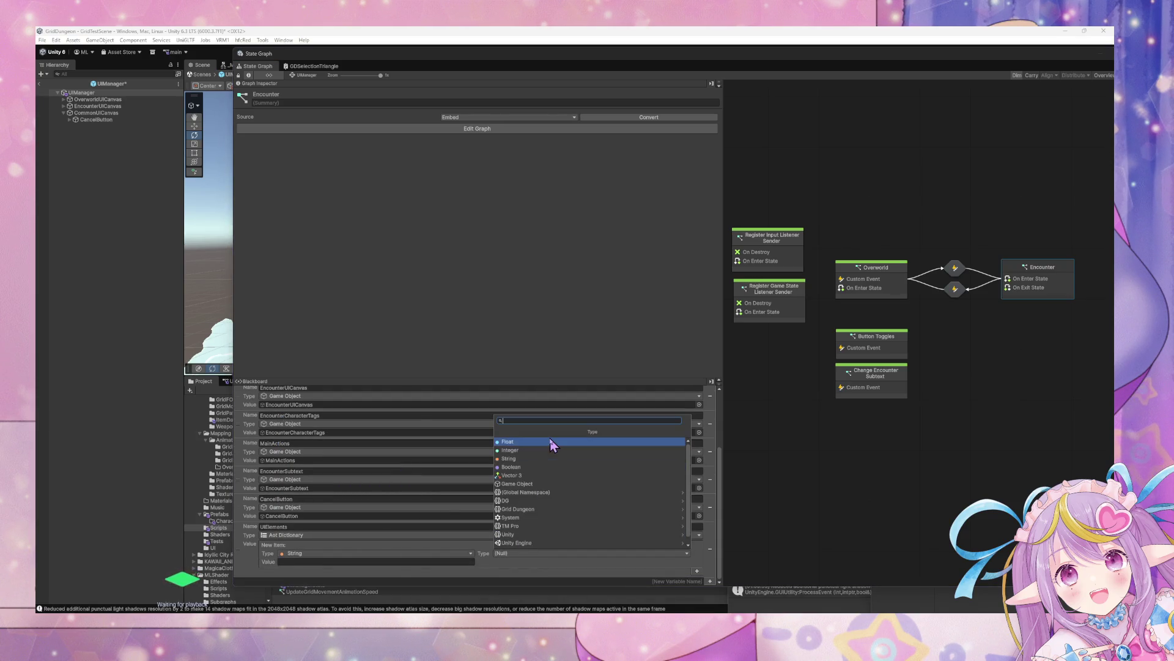
{"action": "type", "text": "gameobject"}
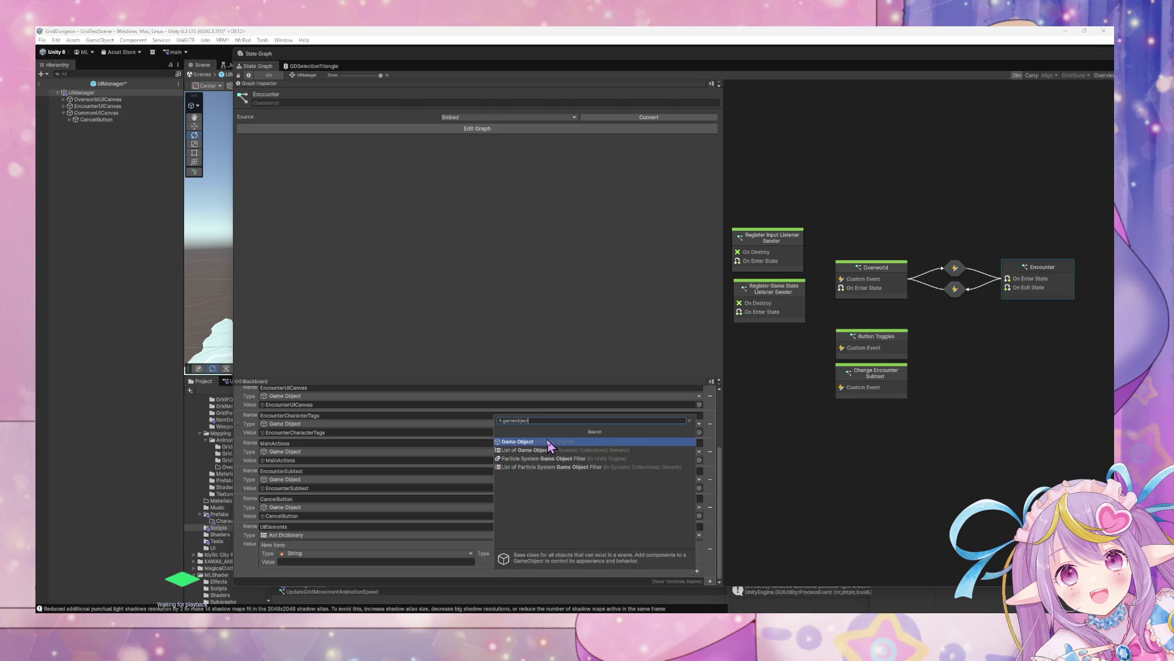
{"action": "key", "text": "Return"}
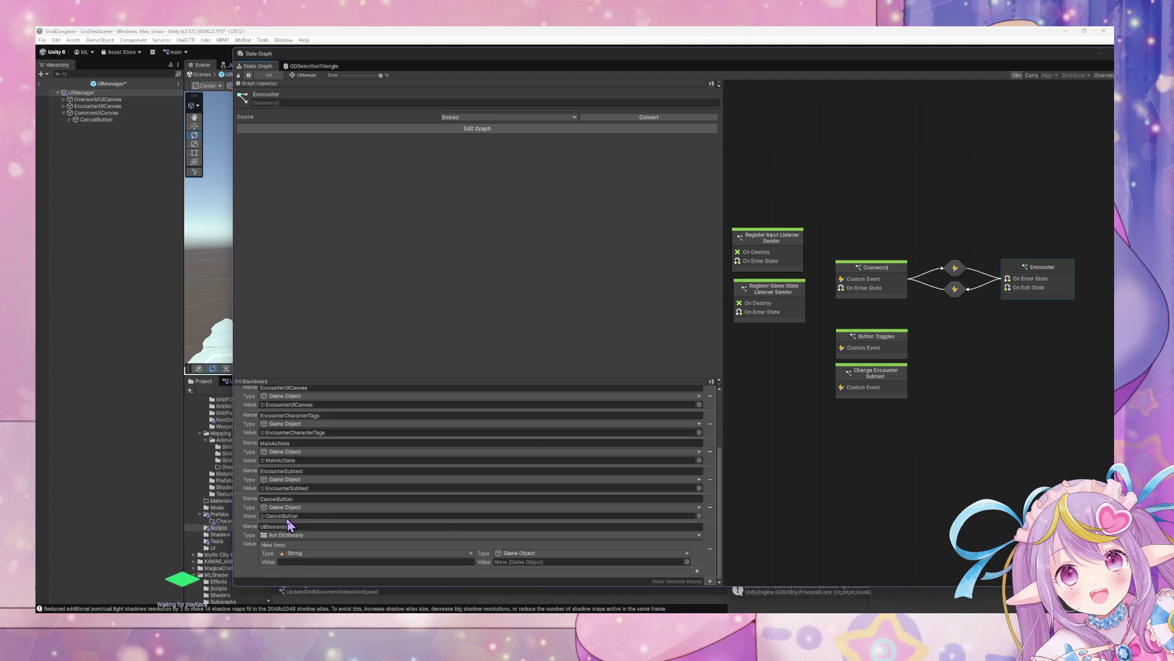
Add a dictionary entry mapping the key CancelButton to the CancelButton object.
{"action": "left_click", "coordinate": [285, 499]}
{"action": "key", "text": "ctrl+c"}
{"action": "left_click", "coordinate": [337, 561]}
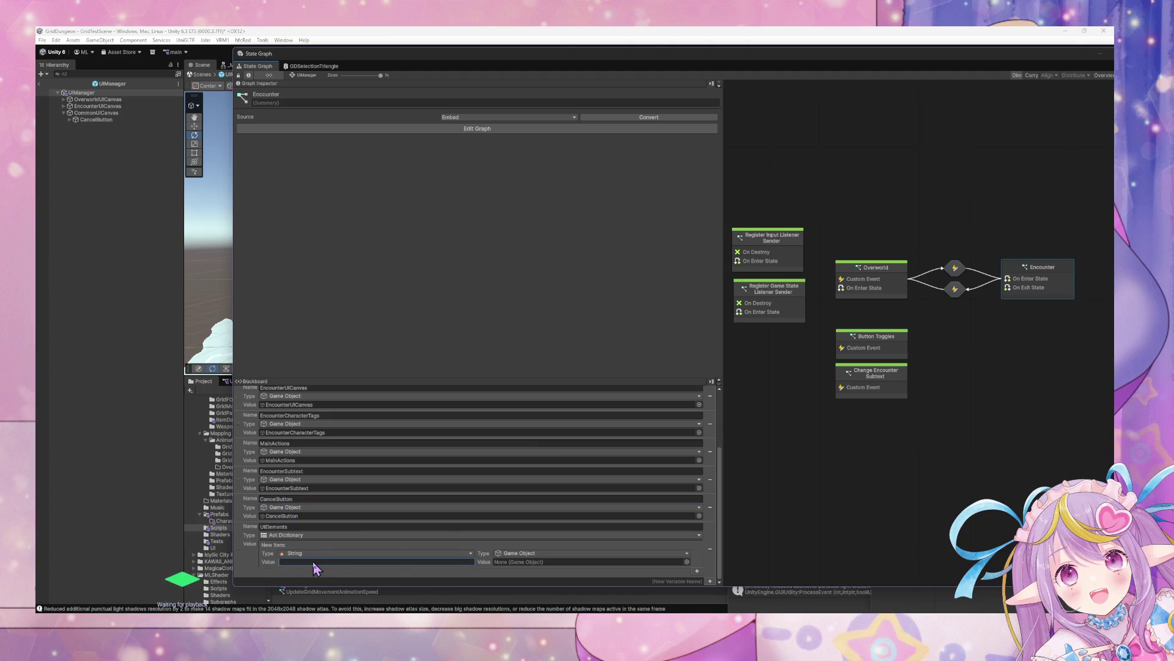
{"action": "key", "text": "ctrl+v"}
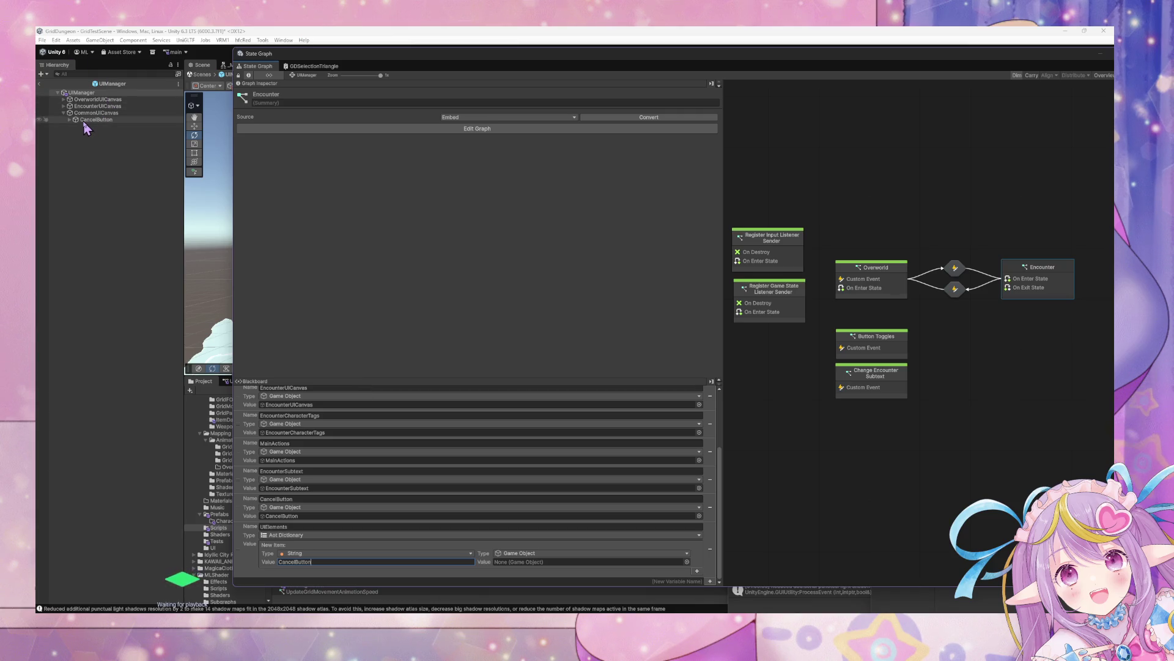
{"action": "mouse_move", "coordinate": [85, 126]}
{"action": "left_mouse_down"}
{"action": "mouse_move", "coordinate": [596, 563]}
{"action": "mouse_move", "coordinate": [587, 566]}
{"action": "left_mouse_up"}
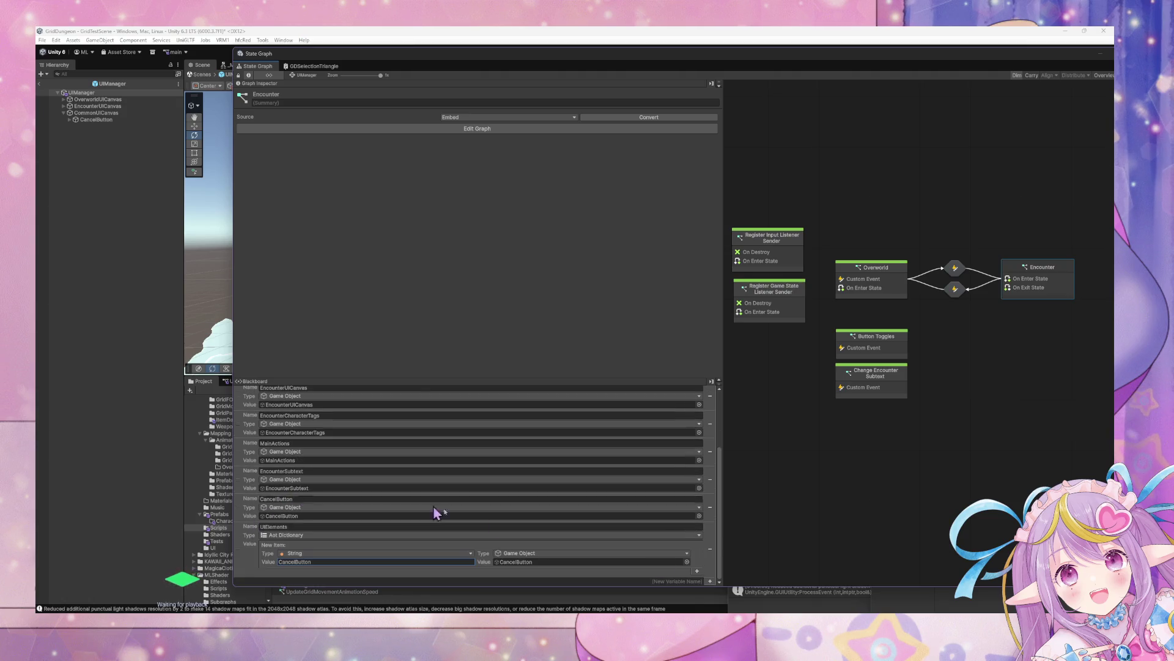
{"action": "left_click", "coordinate": [711, 581]}
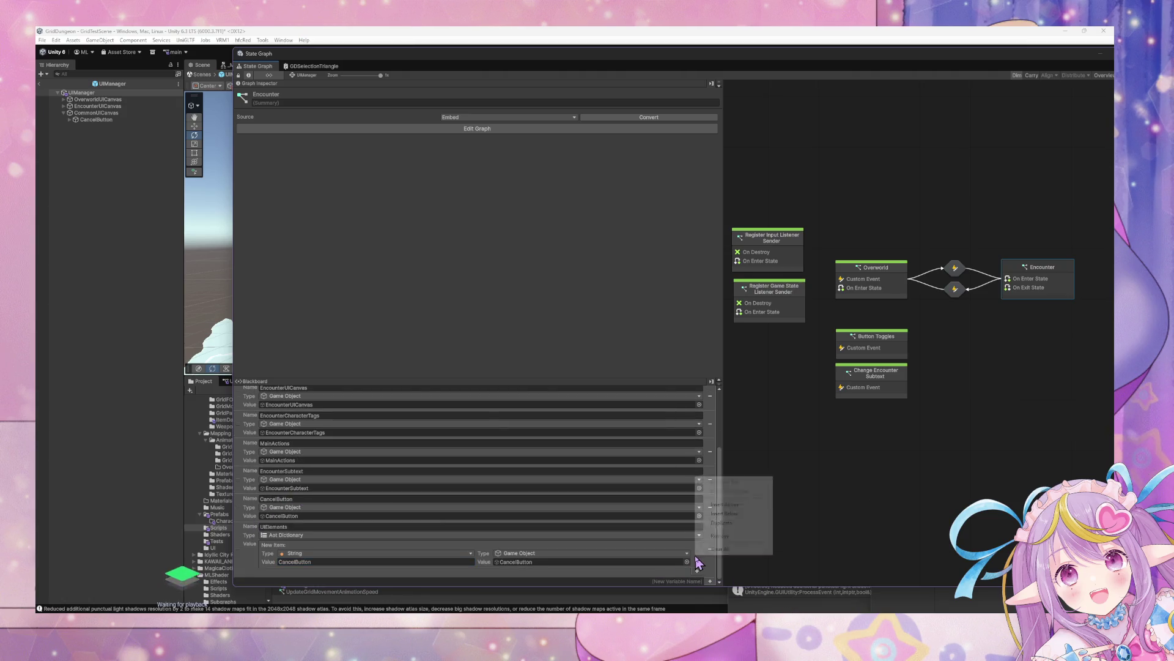
{"action": "left_click", "coordinate": [739, 533]}
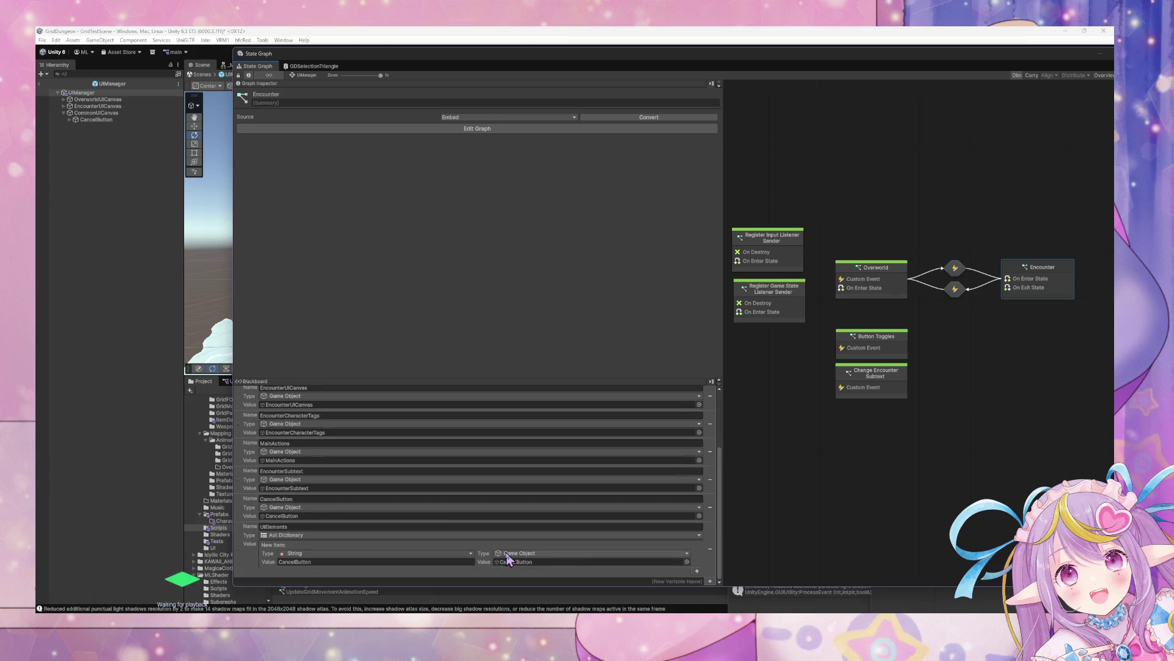
{"action": "left_click", "coordinate": [697, 570]}
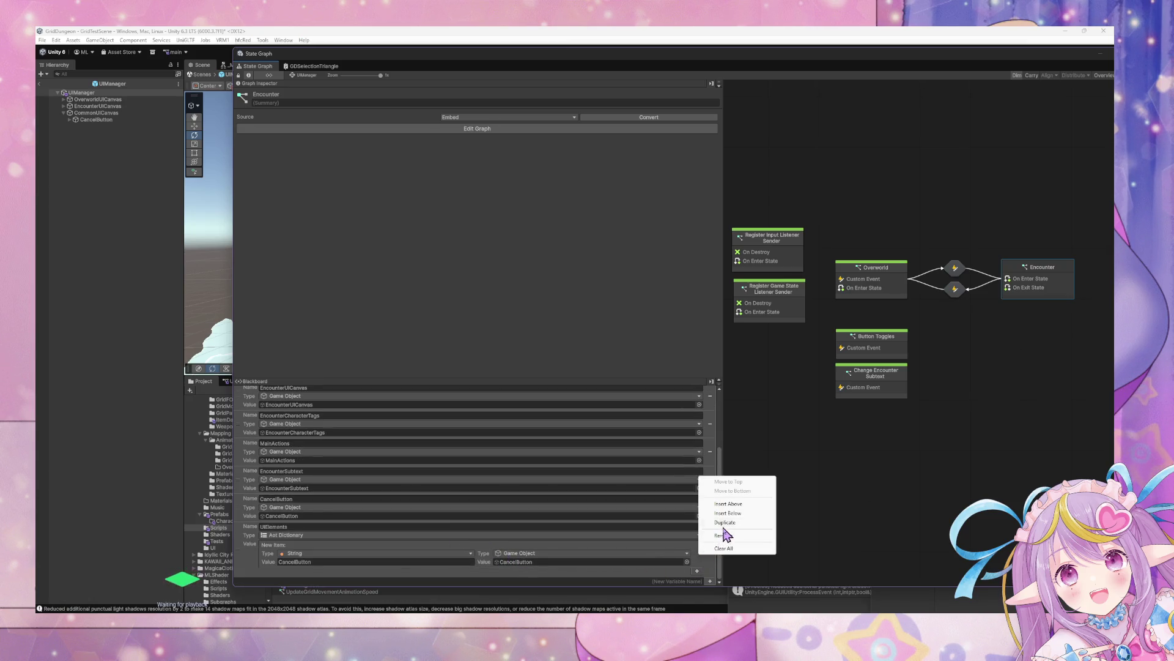
{"action": "left_click", "coordinate": [700, 569]}
{"action": "left_click", "coordinate": [698, 570]}
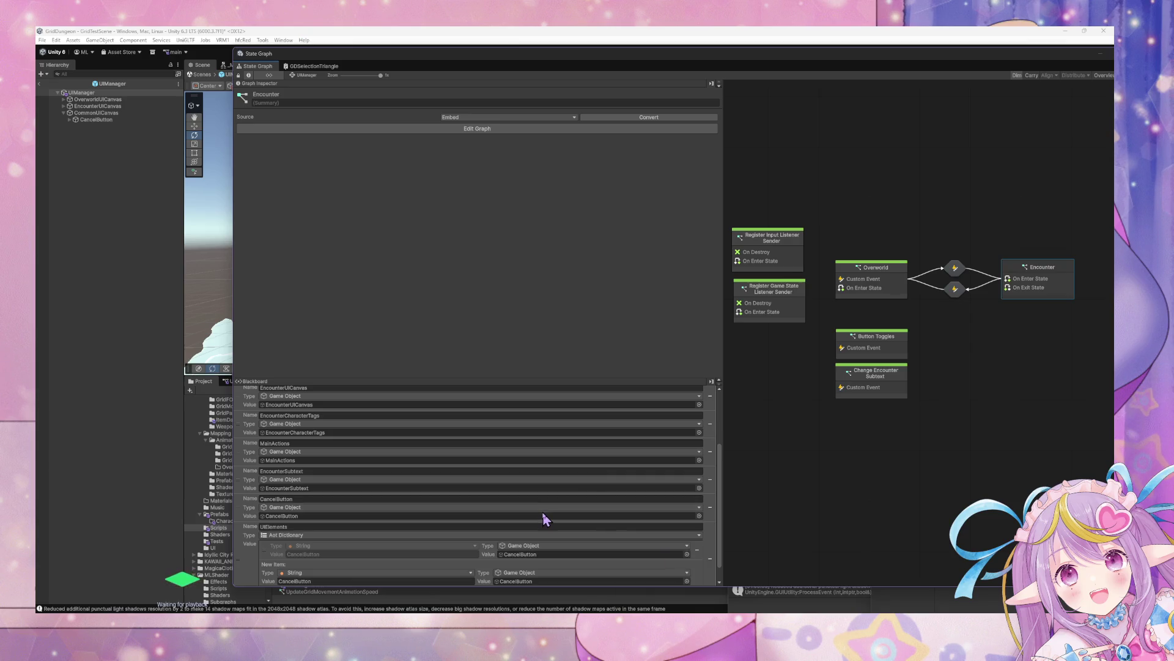
Paste MainActions as the new item's key, undoing a misplaced object drop.
{"action": "scroll", "coordinate": [543, 511], "scroll_direction": "down", "scroll_amount": 1}
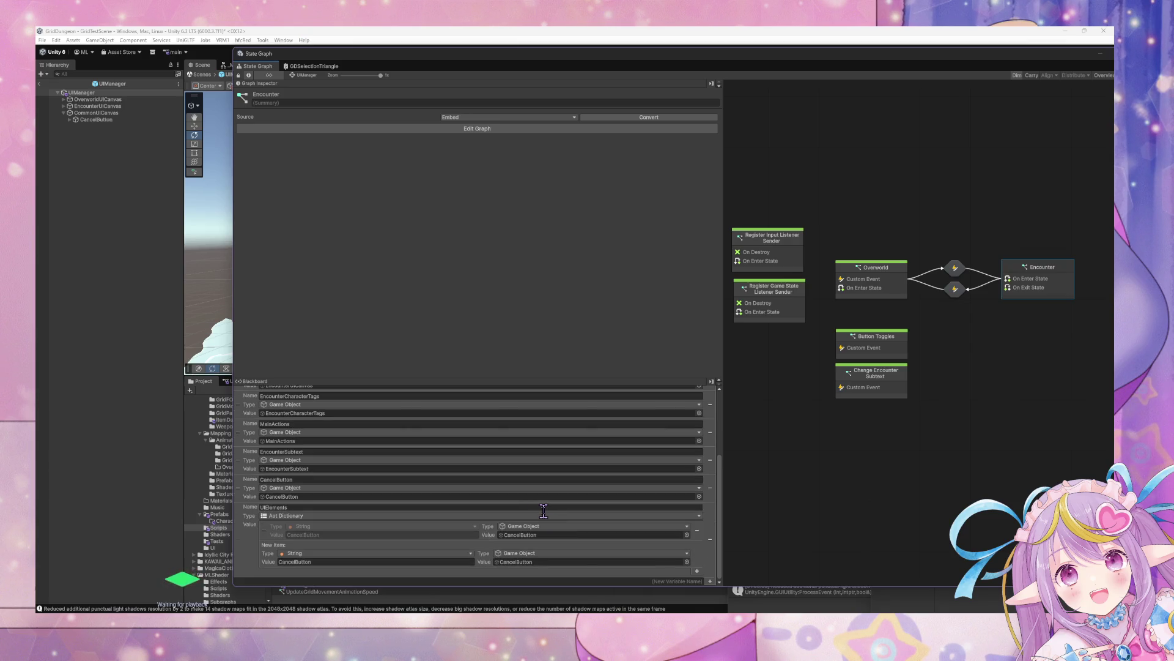
{"action": "scroll", "coordinate": [439, 470], "scroll_direction": "up", "scroll_amount": 3}
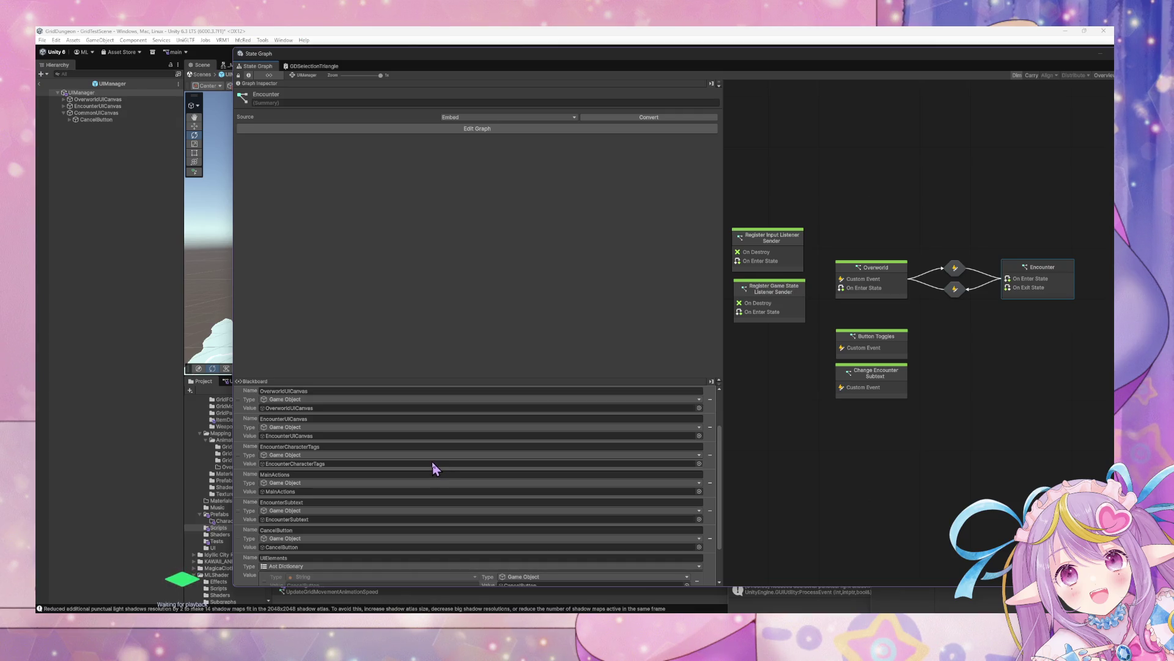
{"action": "scroll", "coordinate": [432, 461], "scroll_direction": "down", "scroll_amount": 3}
{"action": "left_click", "coordinate": [315, 469]}
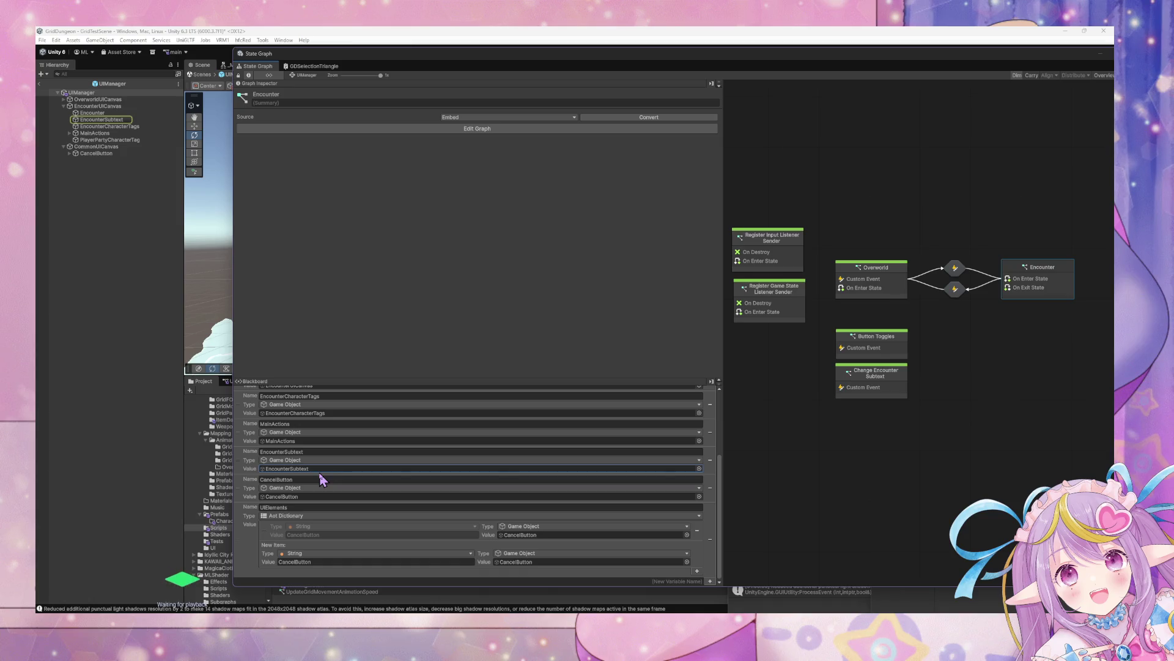
{"action": "left_click", "coordinate": [311, 453]}
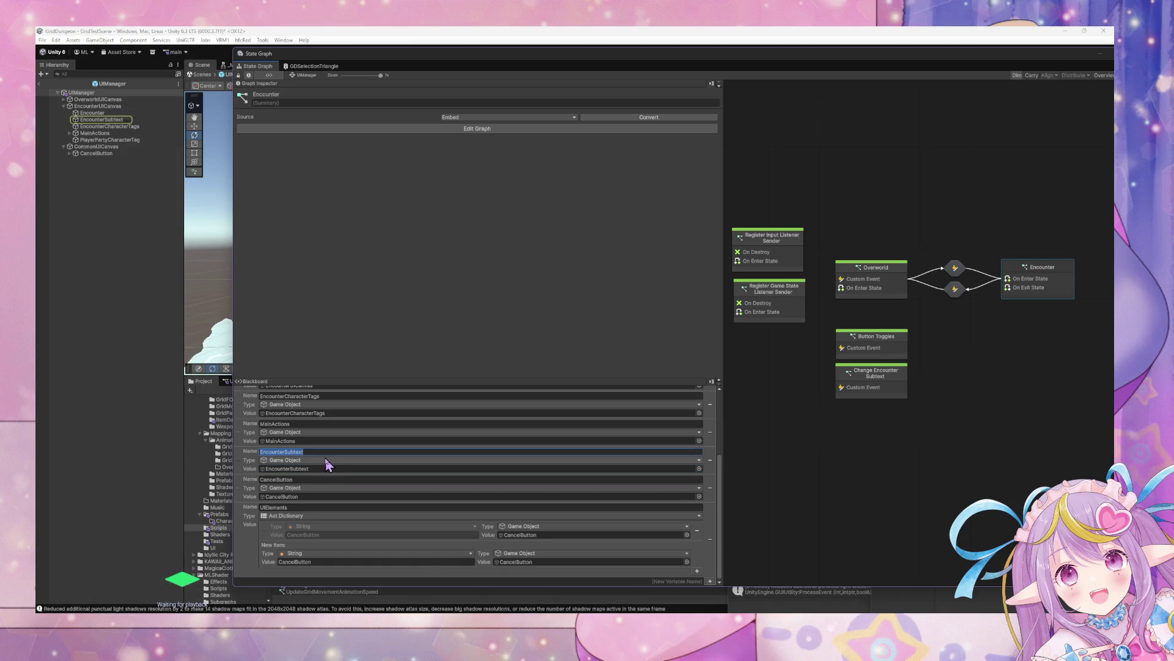
{"action": "left_click", "coordinate": [287, 423]}
{"action": "key", "text": "ctrl+c"}
{"action": "left_click", "coordinate": [336, 561]}
{"action": "key", "text": "ctrl+v"}
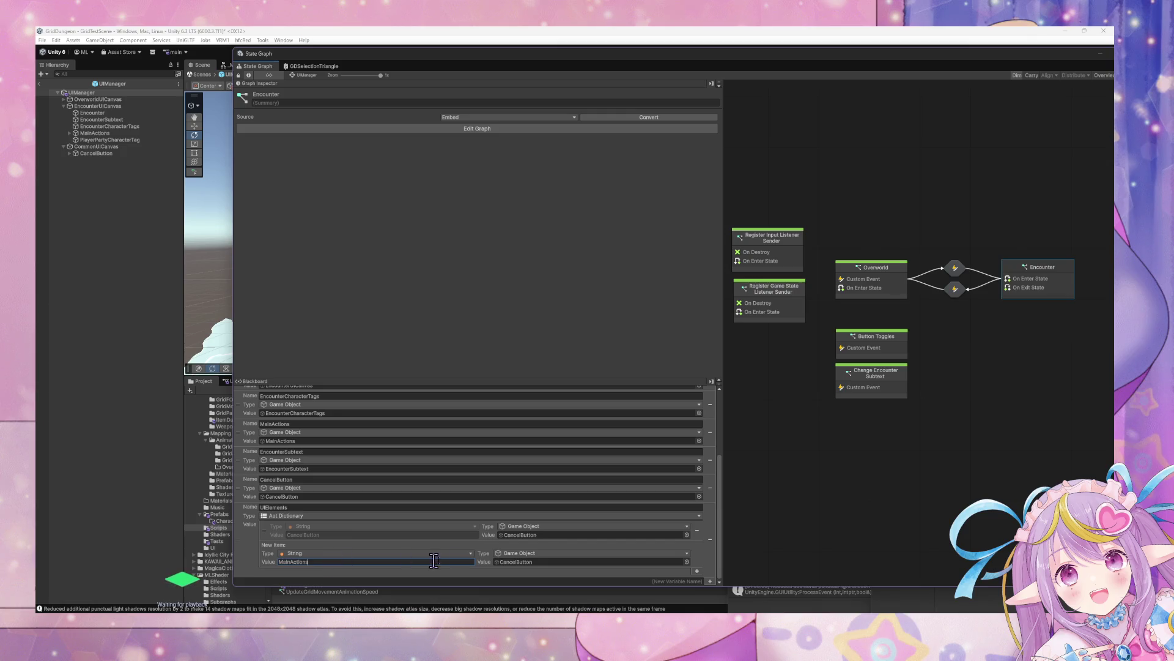
{"action": "mouse_move", "coordinate": [263, 440]}
{"action": "left_mouse_down"}
{"action": "mouse_move", "coordinate": [558, 570]}
{"action": "mouse_move", "coordinate": [532, 570]}
{"action": "left_mouse_up"}
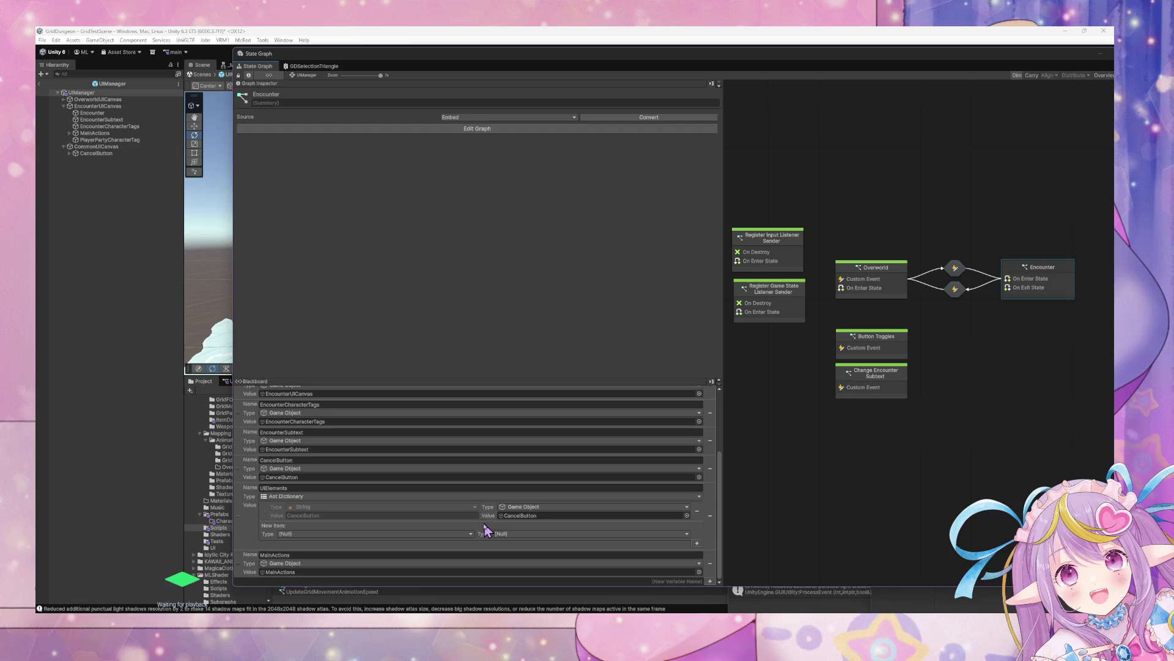
{"action": "key", "text": "ctrl+z"}
{"action": "key", "text": "ctrl+z"}
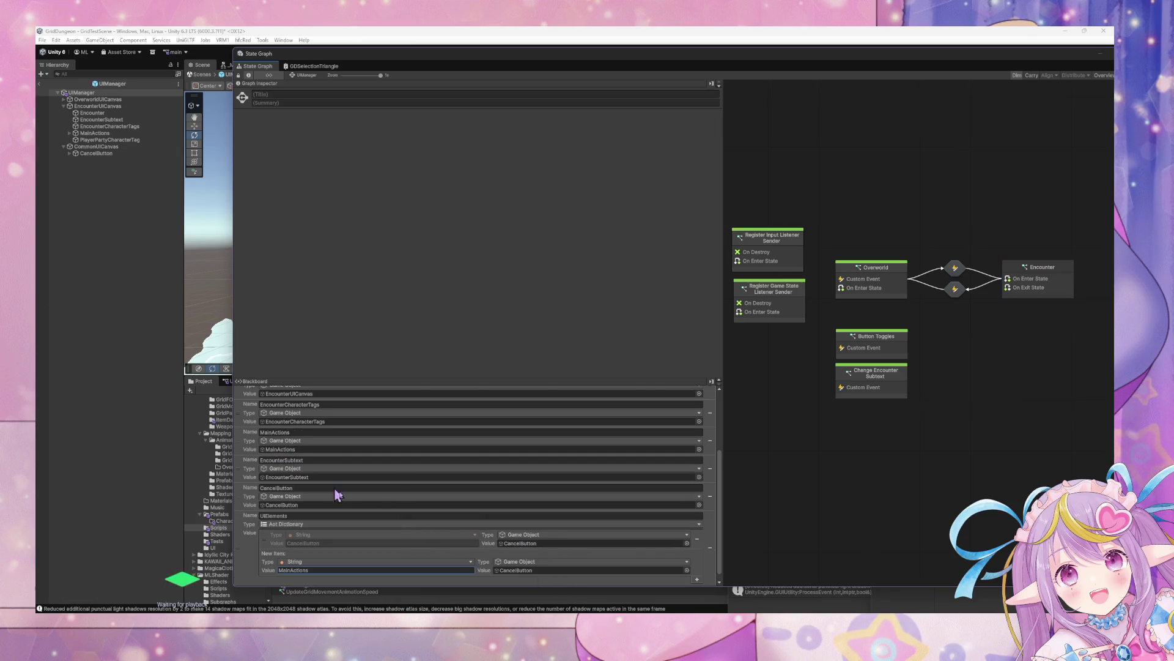
Pick MainActions as the value and try adding the entry, hitting a null-key warning.
{"action": "left_click", "coordinate": [687, 570]}
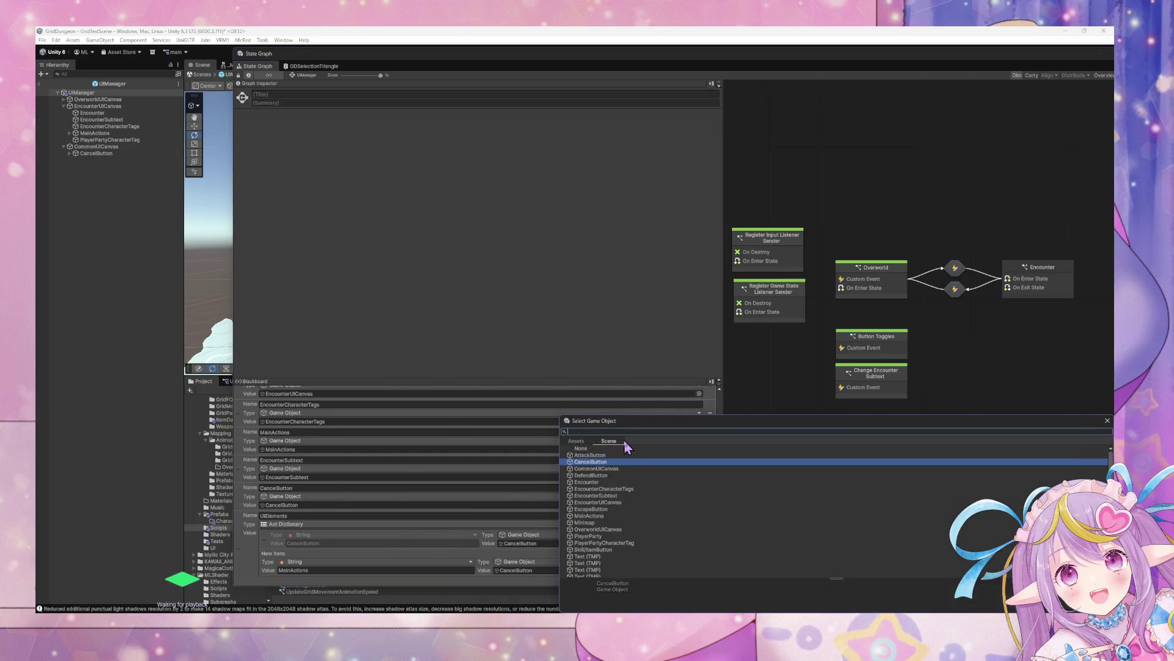
{"action": "type", "text": "main"}
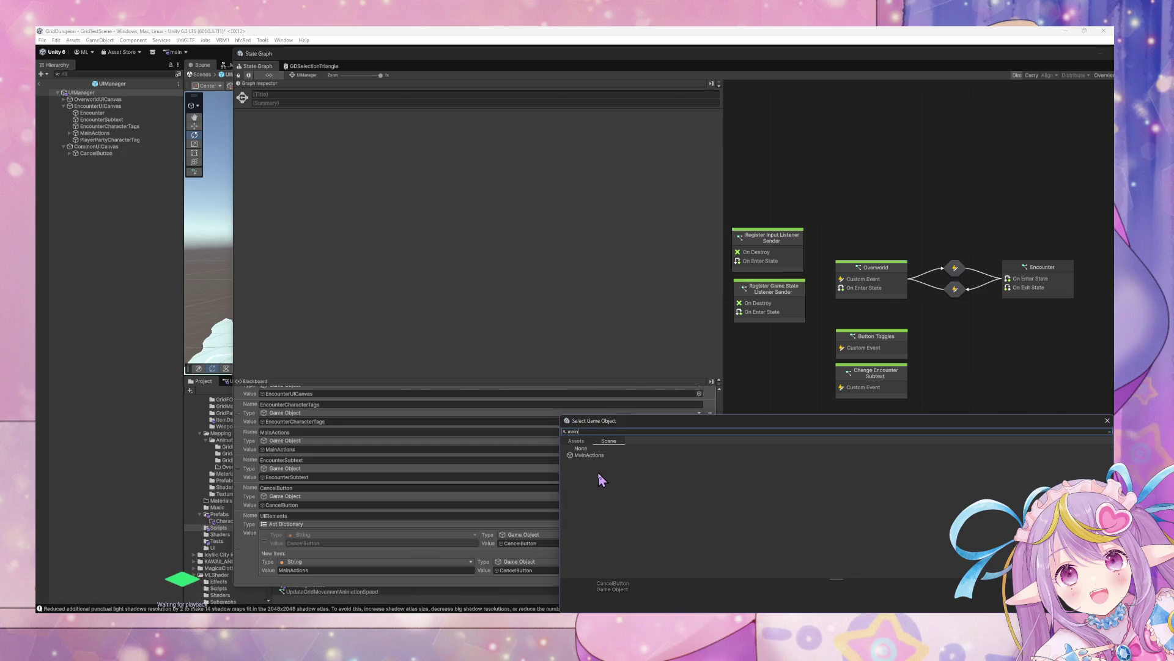
{"action": "left_click", "coordinate": [589, 455]}
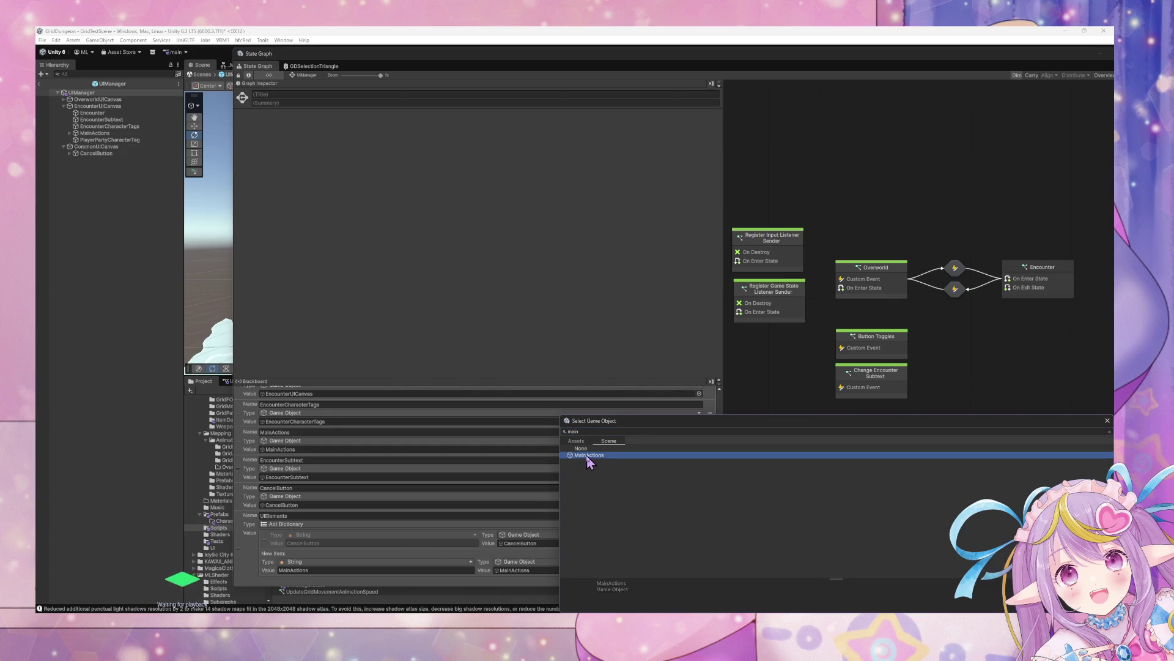
{"action": "double_click", "coordinate": [587, 457]}
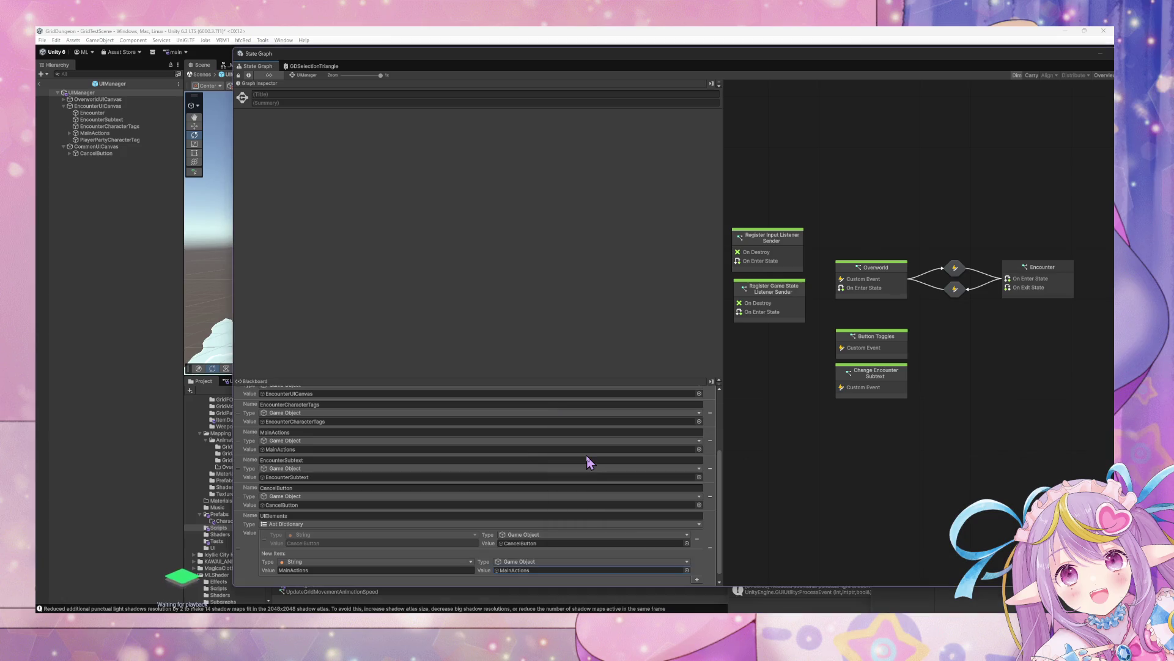
{"action": "left_click", "coordinate": [698, 580]}
{"action": "left_click", "coordinate": [609, 338]}
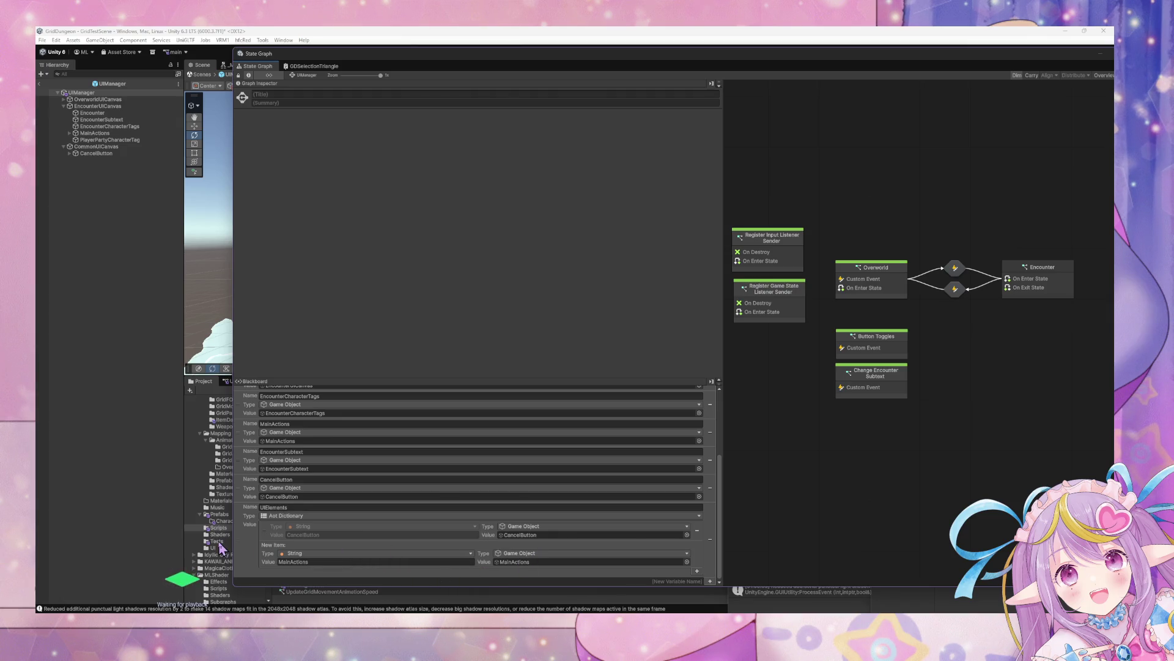
{"action": "left_click", "coordinate": [696, 572]}
{"action": "left_click", "coordinate": [607, 337]}
Confirm the key, reselect MainActions as the value, and try adding the entry again.
{"action": "left_click", "coordinate": [331, 562]}
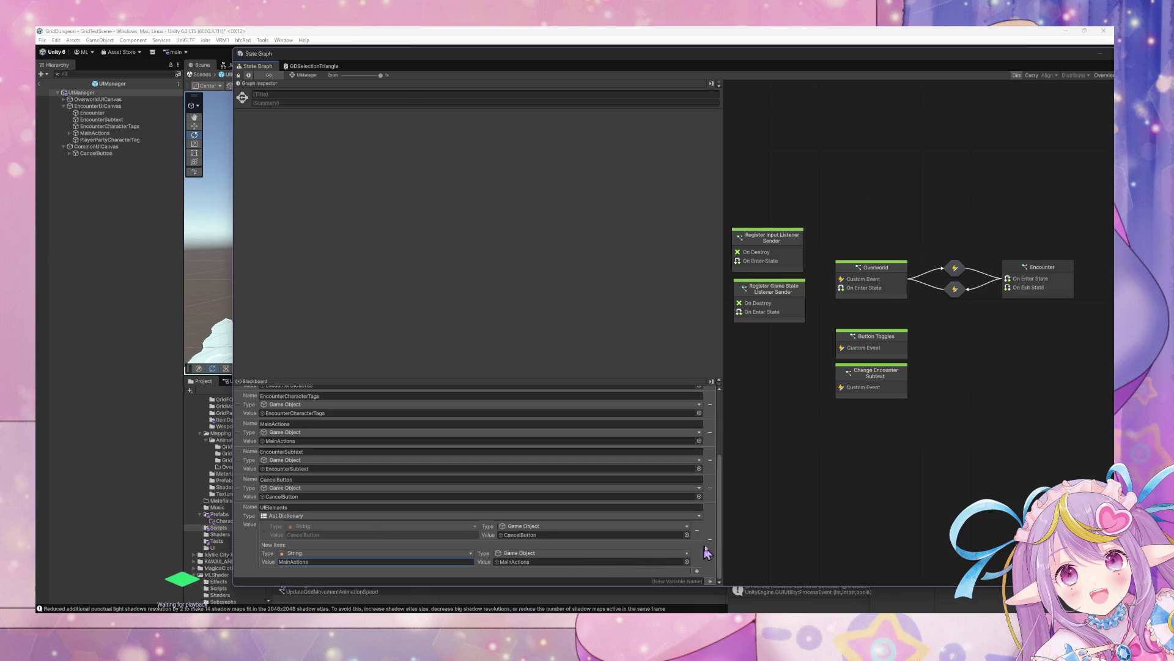
{"action": "key", "text": "Return"}
{"action": "left_click", "coordinate": [687, 562]}
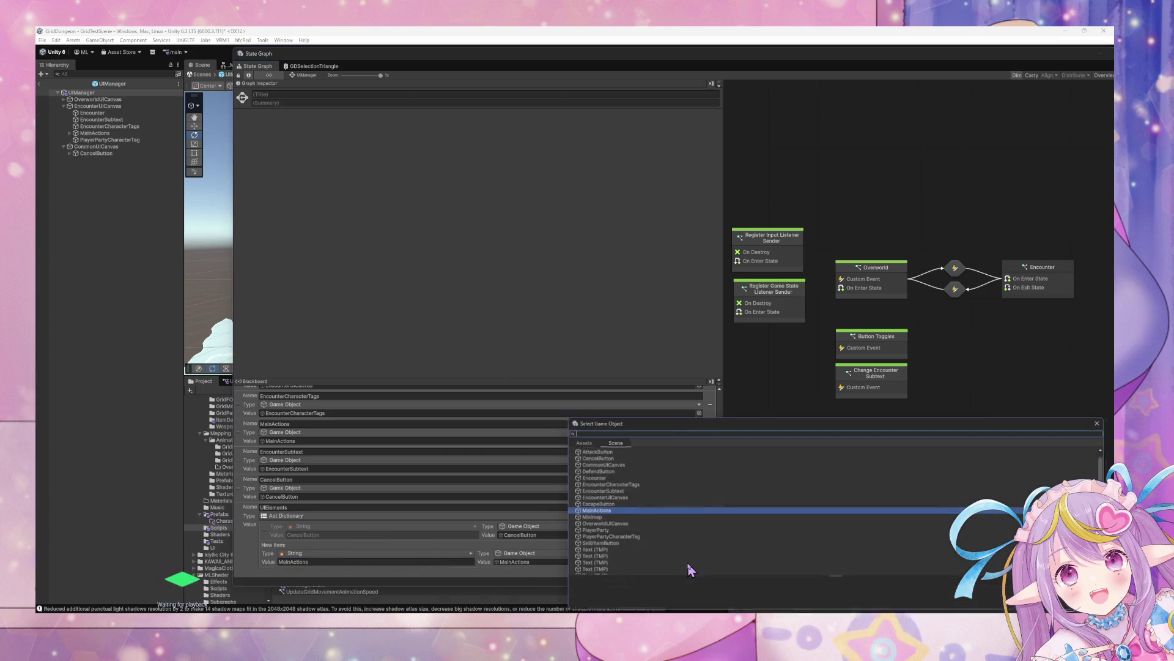
{"action": "double_click", "coordinate": [612, 510]}
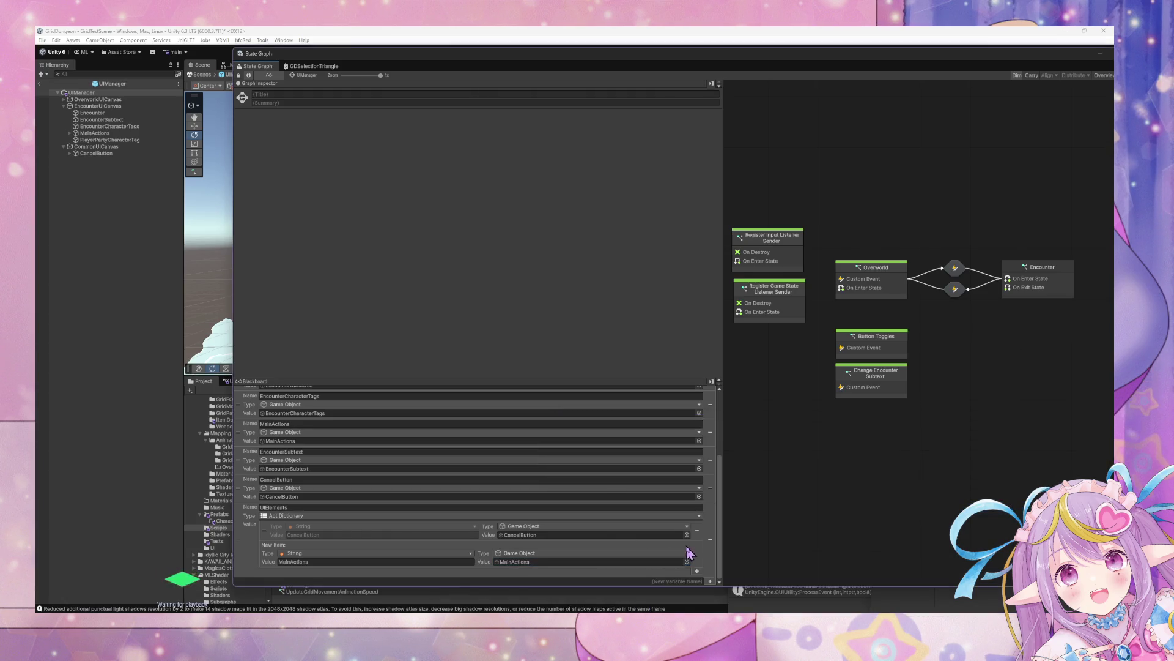
{"action": "left_click", "coordinate": [698, 571]}
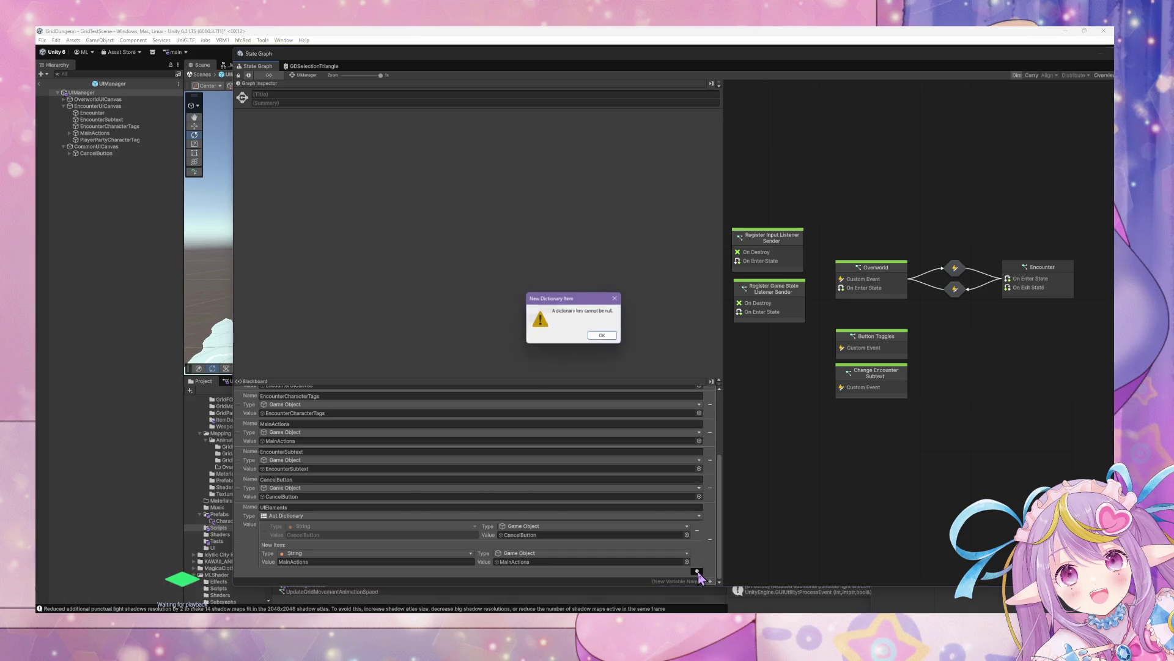
Dismiss the null-key warning and select the Button Toggles node.
{"action": "left_click", "coordinate": [598, 341]}
{"action": "left_click", "coordinate": [898, 389]}
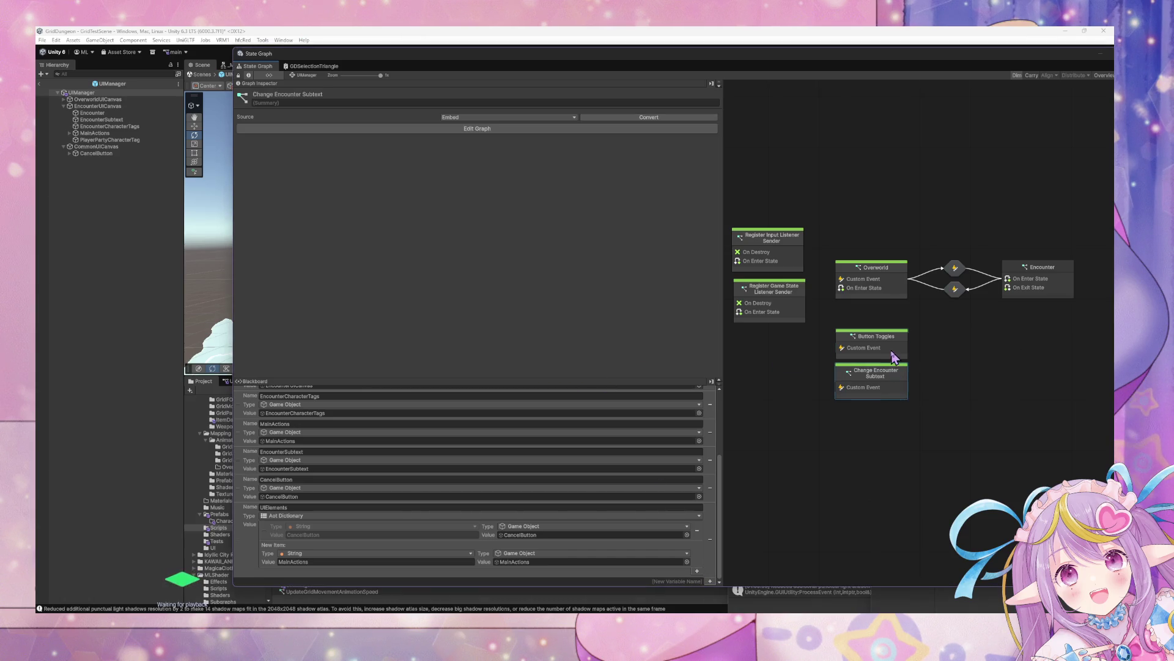
{"action": "left_click", "coordinate": [893, 354]}
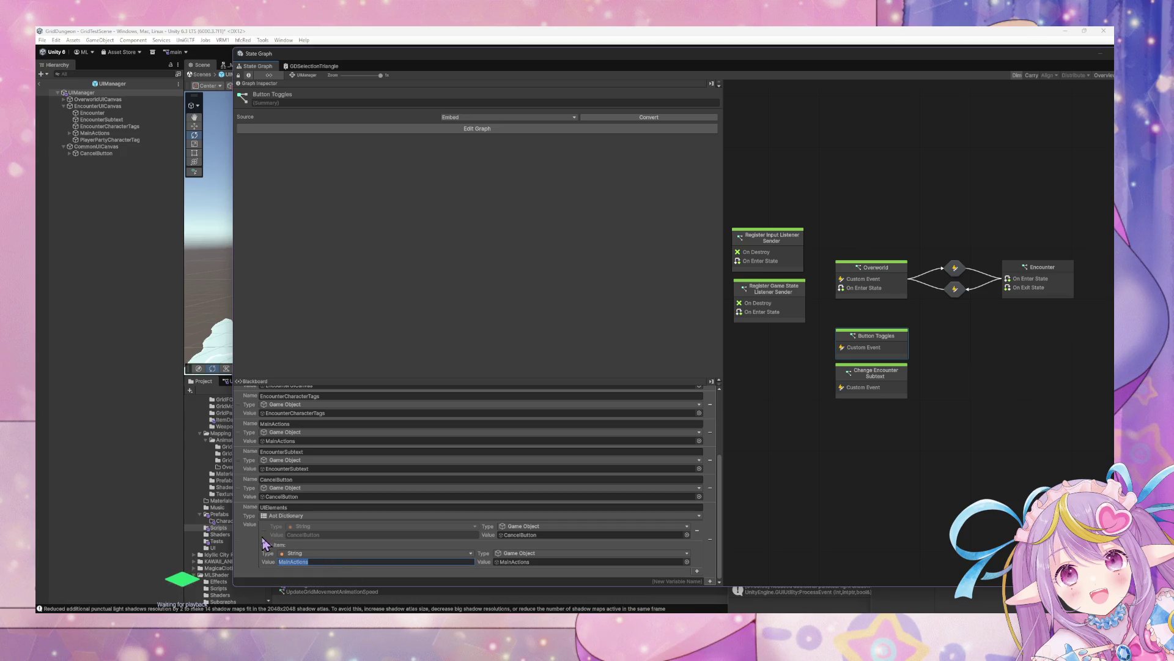
Switch the new item's key type to Integer, then back to String.
{"action": "left_click", "coordinate": [360, 559]}
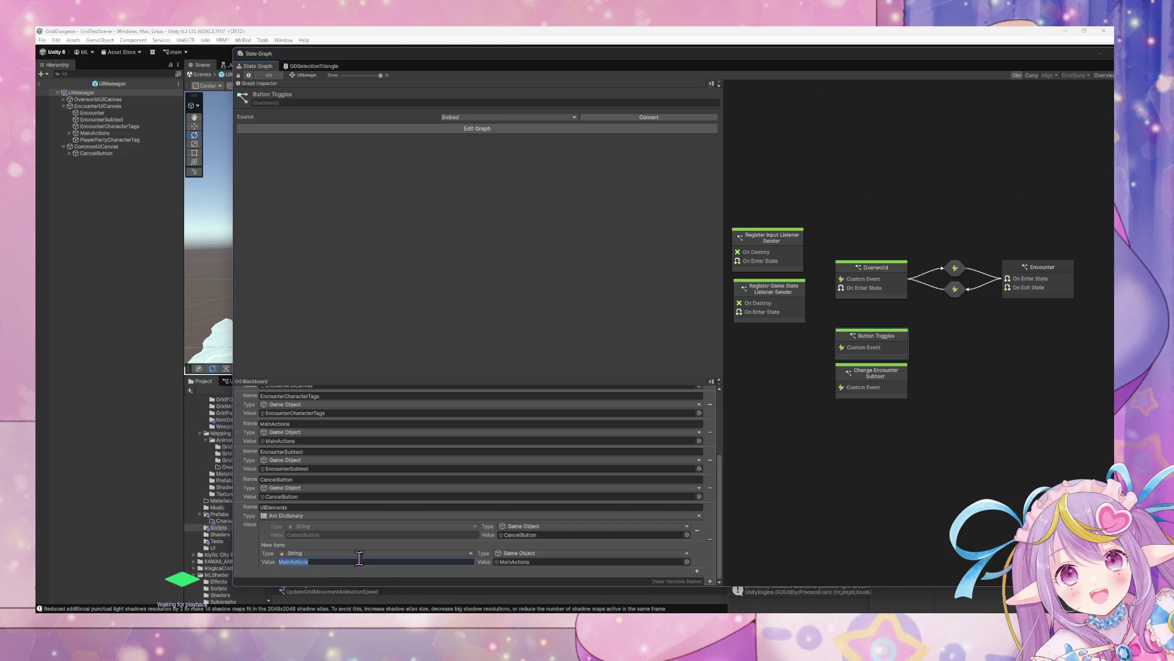
{"action": "left_click", "coordinate": [393, 562]}
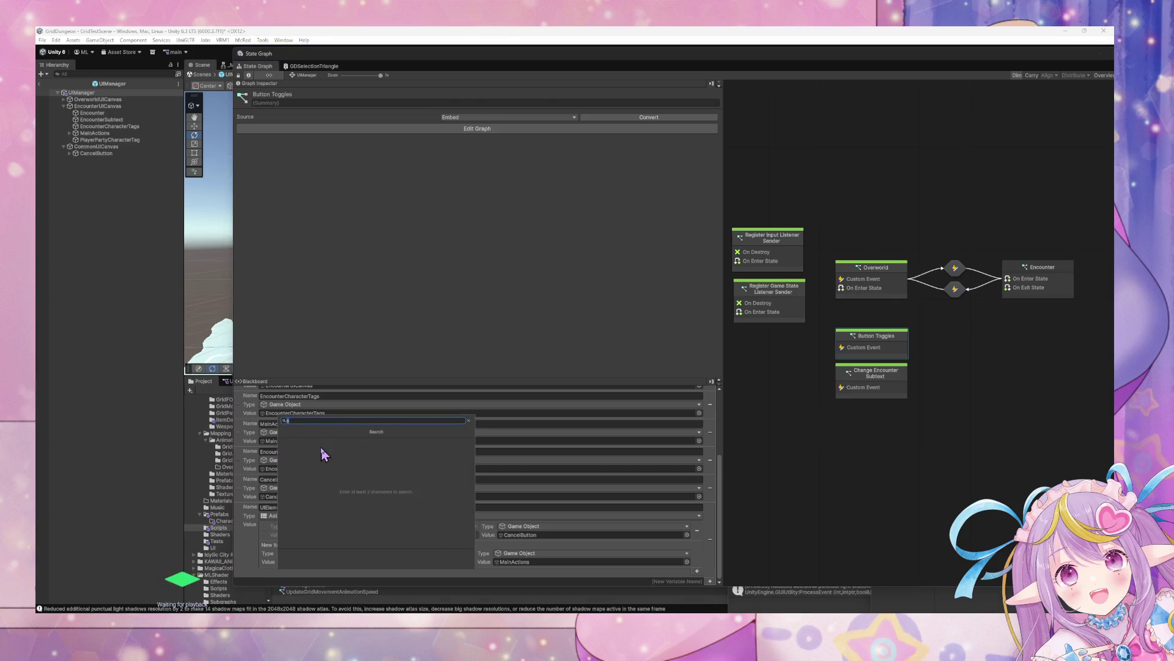
{"action": "key", "text": "BackSpace"}
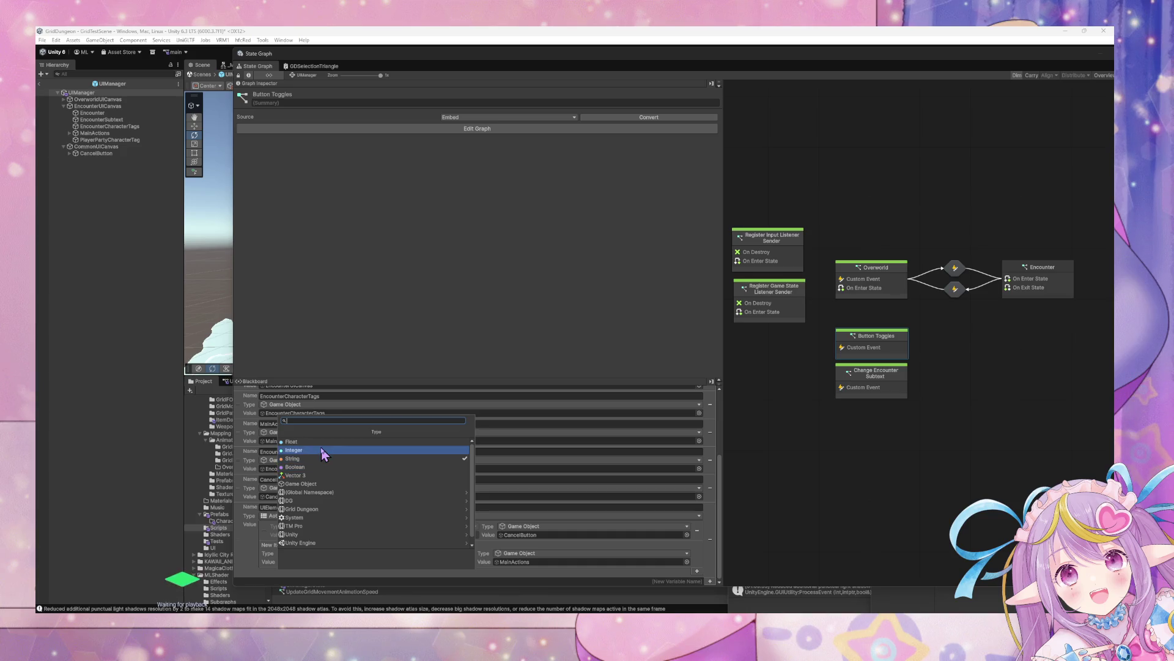
{"action": "left_click", "coordinate": [324, 452]}
{"action": "left_click", "coordinate": [321, 554]}
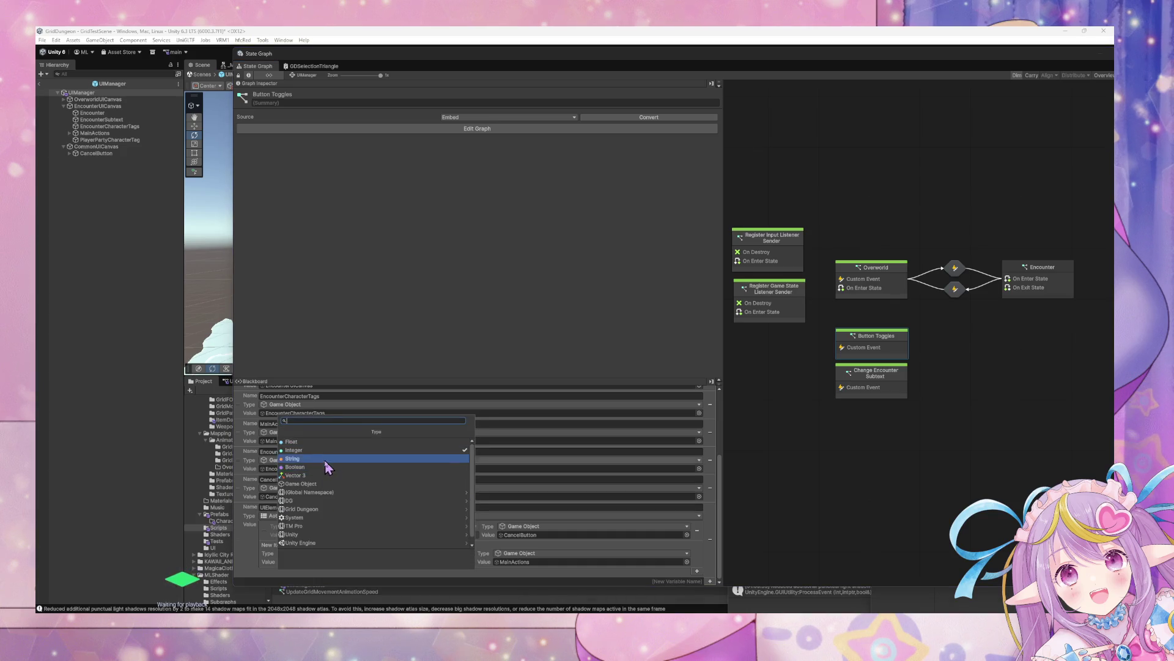
{"action": "left_click", "coordinate": [326, 463]}
{"action": "left_click", "coordinate": [309, 562]}
{"action": "type", "text": "MainActions"}
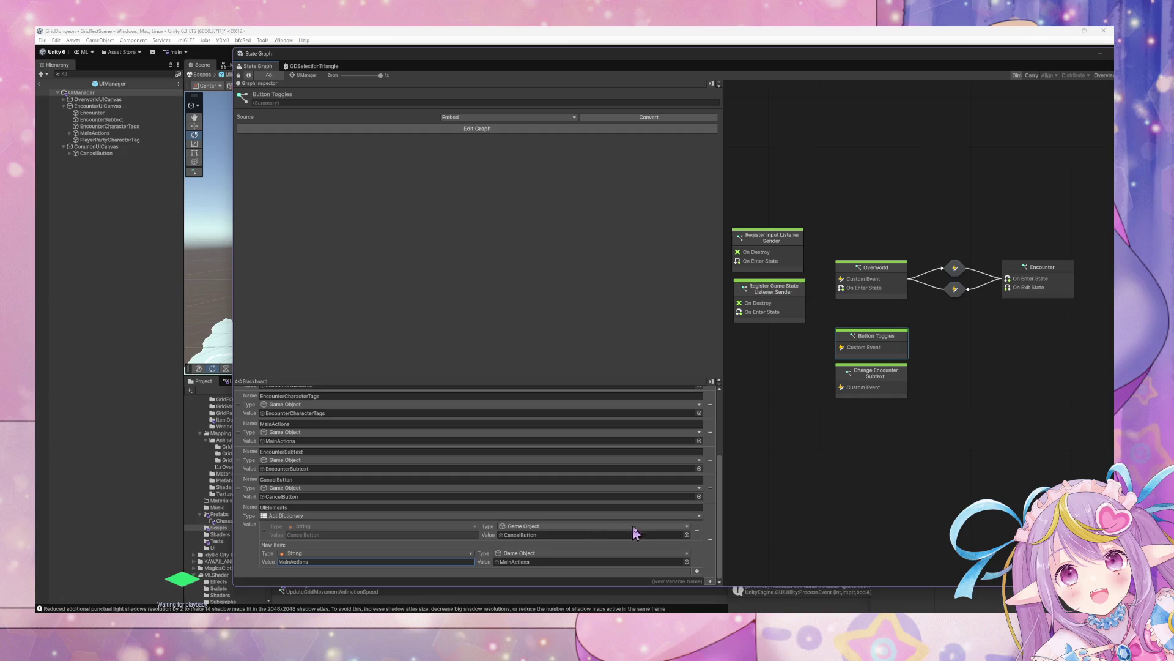
{"action": "left_click", "coordinate": [862, 535]}
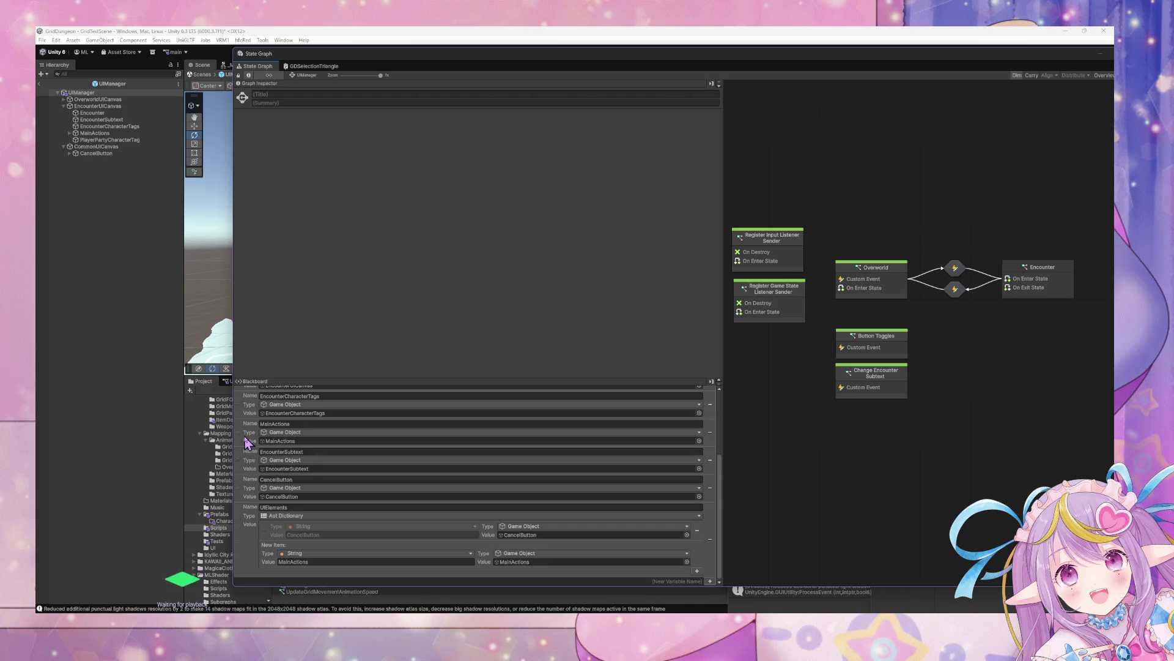
Delete the MainActions Blackboard variable and set the new item's key type to String.
{"action": "scroll", "coordinate": [248, 442], "scroll_direction": "up", "scroll_amount": 5}
{"action": "scroll", "coordinate": [247, 514], "scroll_direction": "down", "scroll_amount": 1}
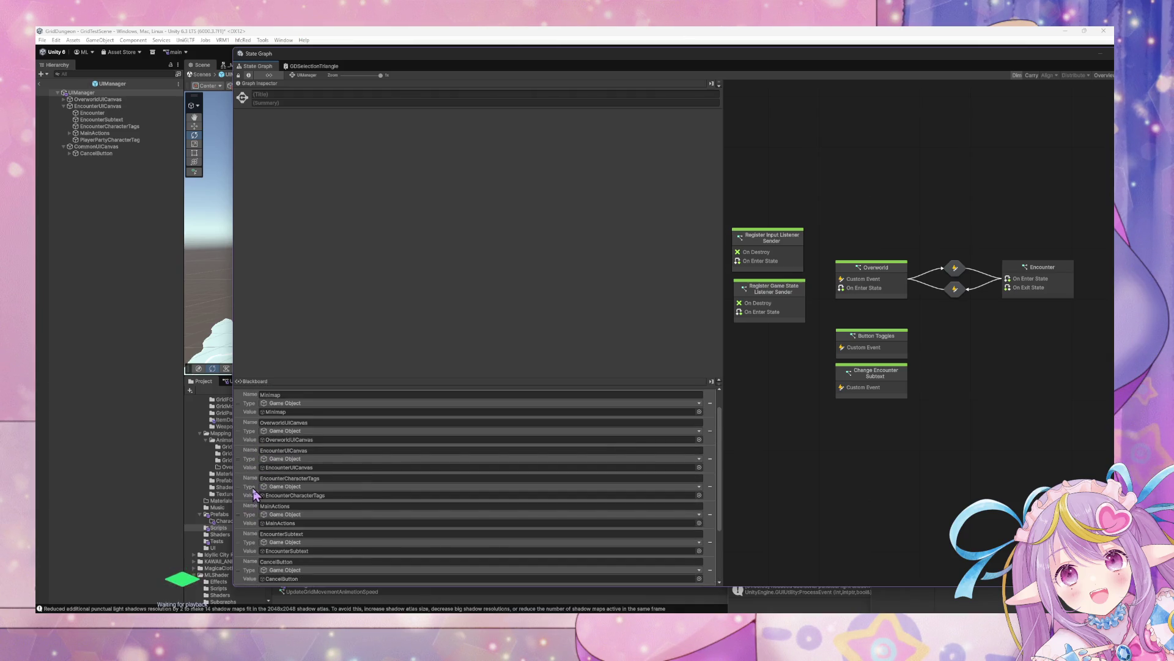
{"action": "left_click", "coordinate": [710, 515]}
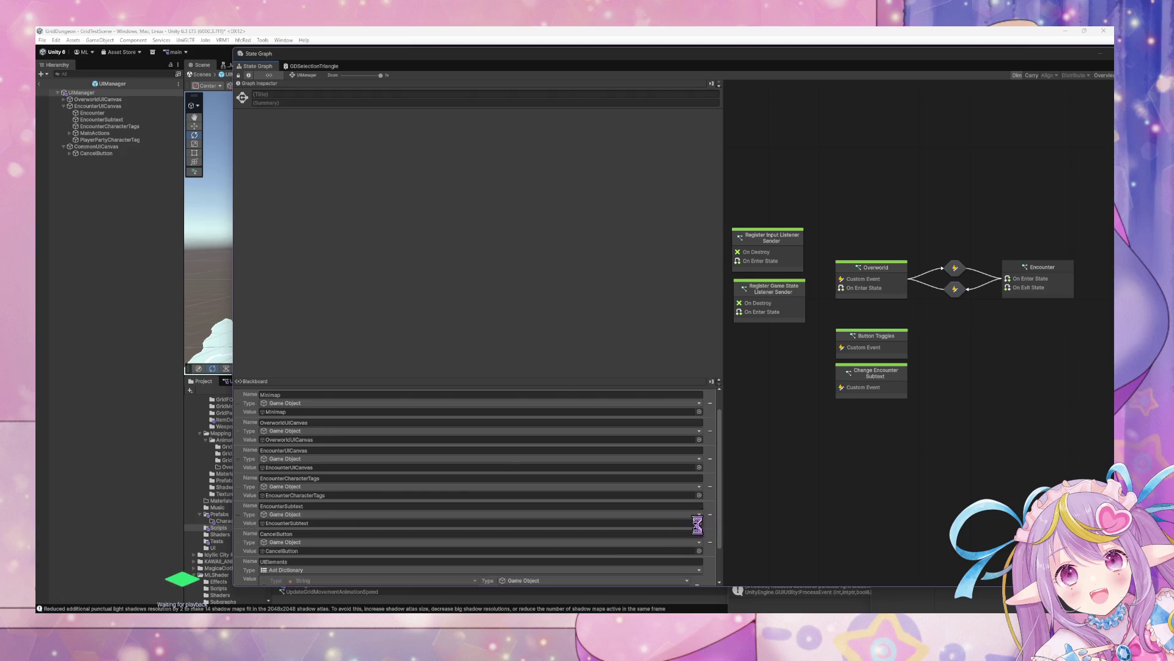
{"action": "left_click", "coordinate": [384, 562]}
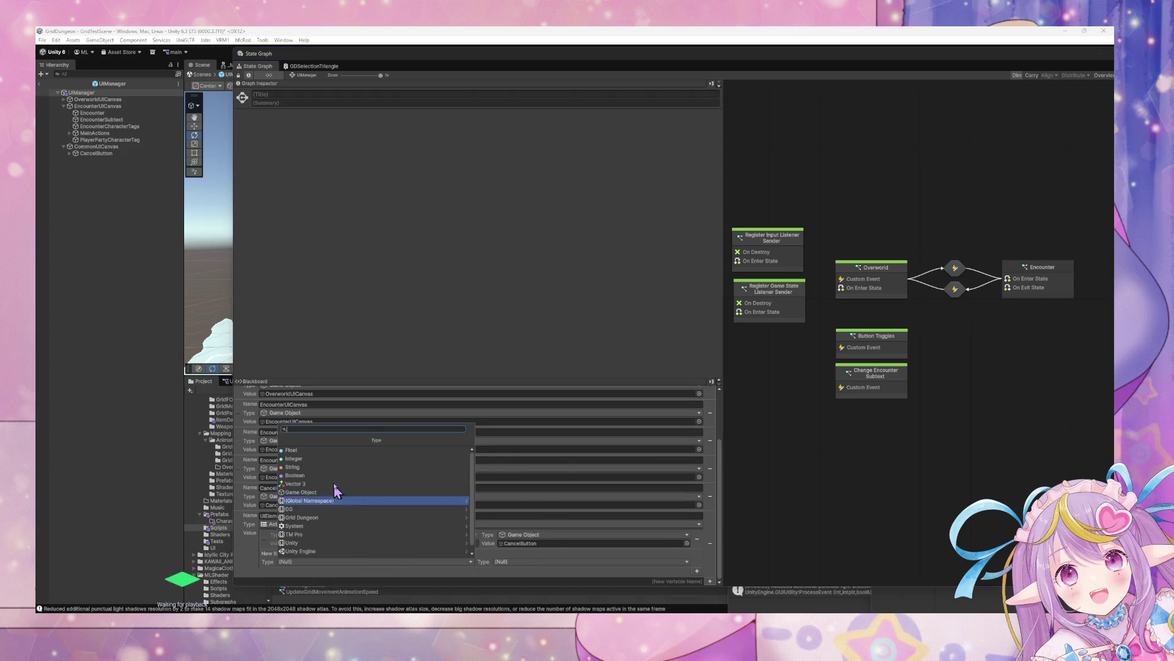
{"action": "left_click", "coordinate": [333, 473]}
{"action": "left_click", "coordinate": [308, 561]}
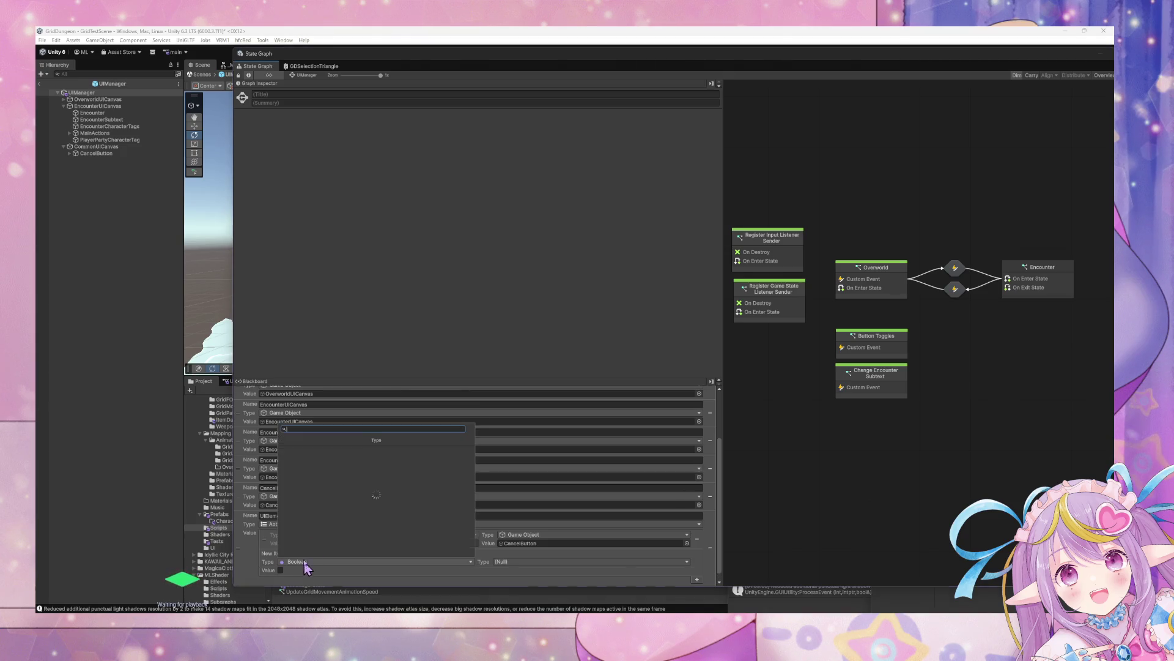
{"action": "left_click", "coordinate": [342, 486]}
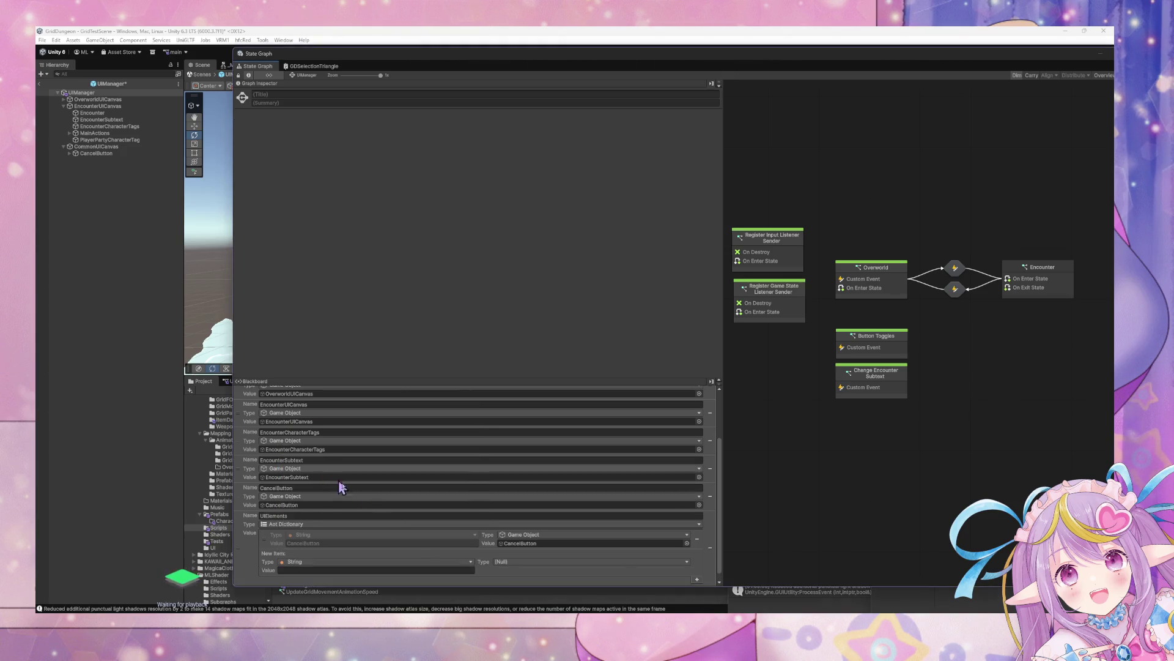
Set the value type to Game Object, type MainActions as the key, and assign MainActions.
{"action": "left_click", "coordinate": [538, 562]}
{"action": "type", "text": "ga"}
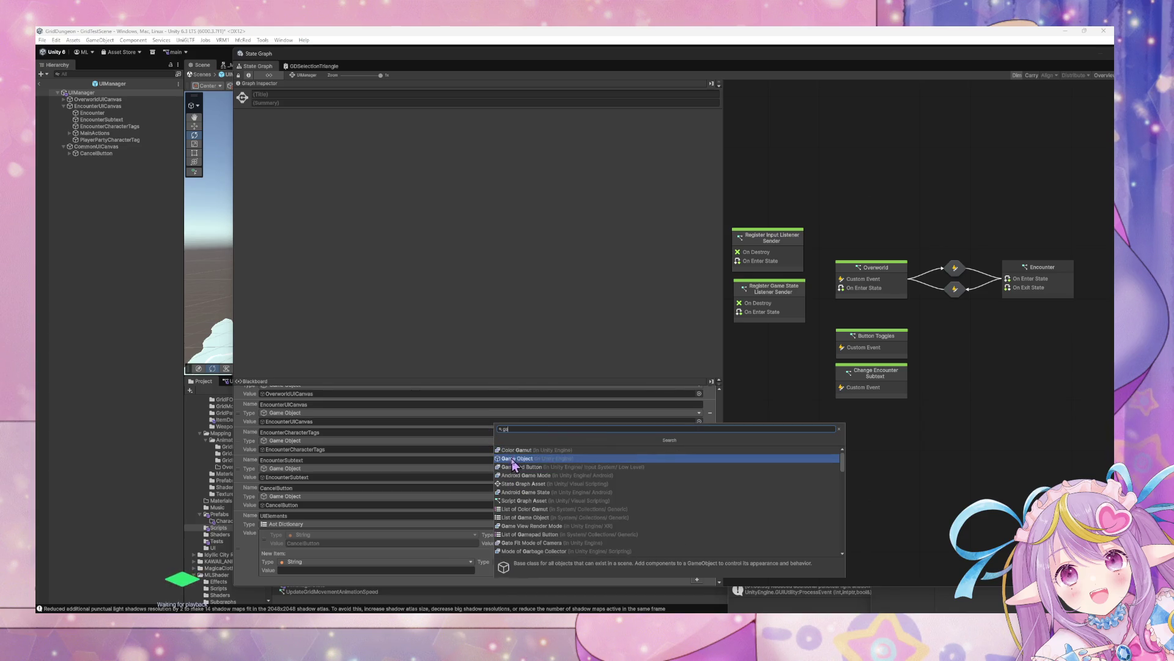
{"action": "left_click", "coordinate": [517, 459]}
{"action": "left_click", "coordinate": [321, 569]}
{"action": "type", "text": "MainActions"}
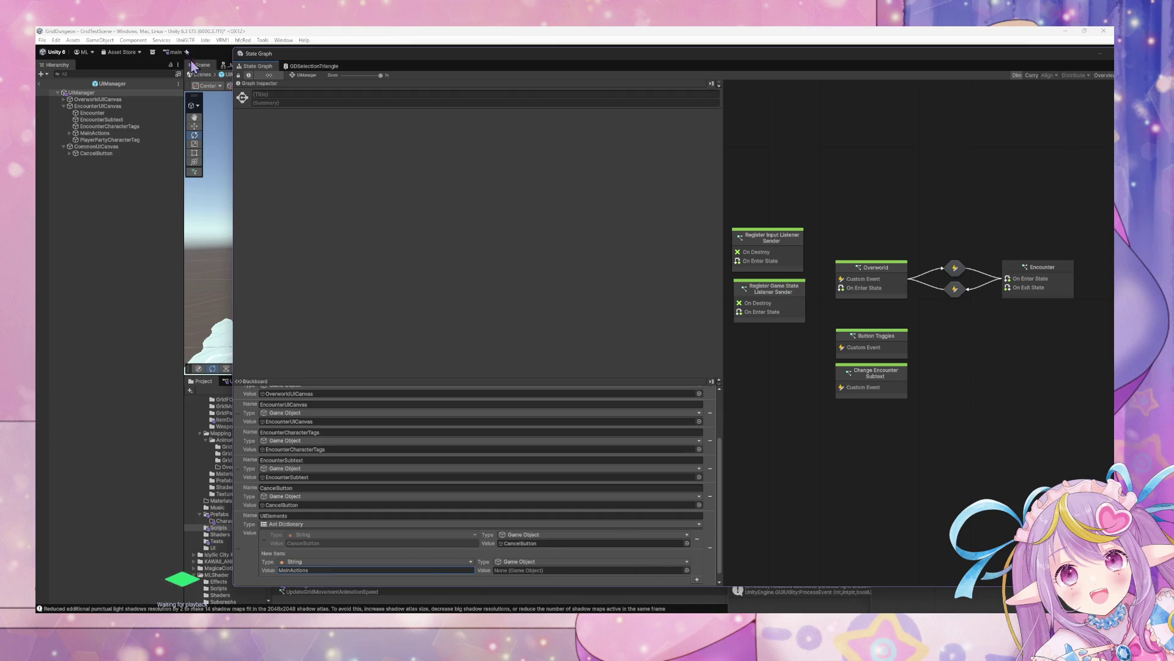
{"action": "left_click_drag", "start_coordinate": [575, 561], "coordinate": [571, 572]}
Dismiss the null-key warning, then duplicate and delete the Register Game State Listener Sender node.
{"action": "left_click", "coordinate": [697, 580]}
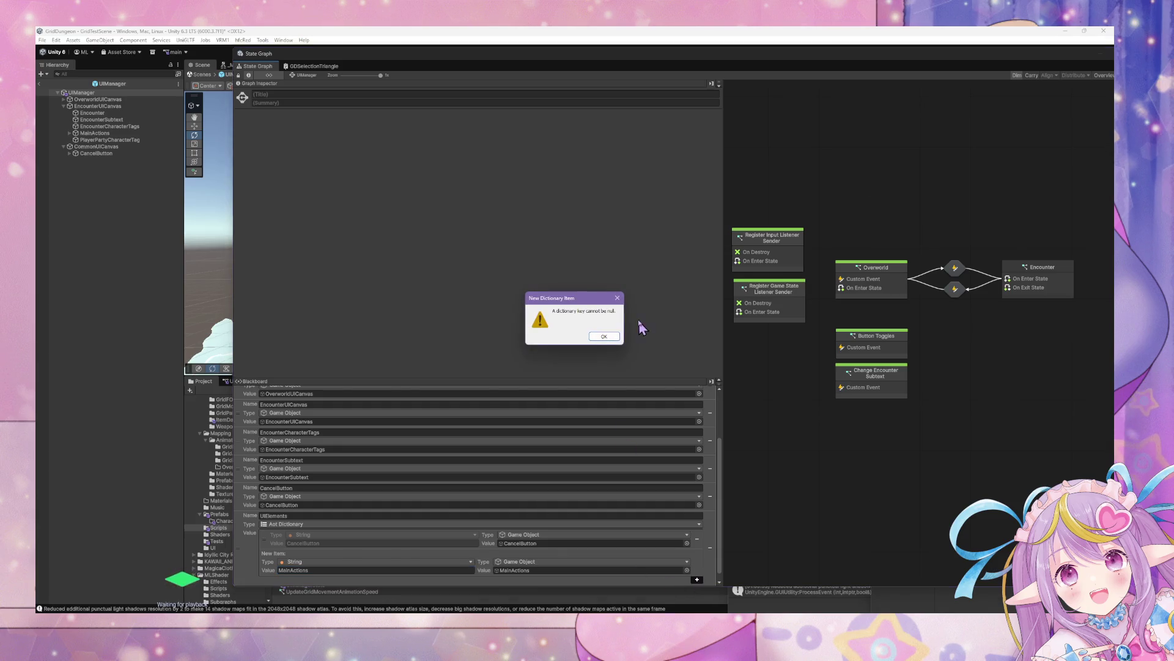
{"action": "left_click", "coordinate": [602, 336]}
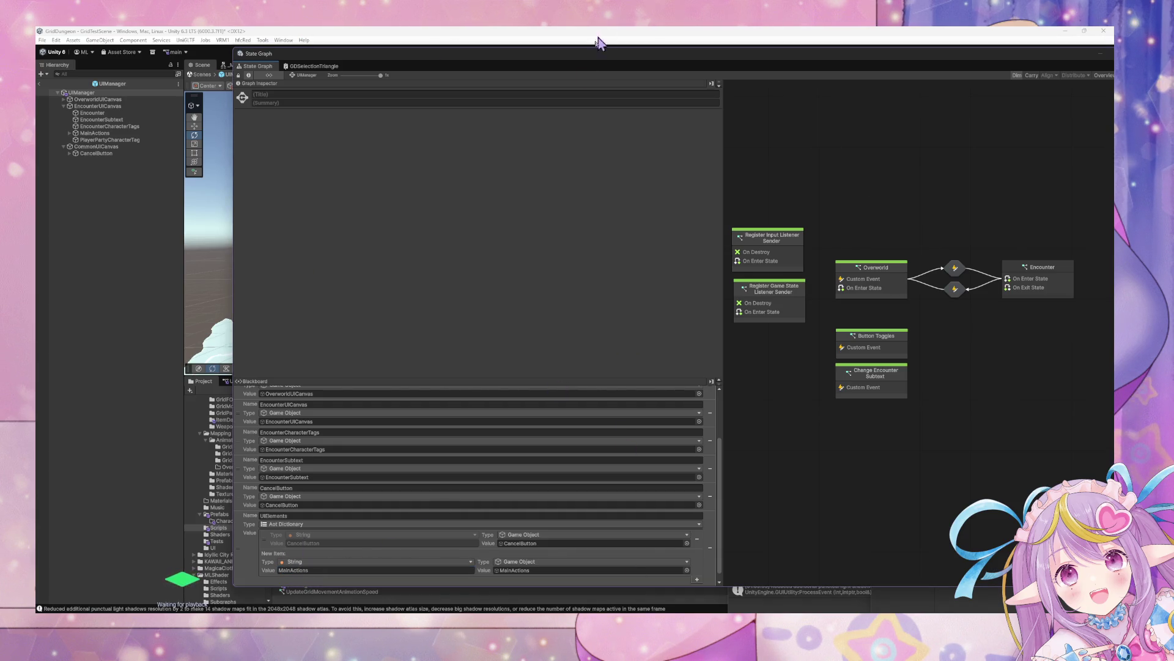
{"action": "scroll", "coordinate": [333, 421], "scroll_direction": "up", "scroll_amount": 3}
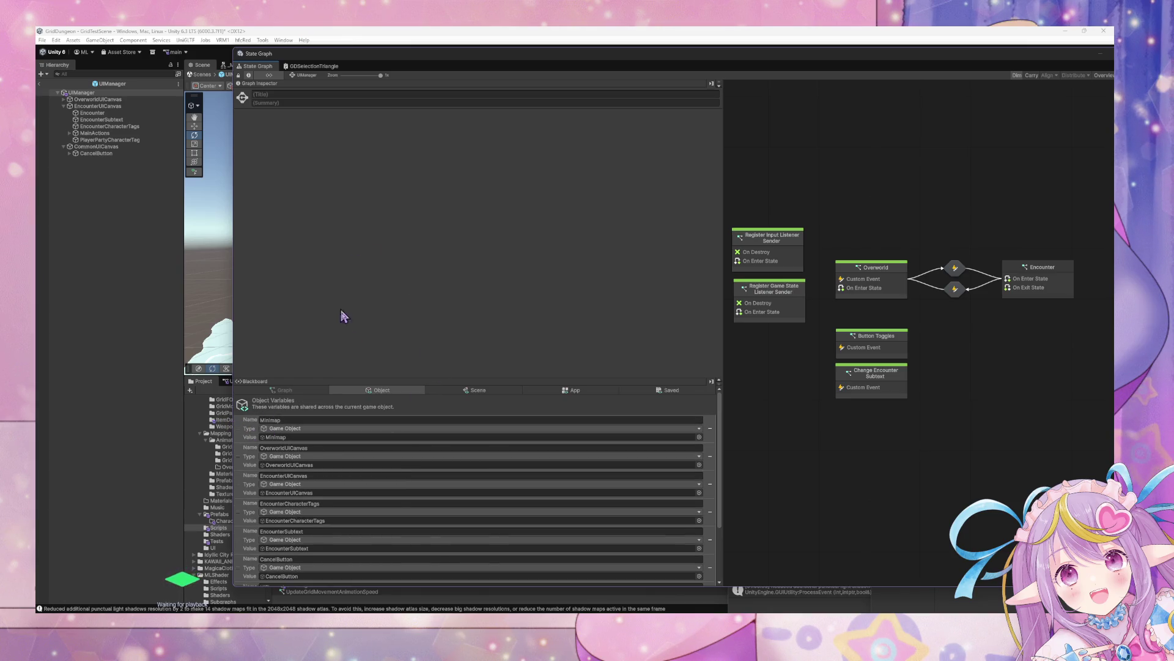
{"action": "scroll", "coordinate": [405, 541], "scroll_direction": "down", "scroll_amount": 3}
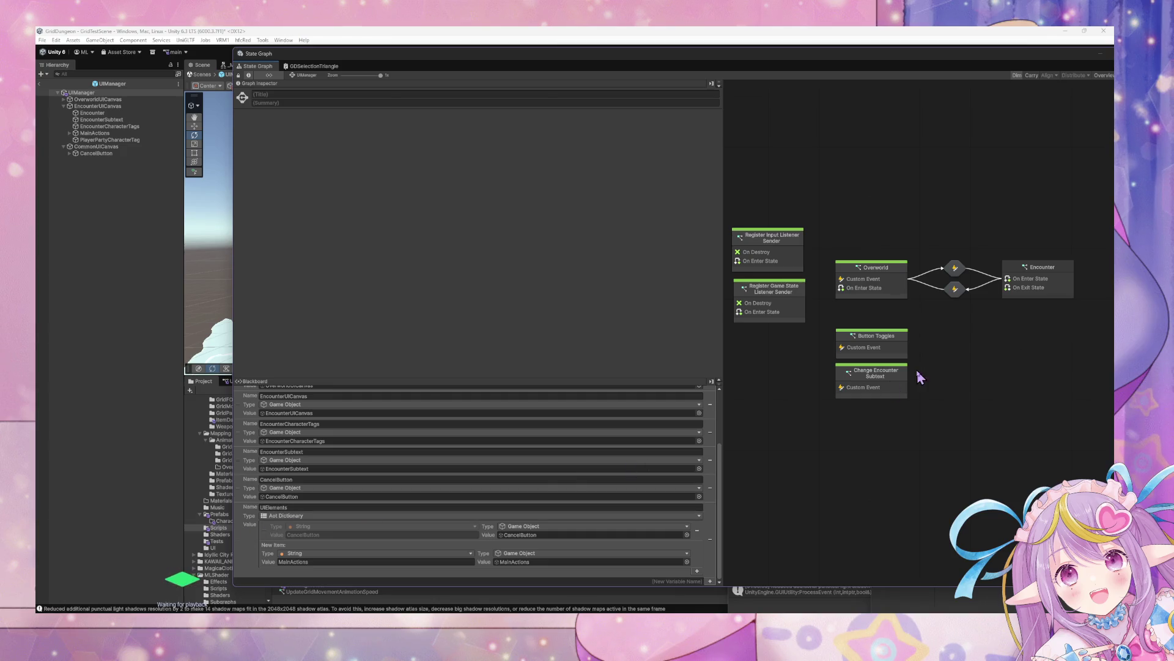
{"action": "left_click_drag", "start_coordinate": [793, 394], "coordinate": [830, 428]}
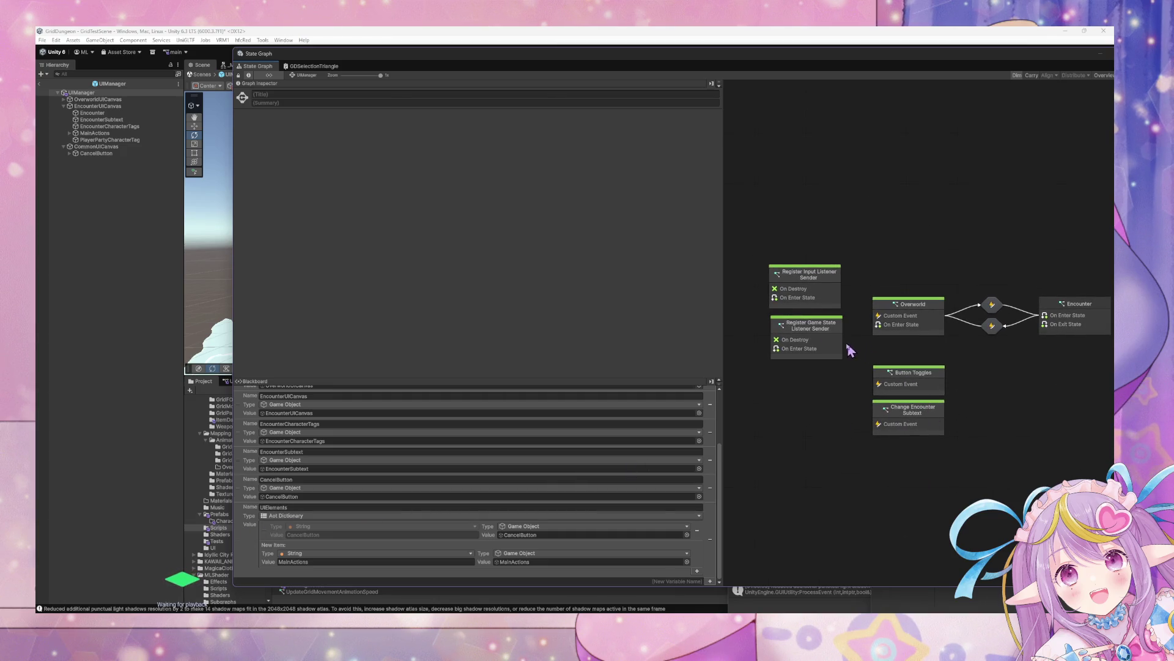
{"action": "left_click", "coordinate": [822, 329]}
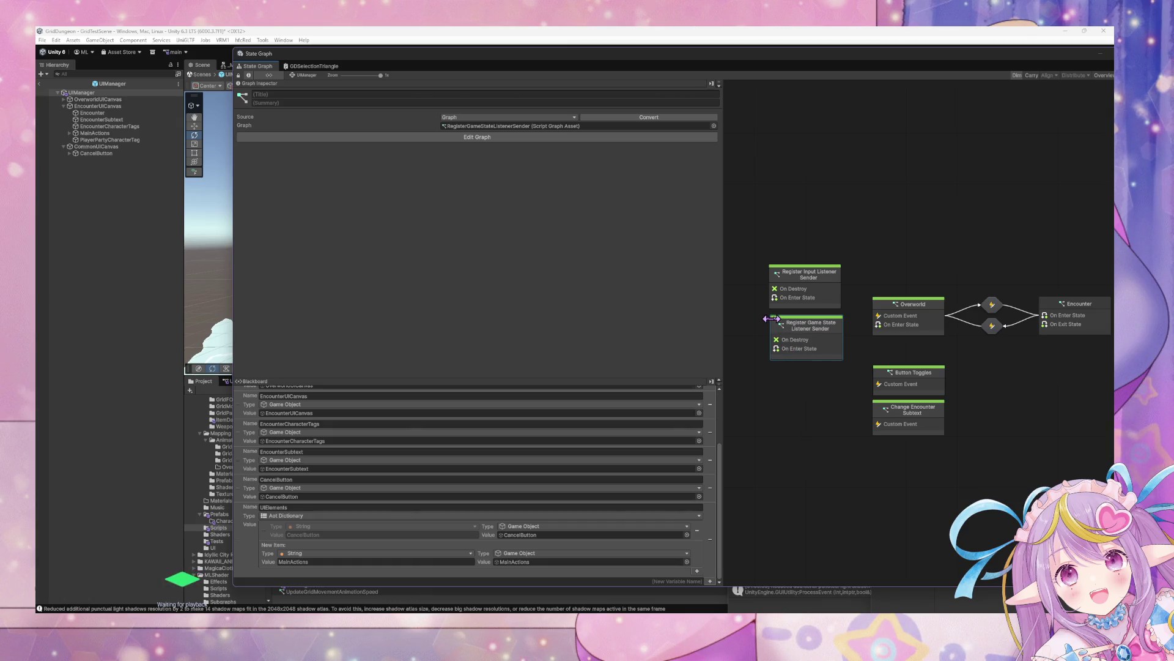
{"action": "key", "text": "ctrl+d"}
{"action": "left_click_drag", "start_coordinate": [952, 340], "coordinate": [825, 398]}
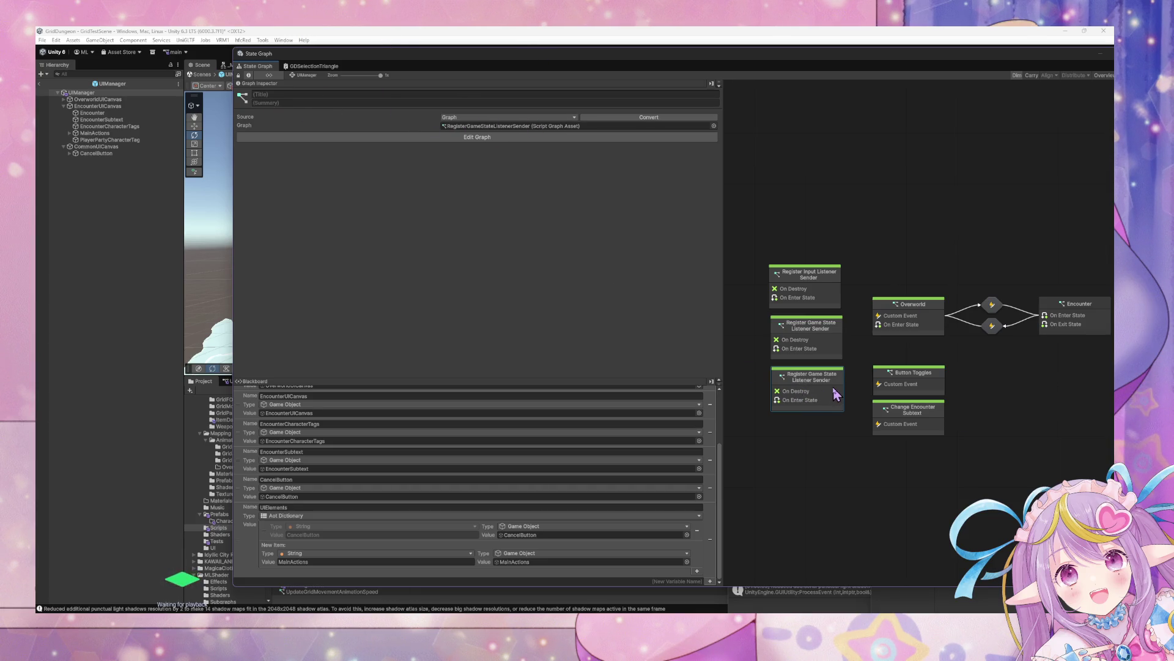
{"action": "key", "text": "Delete"}
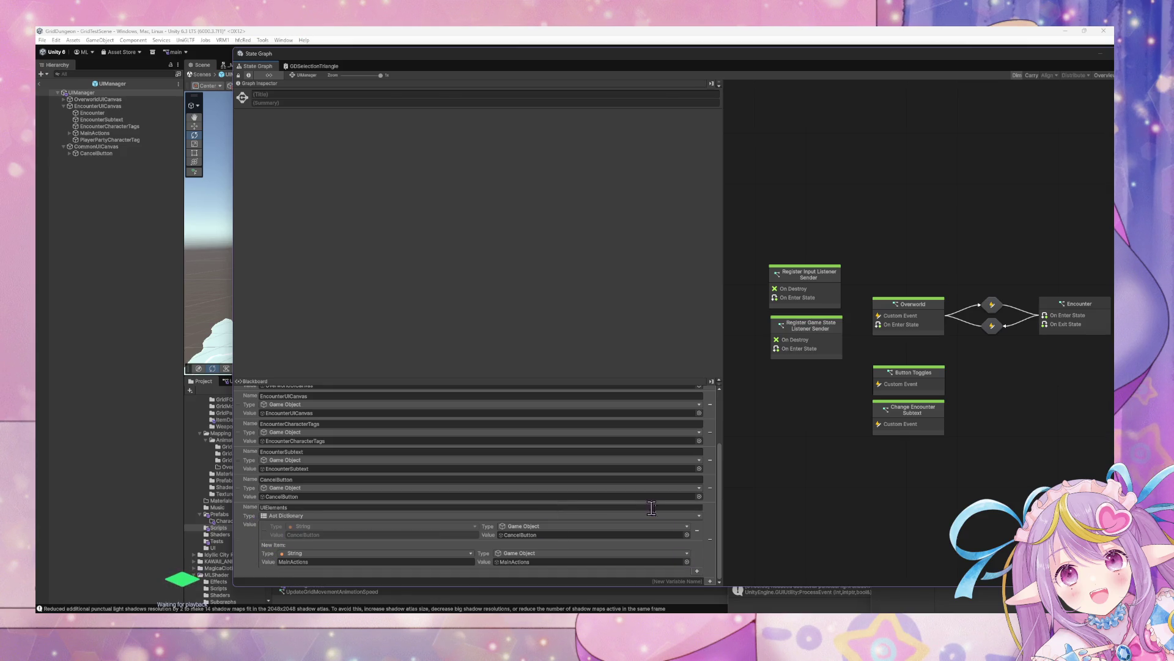
Delete the CancelButton dictionary entry, select MainActions, and shrink the state graph window aside.
{"action": "left_click", "coordinate": [697, 530]}
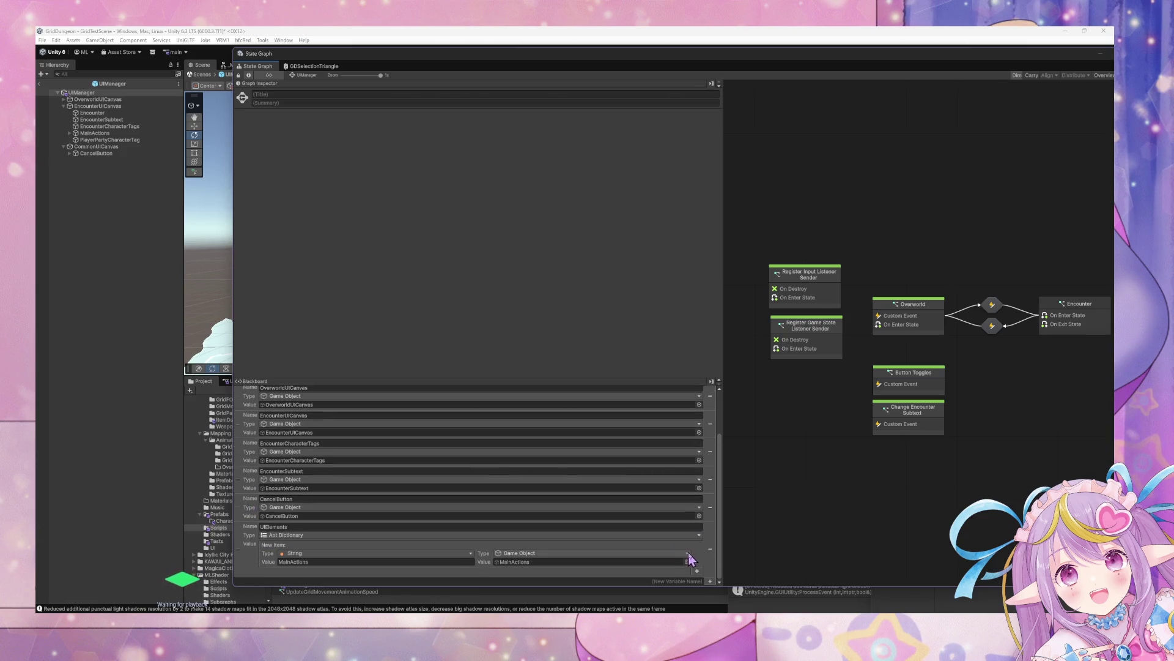
{"action": "left_click", "coordinate": [685, 552]}
{"action": "left_click", "coordinate": [245, 552]}
{"action": "left_click", "coordinate": [127, 133]}
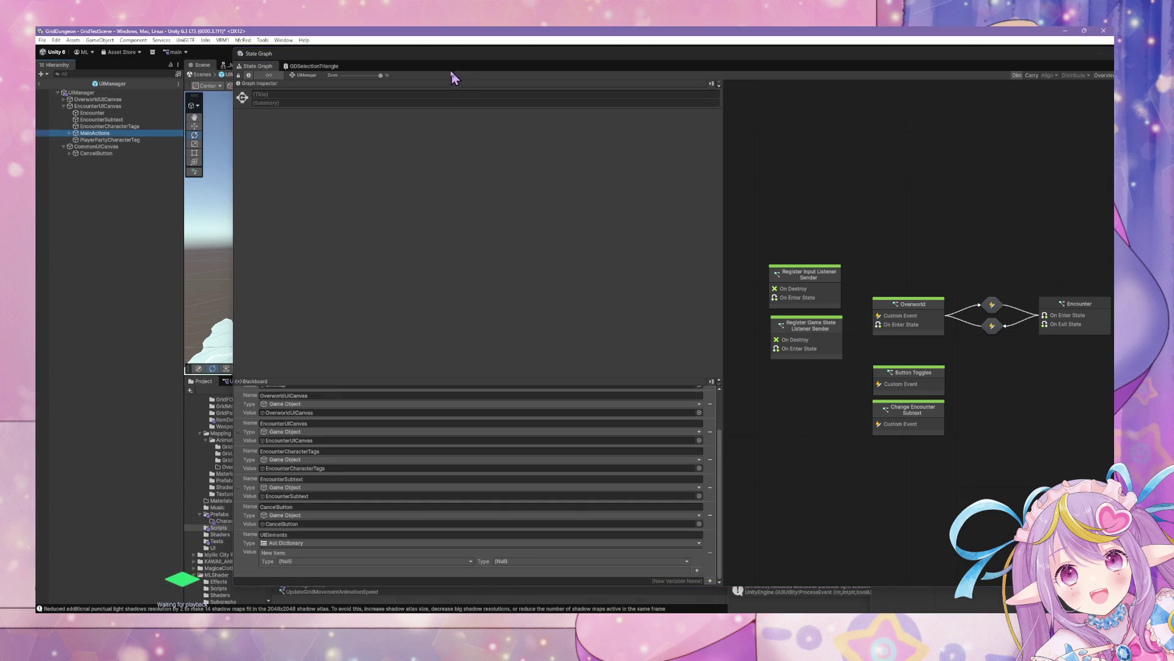
{"action": "mouse_move", "coordinate": [452, 55]}
{"action": "left_mouse_down"}
{"action": "mouse_move", "coordinate": [796, 233]}
{"action": "mouse_move", "coordinate": [823, 179]}
{"action": "left_mouse_up"}
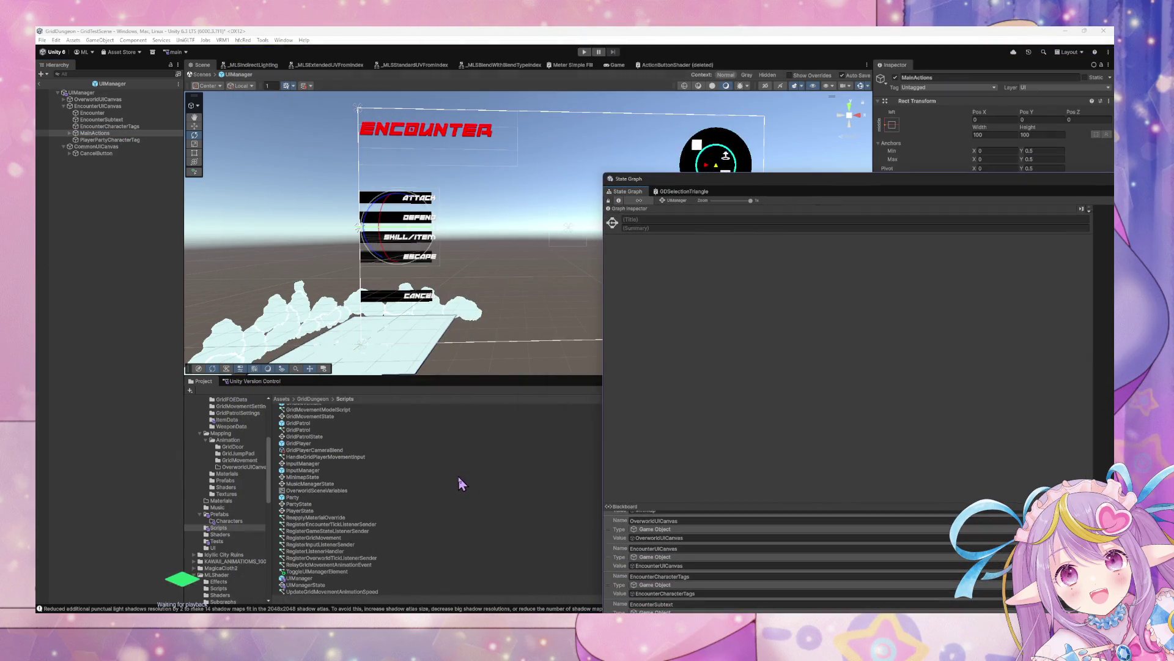
Create a new Script Graph asset in the Scripts folder named RegisterToggleUIElement.
{"action": "right_click", "coordinate": [497, 572]}
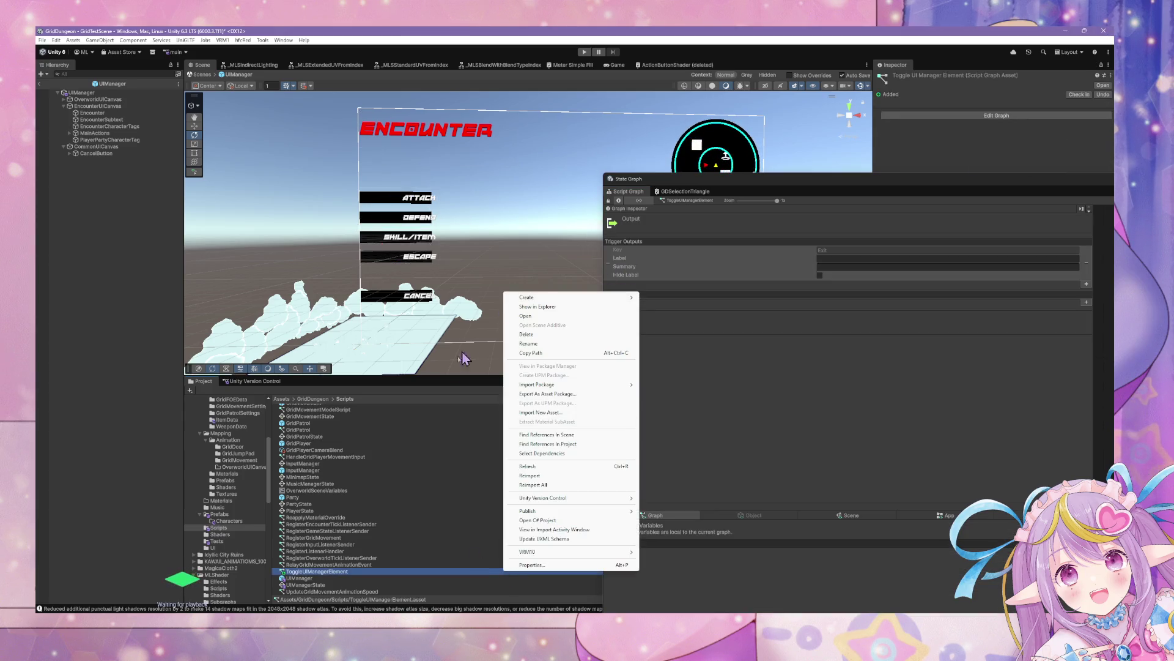
{"action": "left_click", "coordinate": [450, 450]}
{"action": "mouse_move", "coordinate": [734, 183]}
{"action": "left_mouse_down"}
{"action": "mouse_move", "coordinate": [820, 330]}
{"action": "mouse_move", "coordinate": [716, 542]}
{"action": "left_mouse_up"}
{"action": "left_click", "coordinate": [806, 459]}
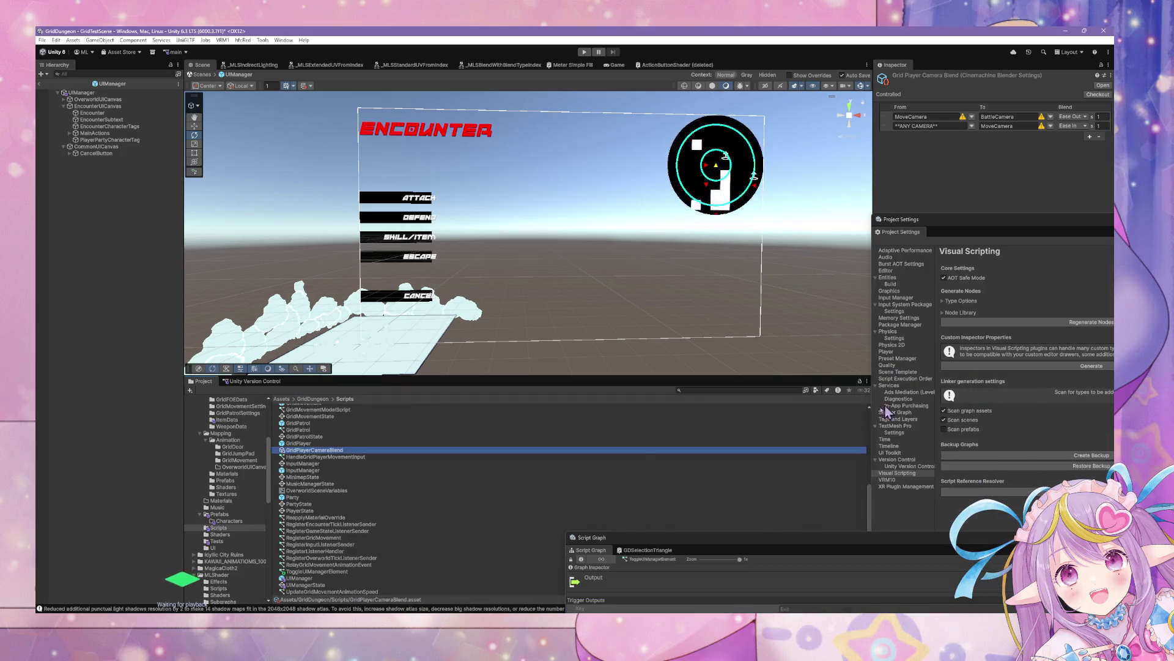
{"action": "right_click", "coordinate": [806, 458]}
{"action": "mouse_move", "coordinate": [918, 178]}
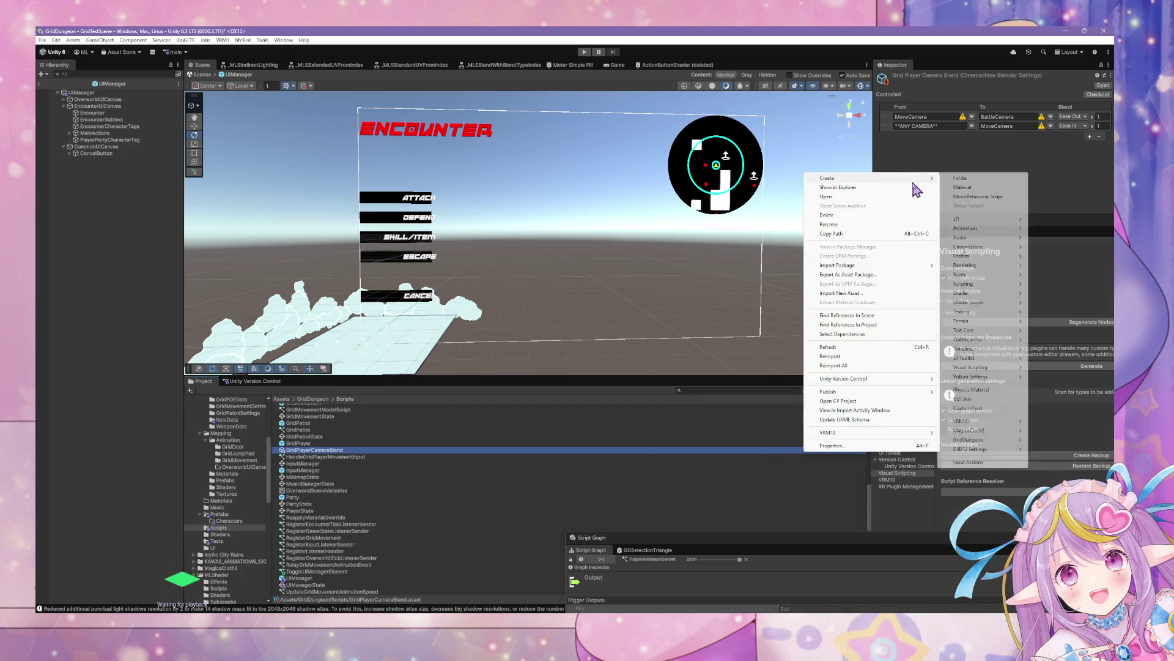
{"action": "mouse_move", "coordinate": [996, 369]}
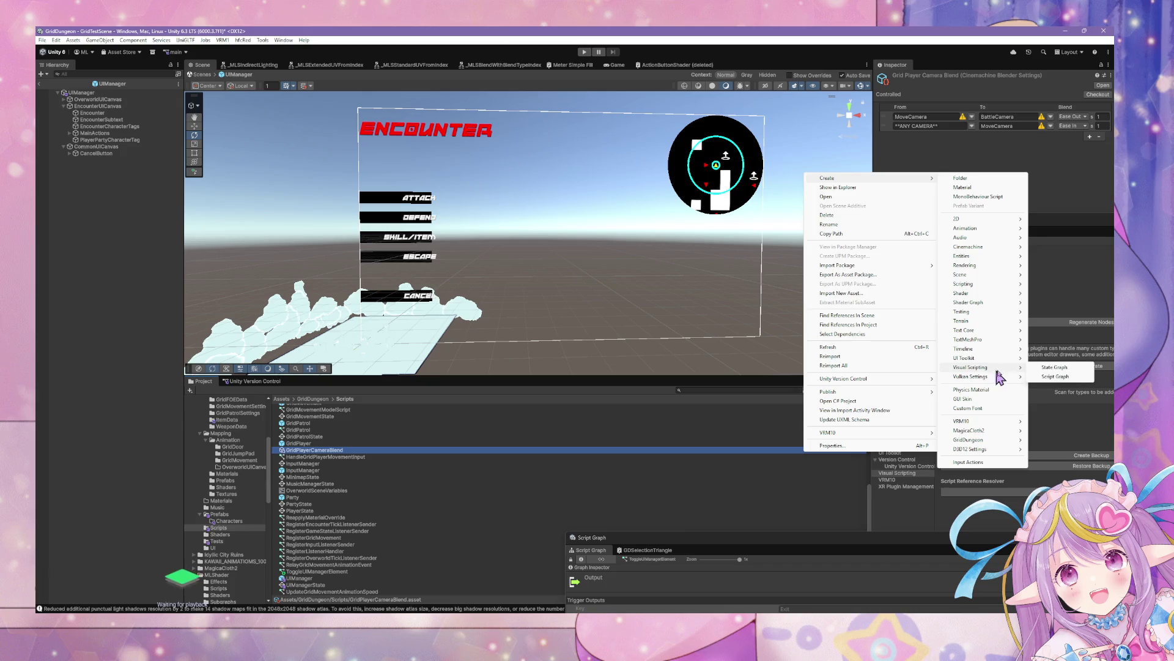
{"action": "left_click", "coordinate": [1062, 378]}
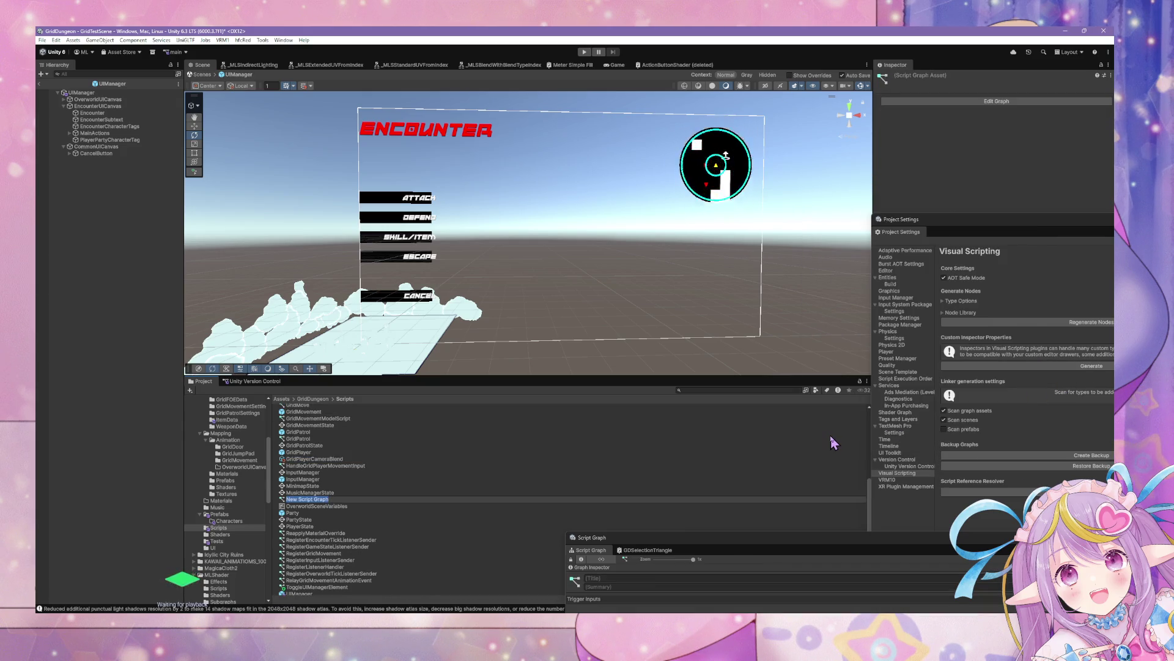
{"action": "type", "text": "RegisterToggleUIElement"}
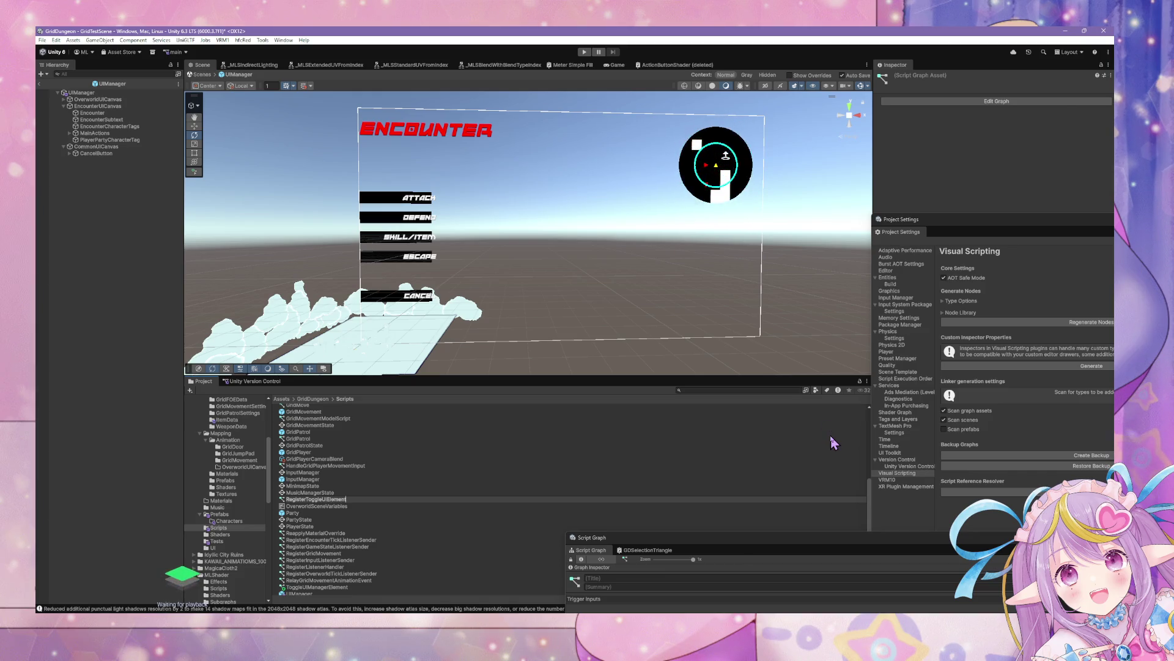
{"action": "key", "text": "Return"}
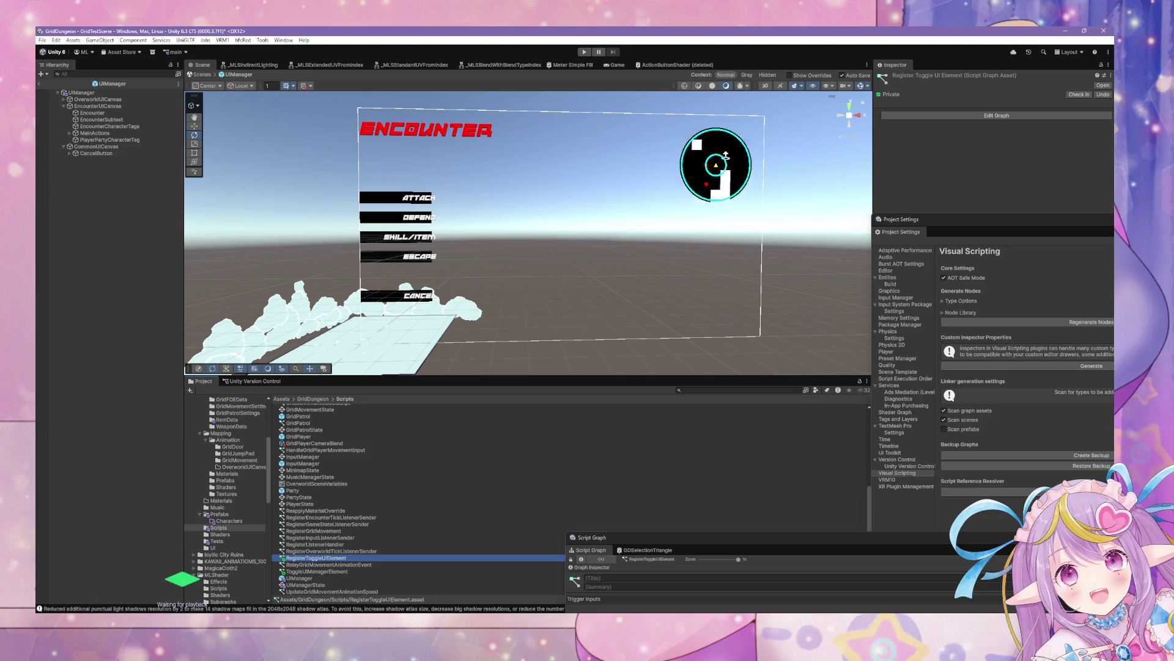
Select MainActions and close the detached Project Settings window.
{"action": "left_click", "coordinate": [95, 133]}
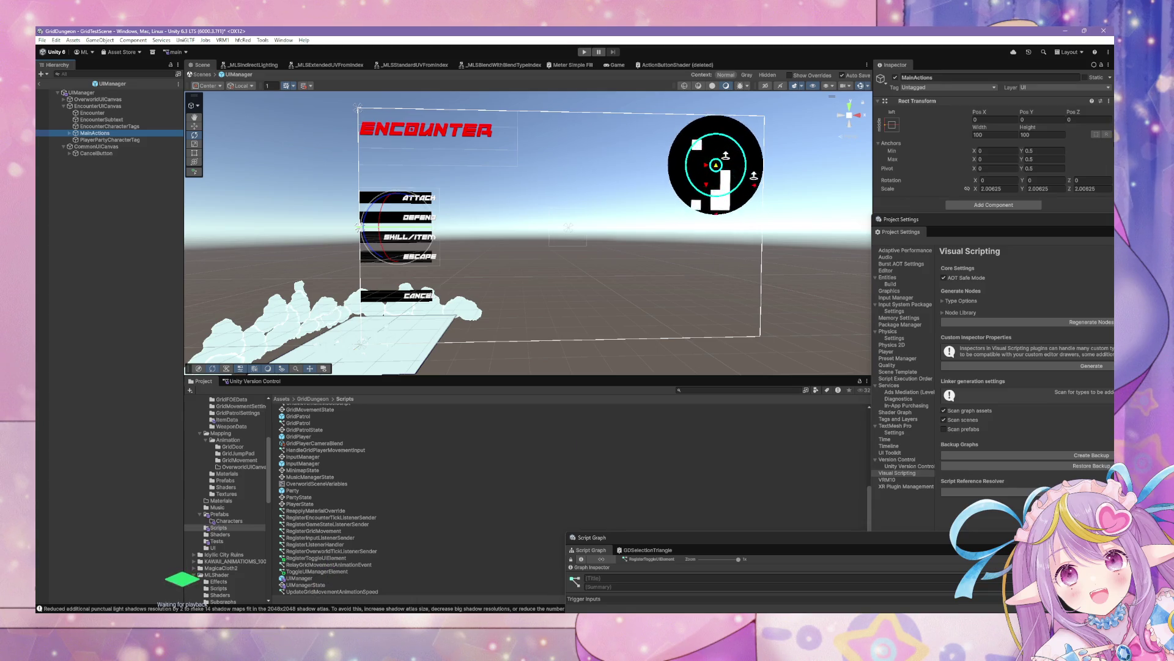
{"action": "left_click_drag", "start_coordinate": [900, 219], "coordinate": [458, 333]}
{"action": "left_click", "coordinate": [709, 323]}
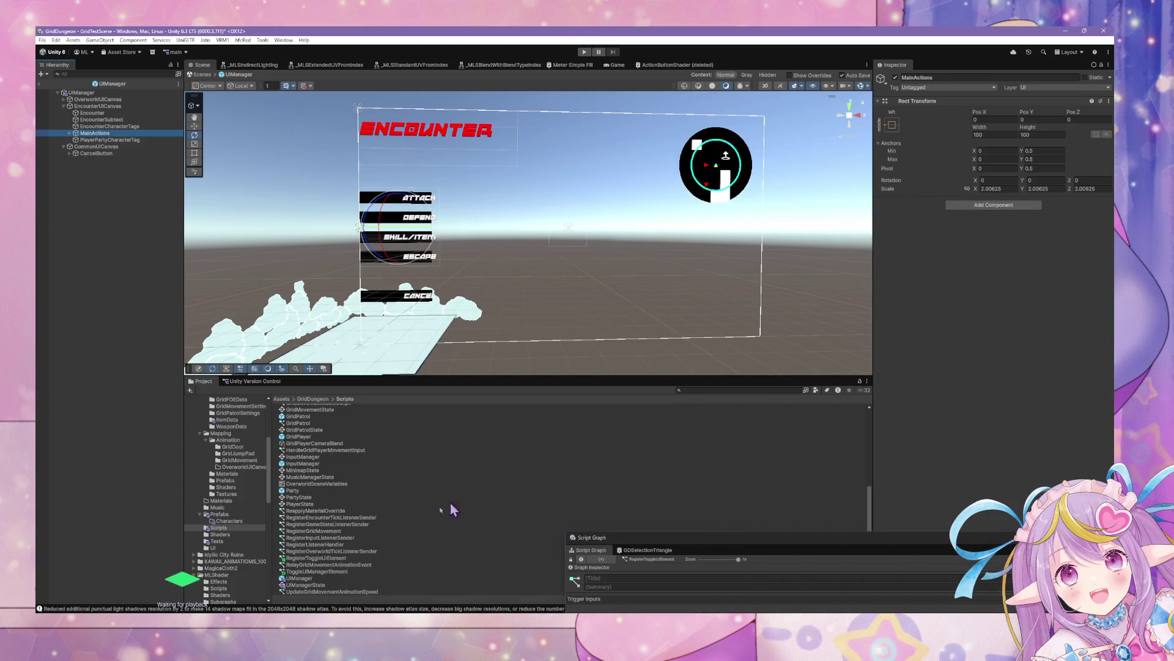
Select the RegisterToggleUIElement graph and add a Script Machine to MainActions by searching 'script'.
{"action": "mouse_move", "coordinate": [316, 558]}
{"action": "left_mouse_down"}
{"action": "mouse_move", "coordinate": [330, 560]}
{"action": "mouse_move", "coordinate": [300, 566]}
{"action": "mouse_move", "coordinate": [1004, 151]}
{"action": "mouse_move", "coordinate": [824, 299]}
{"action": "mouse_move", "coordinate": [343, 535]}
{"action": "mouse_move", "coordinate": [316, 569]}
{"action": "mouse_move", "coordinate": [92, 147]}
{"action": "mouse_move", "coordinate": [123, 135]}
{"action": "left_mouse_up"}
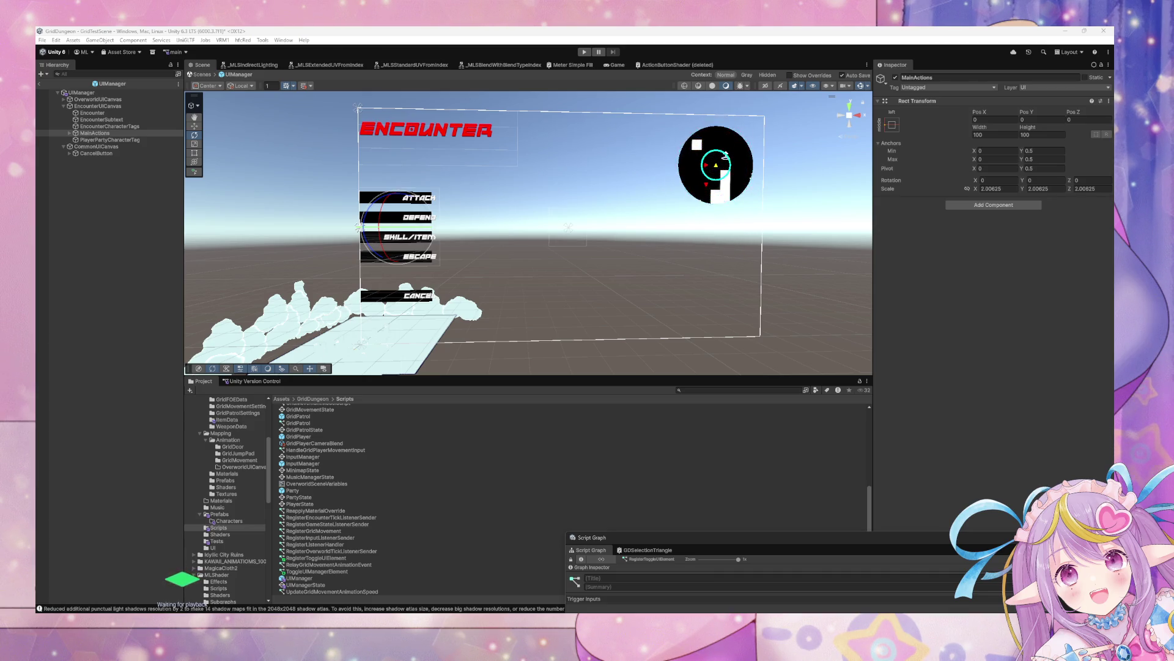
{"action": "left_click", "coordinate": [991, 205]}
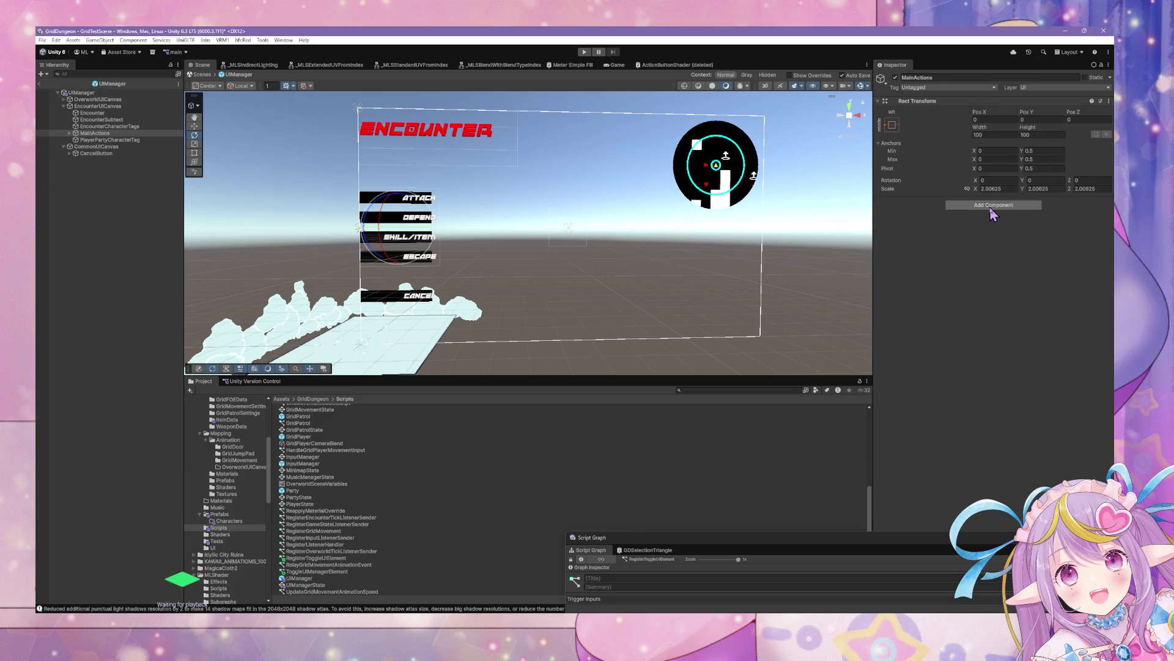
{"action": "type", "text": "eve"}
{"action": "key", "text": "BackSpace"}
{"action": "key", "text": "BackSpace"}
{"action": "key", "text": "BackSpace"}
{"action": "type", "text": "script"}
{"action": "left_click", "coordinate": [979, 235]}
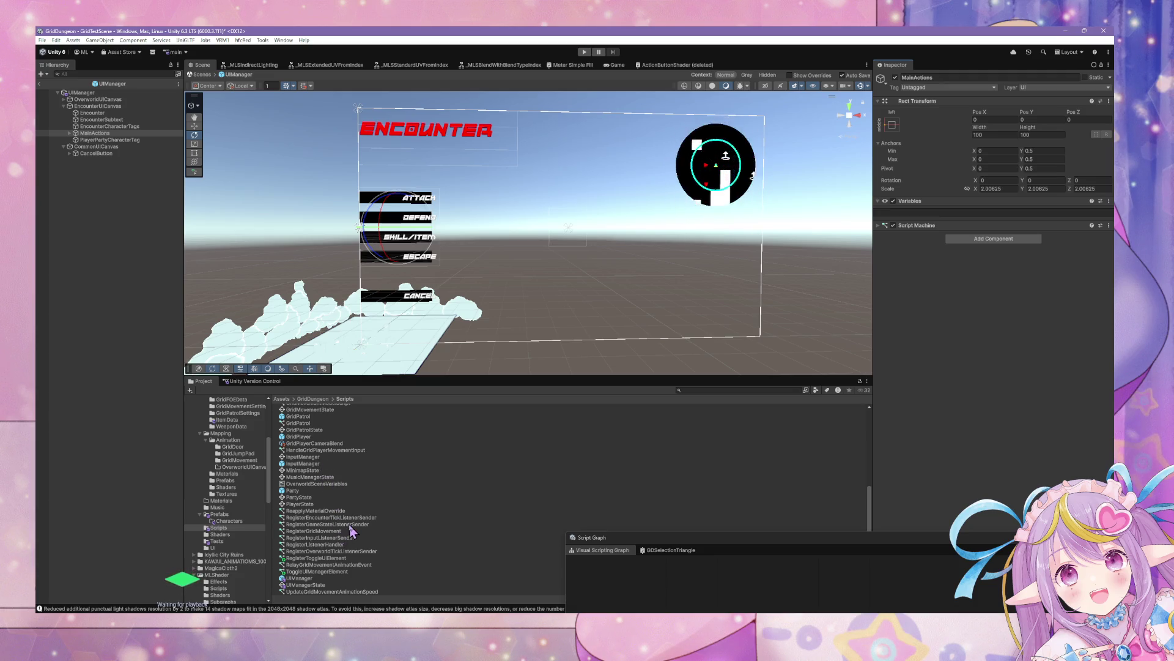
Rename the RegisterToggleUIElement graph asset to RegisterToggleUIElementSender.
{"action": "left_click", "coordinate": [339, 571]}
{"action": "left_click", "coordinate": [343, 558]}
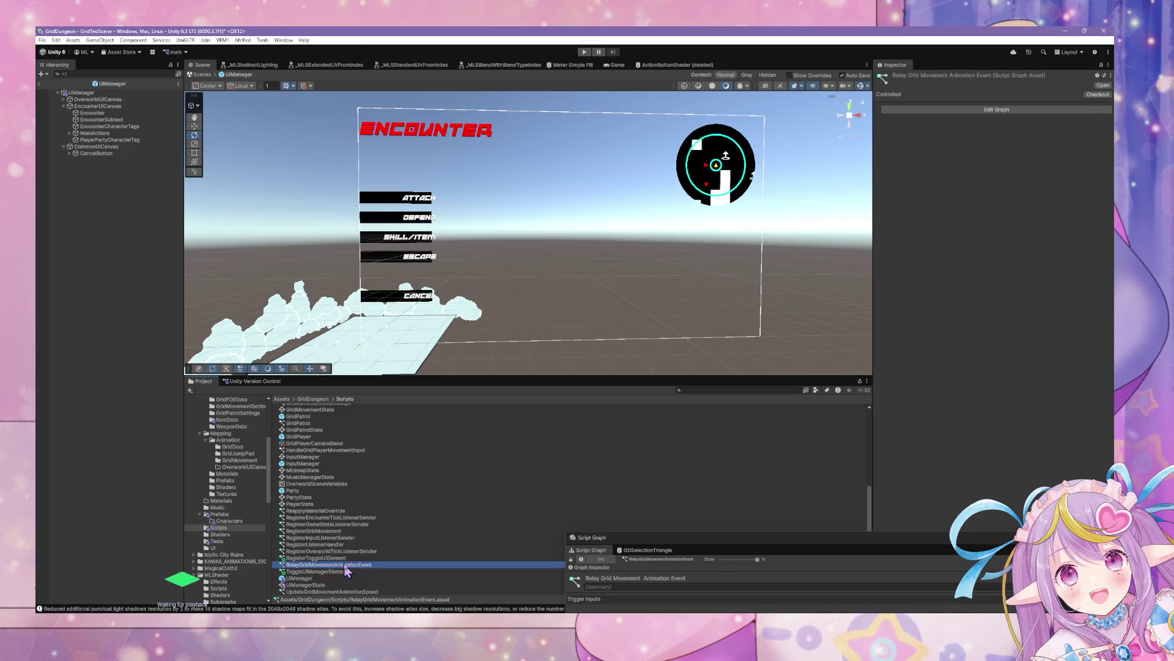
{"action": "left_click", "coordinate": [359, 558]}
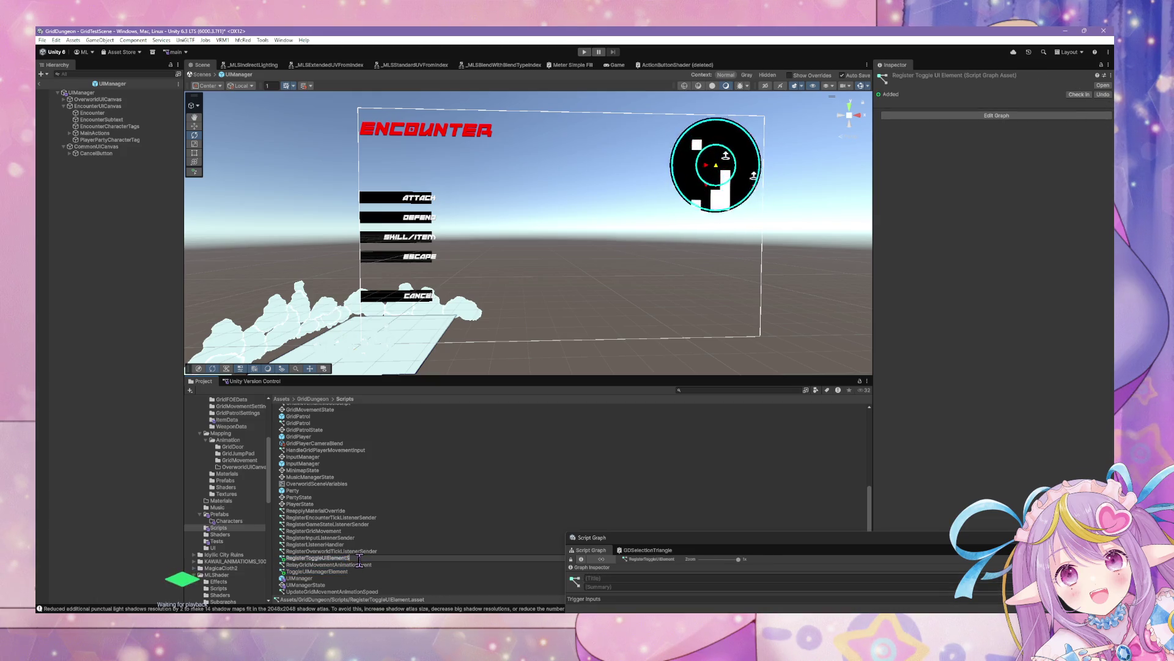
{"action": "type", "text": "ender"}
{"action": "key", "text": "Return"}
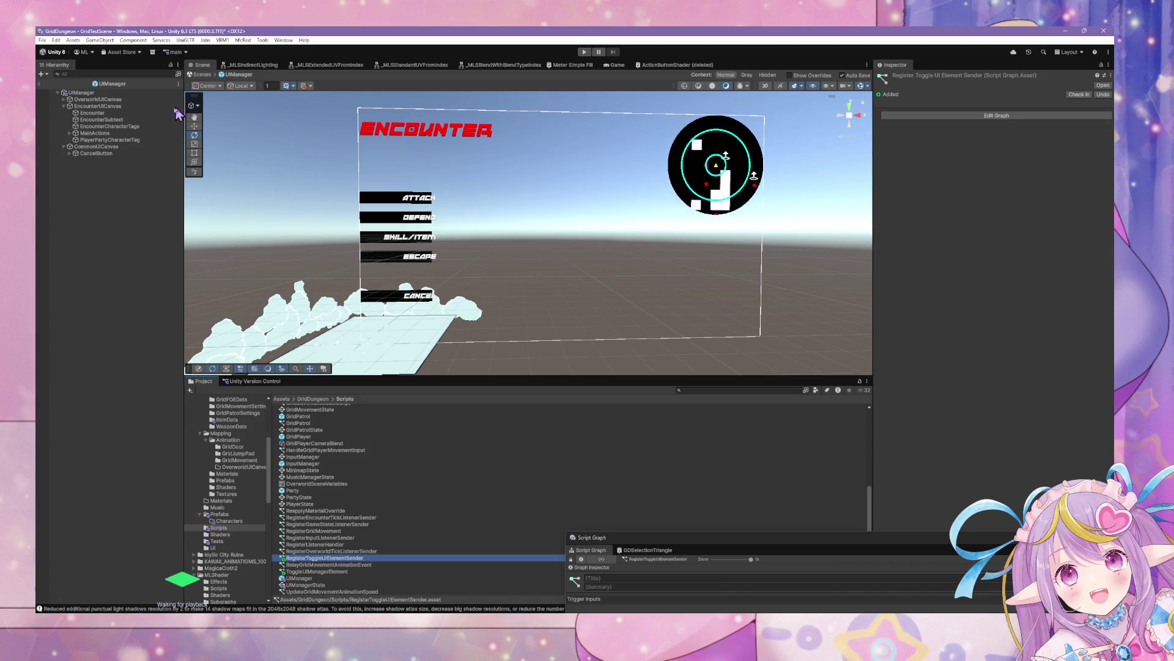
Add a Script Machine to both MainActions and CancelButton, then select CancelButton alone.
{"action": "left_click", "coordinate": [94, 133]}
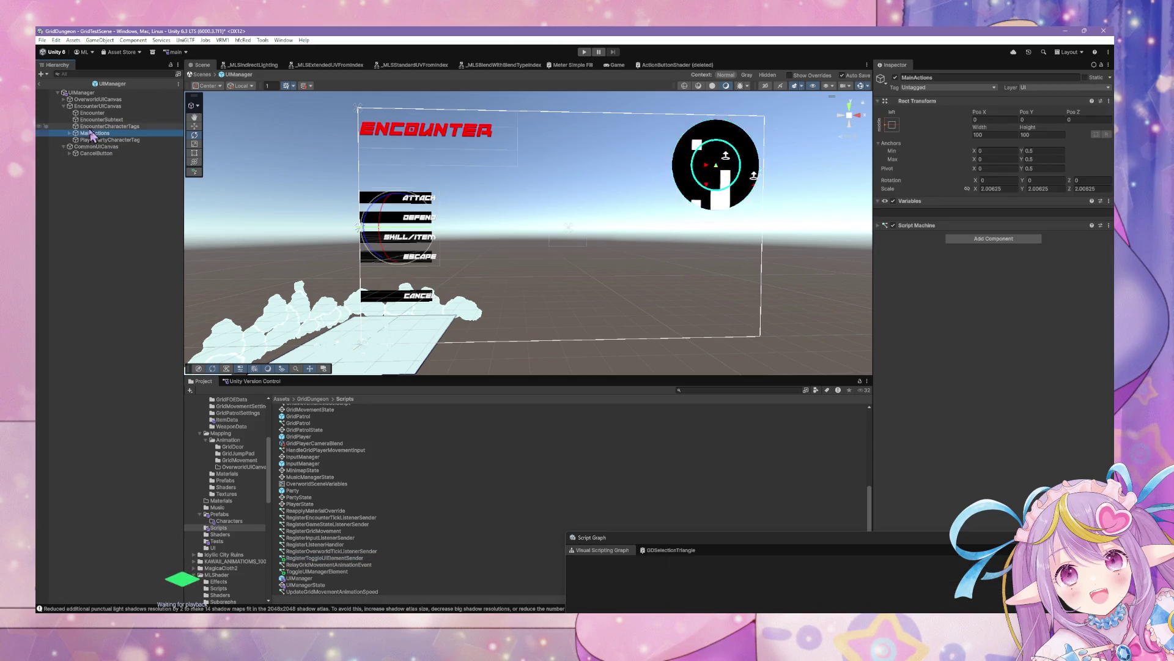
{"action": "left_click", "coordinate": [96, 153], "text": "ctrl"}
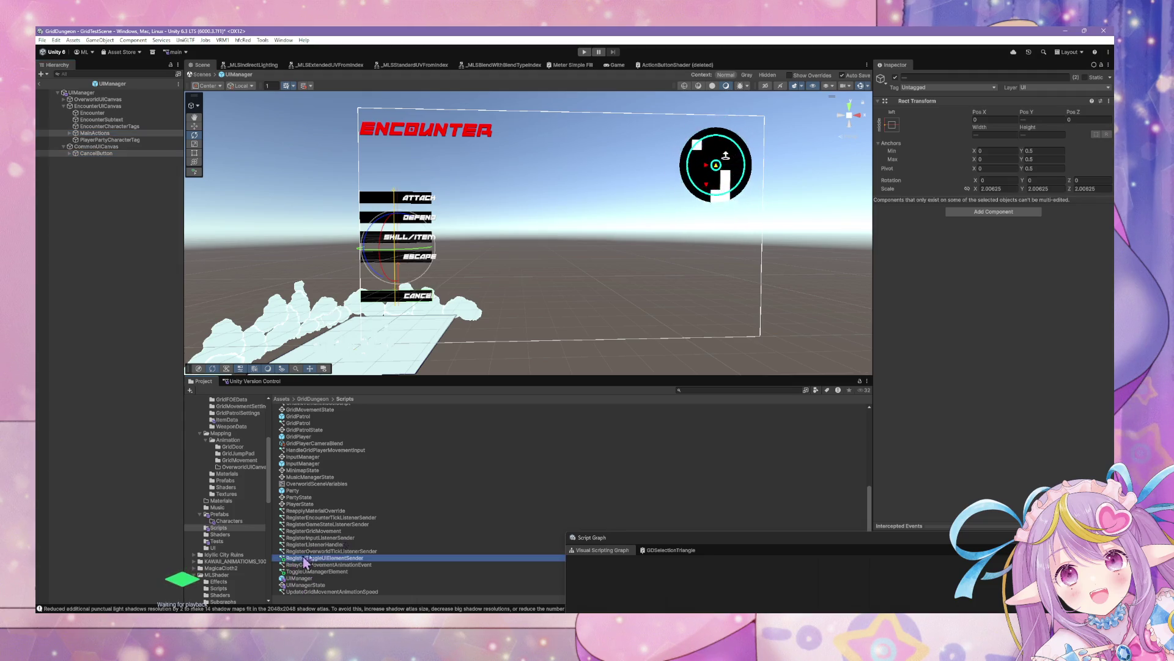
{"action": "left_click", "coordinate": [987, 212]}
{"action": "type", "text": "scr"}
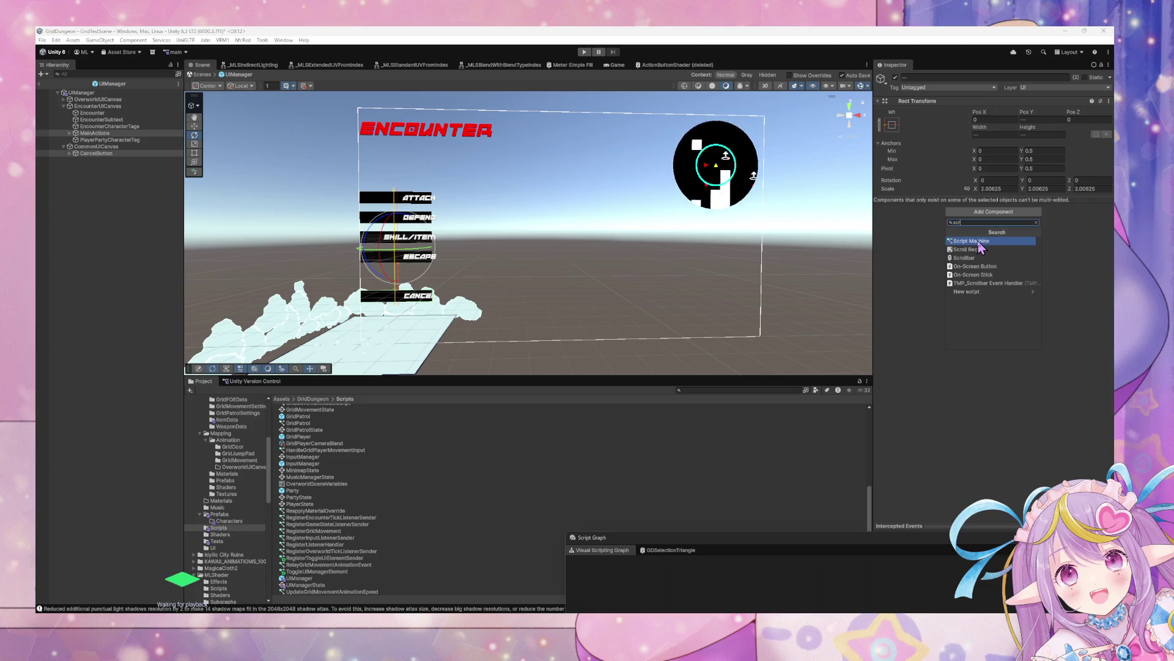
{"action": "left_click", "coordinate": [986, 241]}
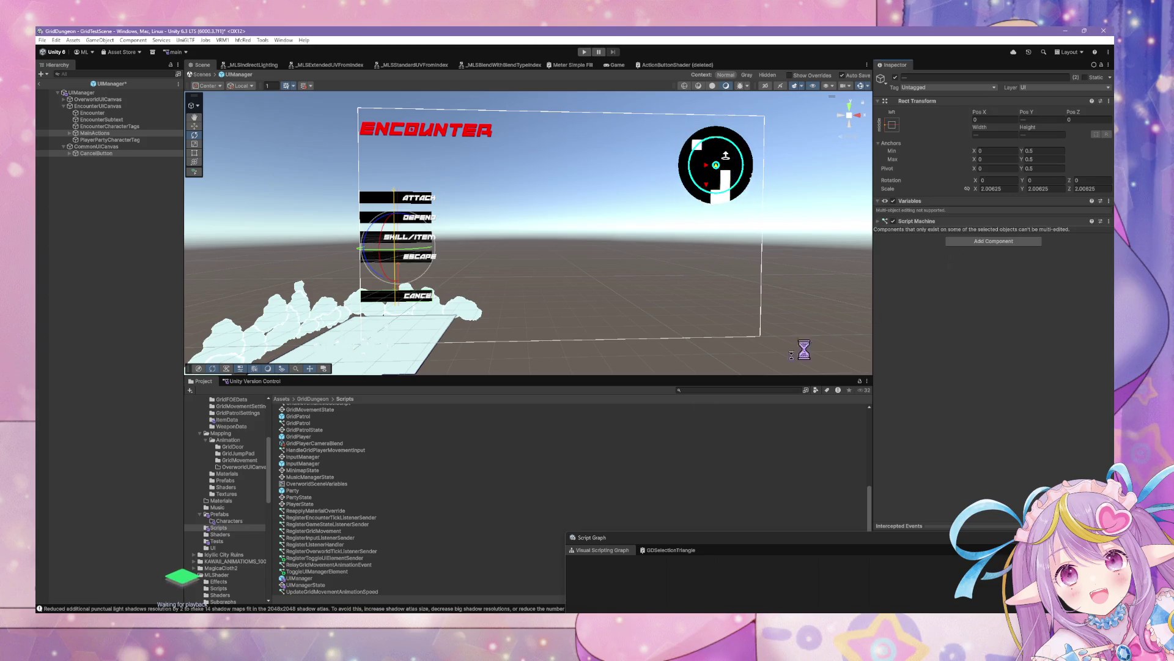
{"action": "left_click", "coordinate": [122, 154]}
{"action": "scroll", "coordinate": [893, 446], "scroll_direction": "down", "scroll_amount": 1}
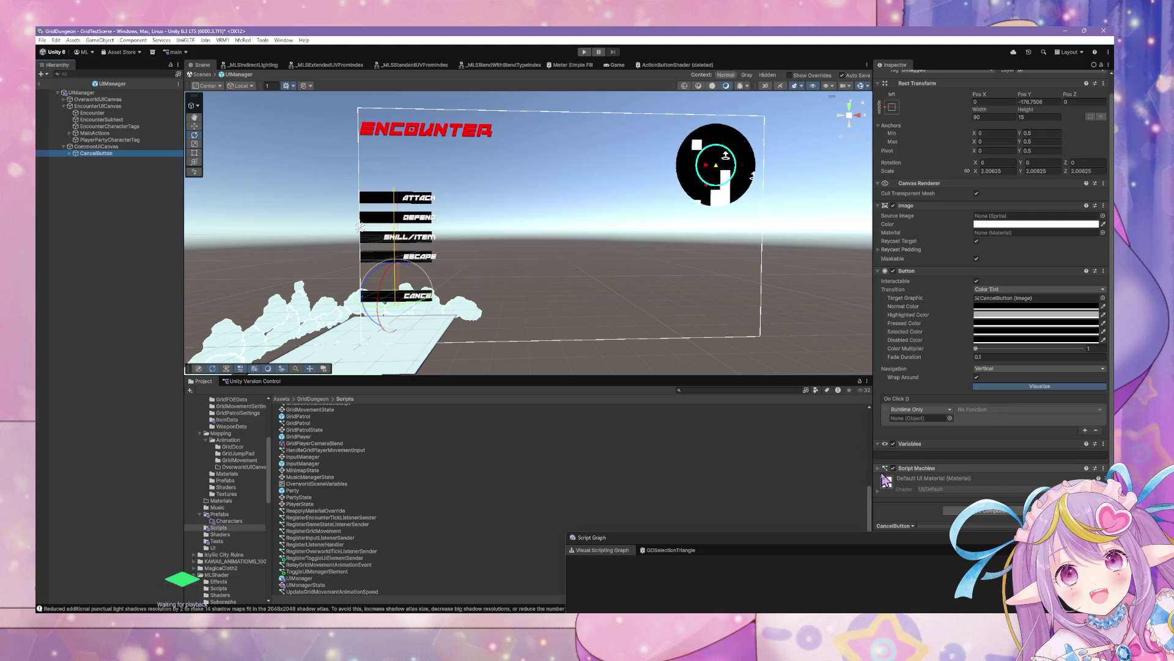
Expand the Script Machine settings and assign RegisterToggleUIElementSender as its graph.
{"action": "left_click", "coordinate": [887, 476]}
{"action": "left_click", "coordinate": [887, 472]}
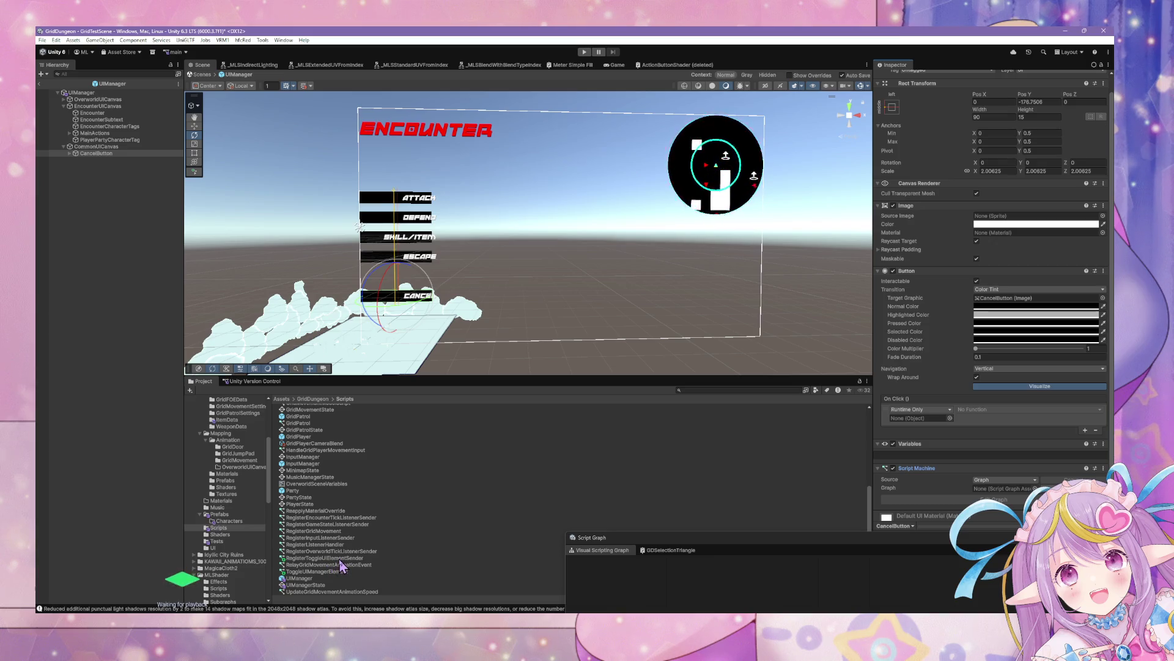
{"action": "mouse_move", "coordinate": [340, 560]}
{"action": "left_mouse_down"}
{"action": "mouse_move", "coordinate": [1069, 418]}
{"action": "mouse_move", "coordinate": [979, 488]}
{"action": "mouse_move", "coordinate": [1004, 487]}
{"action": "left_mouse_up"}
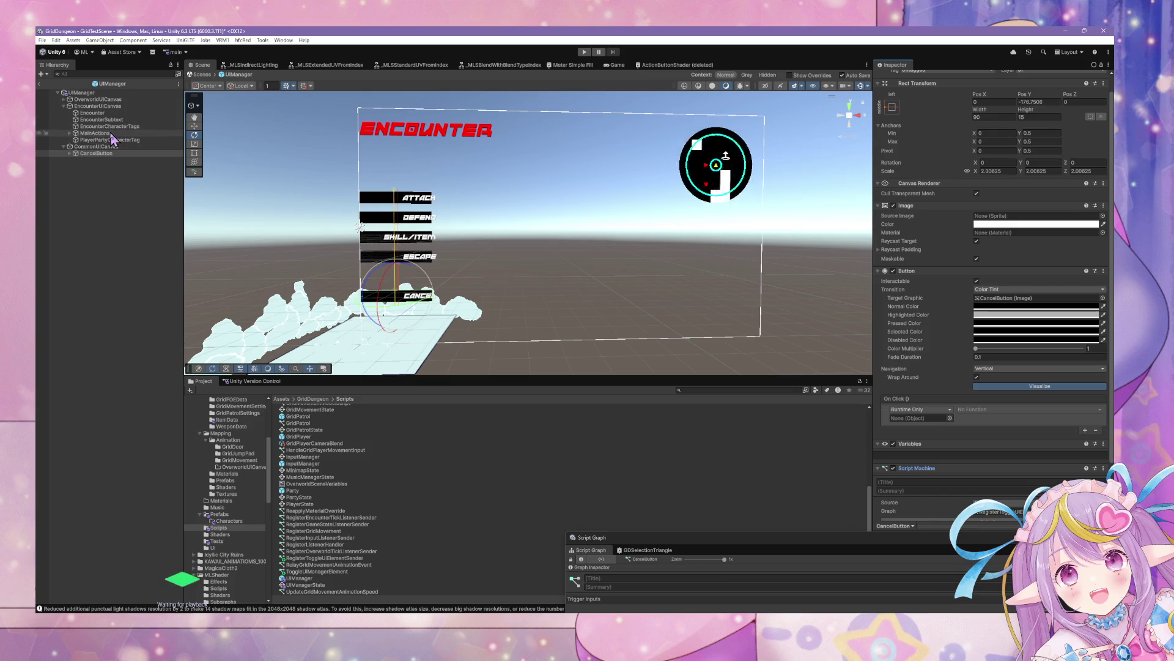
Remove MainActions' extra Script Machine, assign RegisterToggleUIElementSender, and enlarge the graph editor.
{"action": "left_click", "coordinate": [98, 132]}
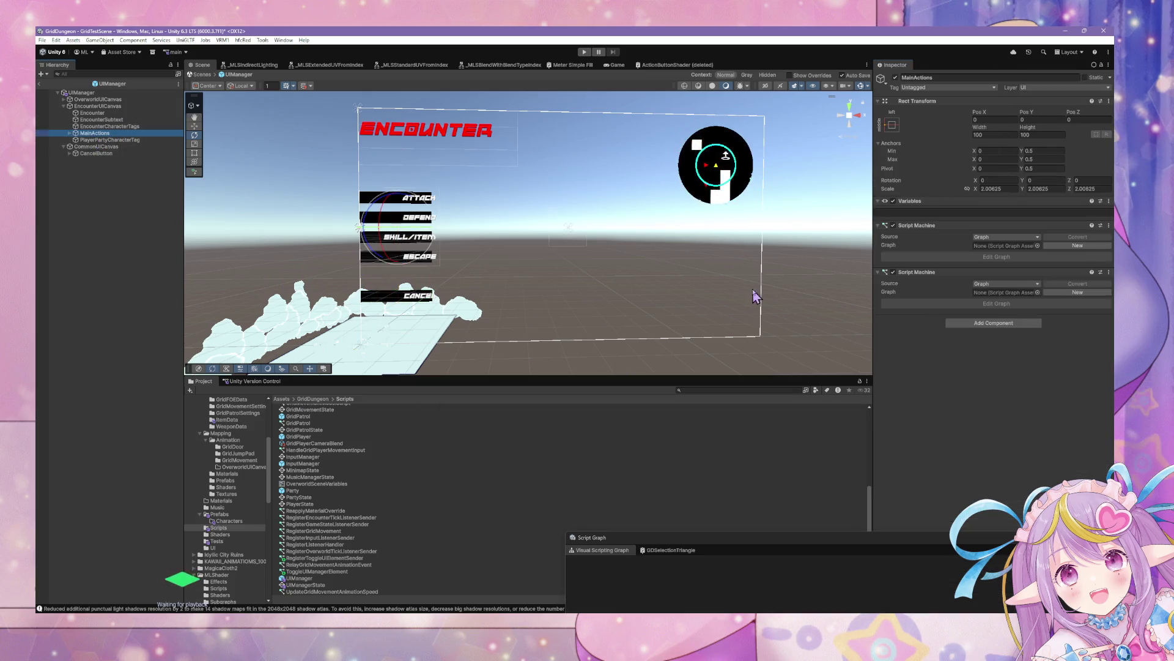
{"action": "left_click", "coordinate": [1109, 272]}
{"action": "left_click", "coordinate": [1065, 312]}
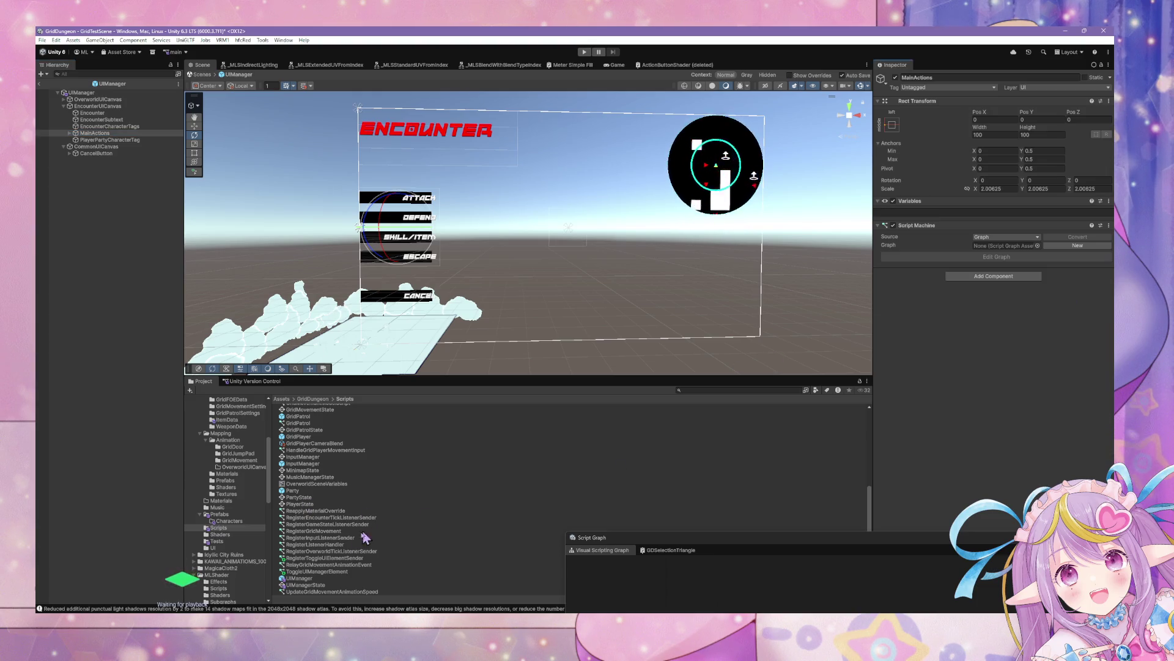
{"action": "mouse_move", "coordinate": [331, 560]}
{"action": "left_mouse_down"}
{"action": "mouse_move", "coordinate": [502, 500]}
{"action": "mouse_move", "coordinate": [1037, 221]}
{"action": "mouse_move", "coordinate": [992, 262]}
{"action": "left_mouse_up"}
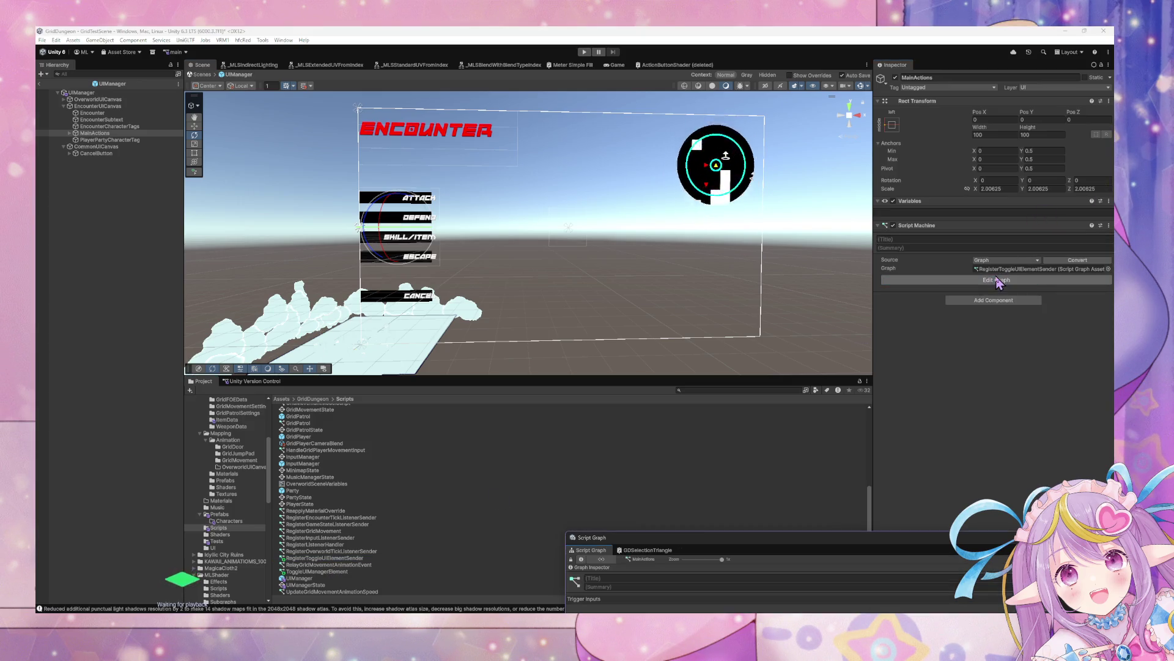
{"action": "mouse_move", "coordinate": [728, 542]}
{"action": "left_mouse_down"}
{"action": "mouse_move", "coordinate": [342, 144]}
{"action": "mouse_move", "coordinate": [472, 267]}
{"action": "left_mouse_up"}
Add an On Enter State event node to the graph, found by searching 'enter'.
{"action": "right_click", "coordinate": [894, 387]}
{"action": "type", "text": "on start"}
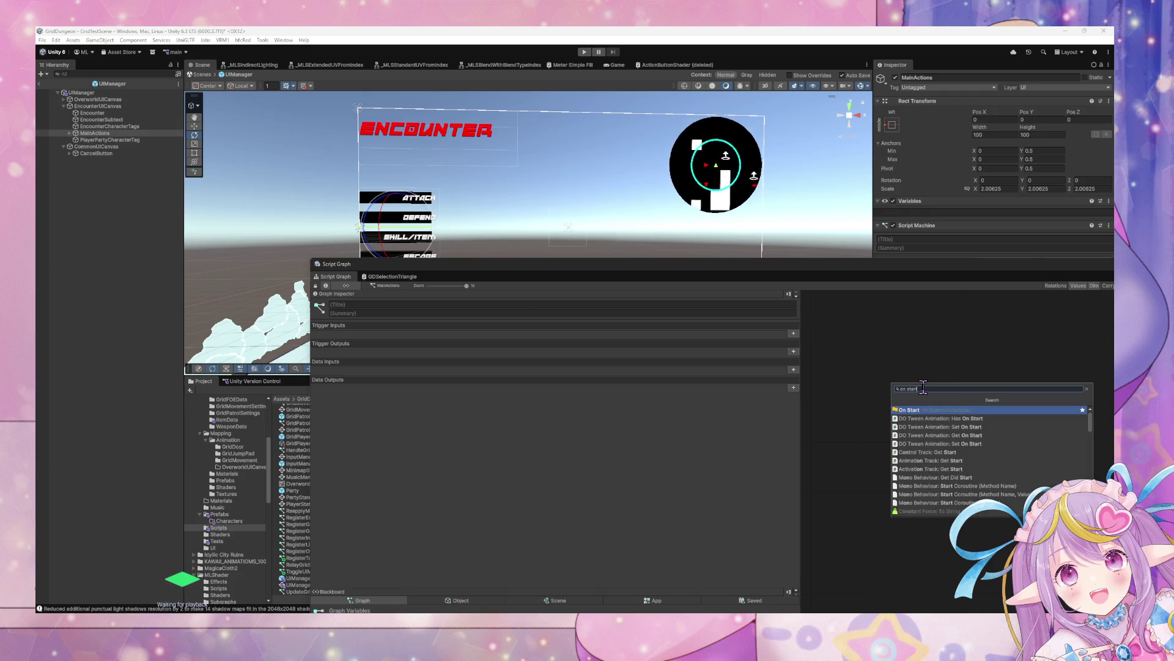
{"action": "key", "text": "Down"}
{"action": "key", "text": "Down"}
{"action": "key", "text": "Down"}
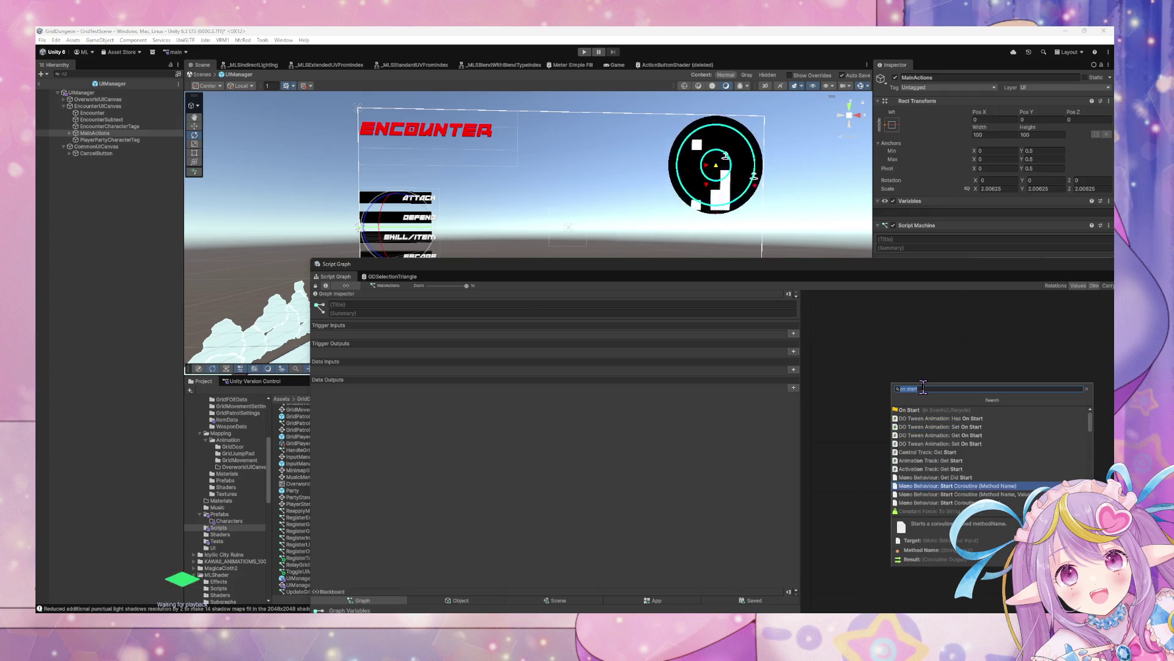
{"action": "key", "text": "Down"}
{"action": "key", "text": "Down"}
{"action": "key", "text": "Down"}
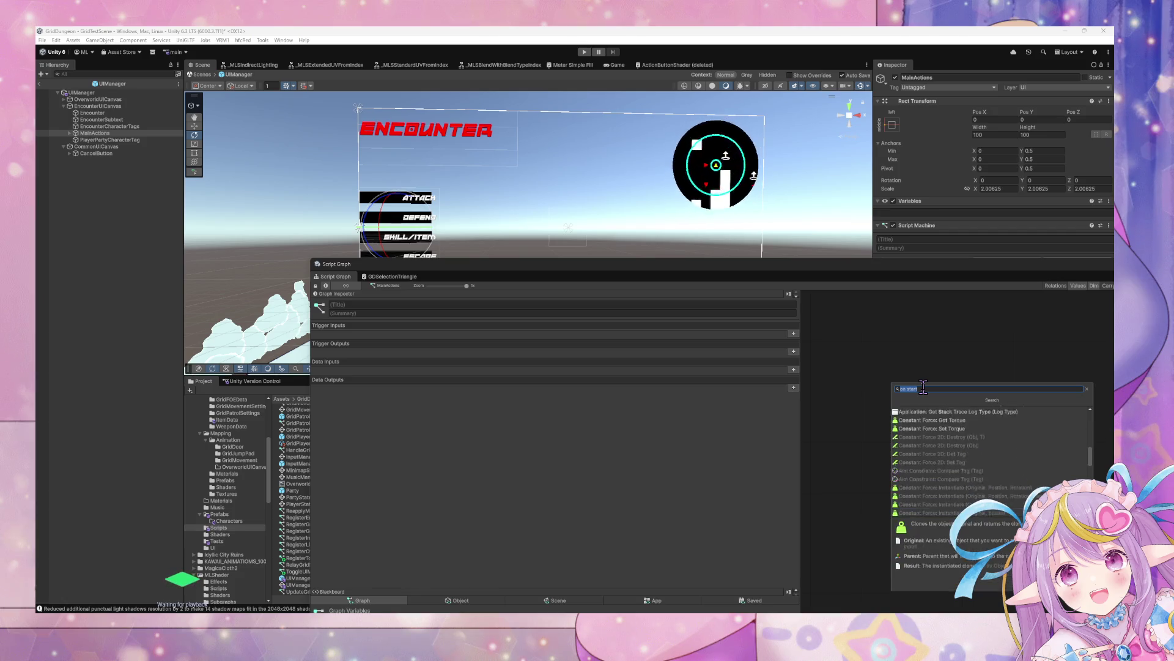
{"action": "key", "text": "Up"}
{"action": "key", "text": "Up"}
{"action": "key", "text": "Up"}
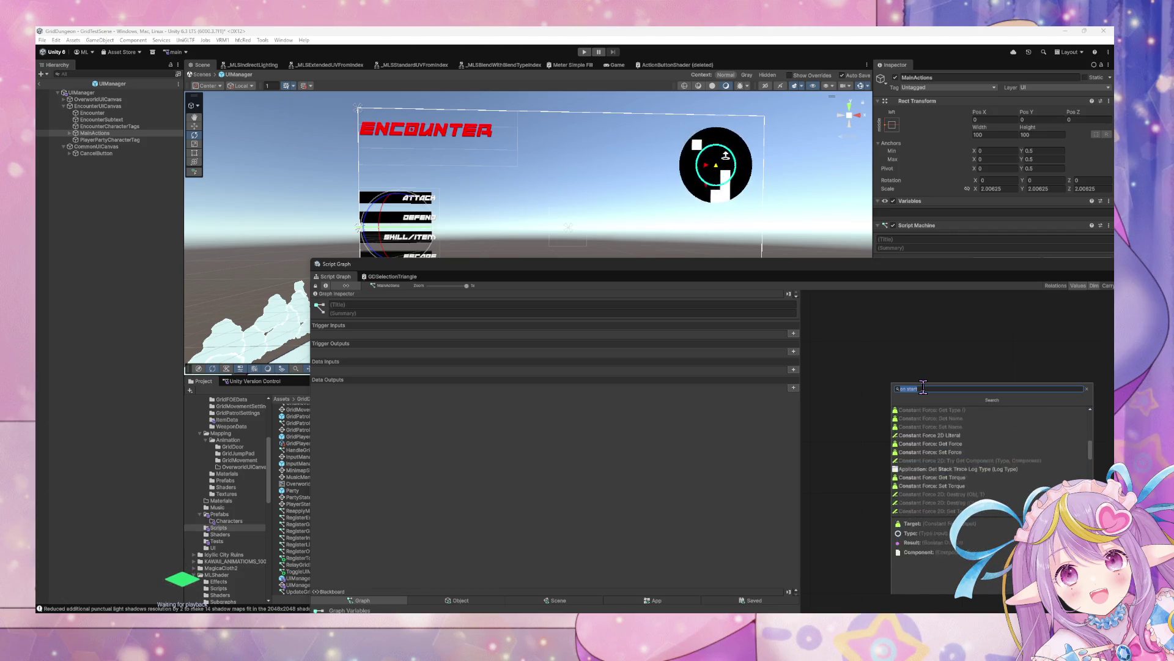
{"action": "type", "text": "sta"}
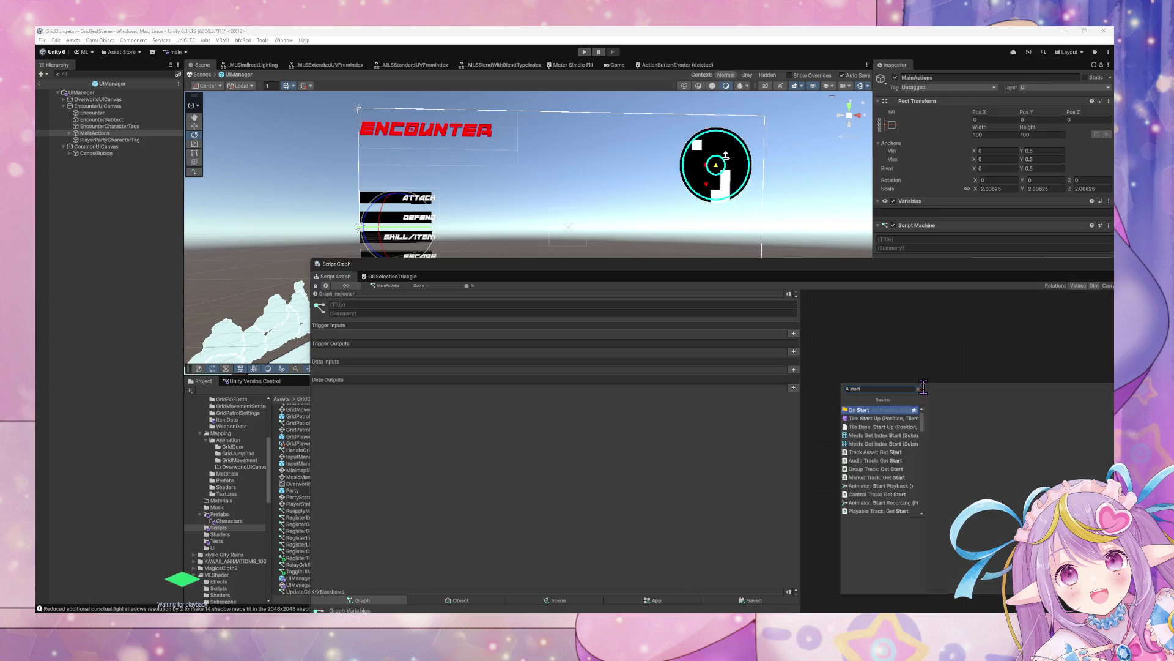
{"action": "key", "text": "Down"}
{"action": "key", "text": "Down"}
{"action": "key", "text": "BackSpace"}
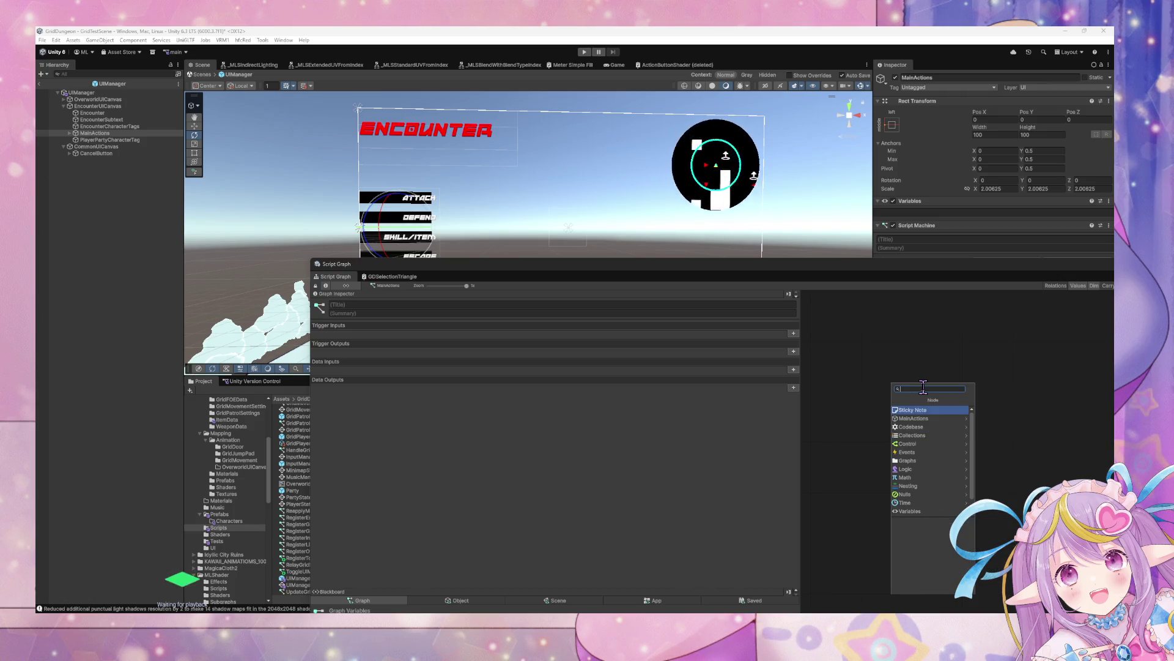
{"action": "type", "text": "enter"}
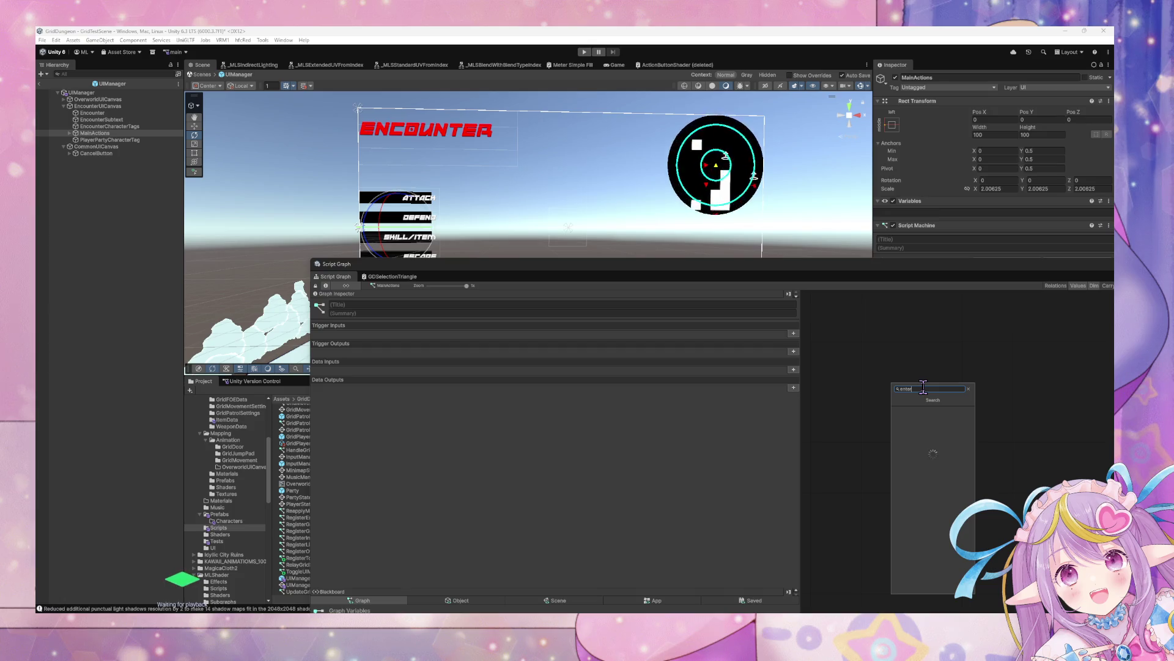
{"action": "key", "text": "Down"}
{"action": "key", "text": "Return"}
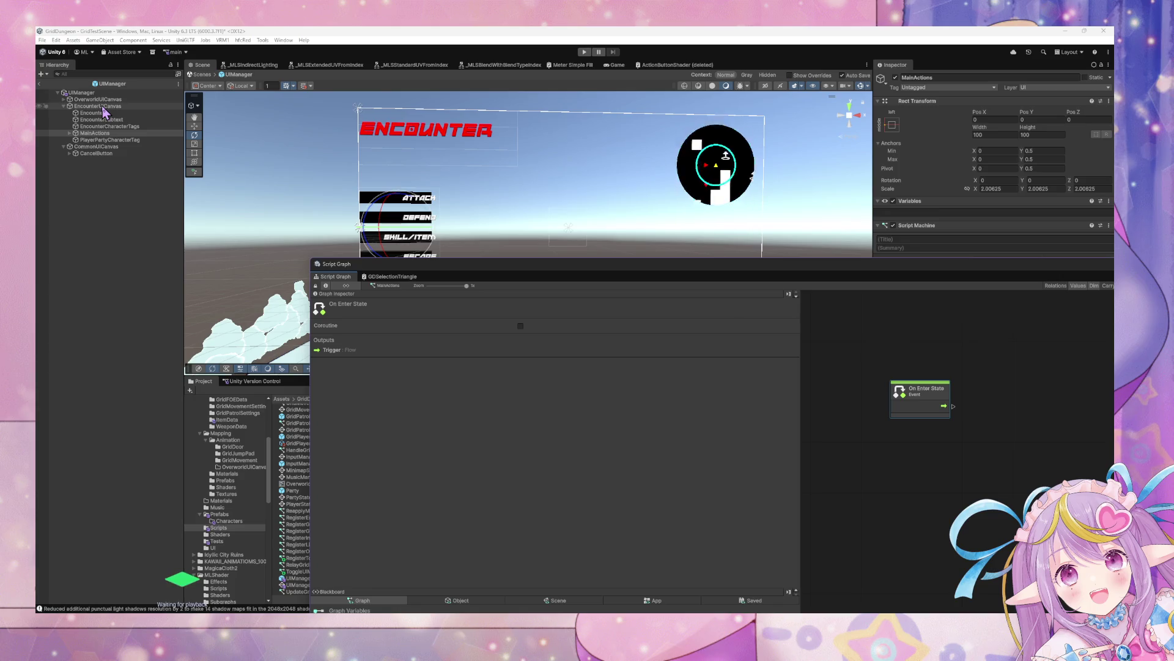
Drag the UIManager scene variable in as a Get Variable node, then select UIManager.
{"action": "left_click_drag", "start_coordinate": [441, 276], "coordinate": [355, 173]}
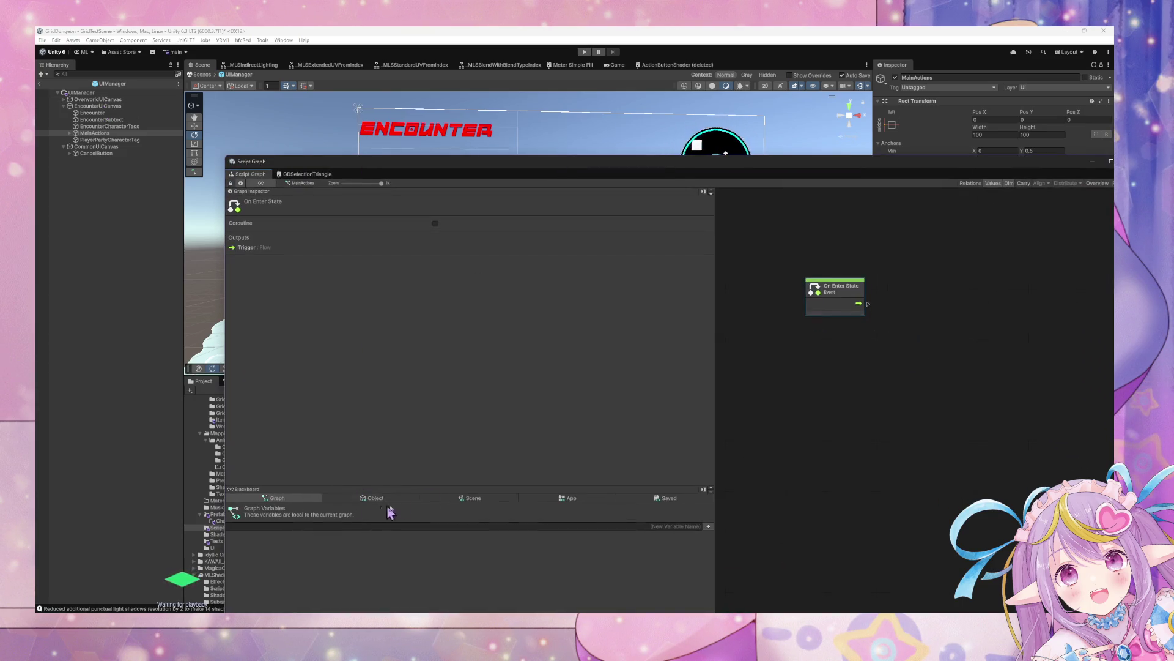
{"action": "left_click", "coordinate": [469, 497]}
{"action": "left_click_drag", "start_coordinate": [562, 157], "coordinate": [592, 47]}
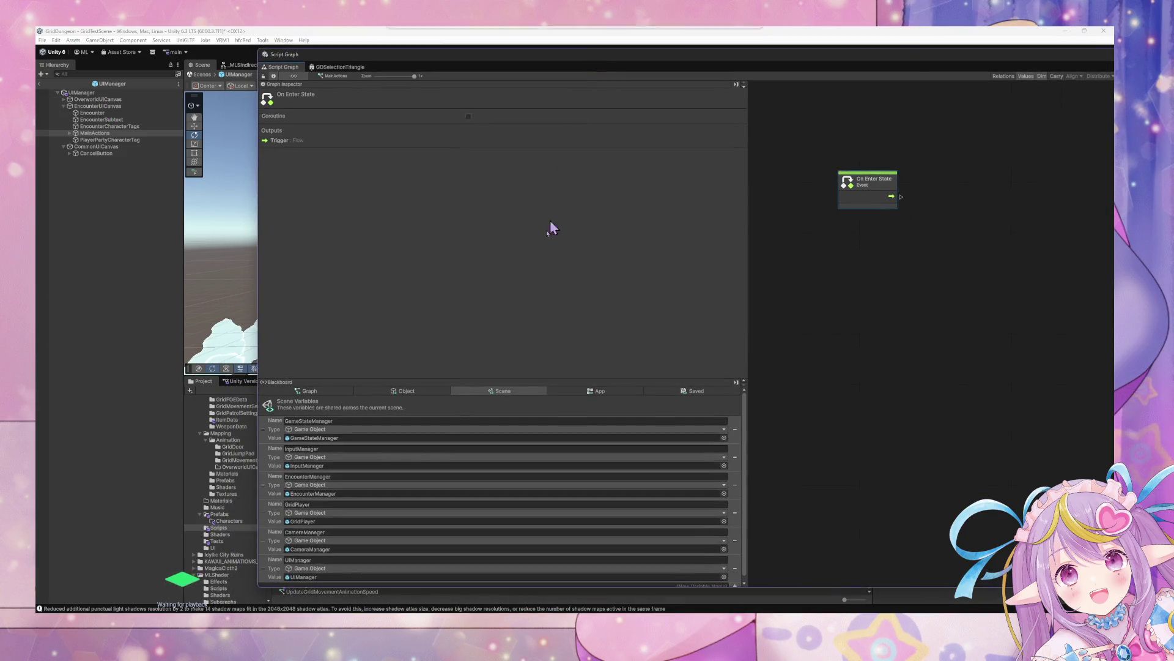
{"action": "left_click_drag", "start_coordinate": [267, 577], "coordinate": [886, 230]}
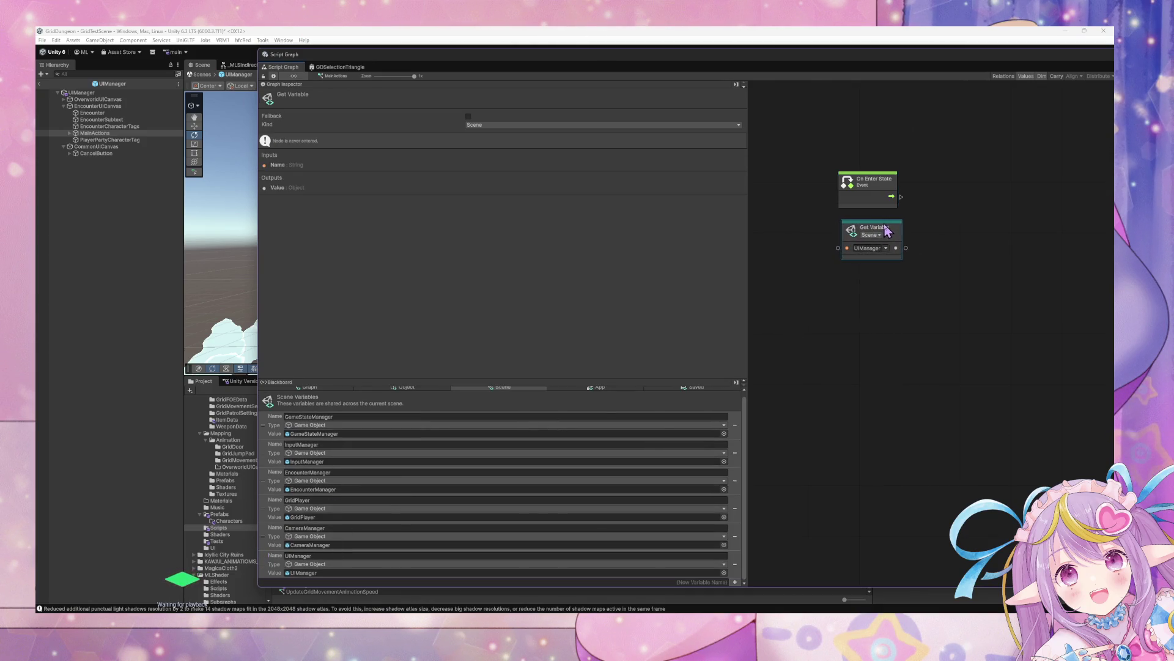
{"action": "left_click", "coordinate": [795, 257]}
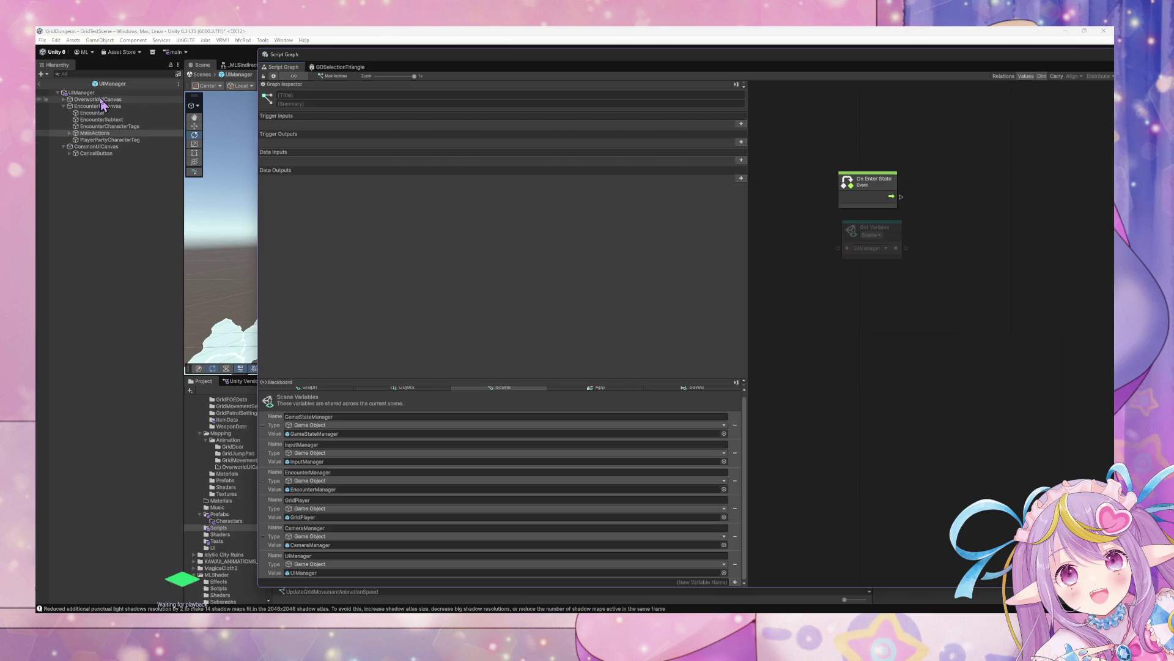
{"action": "left_click", "coordinate": [64, 93]}
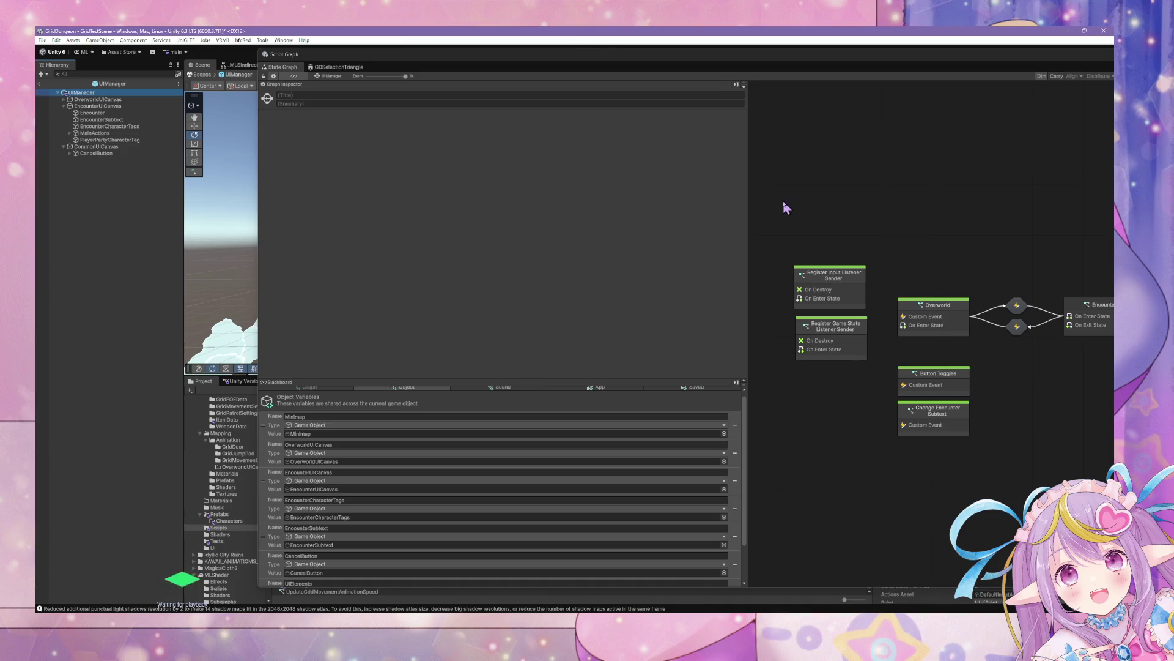
{"action": "left_click", "coordinate": [959, 412]}
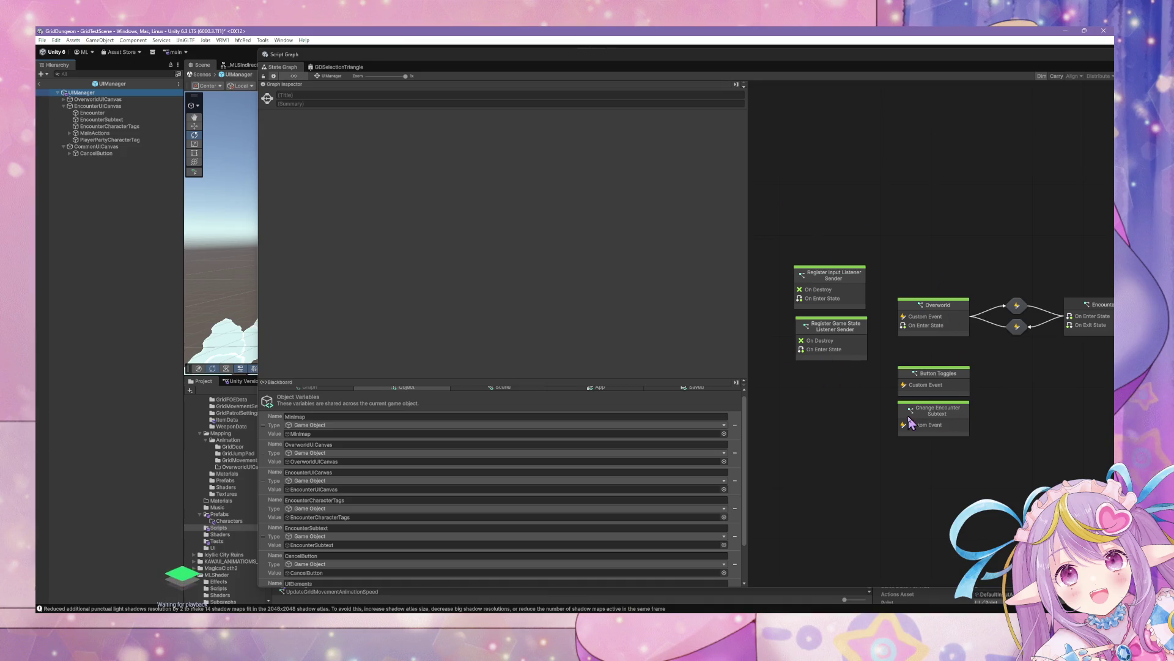
{"action": "double_click", "coordinate": [942, 380]}
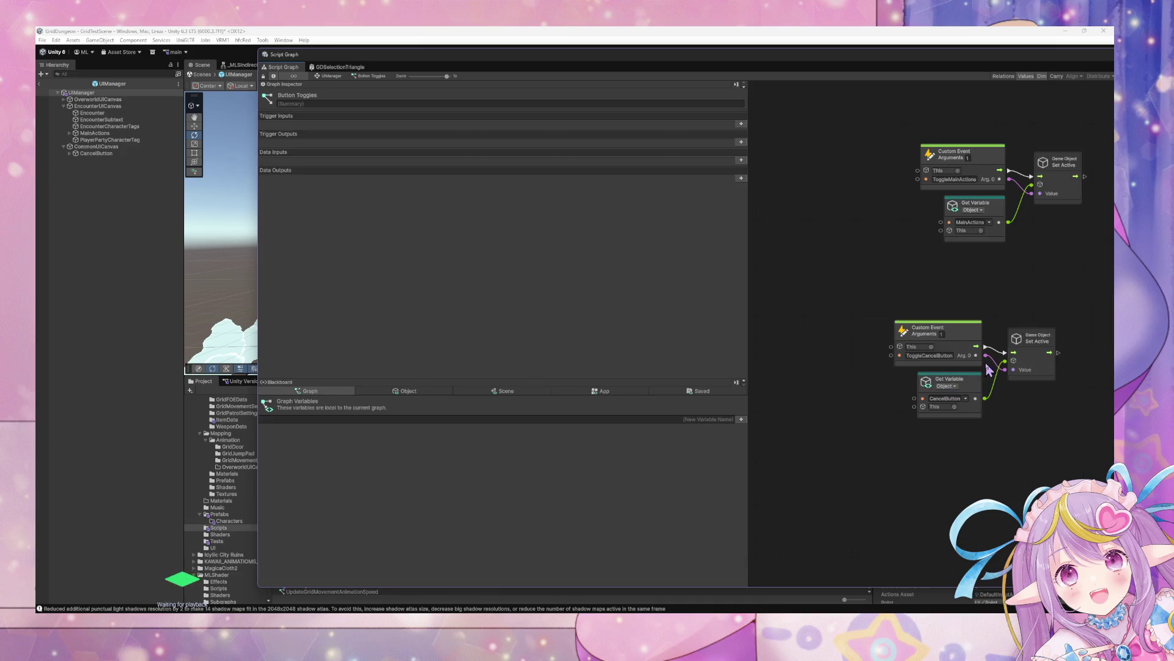
{"action": "double_click", "coordinate": [799, 66]}
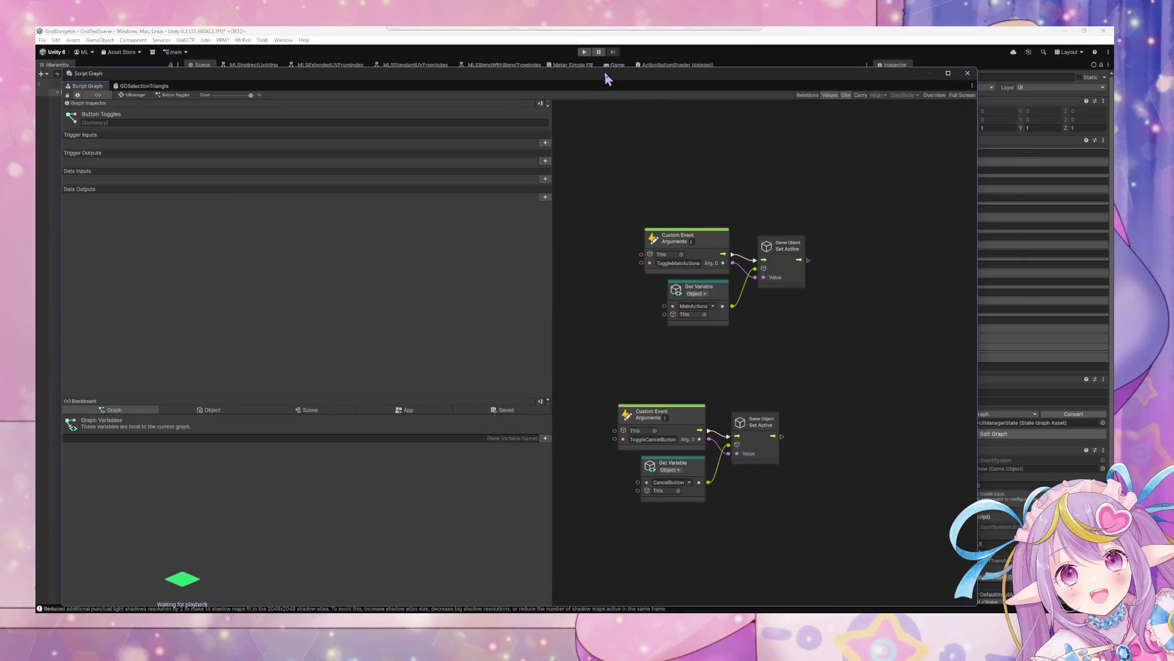
{"action": "left_click_drag", "start_coordinate": [839, 510], "coordinate": [631, 194]}
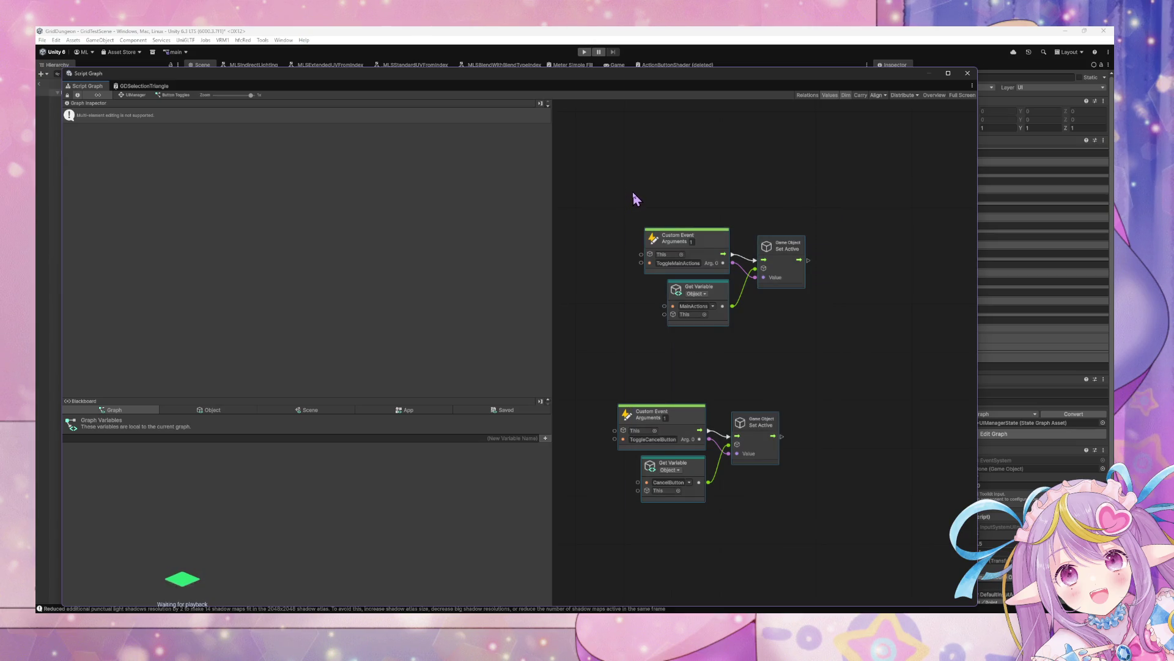
{"action": "left_click_drag", "start_coordinate": [507, 87], "coordinate": [713, 86]}
{"action": "left_click", "coordinate": [362, 100]}
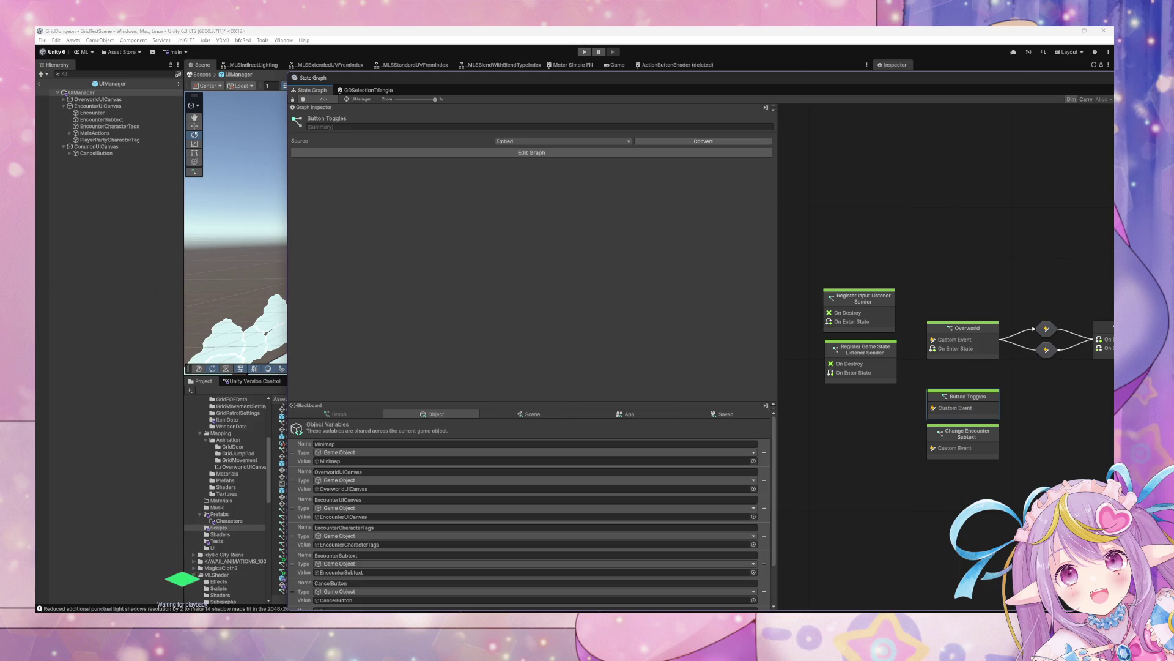
{"action": "left_click_drag", "start_coordinate": [479, 80], "coordinate": [691, 222]}
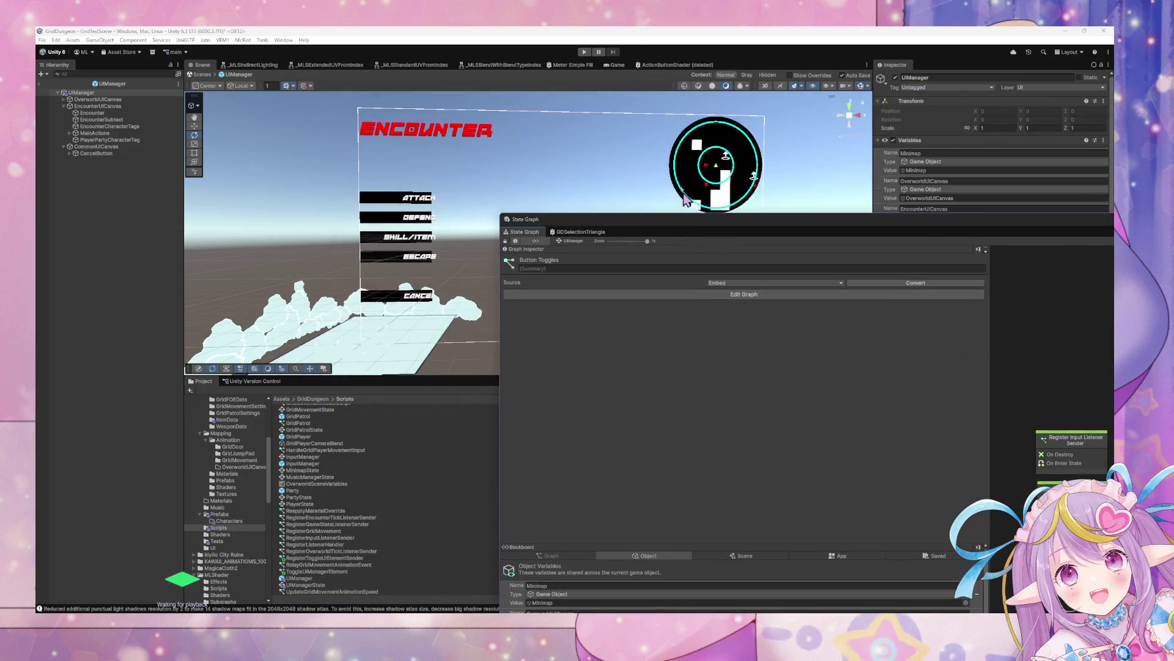
Attempt Play mode, open the Console, and enlarge the State Graph editor to view scene and application variables.
{"action": "left_click", "coordinate": [587, 53]}
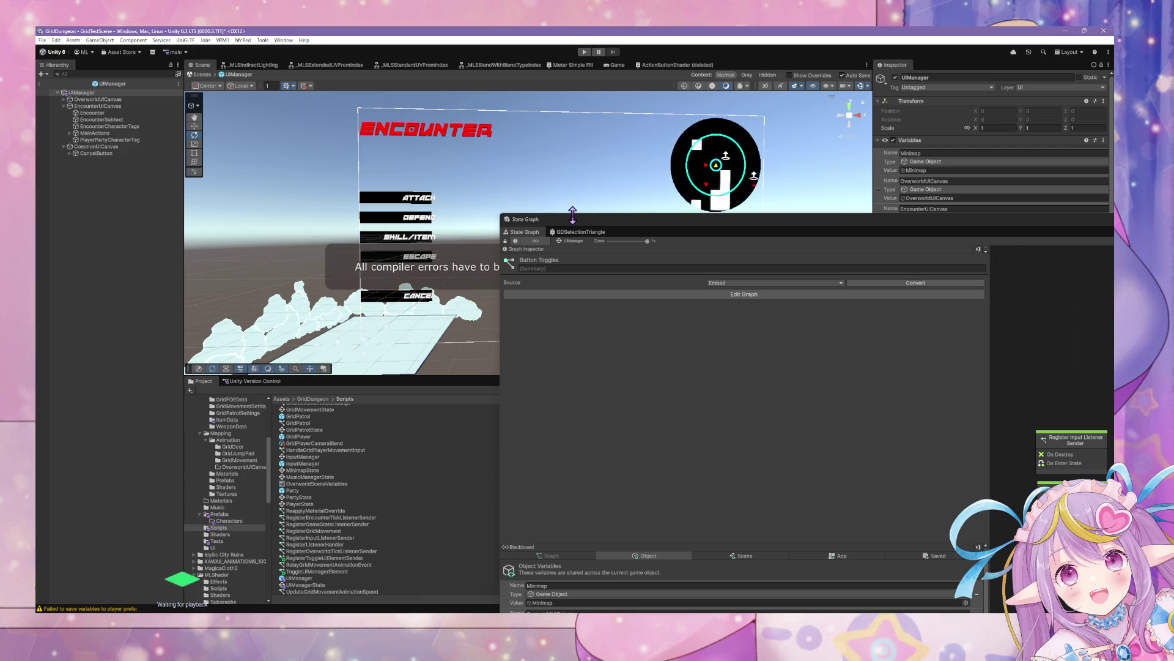
{"action": "left_click", "coordinate": [82, 609]}
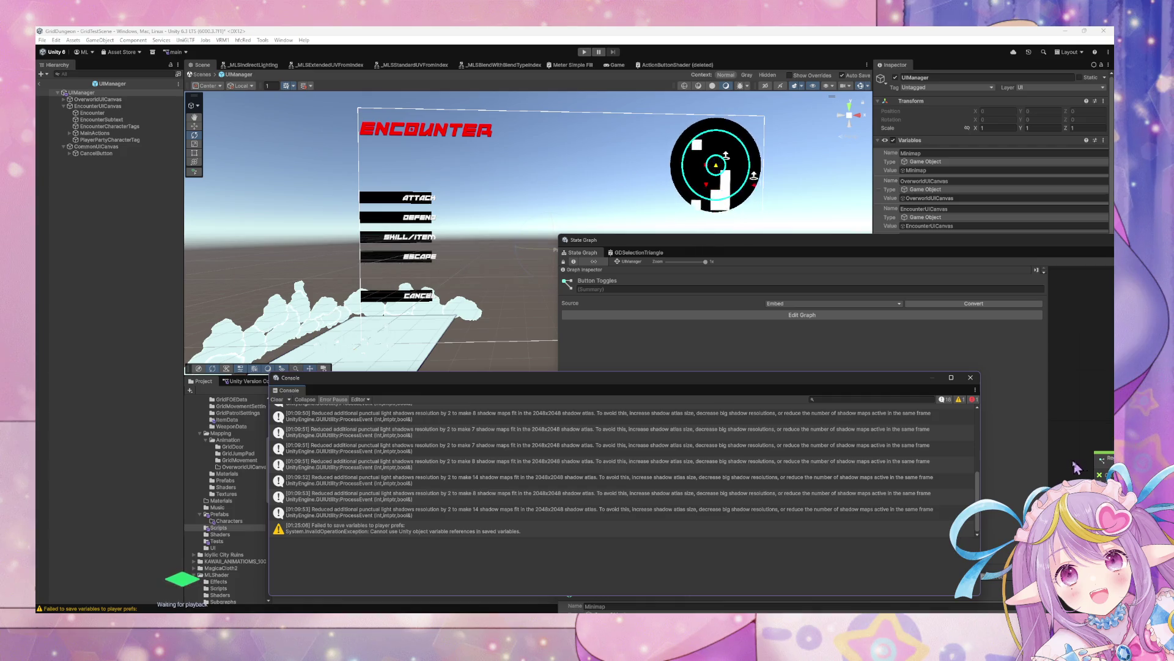
{"action": "left_click", "coordinate": [1077, 427]}
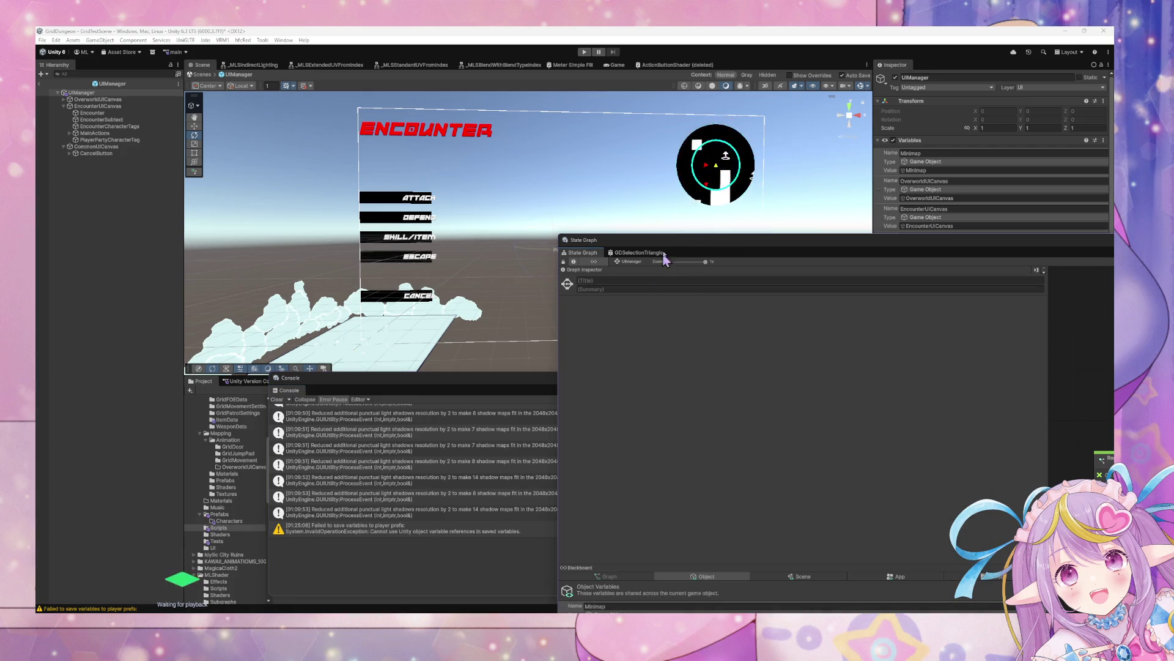
{"action": "double_click", "coordinate": [708, 240]}
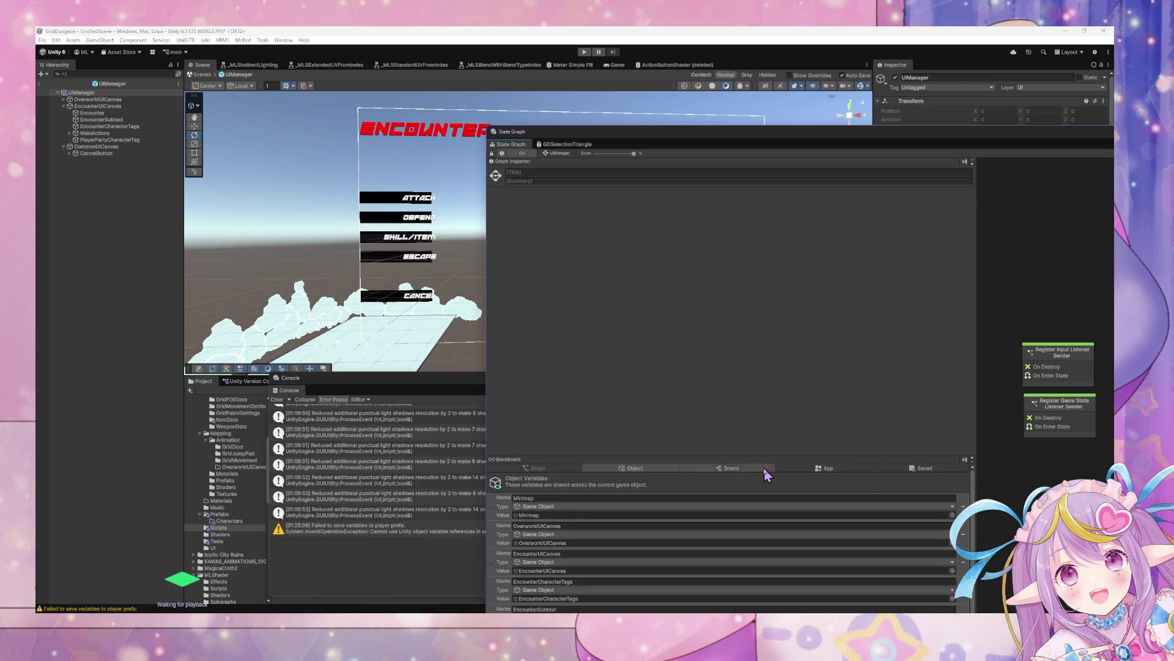
{"action": "left_click_drag", "start_coordinate": [656, 142], "coordinate": [591, 58]}
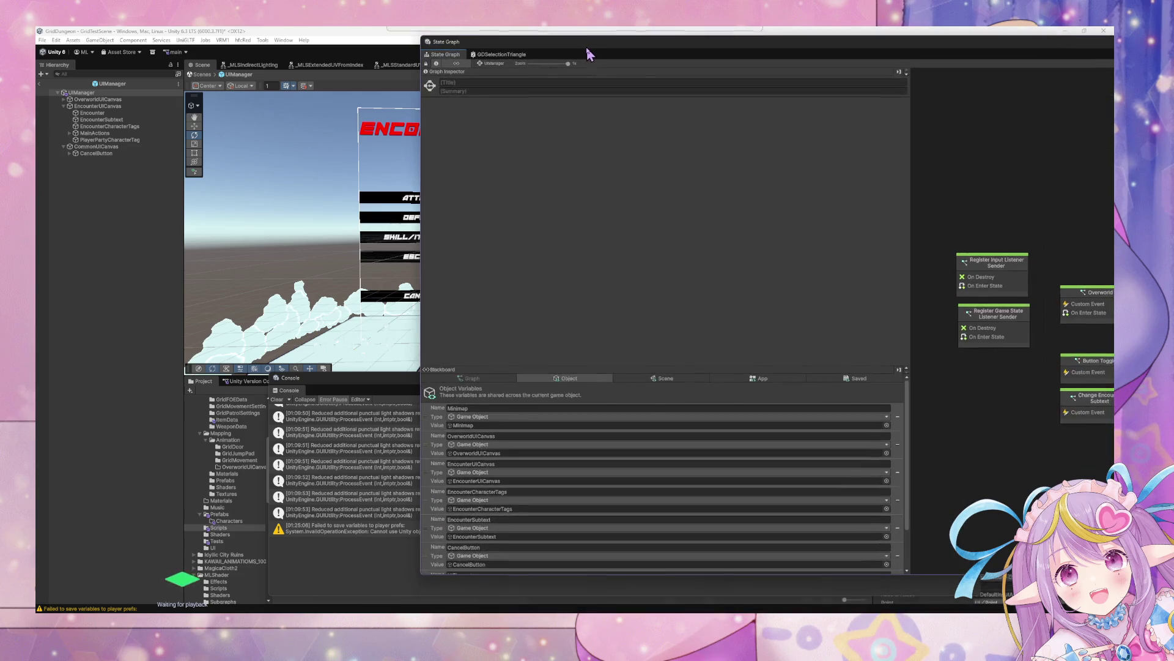
{"action": "scroll", "coordinate": [650, 555], "scroll_direction": "down", "scroll_amount": 3}
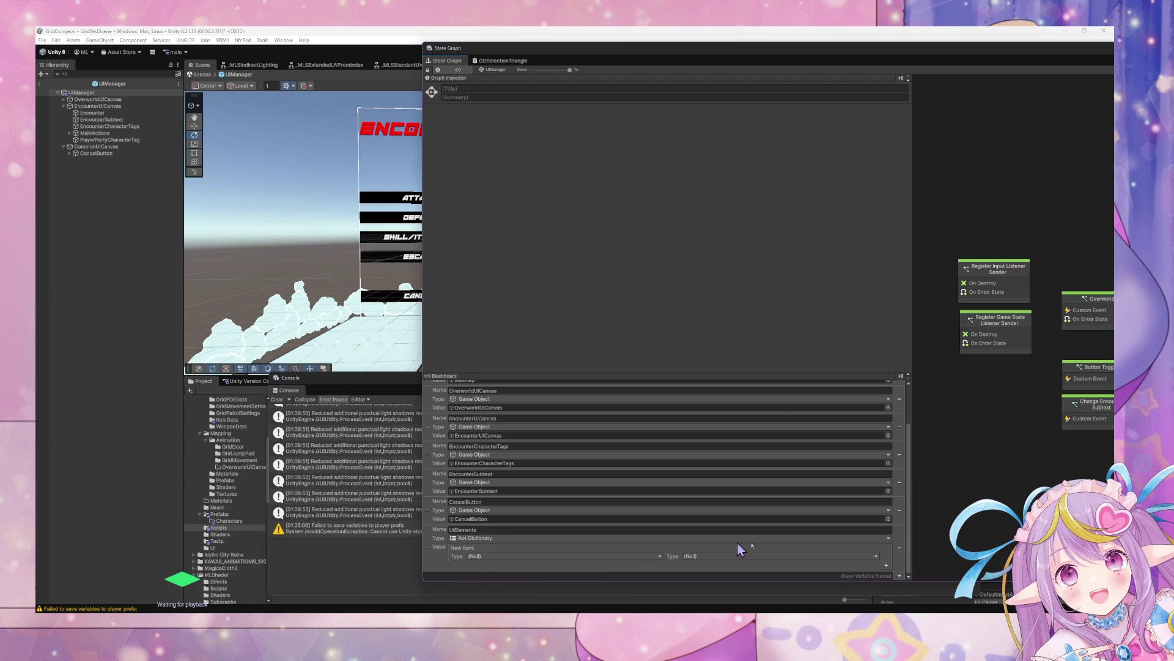
{"action": "scroll", "coordinate": [818, 516], "scroll_direction": "up", "scroll_amount": 10}
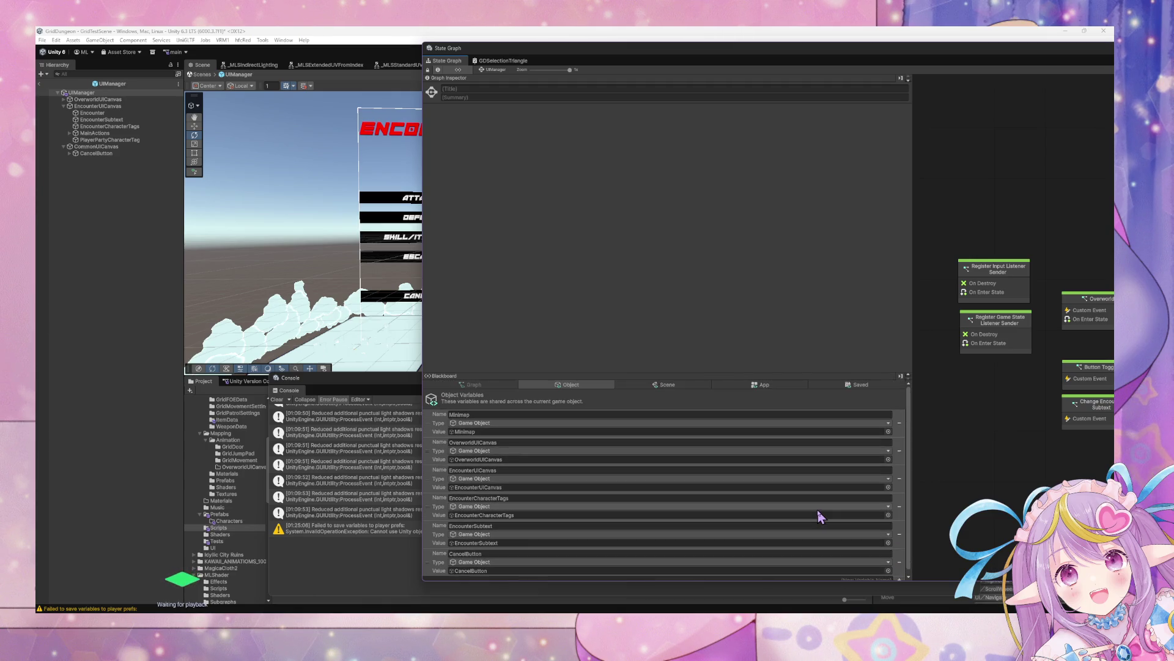
{"action": "left_click", "coordinate": [685, 386]}
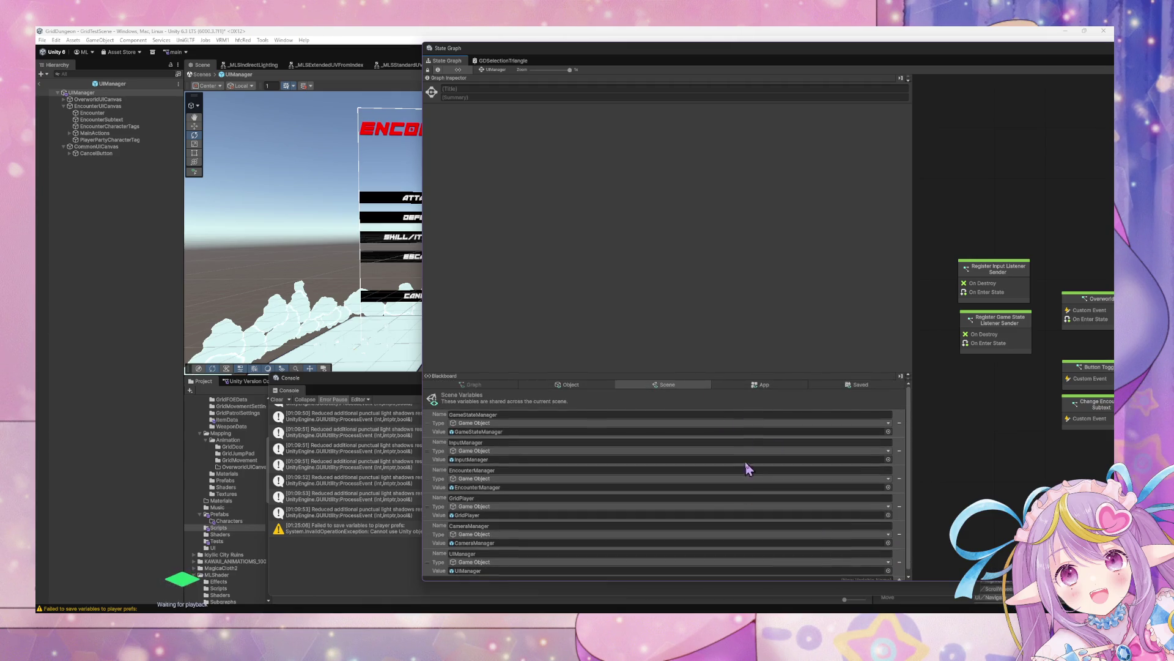
{"action": "left_click", "coordinate": [769, 386]}
Leave prefab editing for the full scene and show the InventoryInstance.cs compiler error details.
{"action": "left_click", "coordinate": [355, 300]}
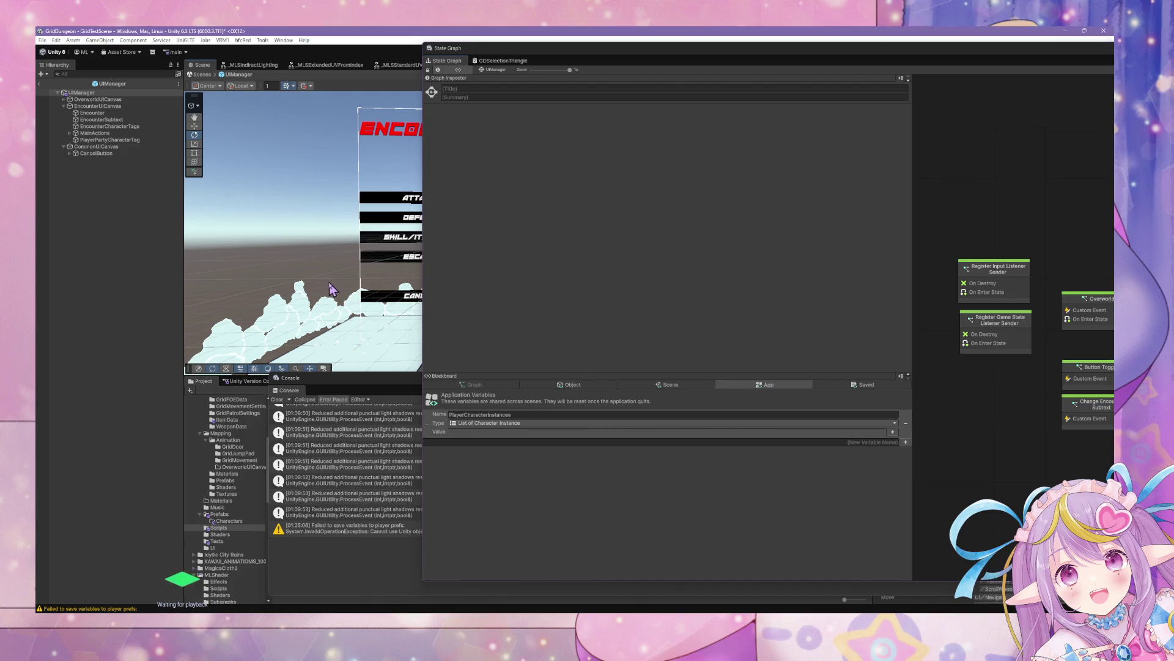
{"action": "left_click_drag", "start_coordinate": [554, 57], "coordinate": [666, 148]}
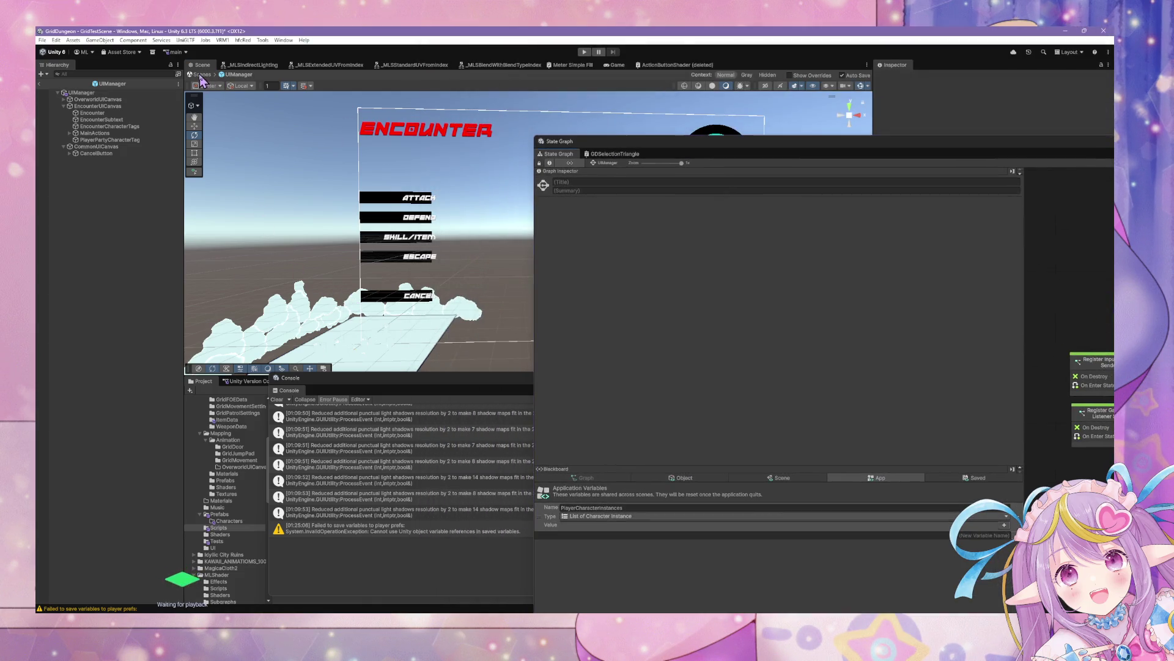
{"action": "left_click", "coordinate": [585, 53]}
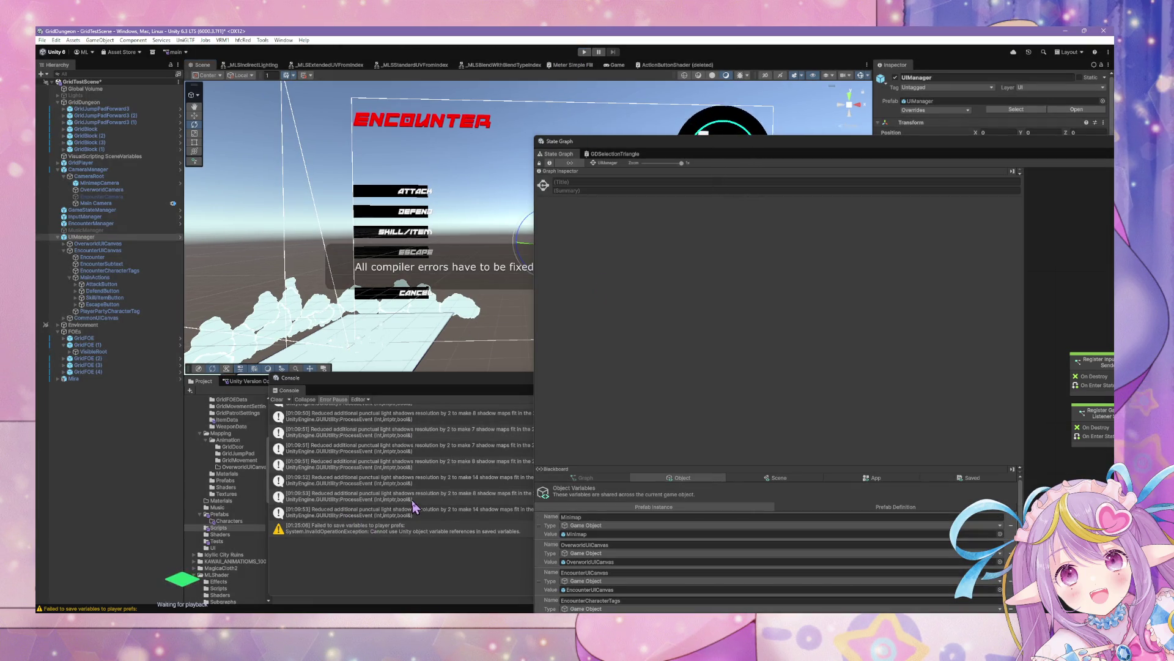
{"action": "scroll", "coordinate": [414, 507], "scroll_direction": "up", "scroll_amount": 5}
{"action": "left_click", "coordinate": [442, 416]}
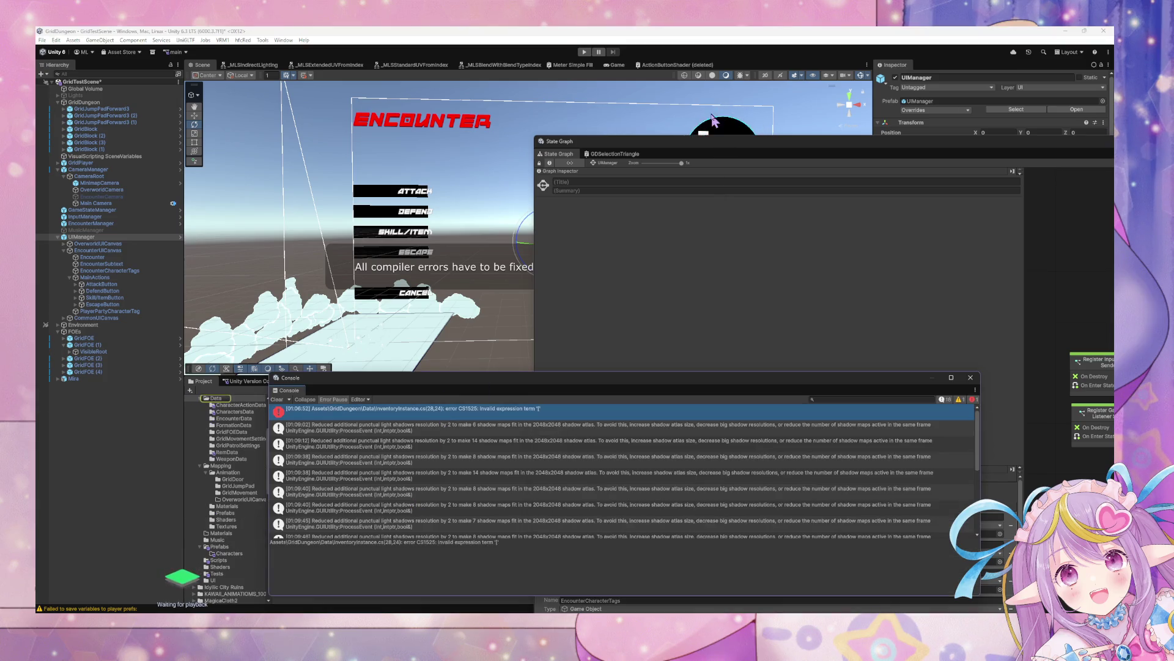
In VS Code, restore line 28 to 'return new List<InventoryItem>(items.Values);' and return to Unity.
{"action": "double_click", "coordinate": [531, 419]}
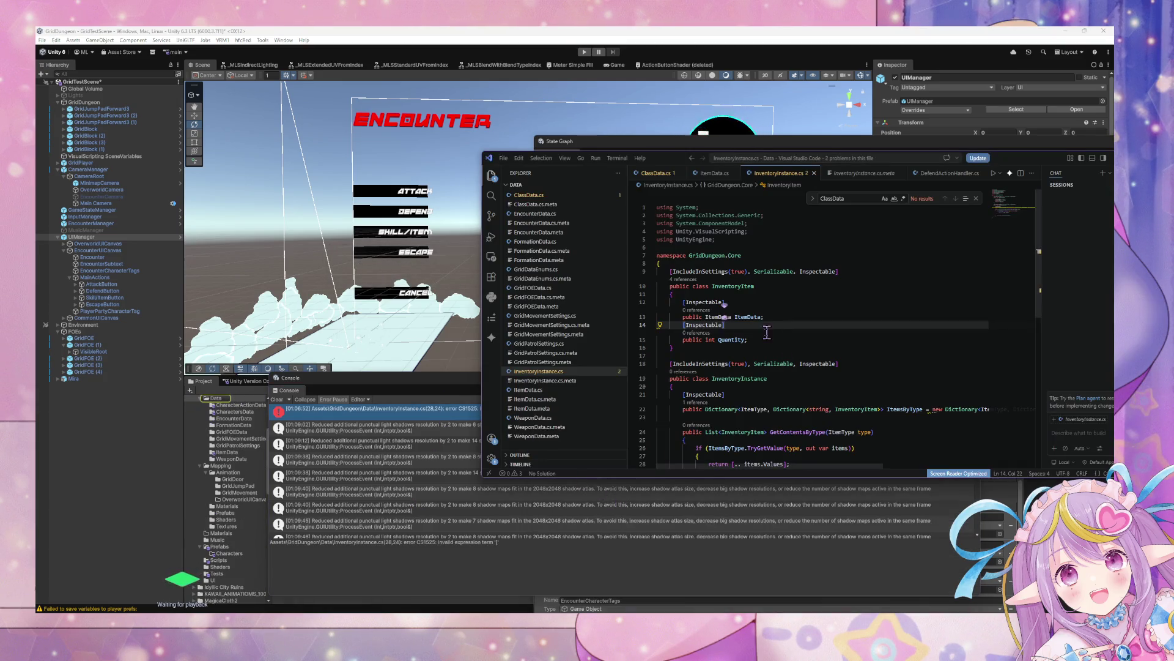
{"action": "left_click", "coordinate": [784, 364]}
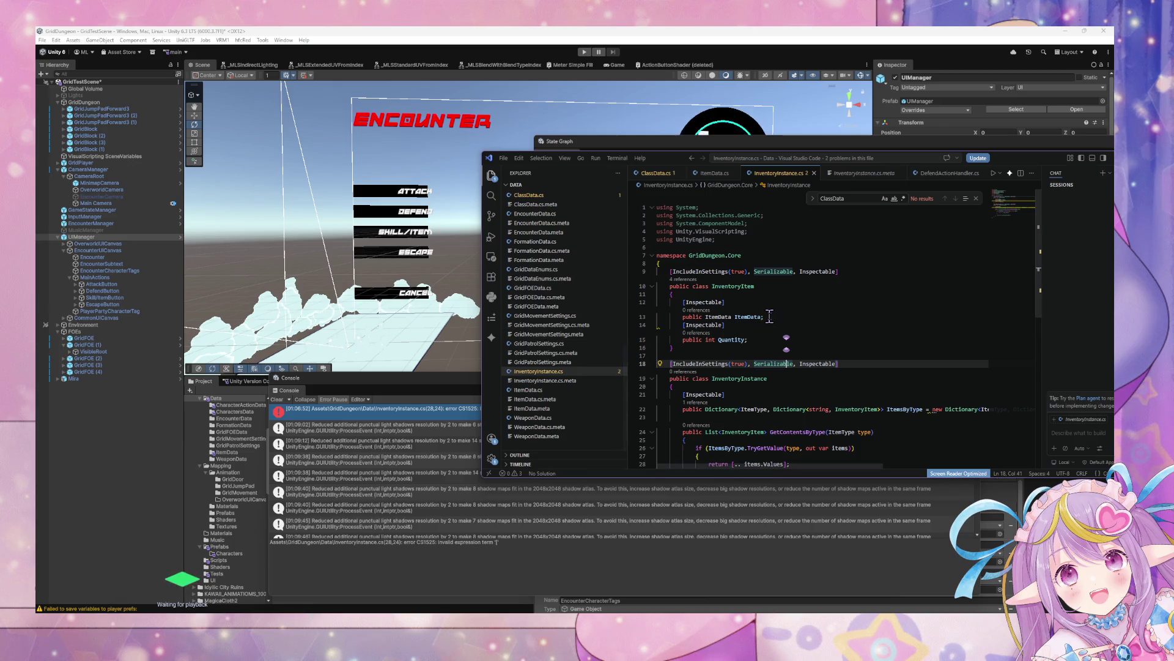
{"action": "scroll", "coordinate": [770, 316], "scroll_direction": "down", "scroll_amount": 3}
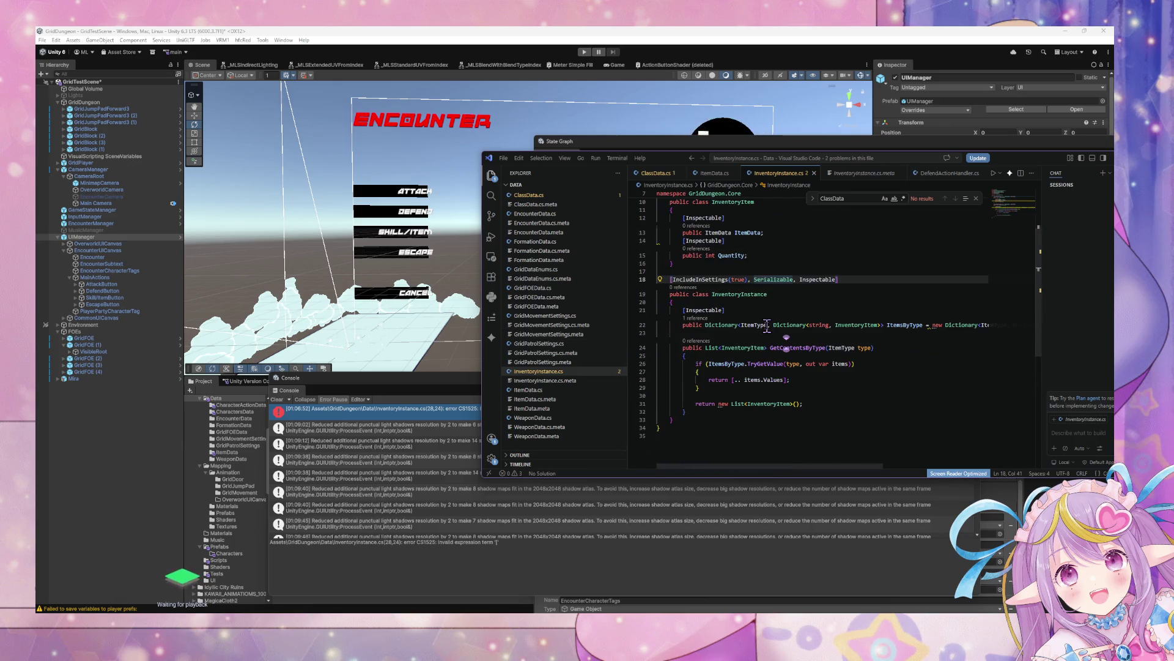
{"action": "left_click", "coordinate": [785, 380]}
{"action": "key", "text": "ctrl+z"}
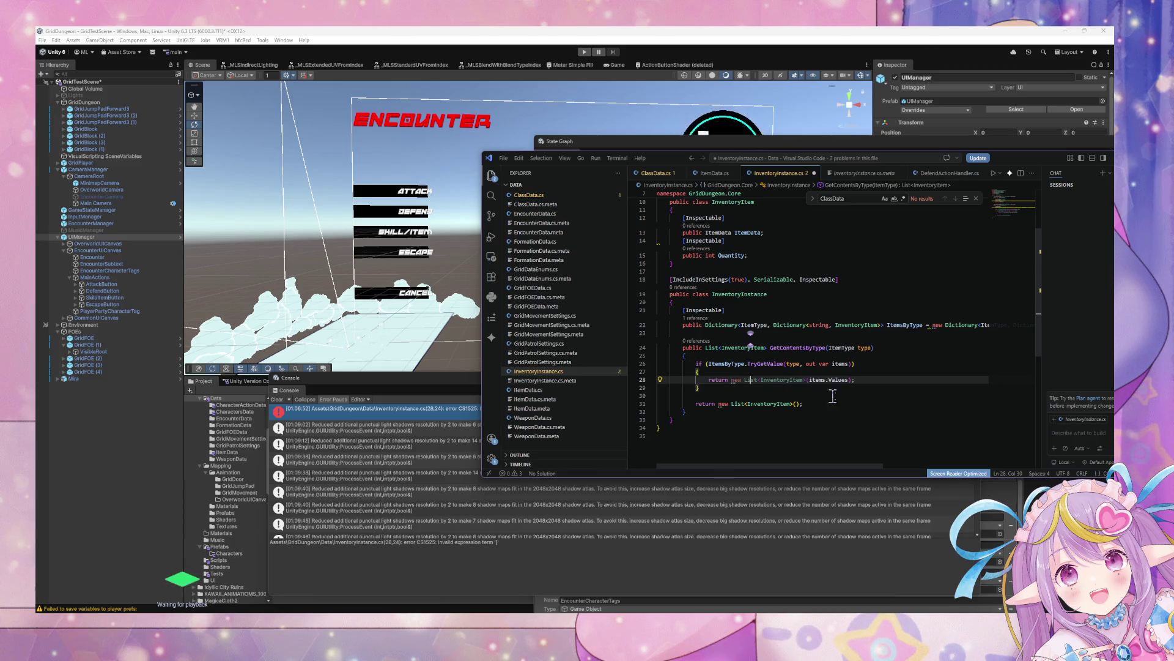
{"action": "left_click", "coordinate": [509, 538]}
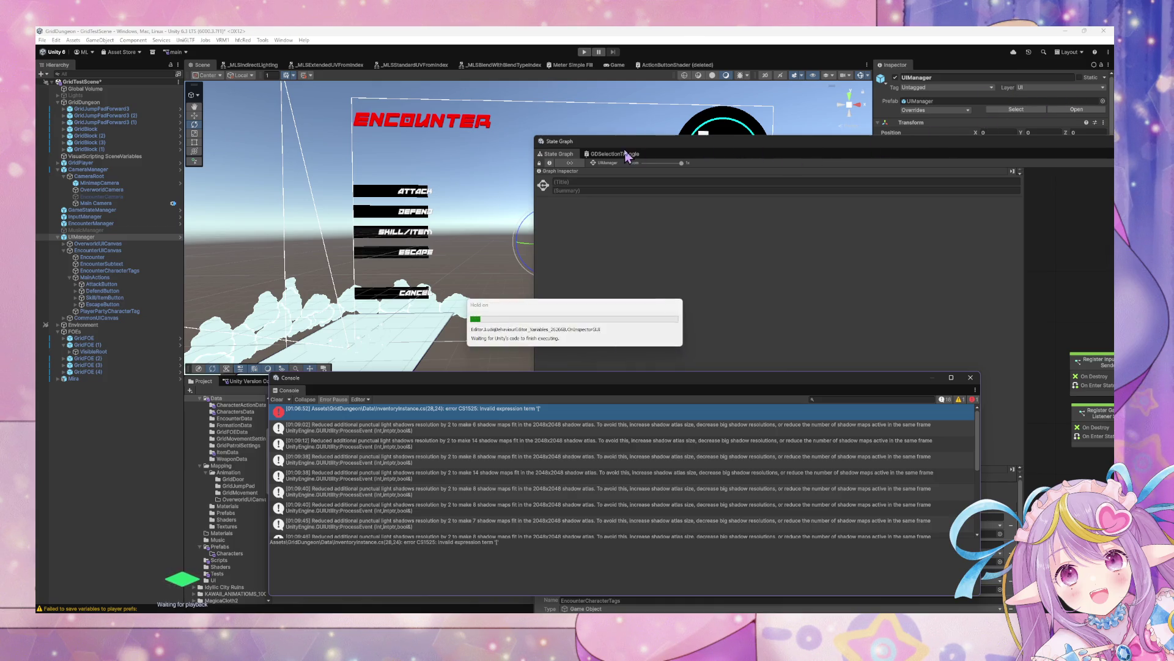
Move the graph window aside, orbit the Scene view, and start Play mode with Ctrl+P.
{"action": "left_click_drag", "start_coordinate": [613, 160], "coordinate": [885, 208]}
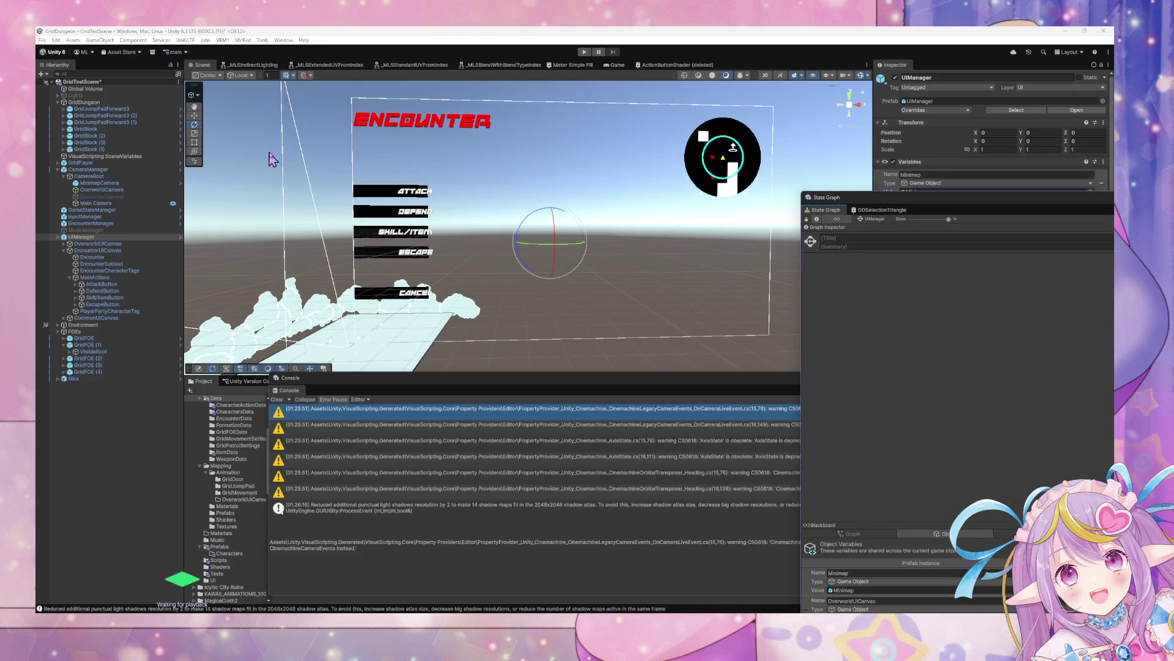
{"action": "left_click_drag", "start_coordinate": [257, 138], "coordinate": [293, 171]}
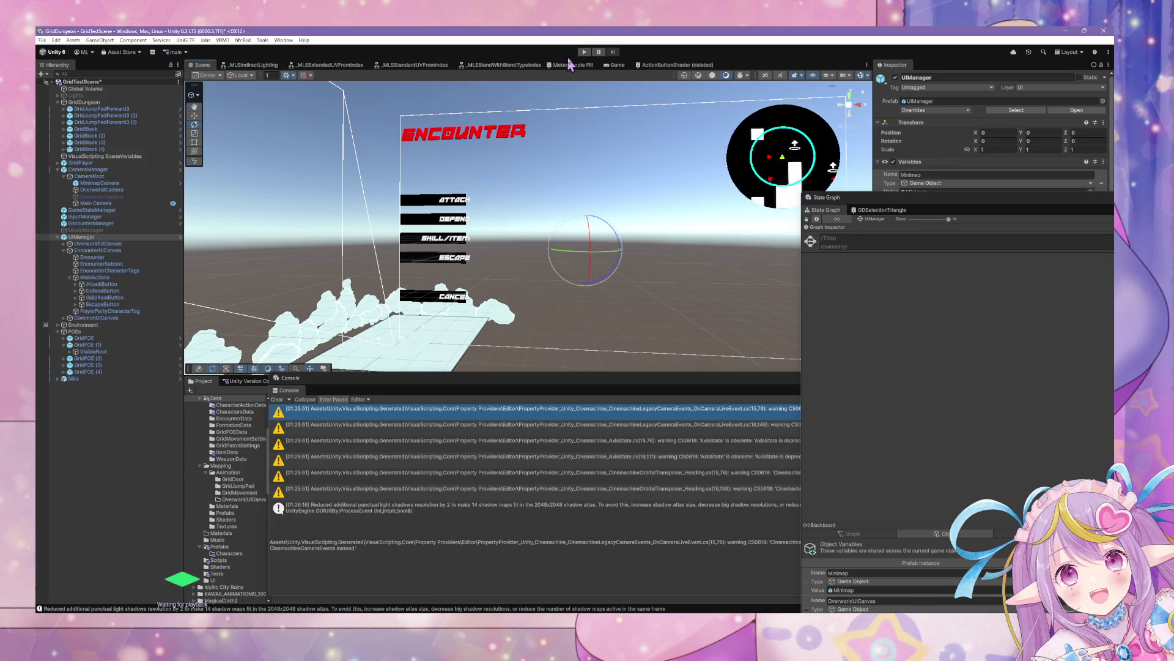
{"action": "key", "text": "ctrl+p"}
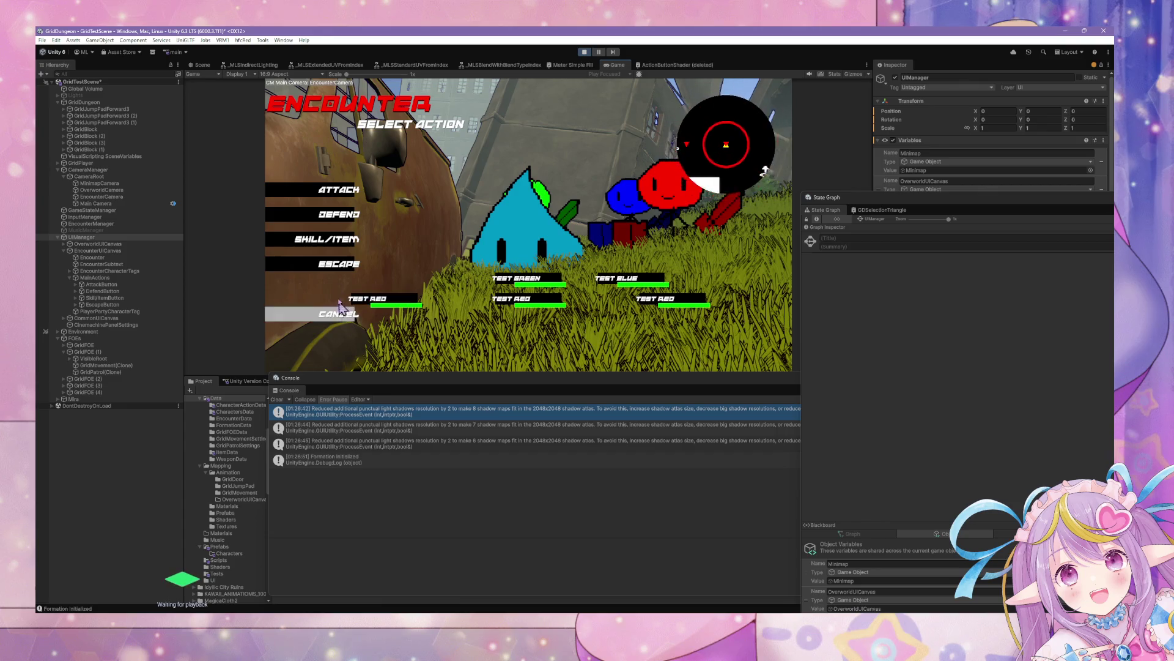
Escape the encounter, walk with W and D into another encounter, escape again, then stop the game.
{"action": "left_click", "coordinate": [345, 270]}
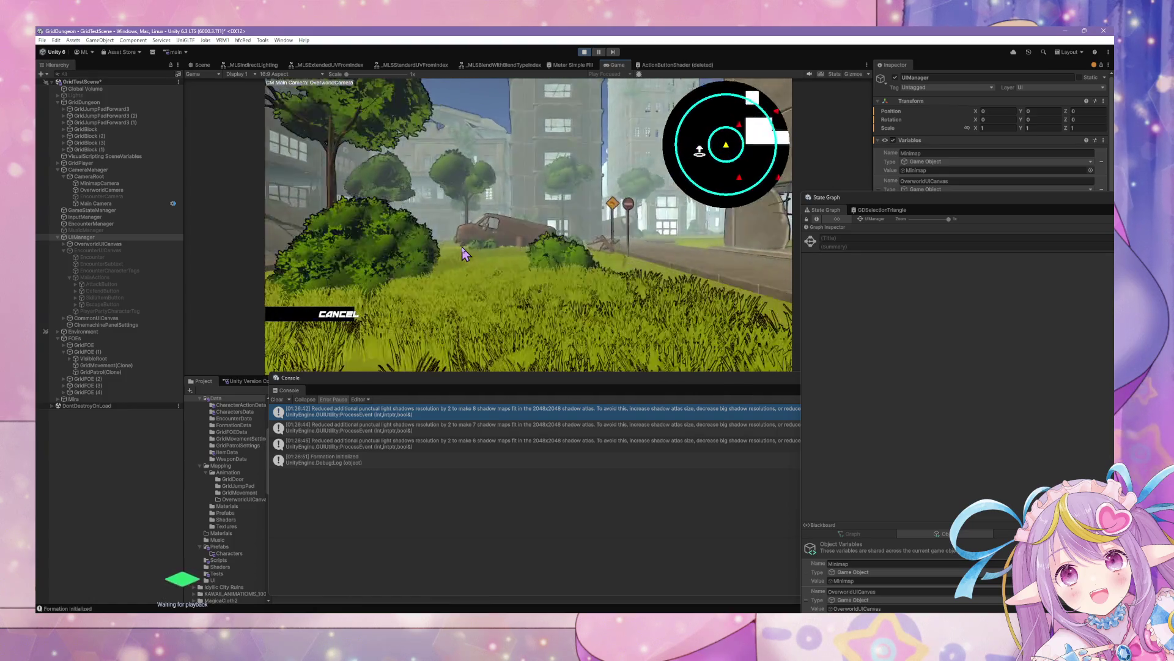
{"action": "key", "text": "w"}
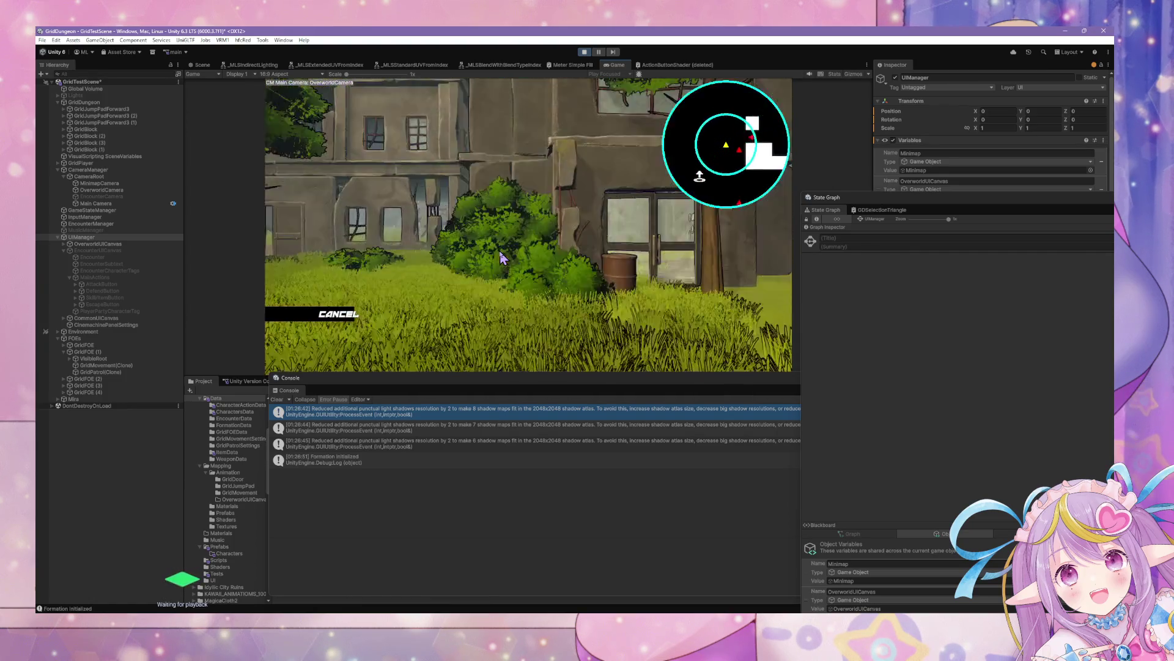
{"action": "key", "text": "d"}
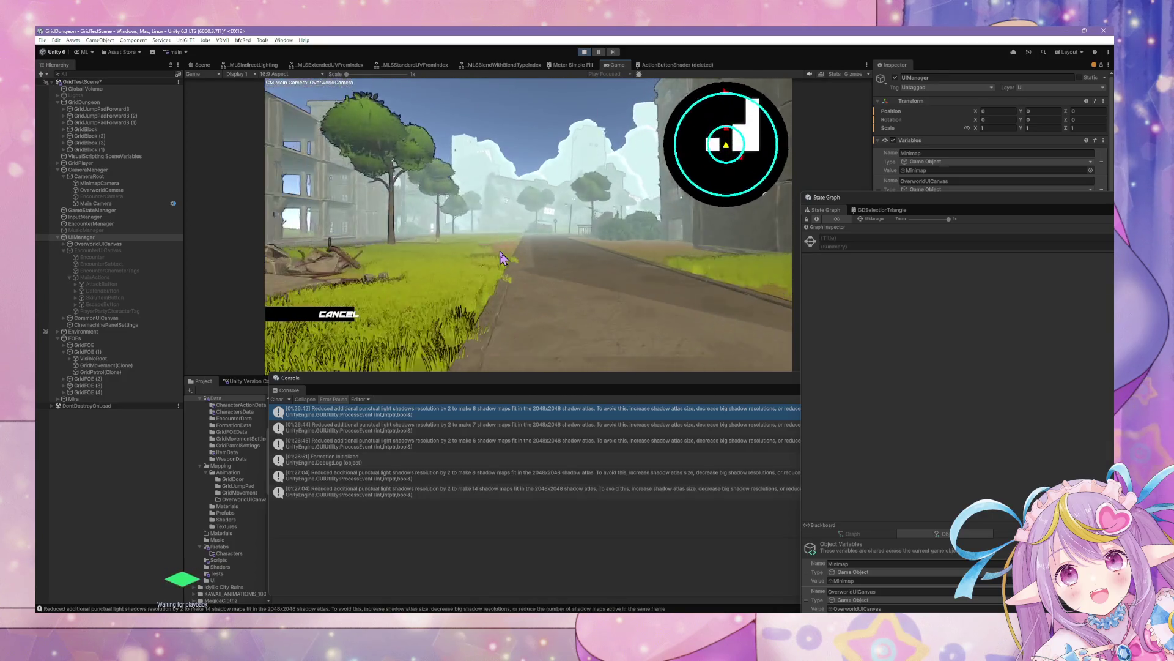
{"action": "key", "text": "w"}
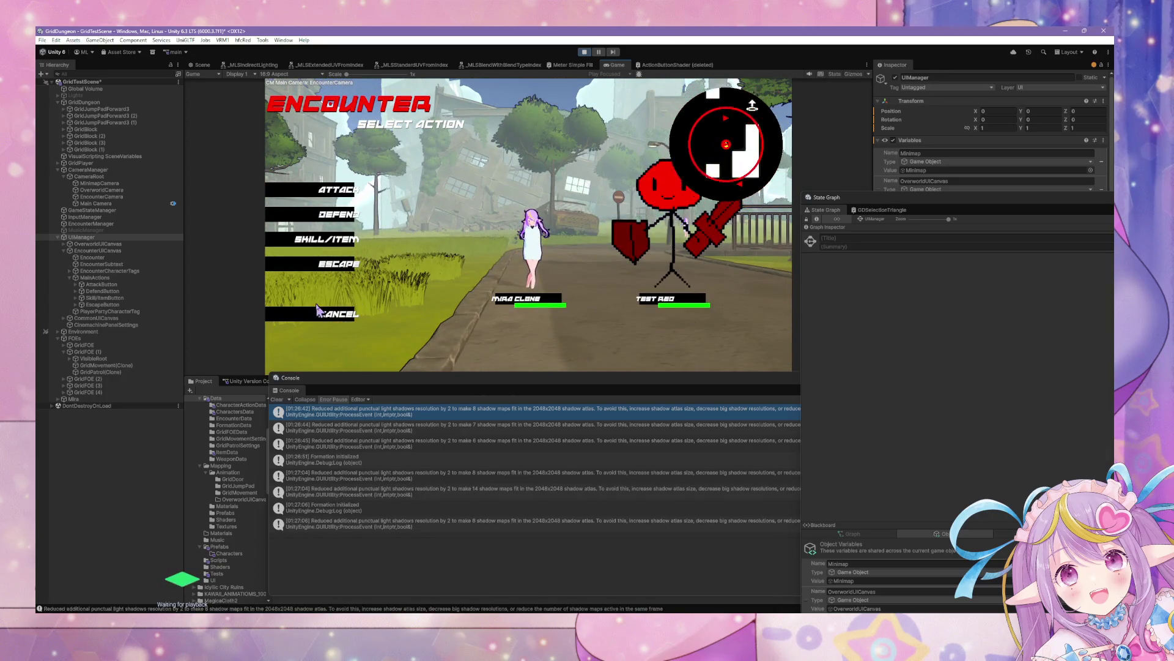
{"action": "left_click", "coordinate": [344, 269]}
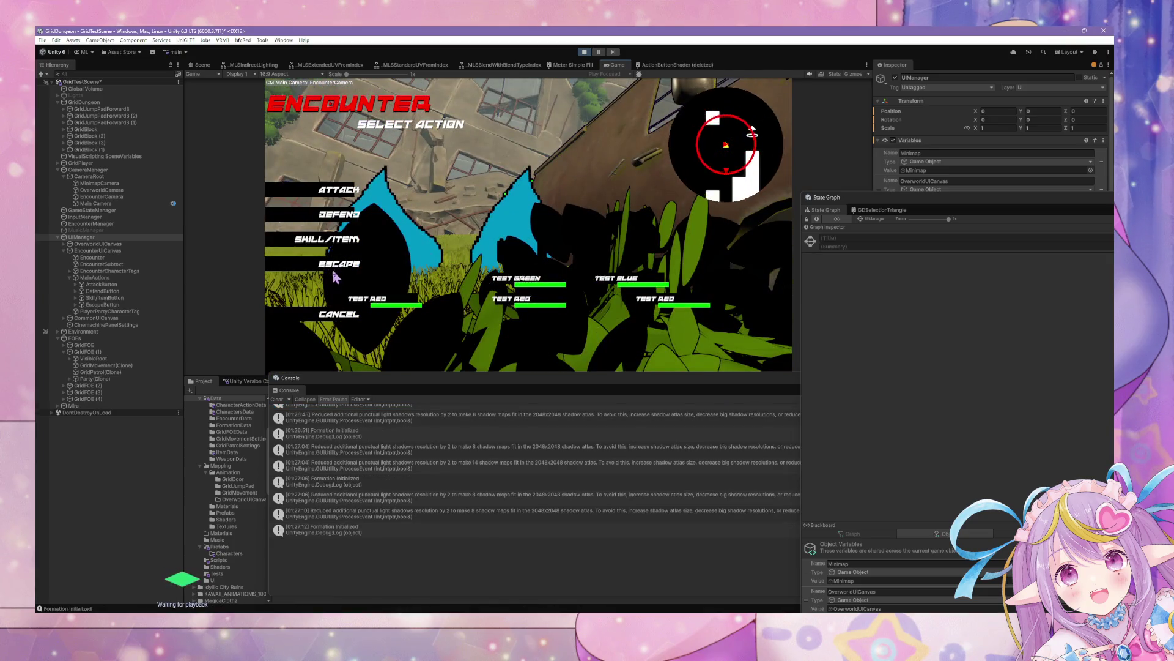
{"action": "left_click", "coordinate": [336, 270]}
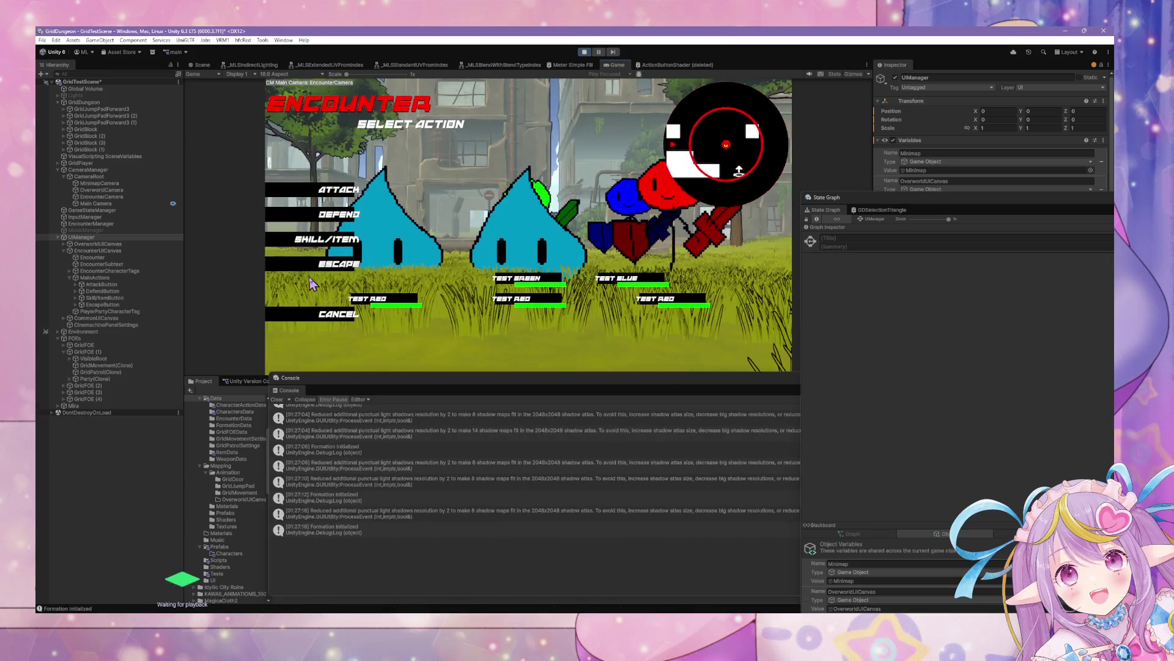
{"action": "left_click", "coordinate": [322, 270]}
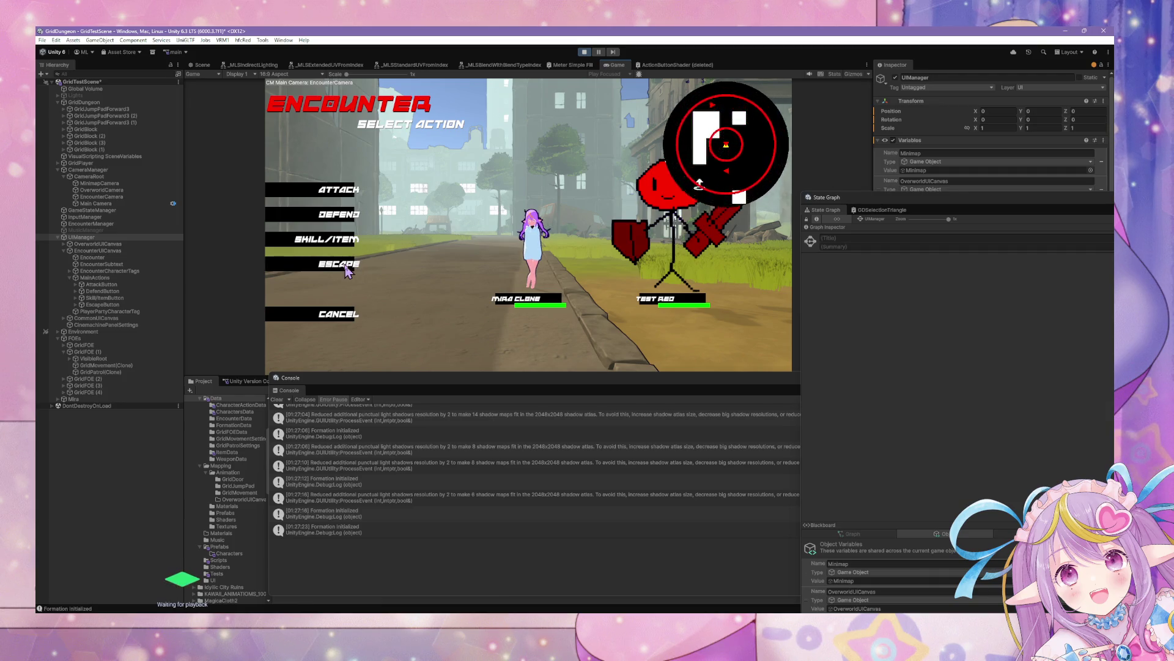
{"action": "left_click", "coordinate": [584, 52]}
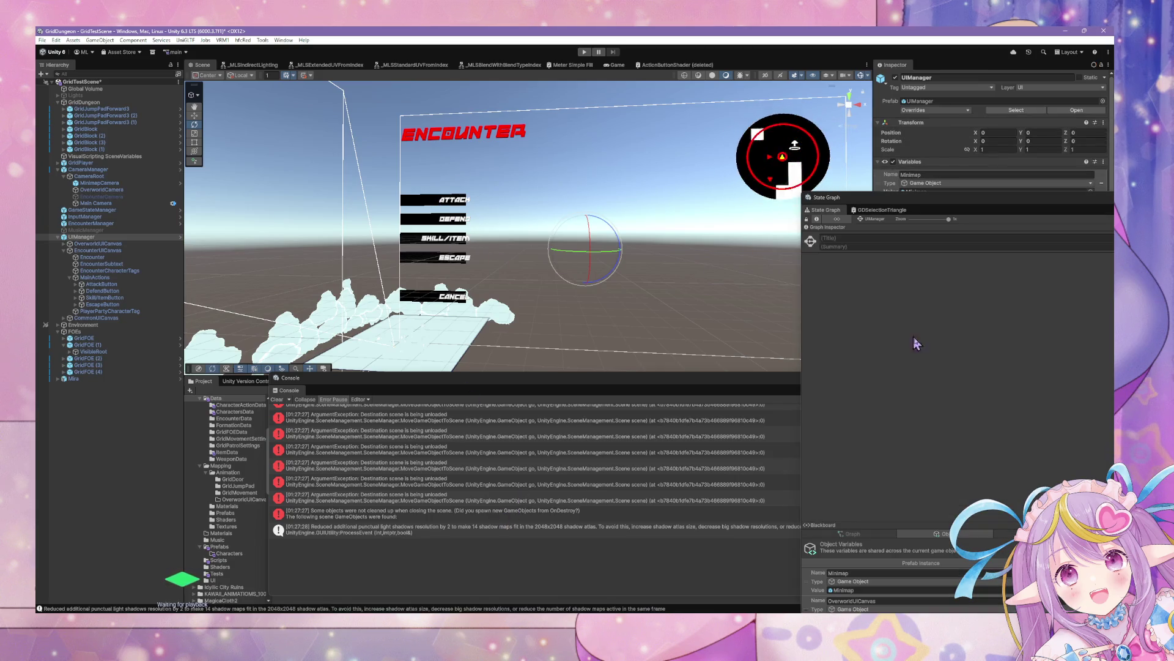
Clear the Console, reposition and resize the graph window, and open MainActions' script graph.
{"action": "left_click", "coordinate": [277, 399]}
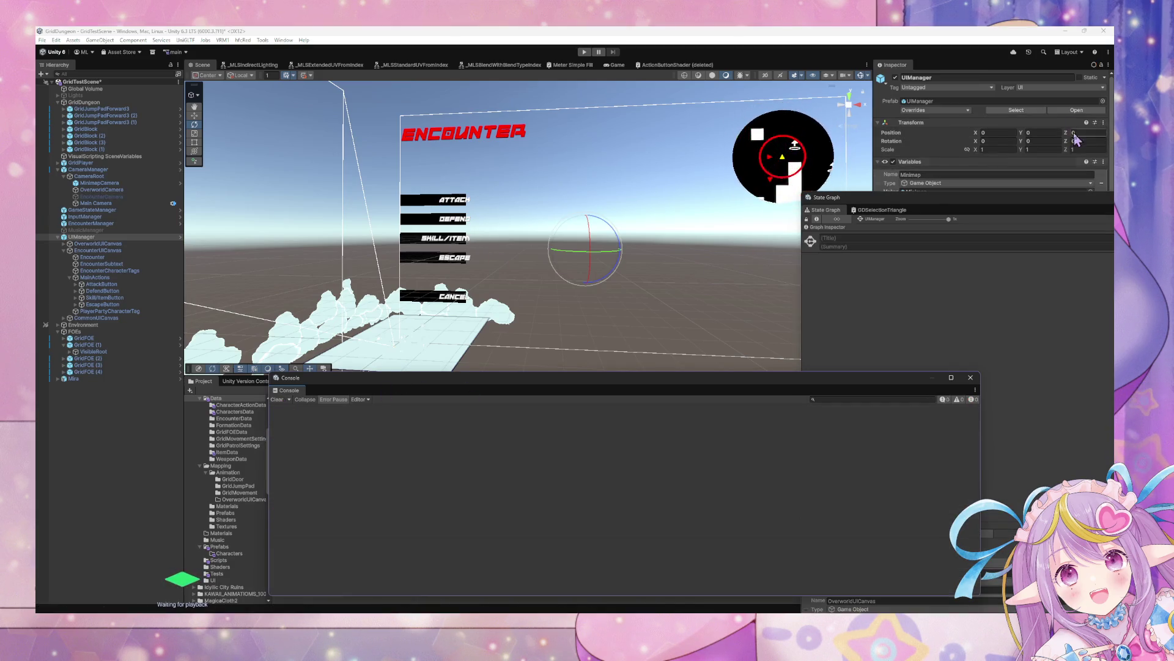
{"action": "mouse_move", "coordinate": [903, 200]}
{"action": "left_mouse_down"}
{"action": "mouse_move", "coordinate": [472, 112]}
{"action": "mouse_move", "coordinate": [310, 107]}
{"action": "mouse_move", "coordinate": [678, 244]}
{"action": "left_mouse_up"}
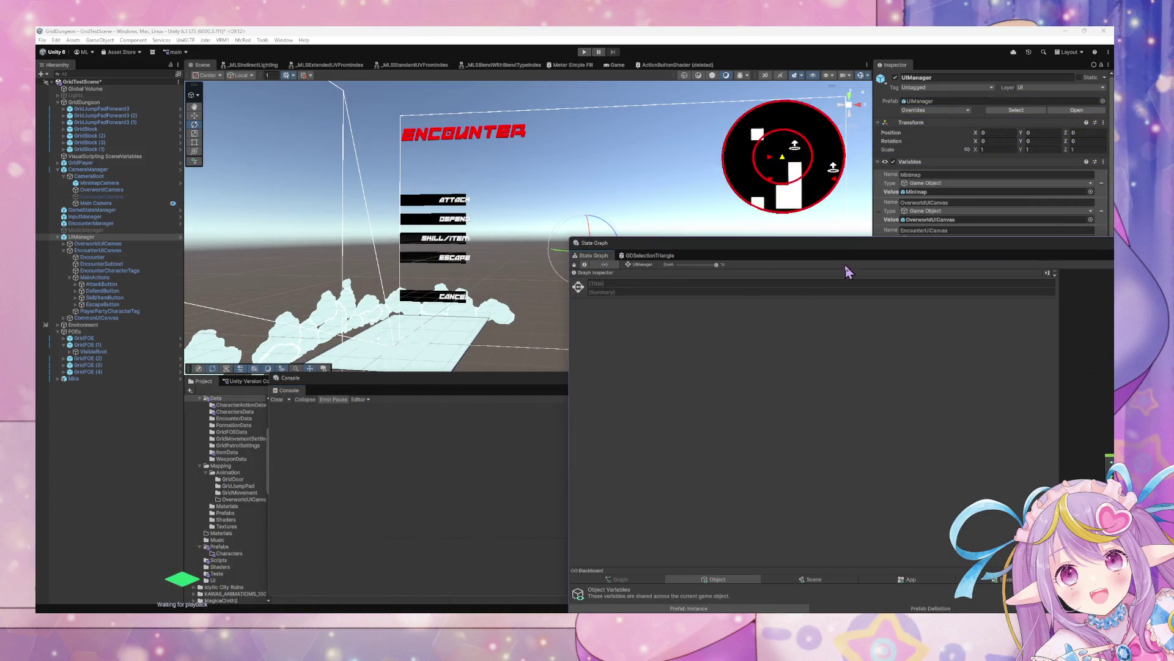
{"action": "mouse_move", "coordinate": [846, 270]}
{"action": "left_mouse_down"}
{"action": "mouse_move", "coordinate": [764, 257]}
{"action": "mouse_move", "coordinate": [475, 409]}
{"action": "mouse_move", "coordinate": [456, 123]}
{"action": "mouse_move", "coordinate": [394, 166]}
{"action": "mouse_move", "coordinate": [397, 380]}
{"action": "mouse_move", "coordinate": [277, 128]}
{"action": "mouse_move", "coordinate": [286, 109]}
{"action": "left_mouse_up"}
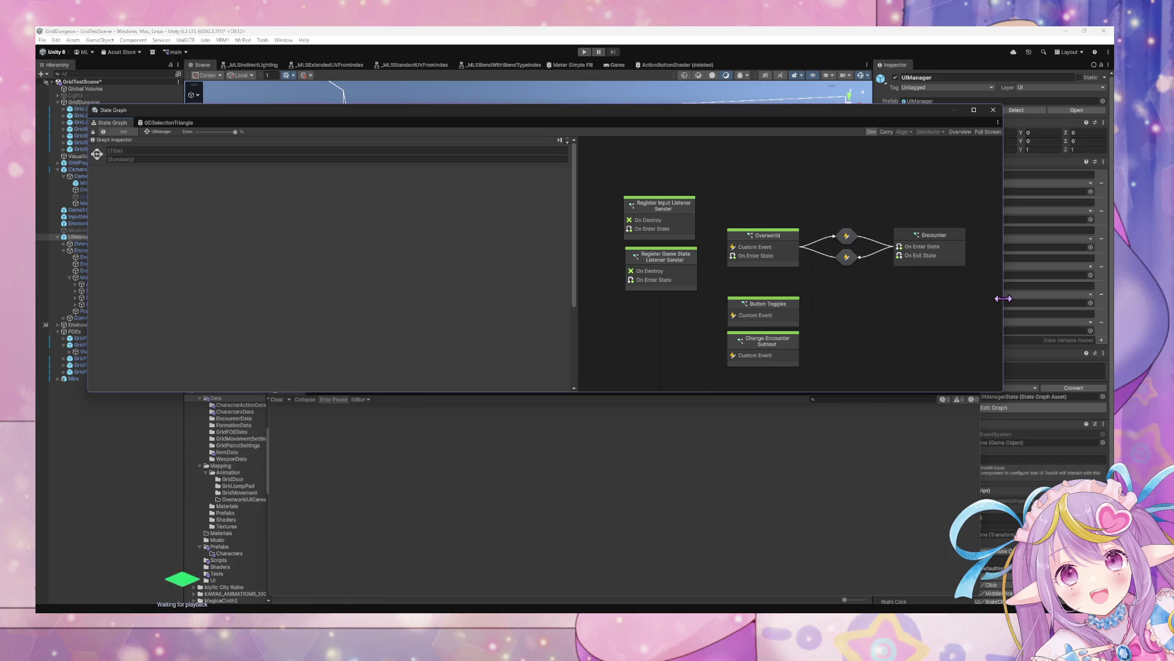
{"action": "mouse_move", "coordinate": [1003, 299]}
{"action": "left_mouse_down"}
{"action": "mouse_move", "coordinate": [676, 294]}
{"action": "mouse_move", "coordinate": [721, 287]}
{"action": "left_mouse_up"}
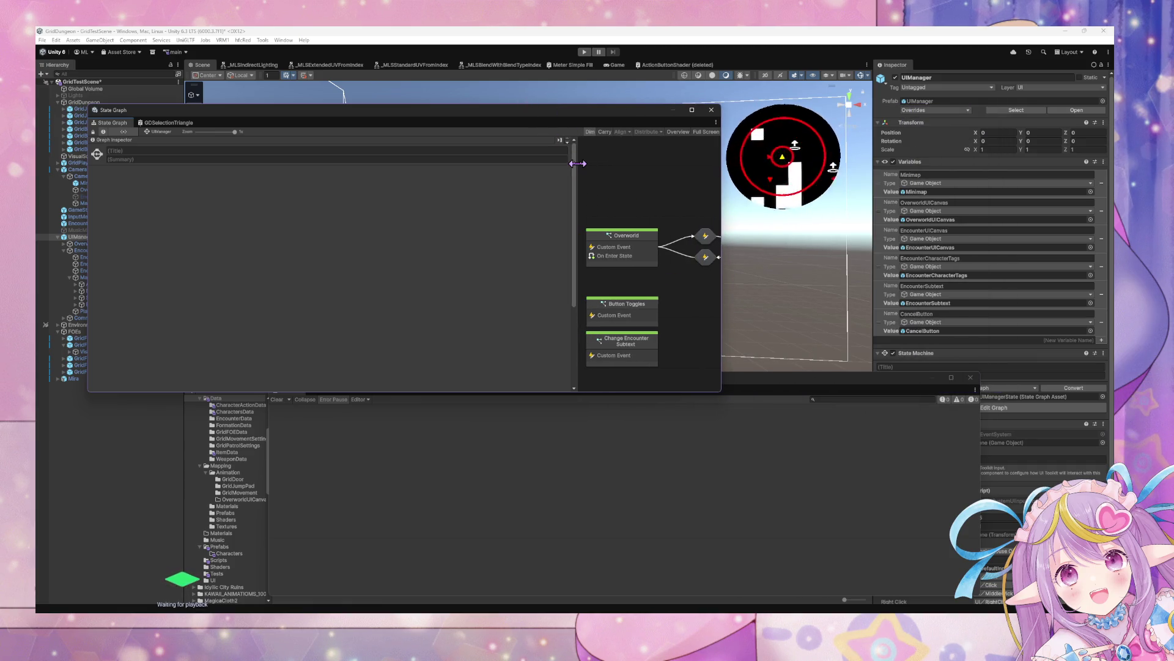
{"action": "left_click_drag", "start_coordinate": [577, 163], "coordinate": [286, 159]}
{"action": "left_click_drag", "start_coordinate": [365, 112], "coordinate": [685, 223]}
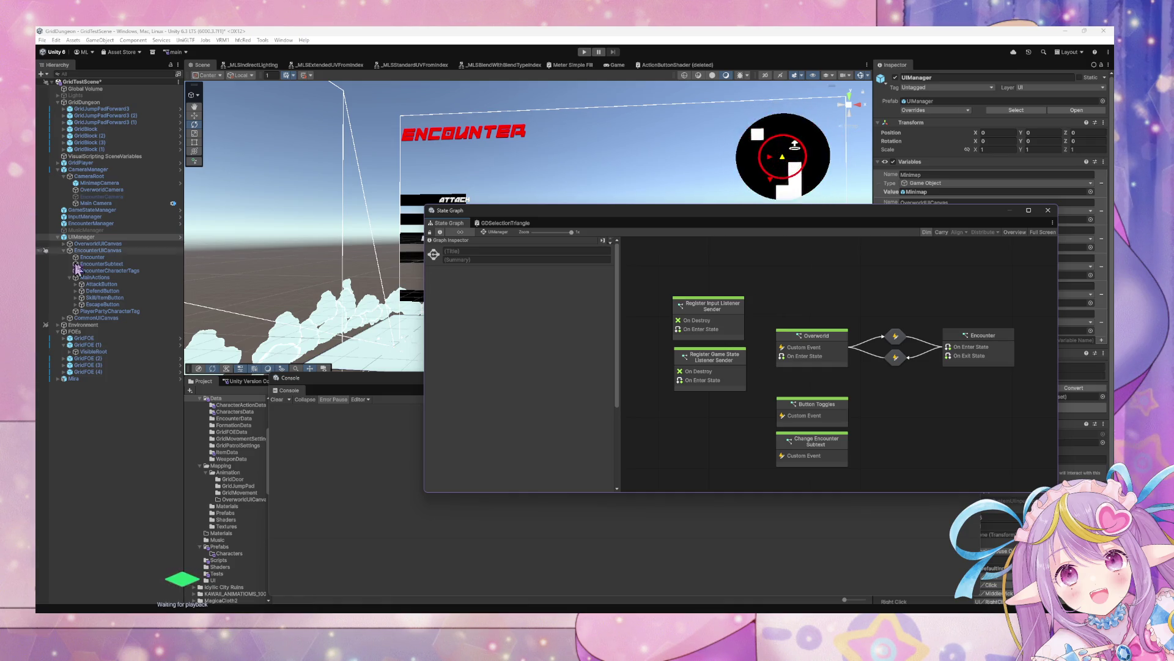
{"action": "left_click", "coordinate": [126, 279]}
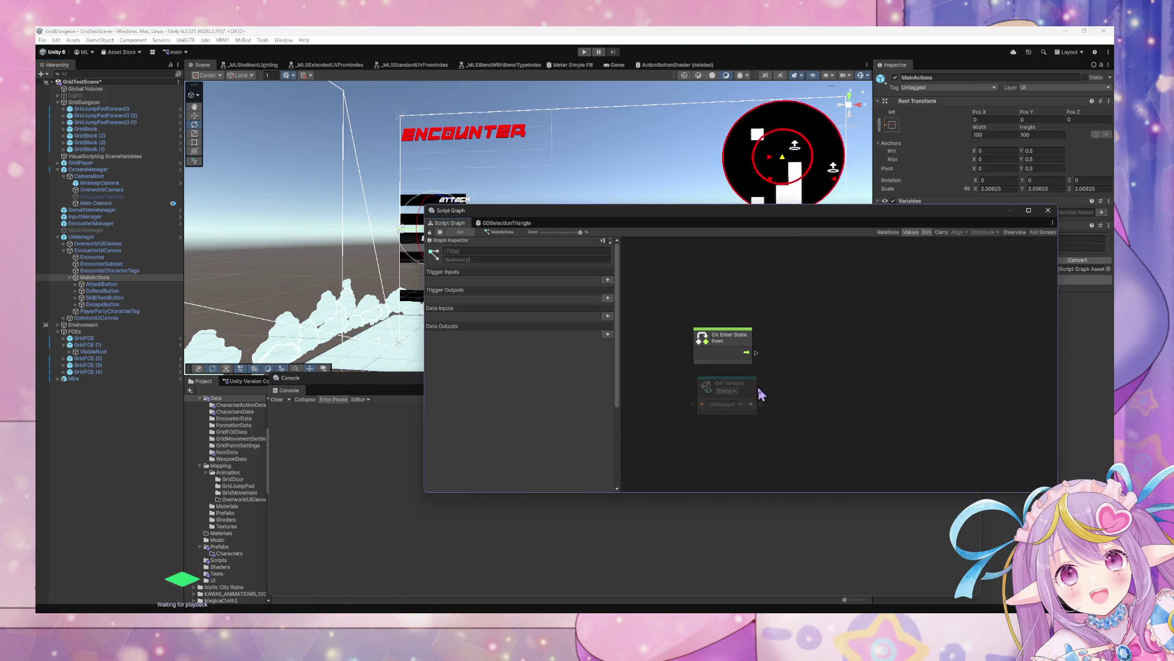
Add a Trigger Custom Event node to the MainActions graph.
{"action": "right_click", "coordinate": [801, 369]}
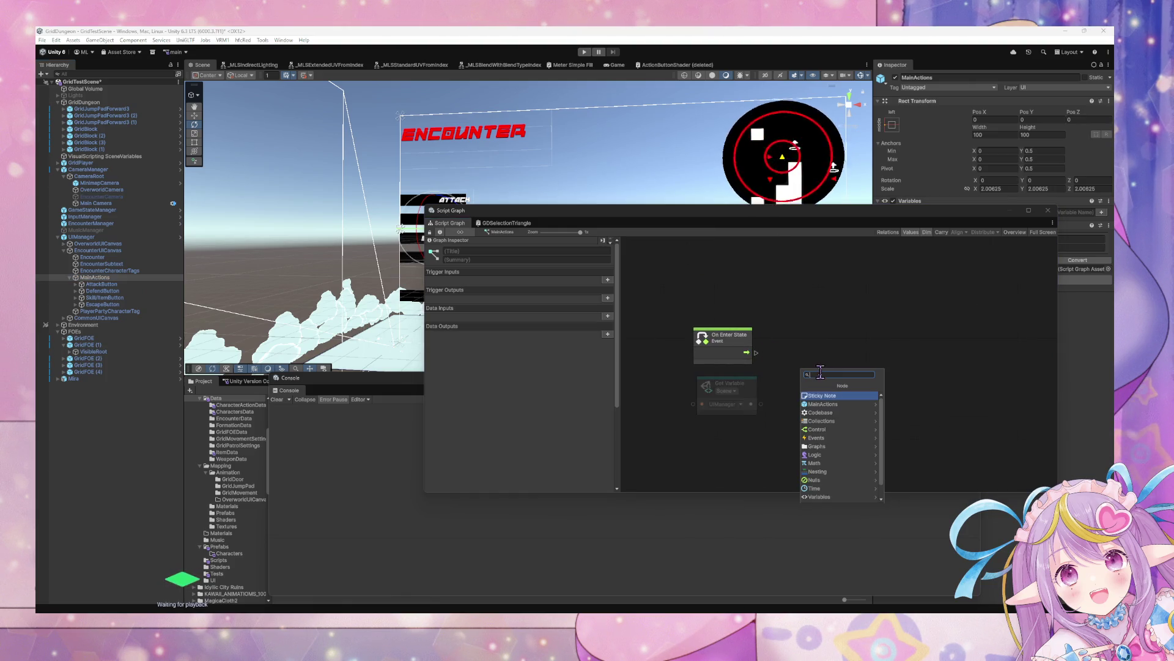
{"action": "type", "text": "custom"}
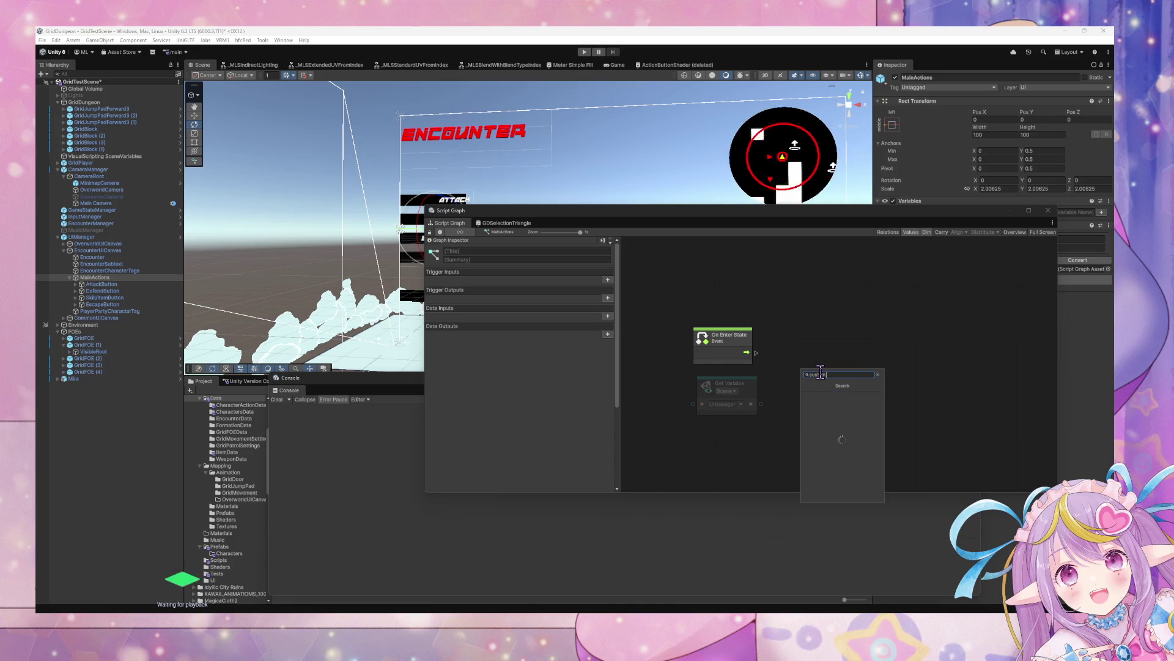
{"action": "type", "text": " ve"}
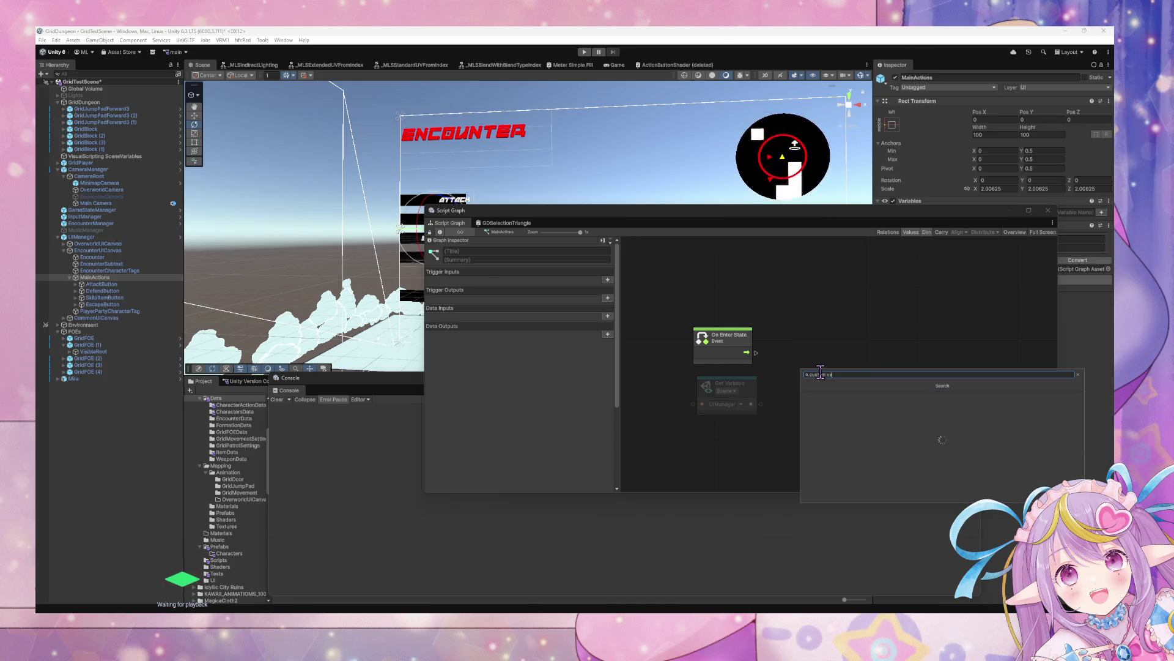
{"action": "key", "text": "Down"}
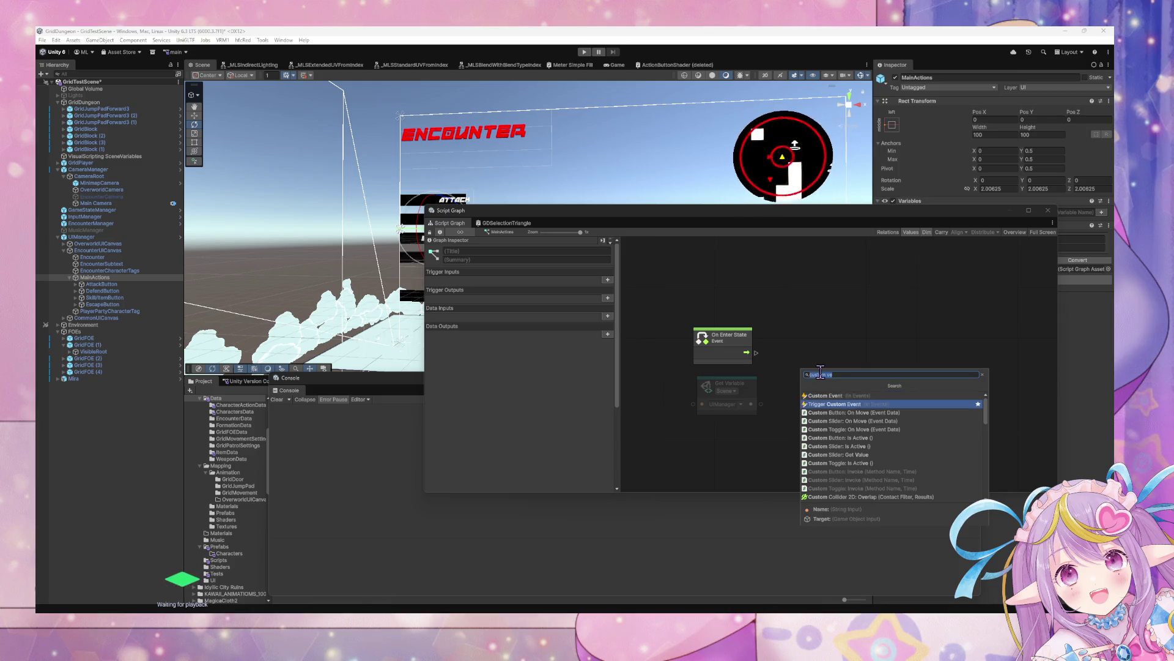
{"action": "key", "text": "Return"}
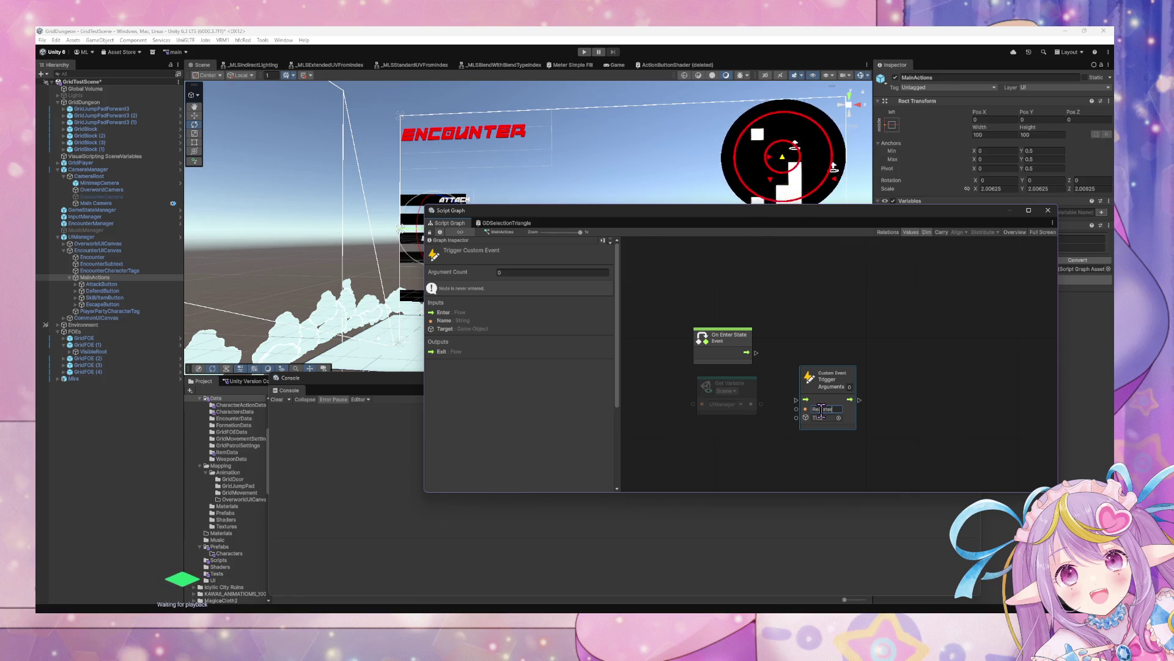
{"action": "type", "text": "Toggle"}
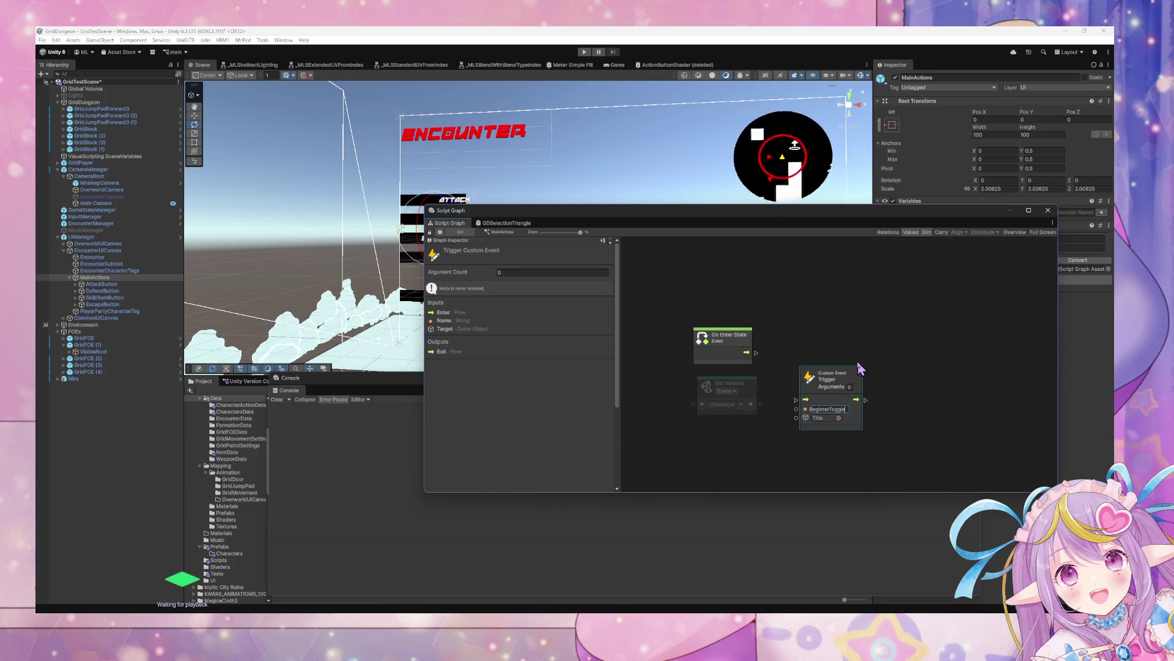
{"action": "mouse_move", "coordinate": [786, 220]}
{"action": "left_mouse_down"}
{"action": "mouse_move", "coordinate": [711, 367]}
{"action": "mouse_move", "coordinate": [674, 372]}
{"action": "mouse_move", "coordinate": [732, 290]}
{"action": "mouse_move", "coordinate": [721, 300]}
{"action": "left_mouse_up"}
Name the event RegisterToggleUIElement with 2 arguments and wire On Enter State into it.
{"action": "double_click", "coordinate": [768, 488]}
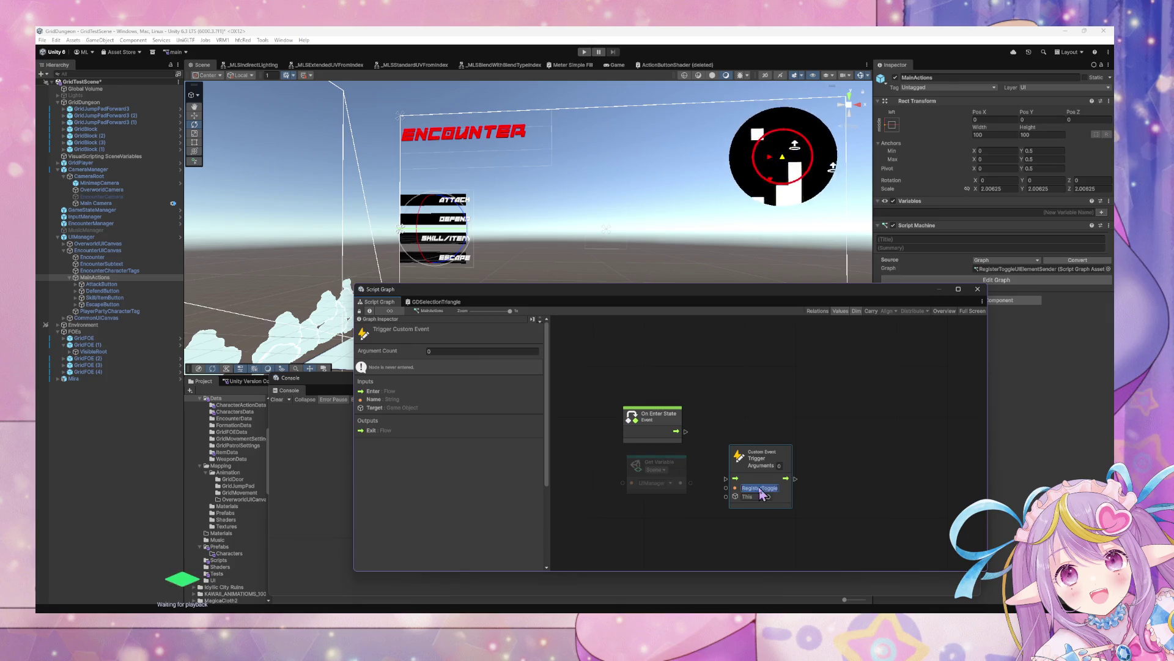
{"action": "key", "text": "End"}
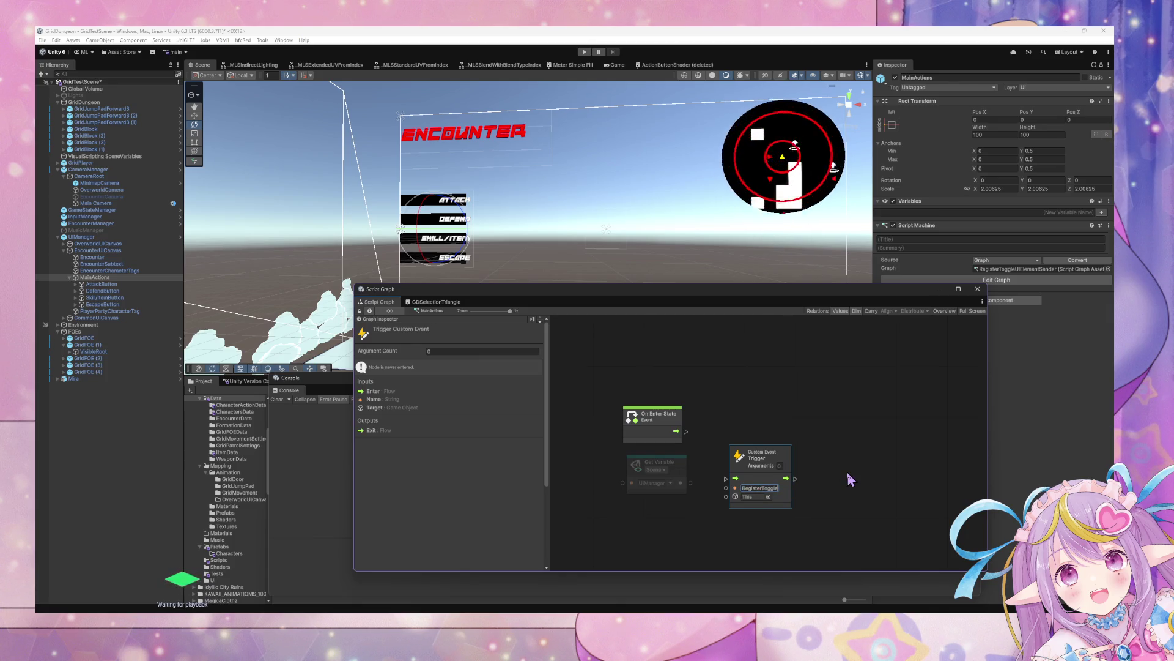
{"action": "type", "text": "UIE"}
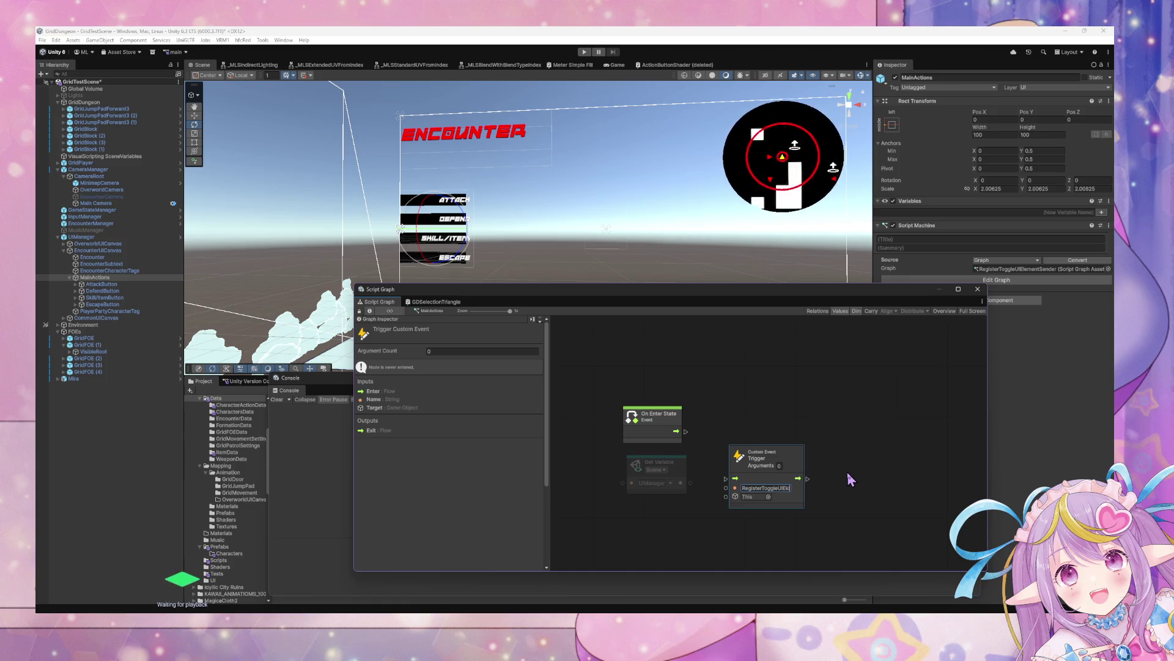
{"action": "type", "text": "lem"}
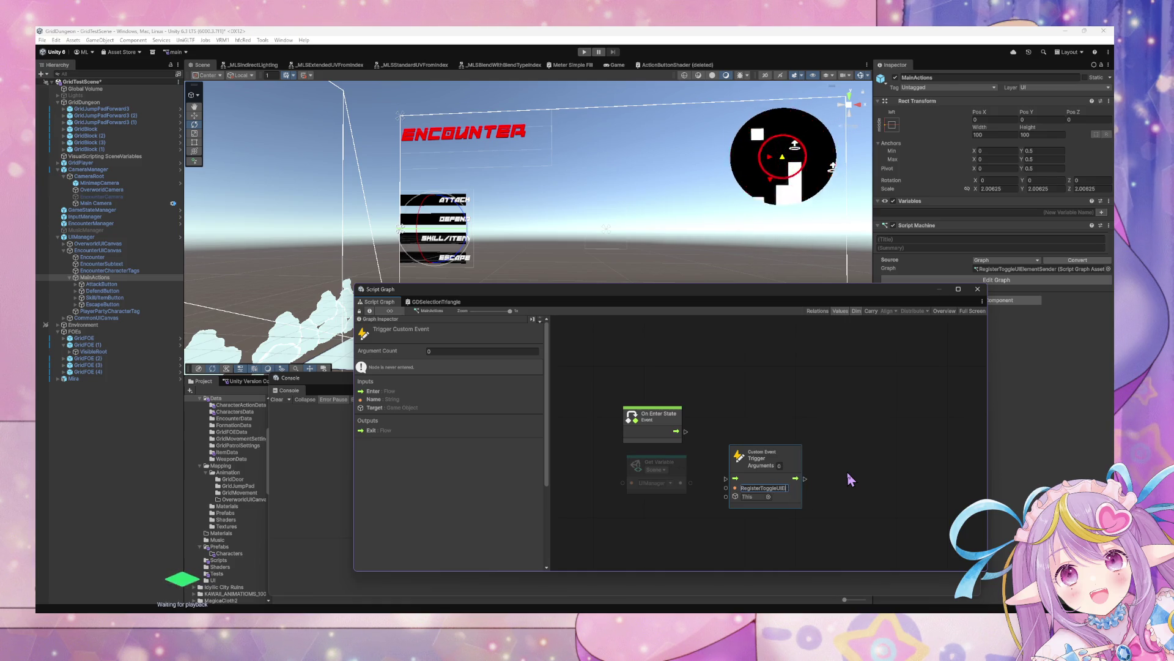
{"action": "type", "text": "ent"}
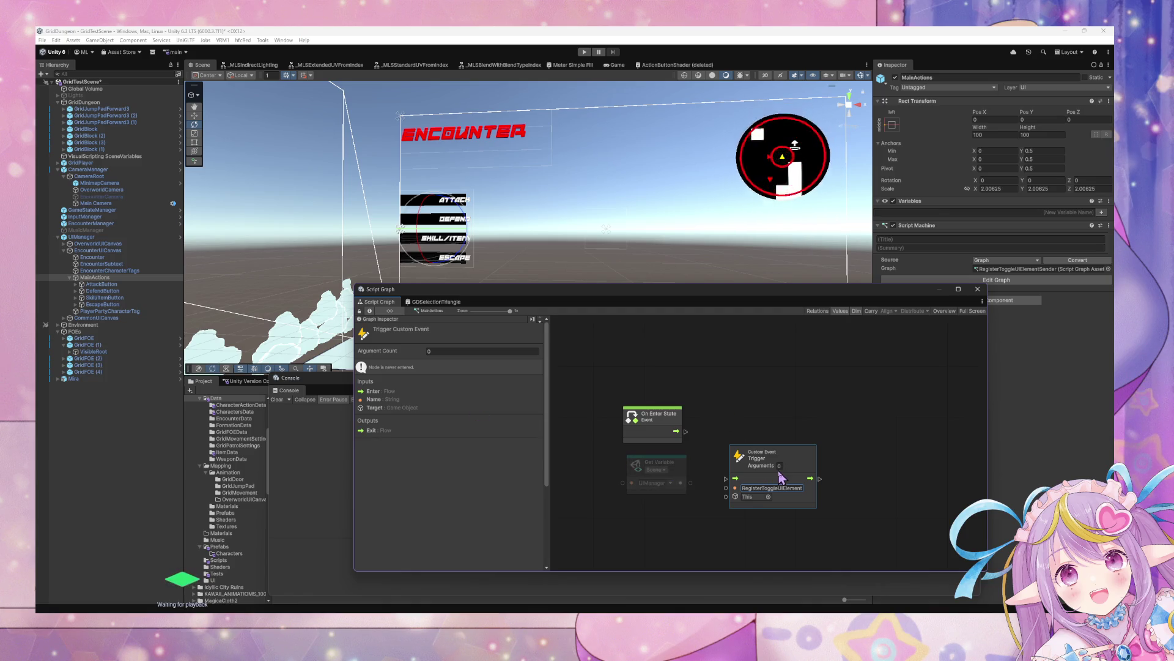
{"action": "left_click", "coordinate": [780, 466]}
{"action": "type", "text": "2"}
{"action": "left_click_drag", "start_coordinate": [789, 454], "coordinate": [797, 390]}
{"action": "left_click_drag", "start_coordinate": [686, 431], "coordinate": [736, 415]}
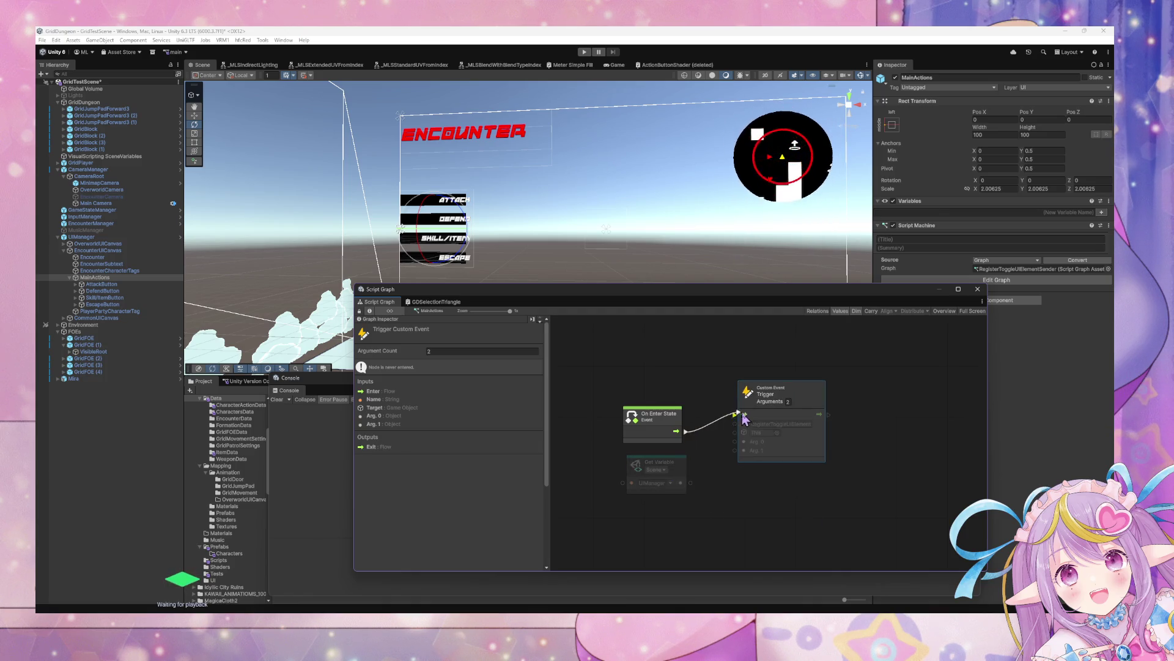
Wire the UIManager Get Variable into the trigger's Target port.
{"action": "left_click_drag", "start_coordinate": [690, 482], "coordinate": [735, 432]}
{"action": "right_click", "coordinate": [728, 503]}
{"action": "left_click", "coordinate": [781, 507]}
{"action": "left_click", "coordinate": [724, 480]}
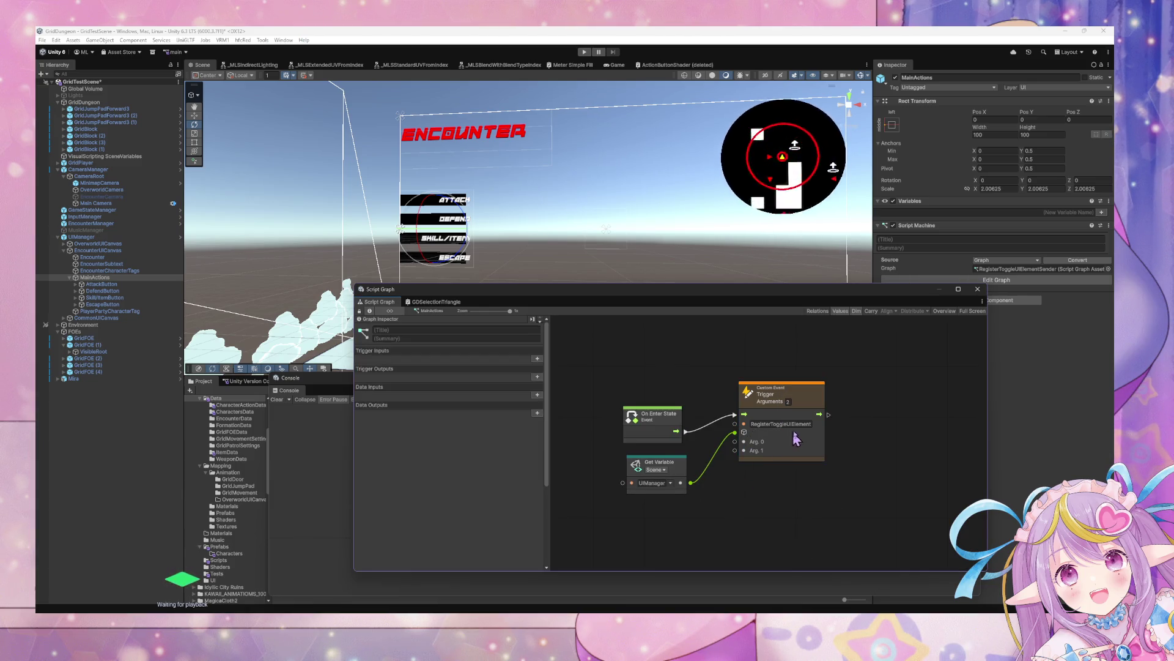
Feed a This node into Arg. 0, then select UIManager to show its state graph.
{"action": "right_click", "coordinate": [724, 486]}
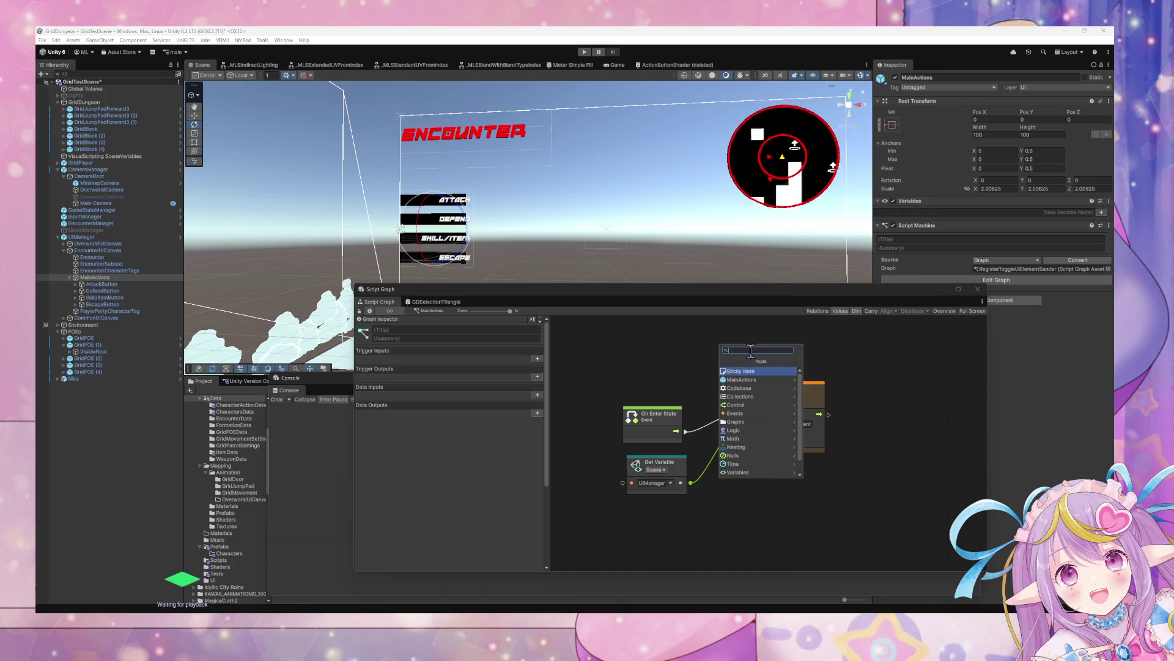
{"action": "type", "text": "this"}
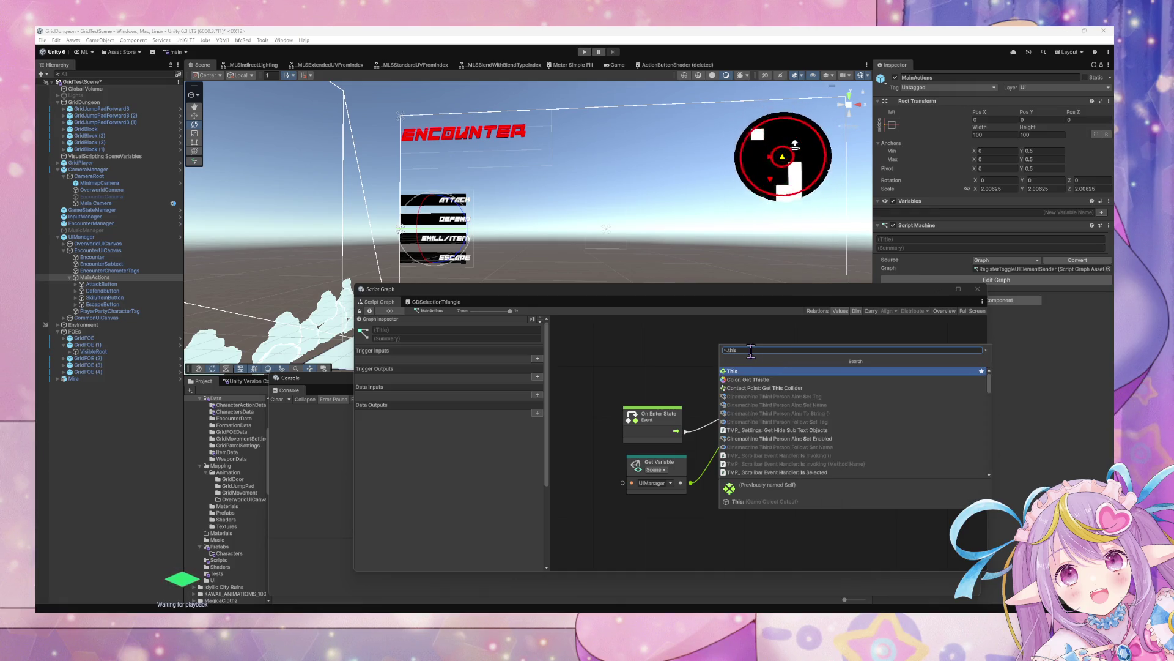
{"action": "key", "text": "Return"}
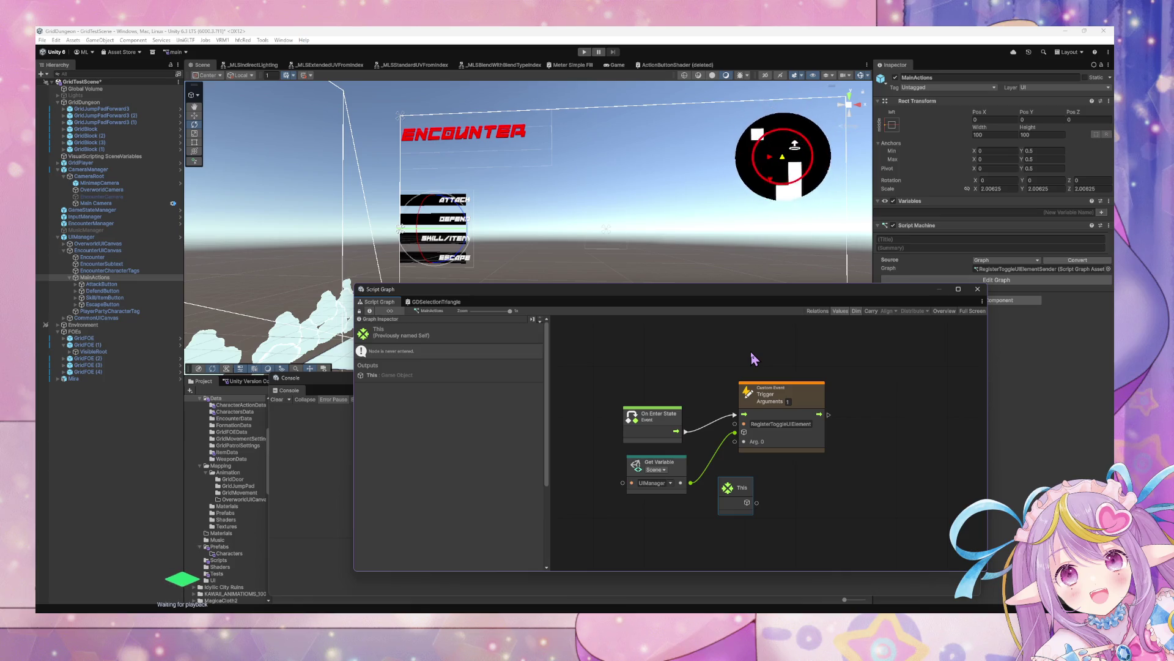
{"action": "mouse_move", "coordinate": [742, 489]}
{"action": "left_mouse_down"}
{"action": "mouse_move", "coordinate": [672, 517]}
{"action": "mouse_move", "coordinate": [738, 450]}
{"action": "left_mouse_up"}
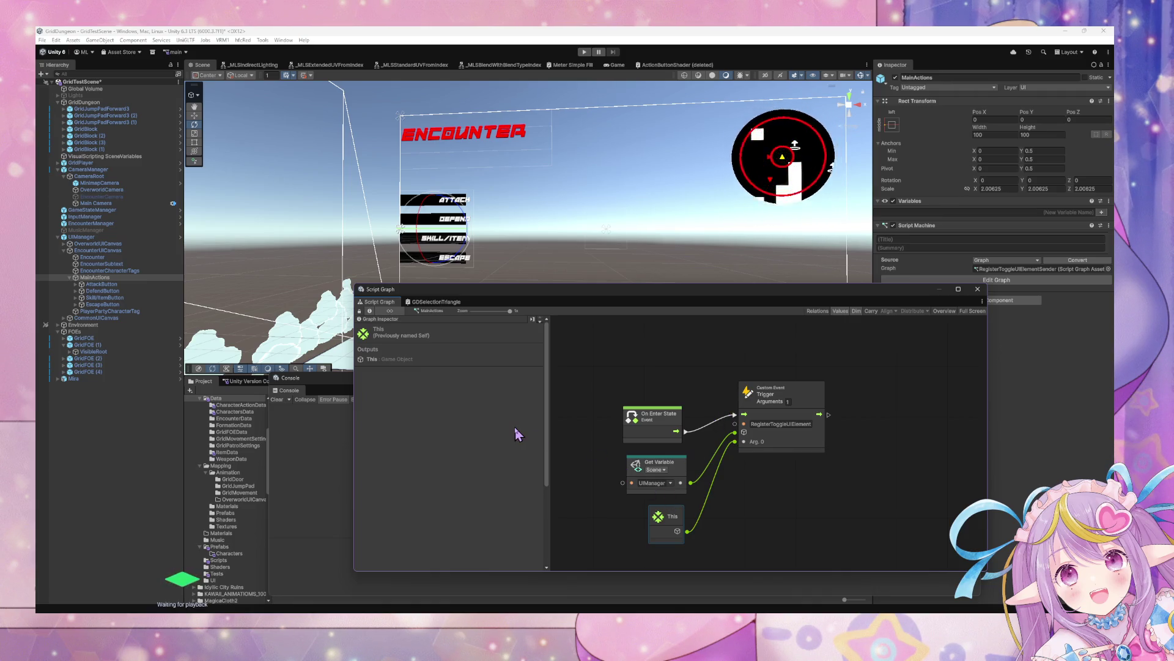
{"action": "left_click", "coordinate": [110, 237]}
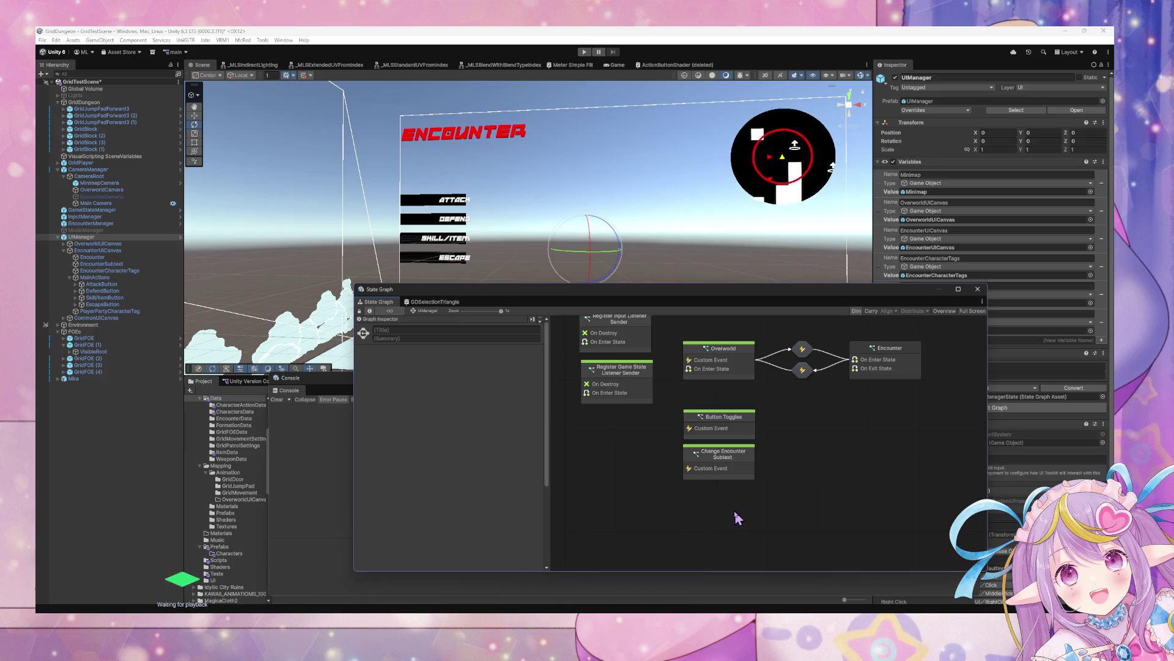
{"action": "left_click", "coordinate": [741, 469]}
{"action": "double_click", "coordinate": [741, 469]}
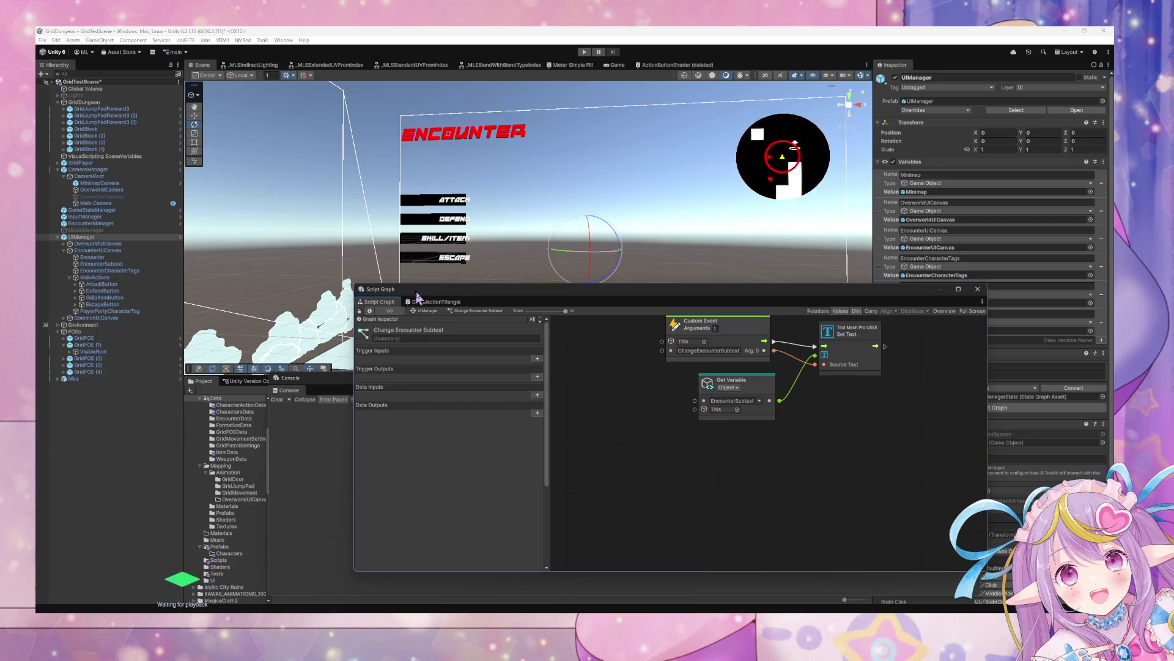
{"action": "left_click", "coordinate": [428, 311]}
{"action": "left_click", "coordinate": [747, 431]}
{"action": "double_click", "coordinate": [748, 431]}
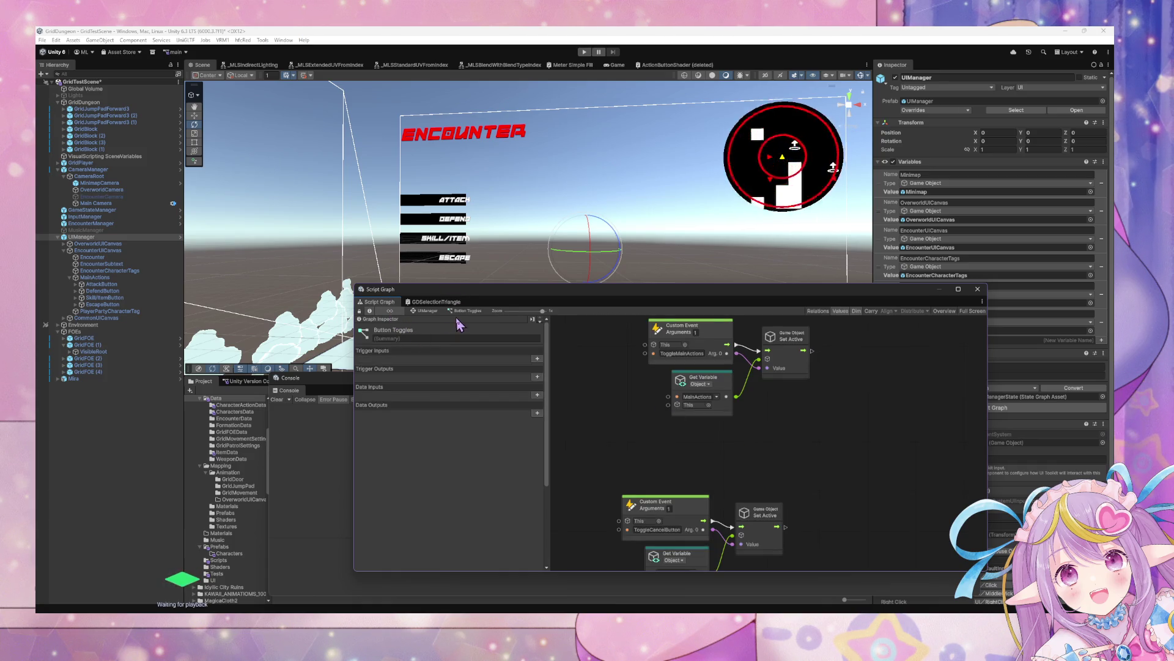
{"action": "mouse_move", "coordinate": [838, 435]}
{"action": "left_mouse_down"}
{"action": "mouse_move", "coordinate": [786, 441]}
{"action": "mouse_move", "coordinate": [833, 370]}
{"action": "mouse_move", "coordinate": [819, 399]}
{"action": "left_mouse_up"}
{"action": "mouse_move", "coordinate": [769, 536]}
{"action": "left_mouse_down"}
{"action": "mouse_move", "coordinate": [795, 477]}
{"action": "mouse_move", "coordinate": [886, 410]}
{"action": "mouse_move", "coordinate": [835, 487]}
{"action": "left_mouse_up"}
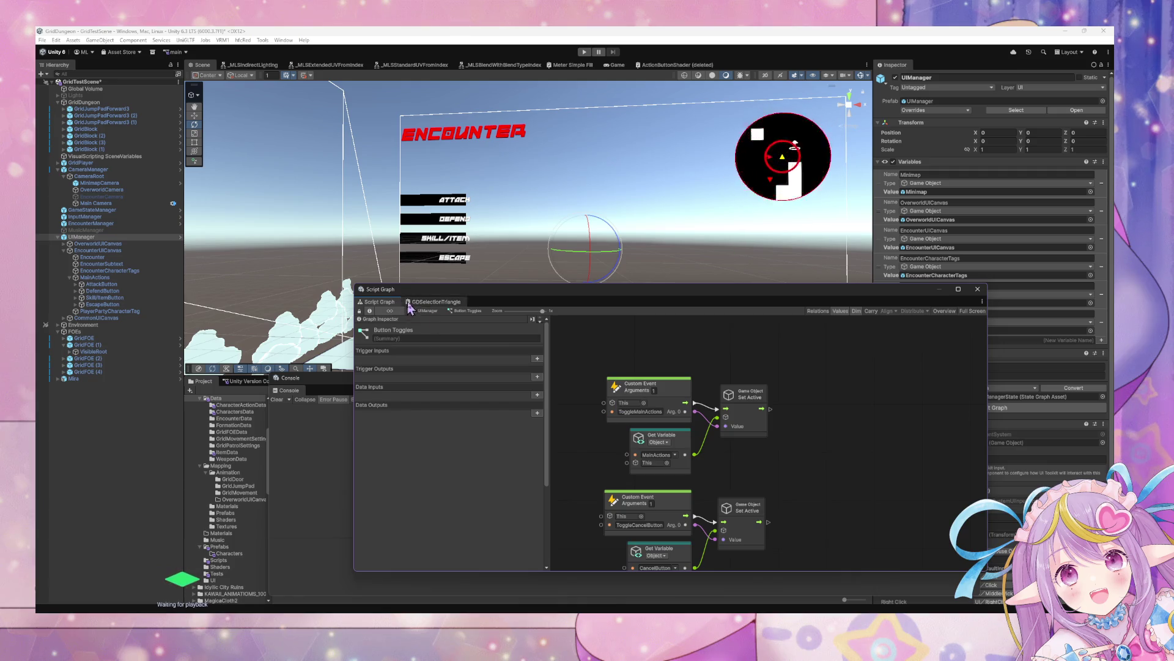
{"action": "left_click", "coordinate": [428, 312]}
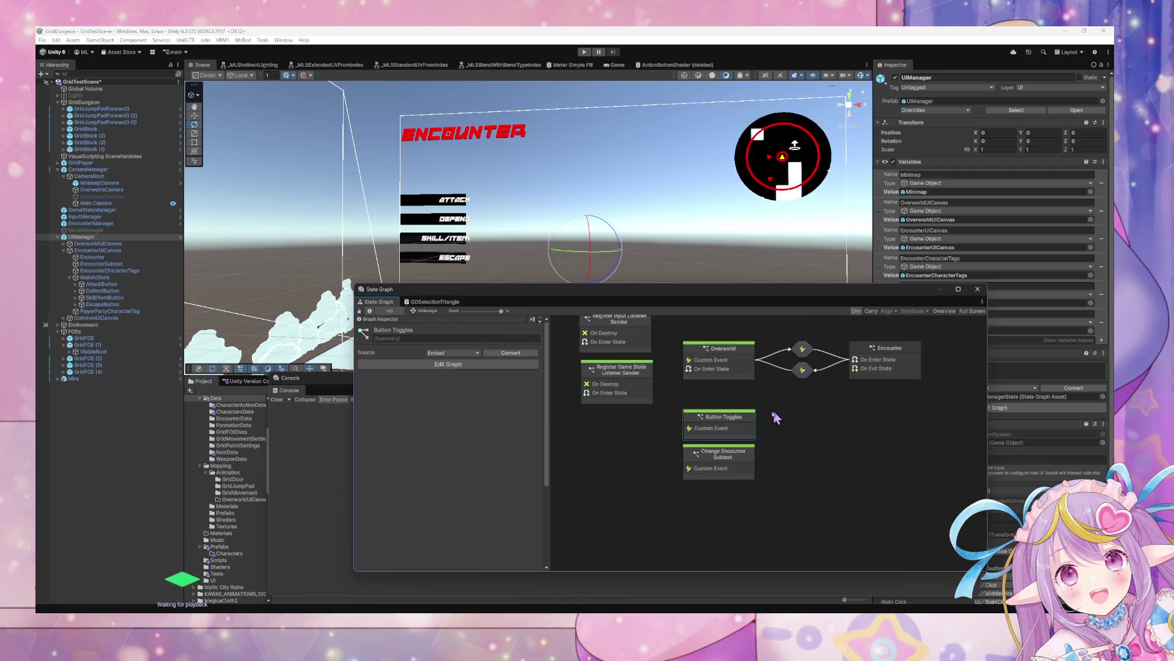
Rename the Button Toggles state to 'Toggles Register' and open the UIManager prefab.
{"action": "left_click", "coordinate": [440, 330]}
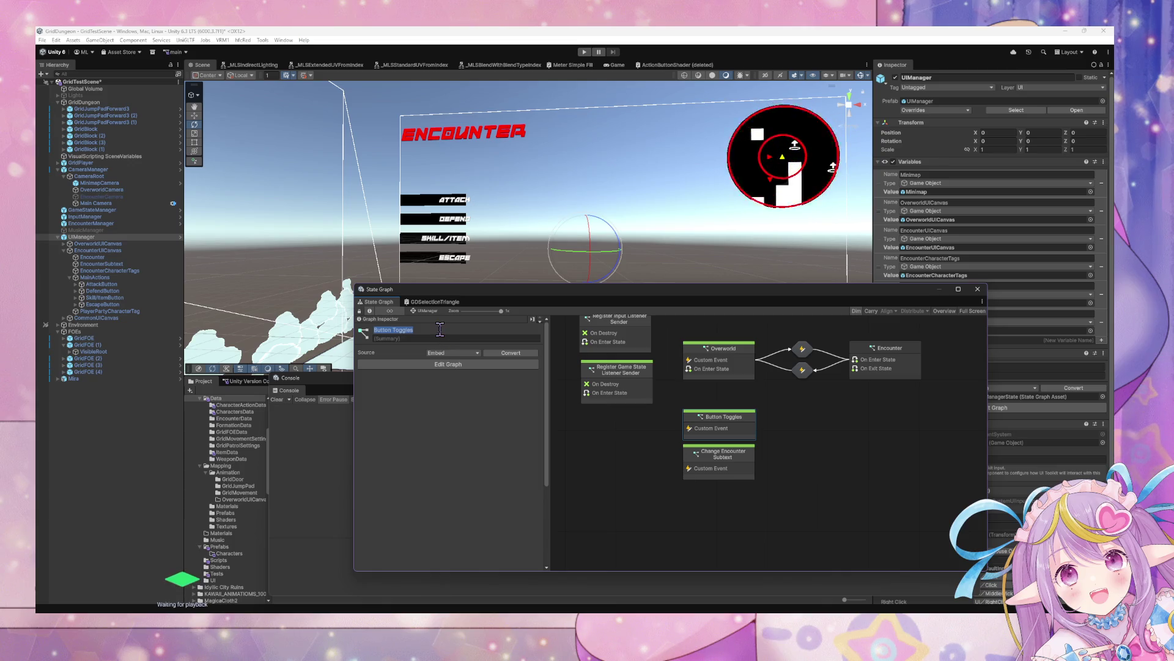
{"action": "type", "text": "Toggle"}
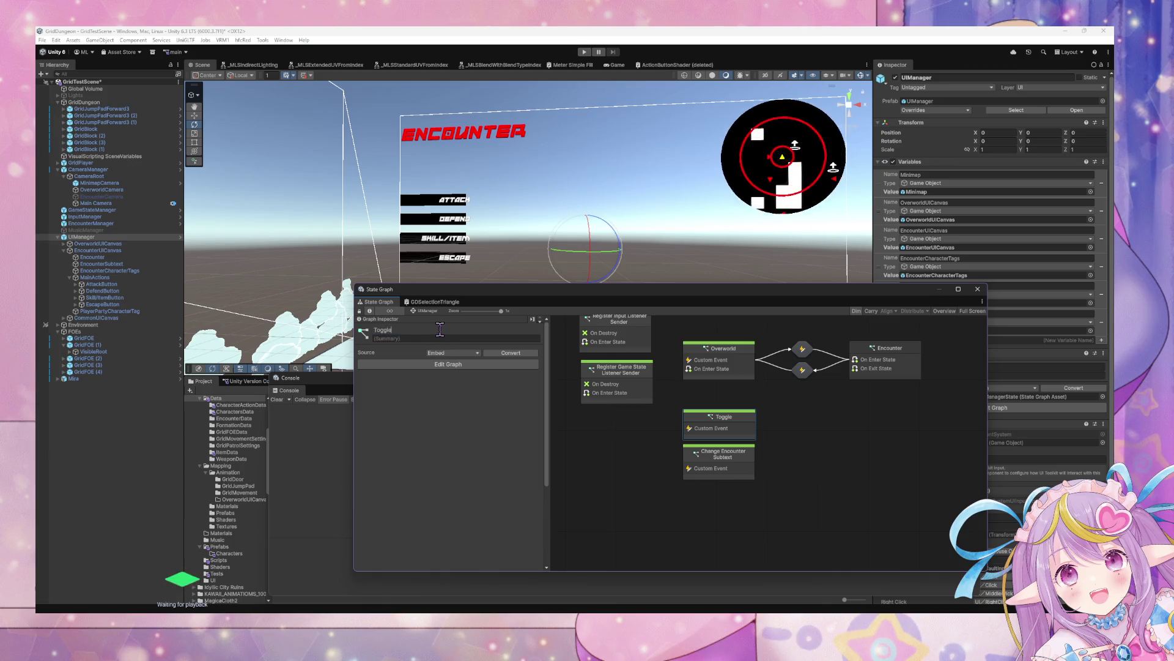
{"action": "type", "text": "s Register"}
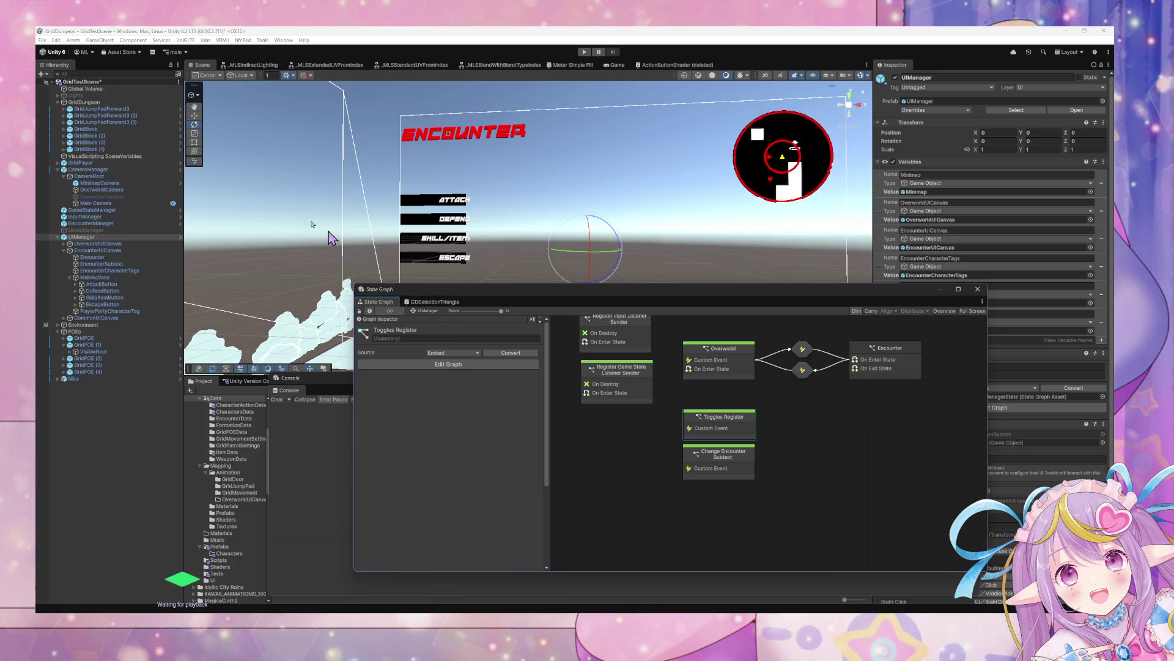
{"action": "left_click", "coordinate": [180, 237]}
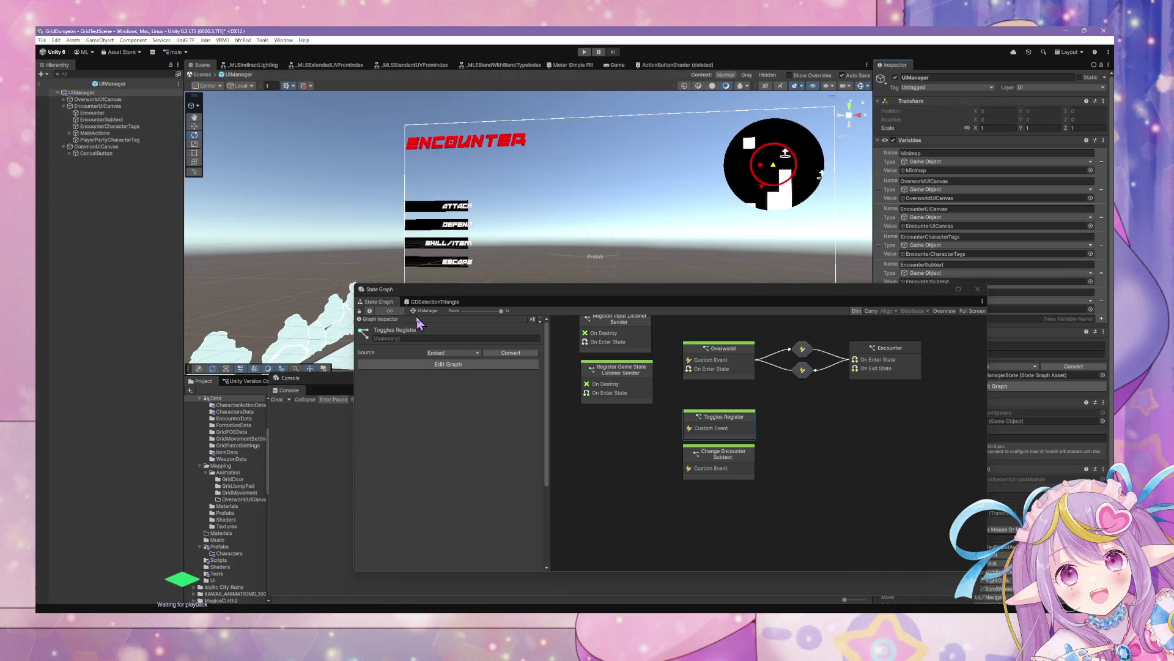
{"action": "left_click", "coordinate": [394, 314]}
Show the object variables Blackboard and open the Toggles Register script graph.
{"action": "left_click", "coordinate": [390, 310]}
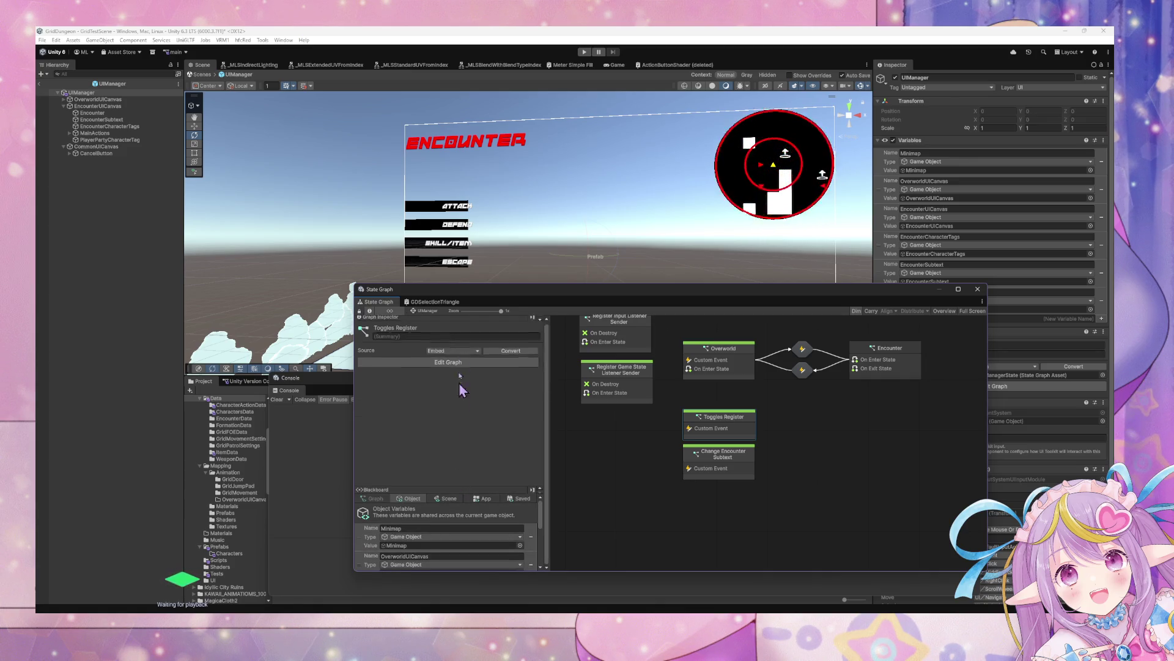
{"action": "scroll", "coordinate": [452, 500], "scroll_direction": "down", "scroll_amount": 2}
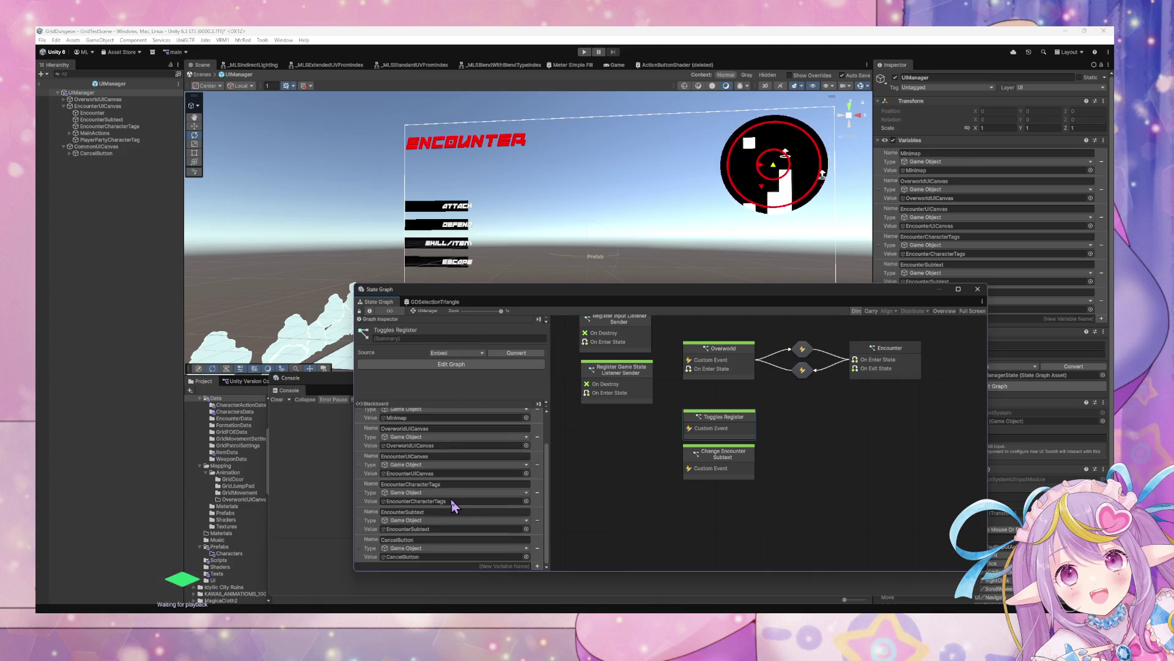
{"action": "scroll", "coordinate": [463, 483], "scroll_direction": "up", "scroll_amount": 3}
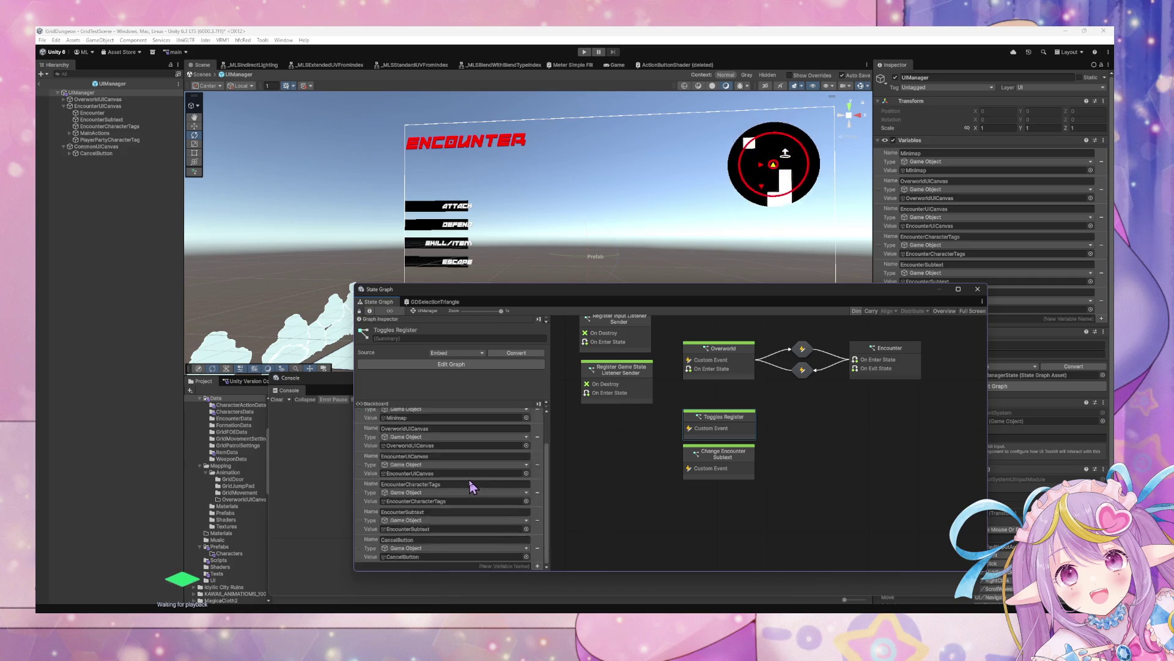
{"action": "double_click", "coordinate": [741, 426]}
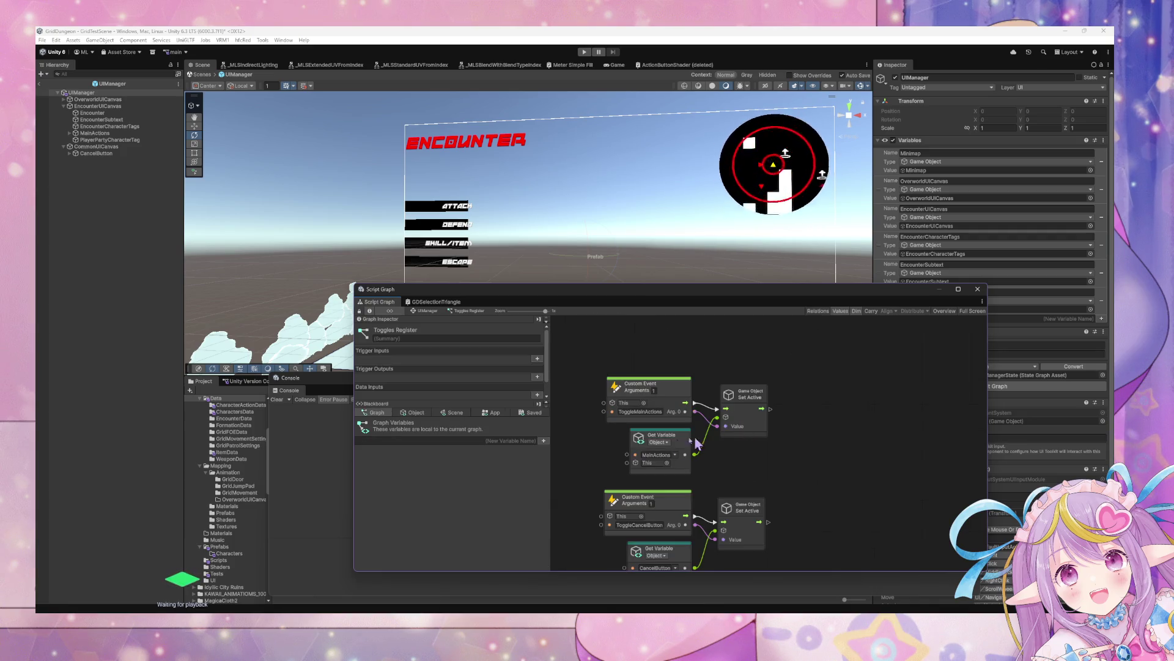
Duplicate the ToggleMainActions event and copy the RegisterToggleUIElement name from MainActions' graph.
{"action": "left_click", "coordinate": [737, 534]}
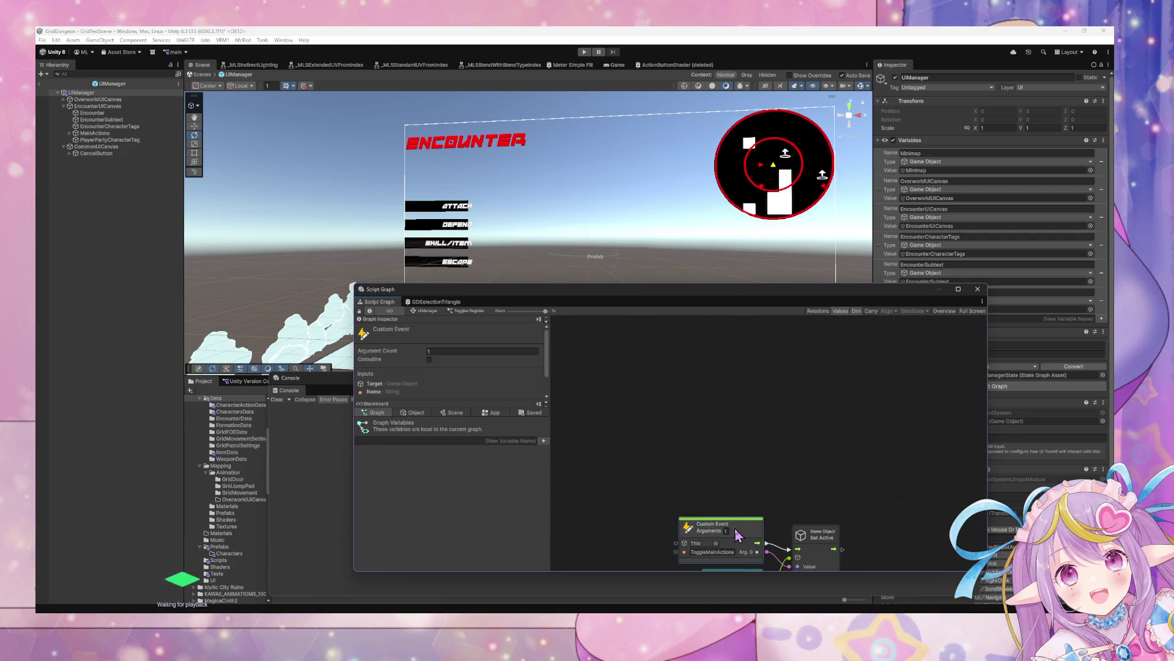
{"action": "key", "text": "ctrl+d"}
{"action": "left_click", "coordinate": [759, 456]}
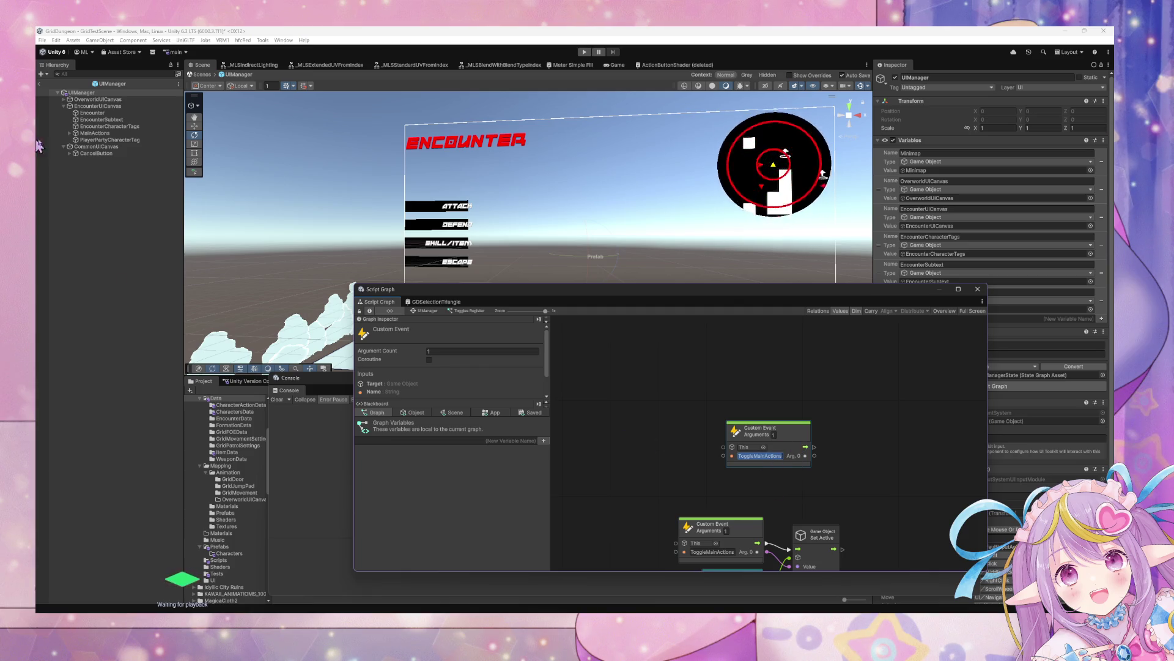
{"action": "left_click", "coordinate": [93, 133]}
{"action": "left_click", "coordinate": [775, 424]}
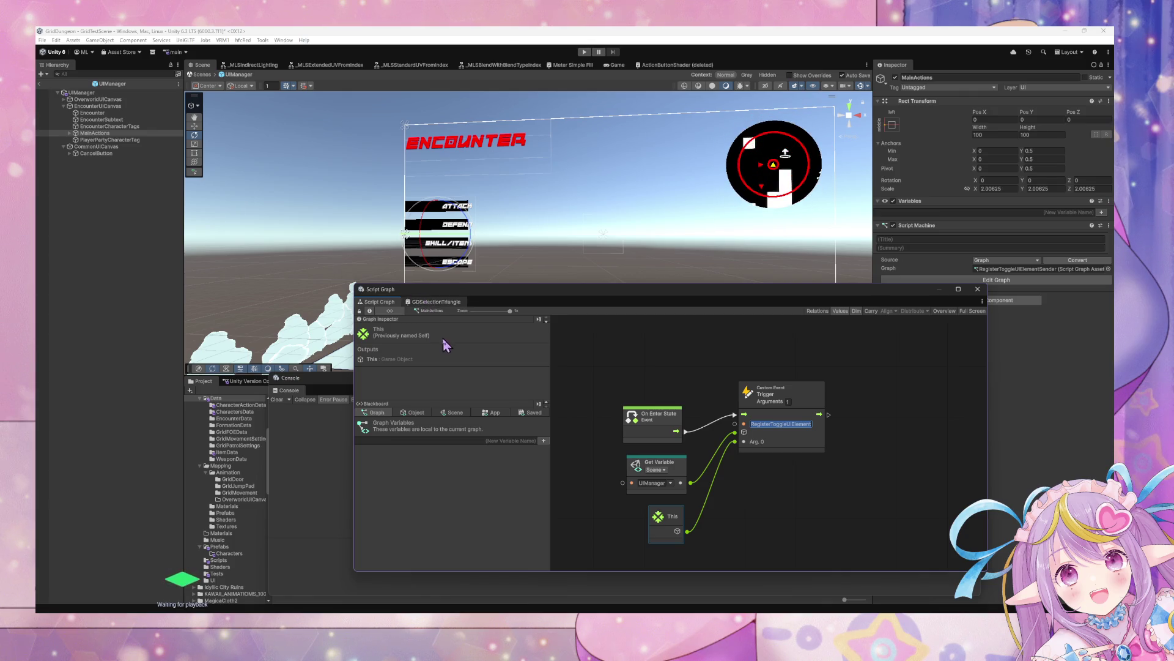
{"action": "left_click", "coordinate": [380, 304]}
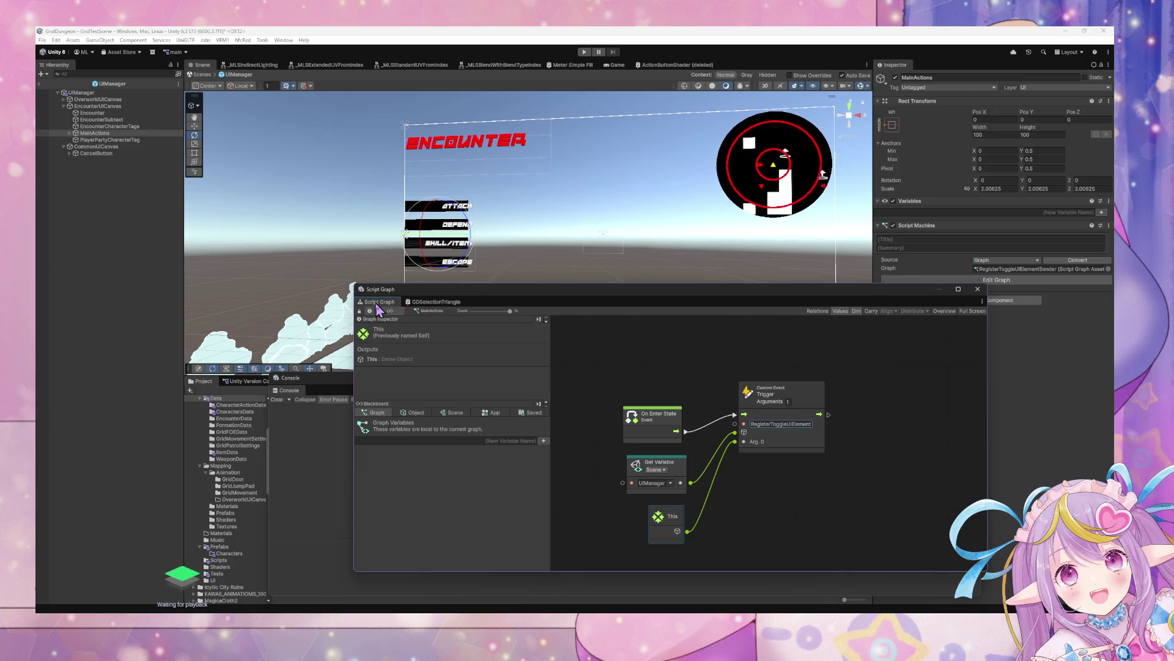
Check CommonUICanvas and CancelButton, then reopen UIManager's Toggles Register graph.
{"action": "left_click", "coordinate": [96, 147]}
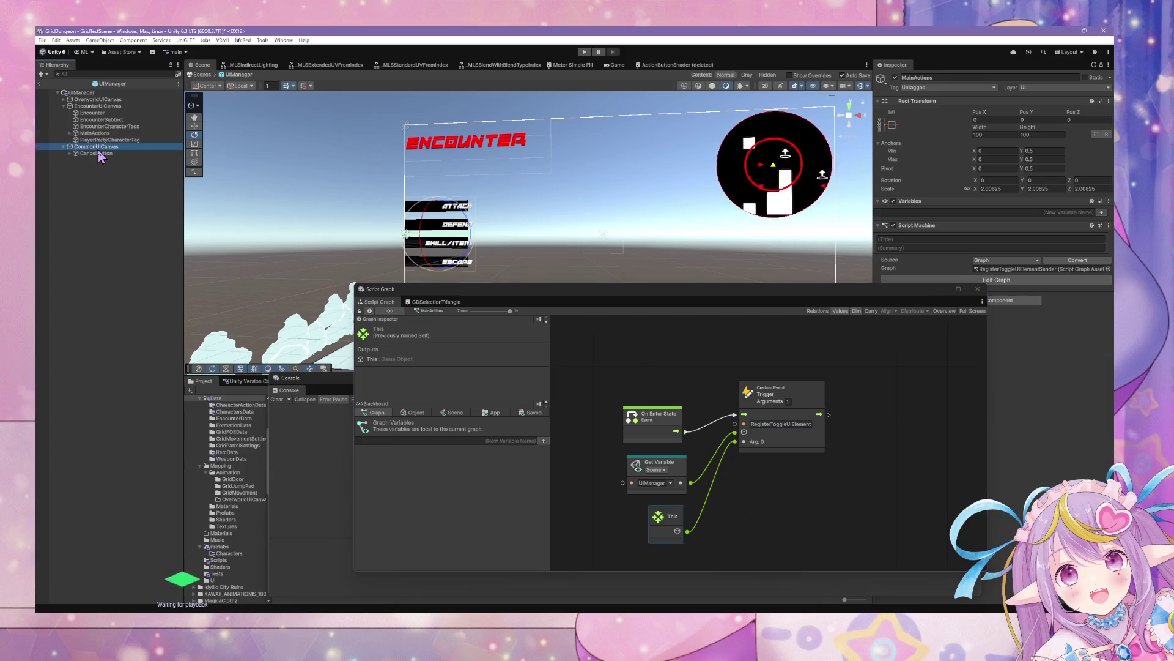
{"action": "left_click", "coordinate": [96, 154]}
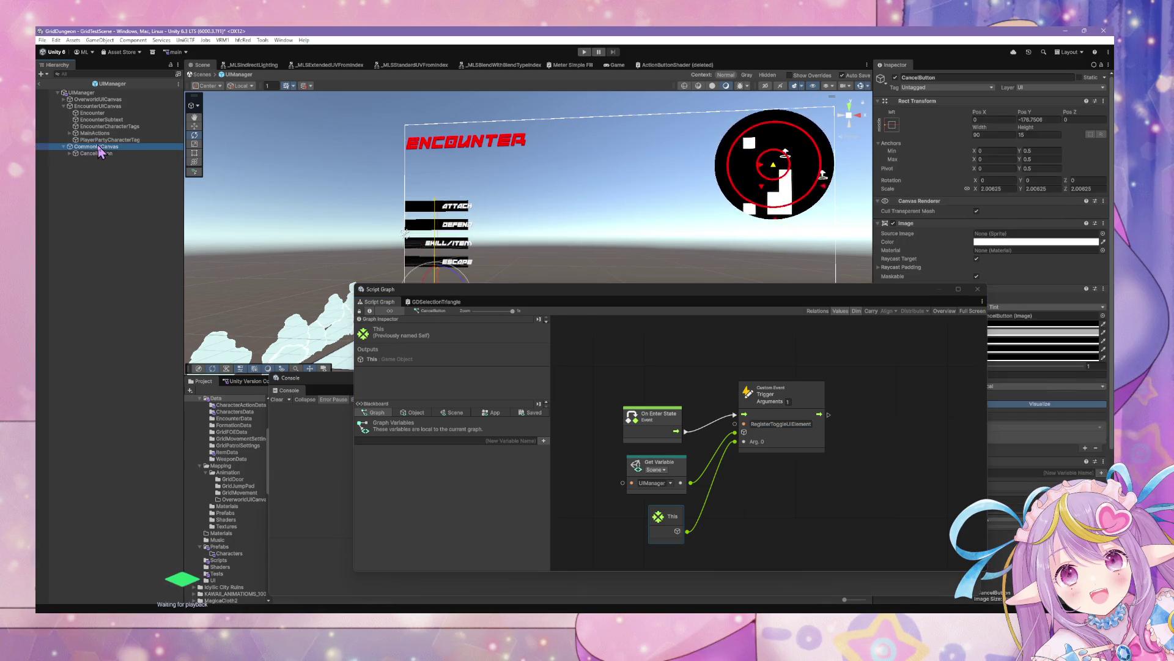
{"action": "left_click", "coordinate": [96, 147]}
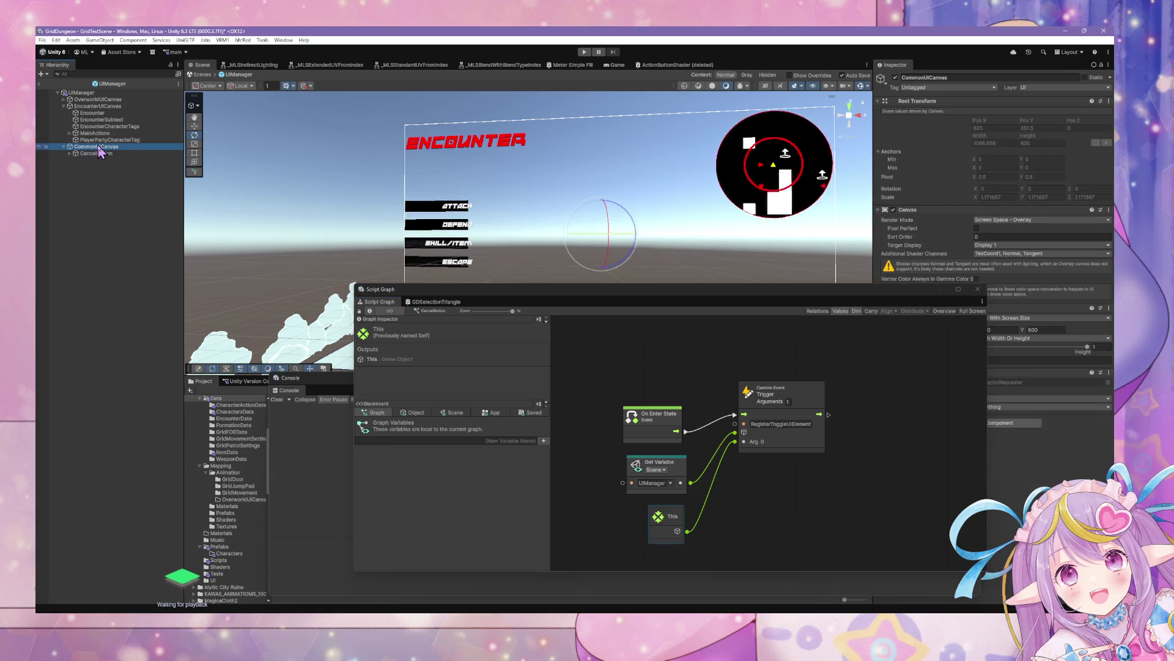
{"action": "left_click", "coordinate": [109, 93]}
{"action": "double_click", "coordinate": [711, 421]}
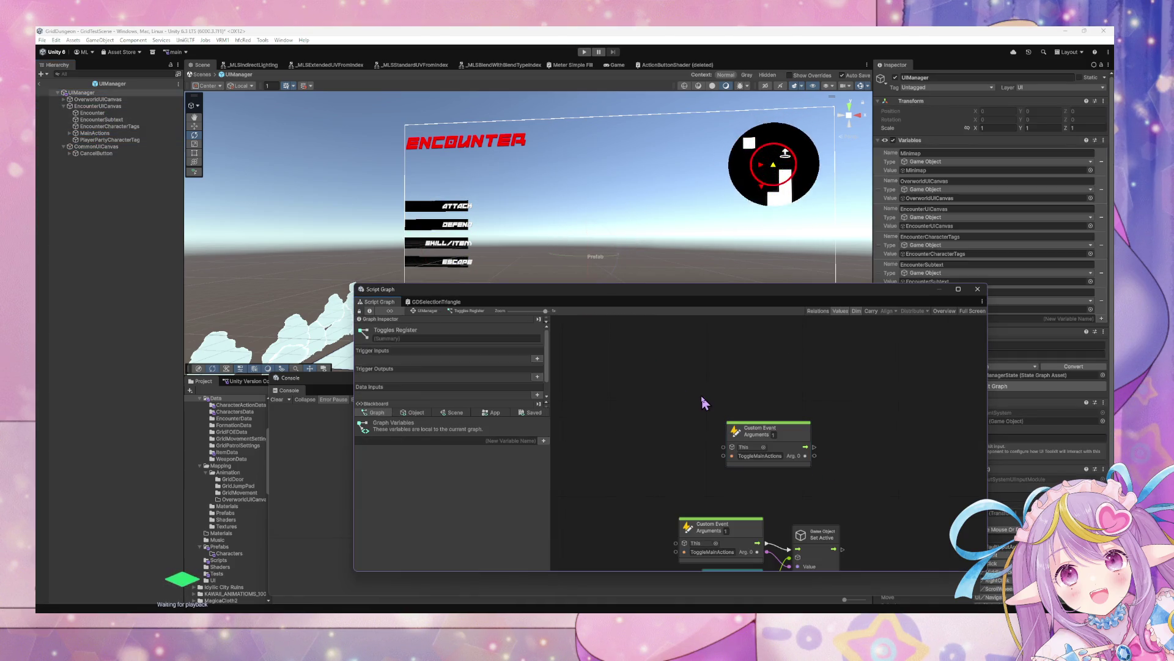
Paste the custom event, delete the extra copy, and name it RegisterToggleUIElement.
{"action": "key", "text": "ctrl+v"}
{"action": "left_click_drag", "start_coordinate": [784, 435], "coordinate": [733, 399]}
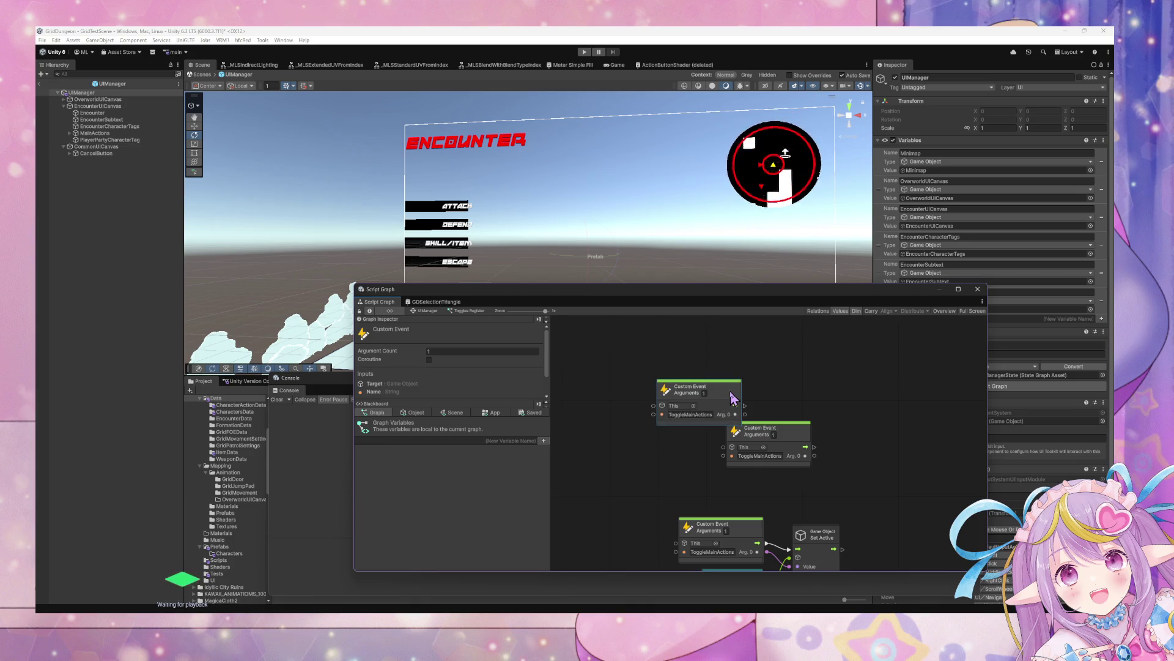
{"action": "key", "text": "Delete"}
{"action": "left_click_drag", "start_coordinate": [775, 438], "coordinate": [692, 425]}
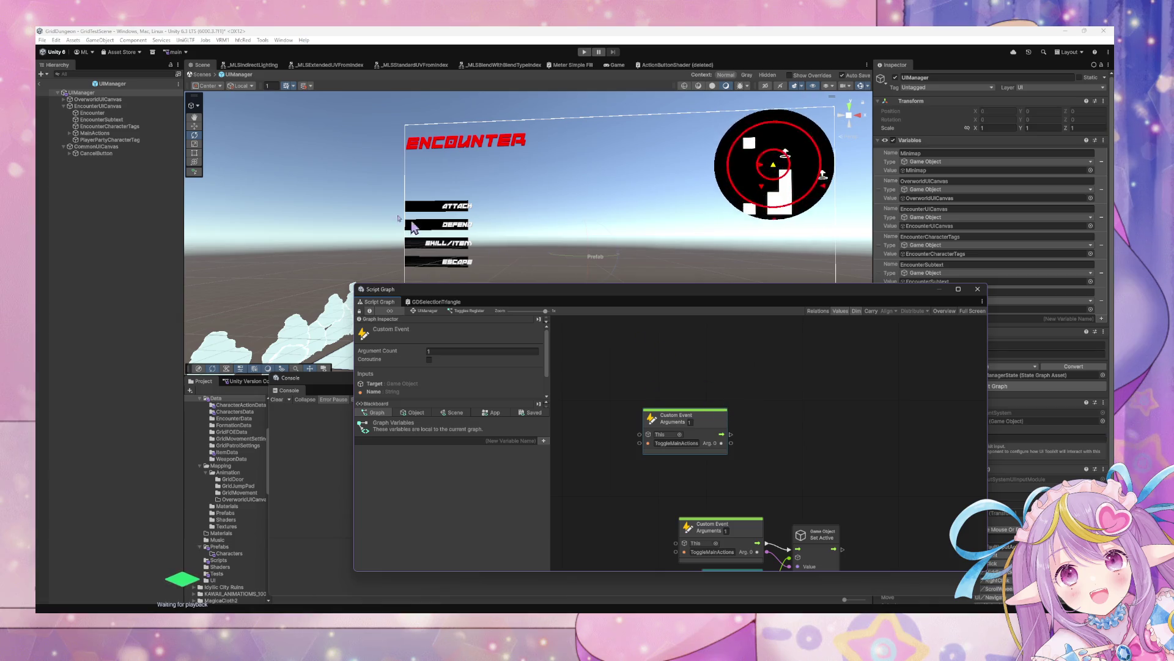
{"action": "scroll", "coordinate": [945, 465], "scroll_direction": "down", "scroll_amount": 2}
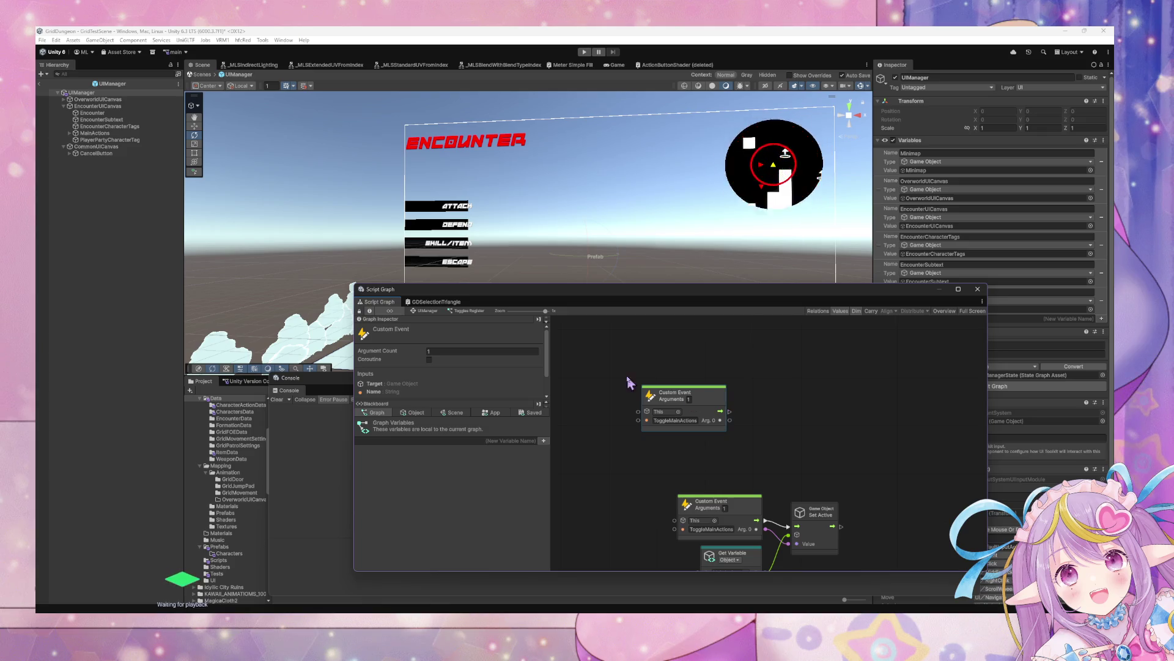
{"action": "left_click", "coordinate": [670, 421]}
{"action": "type", "text": "RegisterToggleUIElement"}
{"action": "left_click", "coordinate": [745, 440]}
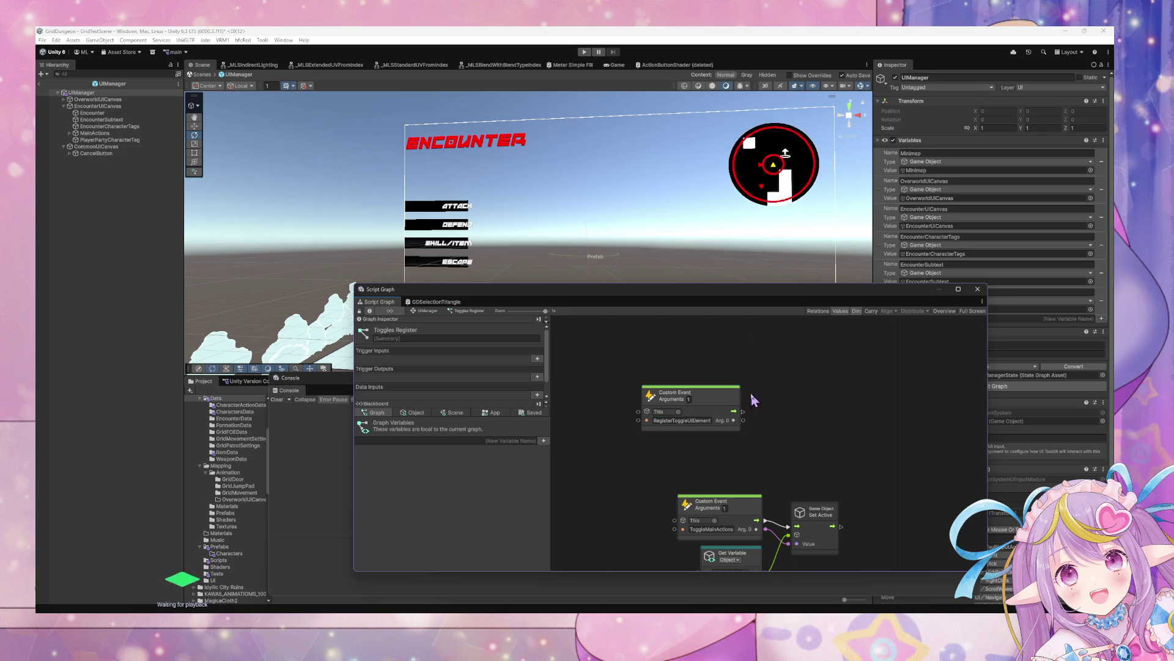
Enter ToggleUIElement as a new object variable name in the Blackboard.
{"action": "left_click", "coordinate": [415, 412]}
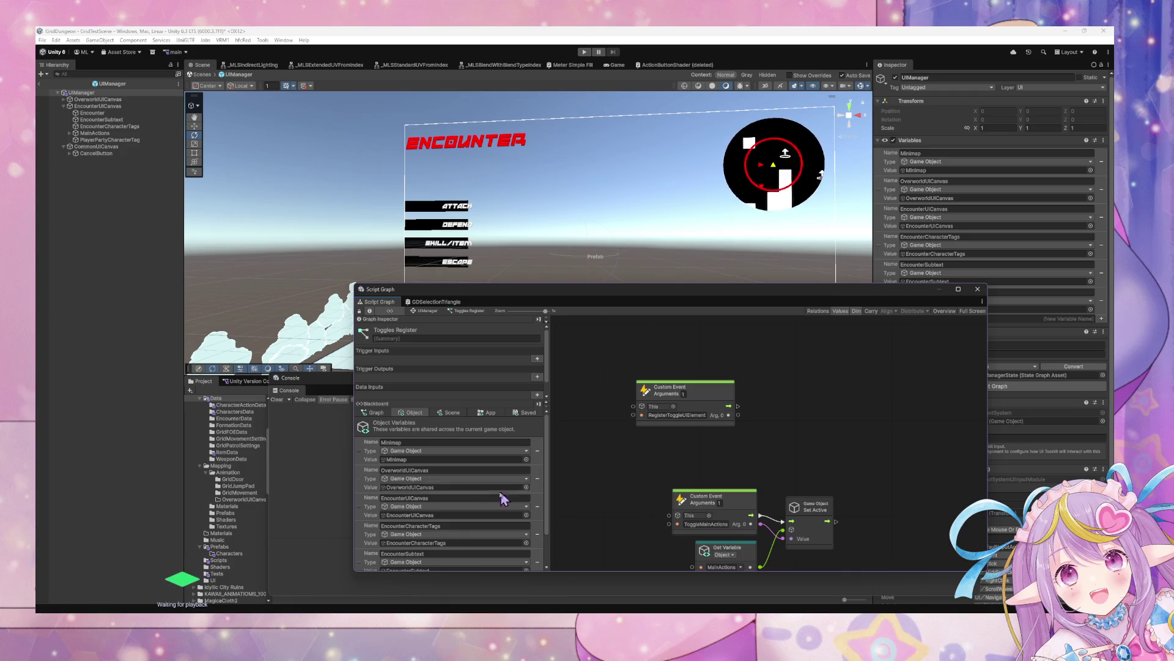
{"action": "scroll", "coordinate": [472, 556], "scroll_direction": "down", "scroll_amount": 3}
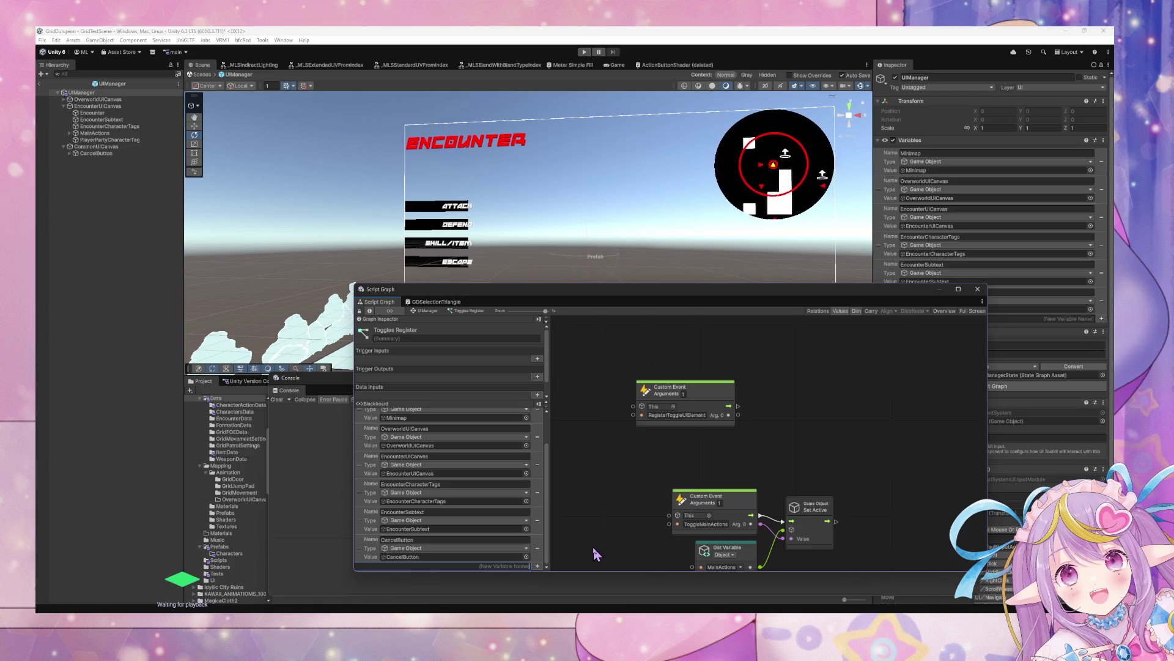
{"action": "type", "text": "Tigg"}
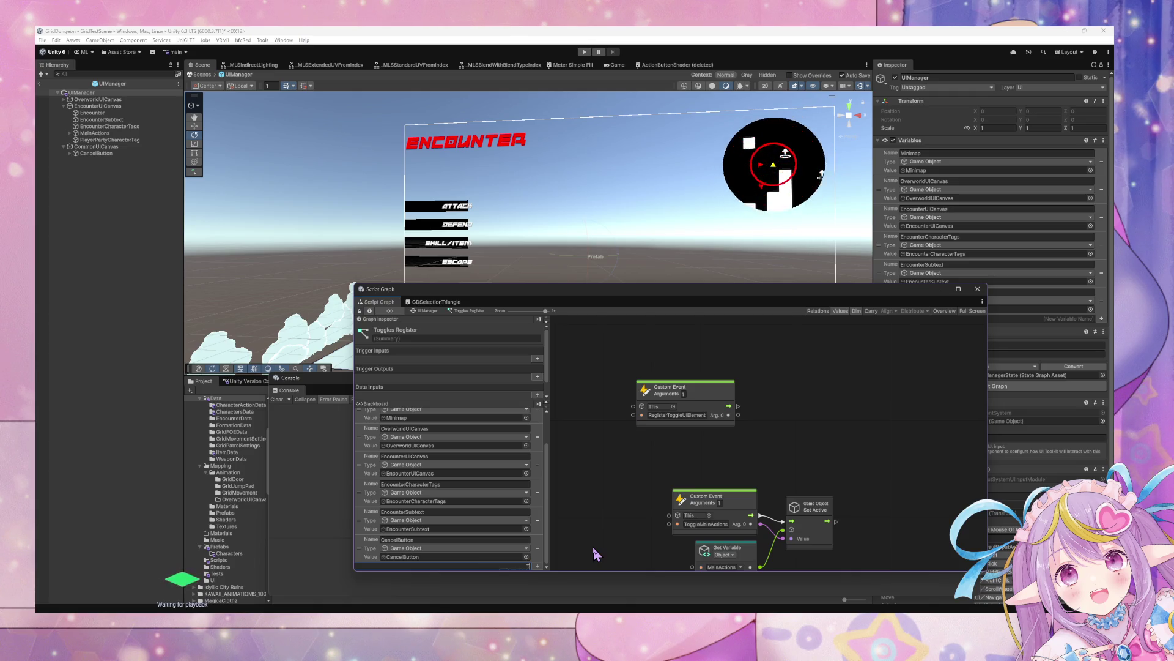
{"action": "key", "text": "BackSpace"}
{"action": "key", "text": "BackSpace"}
{"action": "key", "text": "BackSpace"}
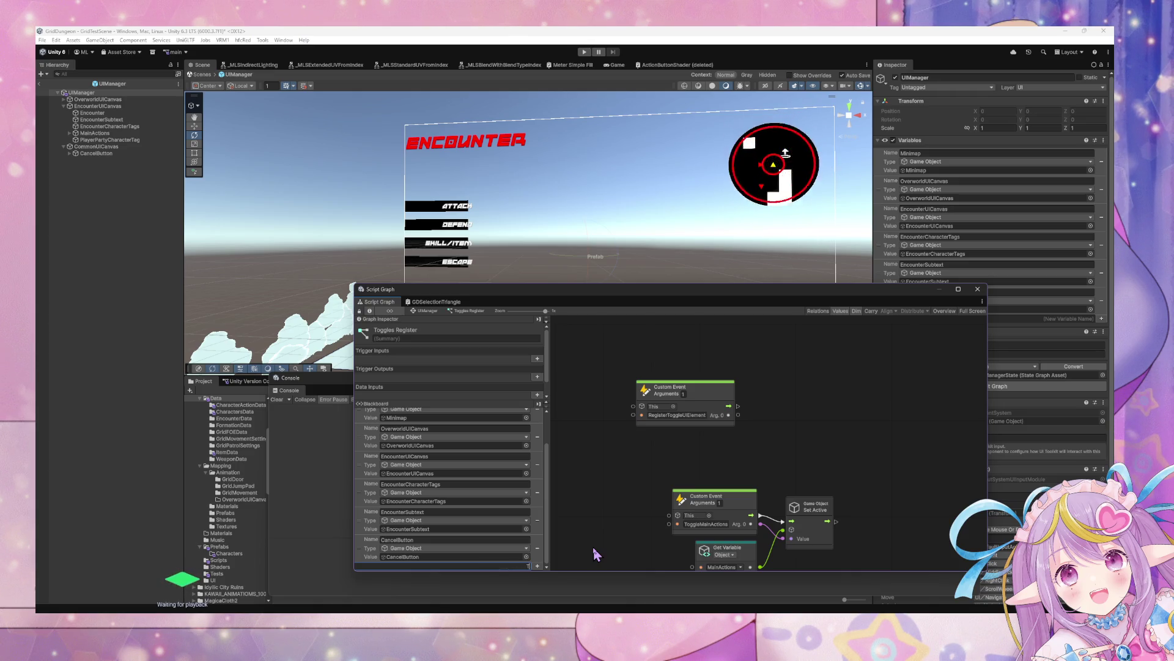
{"action": "type", "text": "ggleUI"}
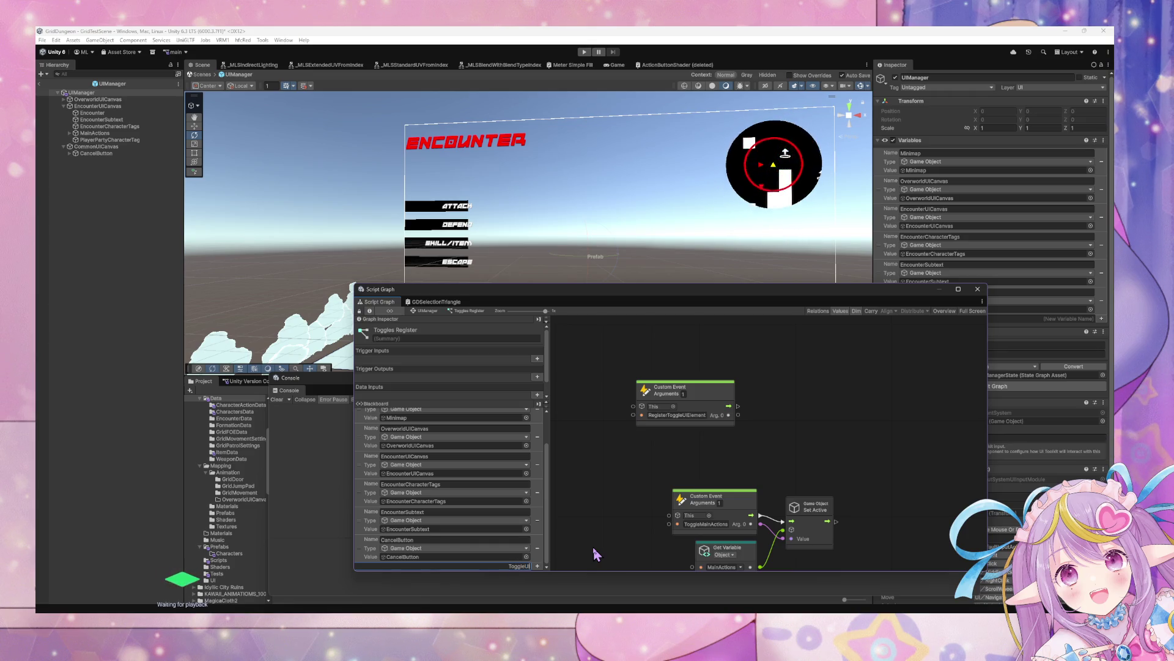
{"action": "type", "text": "Element"}
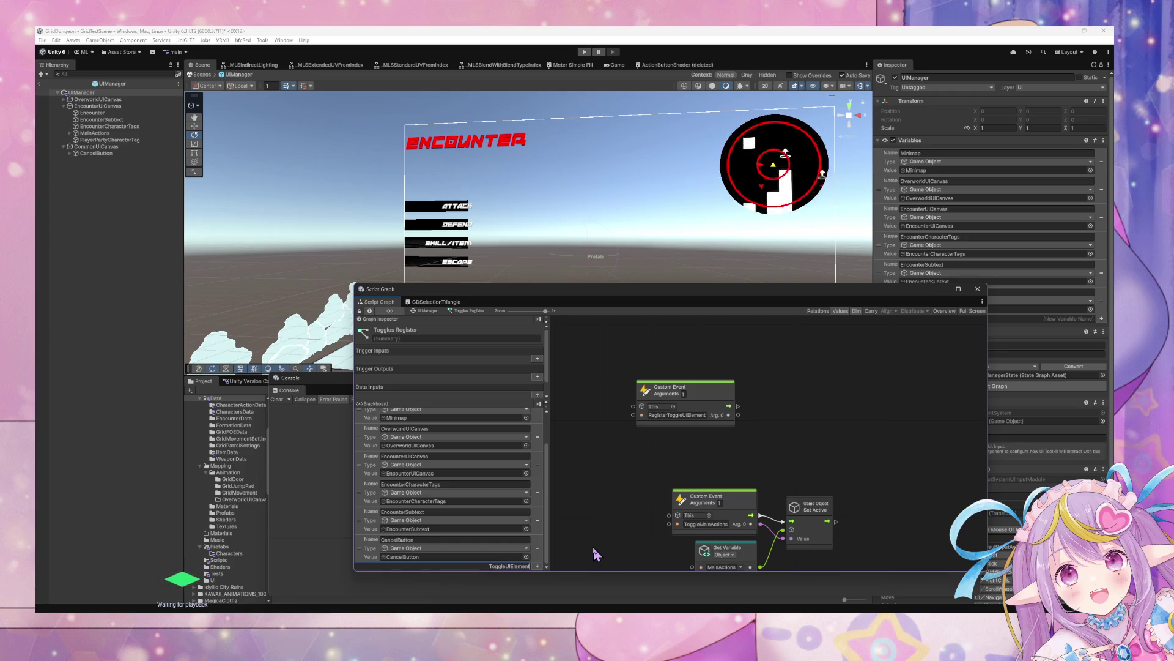
{"action": "left_click", "coordinate": [214, 84]}
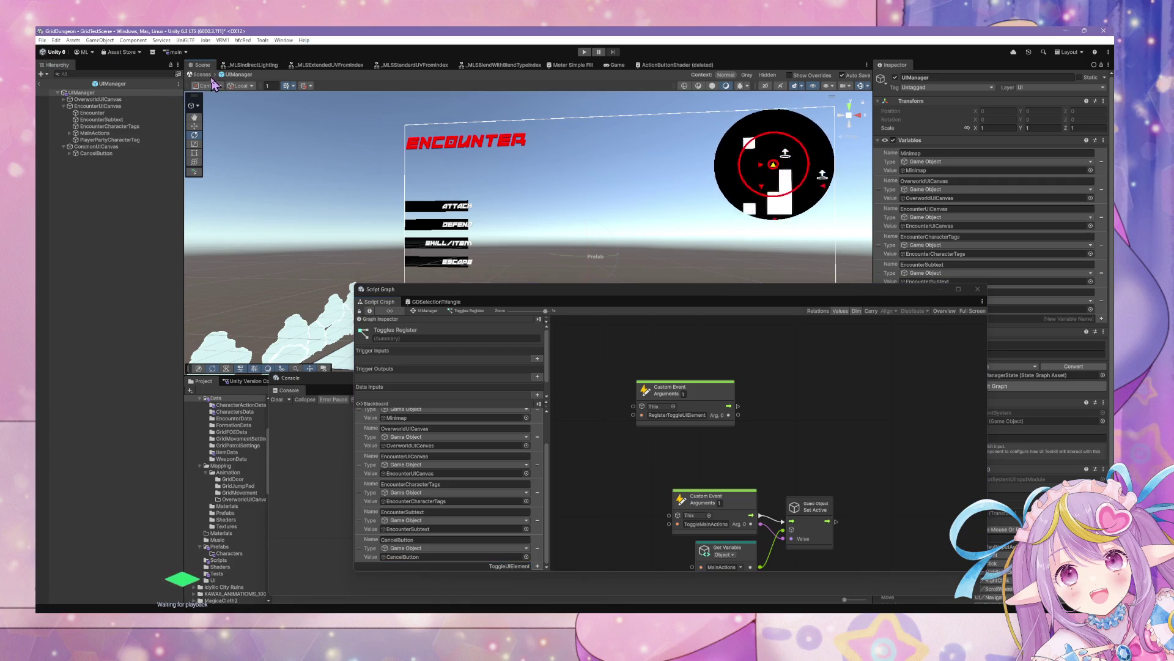
Exit prefab mode to GridTestScene, check GameStateManager's dictionaries, then reopen Toggles Register.
{"action": "left_click", "coordinate": [204, 75]}
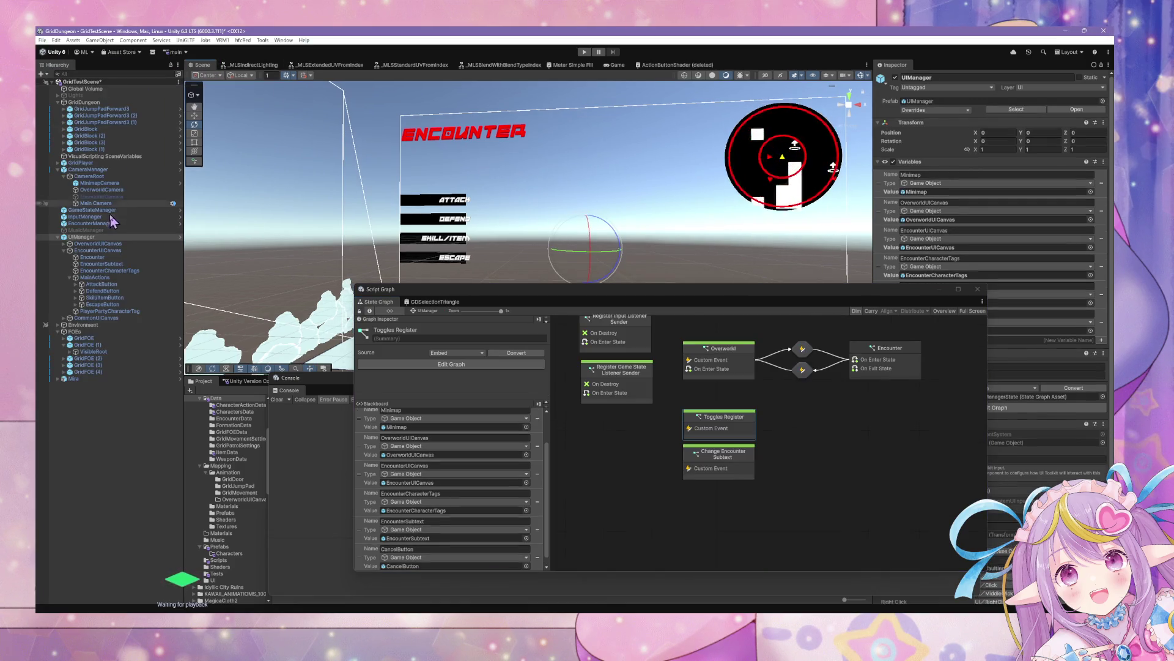
{"action": "left_click", "coordinate": [123, 211]}
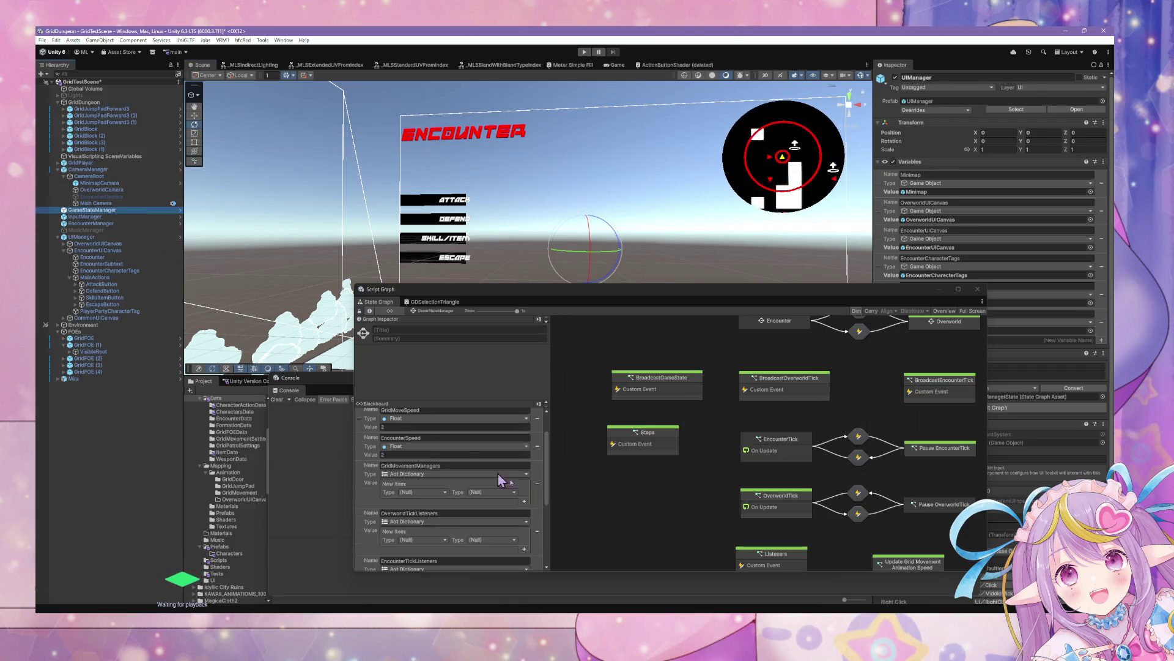
{"action": "scroll", "coordinate": [489, 474], "scroll_direction": "down", "scroll_amount": 5}
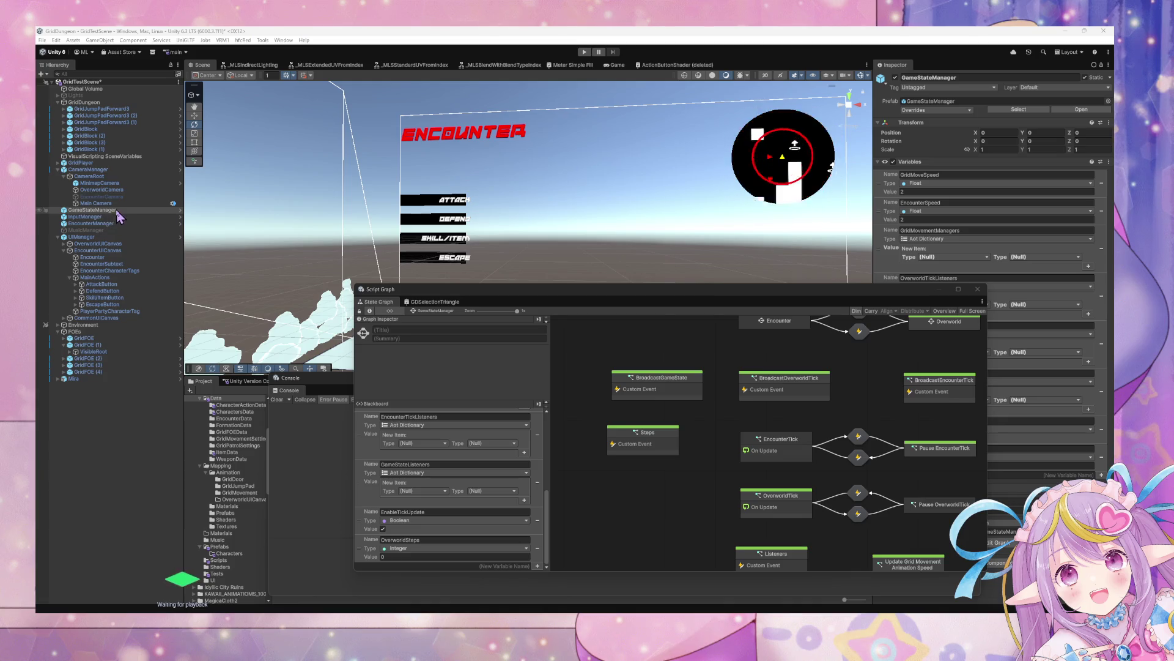
{"action": "left_click", "coordinate": [110, 237]}
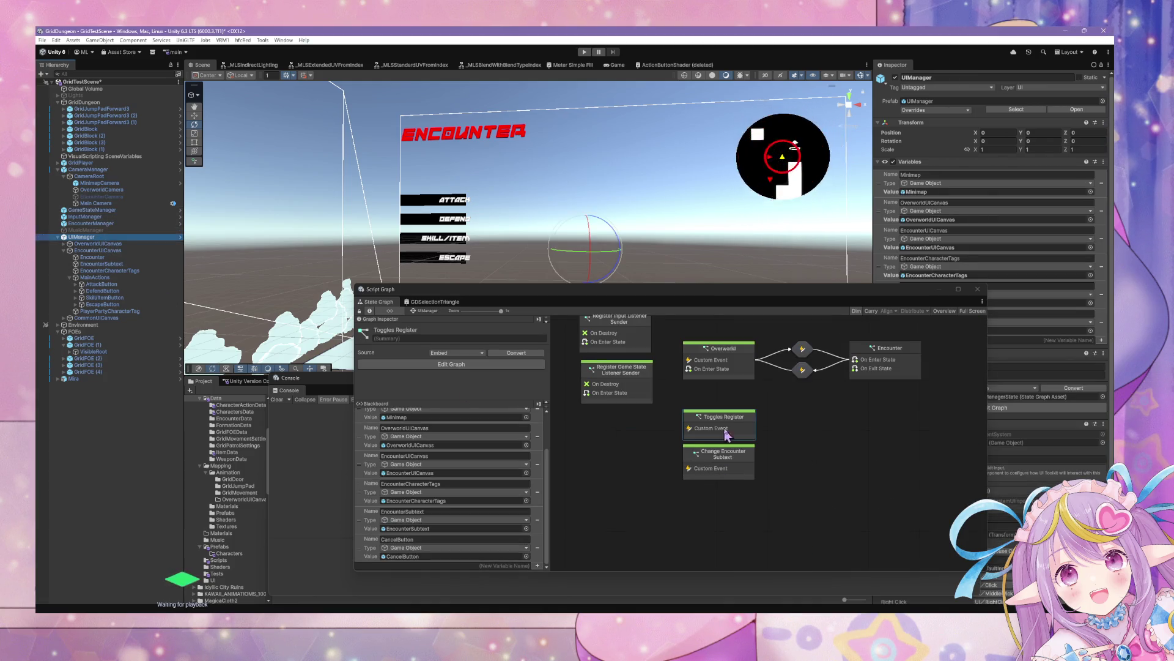
{"action": "double_click", "coordinate": [734, 424]}
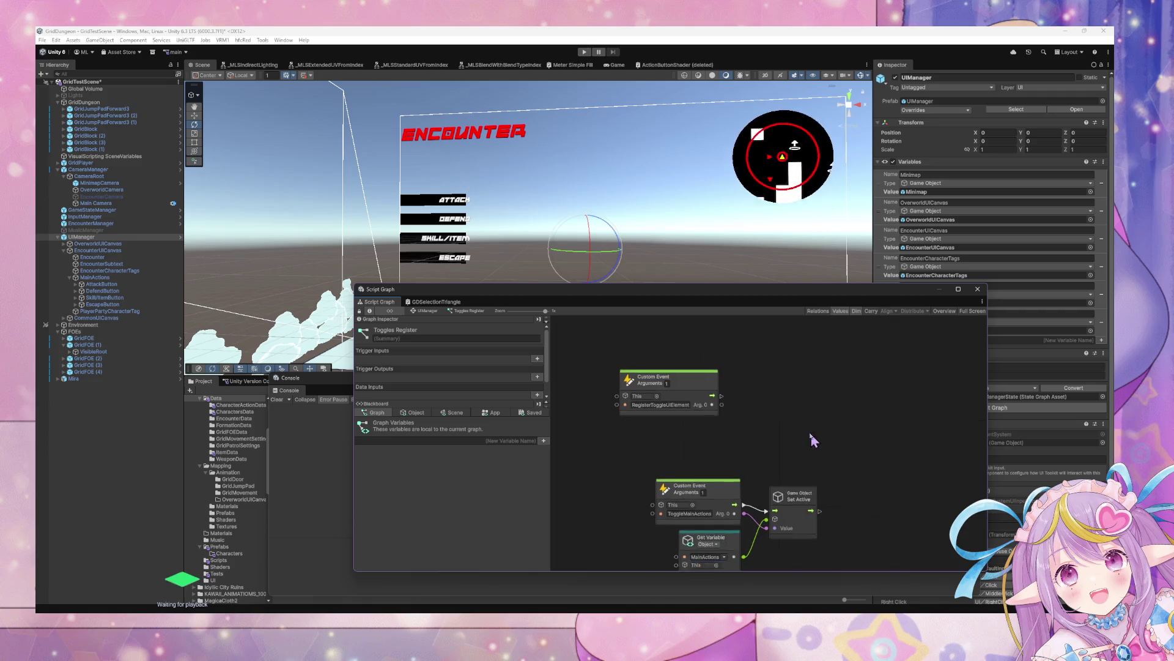
Add a ToggleUIElements object variable typed Aot Dictionary and drop its Get Variable node into the graph.
{"action": "left_click", "coordinate": [418, 413]}
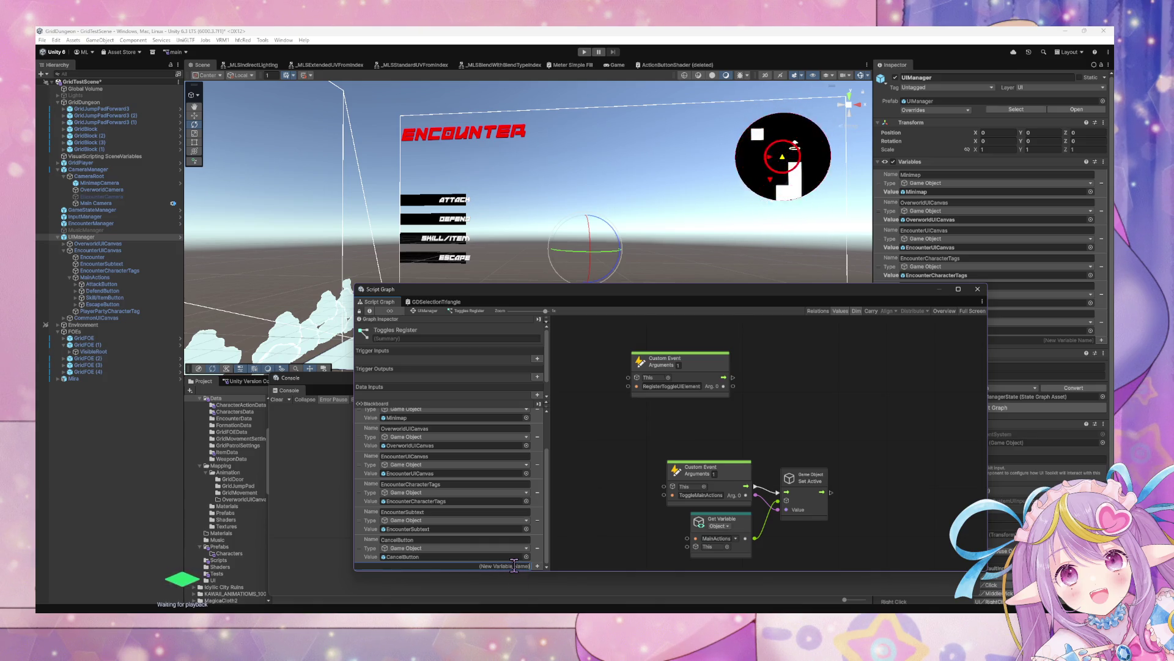
{"action": "left_click", "coordinate": [514, 564]}
{"action": "type", "text": "Toggl"}
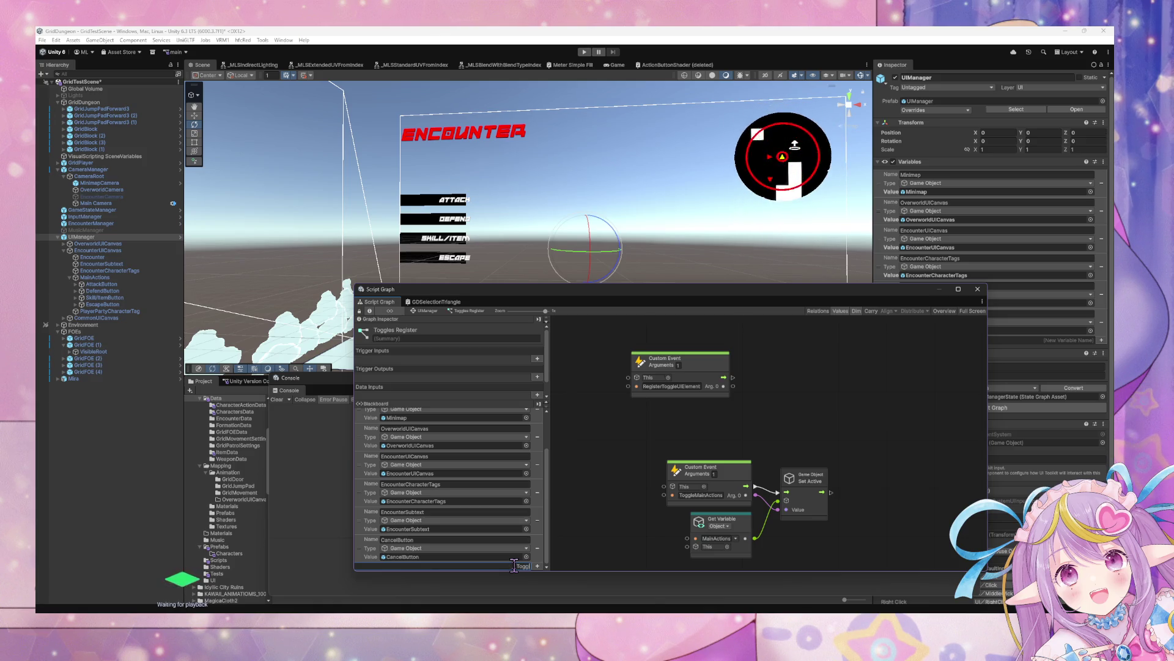
{"action": "type", "text": "eUIElements"}
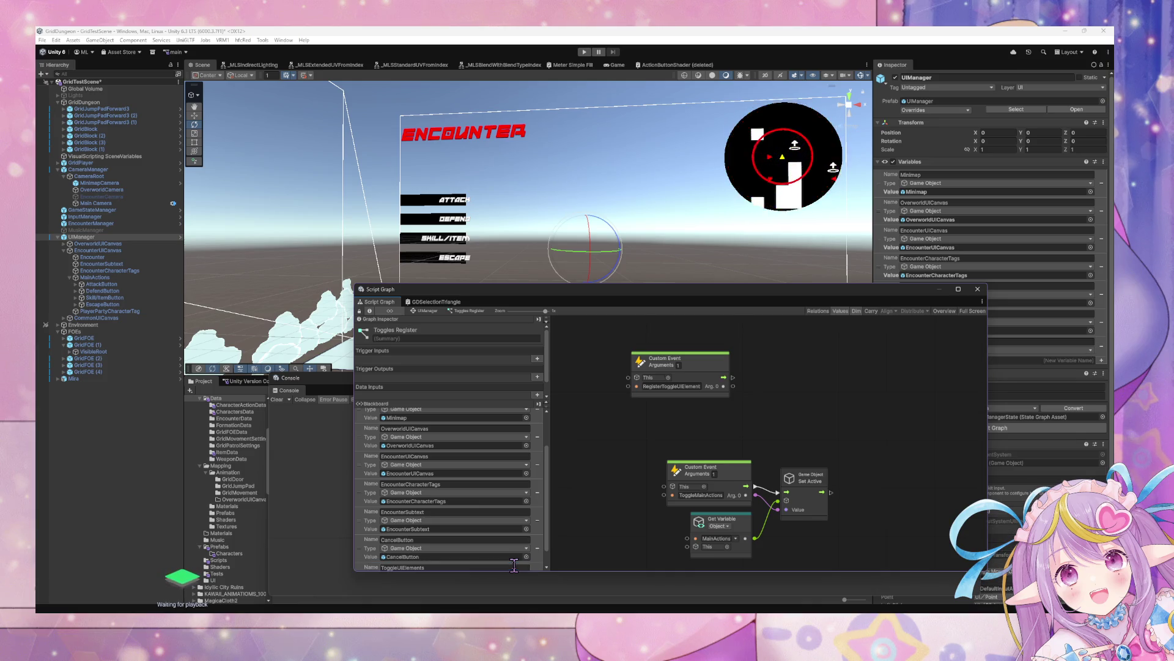
{"action": "key", "text": "Return"}
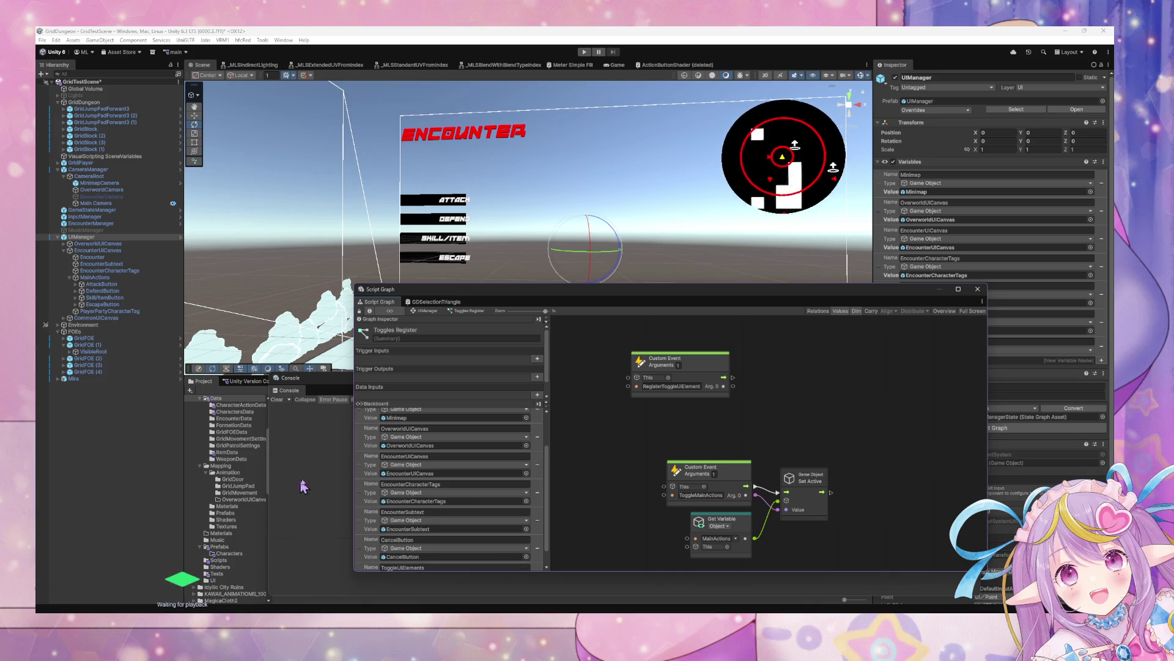
{"action": "left_click", "coordinate": [434, 556]}
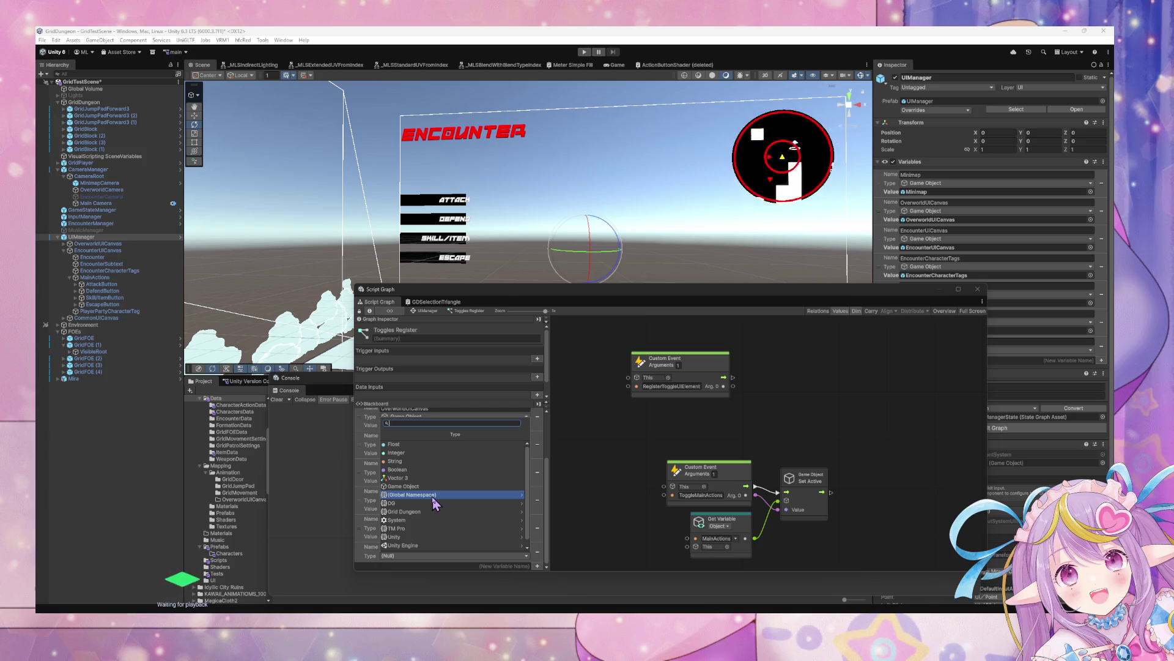
{"action": "type", "text": "dic"}
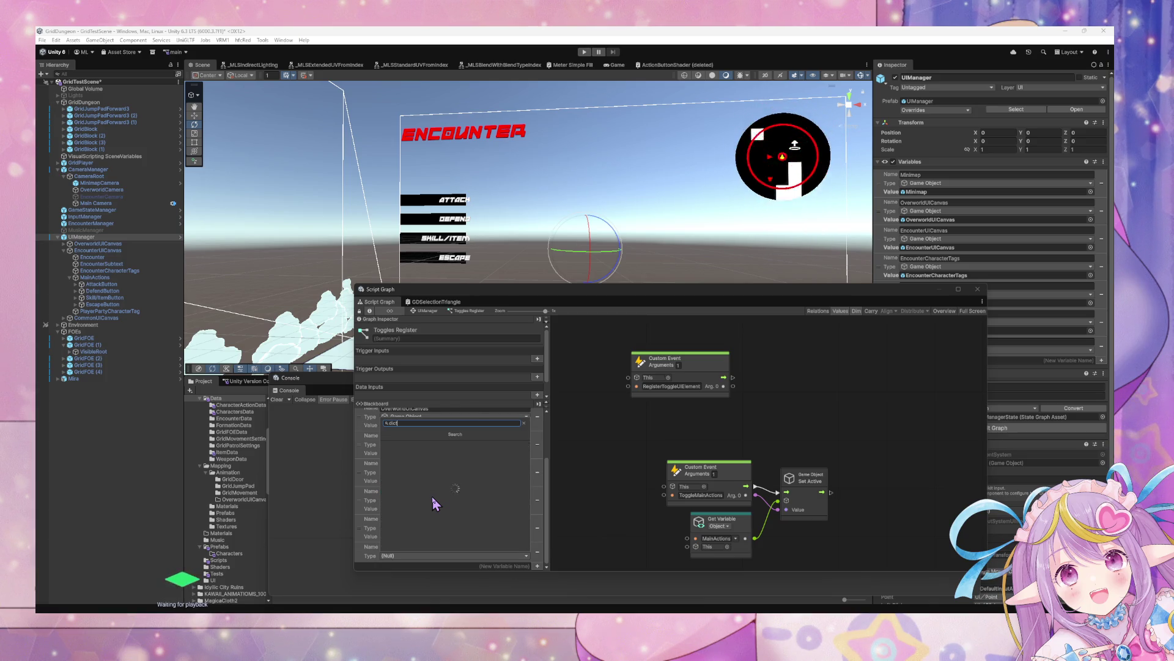
{"action": "type", "text": "t"}
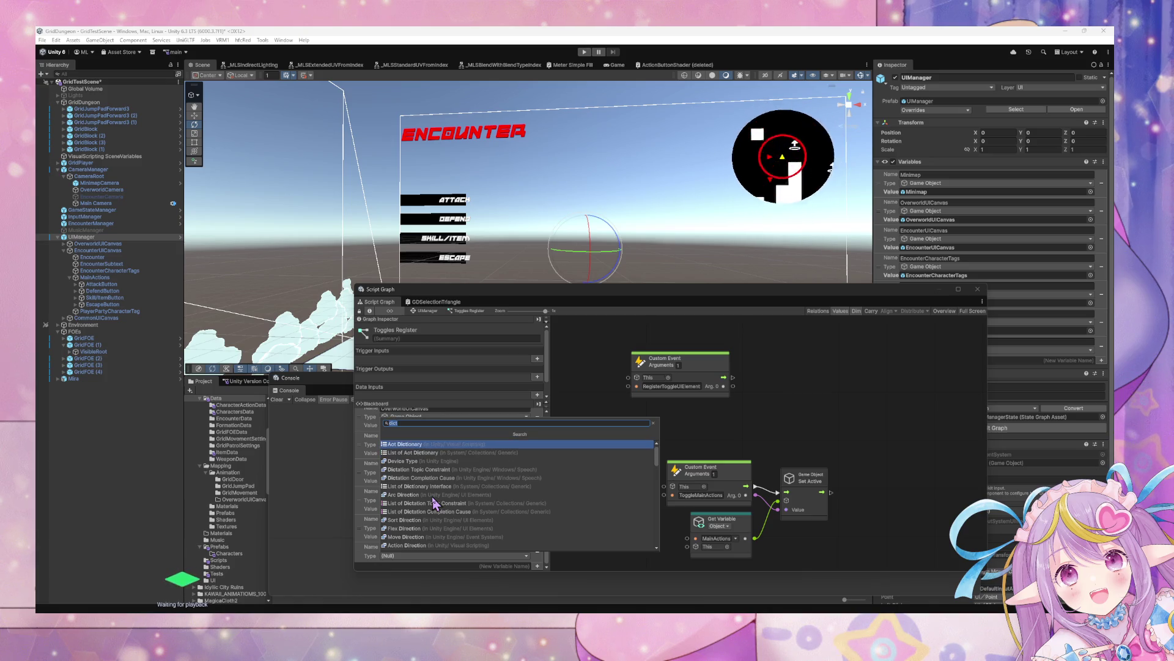
{"action": "key", "text": "Return"}
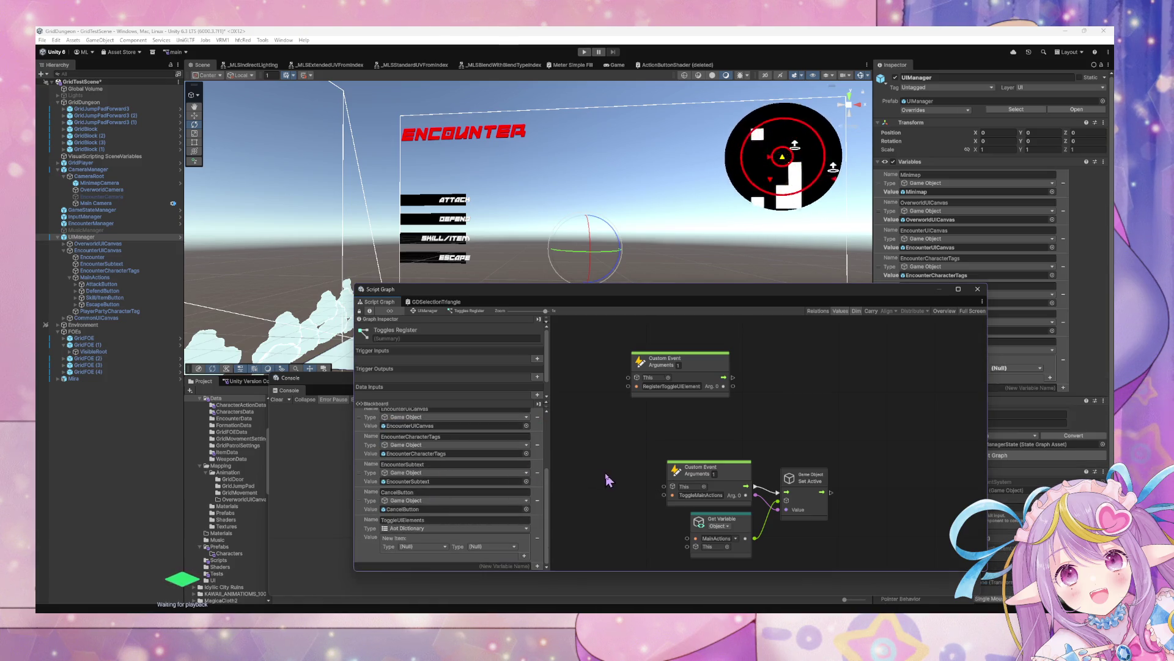
{"action": "left_click_drag", "start_coordinate": [762, 367], "coordinate": [770, 396]}
{"action": "mouse_move", "coordinate": [370, 537]}
{"action": "left_mouse_down"}
{"action": "mouse_move", "coordinate": [397, 559]}
{"action": "mouse_move", "coordinate": [690, 451]}
{"action": "mouse_move", "coordinate": [688, 435]}
{"action": "left_mouse_up"}
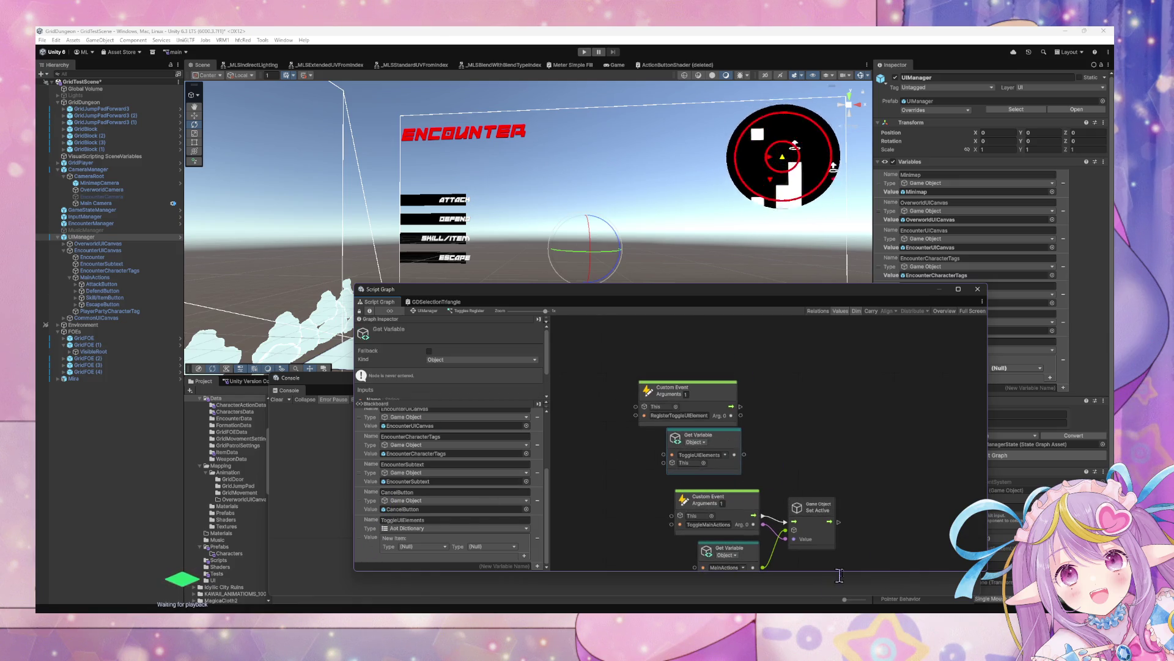
Add a Dictionary Add Item node after the RegisterToggleUIElement event.
{"action": "scroll", "coordinate": [793, 438], "scroll_direction": "down", "scroll_amount": 3}
{"action": "scroll", "coordinate": [793, 438], "scroll_direction": "down", "scroll_amount": 3}
{"action": "mouse_move", "coordinate": [832, 550]}
{"action": "left_mouse_down"}
{"action": "mouse_move", "coordinate": [630, 435]}
{"action": "mouse_move", "coordinate": [635, 333]}
{"action": "left_mouse_up"}
{"action": "scroll", "coordinate": [709, 351], "scroll_direction": "up", "scroll_amount": 5}
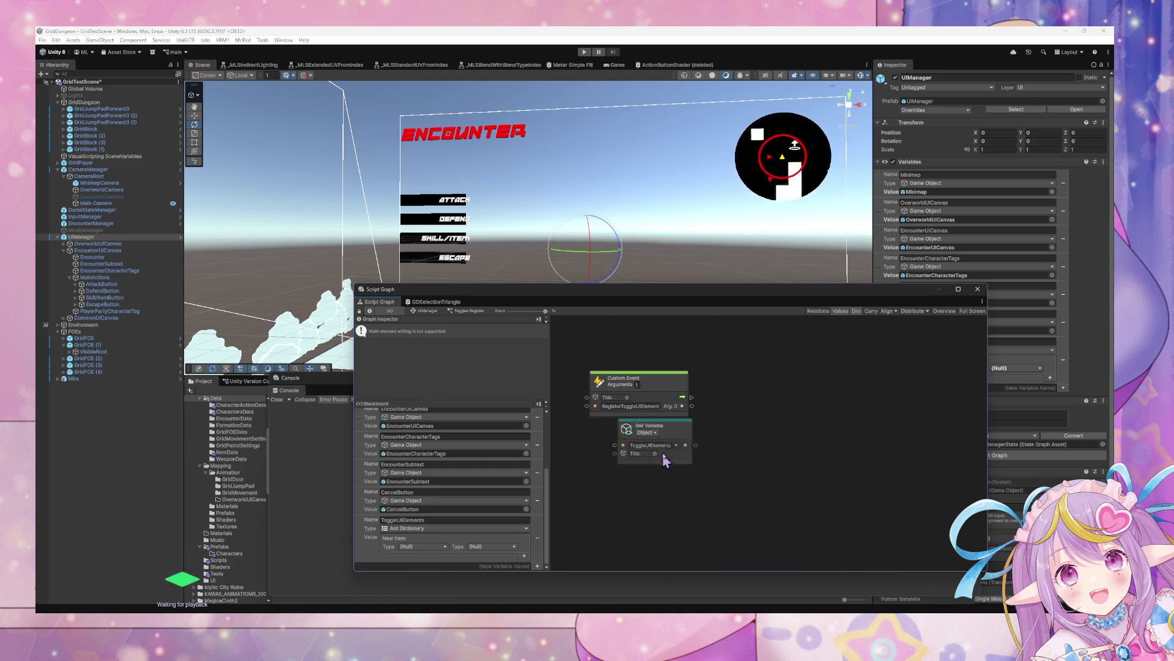
{"action": "right_click", "coordinate": [719, 409]}
{"action": "left_click", "coordinate": [729, 414]}
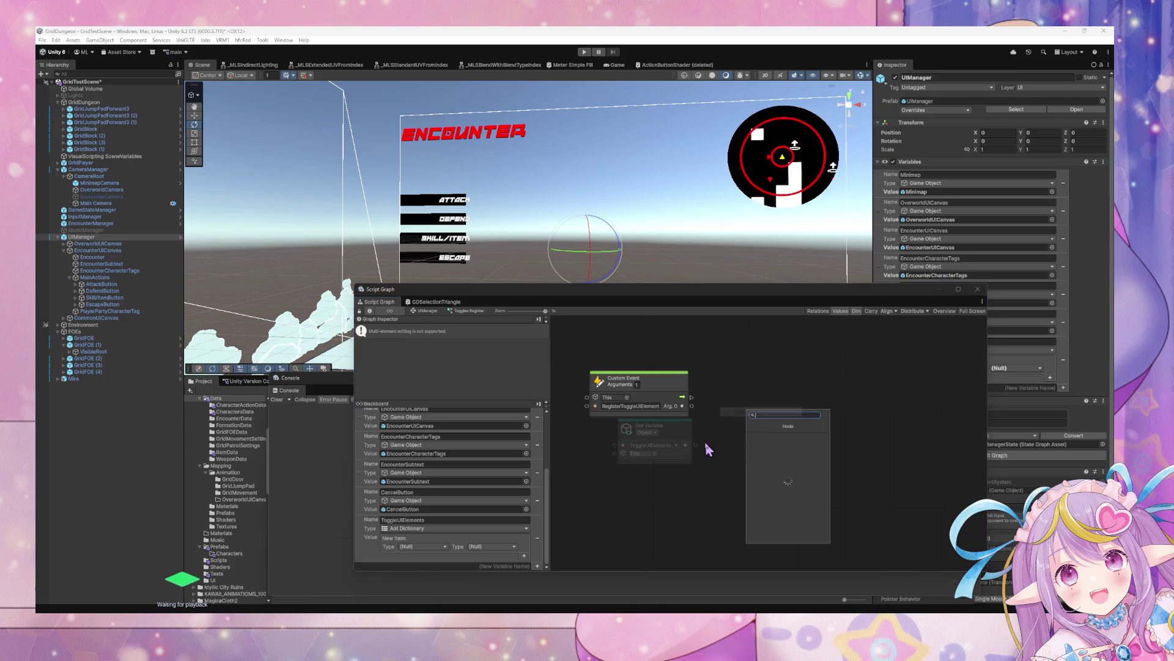
{"action": "type", "text": "dictionary"}
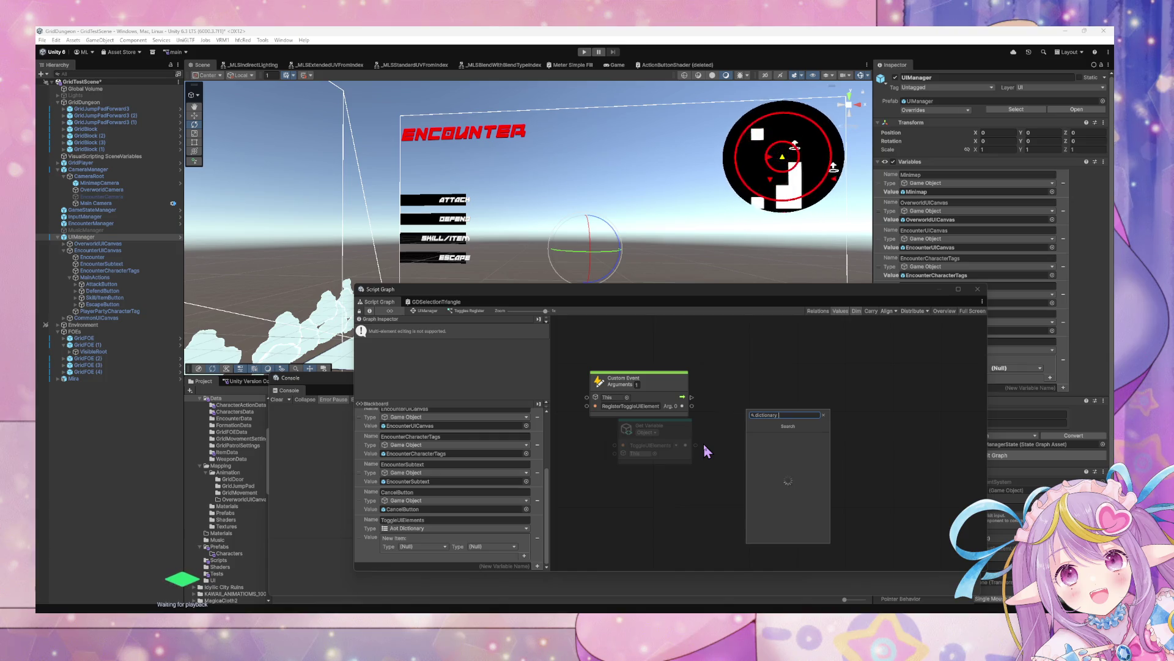
{"action": "type", "text": " item"}
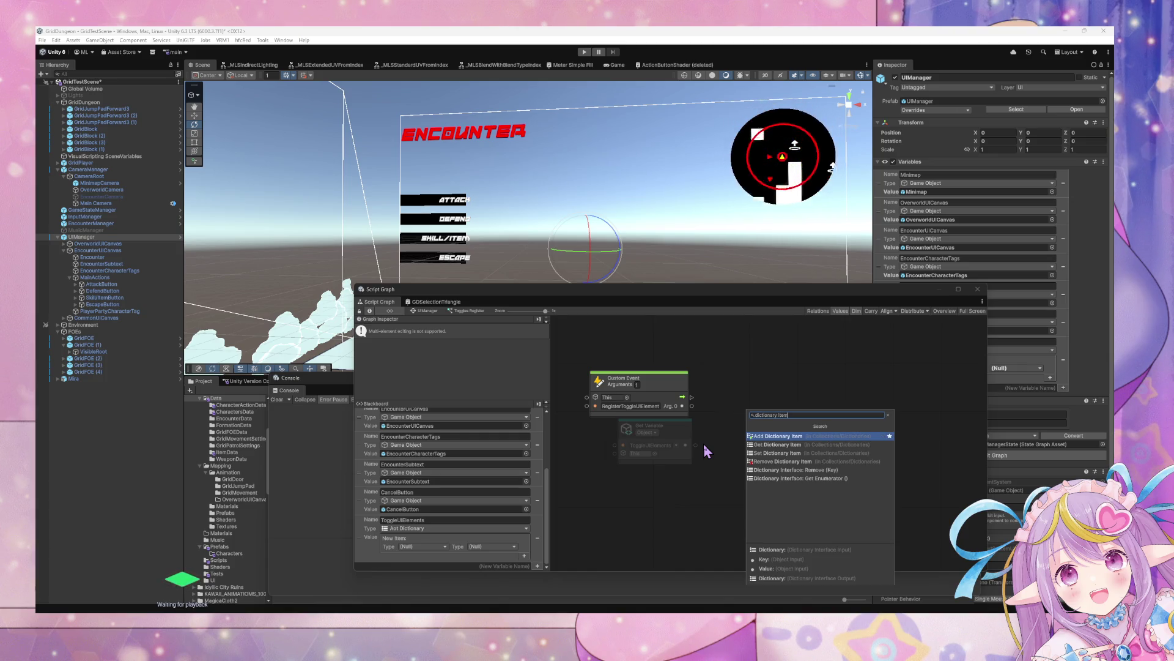
{"action": "key", "text": "Return"}
Wire ToggleUIElements into Add Item's Dictionary and the event's Arg. 0 into Value.
{"action": "mouse_move", "coordinate": [765, 409]}
{"action": "left_mouse_down"}
{"action": "mouse_move", "coordinate": [775, 364]}
{"action": "mouse_move", "coordinate": [780, 389]}
{"action": "left_mouse_up"}
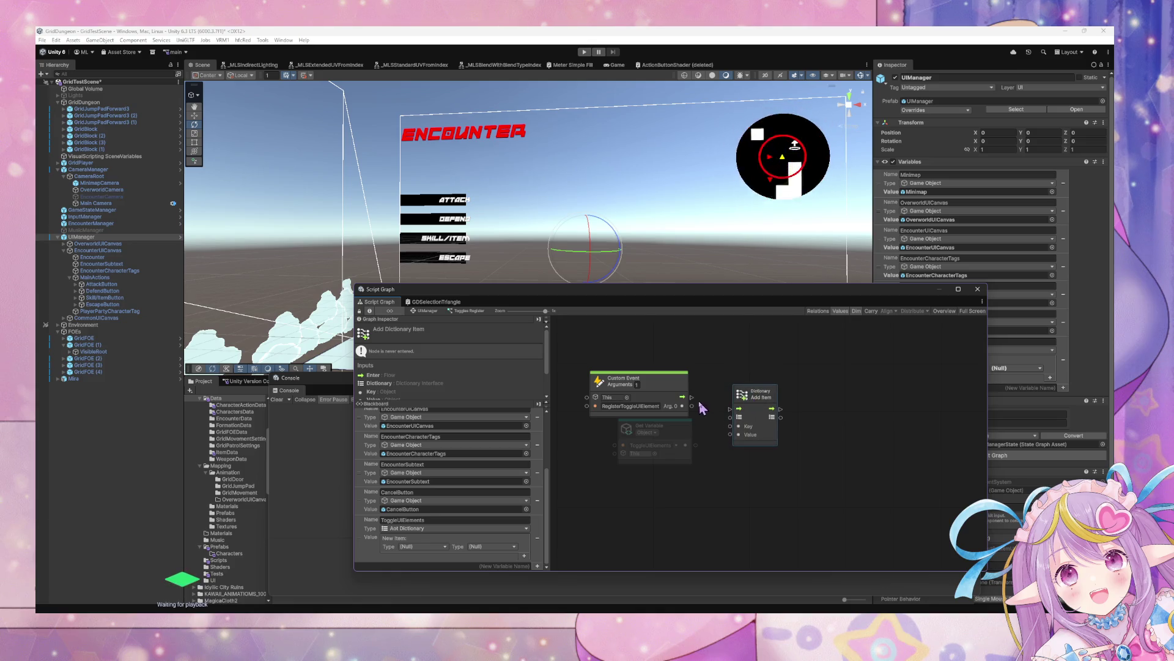
{"action": "mouse_move", "coordinate": [693, 404]}
{"action": "left_mouse_down"}
{"action": "mouse_move", "coordinate": [733, 401]}
{"action": "mouse_move", "coordinate": [674, 401]}
{"action": "mouse_move", "coordinate": [731, 409]}
{"action": "left_mouse_up"}
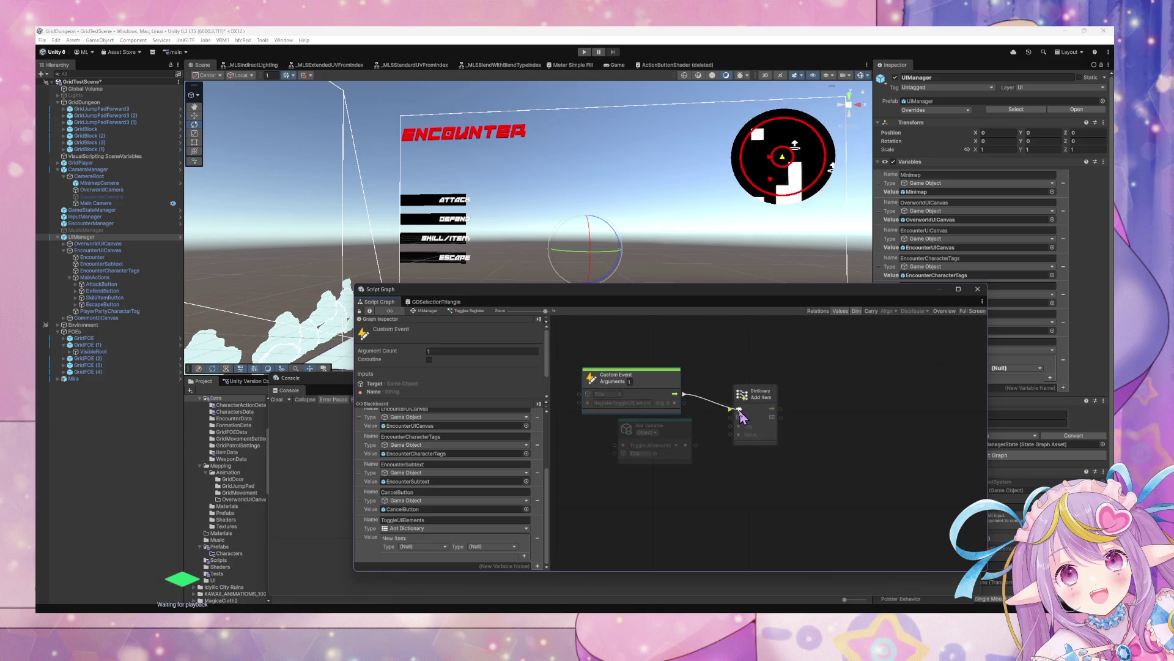
{"action": "mouse_move", "coordinate": [676, 442]}
{"action": "left_mouse_down"}
{"action": "mouse_move", "coordinate": [662, 447]}
{"action": "mouse_move", "coordinate": [793, 391]}
{"action": "left_mouse_up"}
{"action": "mouse_move", "coordinate": [675, 403]}
{"action": "left_mouse_down"}
{"action": "mouse_move", "coordinate": [767, 435]}
{"action": "mouse_move", "coordinate": [766, 425]}
{"action": "left_mouse_up"}
{"action": "left_click_drag", "start_coordinate": [782, 381], "coordinate": [776, 377]}
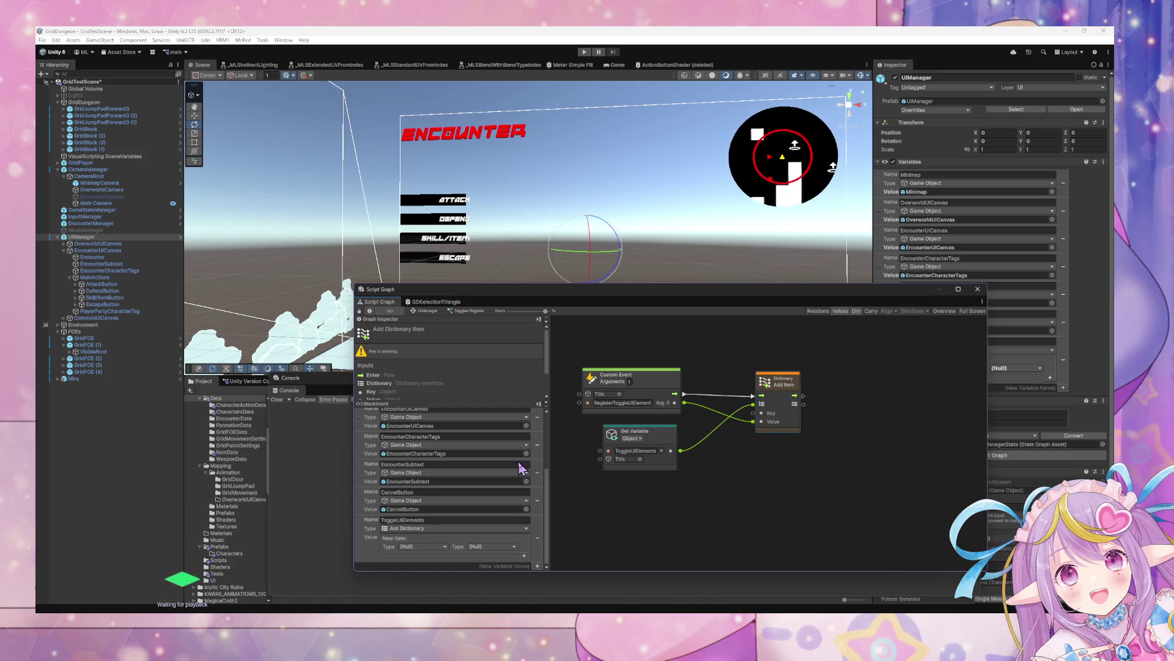
{"action": "scroll", "coordinate": [520, 479], "scroll_direction": "up", "scroll_amount": 1}
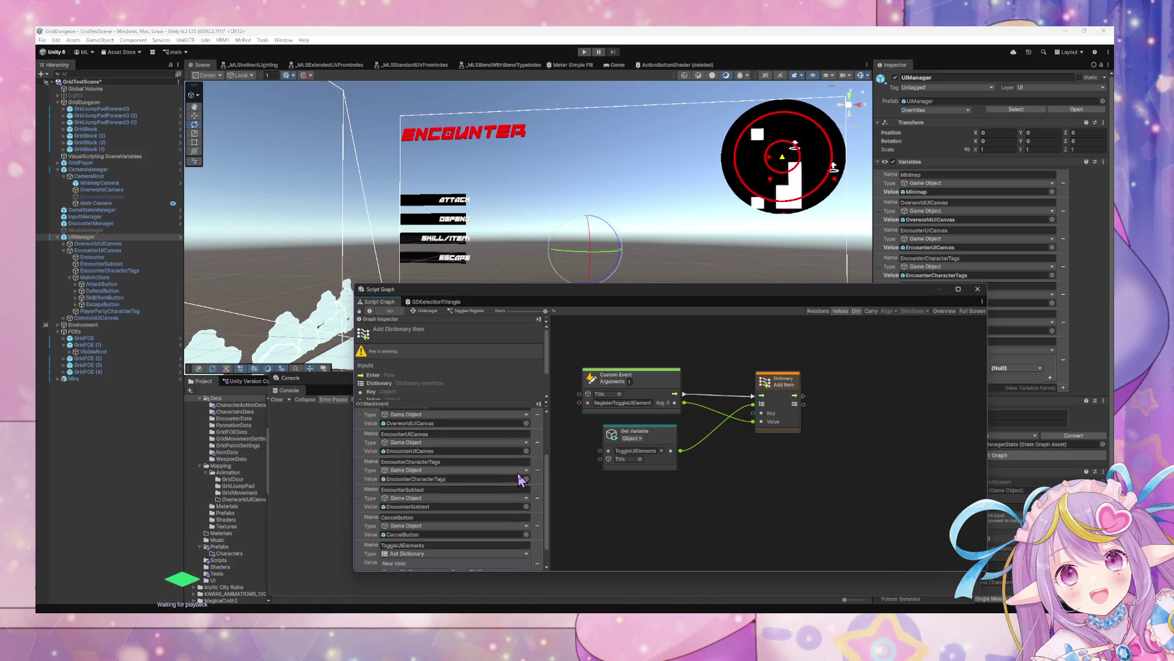
{"action": "scroll", "coordinate": [537, 533], "scroll_direction": "up", "scroll_amount": 3}
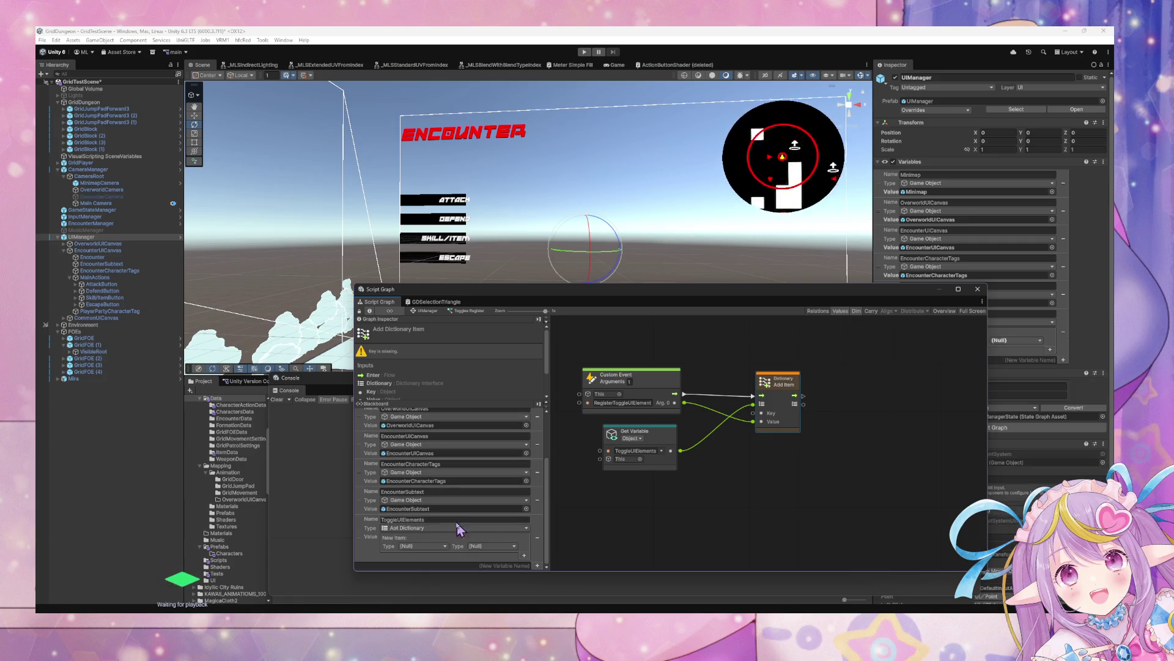
{"action": "scroll", "coordinate": [524, 537], "scroll_direction": "down", "scroll_amount": 3}
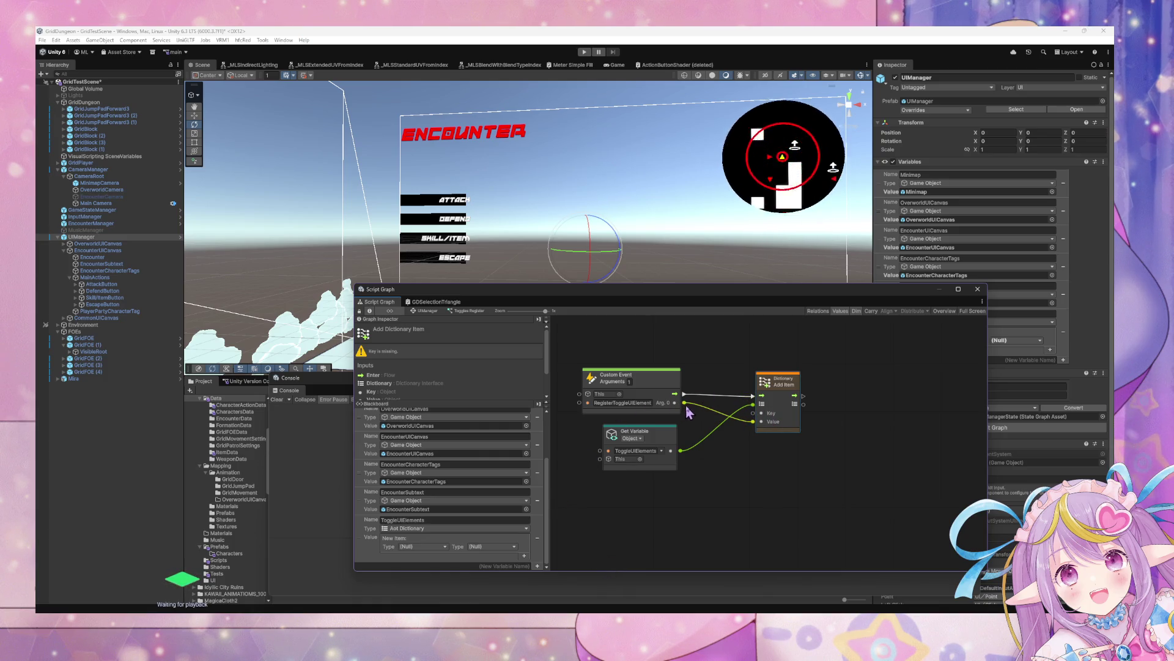
Create a GameObject Get Name node from Arg. 0 and wire its output to Add Item's Key.
{"action": "left_click_drag", "start_coordinate": [685, 403], "coordinate": [715, 449]}
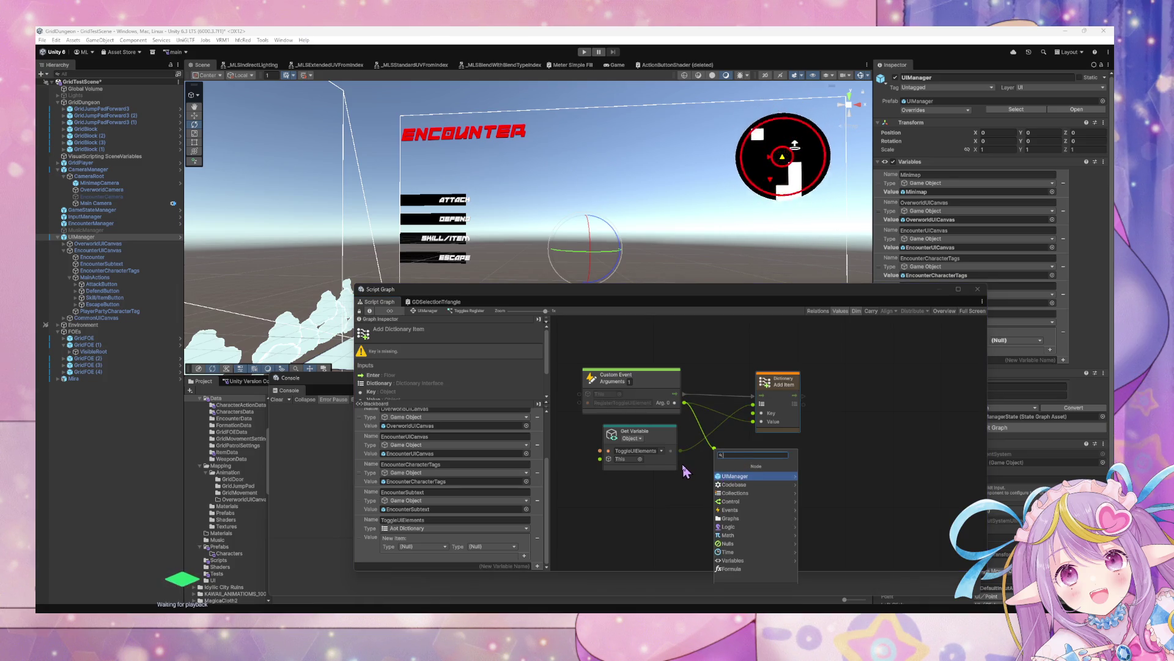
{"action": "type", "text": "game object get name"}
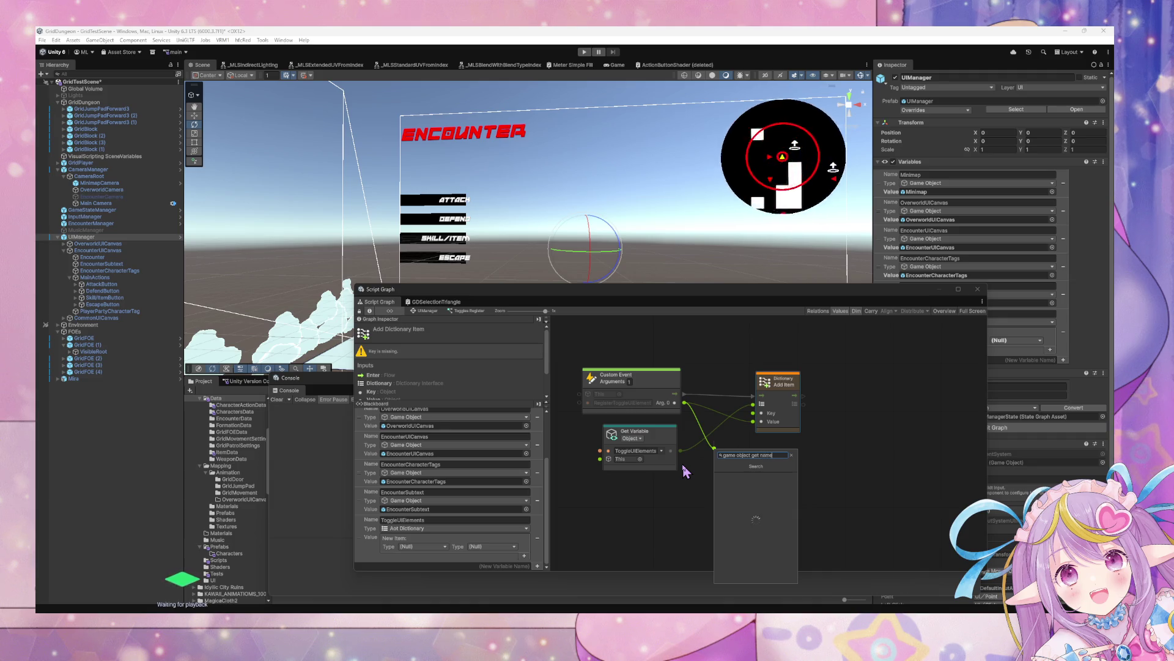
{"action": "key", "text": "Return"}
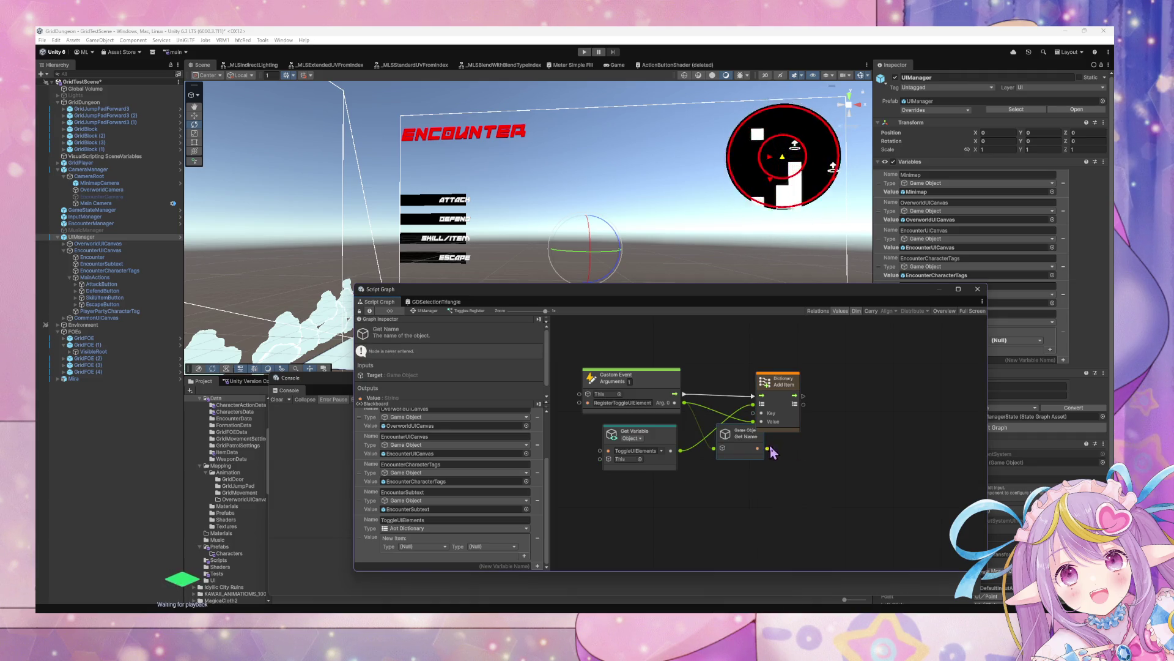
{"action": "left_click_drag", "start_coordinate": [759, 448], "coordinate": [753, 413]}
{"action": "left_click_drag", "start_coordinate": [792, 379], "coordinate": [879, 377]}
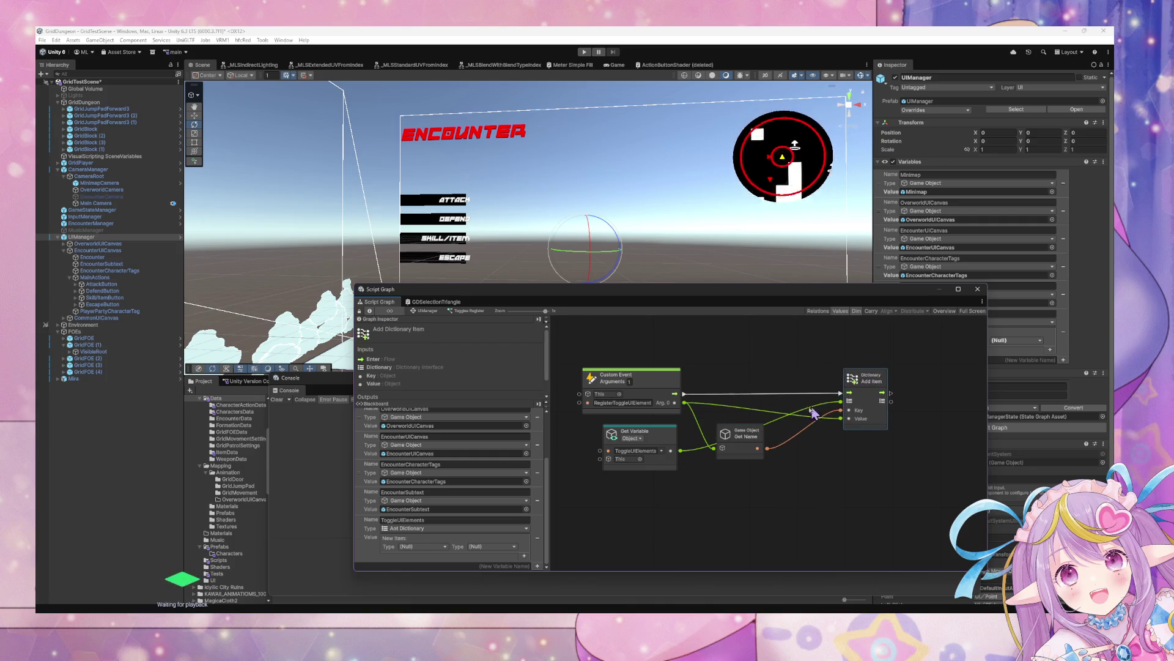
{"action": "left_click_drag", "start_coordinate": [743, 433], "coordinate": [750, 401]}
{"action": "left_click", "coordinate": [783, 553]}
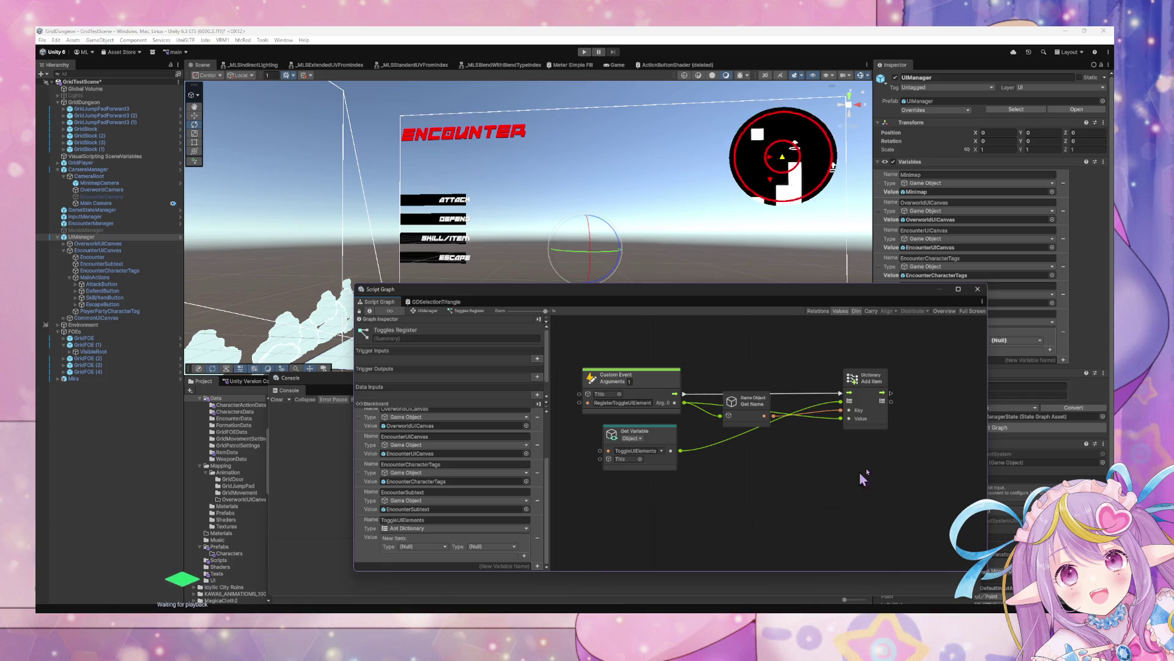
{"action": "scroll", "coordinate": [820, 395], "scroll_direction": "down", "scroll_amount": 3}
{"action": "left_click_drag", "start_coordinate": [879, 446], "coordinate": [632, 342]}
Duplicate RegisterToggleUIElement, rename the copy ToggleUIElement, and set its Arguments to 2.
{"action": "left_click", "coordinate": [671, 335]}
{"action": "key", "text": "ctrl+d"}
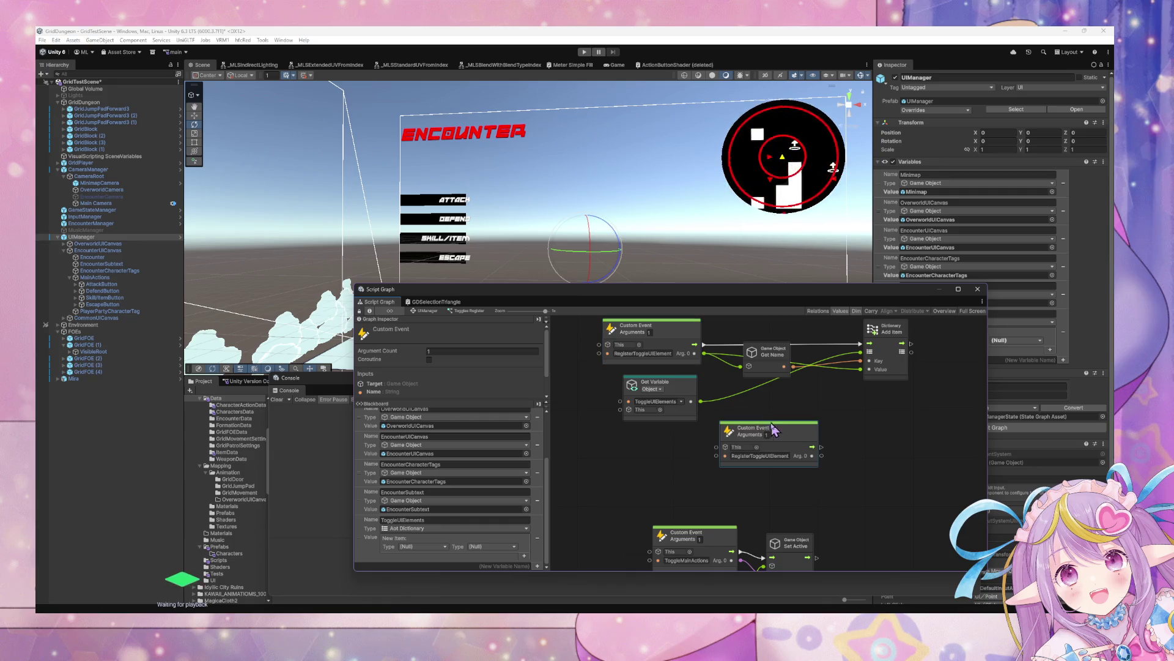
{"action": "left_click_drag", "start_coordinate": [773, 428], "coordinate": [654, 443]}
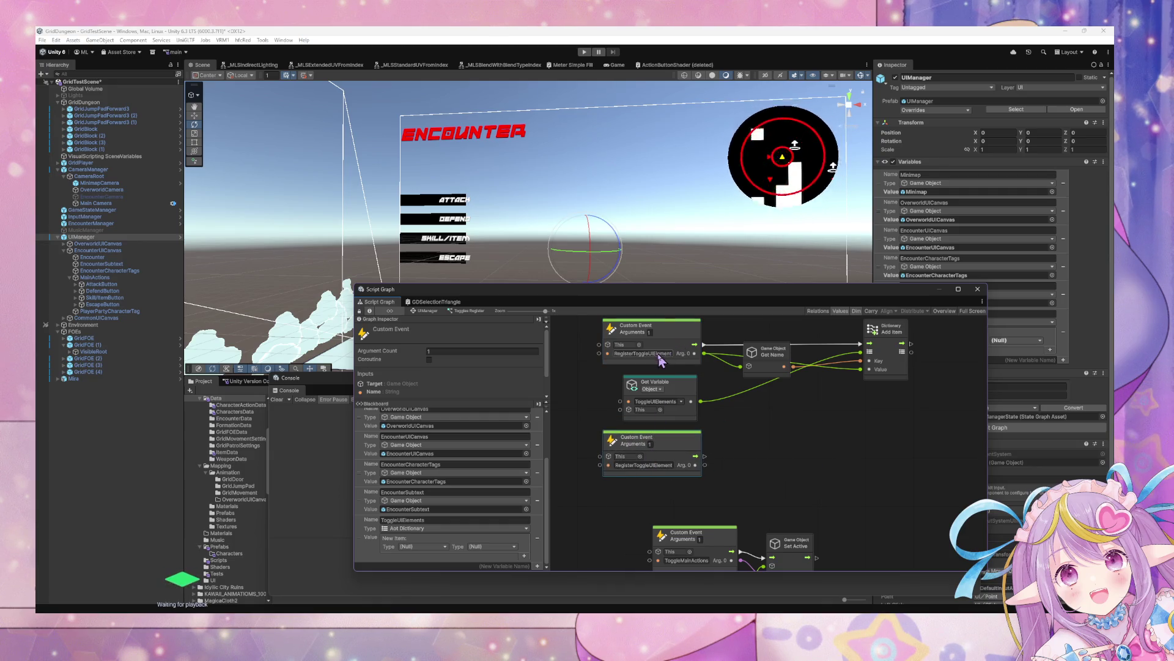
{"action": "double_click", "coordinate": [640, 464]}
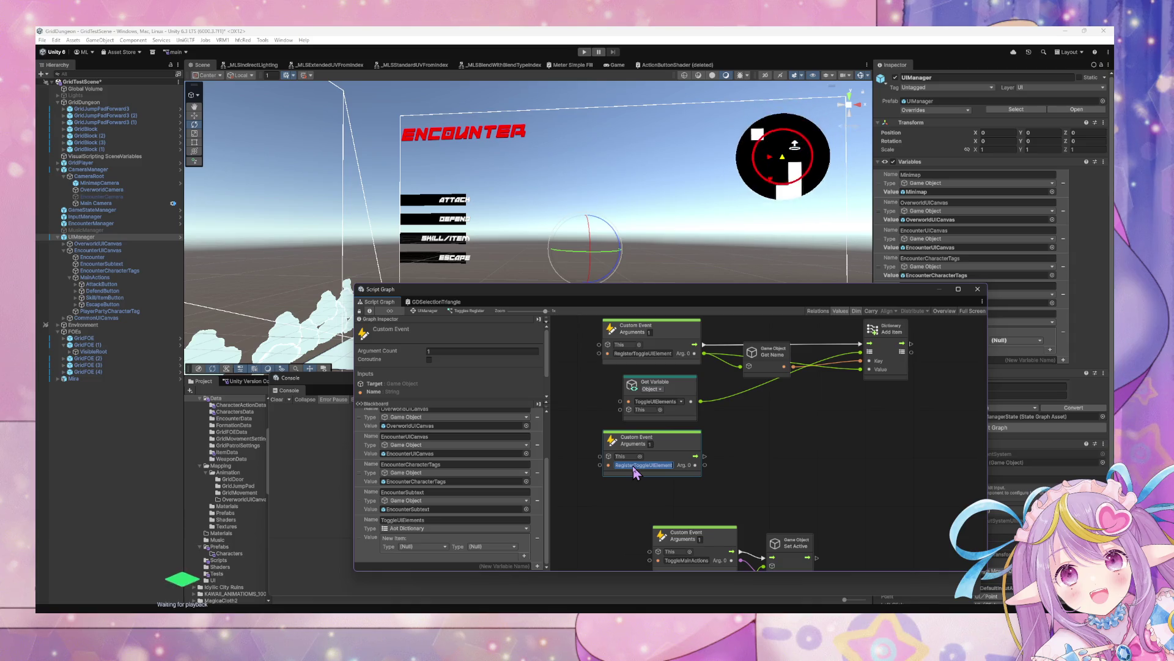
{"action": "left_click", "coordinate": [632, 465]}
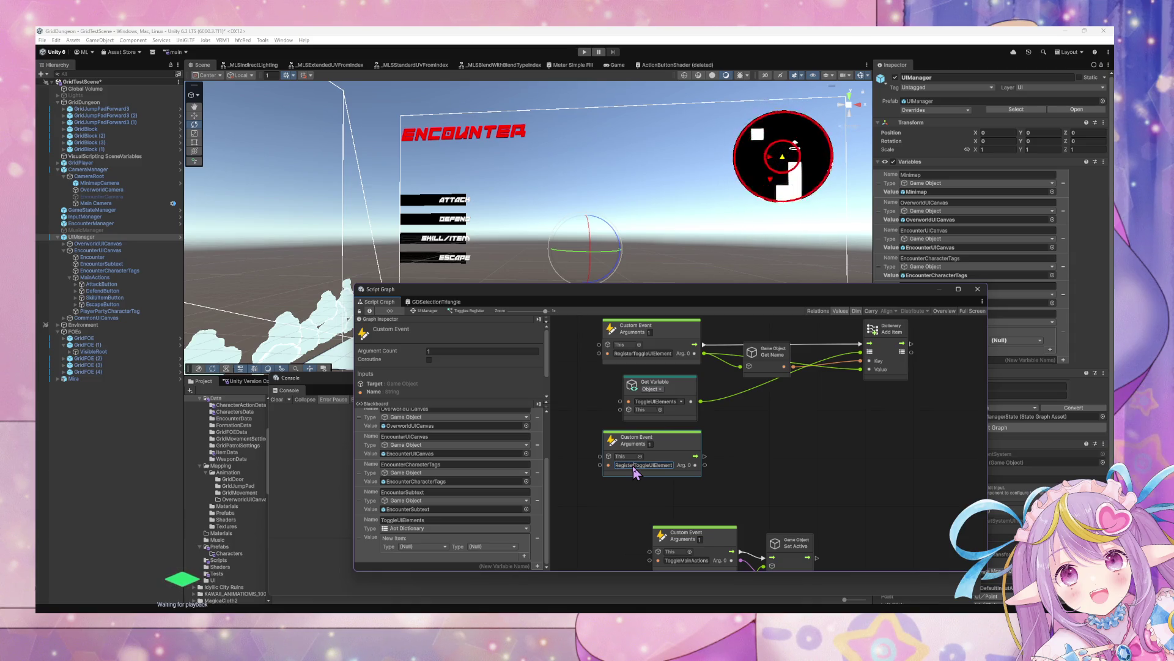
{"action": "key", "text": "BackSpace"}
{"action": "key", "text": "BackSpace"}
{"action": "key", "text": "BackSpace"}
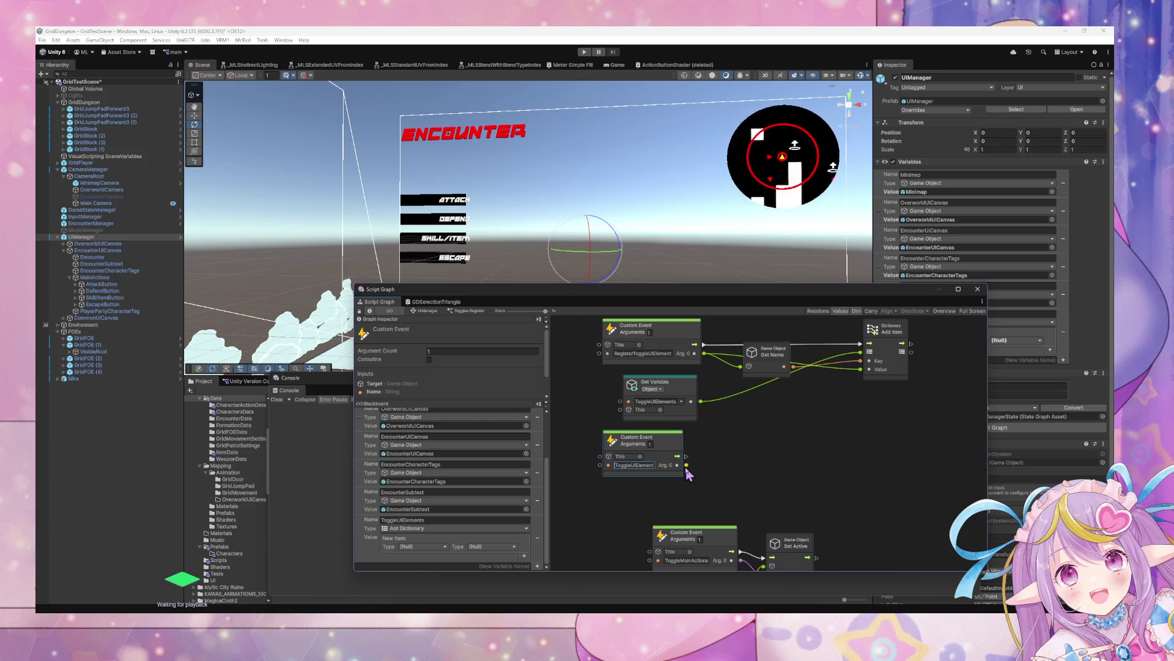
{"action": "mouse_move", "coordinate": [688, 468]}
{"action": "left_mouse_down"}
{"action": "mouse_move", "coordinate": [692, 479]}
{"action": "mouse_move", "coordinate": [717, 343]}
{"action": "left_mouse_up"}
{"action": "left_click", "coordinate": [650, 455]}
{"action": "type", "text": "2"}
{"action": "scroll", "coordinate": [805, 470], "scroll_direction": "up", "scroll_amount": 5}
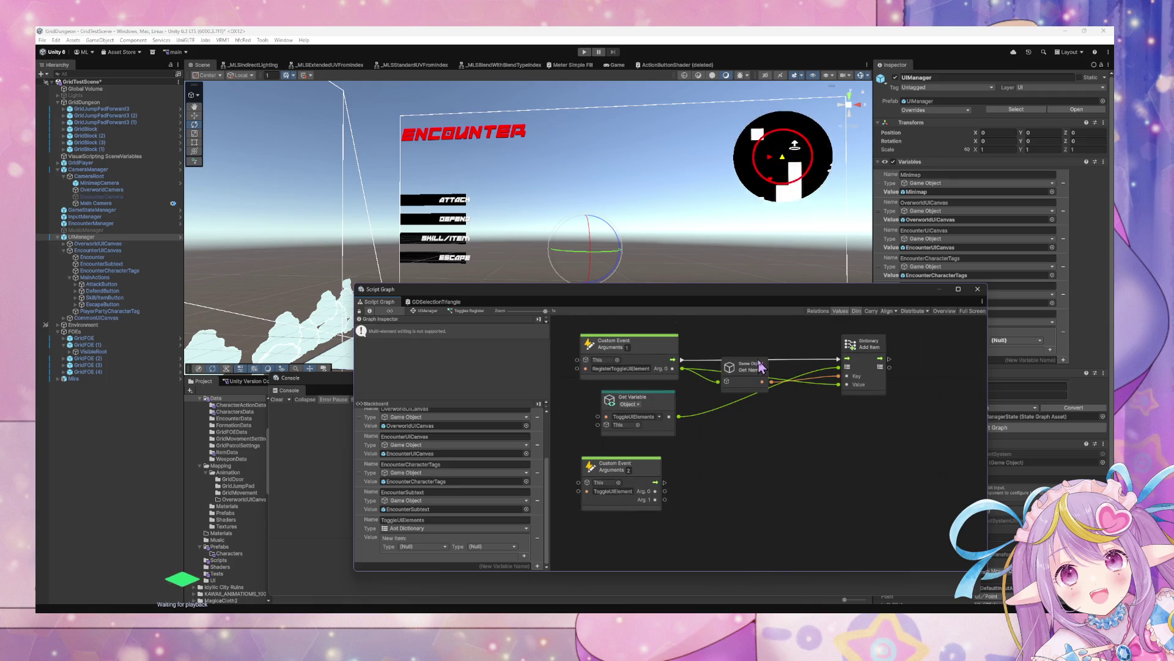
Add a Get Dictionary Item node from Collections > Dictionaries.
{"action": "right_click", "coordinate": [713, 477]}
{"action": "left_click", "coordinate": [743, 478]}
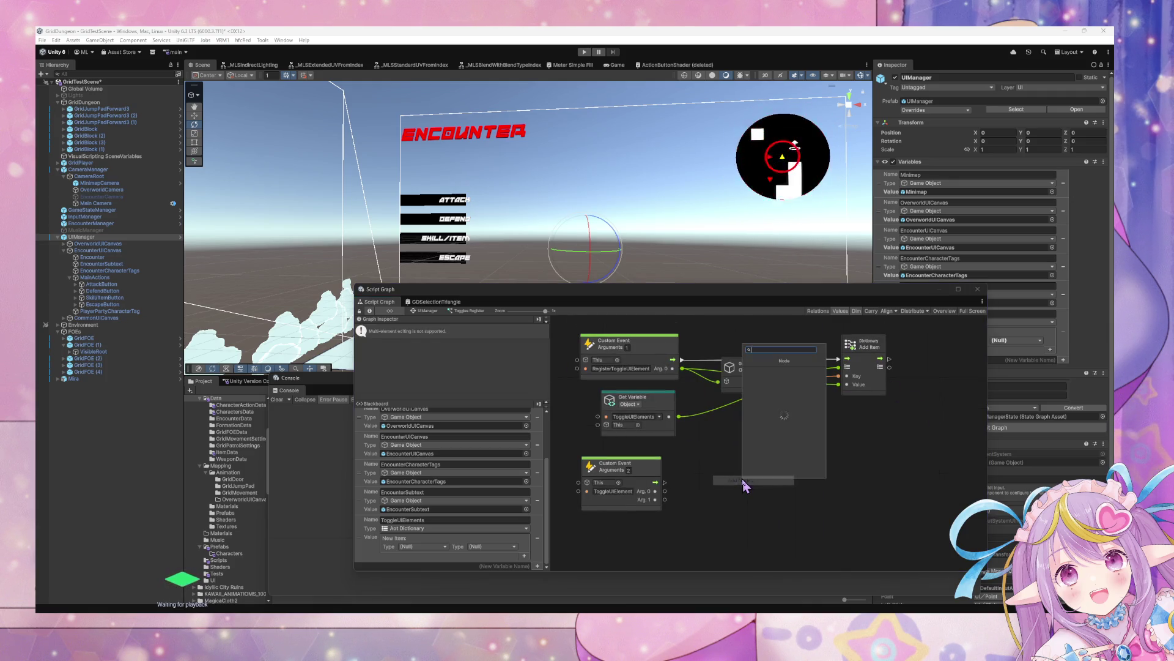
{"action": "type", "text": "dictionary get ite"}
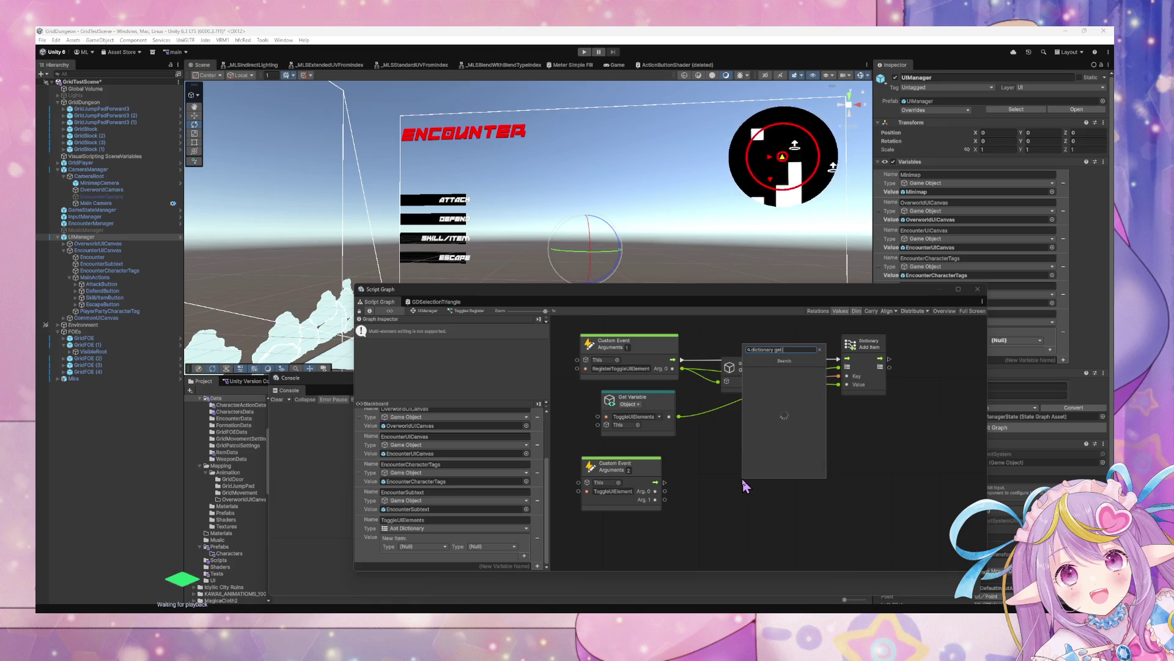
{"action": "key", "text": "BackSpace"}
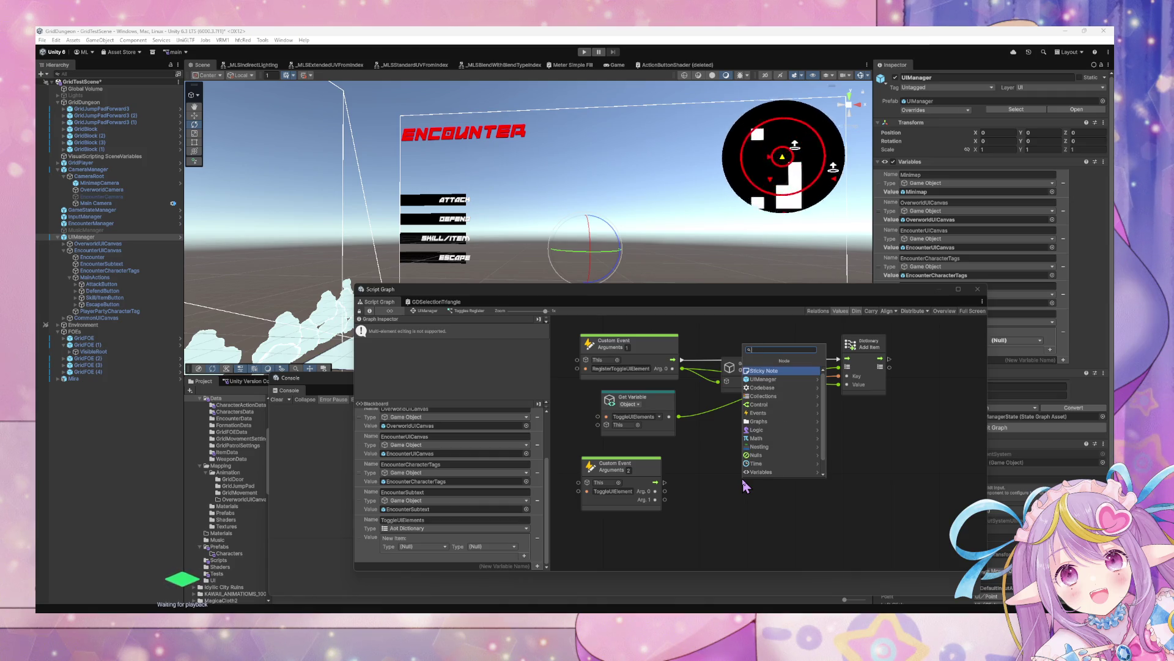
{"action": "key", "text": "Down"}
{"action": "key", "text": "Down"}
{"action": "key", "text": "Down"}
{"action": "key", "text": "Right"}
{"action": "key", "text": "Right"}
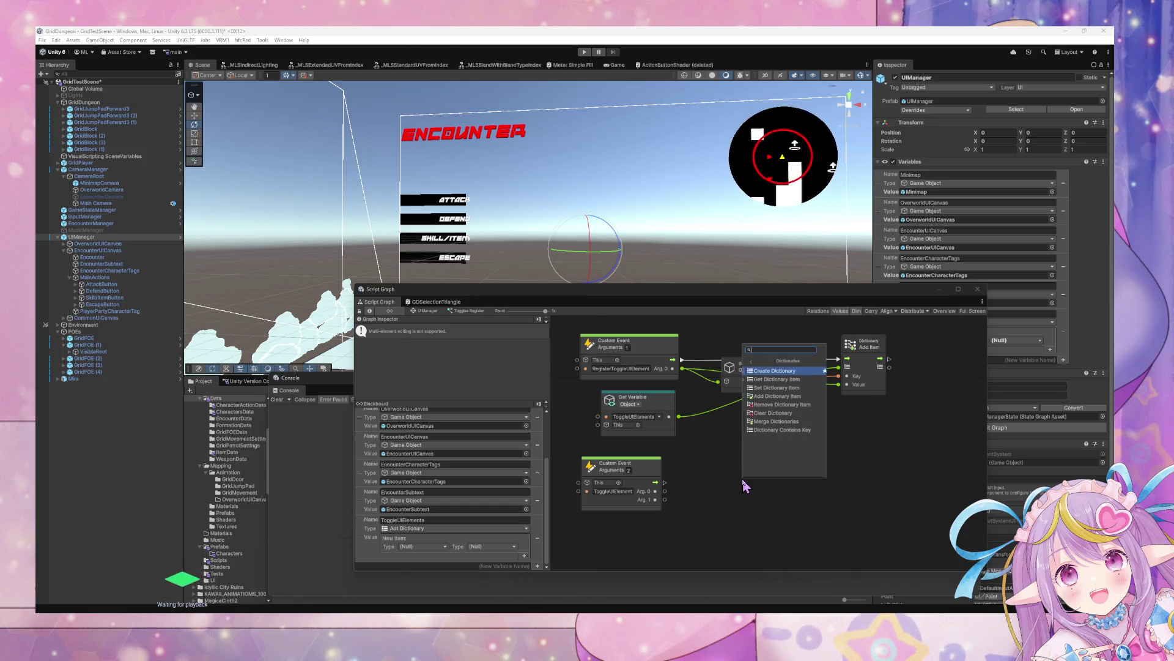
{"action": "key", "text": "Down"}
{"action": "key", "text": "Return"}
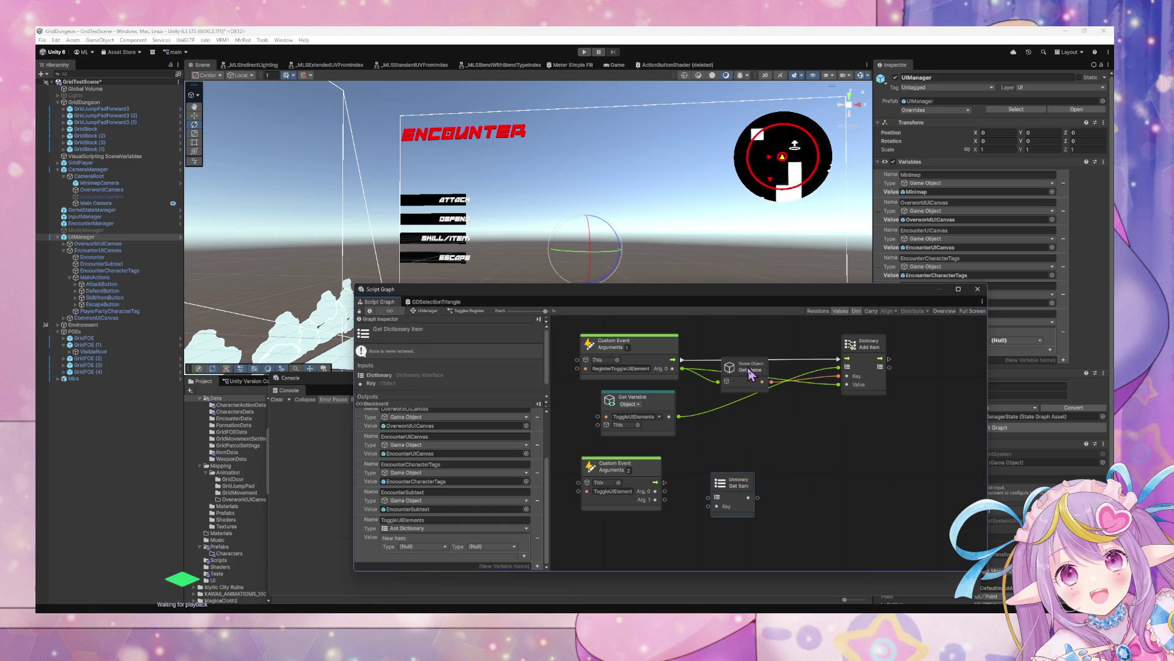
Arrange the Get Name, Add Item and Get Item nodes beside the ToggleUIElement event.
{"action": "left_click_drag", "start_coordinate": [748, 371], "coordinate": [746, 376]}
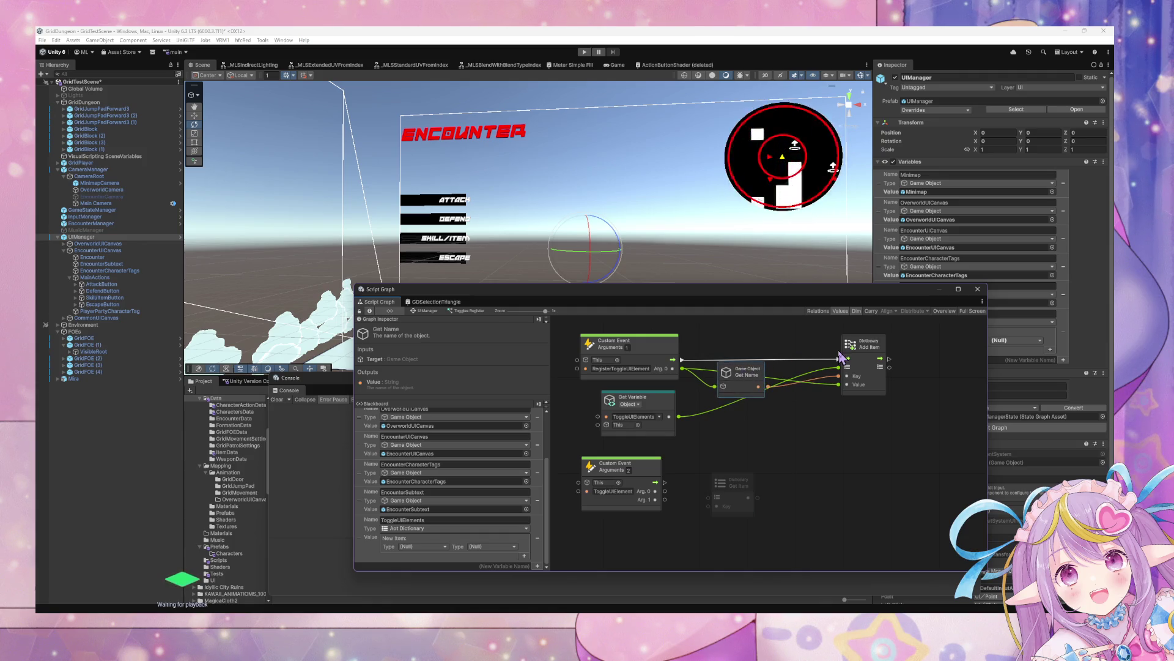
{"action": "left_click", "coordinate": [857, 352]}
{"action": "left_click_drag", "start_coordinate": [732, 511], "coordinate": [735, 495]}
{"action": "right_click", "coordinate": [855, 413]}
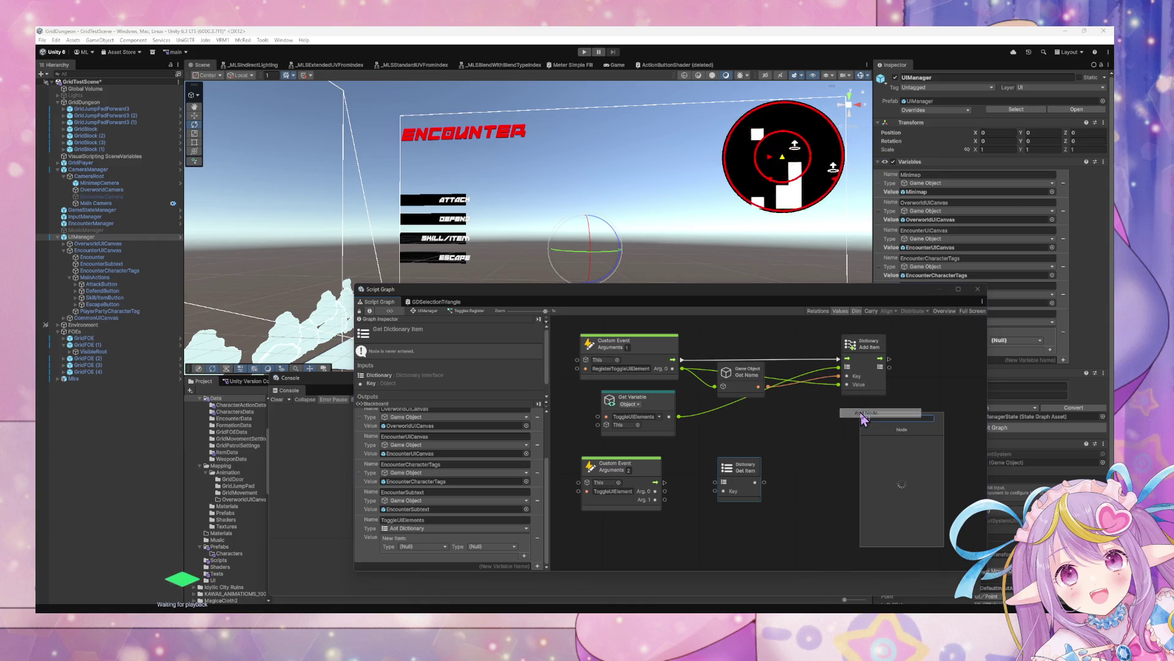
{"action": "key", "text": "Escape"}
{"action": "left_click", "coordinate": [855, 373]}
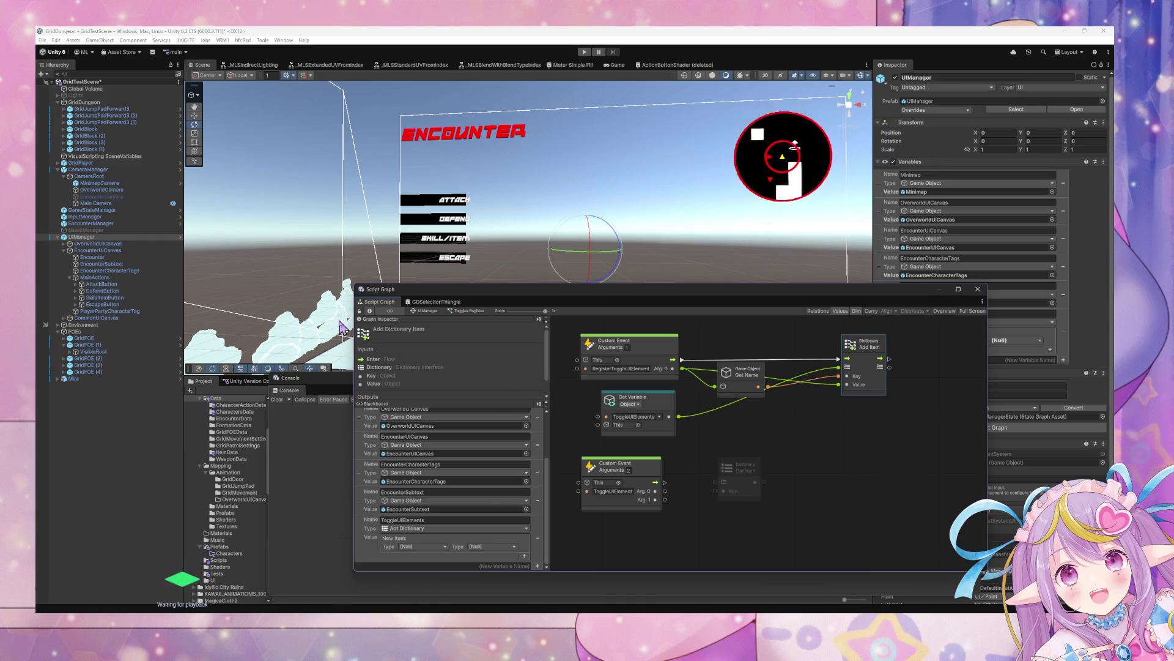
{"action": "scroll", "coordinate": [794, 458], "scroll_direction": "up", "scroll_amount": 1}
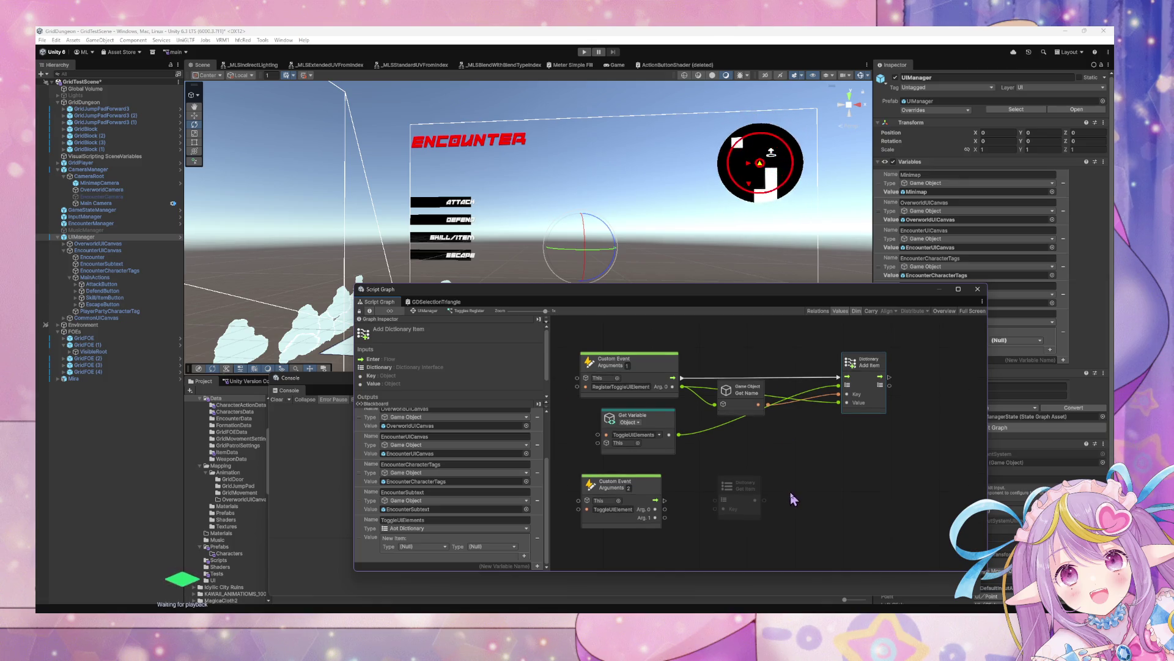
{"action": "left_click", "coordinate": [749, 485]}
{"action": "scroll", "coordinate": [772, 413], "scroll_direction": "down", "scroll_amount": 4}
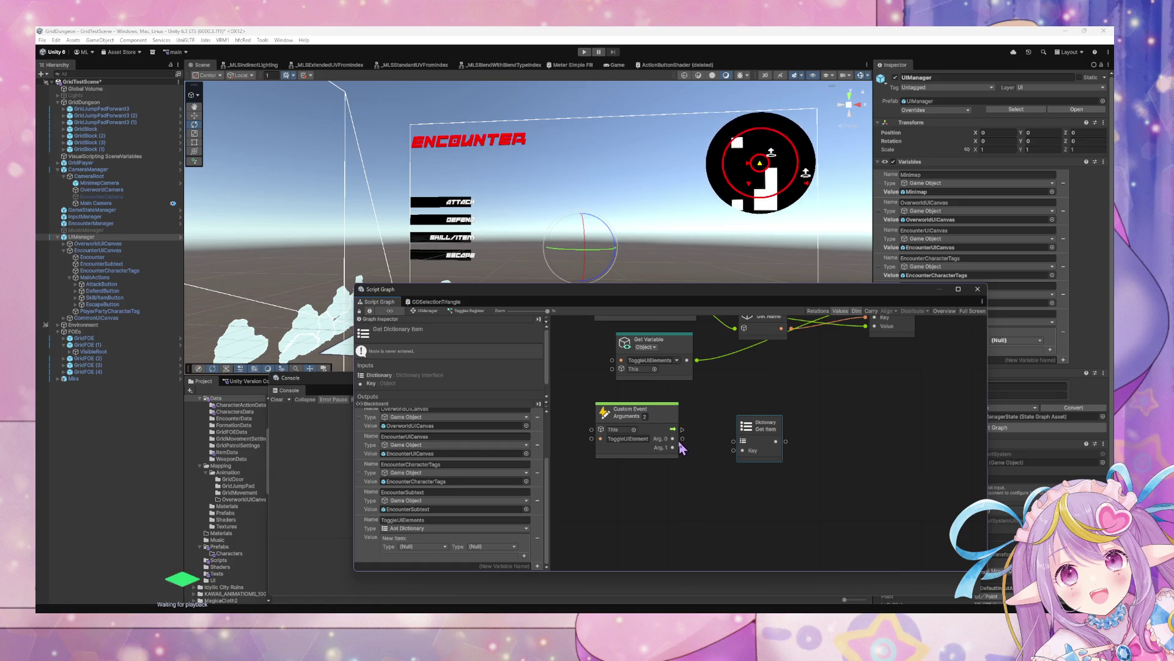
Feed a ToggleUIElements variable into Get Item, keyed by the event's first argument.
{"action": "left_click_drag", "start_coordinate": [361, 528], "coordinate": [633, 499]}
{"action": "mouse_move", "coordinate": [698, 520]}
{"action": "left_mouse_down"}
{"action": "mouse_move", "coordinate": [734, 441]}
{"action": "mouse_move", "coordinate": [660, 489]}
{"action": "mouse_move", "coordinate": [667, 482]}
{"action": "left_mouse_up"}
{"action": "left_click_drag", "start_coordinate": [683, 439], "coordinate": [740, 457]}
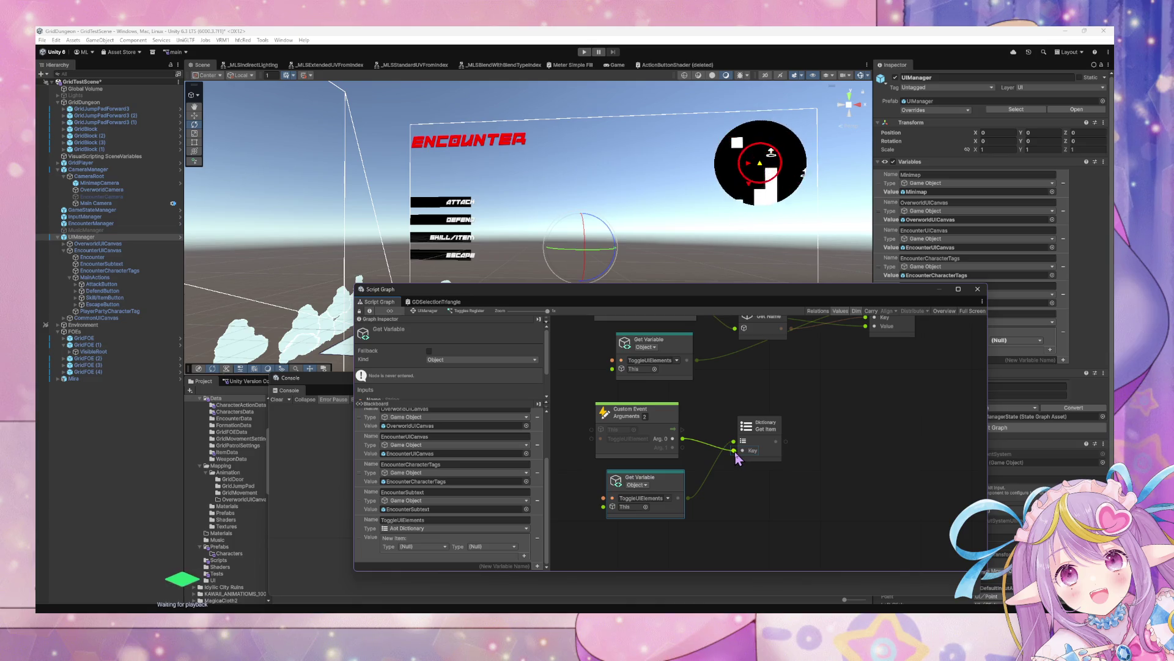
Nudge the Dictionary Get Item node down and bring up node search on the canvas.
{"action": "left_click", "coordinate": [759, 428]}
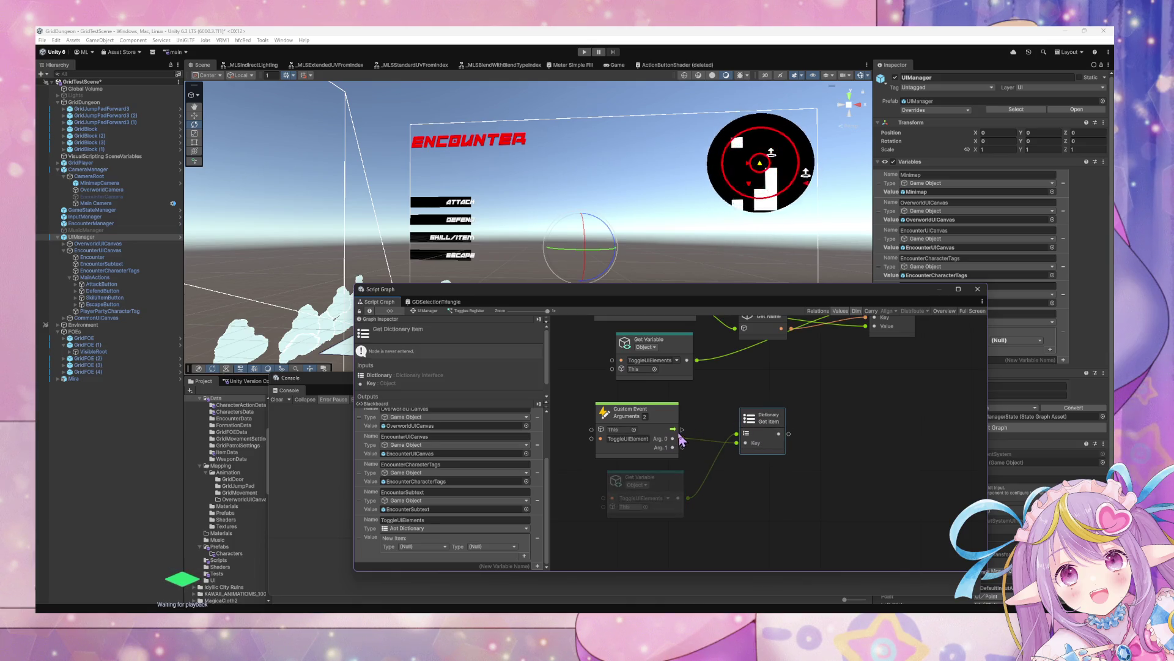
{"action": "left_click_drag", "start_coordinate": [758, 432], "coordinate": [759, 443]}
{"action": "right_click", "coordinate": [813, 406]}
{"action": "left_click", "coordinate": [834, 416]}
{"action": "type", "text": "set game object act"}
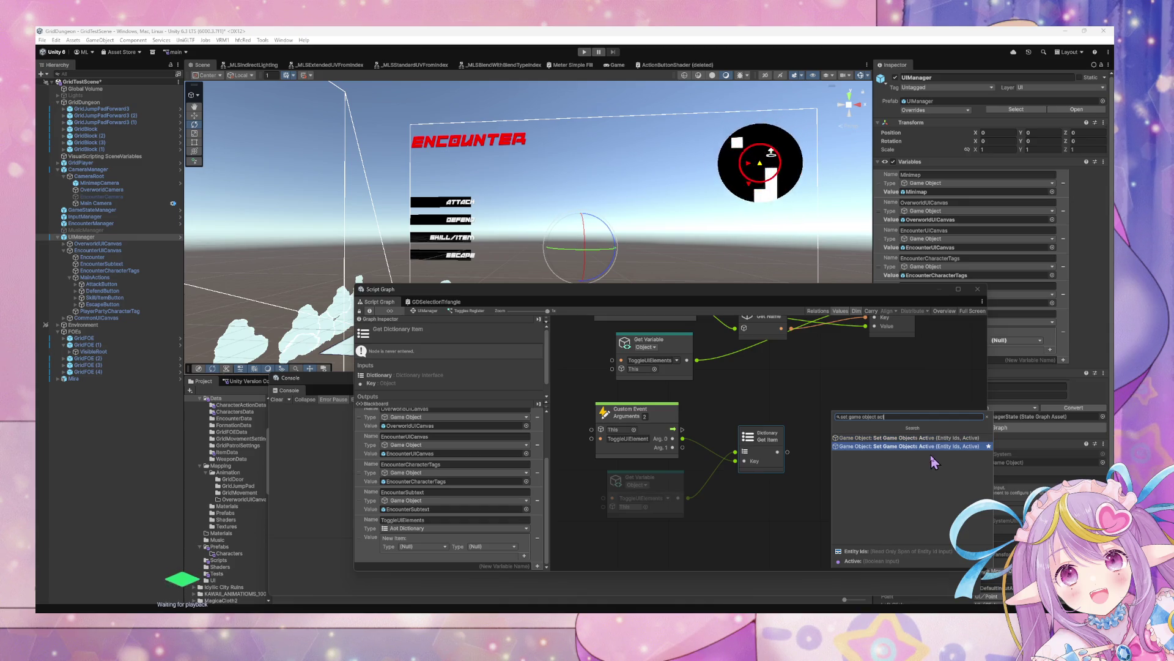
Search 'gameobject set active' and add the Game Object Set Active node.
{"action": "key", "text": "BackSpace"}
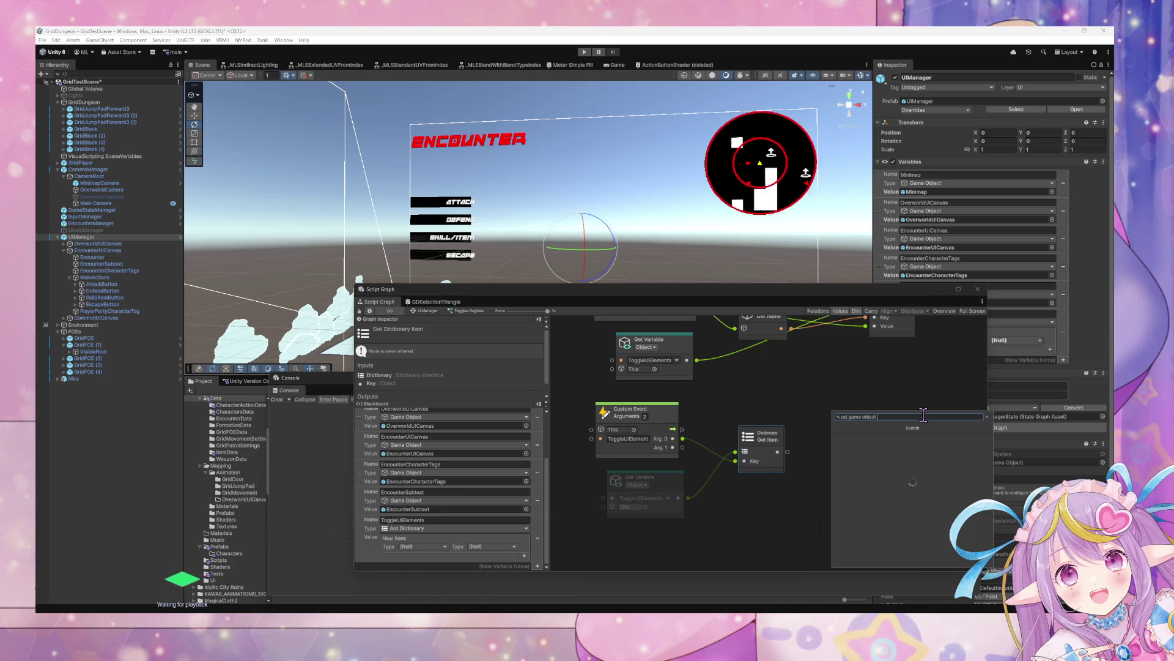
{"action": "key", "text": "ctrl+a"}
{"action": "type", "text": "gameobjec"}
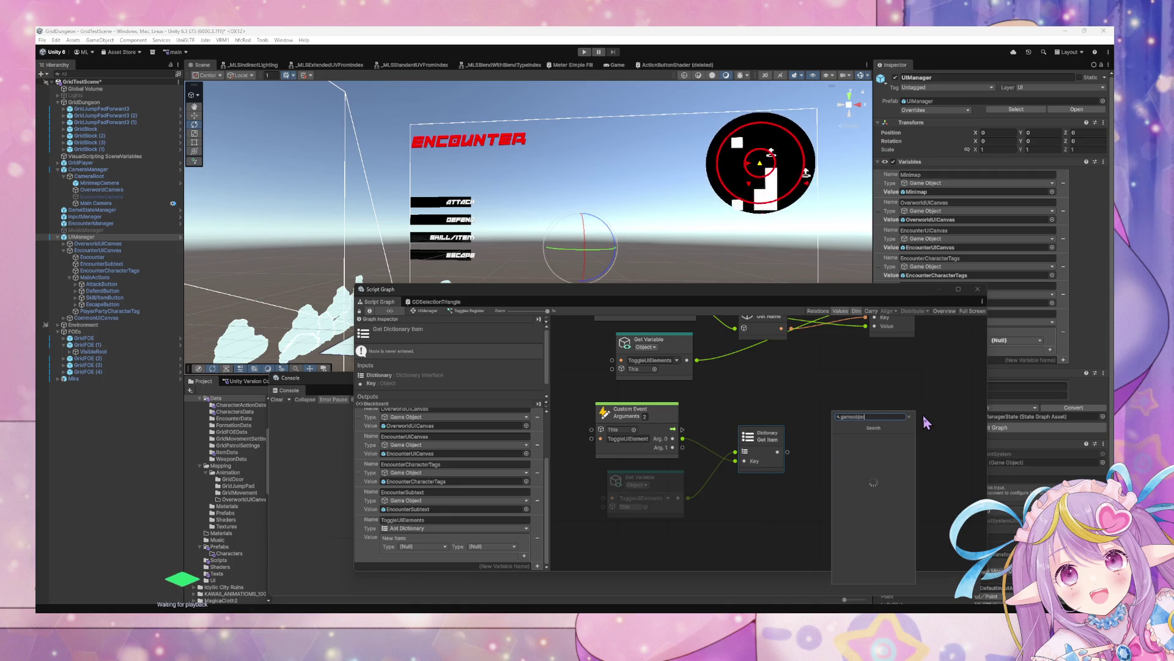
{"action": "type", "text": "t set active"}
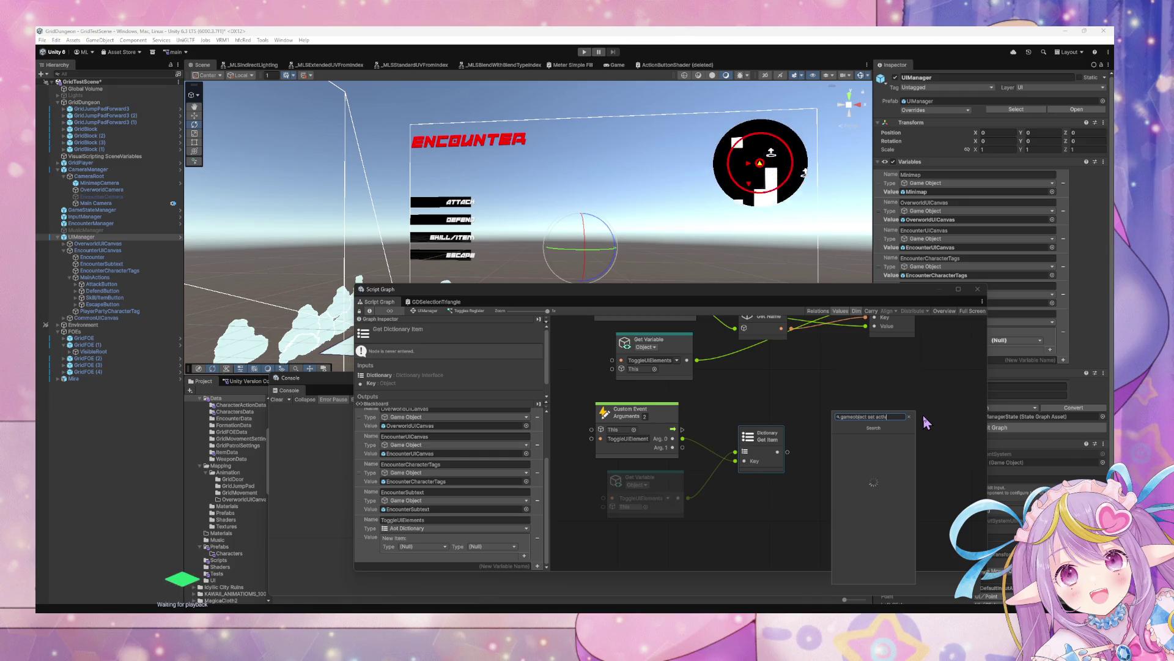
{"action": "key", "text": "Return"}
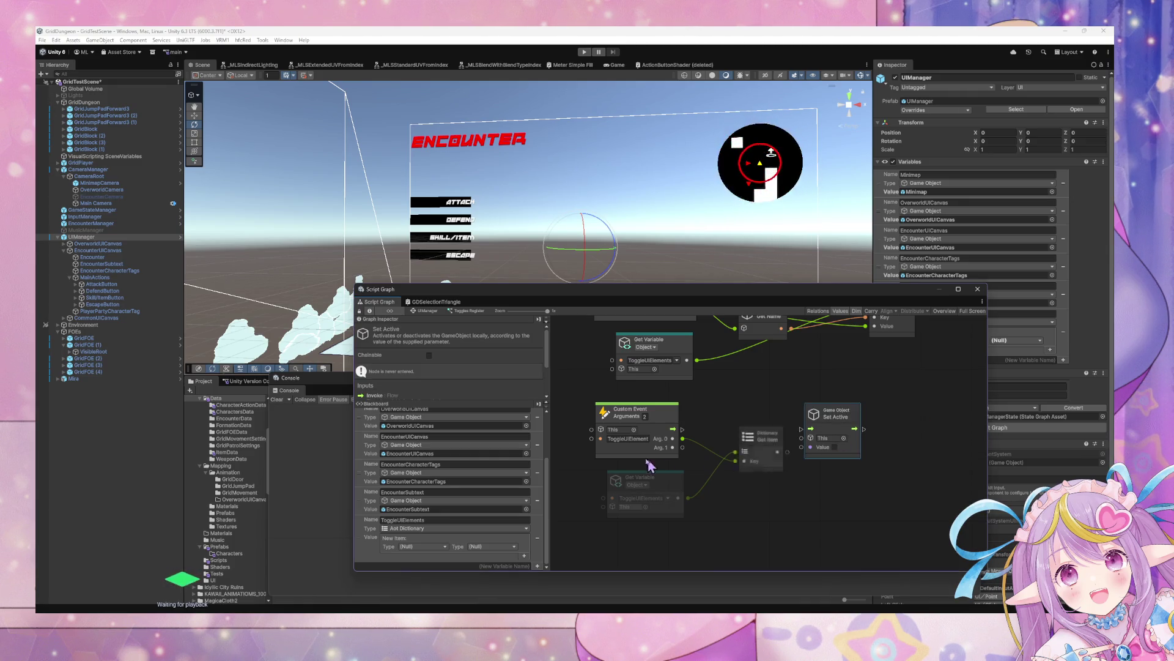
Wire the event flow and Arg. 1 into Set Active, targeting the looked-up dictionary item.
{"action": "left_click_drag", "start_coordinate": [682, 431], "coordinate": [802, 428]}
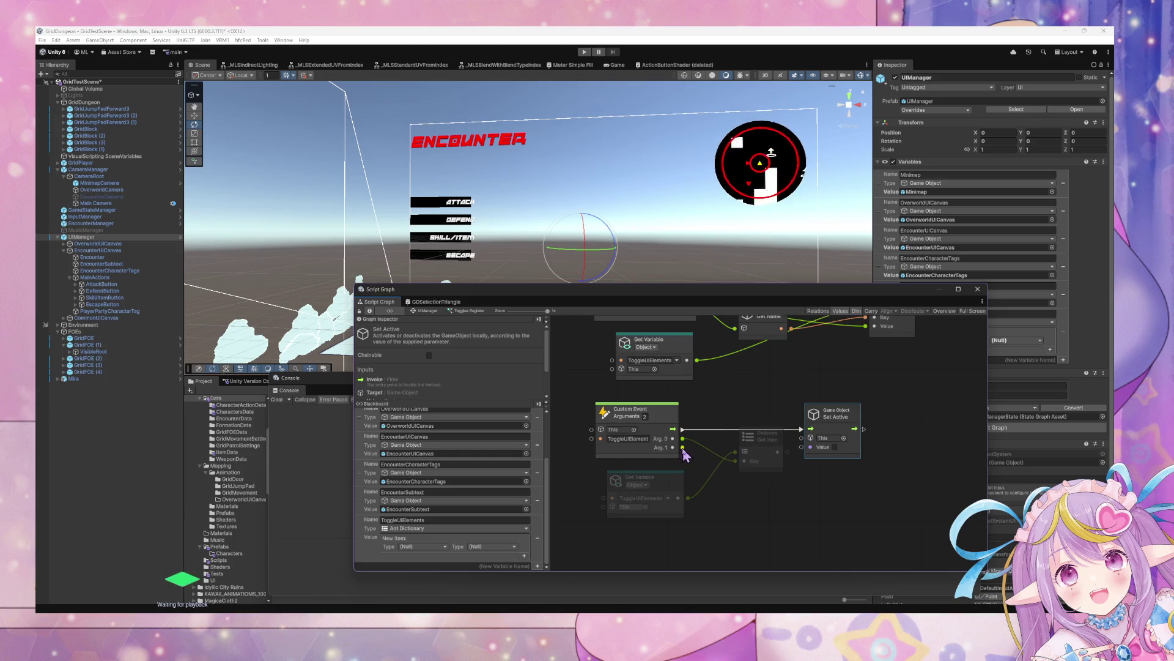
{"action": "mouse_move", "coordinate": [684, 448]}
{"action": "left_mouse_down"}
{"action": "mouse_move", "coordinate": [810, 447]}
{"action": "mouse_move", "coordinate": [775, 445]}
{"action": "mouse_move", "coordinate": [791, 452]}
{"action": "mouse_move", "coordinate": [811, 437]}
{"action": "left_mouse_up"}
{"action": "left_click", "coordinate": [863, 495]}
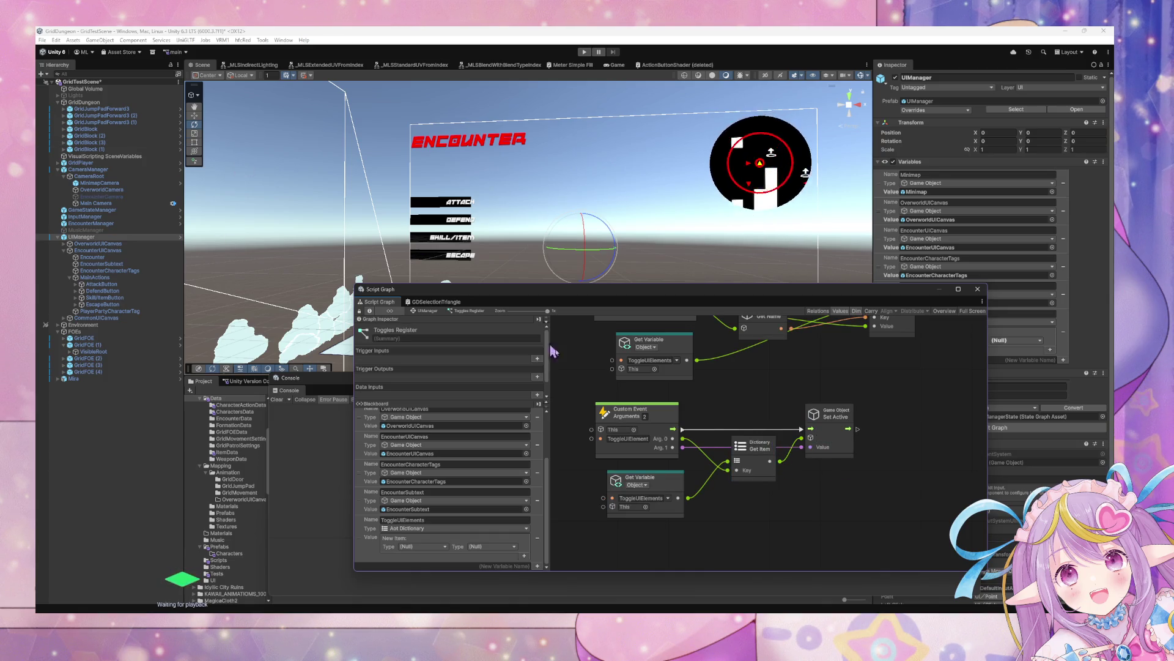
{"action": "left_click_drag", "start_coordinate": [616, 355], "coordinate": [677, 407]}
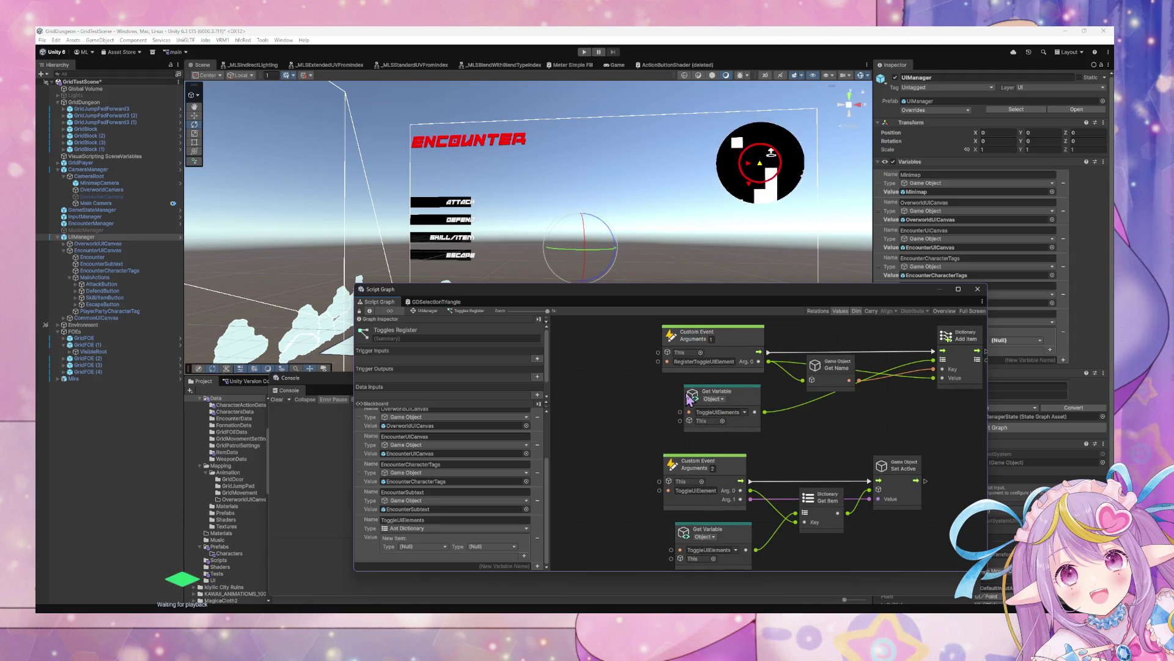
{"action": "left_click_drag", "start_coordinate": [739, 541], "coordinate": [733, 538]}
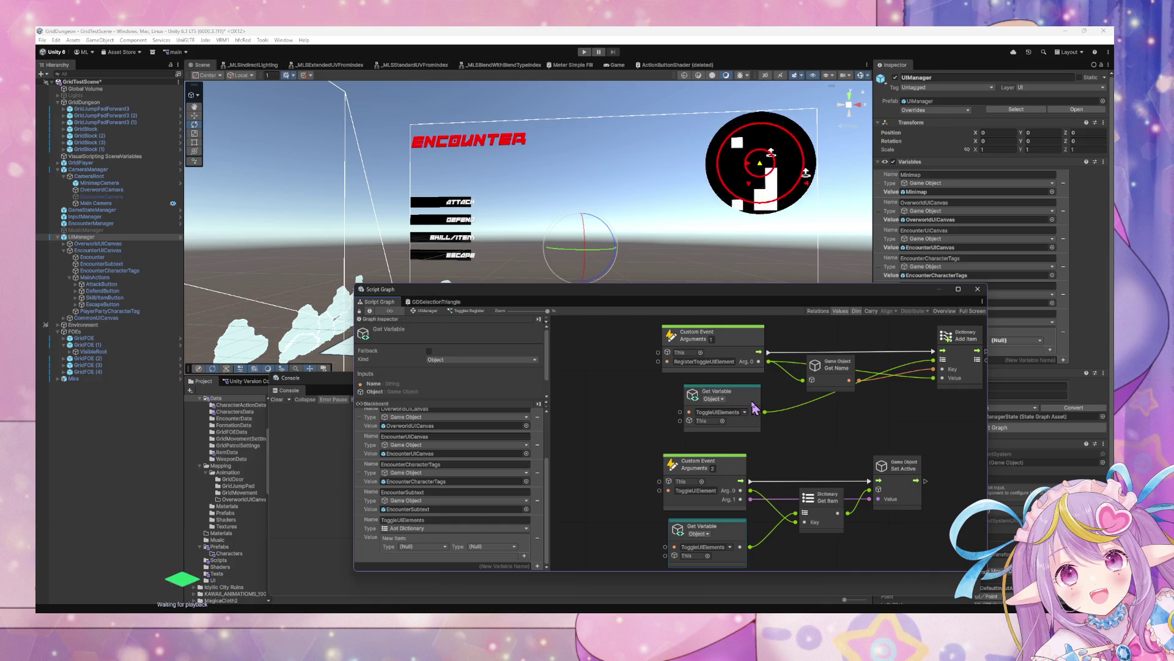
Select the GridDungeon Scripts folder in the Project tree.
{"action": "scroll", "coordinate": [753, 403], "scroll_direction": "down", "scroll_amount": 2}
{"action": "left_click_drag", "start_coordinate": [441, 292], "coordinate": [495, 300]}
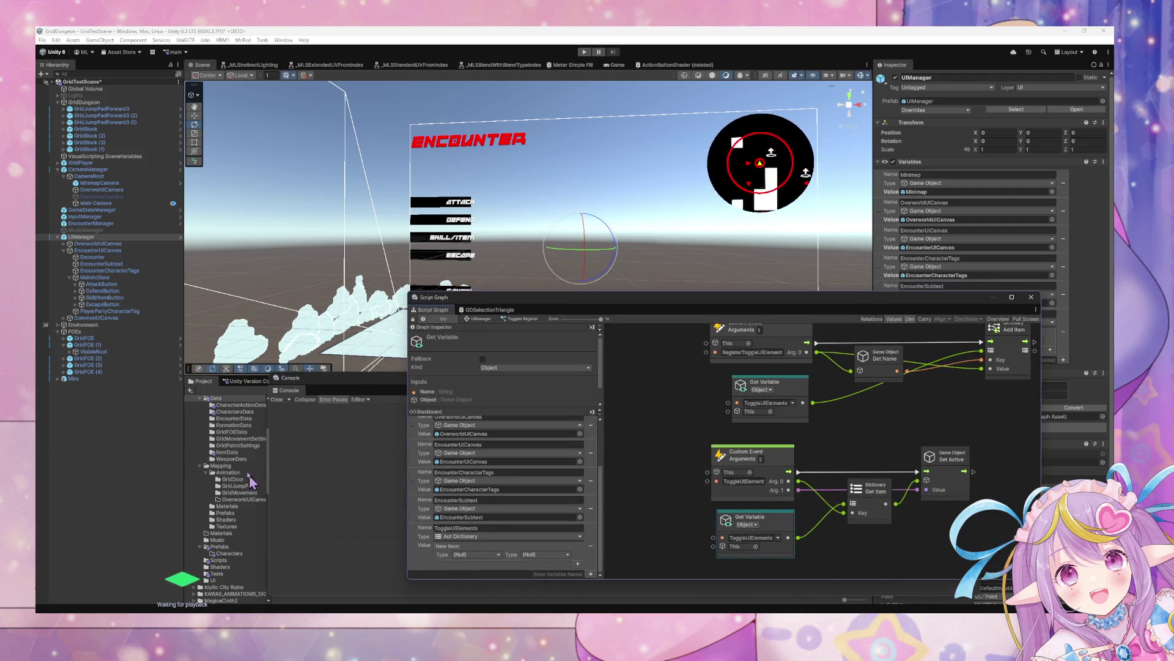
{"action": "scroll", "coordinate": [238, 458], "scroll_direction": "up", "scroll_amount": 5}
{"action": "scroll", "coordinate": [239, 465], "scroll_direction": "down", "scroll_amount": 3}
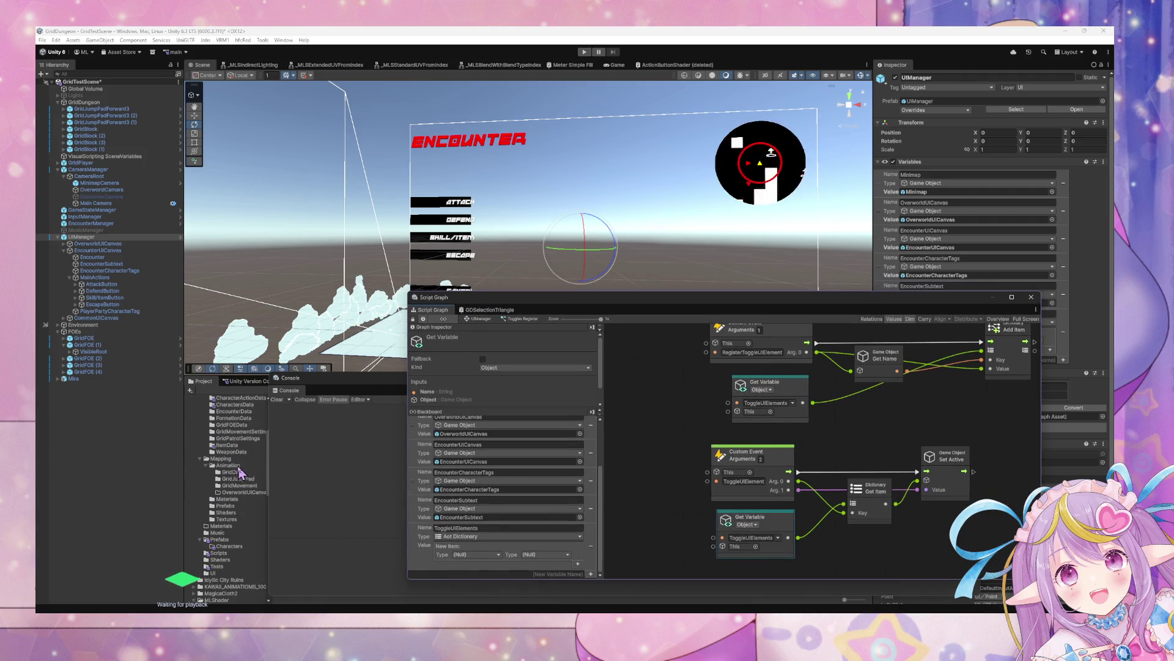
{"action": "left_click", "coordinate": [233, 514]}
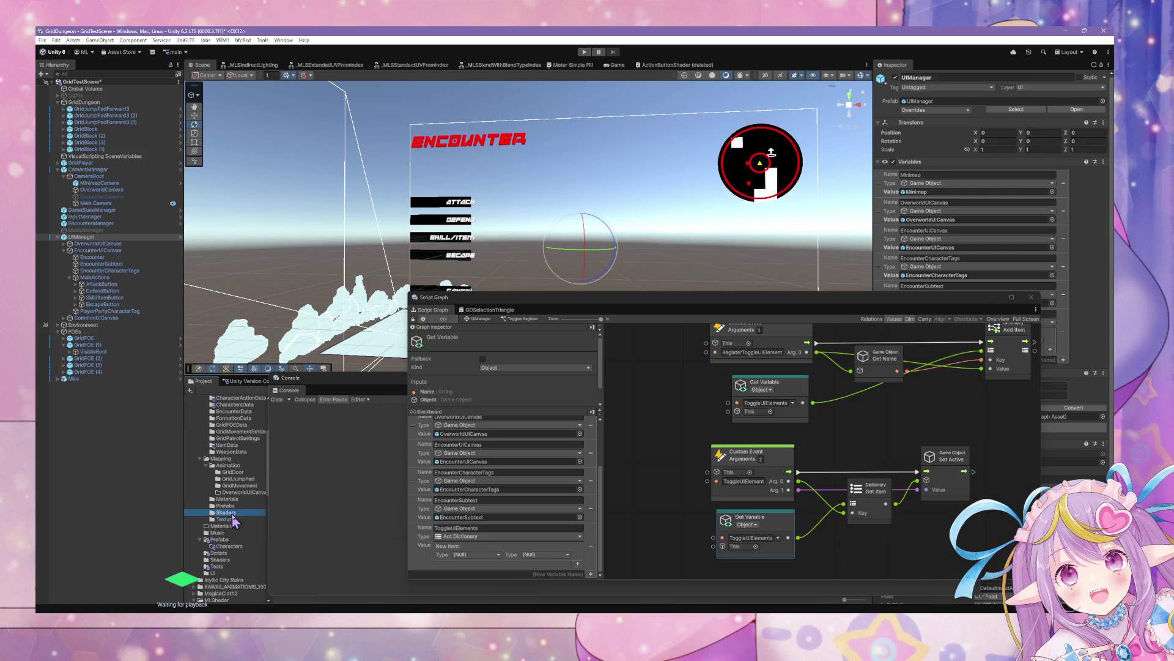
{"action": "scroll", "coordinate": [233, 520], "scroll_direction": "down", "scroll_amount": 1}
{"action": "left_click", "coordinate": [219, 528]}
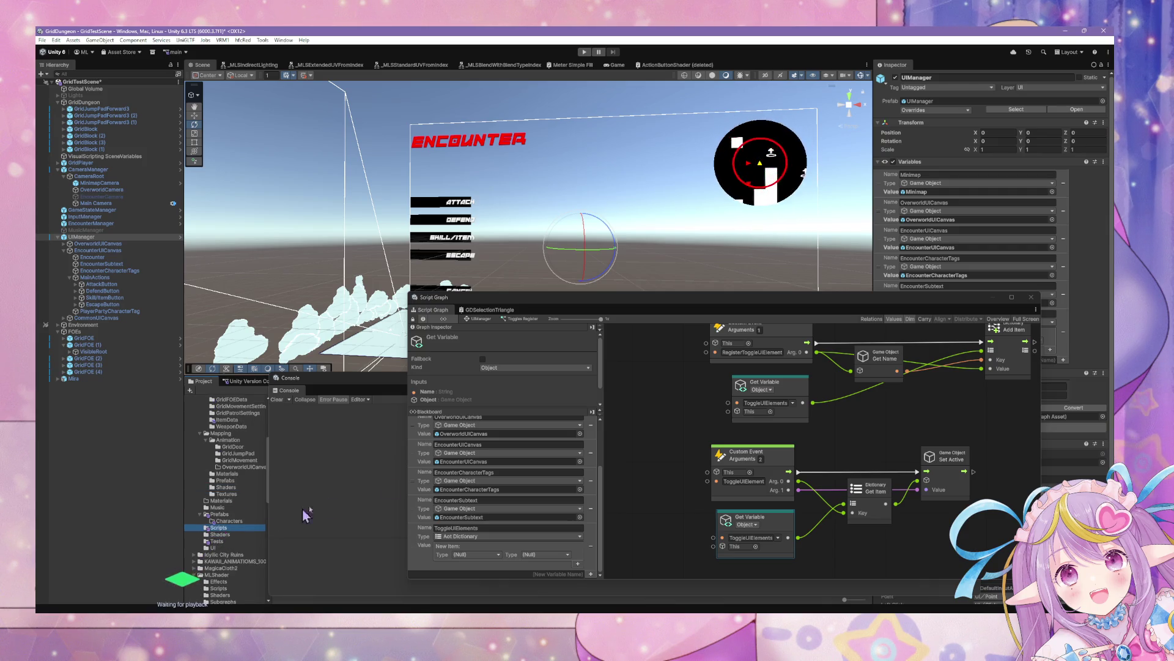
Move the Script Graph window and Console aside to reveal the Scripts folder files.
{"action": "left_click_drag", "start_coordinate": [586, 306], "coordinate": [721, 309]}
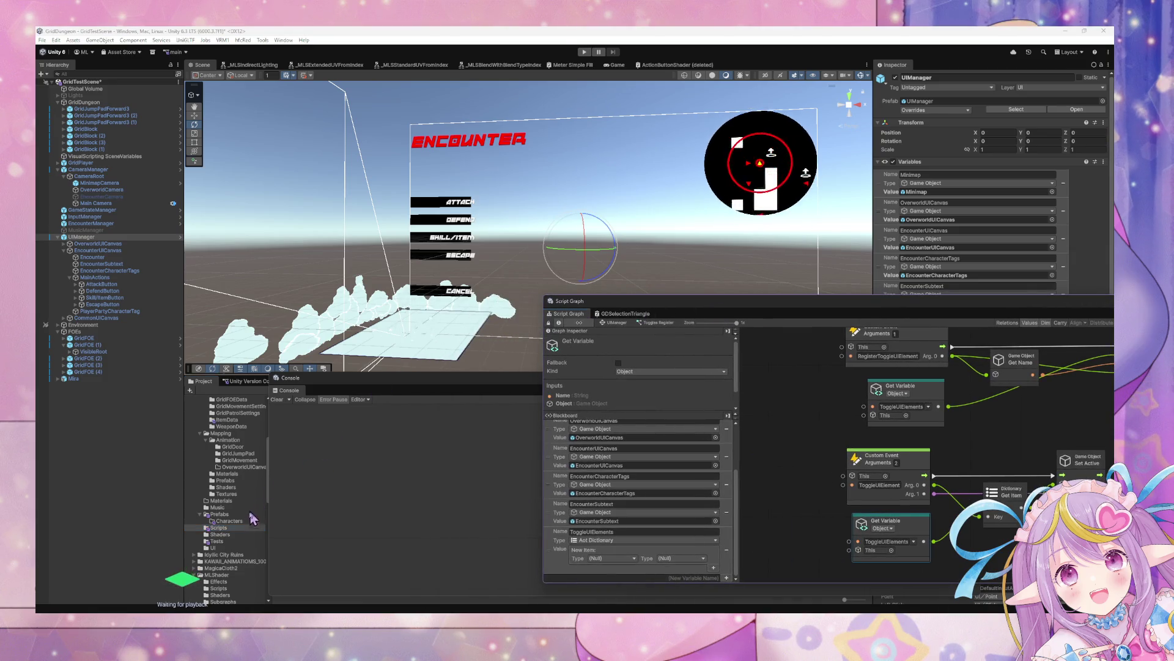
{"action": "left_click", "coordinate": [223, 530]}
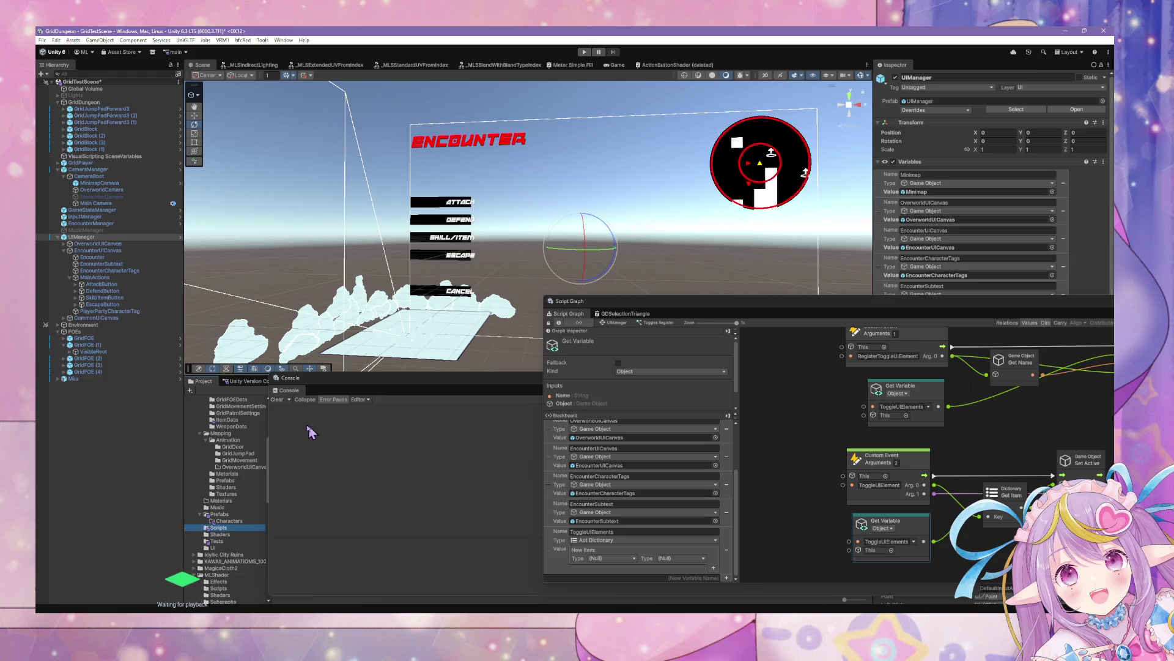
{"action": "left_click_drag", "start_coordinate": [296, 392], "coordinate": [370, 483]}
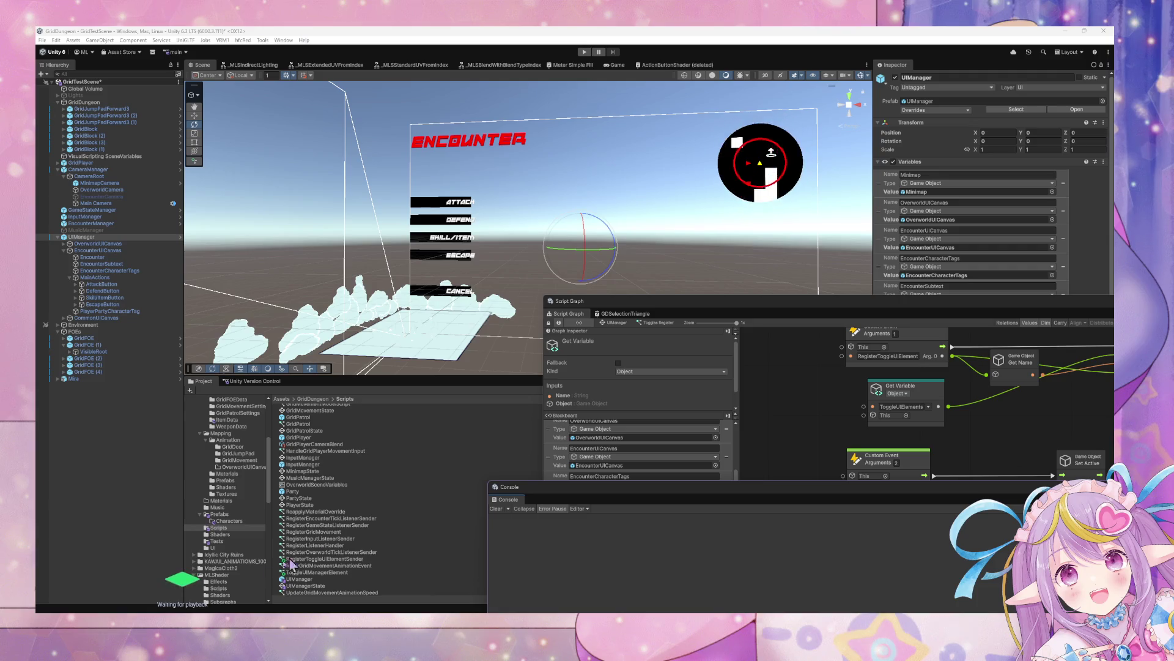
{"action": "right_click", "coordinate": [347, 559]}
Create a Script Graph asset named ToggleUIElement in Scripts, then confirm deleting it.
{"action": "mouse_move", "coordinate": [416, 287]}
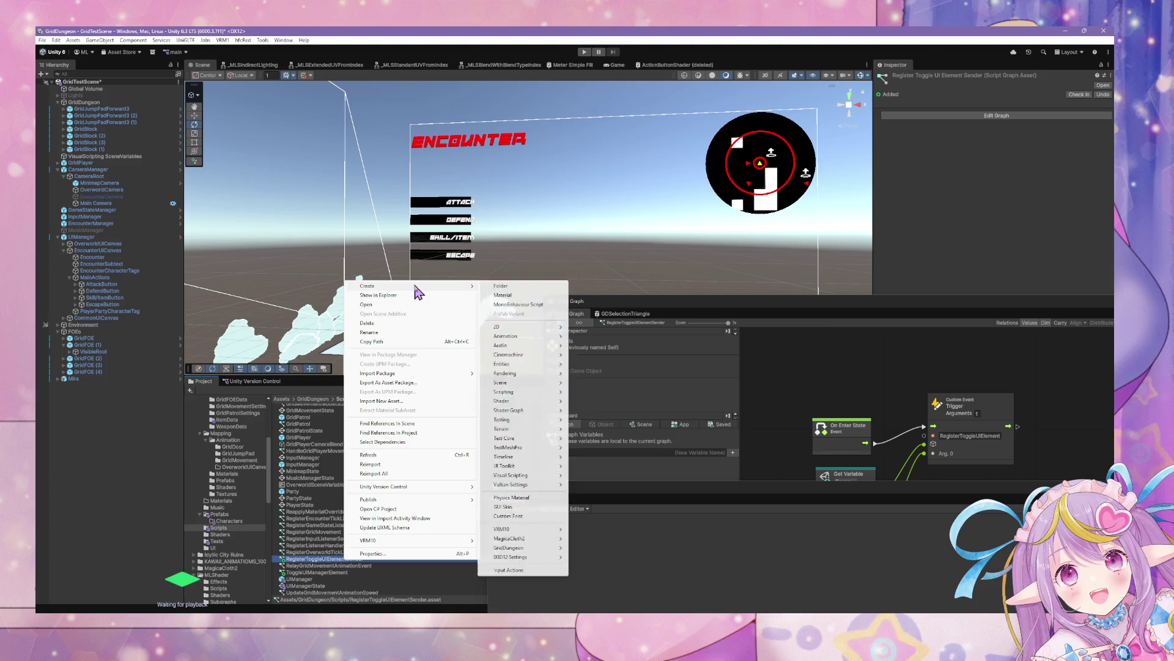
{"action": "mouse_move", "coordinate": [524, 475]}
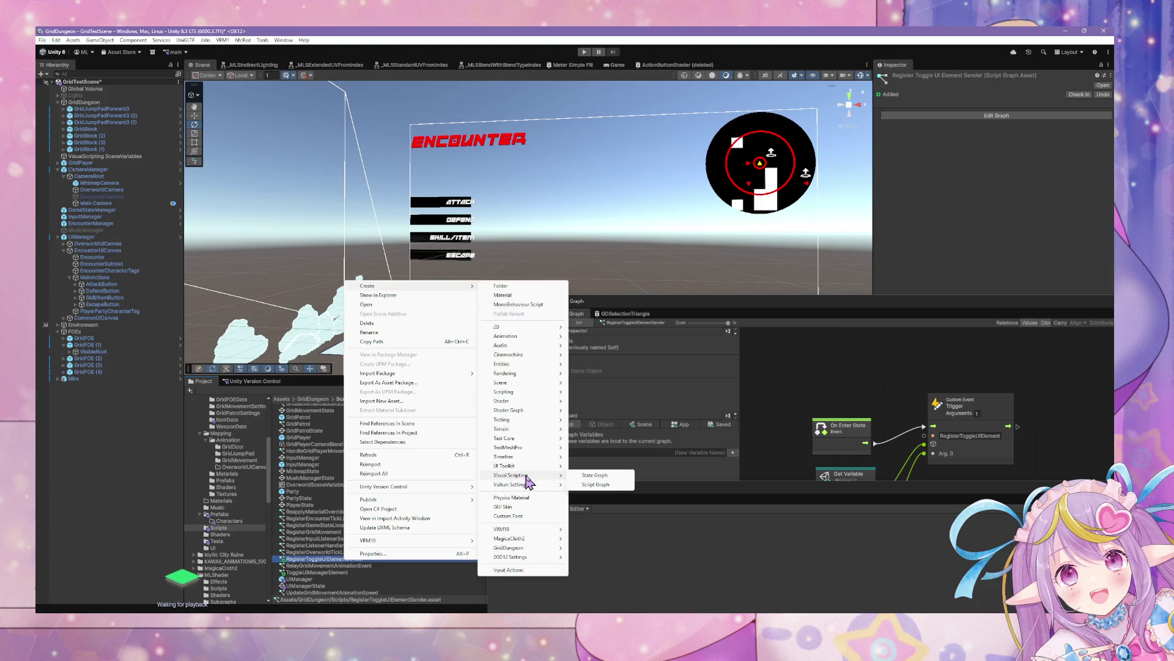
{"action": "left_click", "coordinate": [594, 484]}
{"action": "type", "text": "Toggl"}
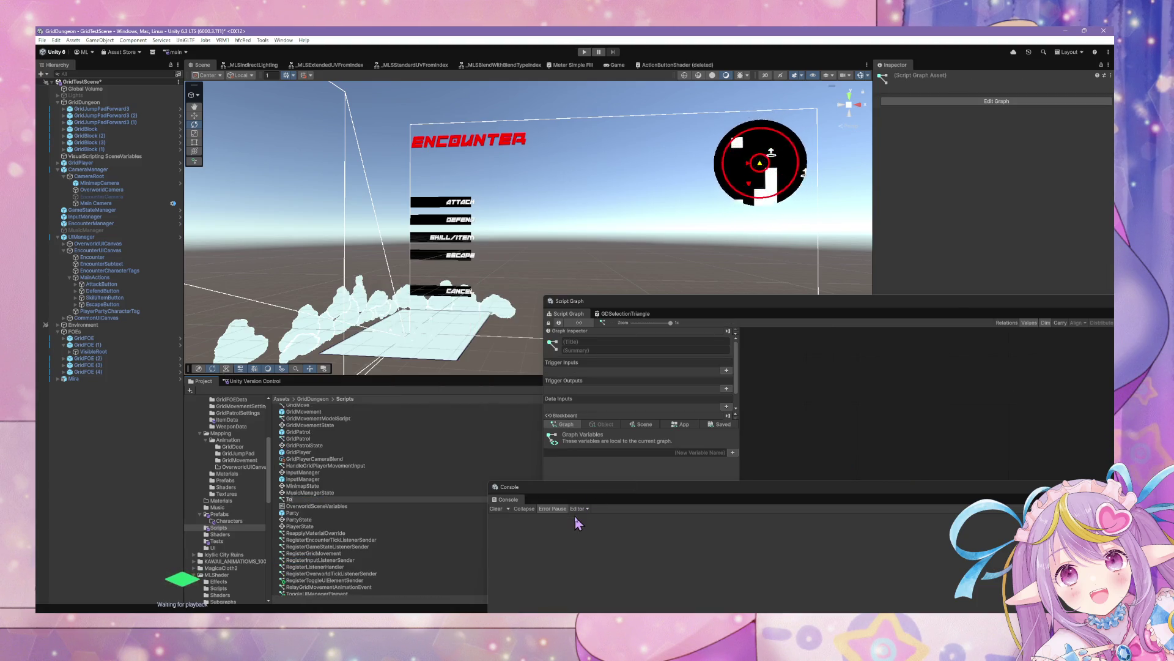
{"action": "type", "text": "eUI"}
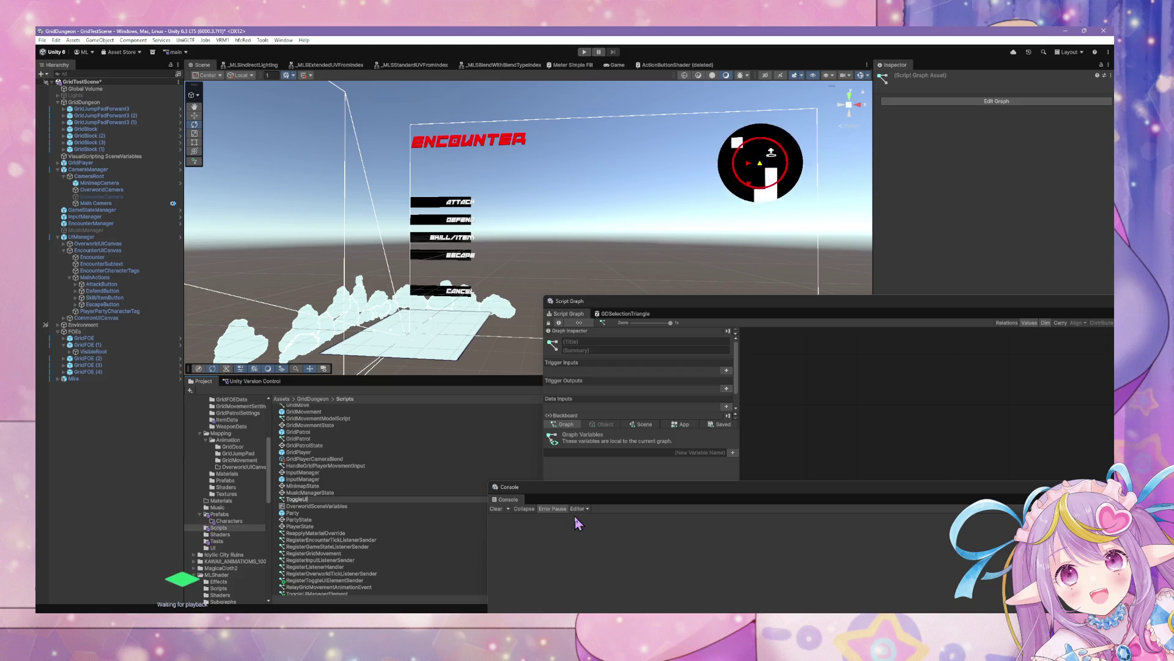
{"action": "type", "text": "Element"}
{"action": "key", "text": "Return"}
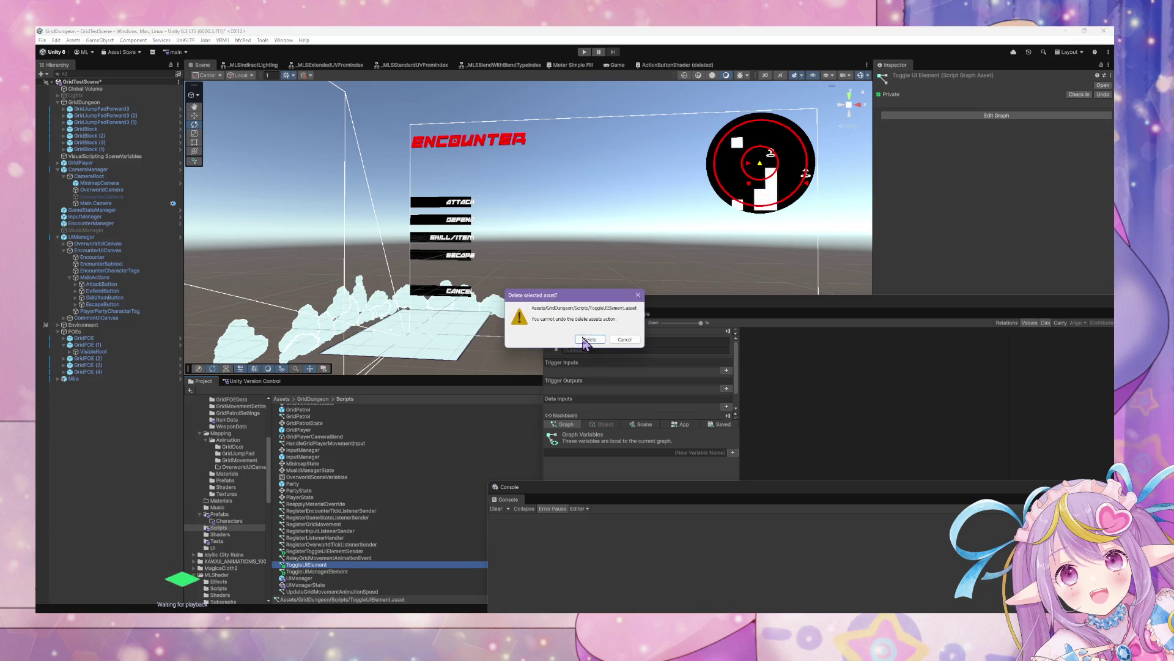
{"action": "left_click", "coordinate": [590, 344]}
{"action": "left_click", "coordinate": [376, 558]}
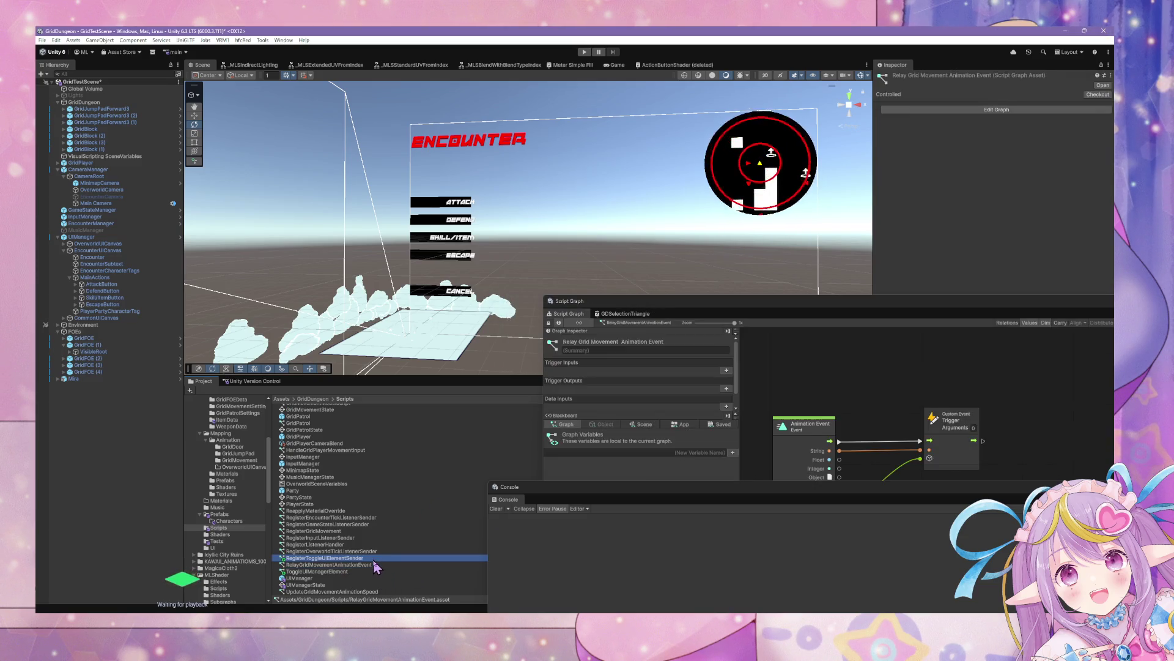
Centre the Script Graph window and open RegisterGridMovement, ReapplyMaterialOverride, then ToggleUIManagerElement graphs.
{"action": "left_click_drag", "start_coordinate": [673, 301], "coordinate": [504, 210]}
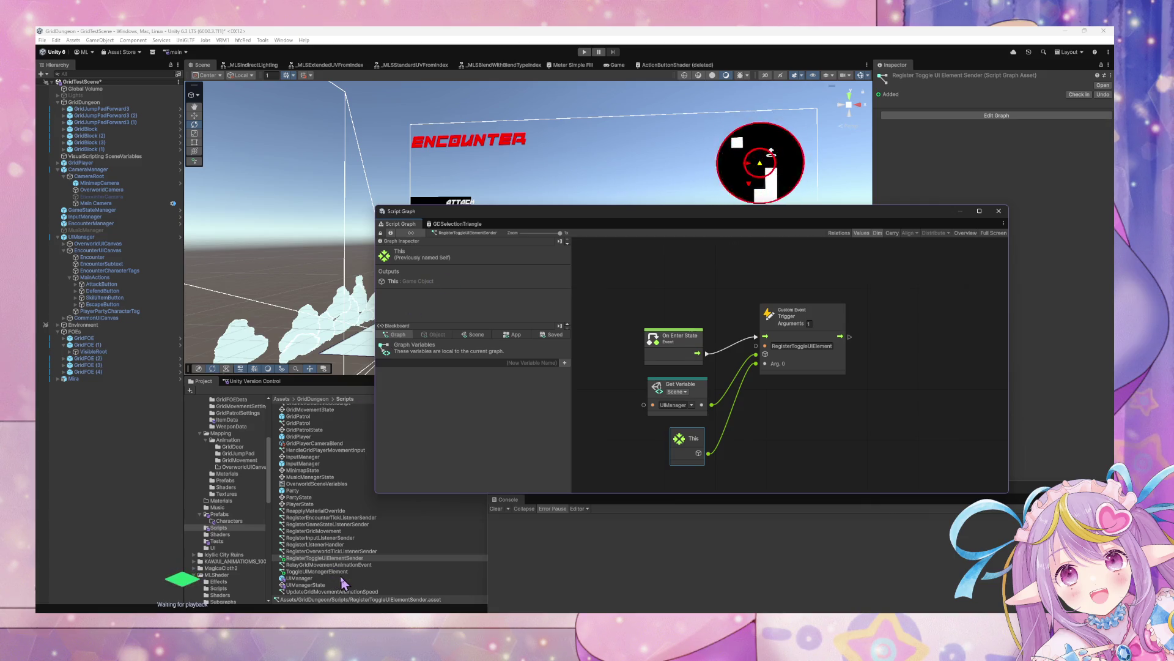
{"action": "left_click", "coordinate": [343, 531]}
{"action": "left_click", "coordinate": [335, 510]}
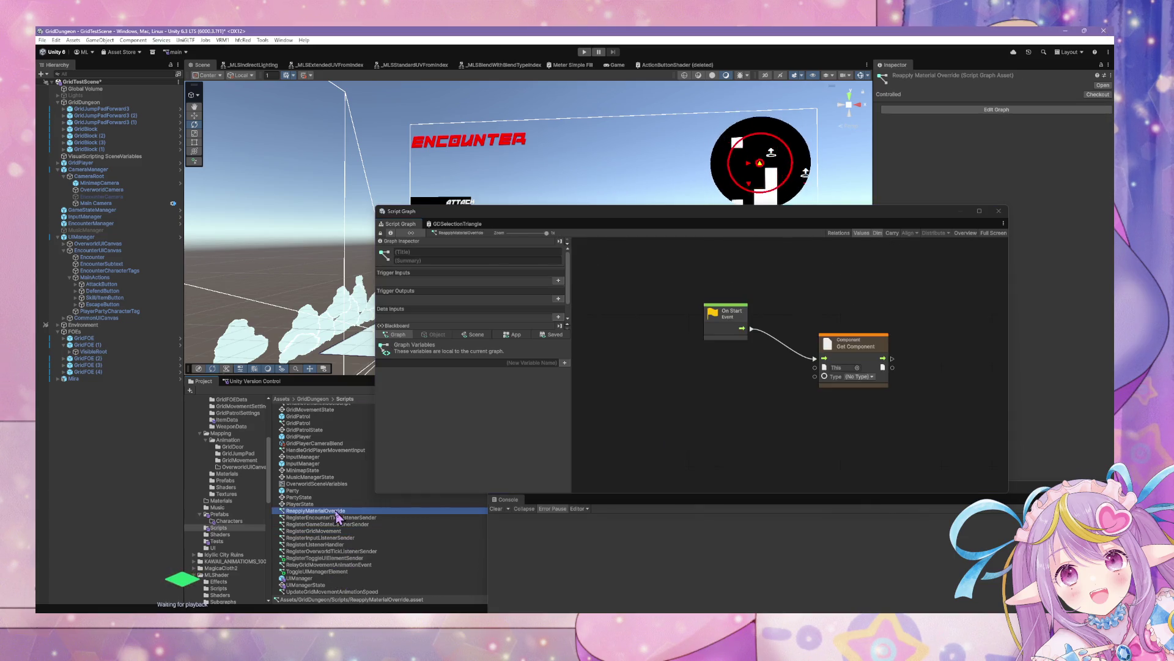
{"action": "scroll", "coordinate": [322, 440], "scroll_direction": "up", "scroll_amount": 5}
{"action": "scroll", "coordinate": [322, 439], "scroll_direction": "up", "scroll_amount": 3}
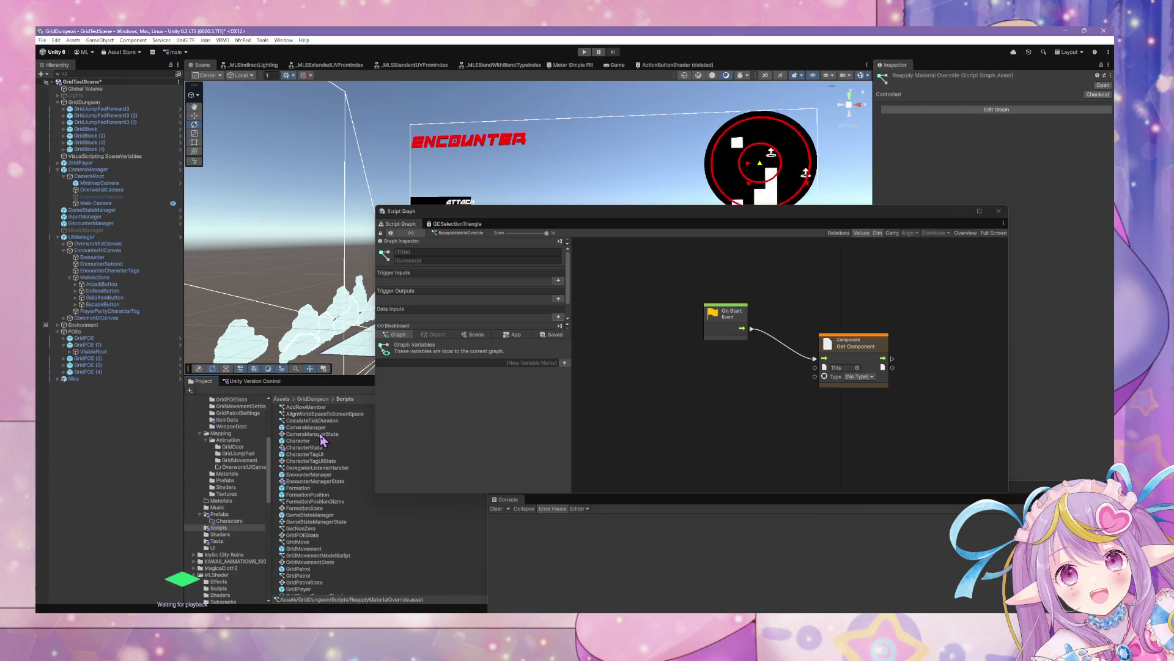
{"action": "scroll", "coordinate": [346, 464], "scroll_direction": "down", "scroll_amount": 5}
{"action": "left_click", "coordinate": [330, 572]}
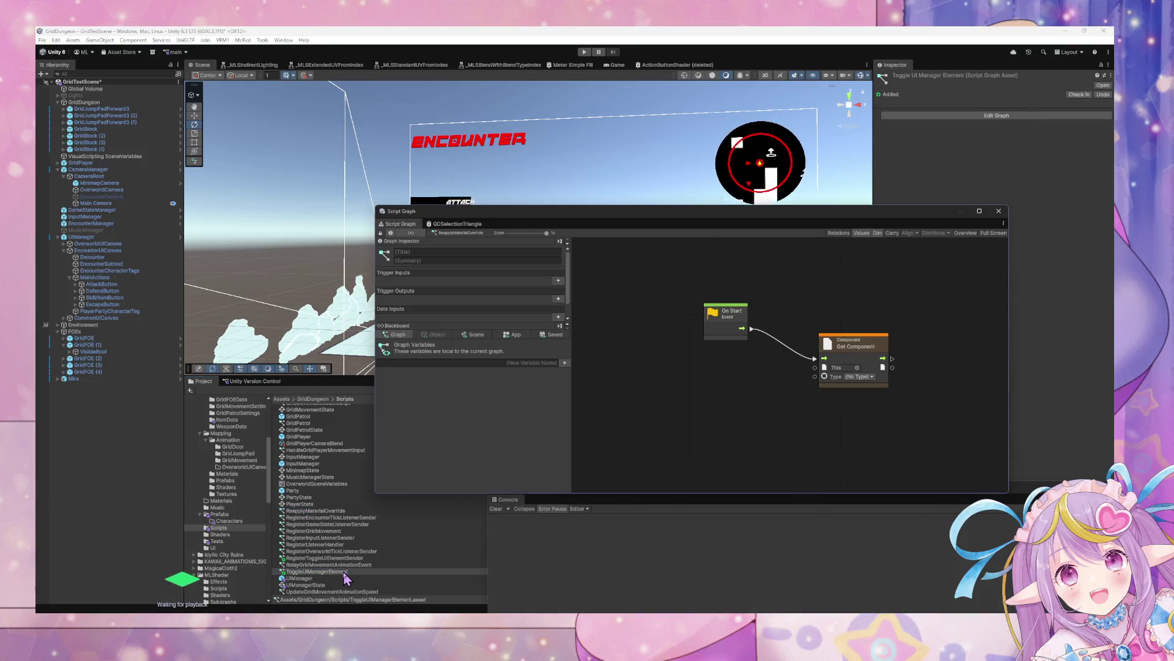
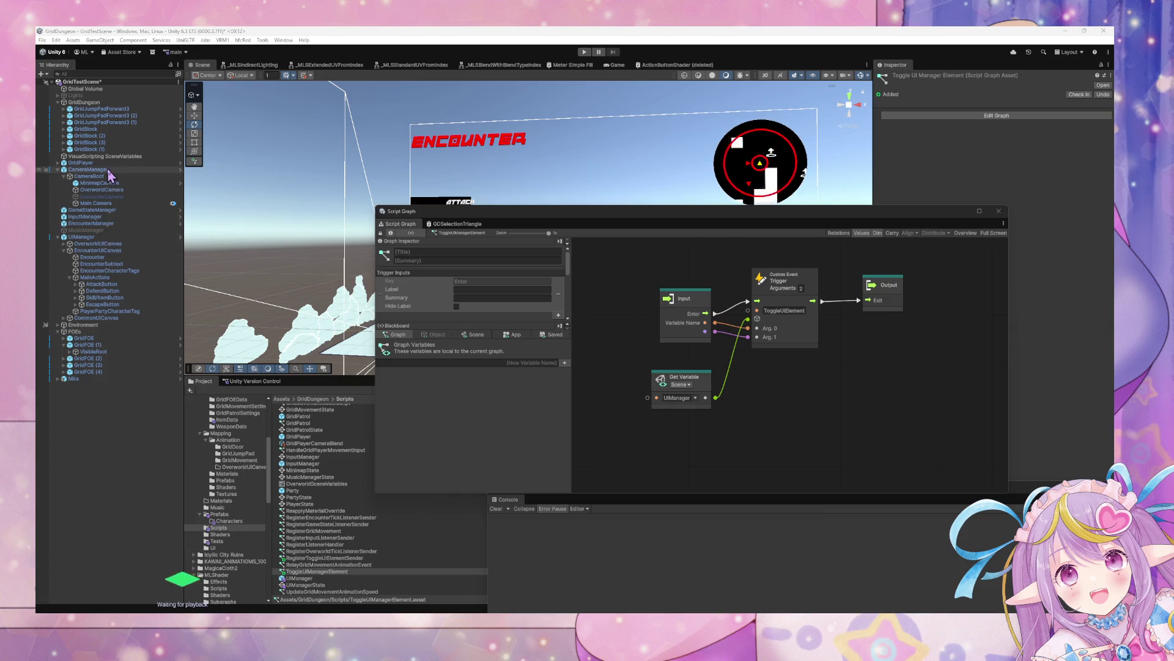
Inspect EncounterUICanvas, UIManager and EncounterManager, repositioning the graph window to see the scene.
{"action": "left_click", "coordinate": [97, 250]}
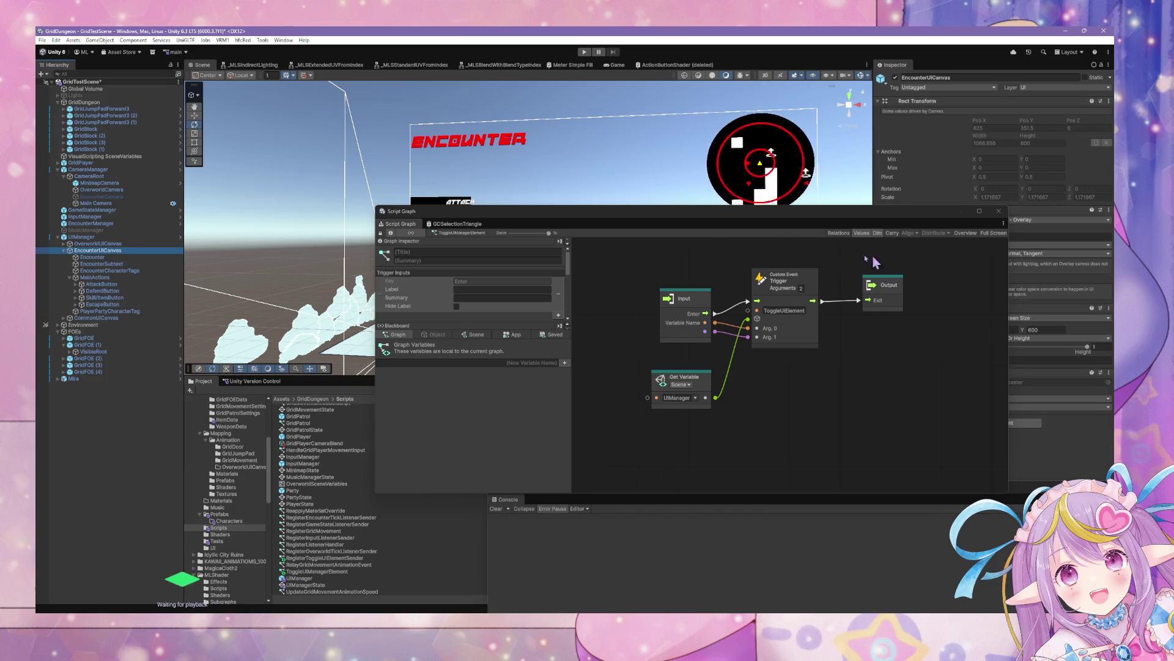
{"action": "mouse_move", "coordinate": [758, 214]}
{"action": "left_mouse_down"}
{"action": "mouse_move", "coordinate": [726, 191]}
{"action": "mouse_move", "coordinate": [759, 364]}
{"action": "mouse_move", "coordinate": [708, 315]}
{"action": "mouse_move", "coordinate": [669, 326]}
{"action": "left_mouse_up"}
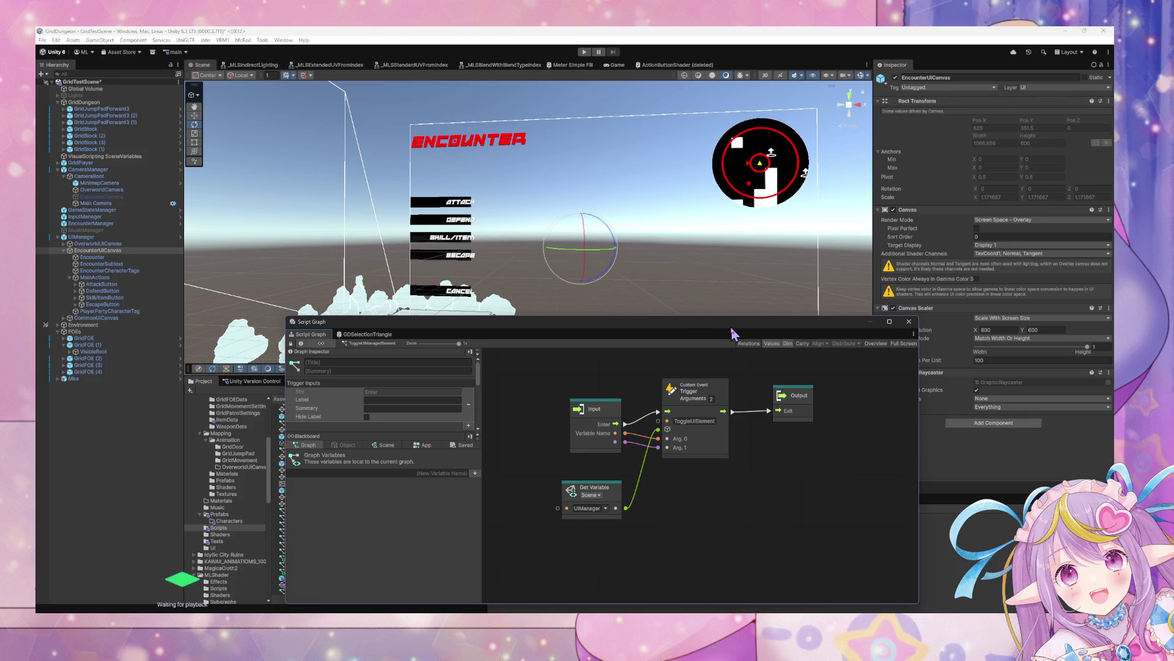
{"action": "mouse_move", "coordinate": [736, 337]}
{"action": "left_mouse_down"}
{"action": "mouse_move", "coordinate": [776, 386]}
{"action": "mouse_move", "coordinate": [780, 420]}
{"action": "left_mouse_up"}
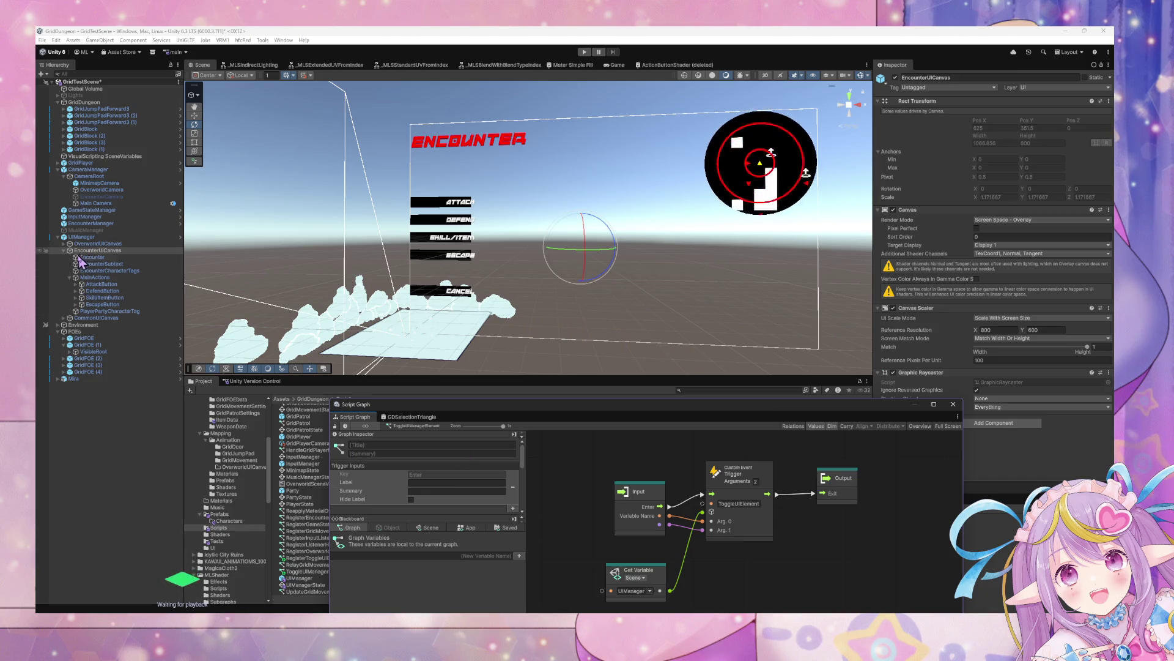
{"action": "left_click", "coordinate": [116, 237]}
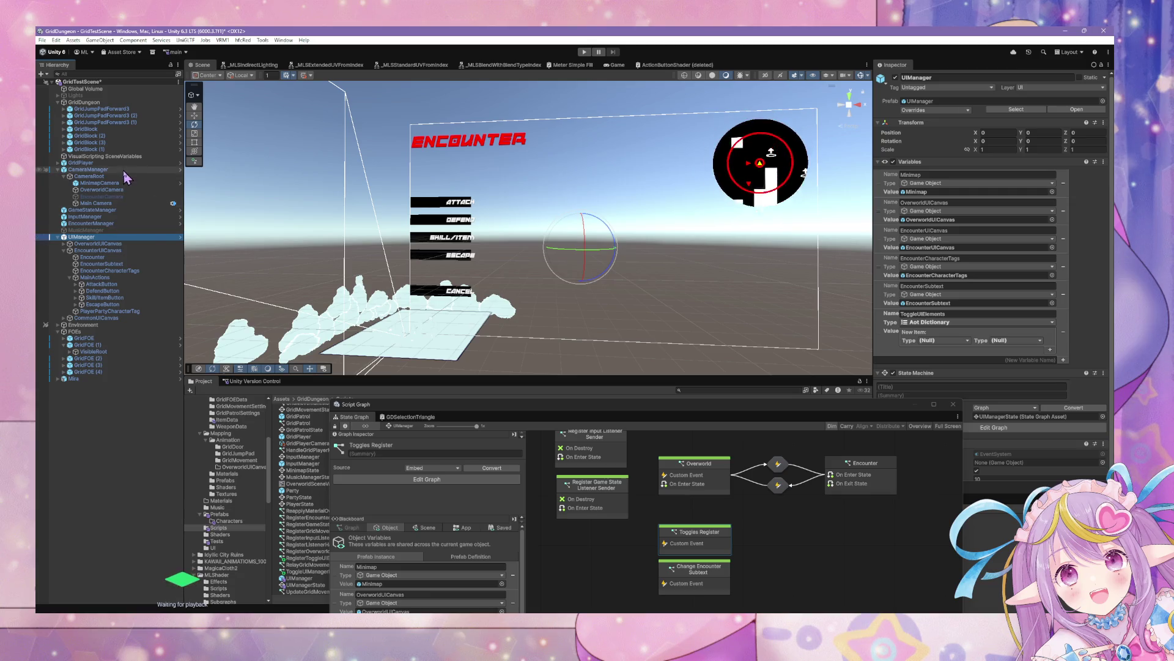
{"action": "left_click", "coordinate": [111, 223]}
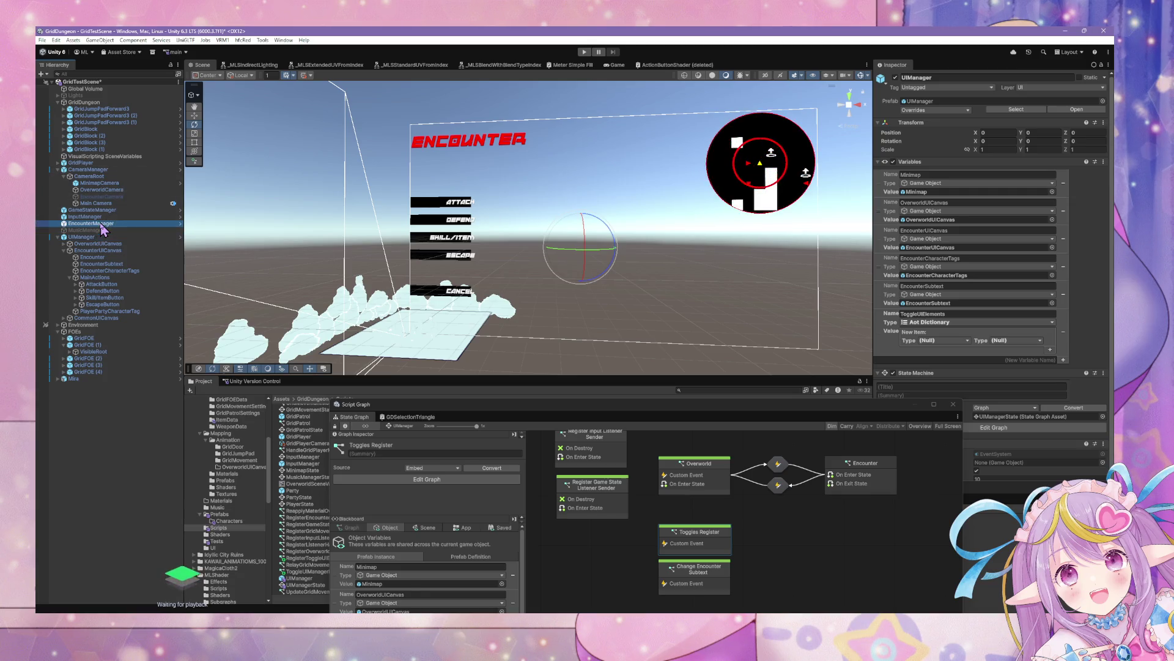
Enter Prefab Mode for the EncounterManager prefab twice, returning to the scene each time.
{"action": "left_click", "coordinate": [1083, 110]}
{"action": "left_click_drag", "start_coordinate": [615, 414], "coordinate": [646, 194]}
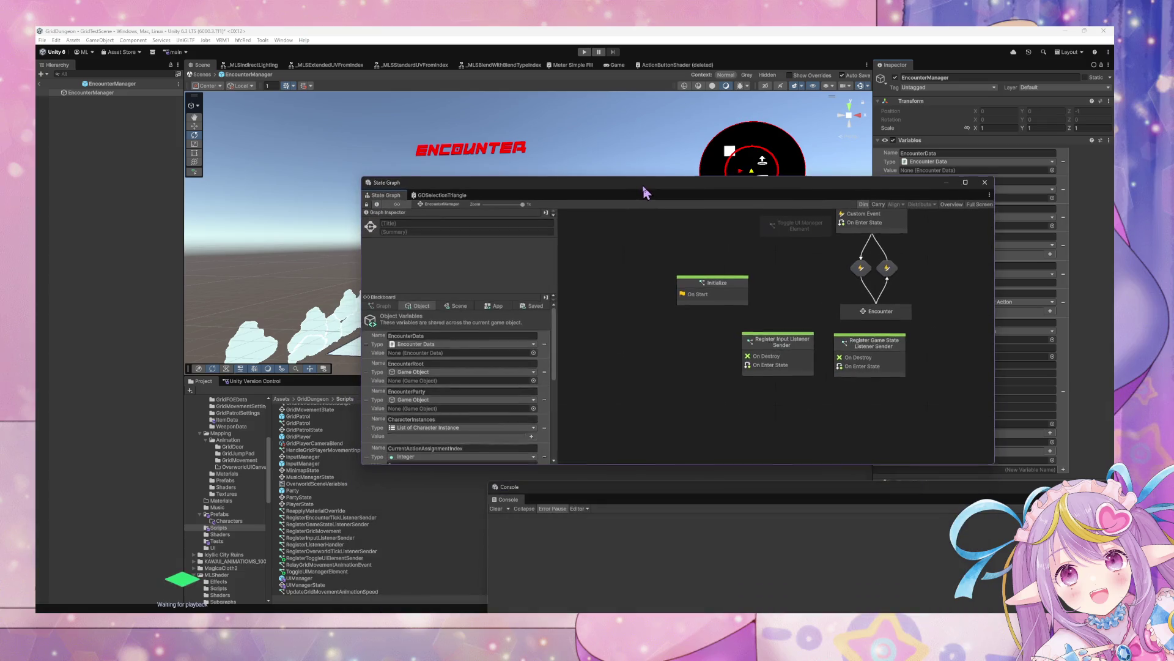
{"action": "left_click", "coordinate": [203, 74]}
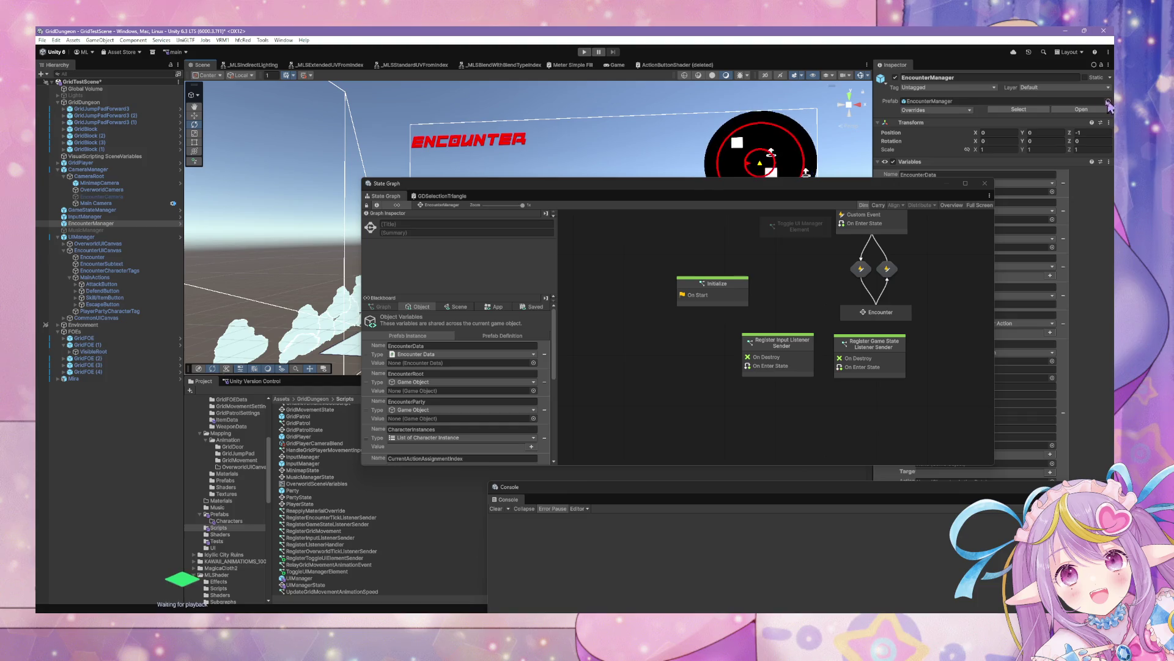
{"action": "left_click", "coordinate": [1074, 110]}
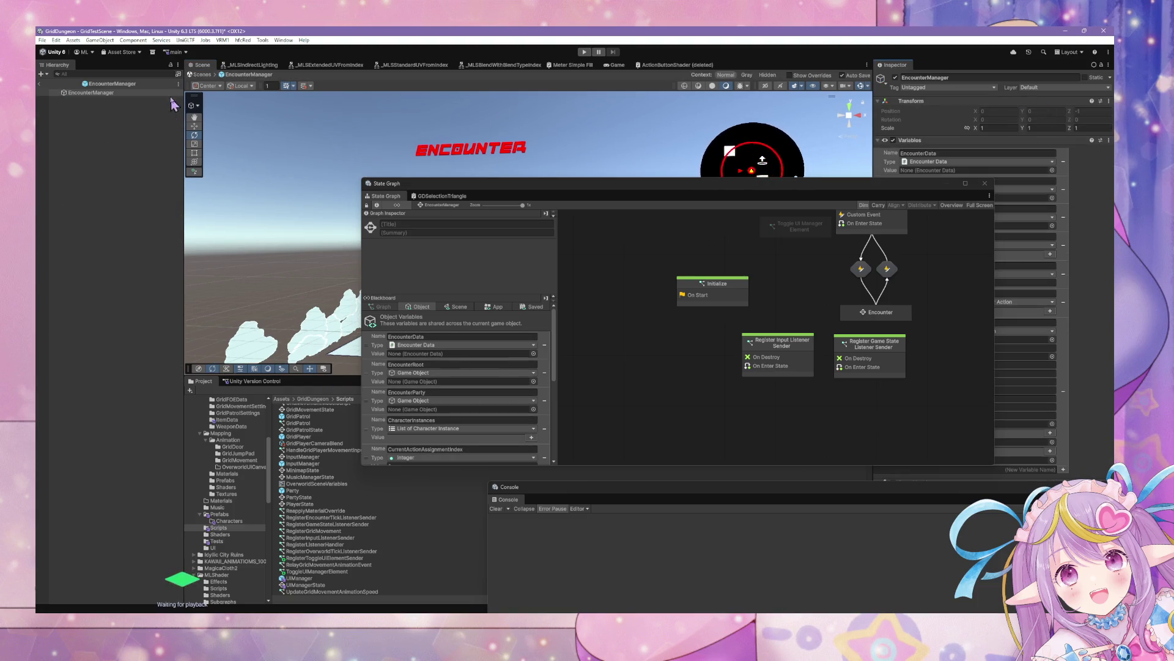
{"action": "left_click", "coordinate": [204, 76]}
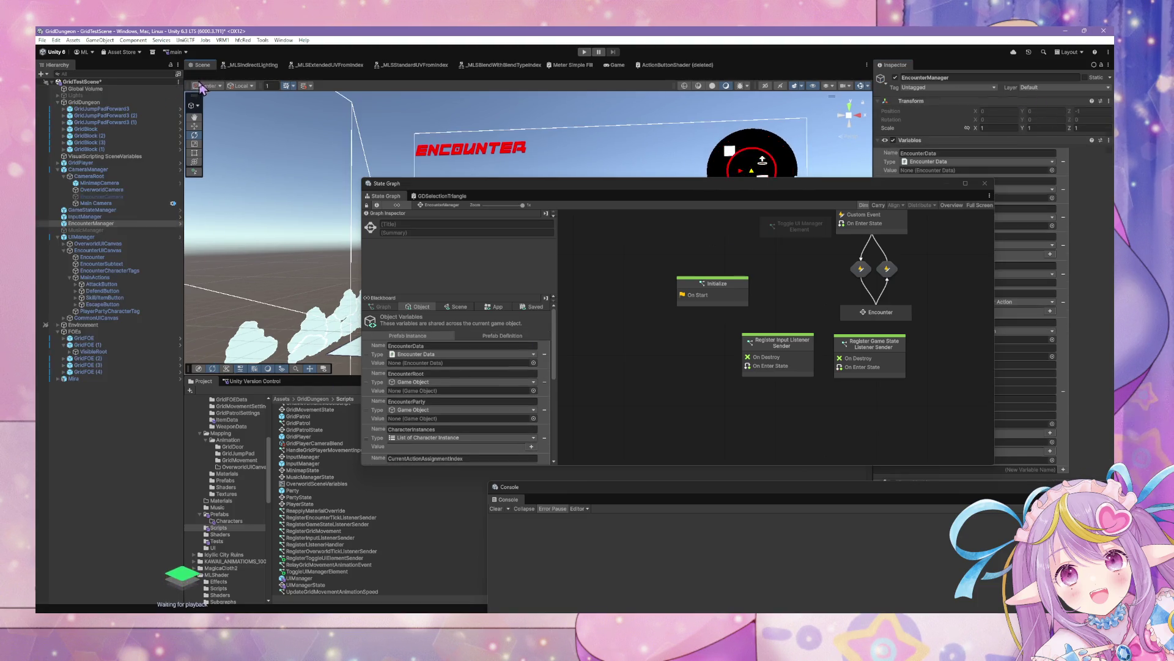
Show UIManager's state graph, then expand OverworldUICanvas and select Minimap.
{"action": "left_click", "coordinate": [110, 237]}
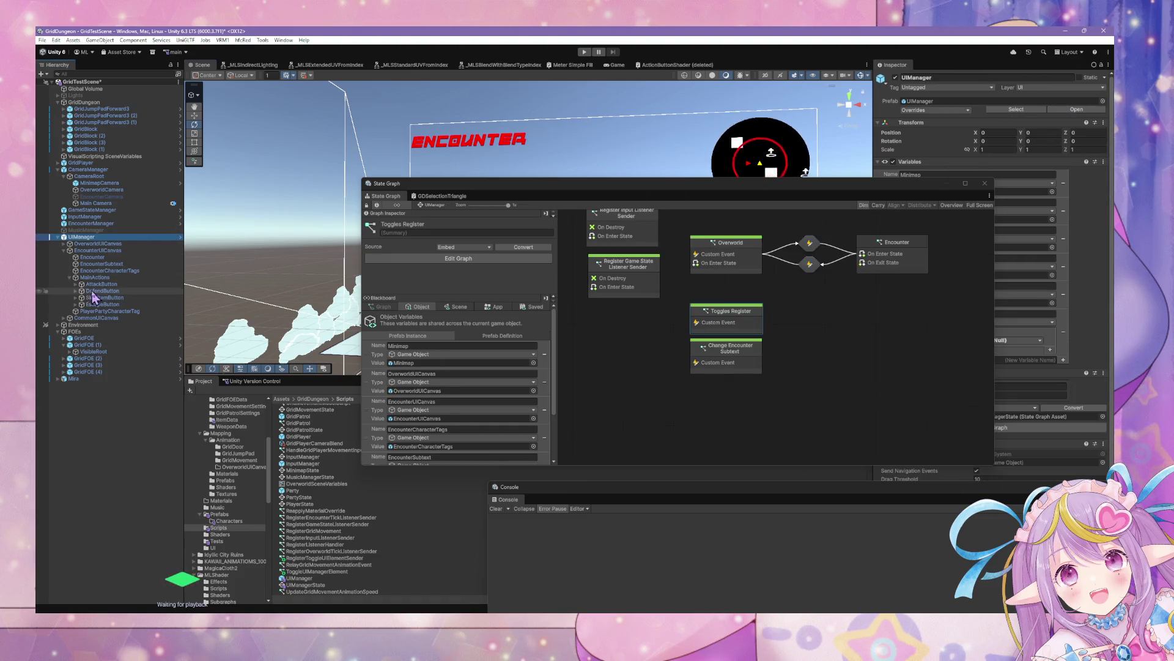
{"action": "left_click", "coordinate": [64, 244]}
{"action": "left_click", "coordinate": [89, 250]}
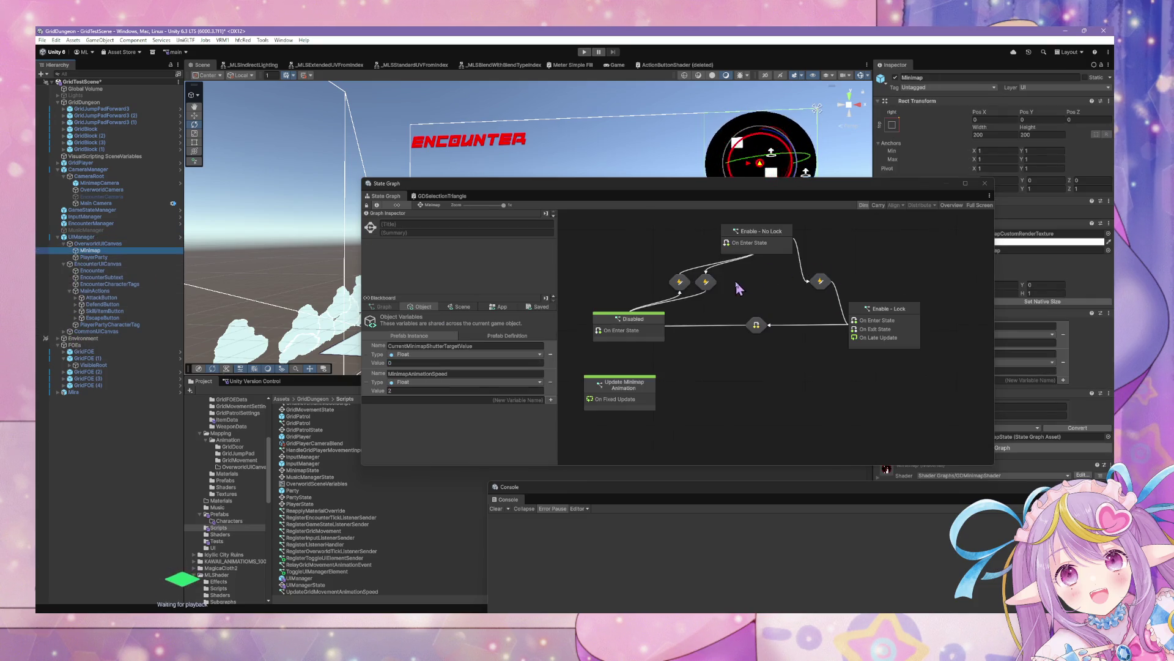
Add a Register Toggle UI Element Sender start state below Update Minimap Animation, then select EncounterManager.
{"action": "mouse_move", "coordinate": [767, 195]}
{"action": "left_mouse_down"}
{"action": "mouse_move", "coordinate": [764, 226]}
{"action": "mouse_move", "coordinate": [721, 273]}
{"action": "left_mouse_up"}
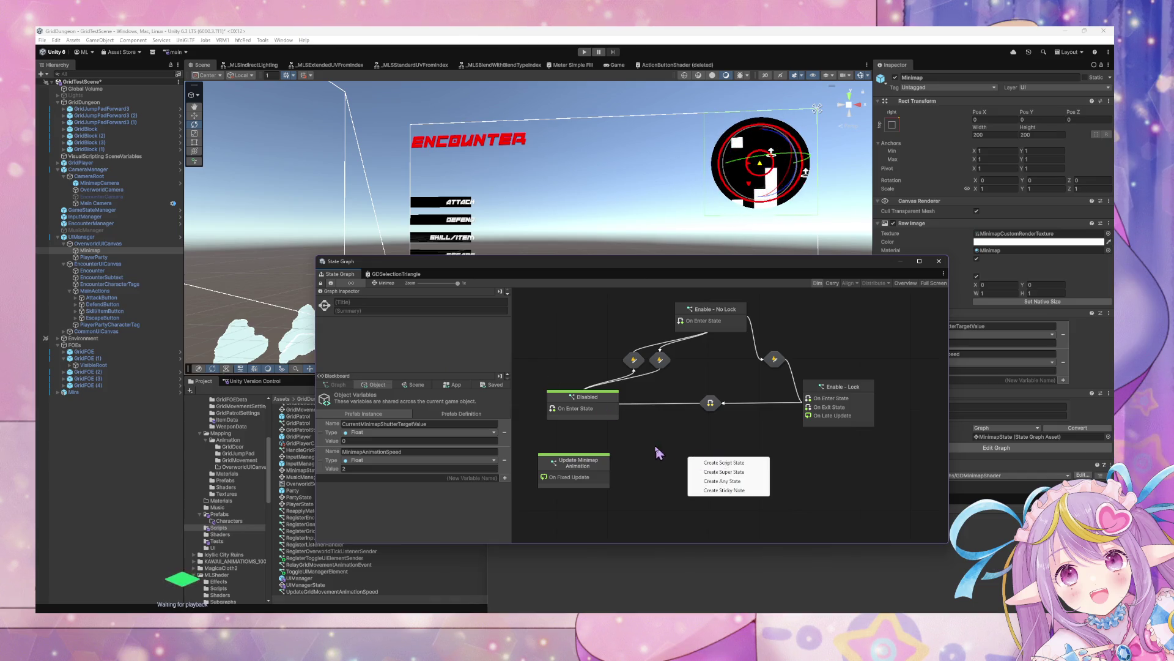
{"action": "left_click_drag", "start_coordinate": [491, 267], "coordinate": [588, 242]}
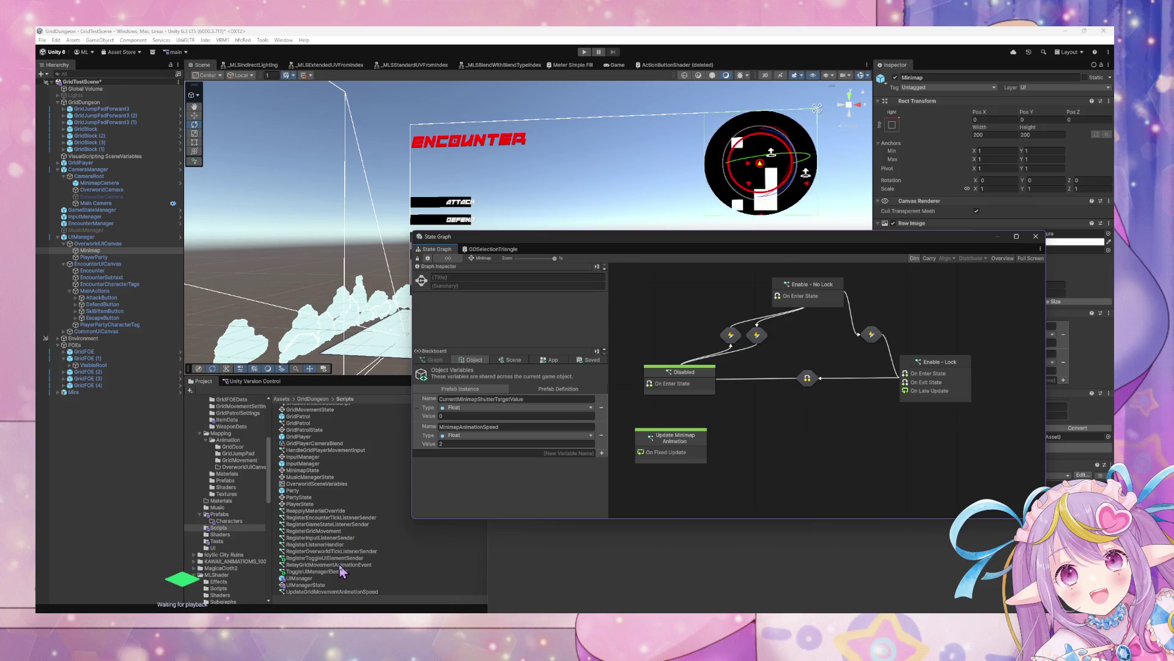
{"action": "left_click_drag", "start_coordinate": [356, 559], "coordinate": [777, 421]}
{"action": "right_click", "coordinate": [808, 437]}
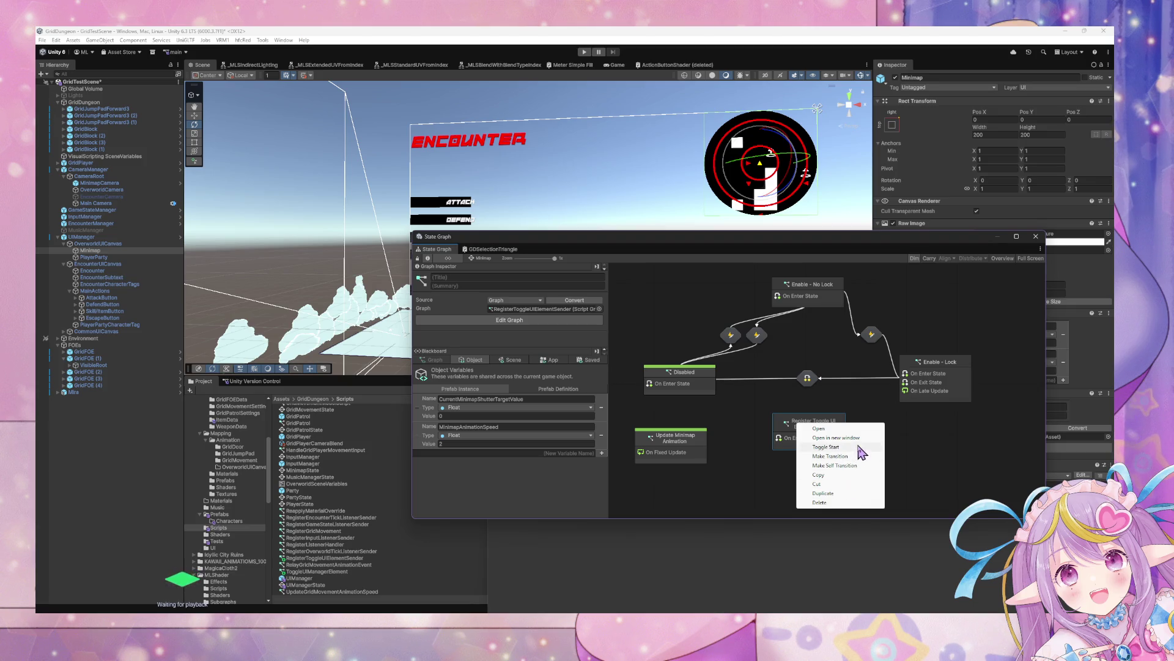
{"action": "left_click", "coordinate": [815, 446]}
{"action": "mouse_move", "coordinate": [816, 440]}
{"action": "left_mouse_down"}
{"action": "mouse_move", "coordinate": [789, 439]}
{"action": "mouse_move", "coordinate": [679, 496]}
{"action": "left_mouse_up"}
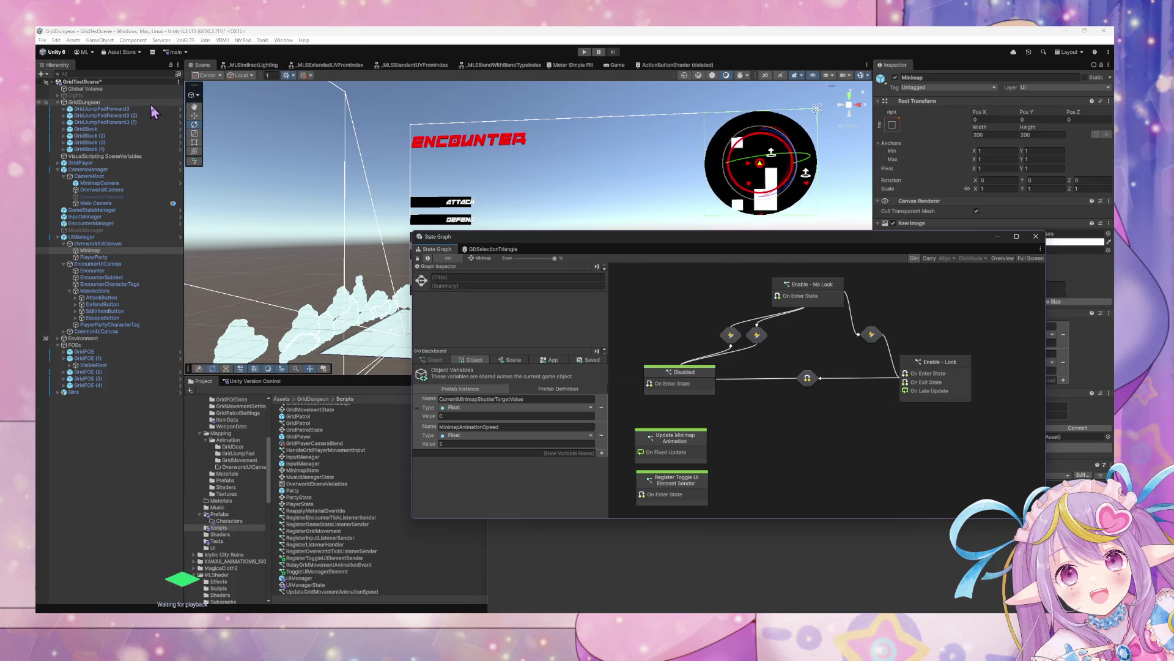
{"action": "left_click", "coordinate": [110, 224]}
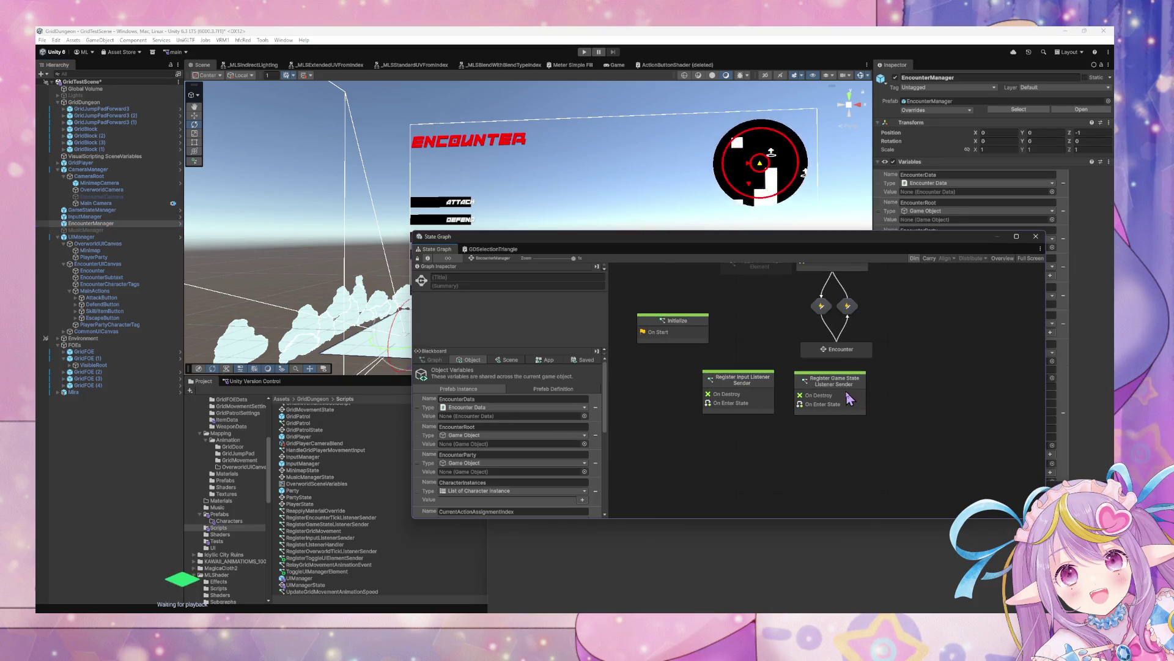
Move Register Game State Listener Sender below Register Input in EncounterManager's state graph.
{"action": "left_click_drag", "start_coordinate": [846, 400], "coordinate": [753, 446]}
{"action": "scroll", "coordinate": [786, 446], "scroll_direction": "up", "scroll_amount": 3}
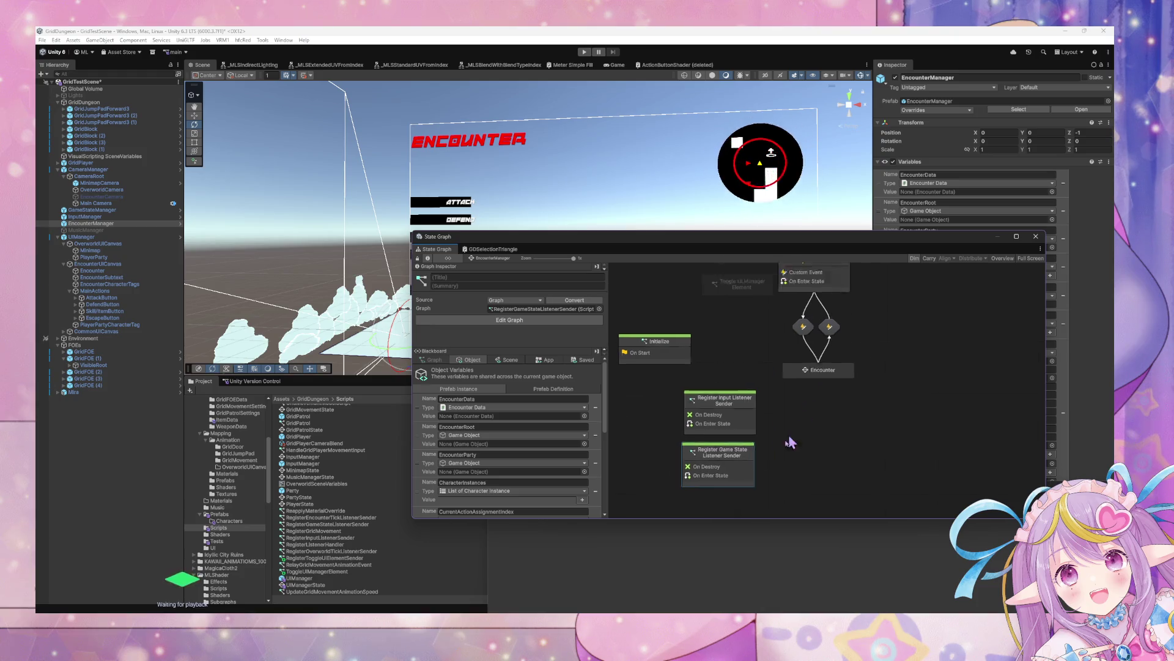
{"action": "scroll", "coordinate": [783, 367], "scroll_direction": "down", "scroll_amount": 2}
{"action": "scroll", "coordinate": [781, 342], "scroll_direction": "up", "scroll_amount": 1}
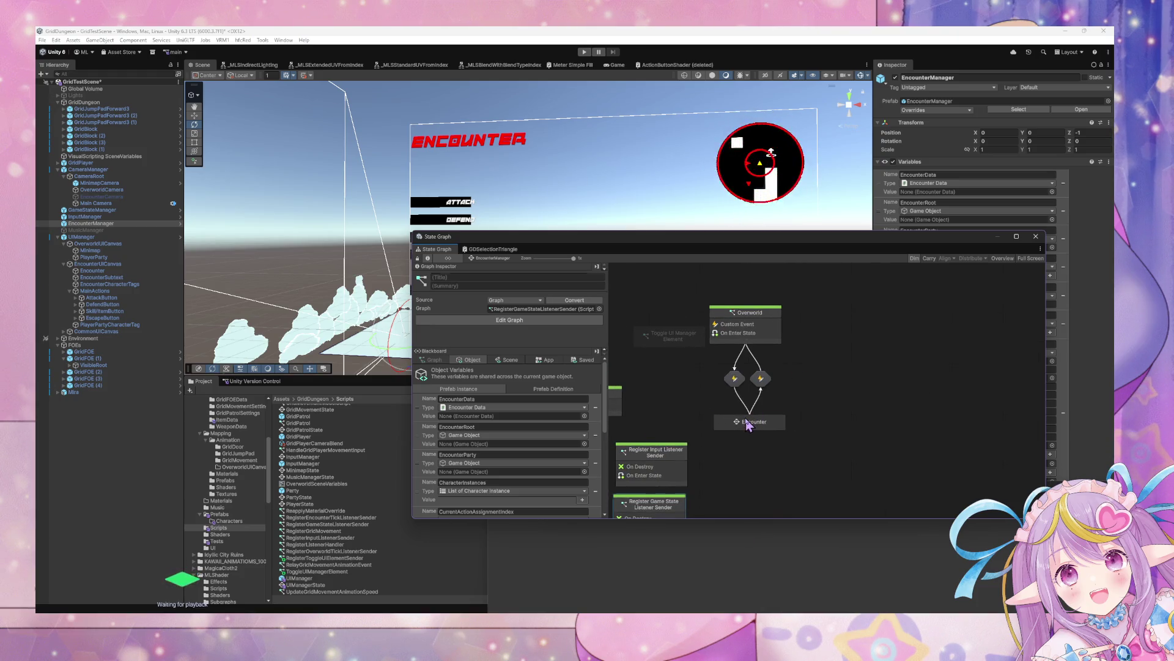
Delete the Toggle UI Manager Element state and pan to bring Initialize into view.
{"action": "left_click", "coordinate": [747, 423]}
{"action": "left_click", "coordinate": [689, 344]}
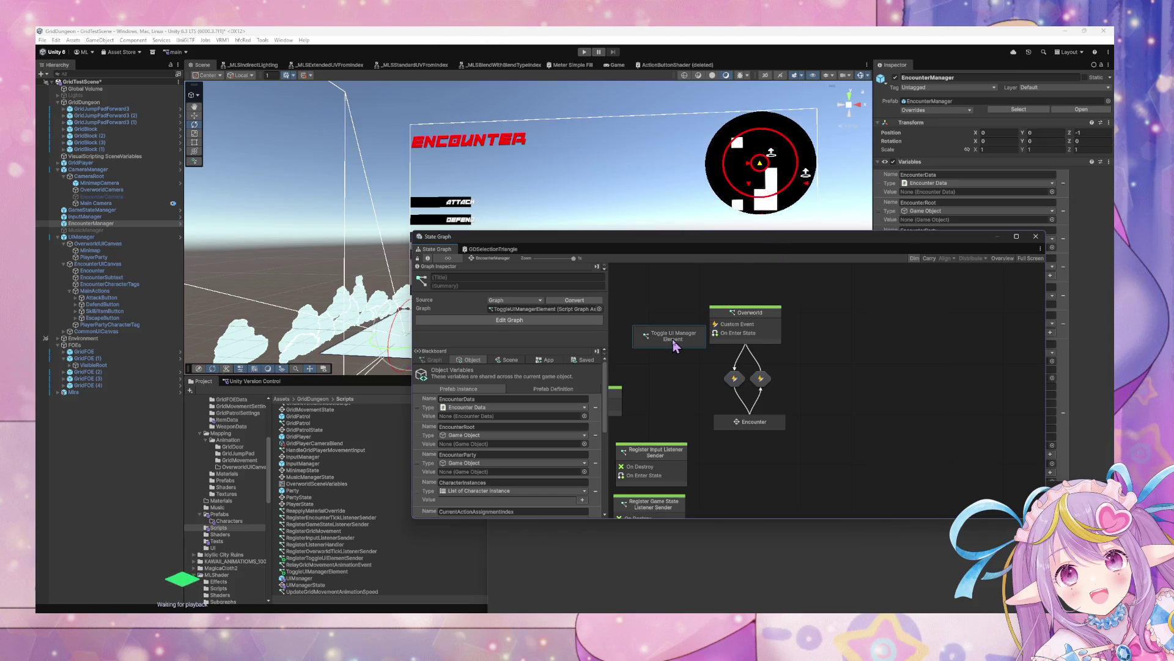
{"action": "key", "text": "Delete"}
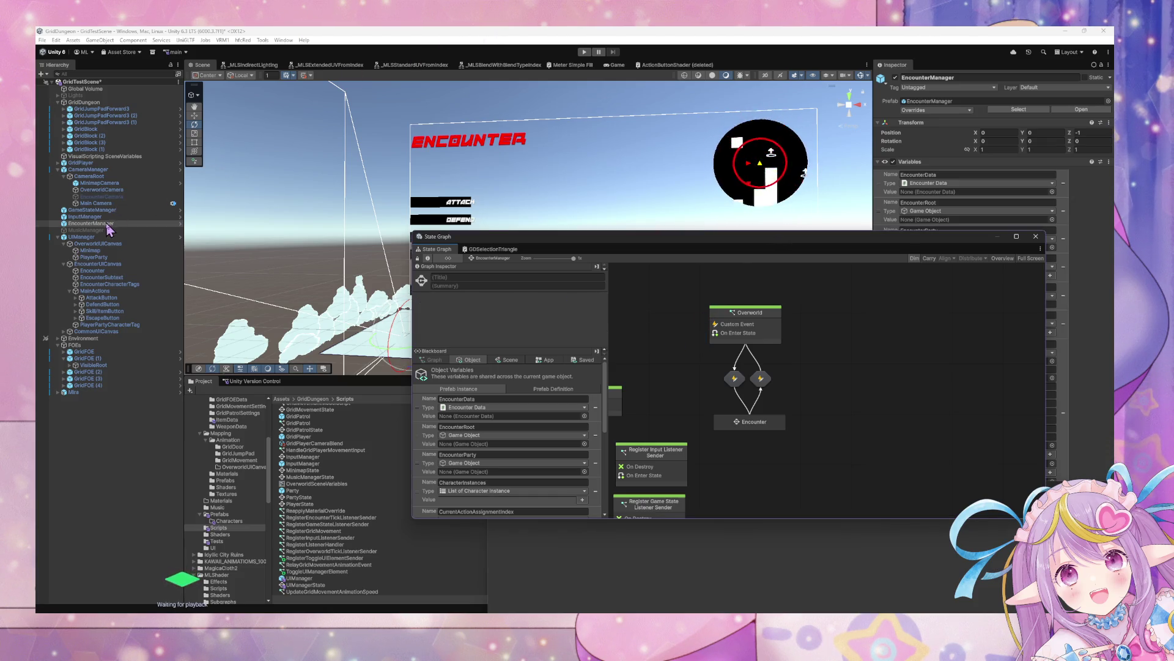
{"action": "left_click", "coordinate": [105, 216]}
{"action": "left_click", "coordinate": [108, 223]}
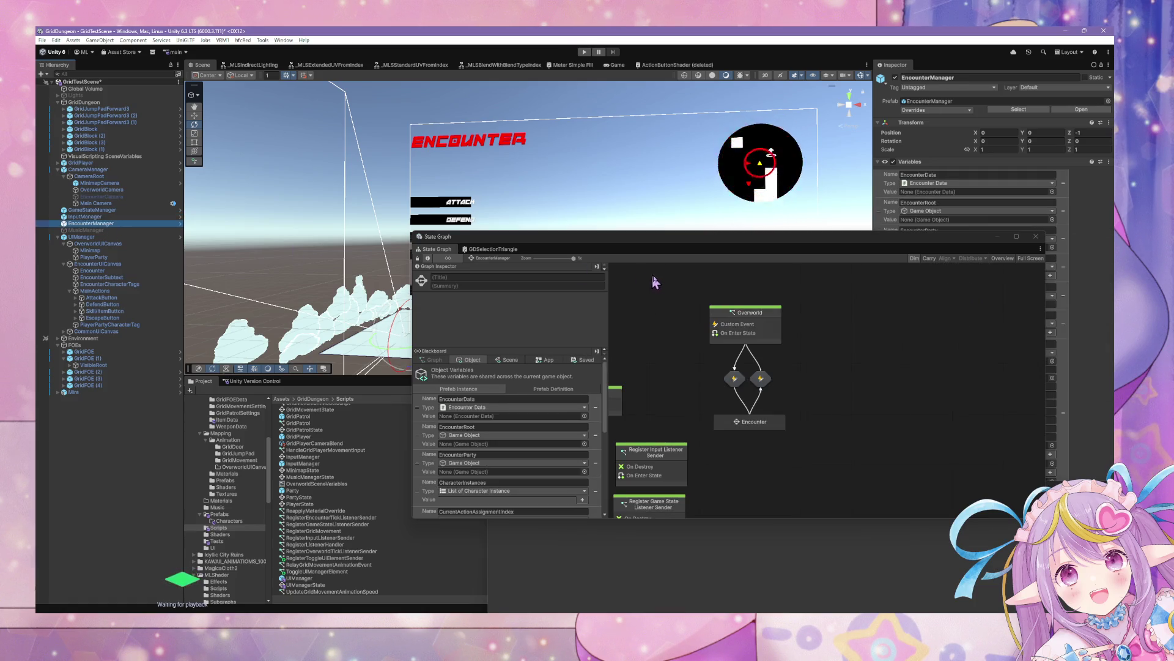
{"action": "left_click_drag", "start_coordinate": [707, 411], "coordinate": [779, 432]}
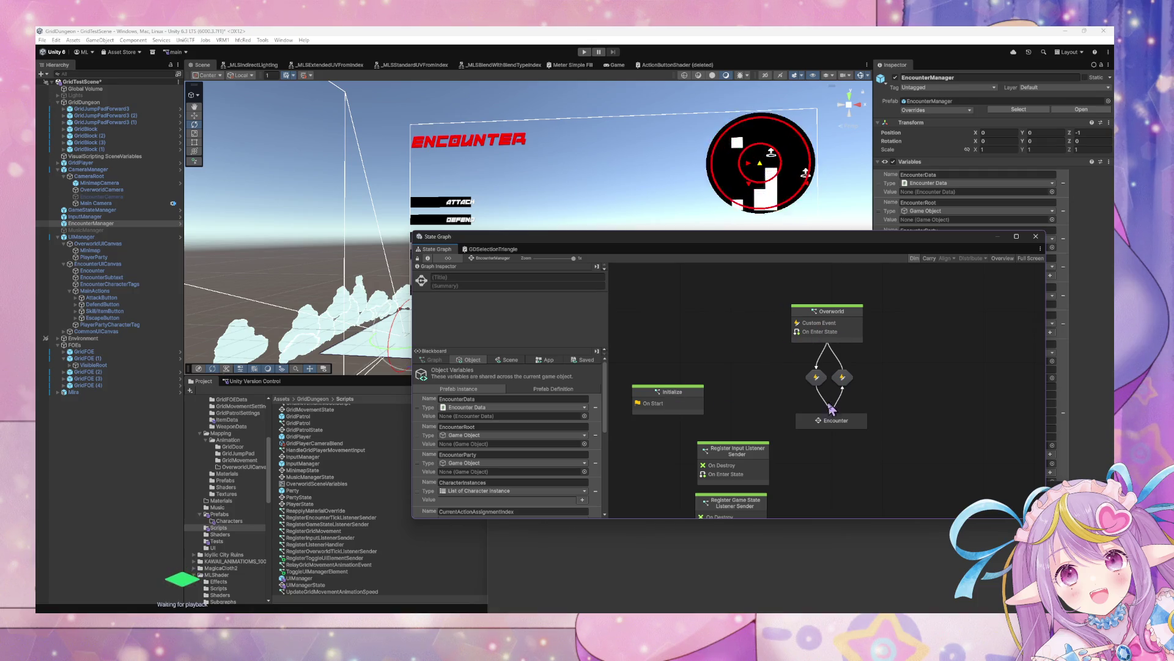
Open the Encounter Start script graph and look over its loop, Set Variable and Trigger Custom Event nodes.
{"action": "double_click", "coordinate": [830, 419]}
{"action": "double_click", "coordinate": [712, 366]}
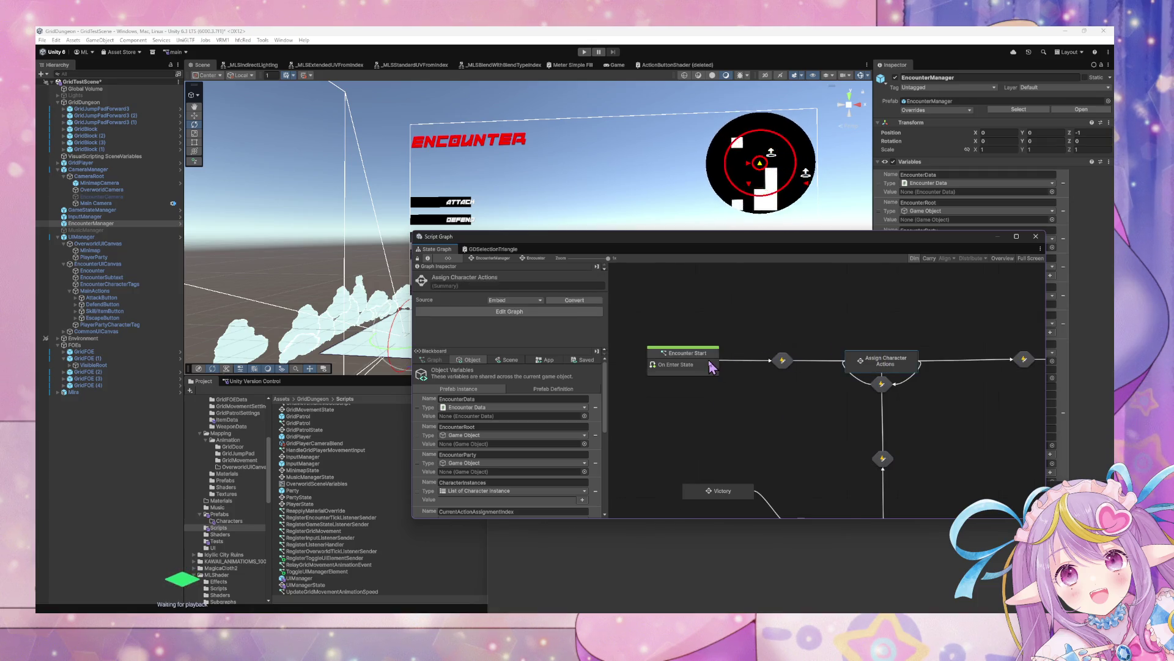
{"action": "left_click", "coordinate": [841, 362]}
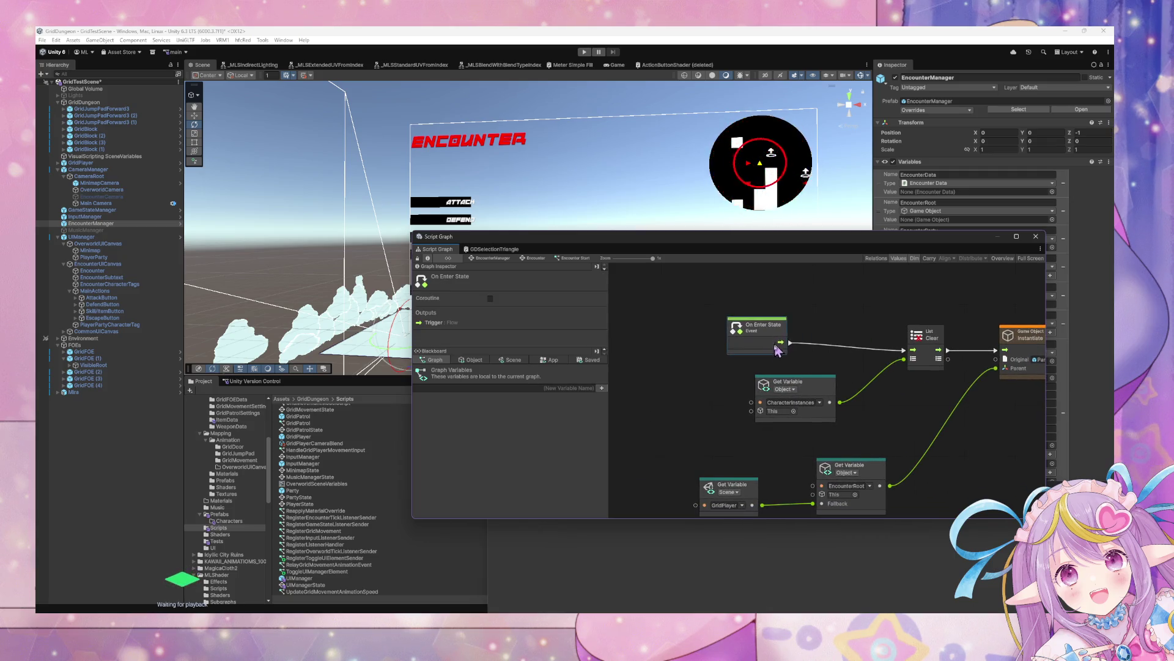
{"action": "mouse_move", "coordinate": [841, 362]}
{"action": "left_mouse_down"}
{"action": "mouse_move", "coordinate": [676, 320]}
{"action": "mouse_move", "coordinate": [547, 327]}
{"action": "left_mouse_up"}
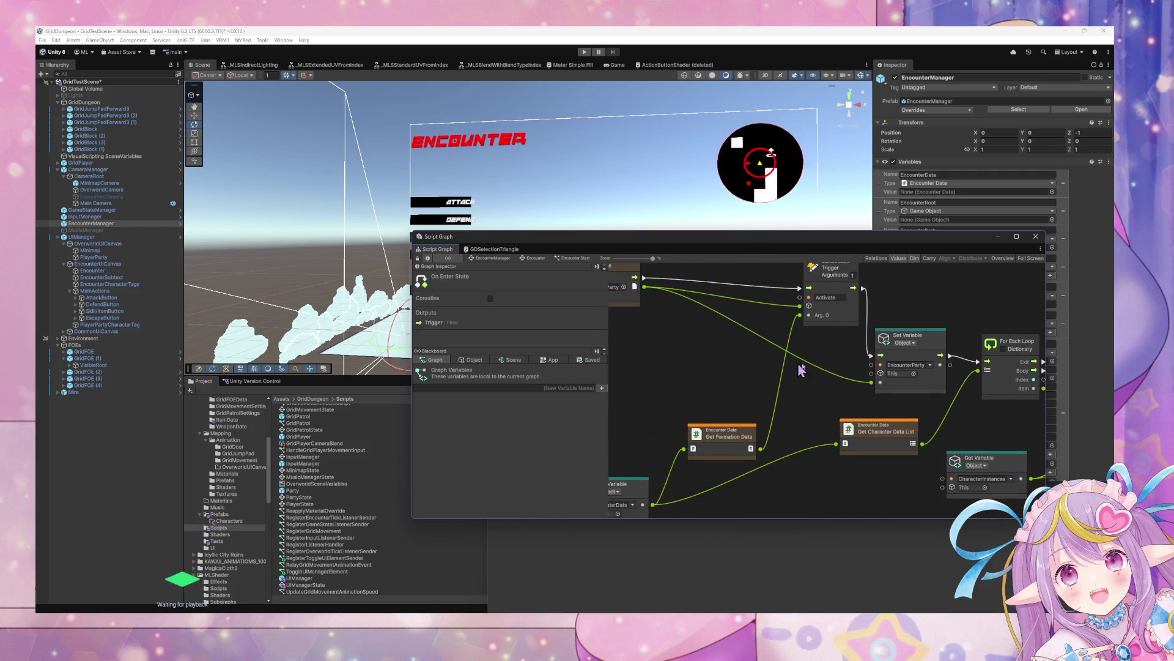
{"action": "mouse_move", "coordinate": [1053, 373]}
{"action": "left_mouse_down"}
{"action": "mouse_move", "coordinate": [869, 380]}
{"action": "mouse_move", "coordinate": [665, 346]}
{"action": "left_mouse_up"}
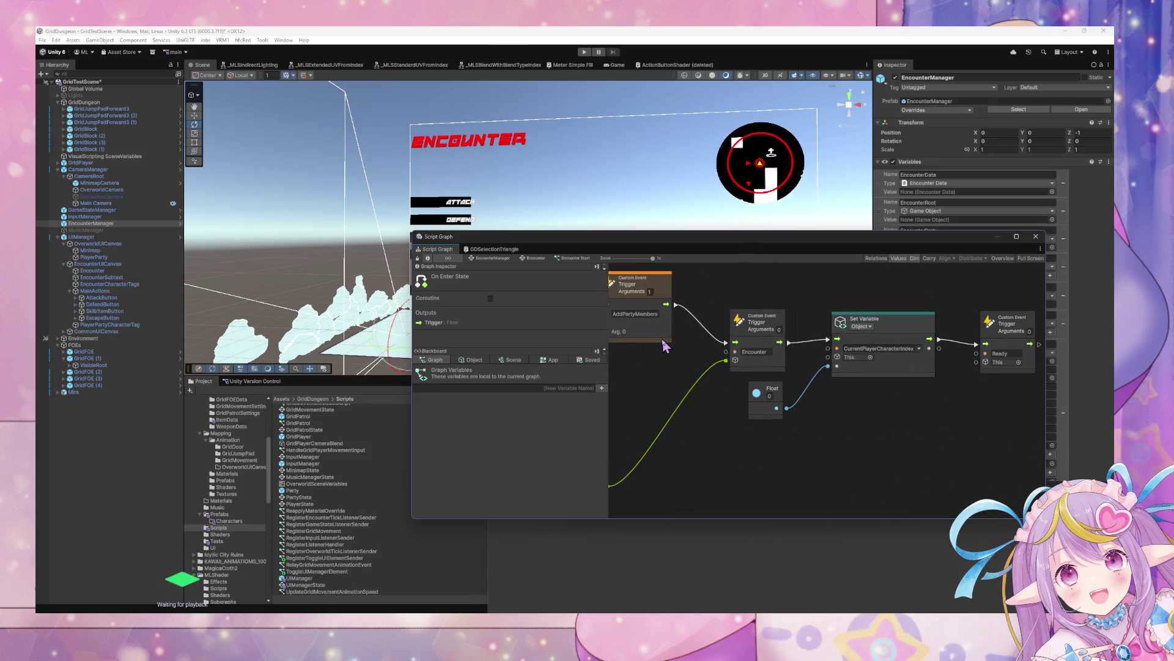
{"action": "left_click_drag", "start_coordinate": [948, 354], "coordinate": [802, 358]}
{"action": "left_click", "coordinate": [807, 340]}
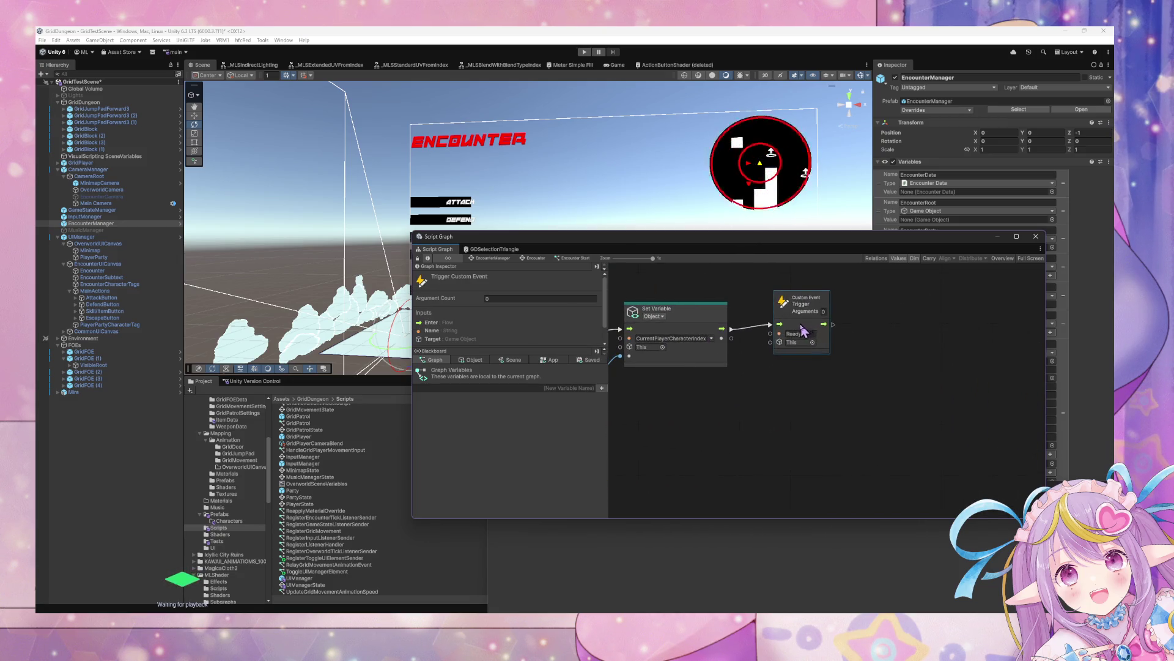
{"action": "mouse_move", "coordinate": [682, 399]}
{"action": "left_mouse_down"}
{"action": "mouse_move", "coordinate": [875, 405]}
{"action": "mouse_move", "coordinate": [816, 392]}
{"action": "left_mouse_up"}
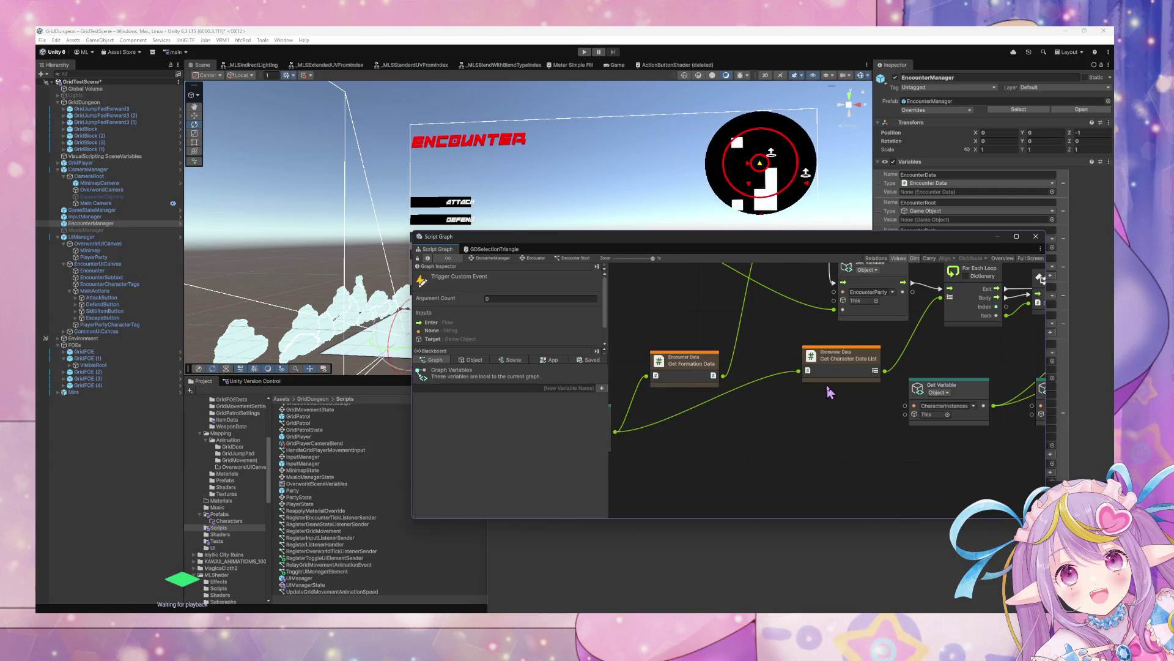
Inspect the On Enter State node, then open the Overworld script graph and review its List Clear nodes.
{"action": "left_click", "coordinate": [101, 223]}
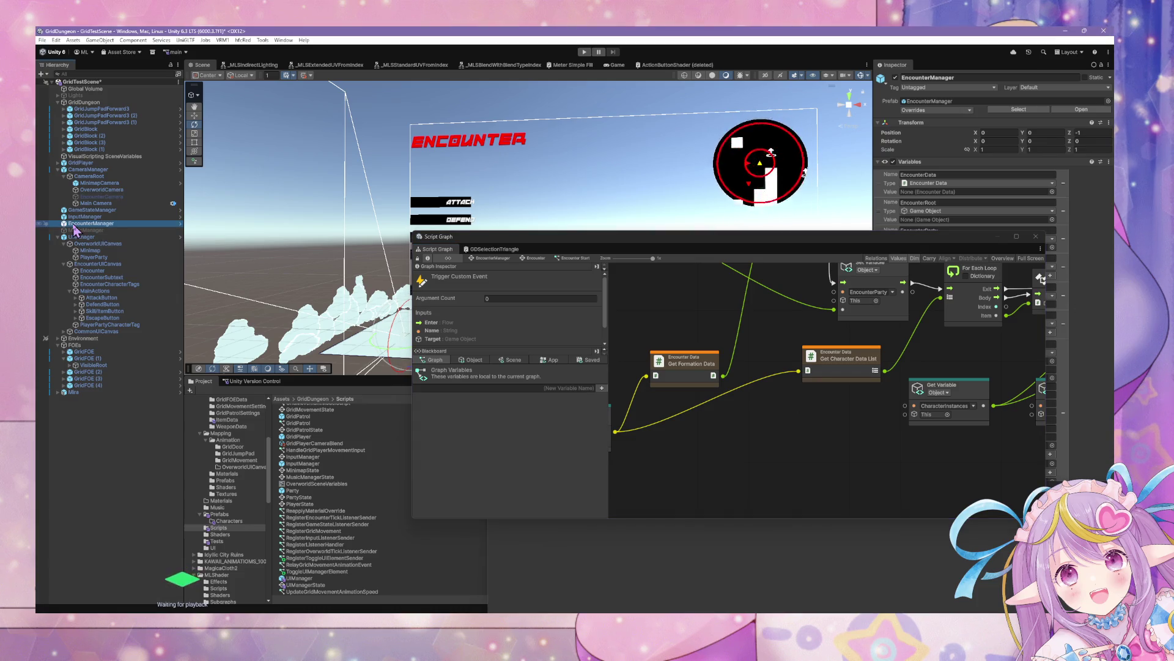
{"action": "mouse_move", "coordinate": [709, 318]}
{"action": "left_mouse_down"}
{"action": "mouse_move", "coordinate": [648, 294]}
{"action": "mouse_move", "coordinate": [795, 373]}
{"action": "left_mouse_up"}
{"action": "left_click", "coordinate": [796, 374]}
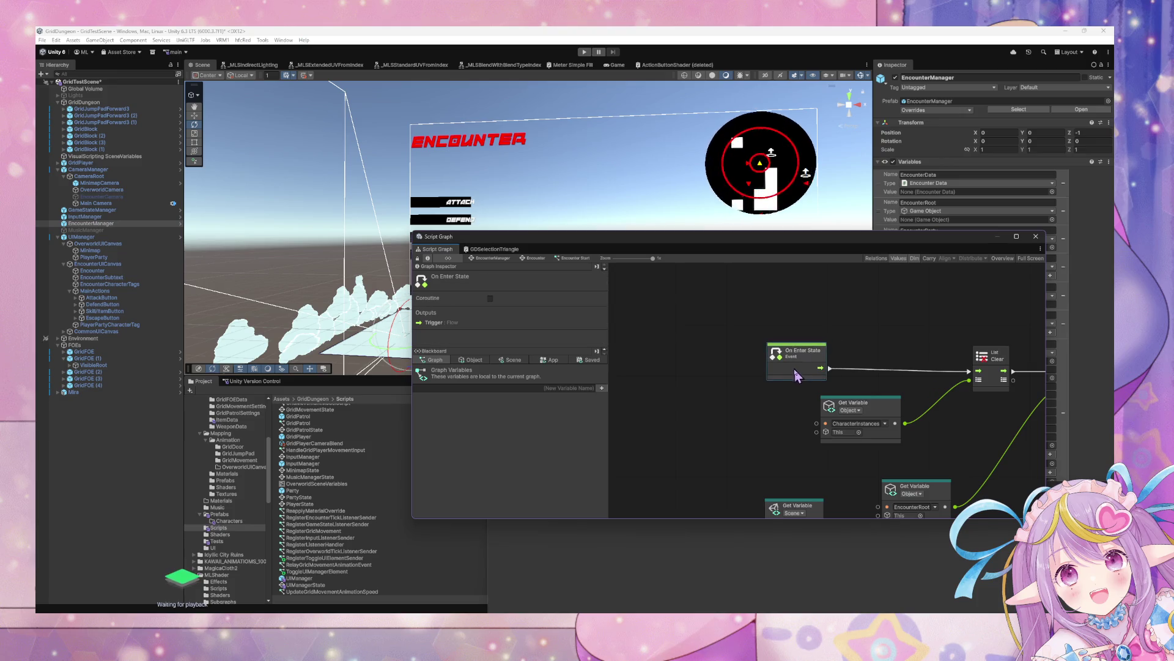
{"action": "left_click", "coordinate": [498, 259]}
{"action": "double_click", "coordinate": [854, 332]}
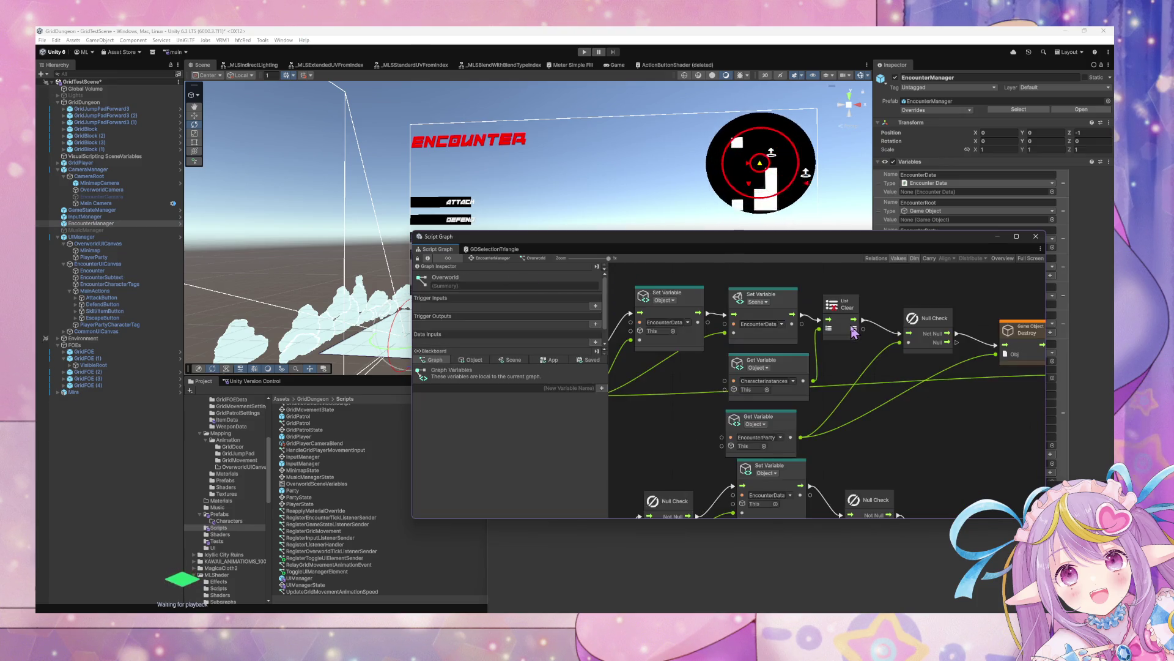
{"action": "mouse_move", "coordinate": [619, 322]}
{"action": "left_mouse_down"}
{"action": "mouse_move", "coordinate": [817, 343]}
{"action": "mouse_move", "coordinate": [743, 322]}
{"action": "left_mouse_up"}
{"action": "left_click", "coordinate": [786, 366]}
{"action": "mouse_move", "coordinate": [832, 398]}
{"action": "left_mouse_down"}
{"action": "mouse_move", "coordinate": [661, 362]}
{"action": "mouse_move", "coordinate": [850, 228]}
{"action": "mouse_move", "coordinate": [881, 316]}
{"action": "left_mouse_up"}
Revisit Encounter Start to view the Instantiate node and briefly check the GDSelectionTriangle shader graph.
{"action": "left_click", "coordinate": [509, 258]}
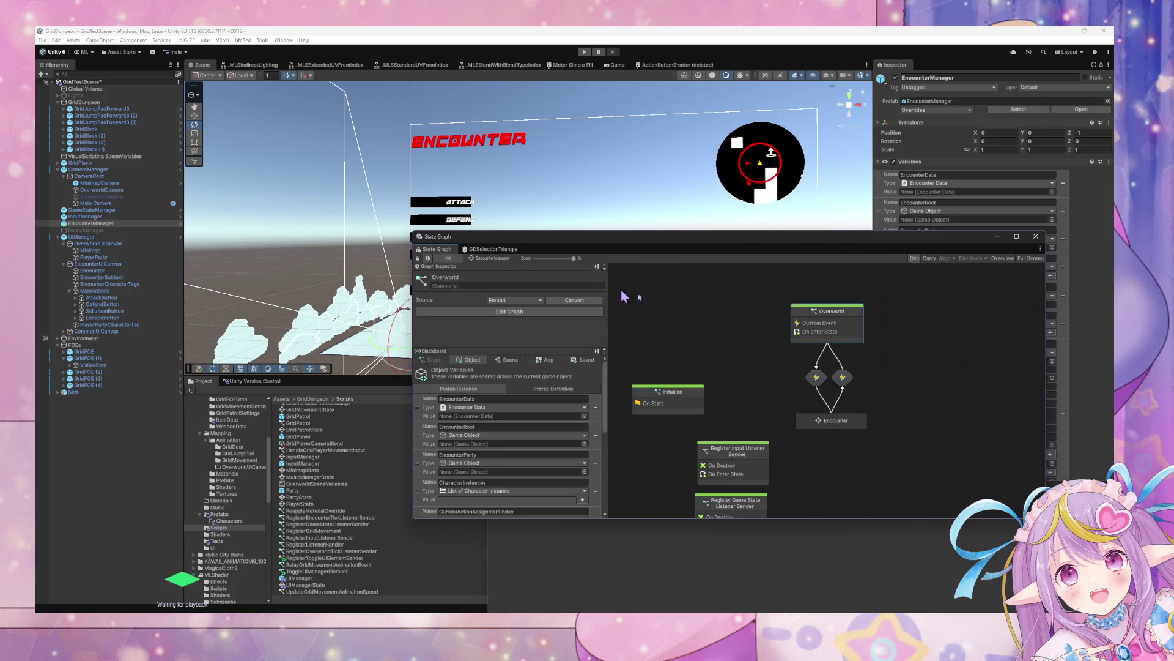
{"action": "double_click", "coordinate": [839, 430]}
{"action": "double_click", "coordinate": [673, 356]}
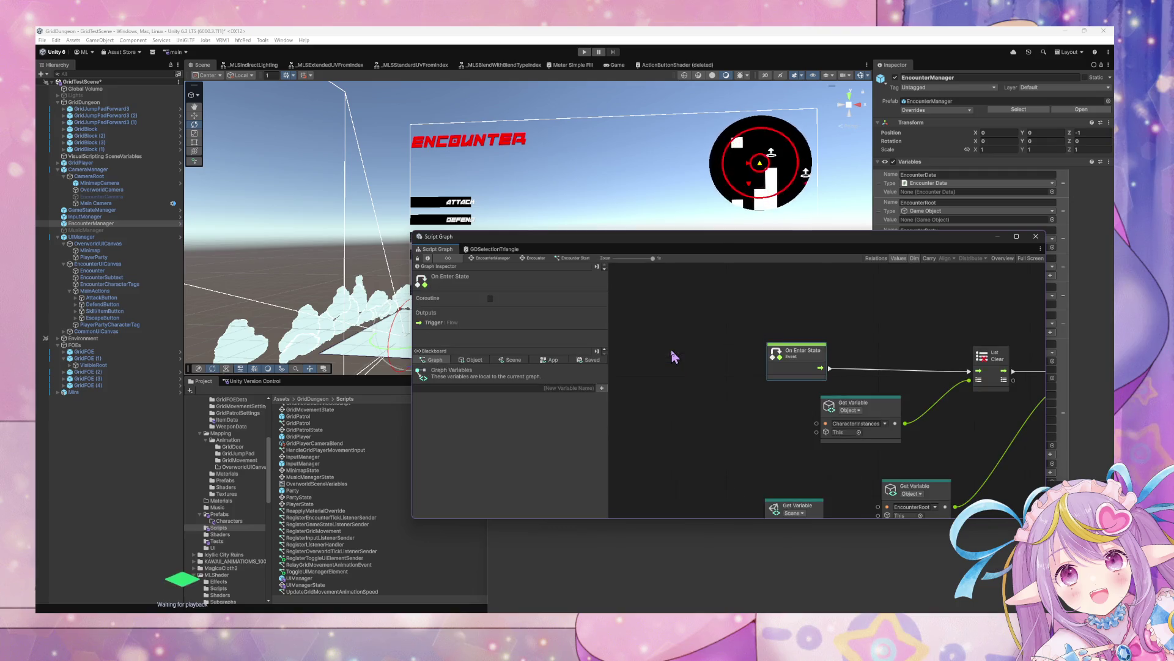
{"action": "left_click_drag", "start_coordinate": [796, 352], "coordinate": [745, 340]}
{"action": "left_click_drag", "start_coordinate": [929, 398], "coordinate": [760, 340]}
{"action": "left_click", "coordinate": [492, 249]}
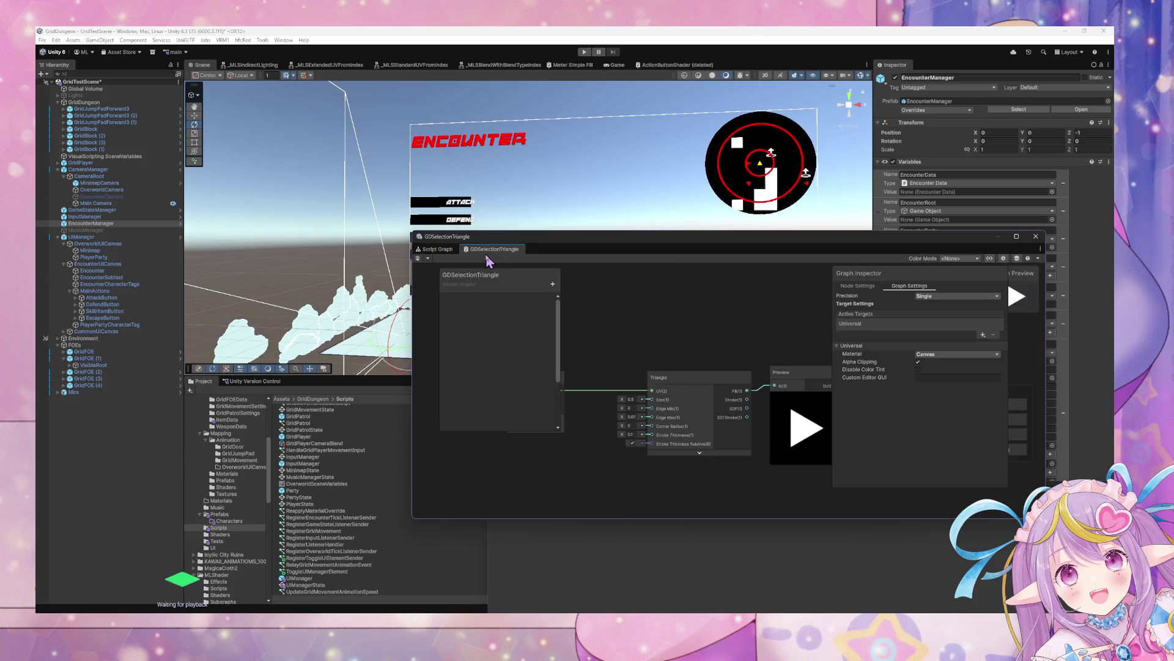
{"action": "left_click", "coordinate": [437, 250]}
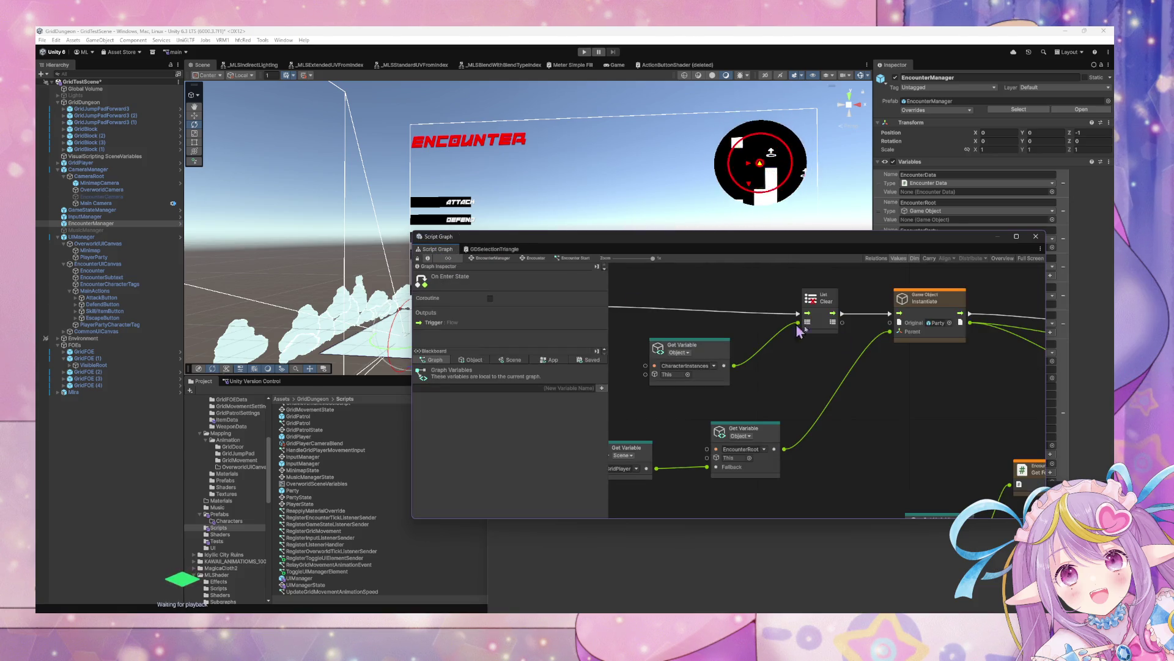
{"action": "left_click_drag", "start_coordinate": [800, 331], "coordinate": [865, 366]}
In the Overworld script graph, duplicate On Enter State and place the copy above the original.
{"action": "left_click", "coordinate": [493, 259]}
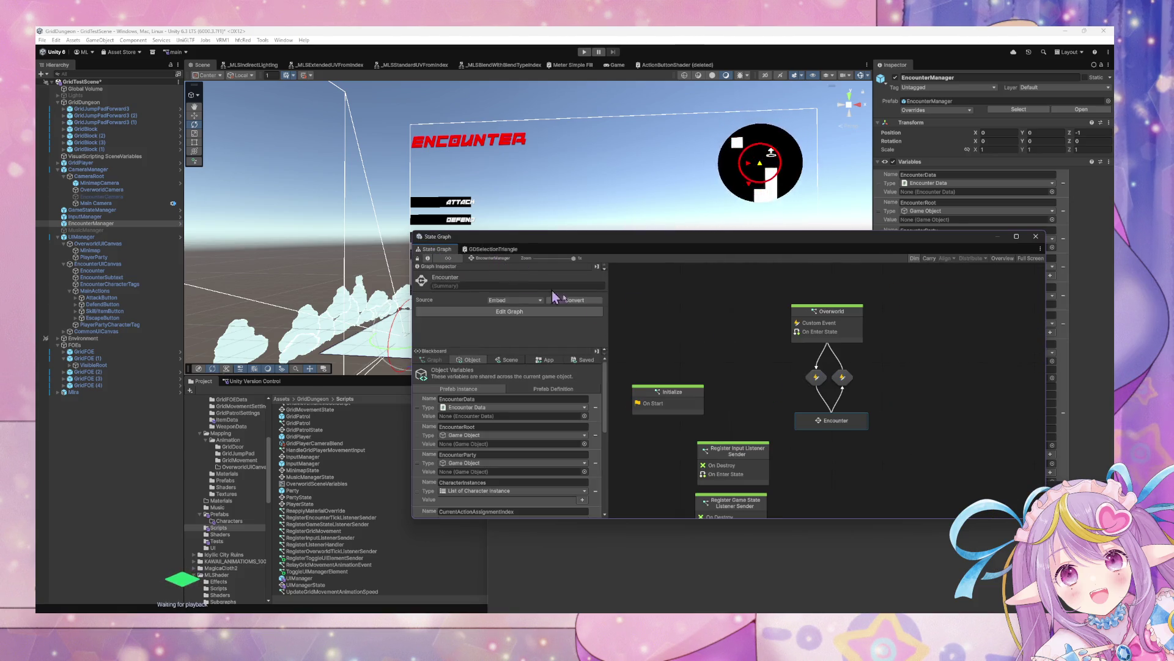
{"action": "double_click", "coordinate": [830, 334]}
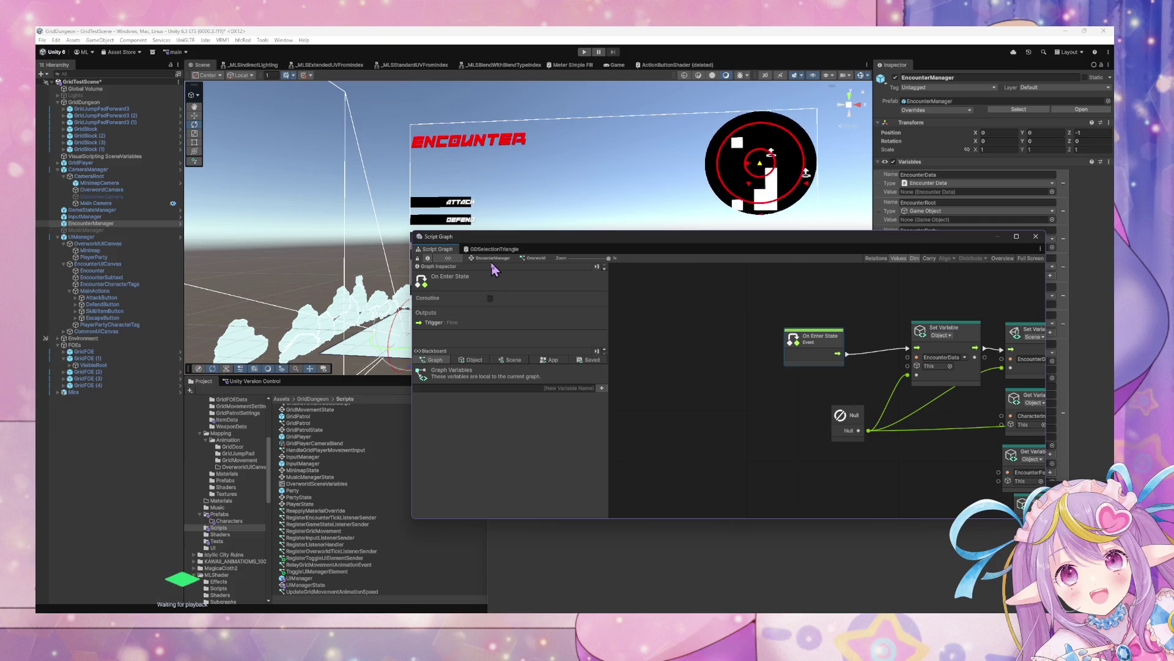
{"action": "left_click_drag", "start_coordinate": [671, 317], "coordinate": [659, 354]}
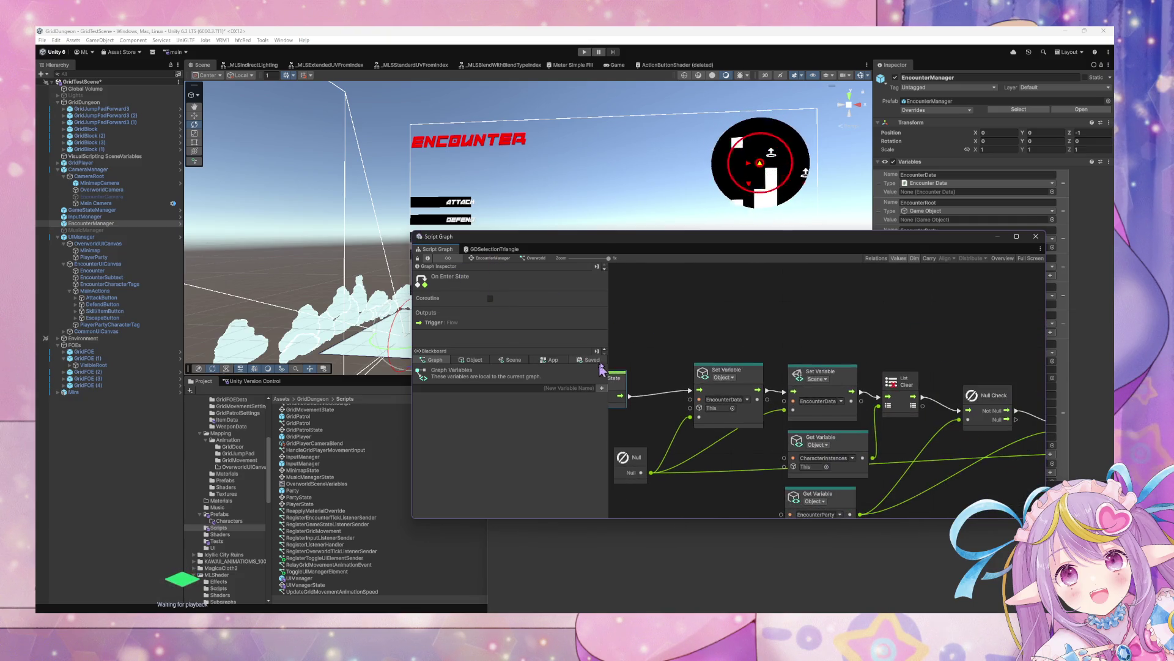
{"action": "mouse_move", "coordinate": [954, 375]}
{"action": "left_mouse_down"}
{"action": "mouse_move", "coordinate": [740, 374]}
{"action": "mouse_move", "coordinate": [834, 349]}
{"action": "mouse_move", "coordinate": [794, 369]}
{"action": "left_mouse_up"}
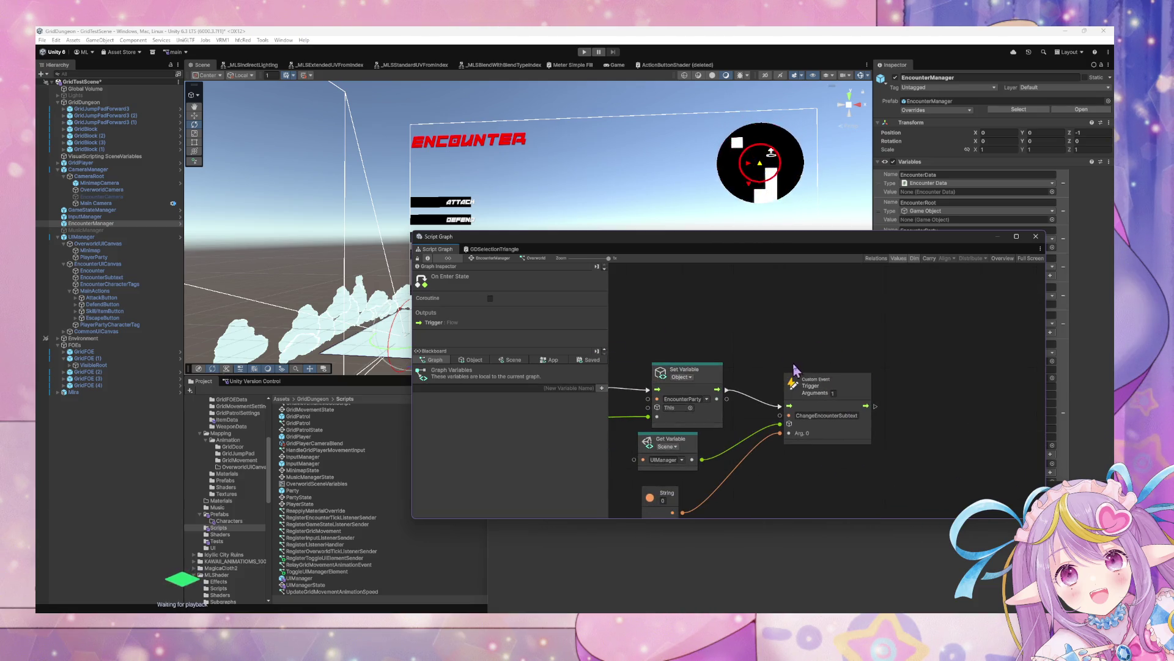
{"action": "mouse_move", "coordinate": [685, 374]}
{"action": "left_mouse_down"}
{"action": "mouse_move", "coordinate": [955, 328]}
{"action": "mouse_move", "coordinate": [837, 267]}
{"action": "mouse_move", "coordinate": [964, 461]}
{"action": "mouse_move", "coordinate": [848, 392]}
{"action": "left_mouse_up"}
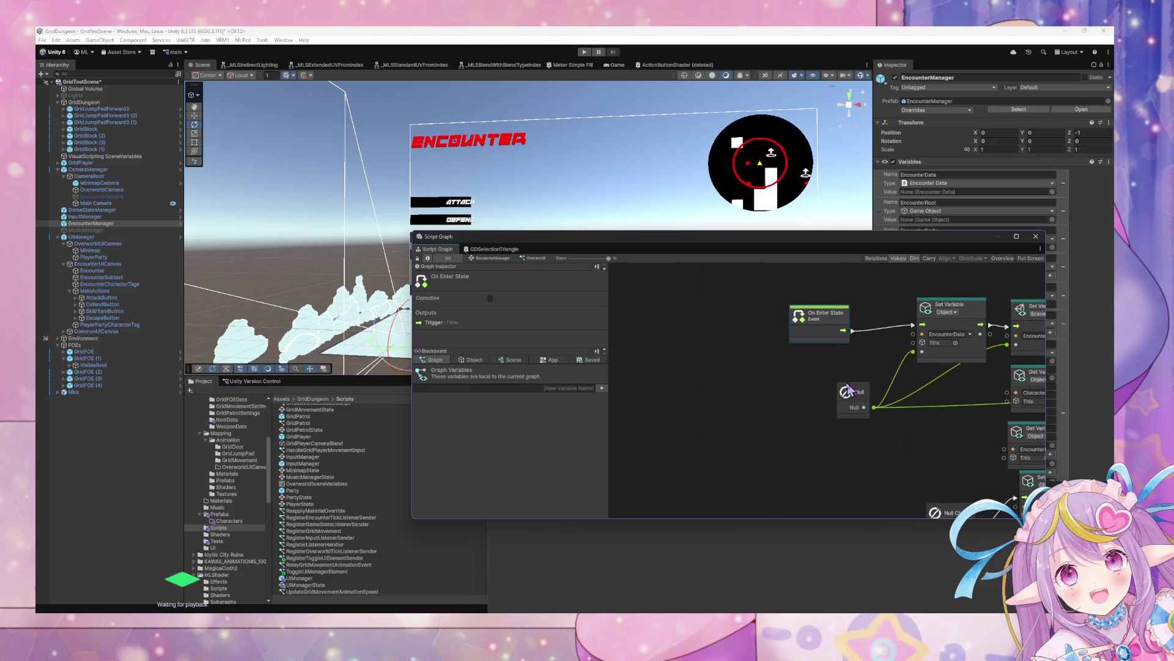
{"action": "left_click_drag", "start_coordinate": [849, 319], "coordinate": [864, 416]}
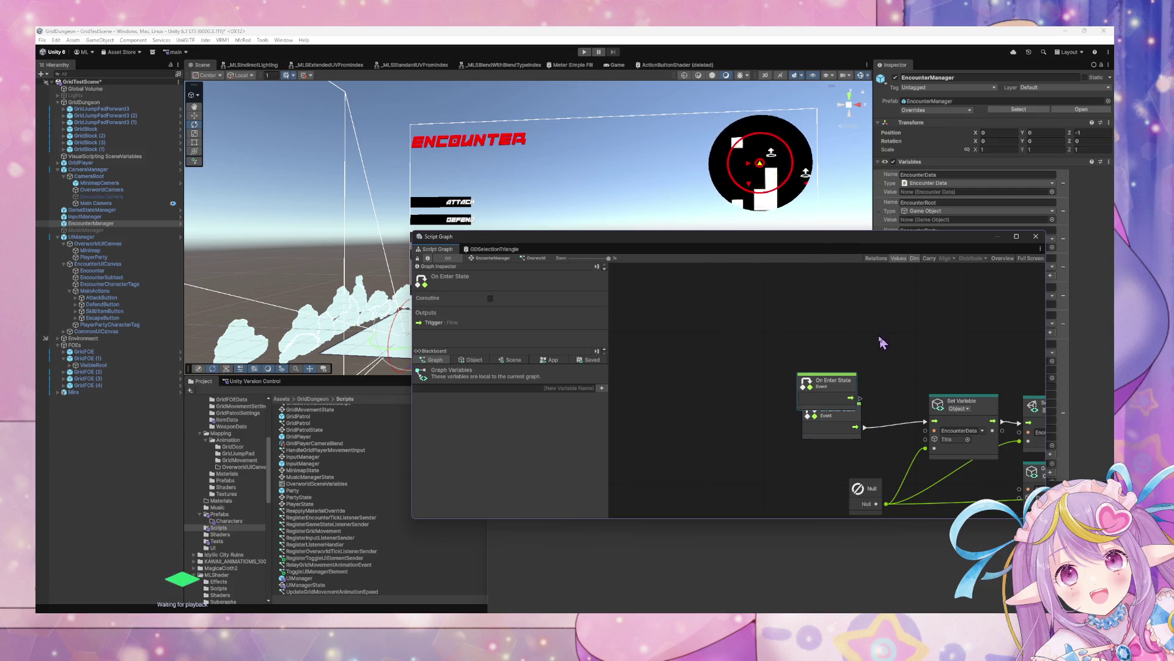
{"action": "key", "text": "ctrl+d"}
{"action": "left_click_drag", "start_coordinate": [861, 313], "coordinate": [852, 312]}
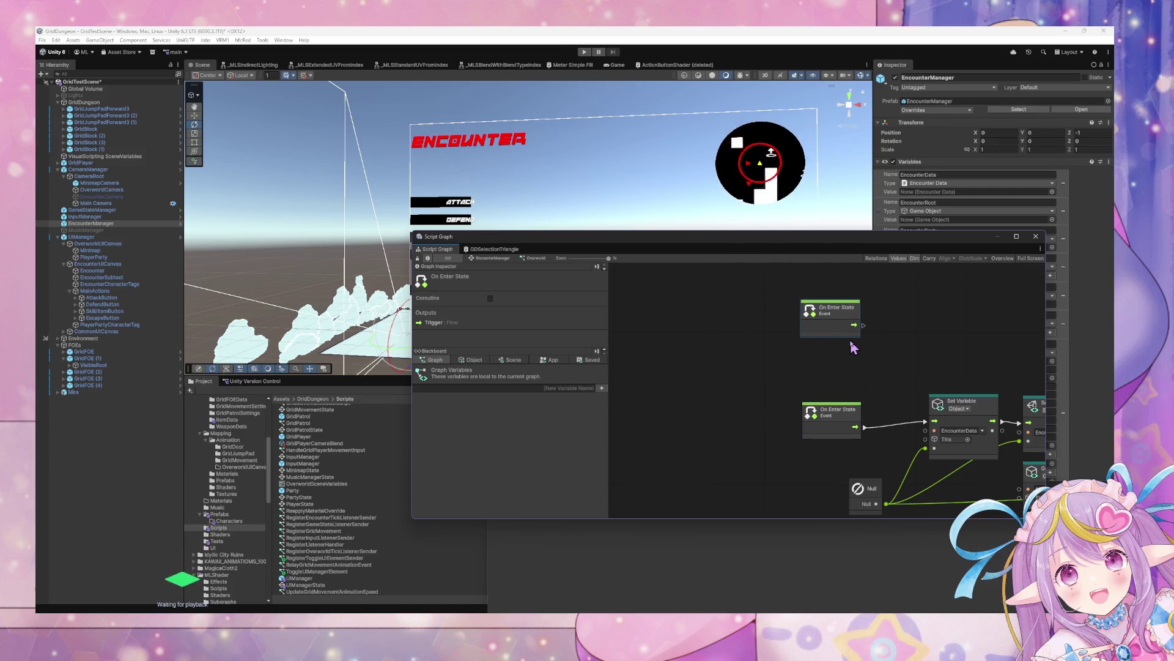
Drop the ToggleUIManagerElement subgraph into the Overworld graph and wire the new On Enter State to its Enter.
{"action": "mouse_move", "coordinate": [604, 239]}
{"action": "left_mouse_down"}
{"action": "mouse_move", "coordinate": [399, 280]}
{"action": "mouse_move", "coordinate": [463, 249]}
{"action": "left_mouse_up"}
{"action": "scroll", "coordinate": [800, 390], "scroll_direction": "right", "scroll_amount": 2}
{"action": "mouse_move", "coordinate": [316, 571]}
{"action": "left_mouse_down"}
{"action": "mouse_move", "coordinate": [741, 331]}
{"action": "mouse_move", "coordinate": [714, 337]}
{"action": "left_mouse_up"}
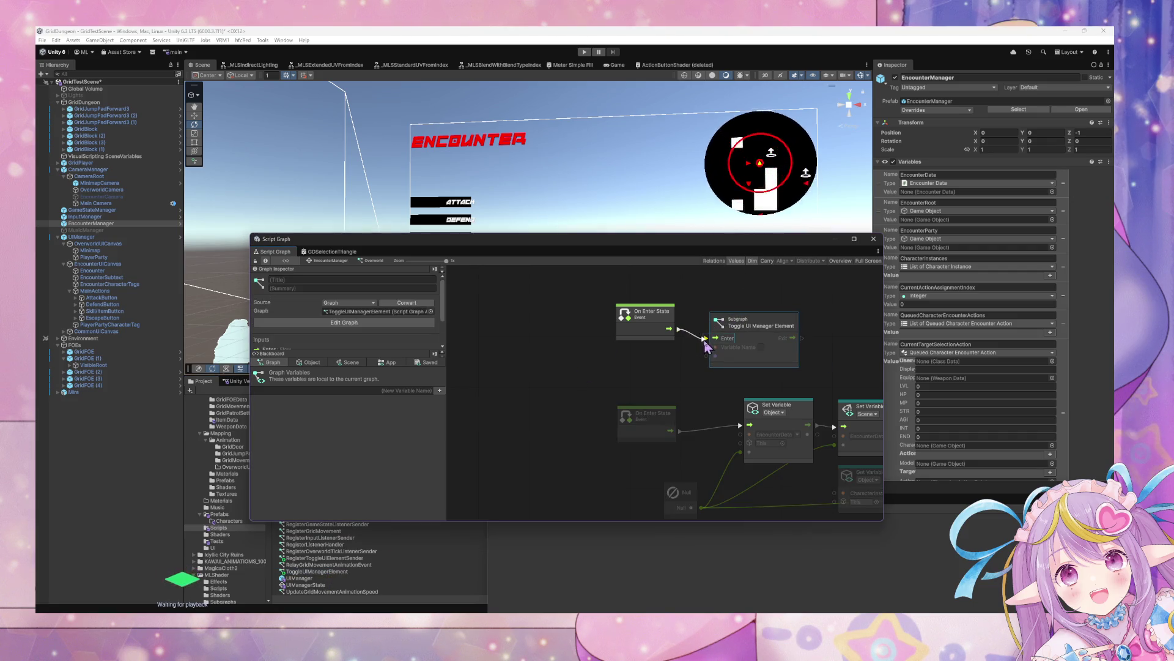
{"action": "left_click_drag", "start_coordinate": [651, 311], "coordinate": [642, 319]}
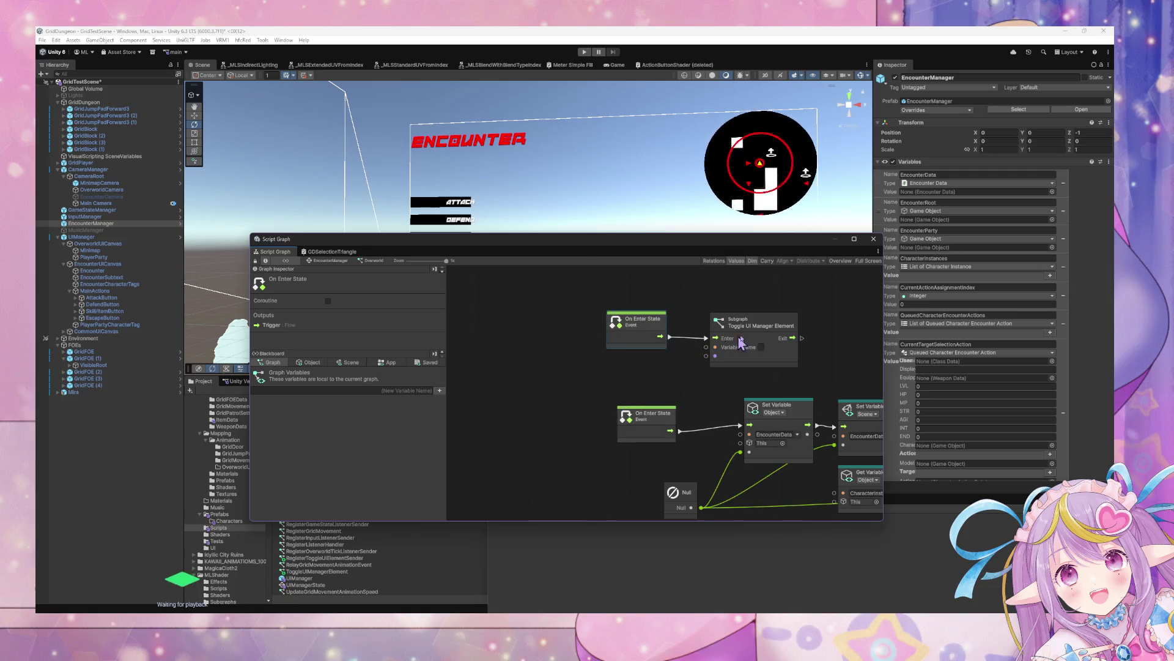
{"action": "left_click", "coordinate": [764, 326]}
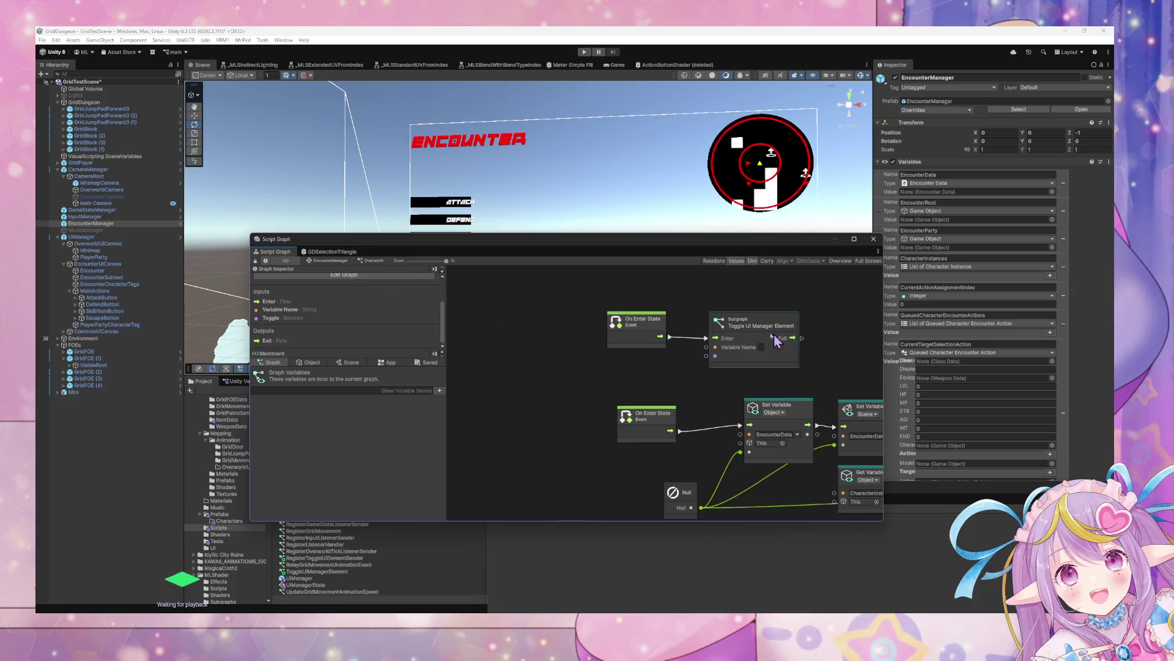
Inside the Toggle UI Manager Element subgraph, tick Has Default Value for the Toggle input.
{"action": "double_click", "coordinate": [765, 326]}
{"action": "scroll", "coordinate": [303, 318], "scroll_direction": "down", "scroll_amount": 3}
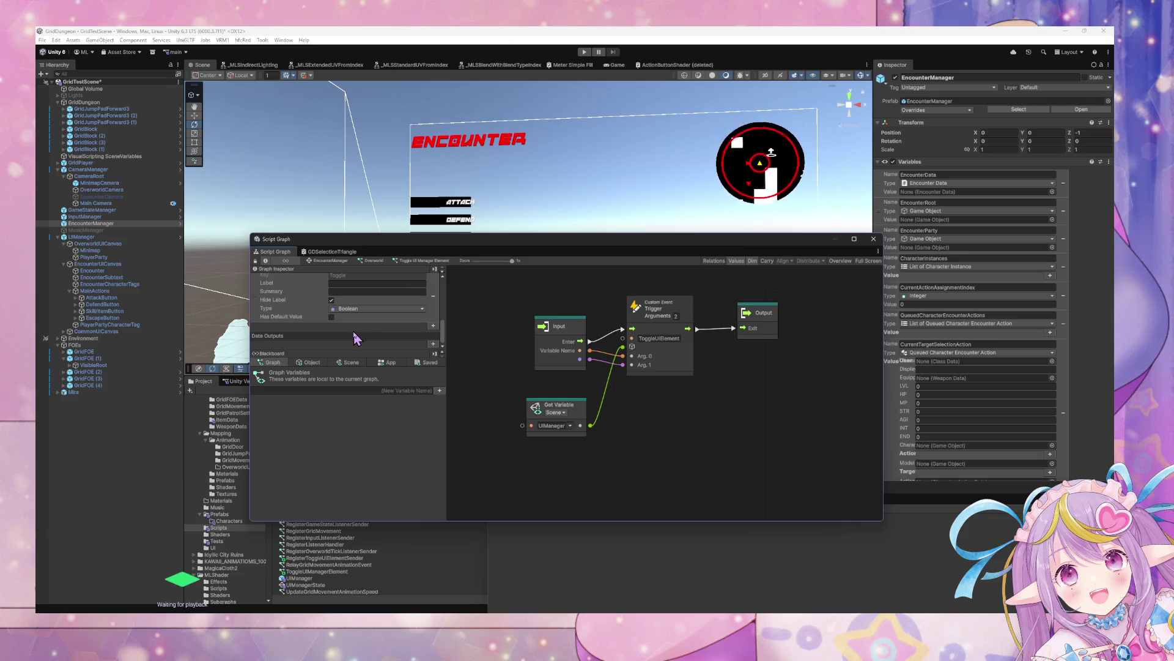
{"action": "left_click", "coordinate": [332, 317]}
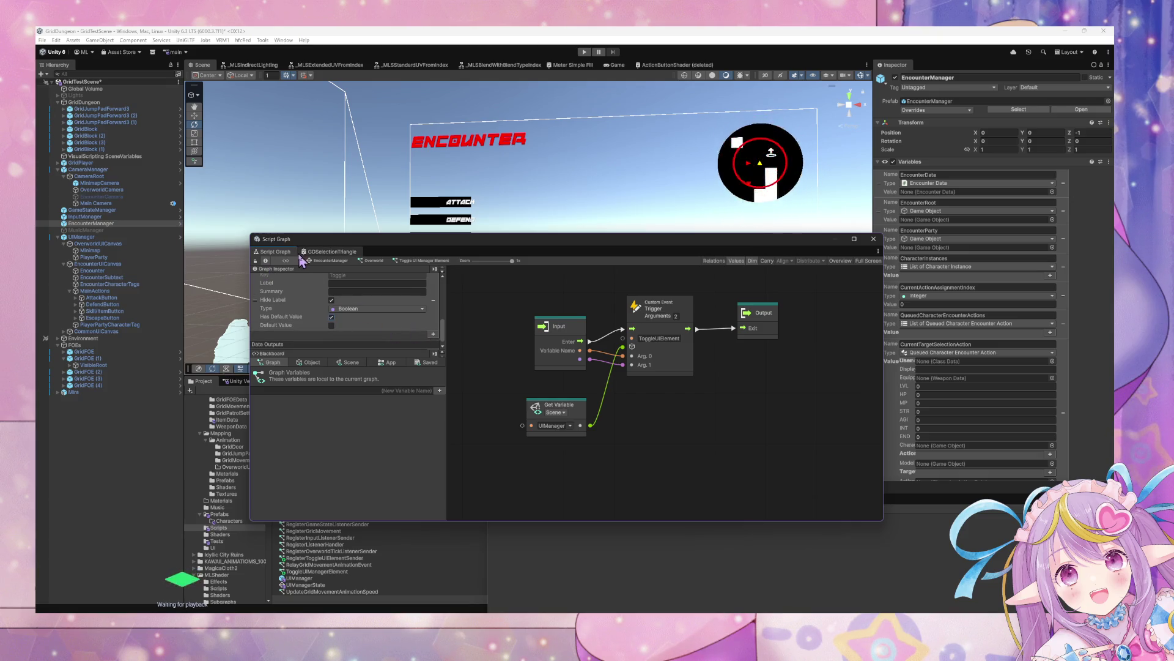
{"action": "left_click", "coordinate": [318, 262]}
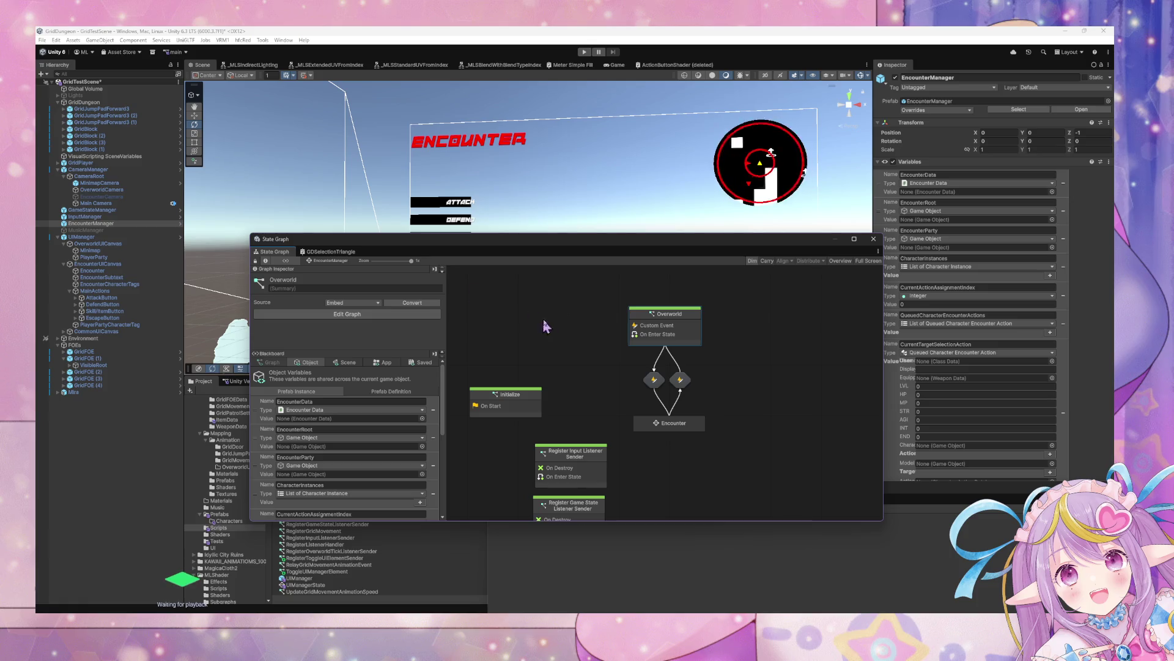
Set the Overworld Toggle UI Manager Element node's Variable Name to CancelButton.
{"action": "double_click", "coordinate": [684, 341]}
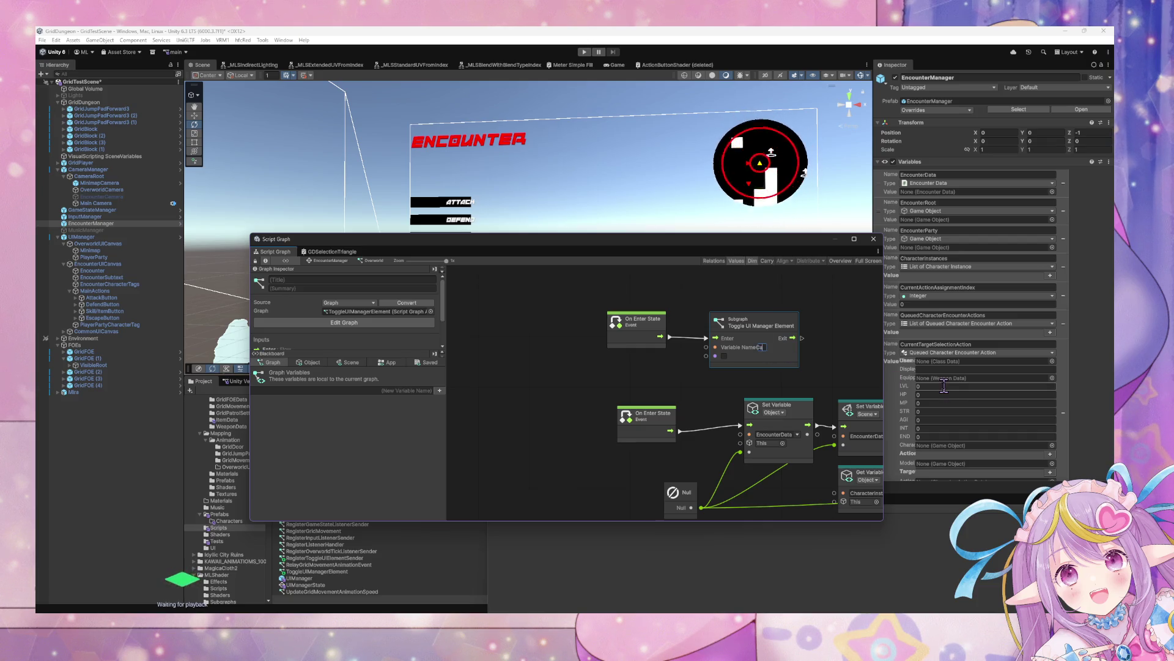
{"action": "type", "text": "ncelButton"}
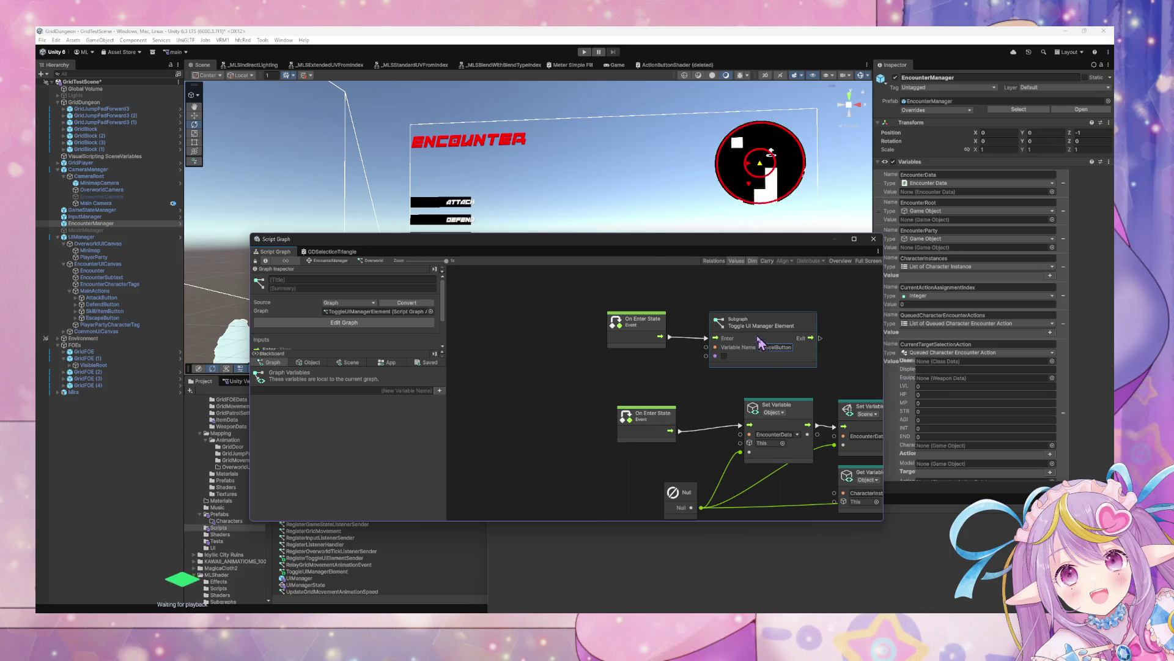
{"action": "left_click_drag", "start_coordinate": [868, 303], "coordinate": [800, 306]}
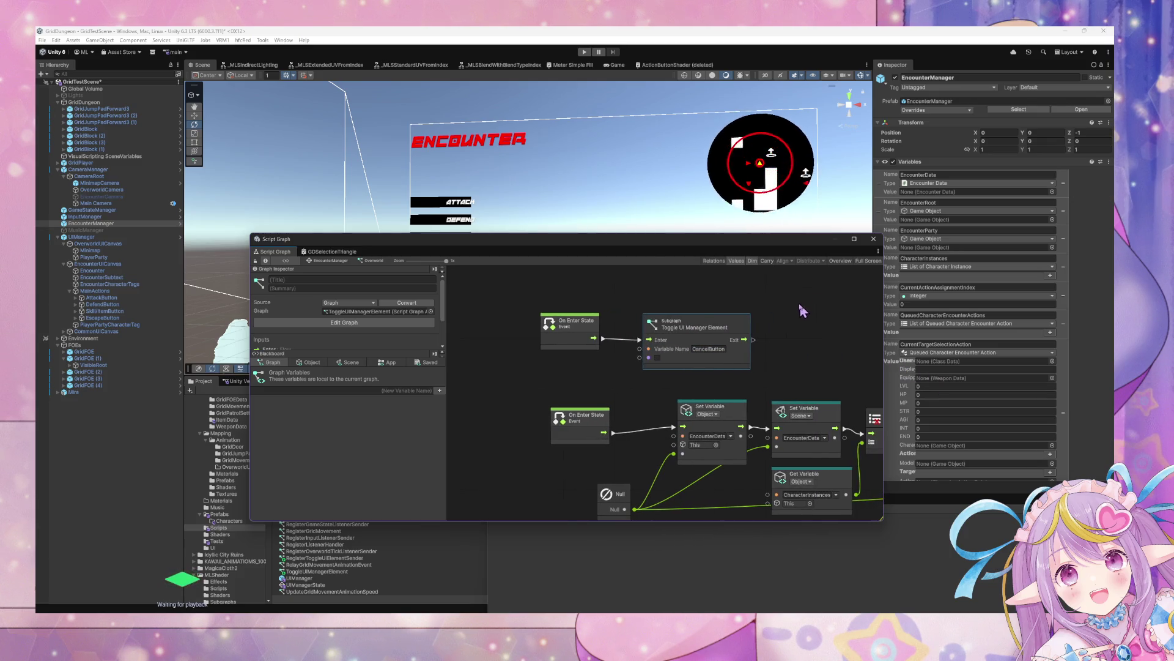
Duplicate the Toggle UI Manager Element node, chain the first's Exit into the copy's Enter, and reposition both.
{"action": "key", "text": "ctrl+d"}
{"action": "mouse_move", "coordinate": [653, 384]}
{"action": "left_mouse_down"}
{"action": "mouse_move", "coordinate": [733, 348]}
{"action": "mouse_move", "coordinate": [821, 332]}
{"action": "mouse_move", "coordinate": [757, 359]}
{"action": "mouse_move", "coordinate": [750, 343]}
{"action": "left_mouse_up"}
{"action": "left_click", "coordinate": [757, 334]}
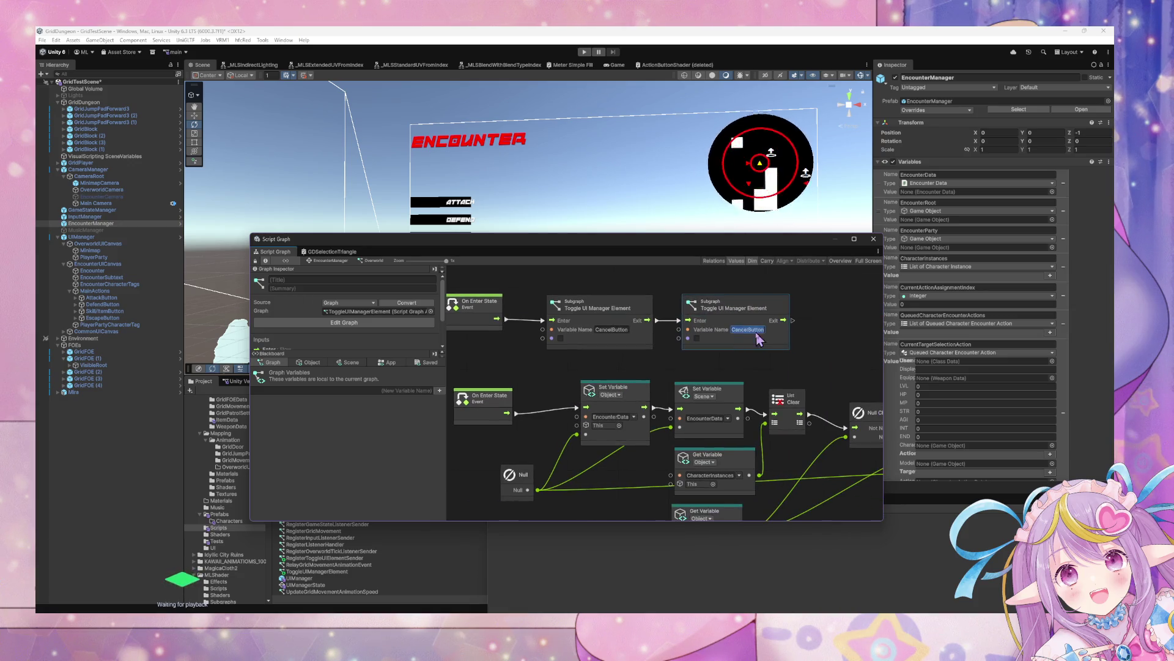
{"action": "left_click_drag", "start_coordinate": [515, 428], "coordinate": [574, 445]}
{"action": "left_click", "coordinate": [612, 309], "text": "shift"}
{"action": "mouse_move", "coordinate": [784, 325]}
{"action": "left_mouse_down"}
{"action": "mouse_move", "coordinate": [666, 325]}
{"action": "mouse_move", "coordinate": [819, 364]}
{"action": "left_mouse_up"}
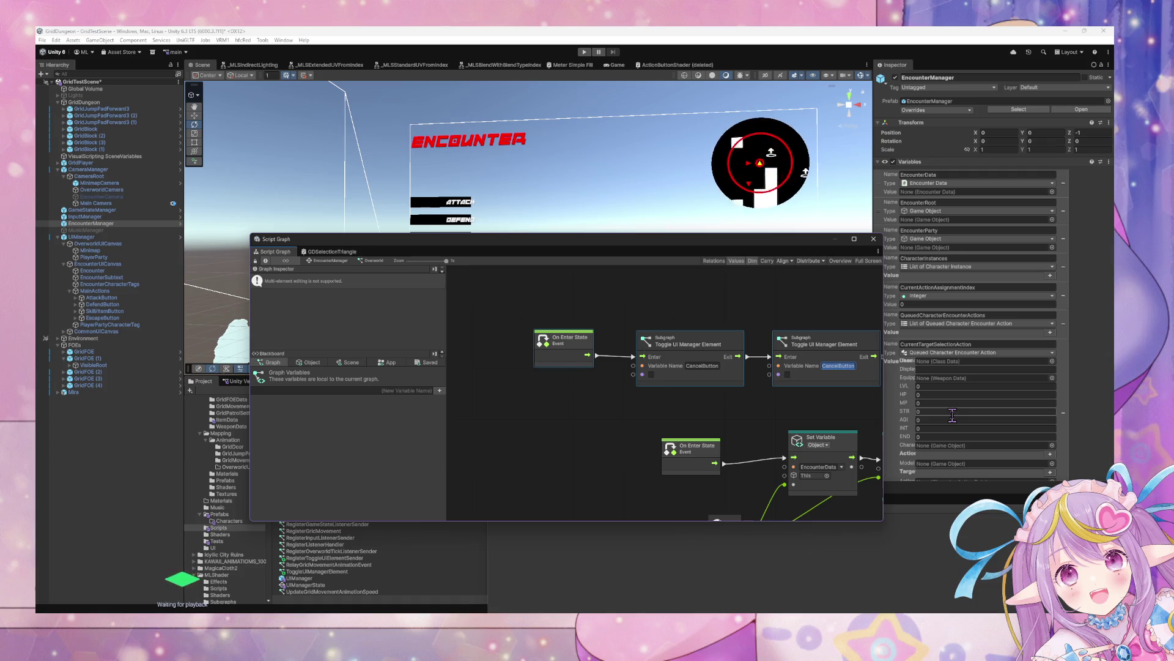
Rename the second node's variable to MainActions, then switch to the GDSelectionTriangle graph.
{"action": "type", "text": "M"}
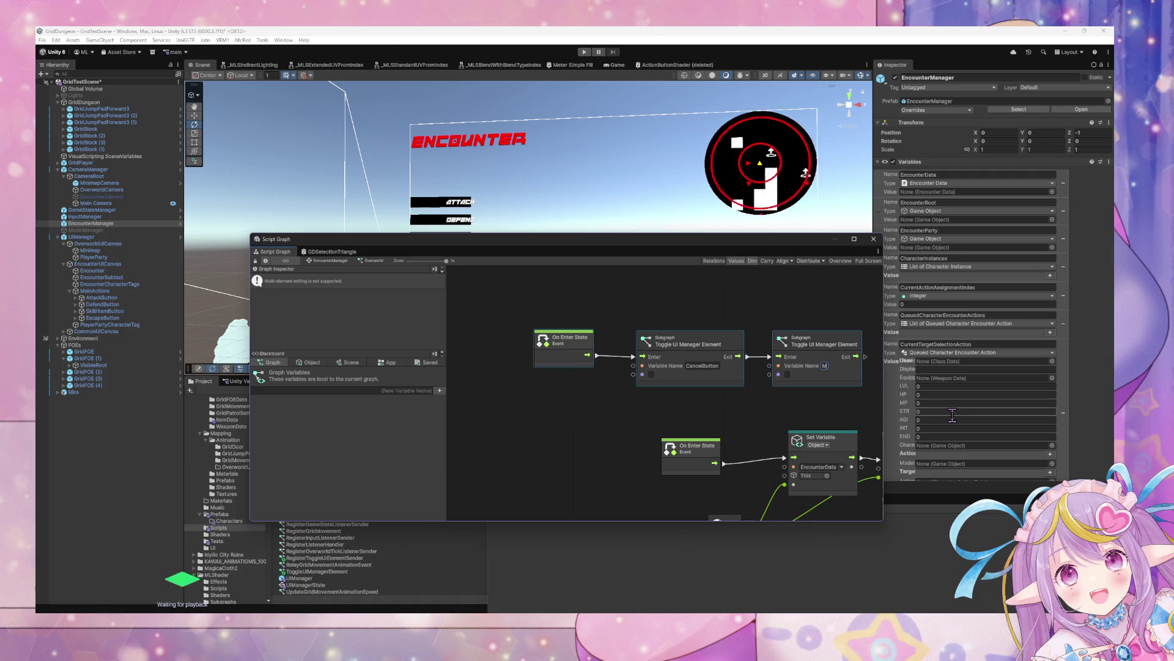
{"action": "type", "text": "ainActions"}
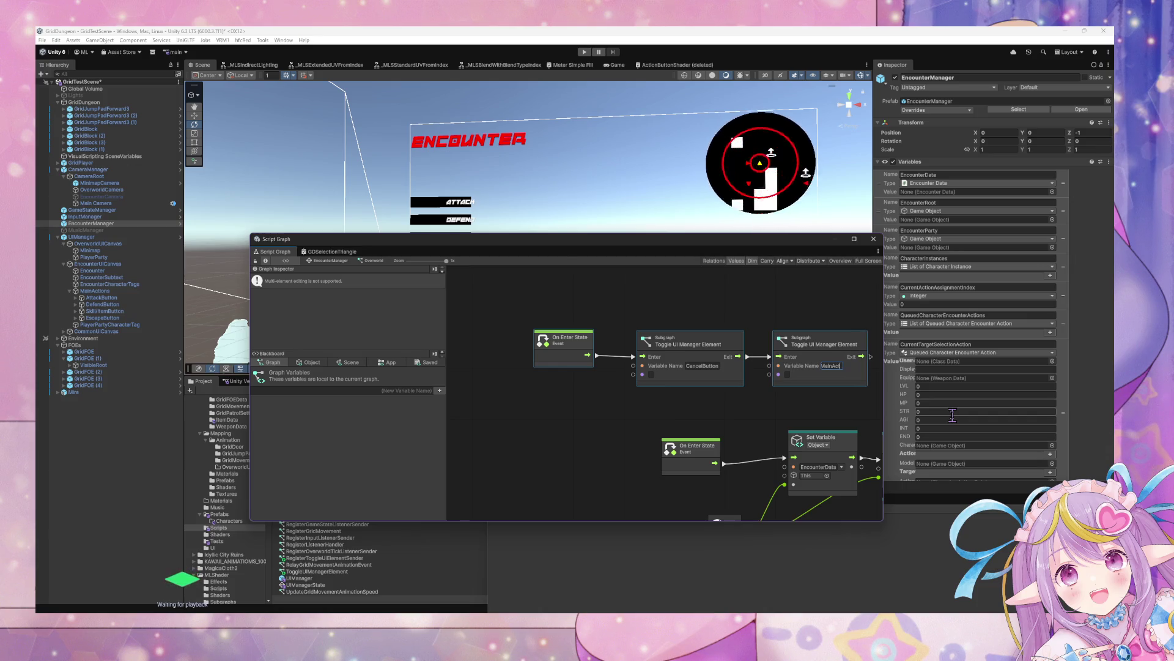
{"action": "left_click", "coordinate": [781, 406]}
{"action": "left_click", "coordinate": [823, 344]}
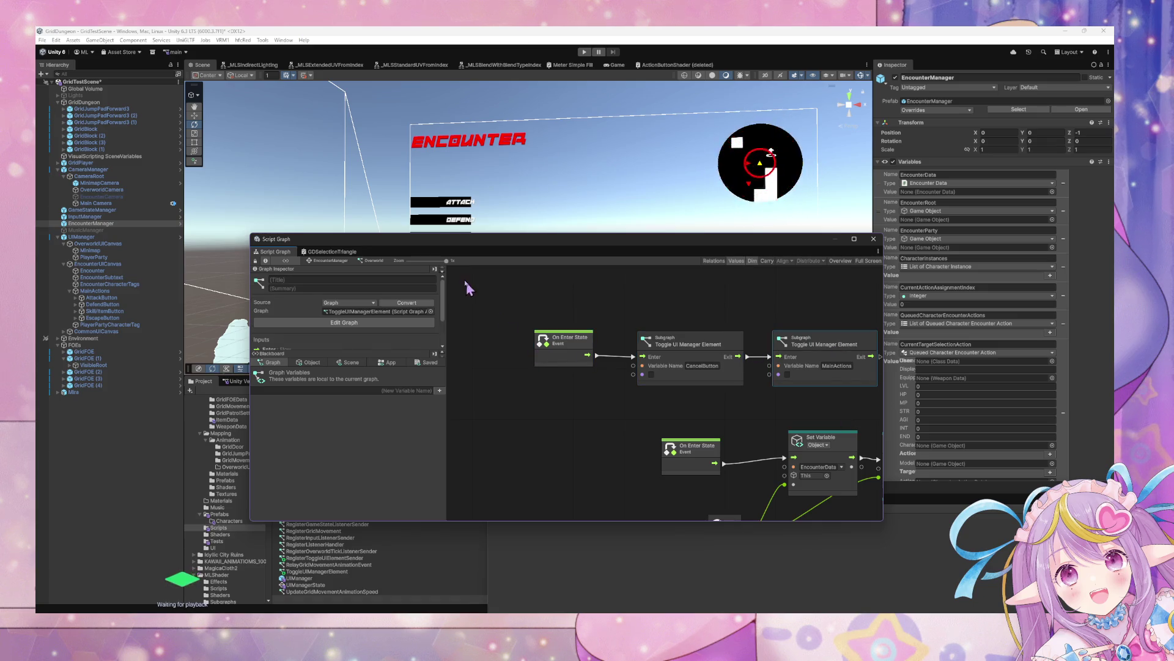
{"action": "left_click", "coordinate": [331, 252]}
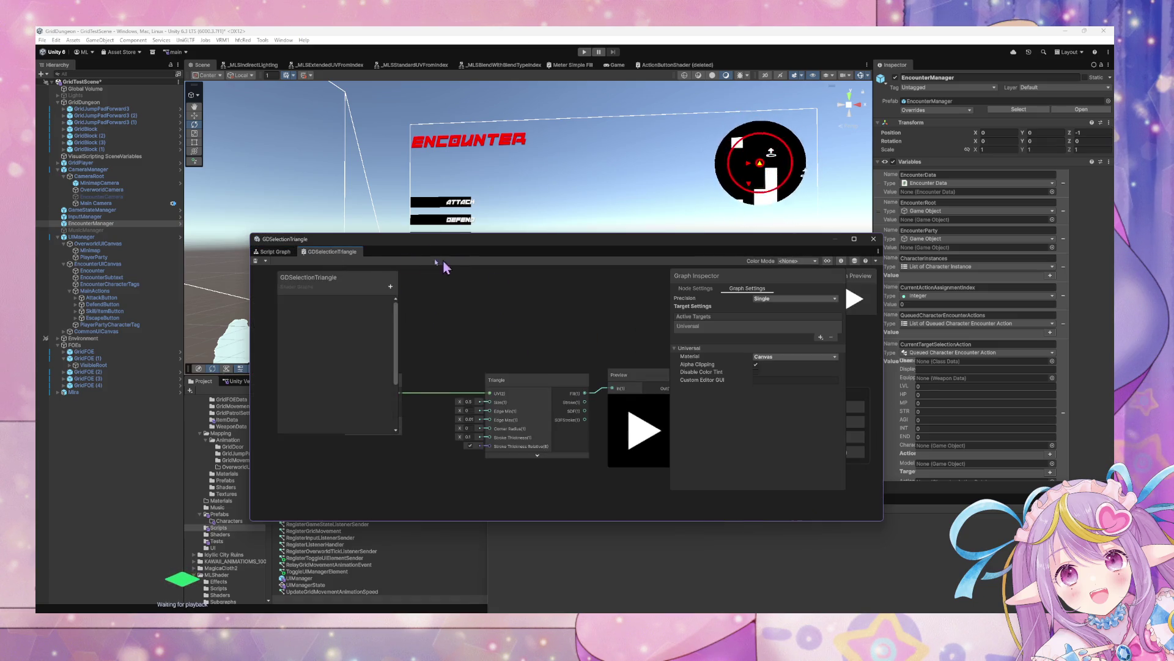
Open Encounter Start and reroute List Clear to run after the Toggle UI Manager Element call.
{"action": "left_click", "coordinate": [274, 252]}
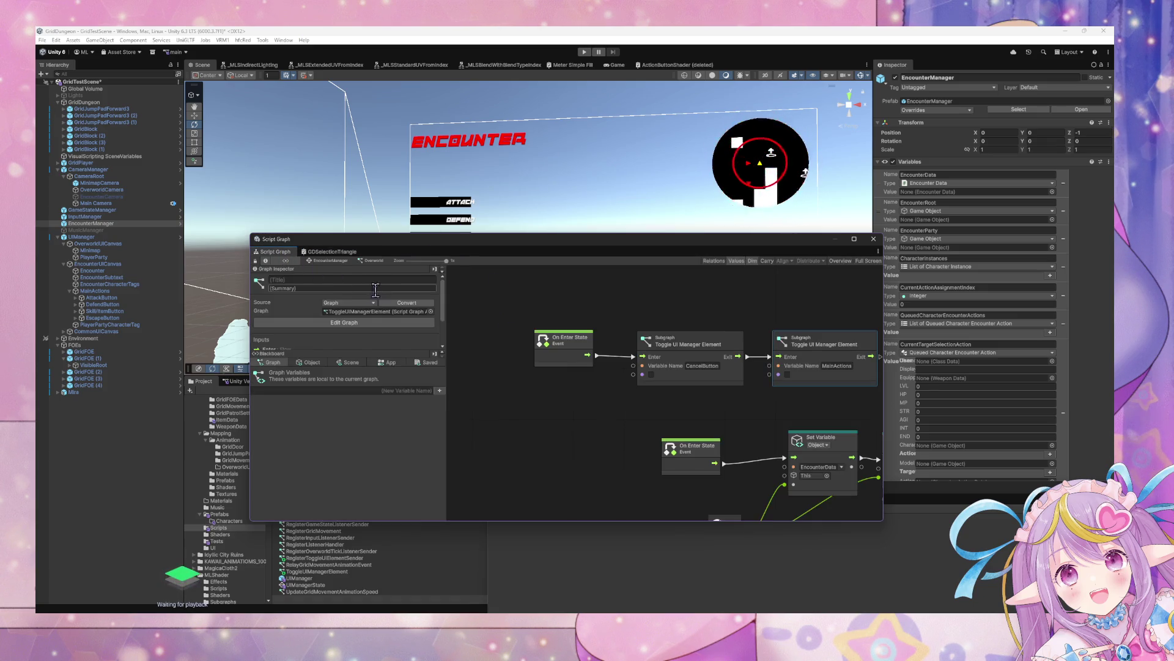
{"action": "left_click", "coordinate": [336, 261]}
{"action": "double_click", "coordinate": [676, 423]}
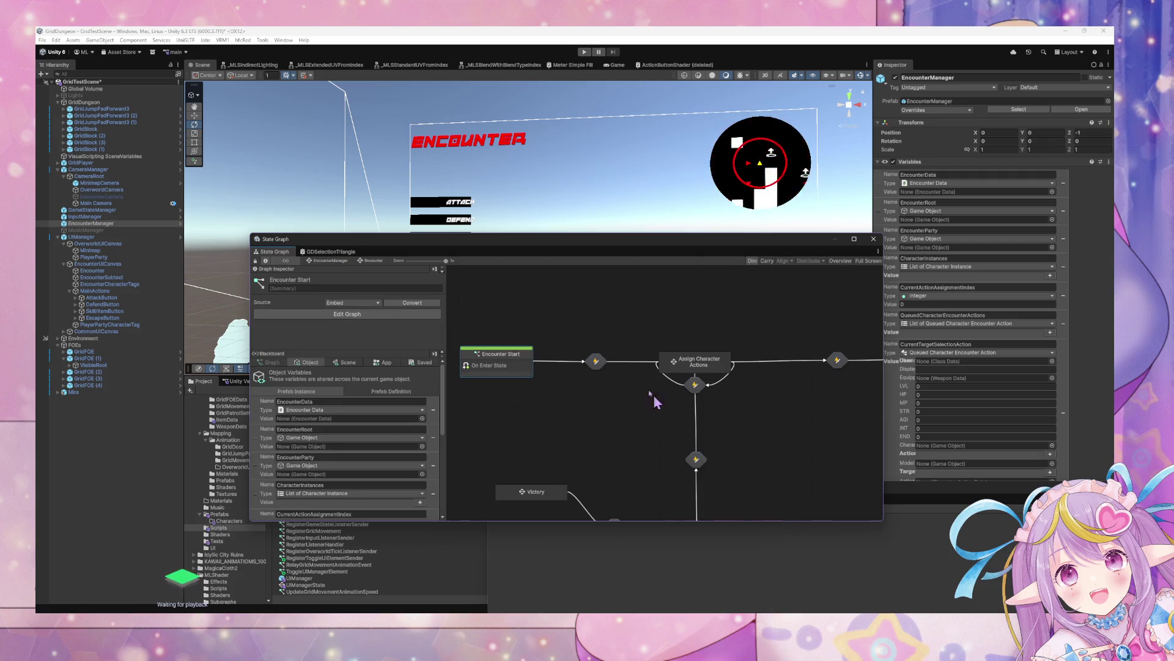
{"action": "double_click", "coordinate": [514, 366]}
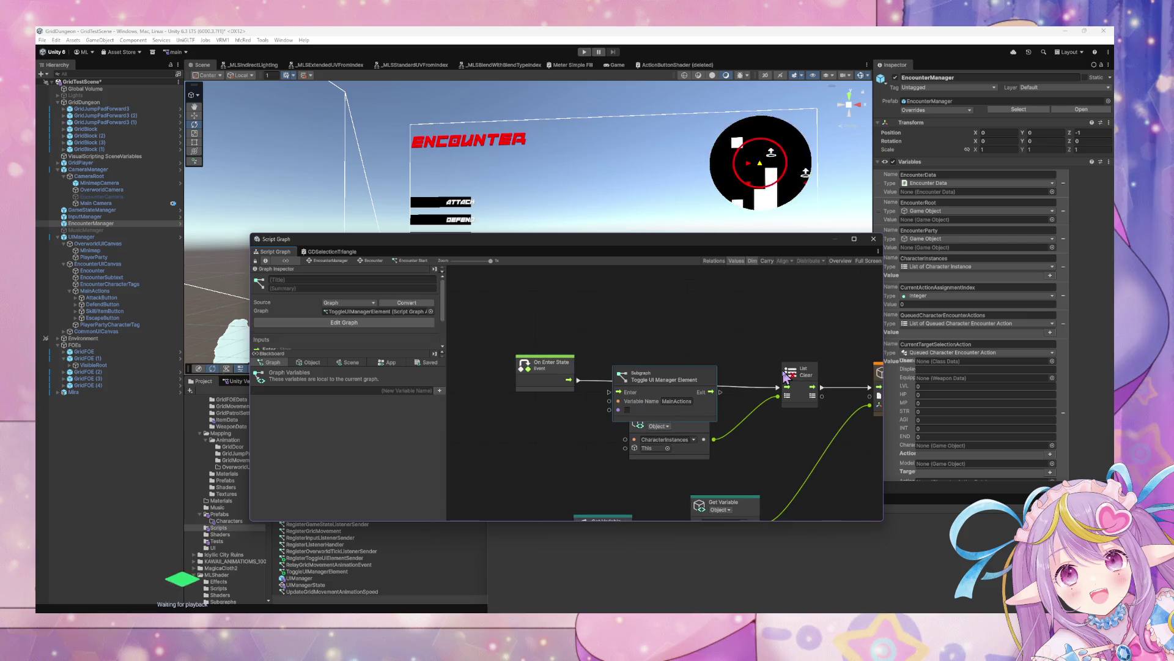
{"action": "mouse_move", "coordinate": [766, 363]}
{"action": "left_mouse_down"}
{"action": "mouse_move", "coordinate": [548, 360]}
{"action": "mouse_move", "coordinate": [634, 363]}
{"action": "mouse_move", "coordinate": [758, 446]}
{"action": "mouse_move", "coordinate": [742, 477]}
{"action": "mouse_move", "coordinate": [677, 461]}
{"action": "mouse_move", "coordinate": [869, 389]}
{"action": "mouse_move", "coordinate": [829, 469]}
{"action": "mouse_move", "coordinate": [713, 424]}
{"action": "mouse_move", "coordinate": [687, 453]}
{"action": "mouse_move", "coordinate": [671, 444]}
{"action": "mouse_move", "coordinate": [736, 449]}
{"action": "mouse_move", "coordinate": [587, 403]}
{"action": "left_mouse_up"}
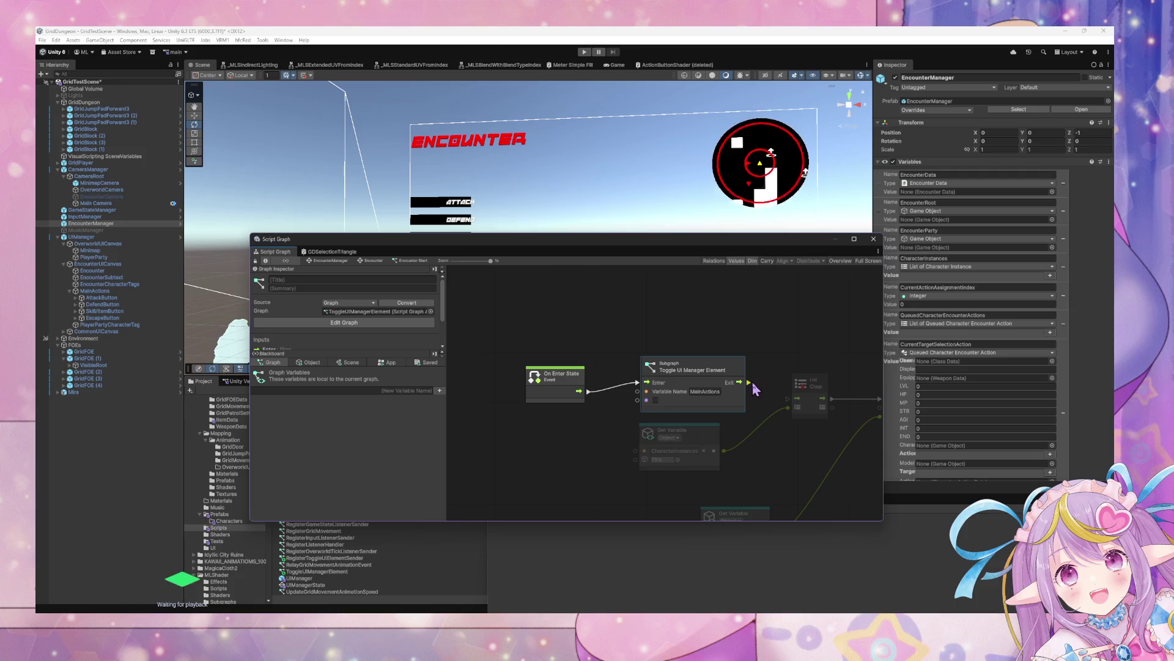
{"action": "left_click_drag", "start_coordinate": [756, 388], "coordinate": [795, 398]}
{"action": "left_click", "coordinate": [789, 332]}
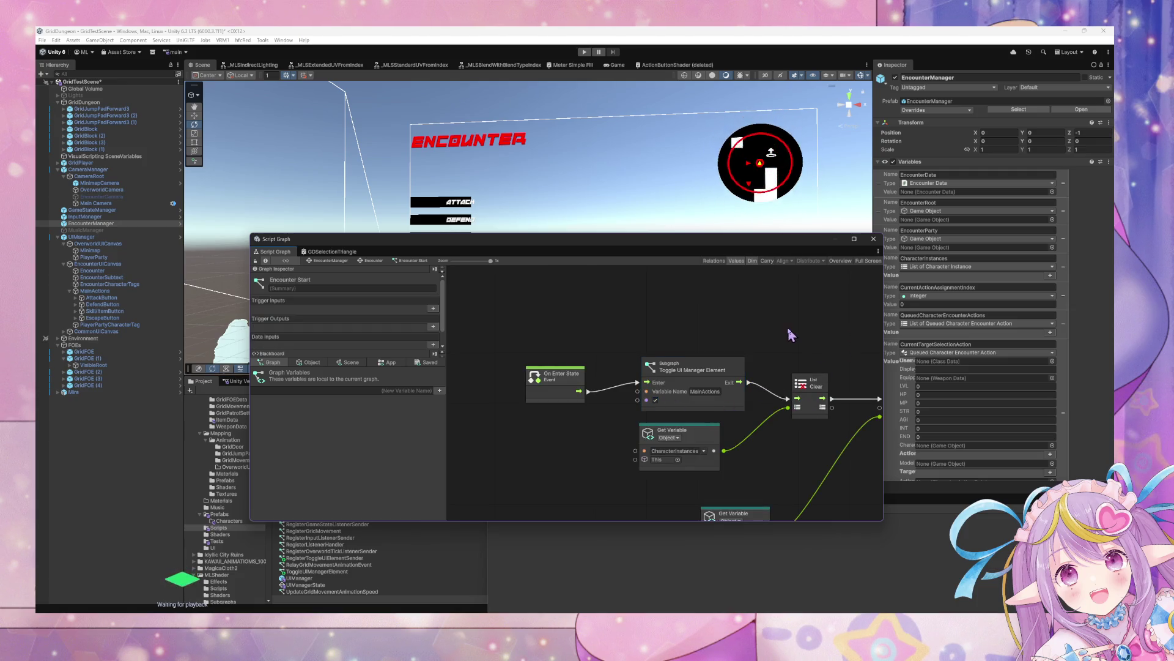
{"action": "scroll", "coordinate": [705, 394], "scroll_direction": "right", "scroll_amount": 10}
{"action": "scroll", "coordinate": [636, 404], "scroll_direction": "right", "scroll_amount": 10}
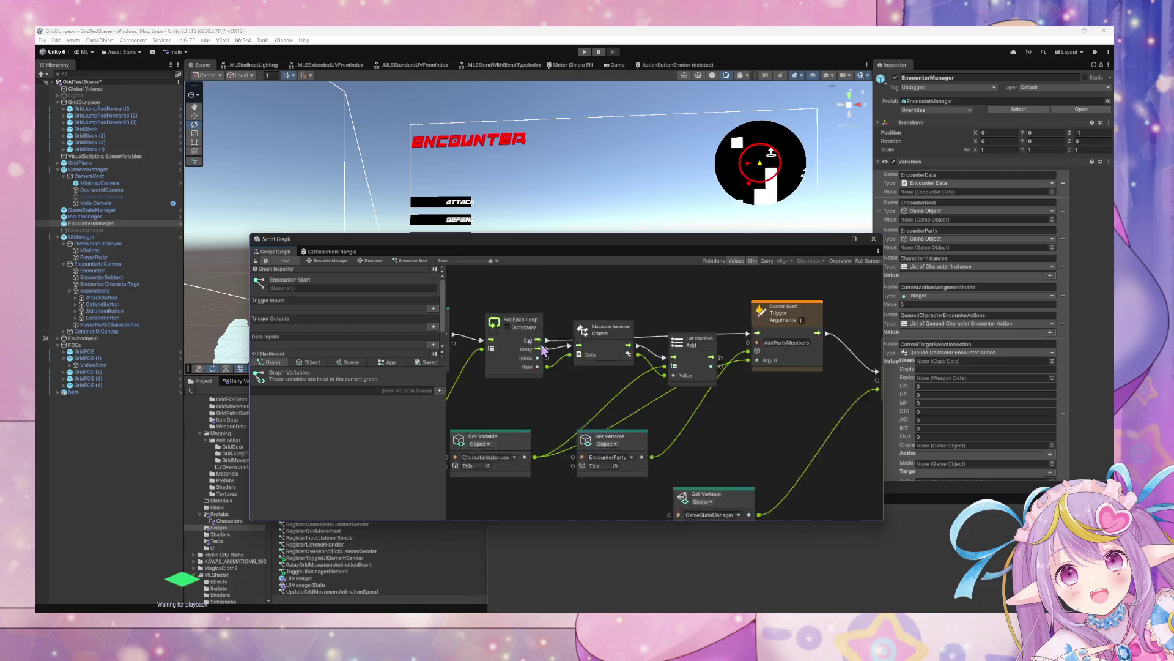
{"action": "scroll", "coordinate": [634, 458], "scroll_direction": "left", "scroll_amount": 5}
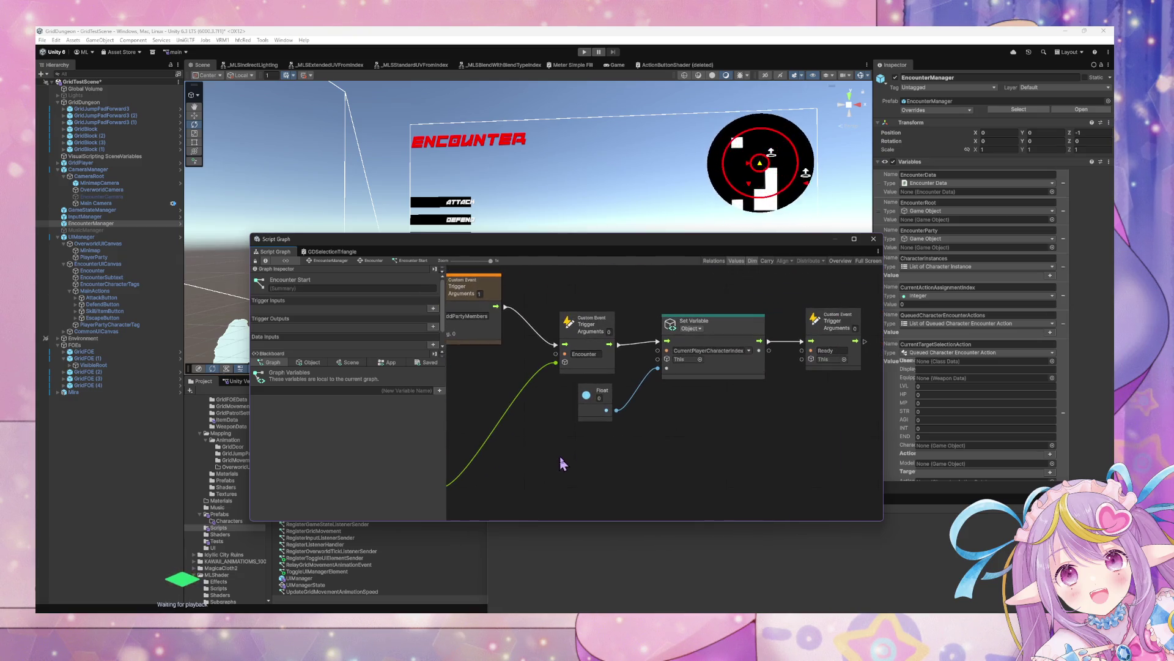
Browse the Select Main Action and Overworld graphs, then return to Encounter Start.
{"action": "left_click", "coordinate": [326, 261]}
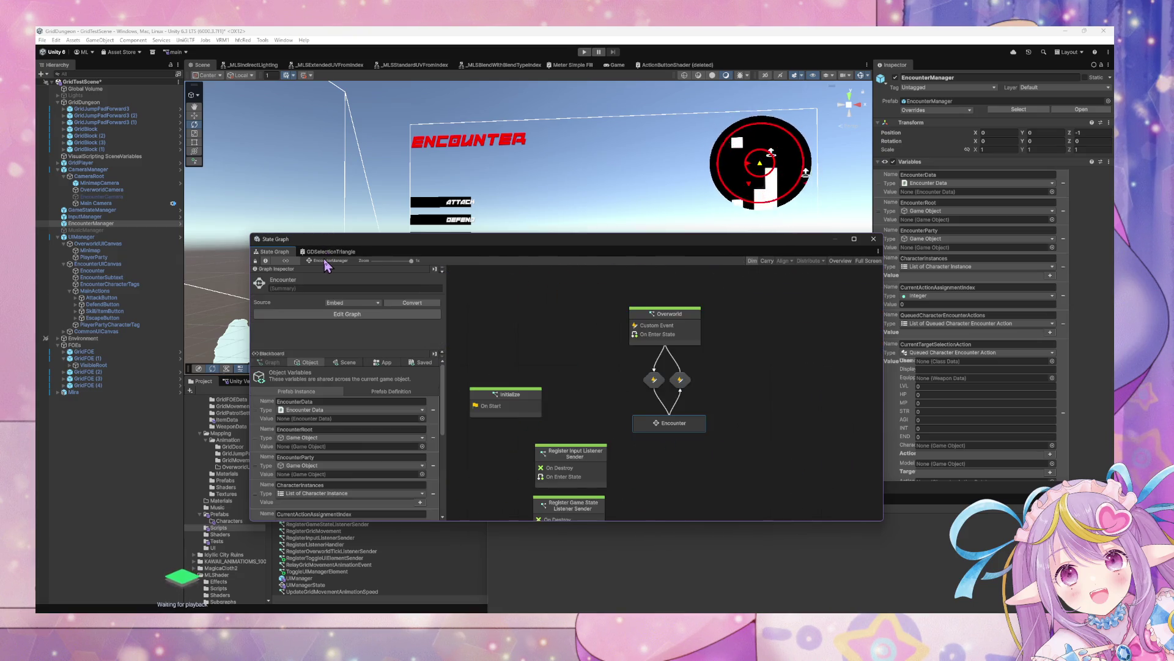
{"action": "double_click", "coordinate": [686, 432]}
{"action": "double_click", "coordinate": [721, 367]}
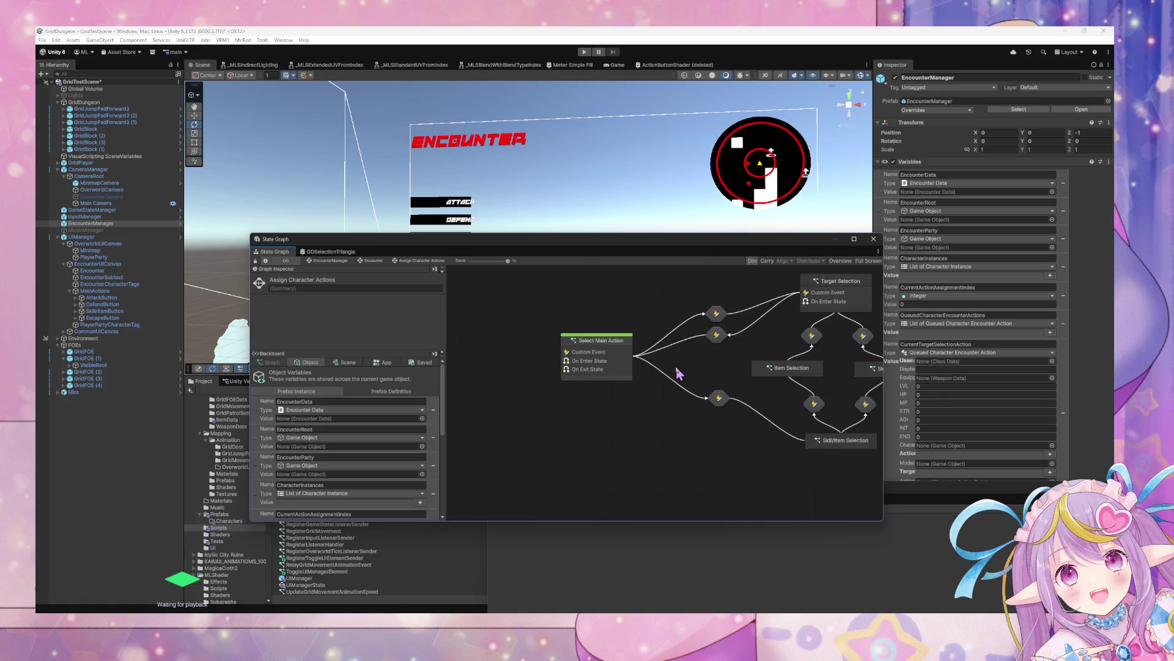
{"action": "double_click", "coordinate": [535, 374]}
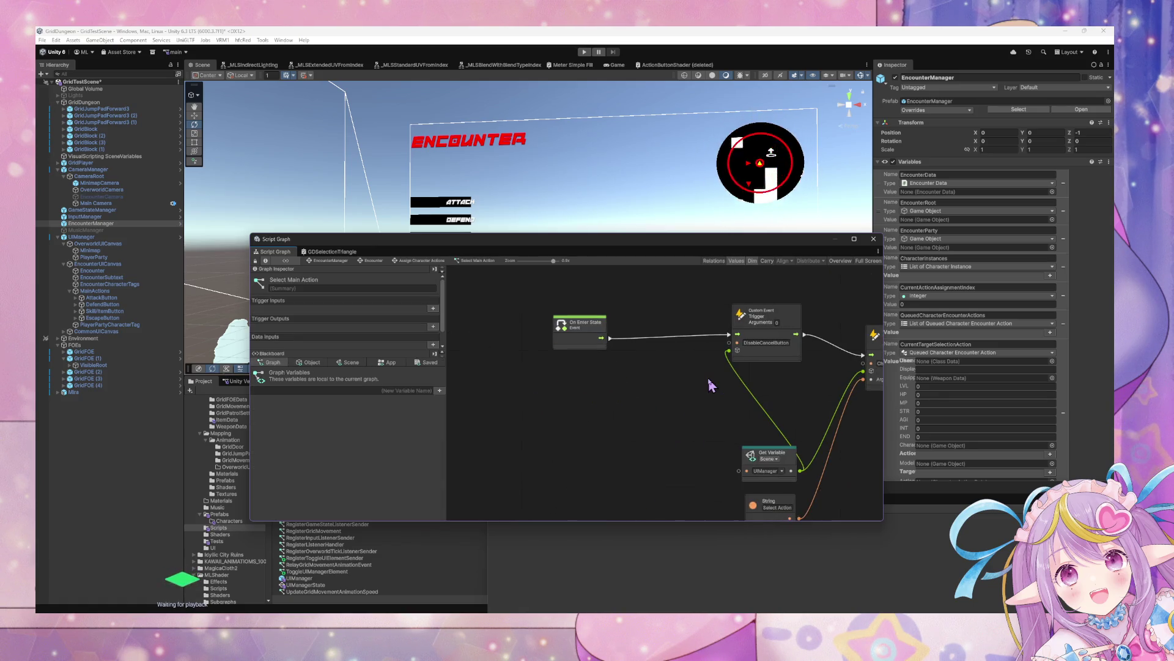
{"action": "left_click", "coordinate": [330, 262]}
{"action": "double_click", "coordinate": [673, 330]}
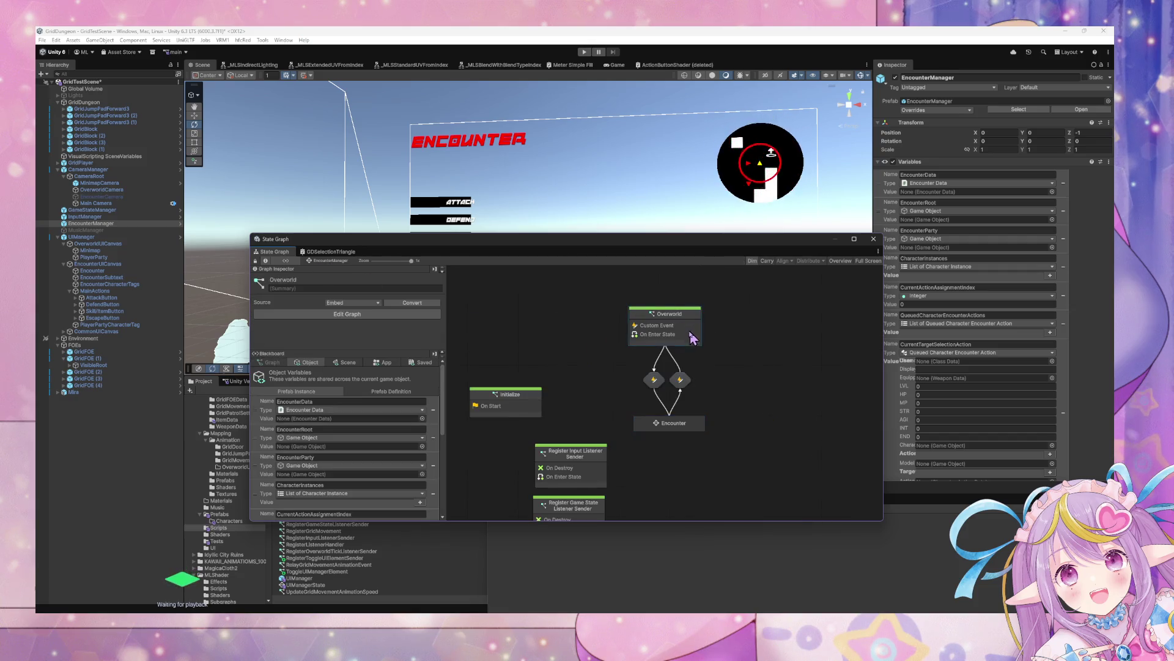
{"action": "left_click", "coordinate": [331, 261]}
{"action": "double_click", "coordinate": [648, 425]}
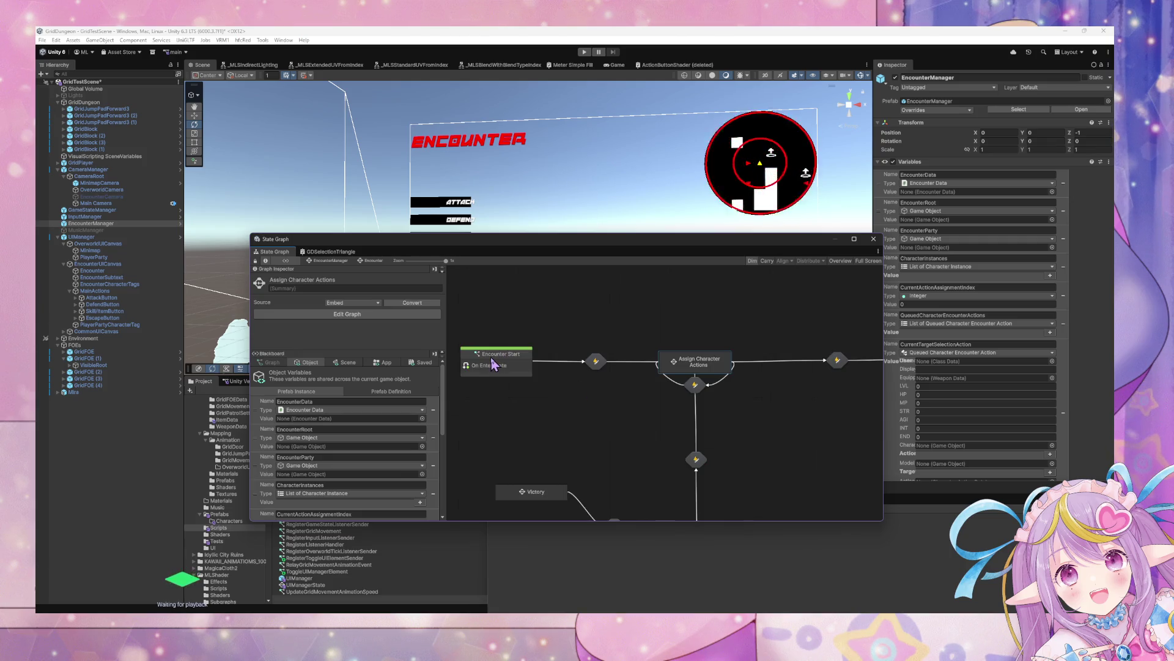
{"action": "double_click", "coordinate": [493, 361]}
Connect On Enter State directly to List Clear and delete the Toggle UI Manager Element node.
{"action": "scroll", "coordinate": [588, 380], "scroll_direction": "left", "scroll_amount": 6}
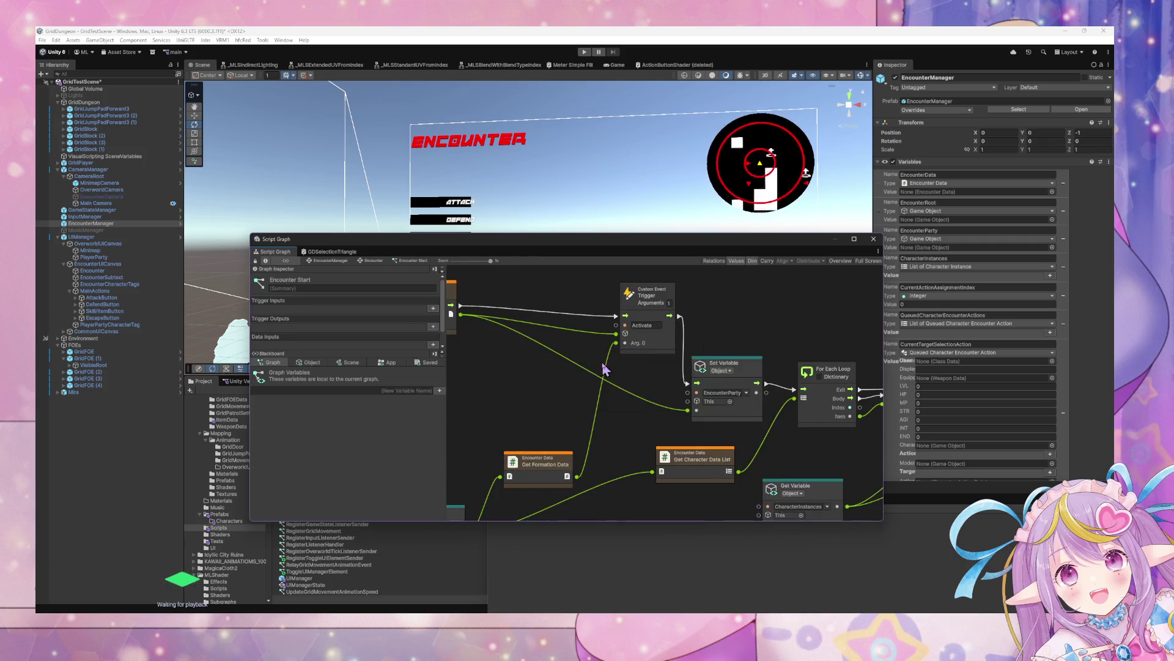
{"action": "left_click_drag", "start_coordinate": [564, 369], "coordinate": [772, 376]}
{"action": "left_click", "coordinate": [667, 347]}
{"action": "key", "text": "Delete"}
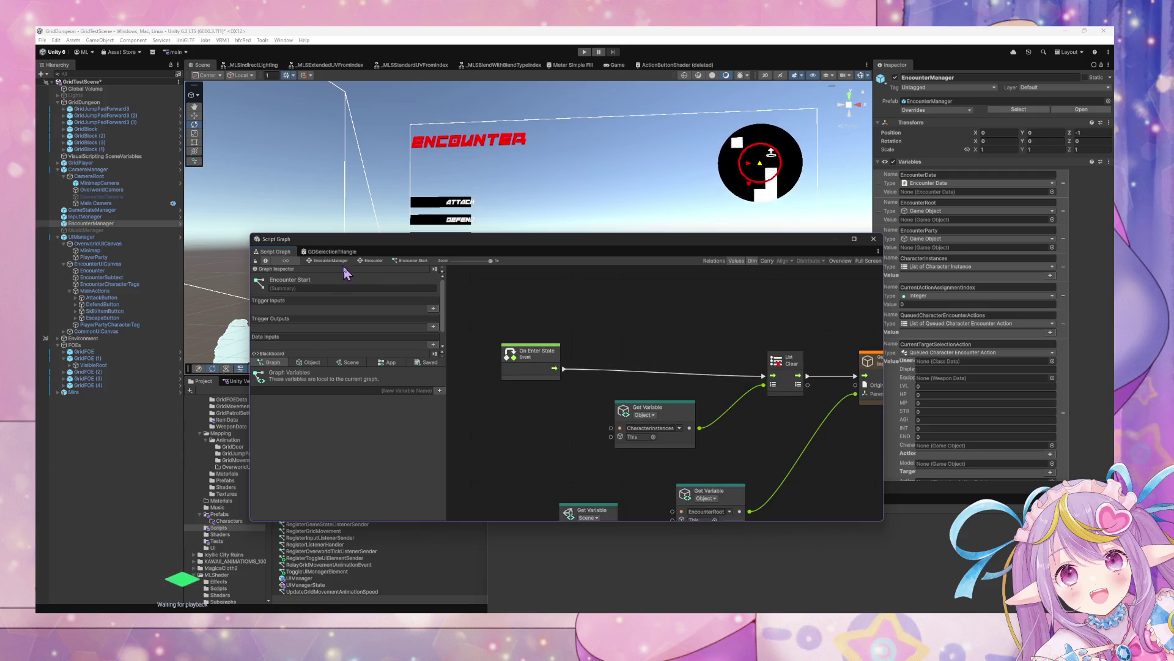
{"action": "left_click", "coordinate": [373, 261]}
{"action": "double_click", "coordinate": [660, 365]}
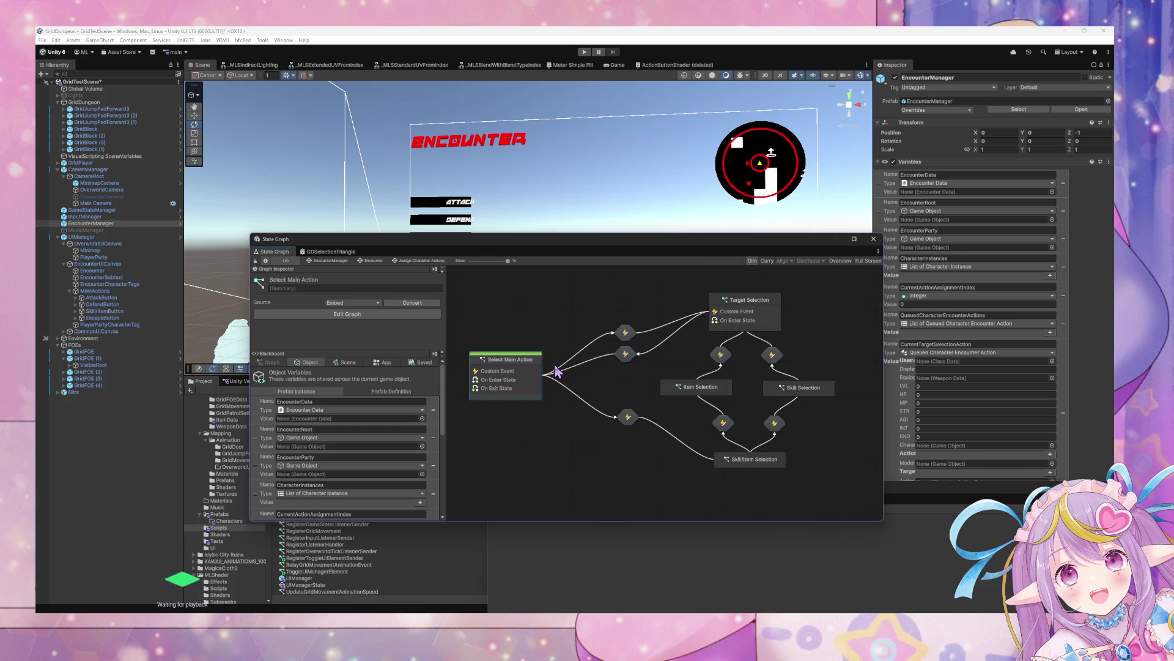
Open the Select Main Action script graph, enlarging the window and panning to its On Enter State.
{"action": "double_click", "coordinate": [523, 370]}
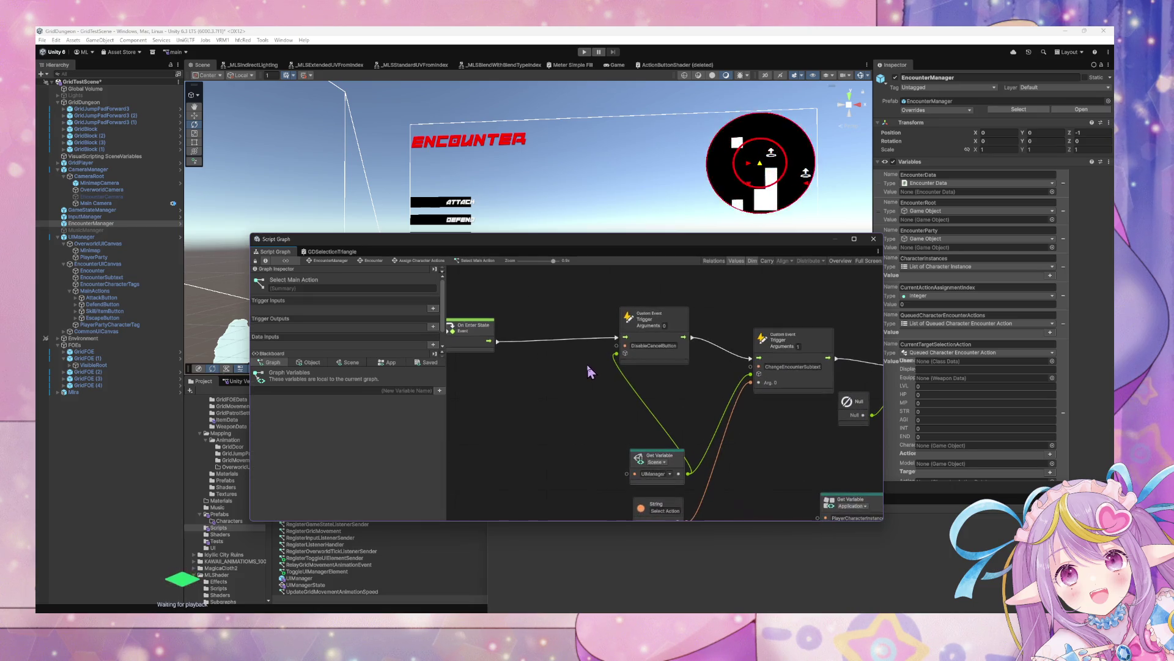
{"action": "mouse_move", "coordinate": [653, 412]}
{"action": "left_mouse_down"}
{"action": "mouse_move", "coordinate": [624, 328]}
{"action": "mouse_move", "coordinate": [589, 321]}
{"action": "left_mouse_up"}
{"action": "scroll", "coordinate": [589, 375], "scroll_direction": "down", "scroll_amount": 5}
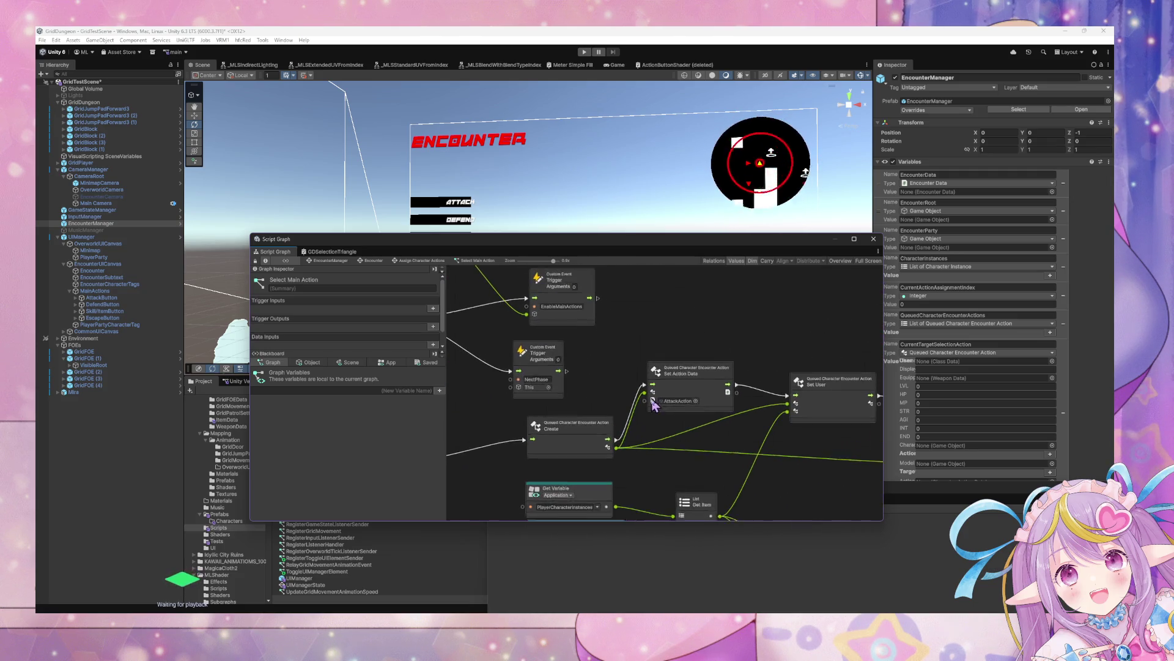
{"action": "left_click_drag", "start_coordinate": [878, 521], "coordinate": [979, 611]}
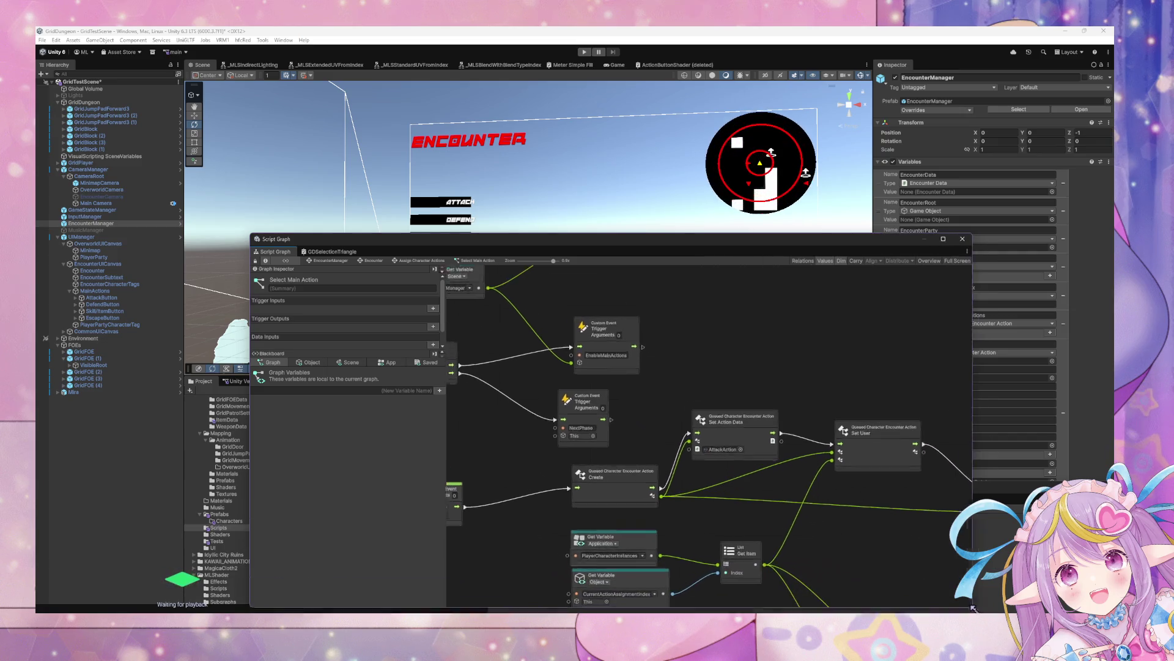
{"action": "left_click_drag", "start_coordinate": [808, 452], "coordinate": [639, 430]}
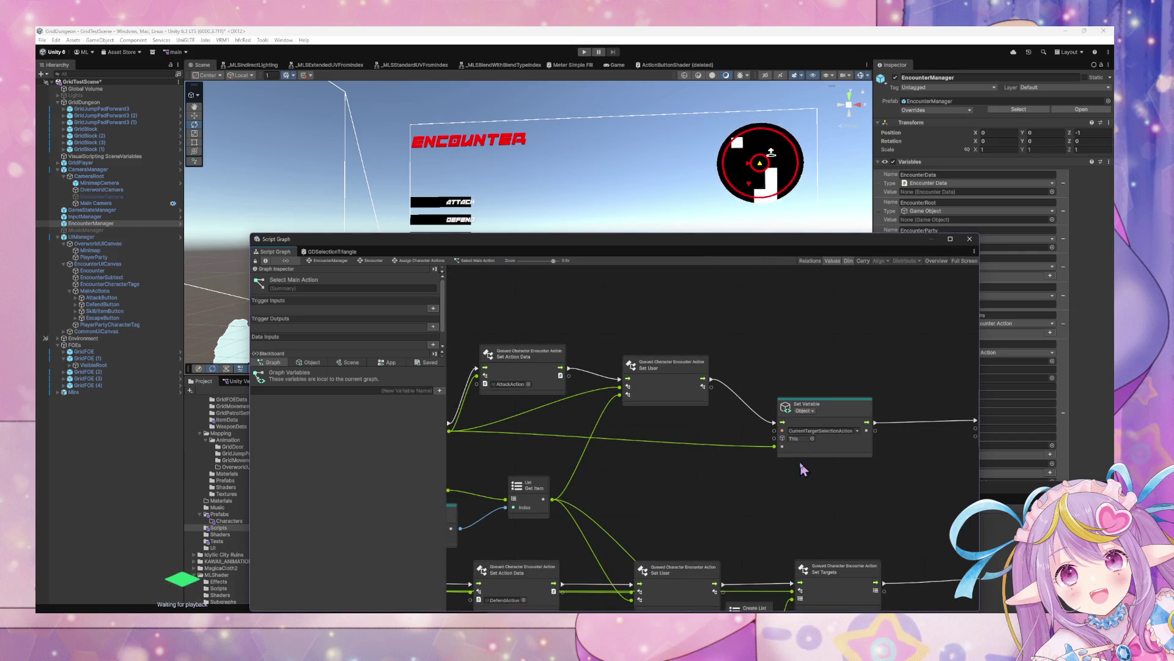
{"action": "scroll", "coordinate": [803, 469], "scroll_direction": "down", "scroll_amount": 5}
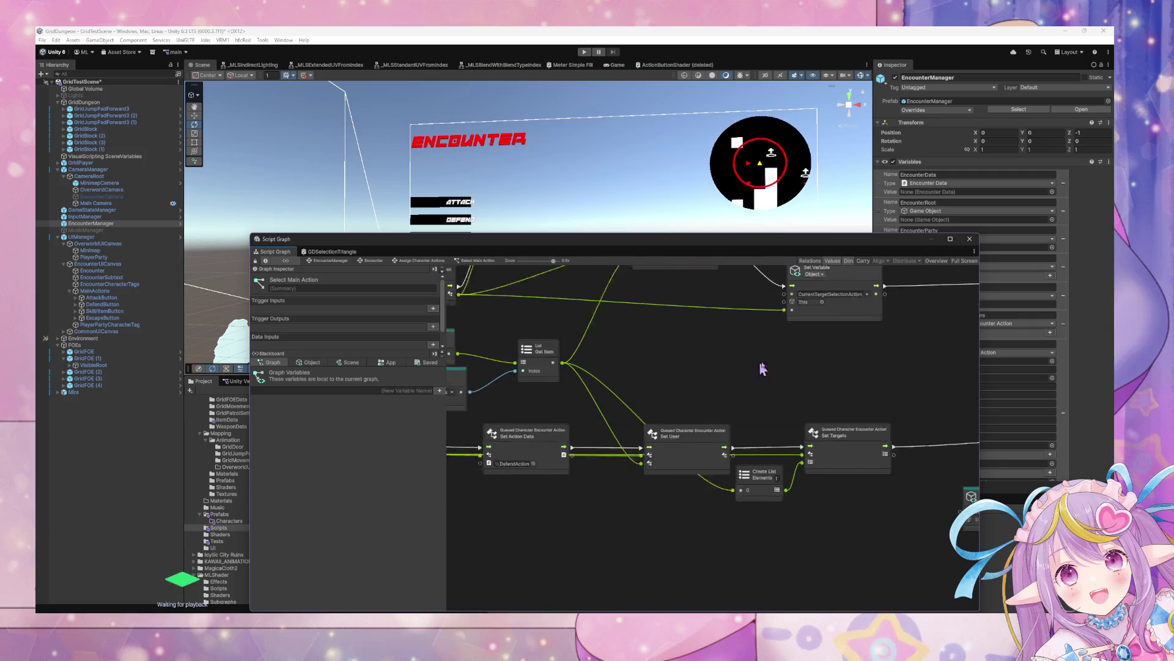
{"action": "scroll", "coordinate": [762, 367], "scroll_direction": "left", "scroll_amount": 10}
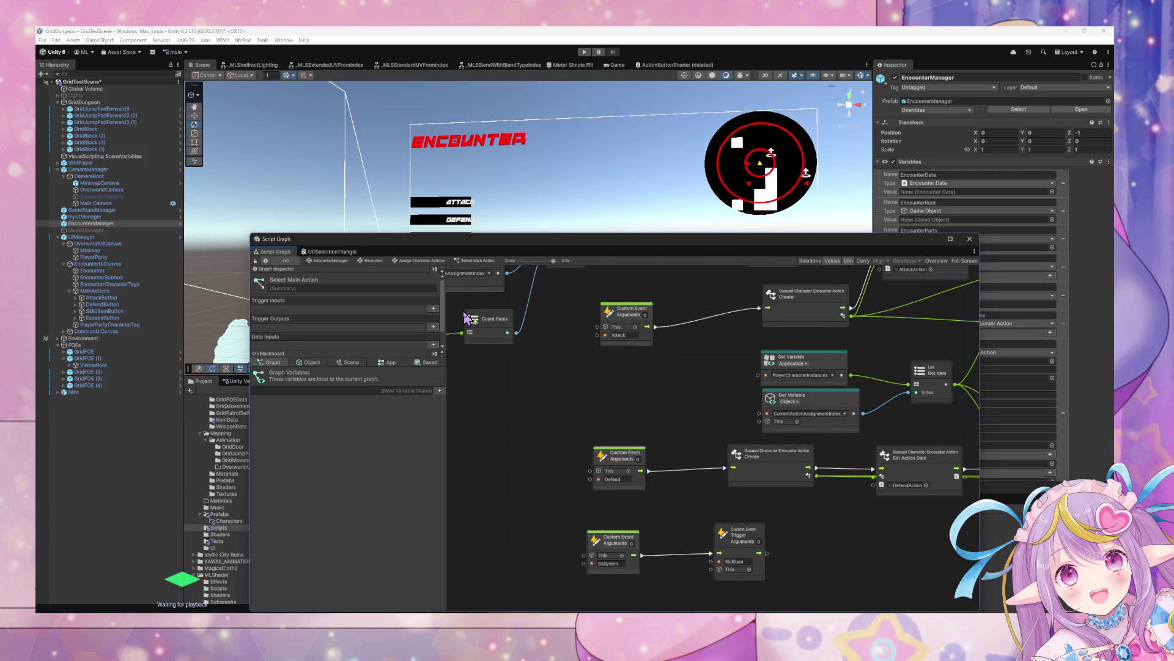
{"action": "scroll", "coordinate": [476, 315], "scroll_direction": "down", "scroll_amount": 10}
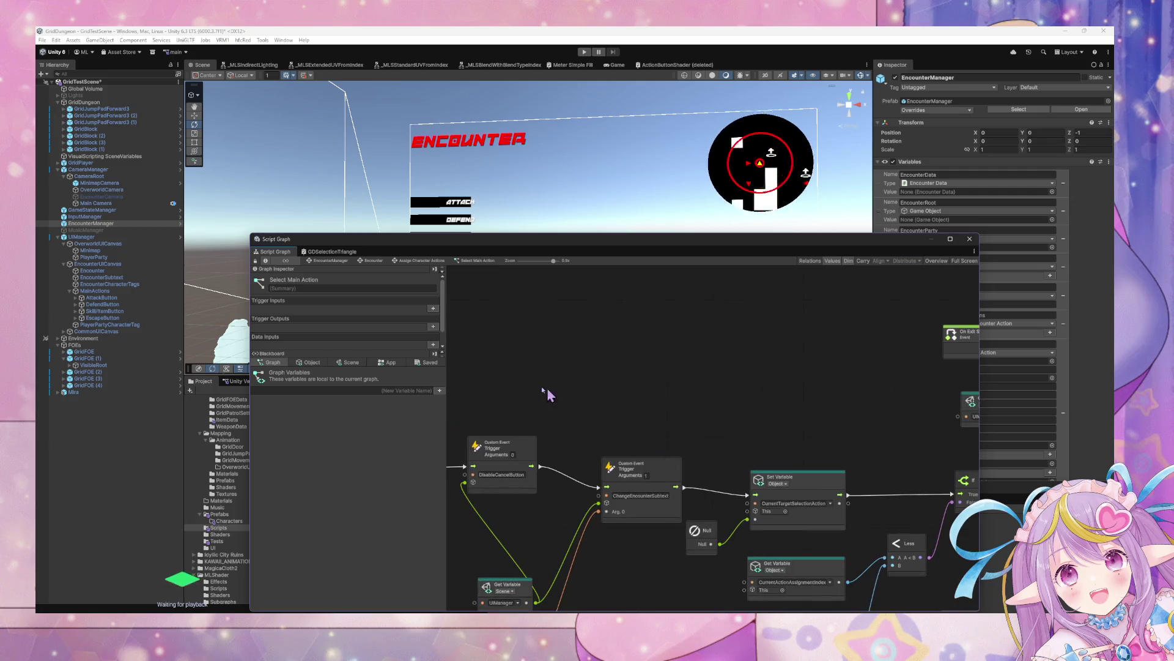
{"action": "scroll", "coordinate": [789, 375], "scroll_direction": "left", "scroll_amount": 4}
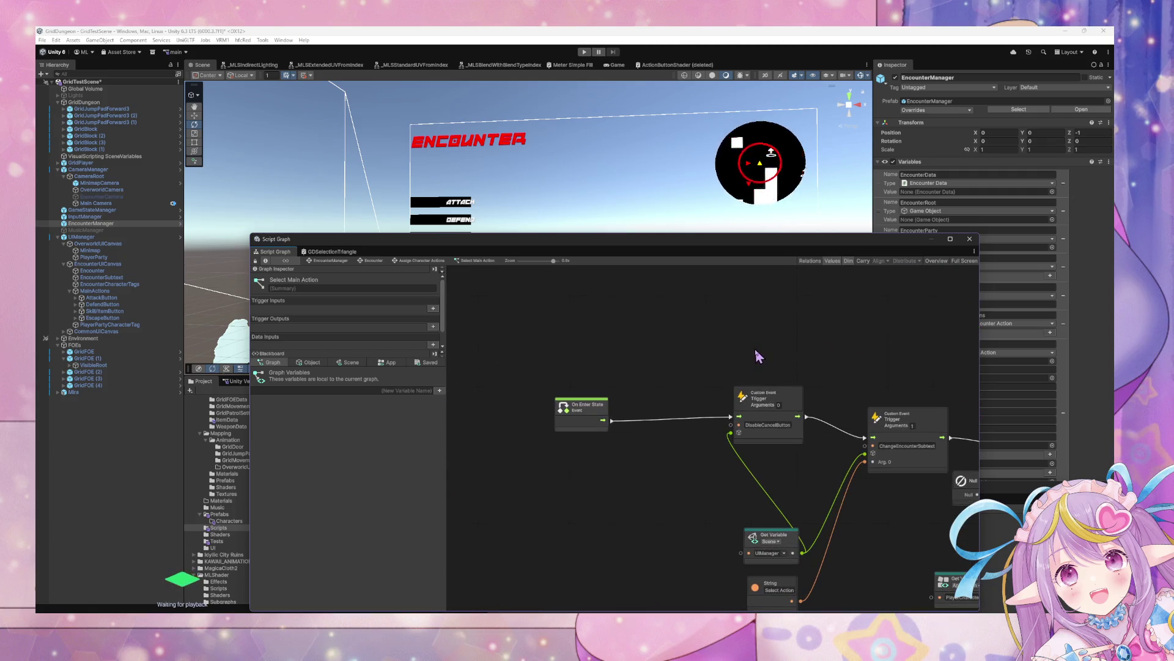
Paste a Toggle UI Manager Element node set to CancelButton, wire it from On Enter State, and delete DisableCancelButton.
{"action": "key", "text": "ctrl+v"}
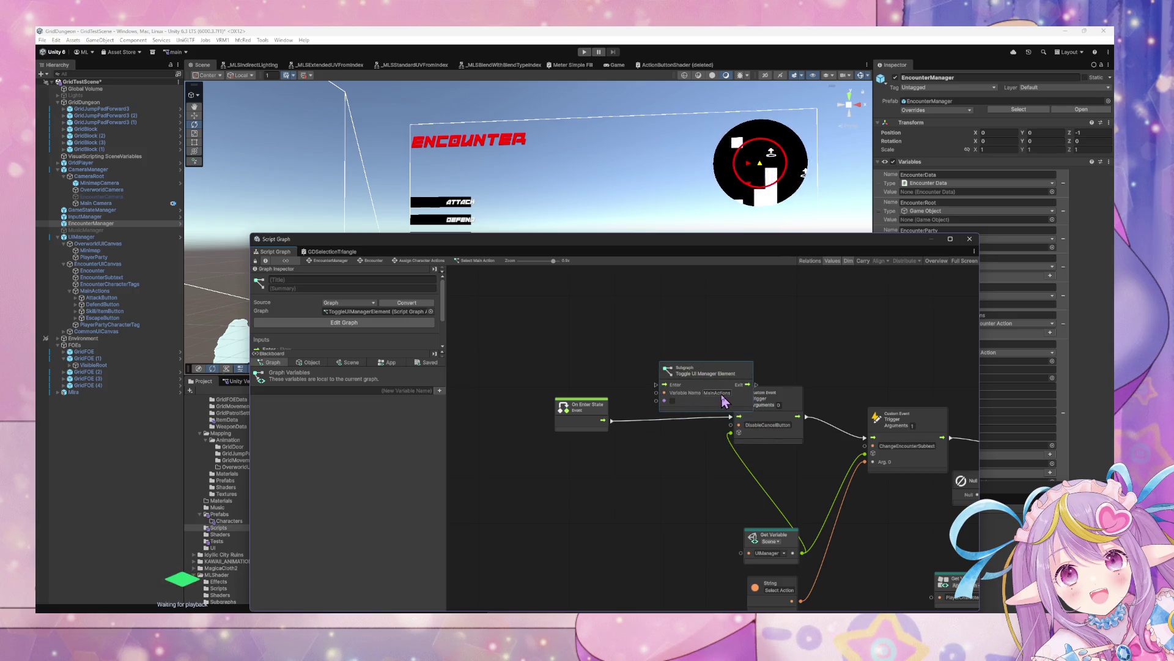
{"action": "type", "text": "Cance"}
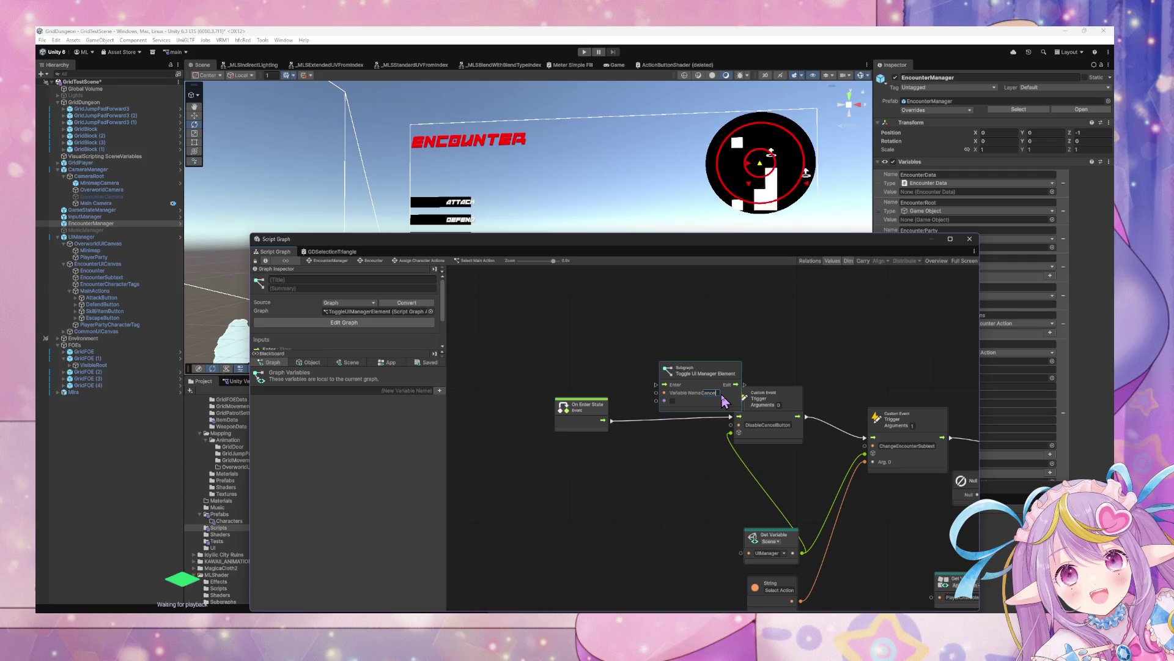
{"action": "type", "text": "lButton"}
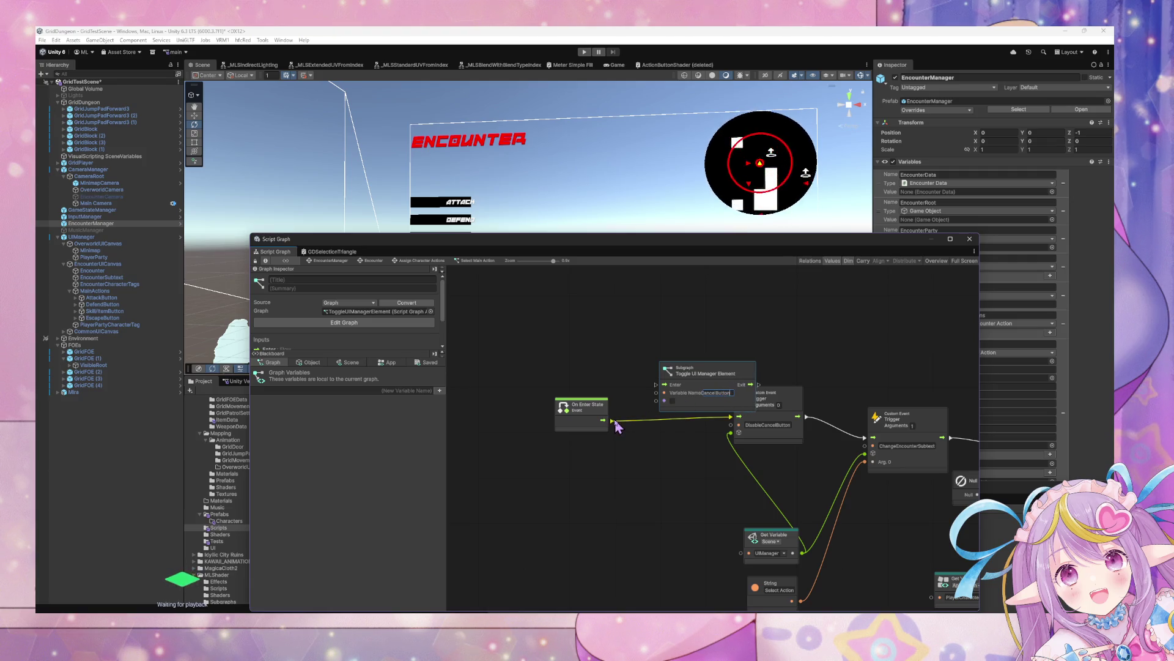
{"action": "left_click_drag", "start_coordinate": [612, 420], "coordinate": [661, 384]}
{"action": "left_click_drag", "start_coordinate": [759, 393], "coordinate": [865, 435]}
{"action": "left_click", "coordinate": [792, 439]}
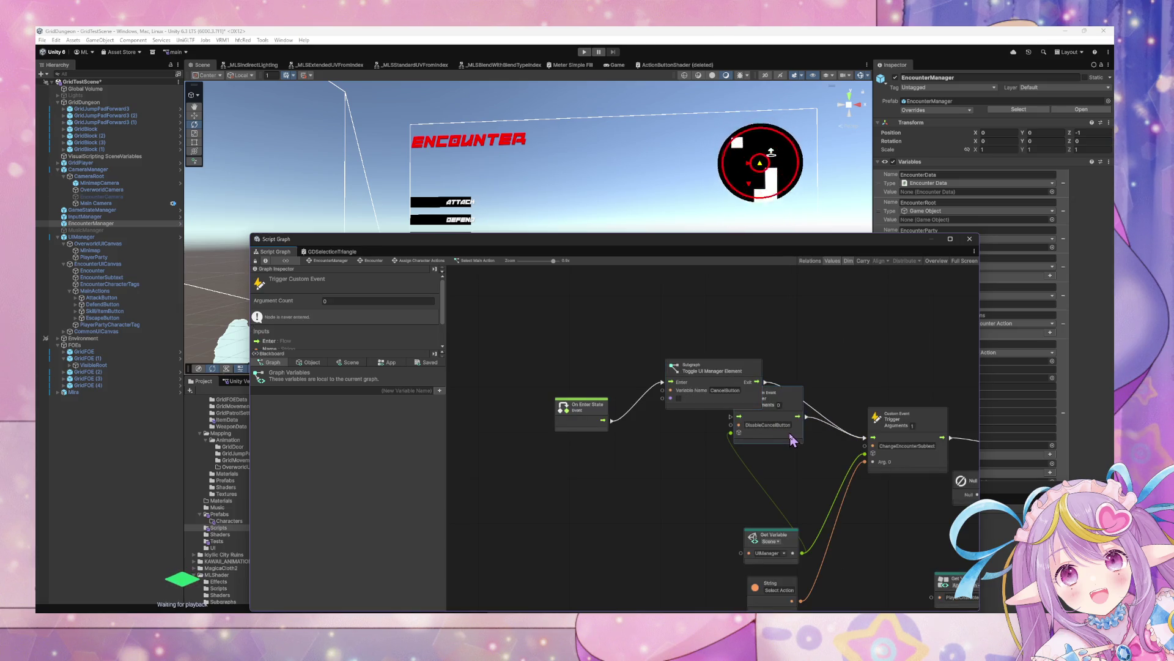
{"action": "key", "text": "Delete"}
{"action": "left_click_drag", "start_coordinate": [727, 402], "coordinate": [742, 428]}
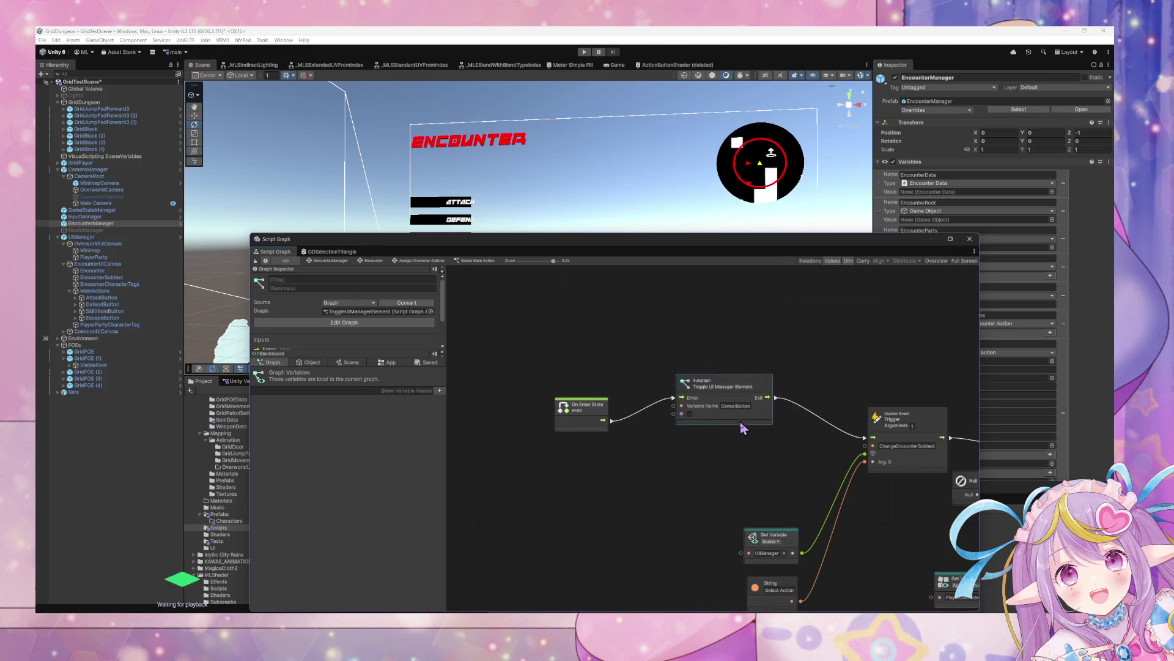
Duplicate the toggle node, connect On Enter State to the copy and chain its Exit into the original.
{"action": "left_click_drag", "start_coordinate": [958, 426], "coordinate": [791, 393]}
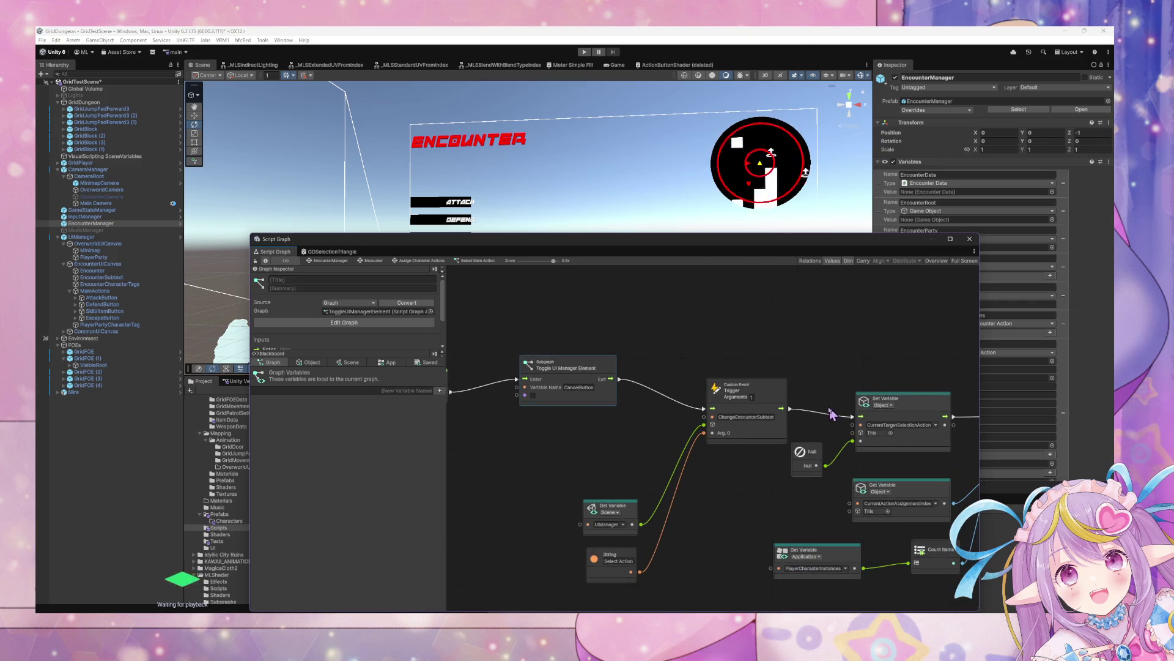
{"action": "mouse_move", "coordinate": [901, 441]}
{"action": "left_mouse_down"}
{"action": "mouse_move", "coordinate": [880, 429]}
{"action": "mouse_move", "coordinate": [895, 416]}
{"action": "mouse_move", "coordinate": [948, 427]}
{"action": "left_mouse_up"}
{"action": "left_click_drag", "start_coordinate": [551, 428], "coordinate": [747, 436]}
{"action": "left_click_drag", "start_coordinate": [670, 366], "coordinate": [586, 366]}
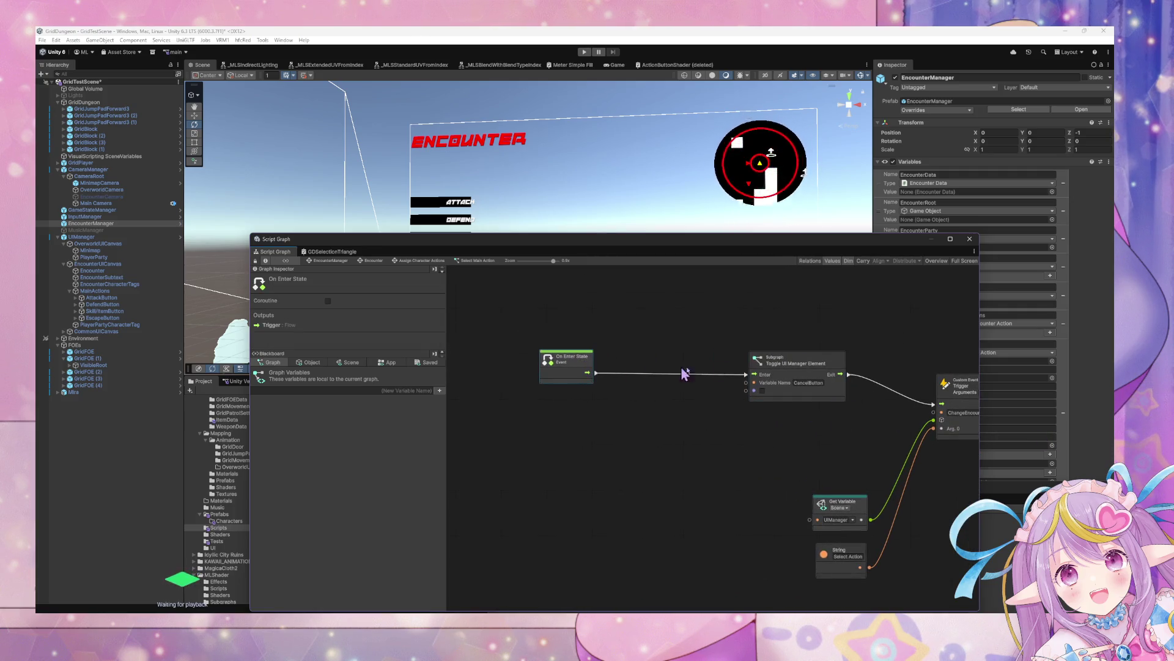
{"action": "left_click", "coordinate": [820, 369]}
{"action": "key", "text": "ctrl+d"}
{"action": "left_click_drag", "start_coordinate": [741, 432], "coordinate": [698, 371]}
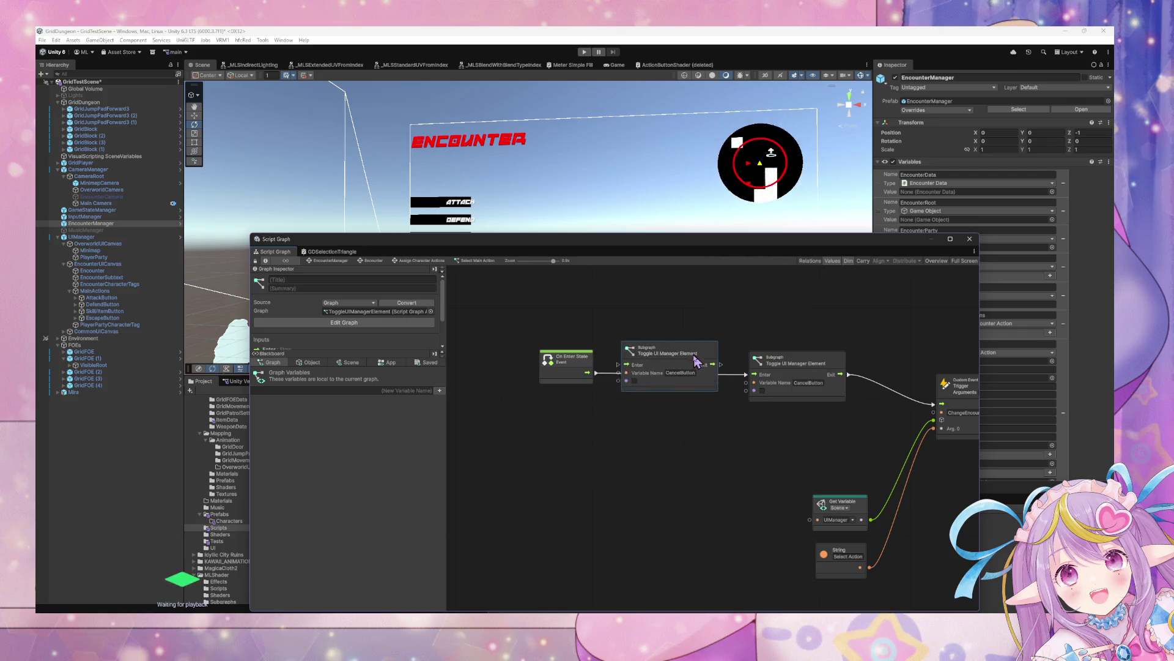
{"action": "left_click_drag", "start_coordinate": [597, 372], "coordinate": [627, 379]}
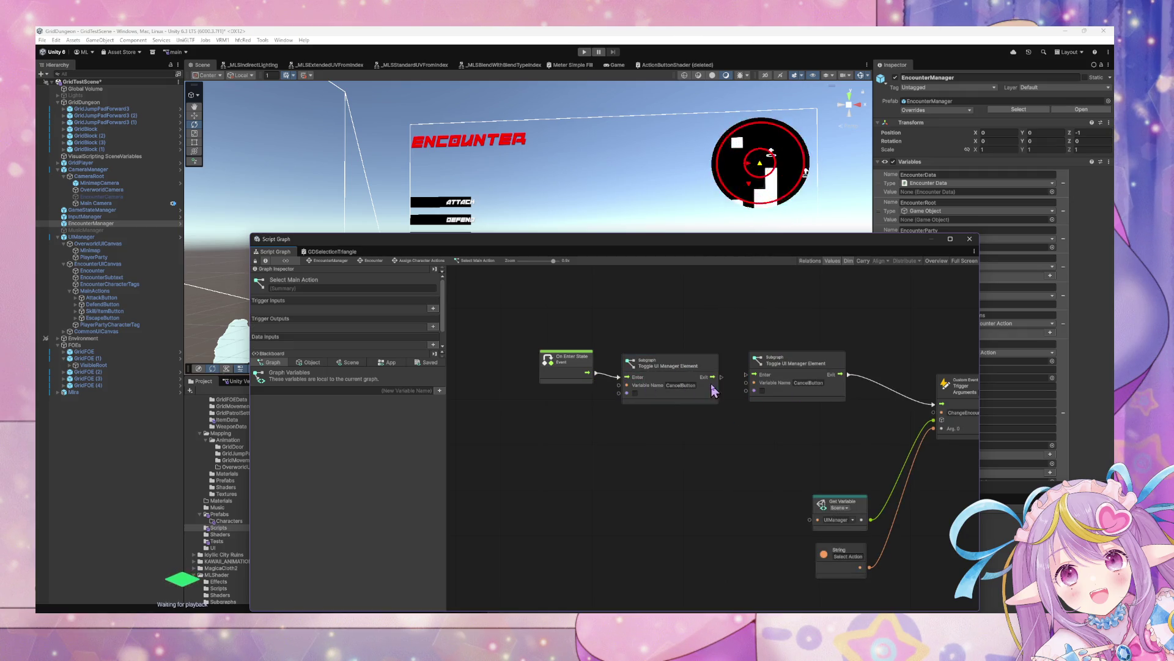
{"action": "left_click_drag", "start_coordinate": [723, 378], "coordinate": [748, 375]}
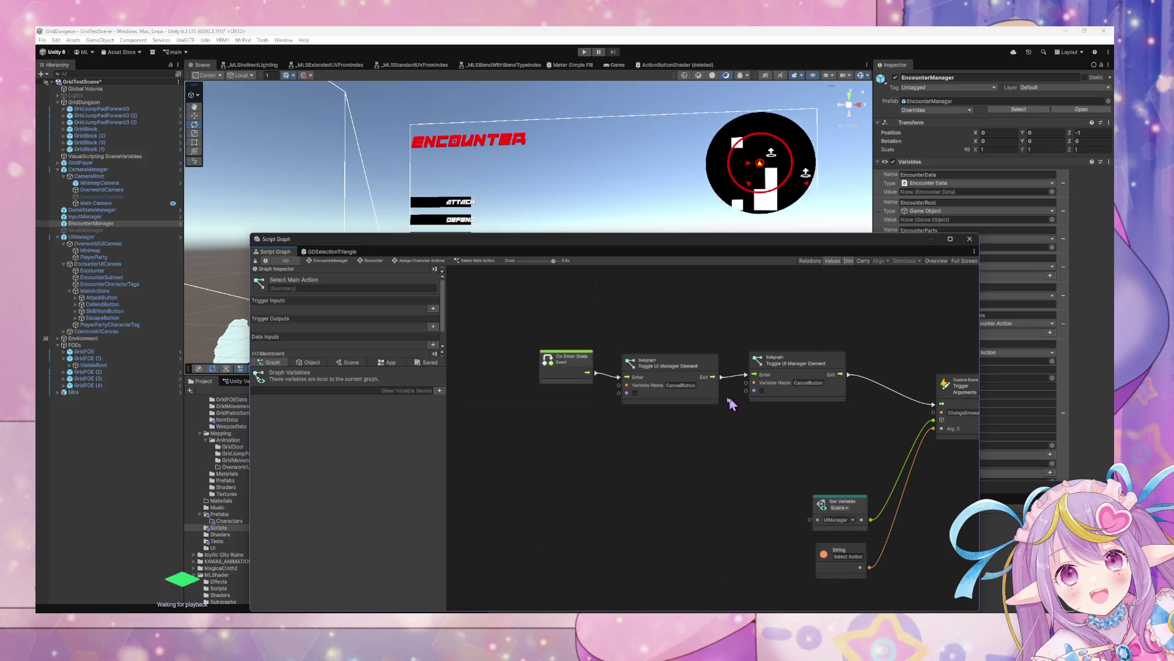
Change the first toggle node's variable name to MainActions.
{"action": "left_click", "coordinate": [670, 386]}
{"action": "key", "text": "BackSpace"}
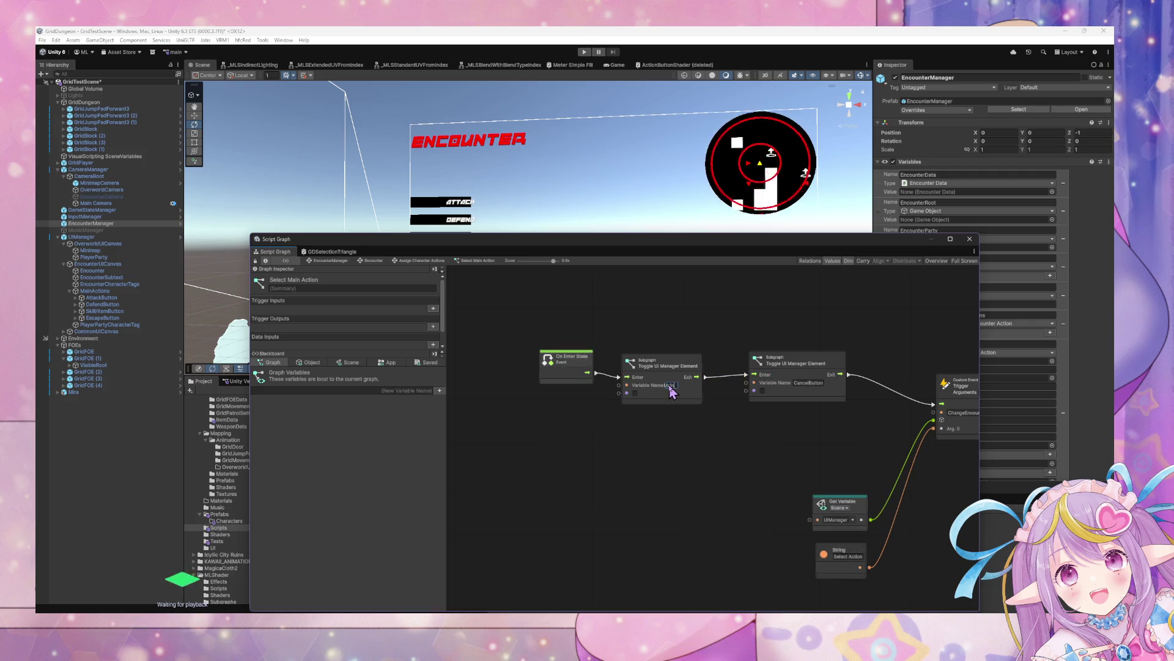
{"action": "type", "text": "inAc"}
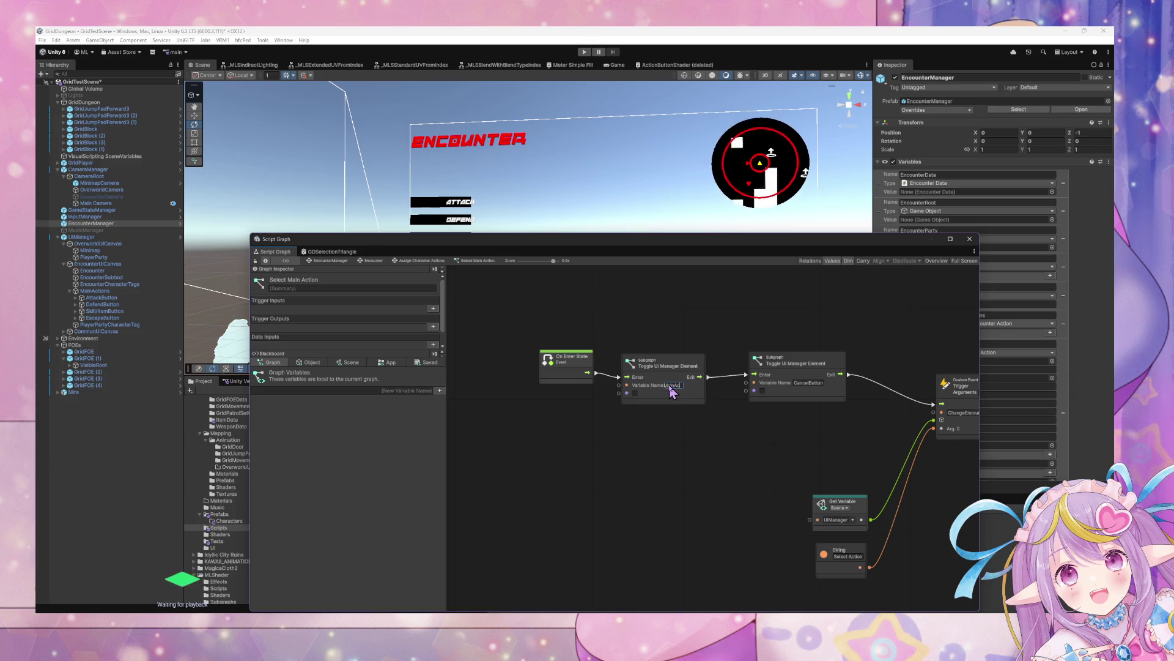
{"action": "type", "text": "tions"}
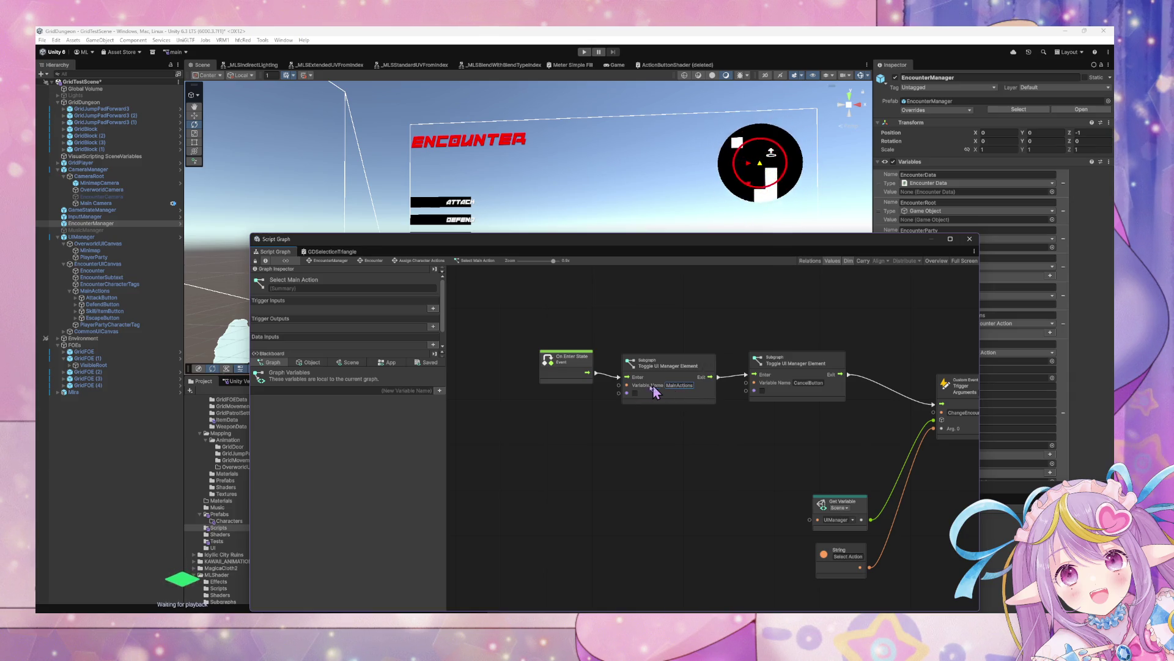
{"action": "mouse_move", "coordinate": [893, 426]}
{"action": "left_mouse_down"}
{"action": "mouse_move", "coordinate": [504, 367]}
{"action": "mouse_move", "coordinate": [813, 375]}
{"action": "mouse_move", "coordinate": [690, 412]}
{"action": "mouse_move", "coordinate": [791, 369]}
{"action": "mouse_move", "coordinate": [807, 422]}
{"action": "mouse_move", "coordinate": [871, 473]}
{"action": "left_mouse_up"}
{"action": "scroll", "coordinate": [928, 442], "scroll_direction": "down", "scroll_amount": 2}
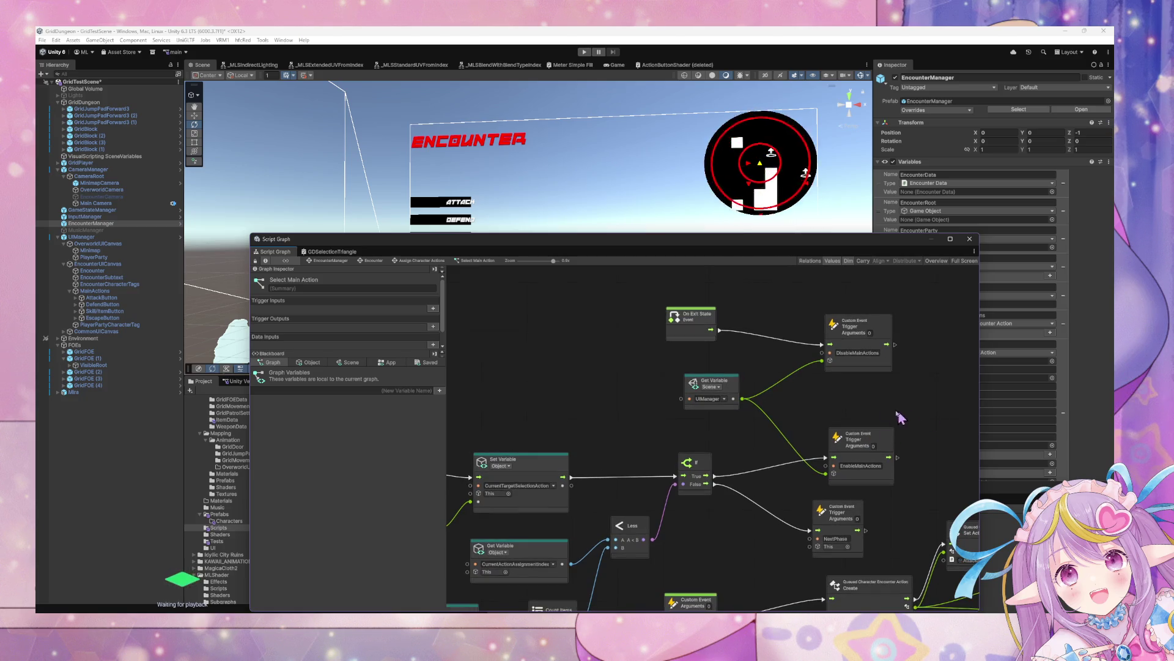
Copy the two Toggle UI Manager Element nodes and paste them, placing the MainActions copy beside On Exit State.
{"action": "left_click_drag", "start_coordinate": [709, 426], "coordinate": [870, 358]}
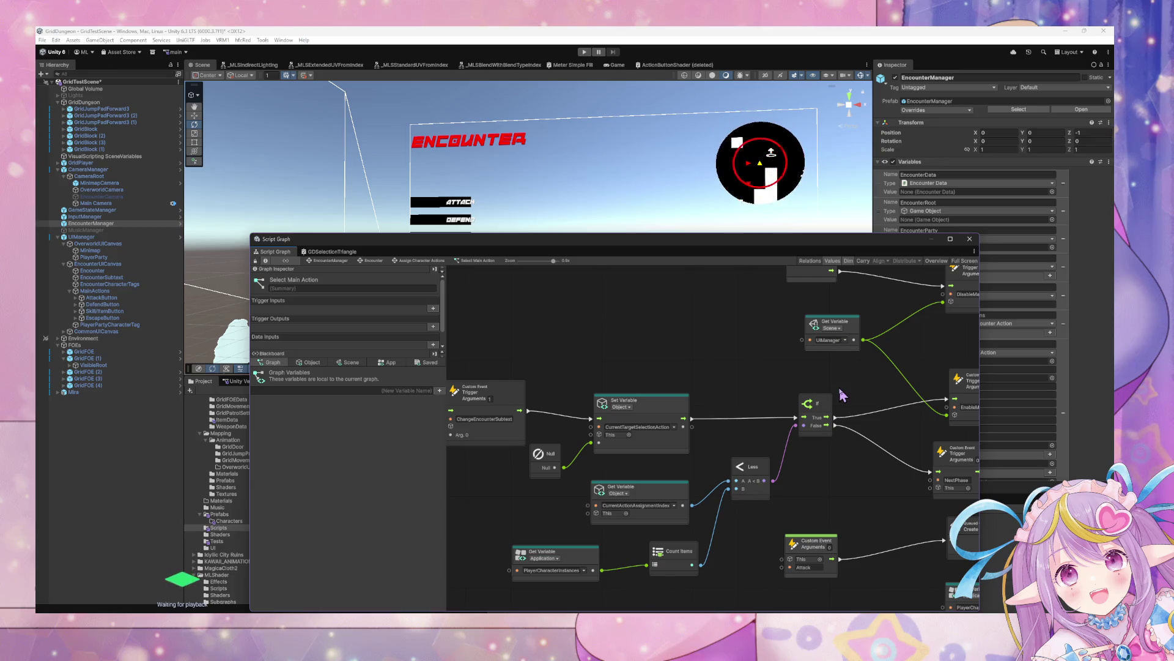
{"action": "mouse_move", "coordinate": [841, 396]}
{"action": "left_mouse_down"}
{"action": "mouse_move", "coordinate": [719, 392]}
{"action": "mouse_move", "coordinate": [881, 422]}
{"action": "left_mouse_up"}
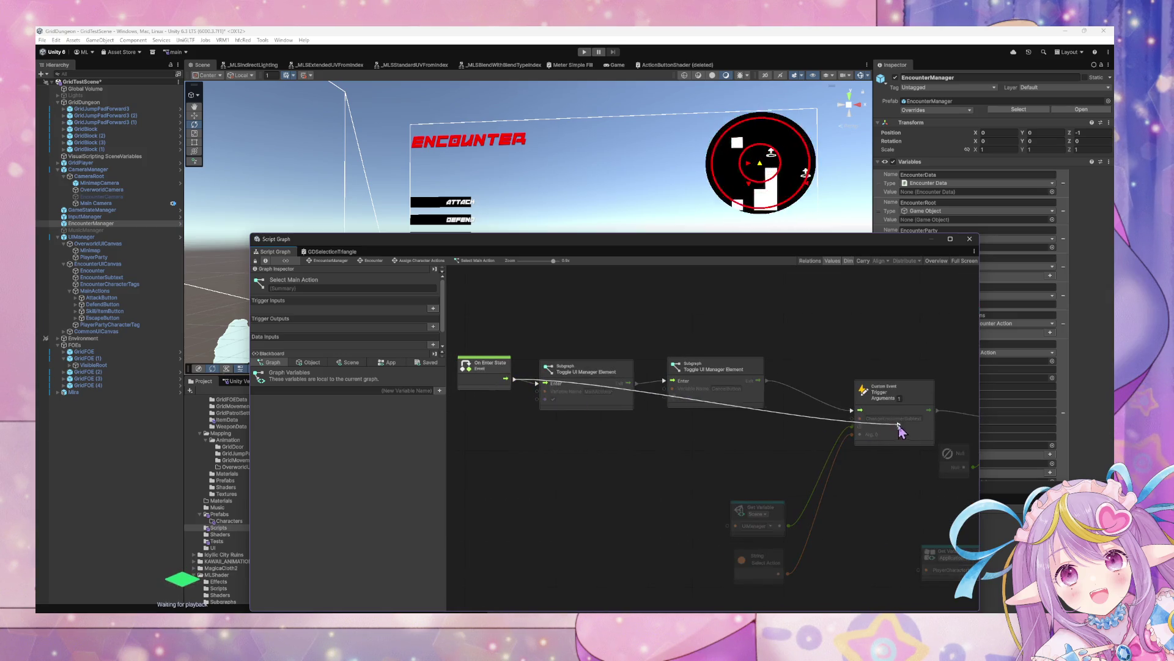
{"action": "scroll", "coordinate": [764, 407], "scroll_direction": "right", "scroll_amount": 5}
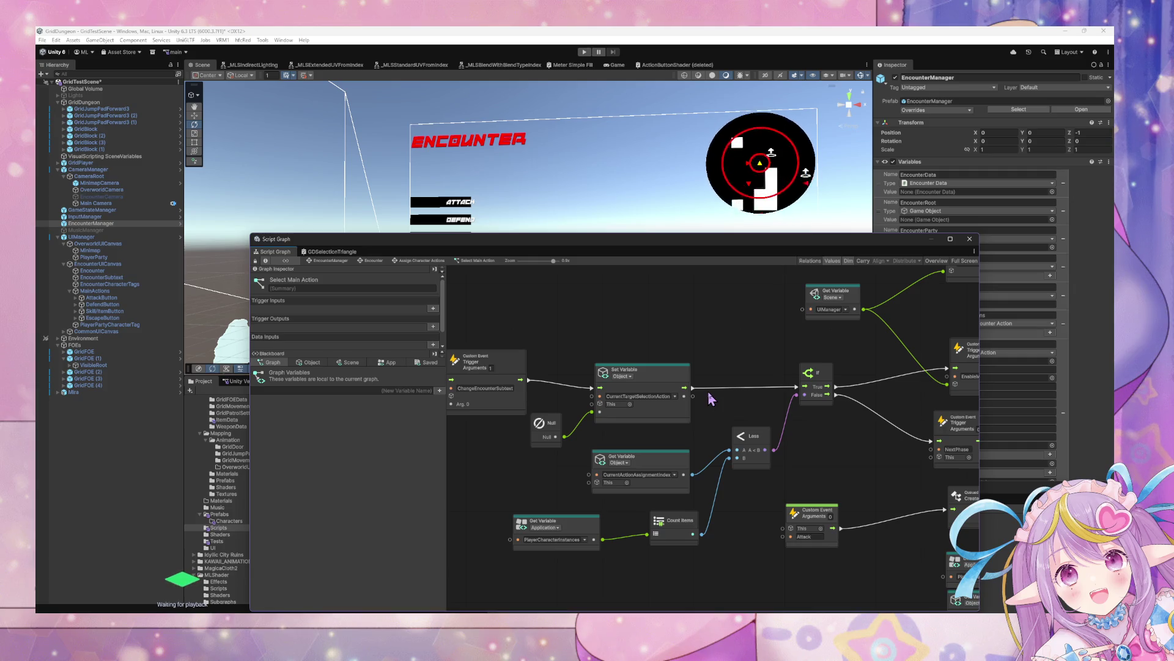
{"action": "left_click_drag", "start_coordinate": [708, 391], "coordinate": [939, 404]}
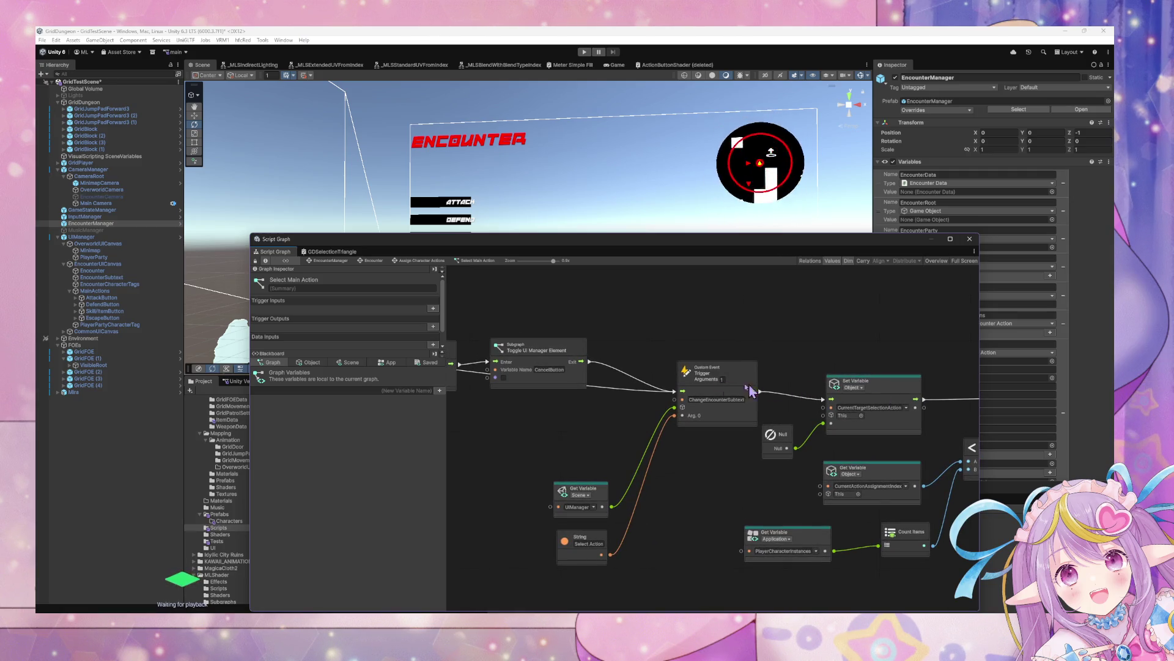
{"action": "left_click_drag", "start_coordinate": [523, 358], "coordinate": [716, 370]}
{"action": "mouse_move", "coordinate": [608, 329]}
{"action": "left_mouse_down"}
{"action": "mouse_move", "coordinate": [734, 394]}
{"action": "mouse_move", "coordinate": [738, 367]}
{"action": "mouse_move", "coordinate": [459, 328]}
{"action": "mouse_move", "coordinate": [556, 343]}
{"action": "mouse_move", "coordinate": [612, 367]}
{"action": "mouse_move", "coordinate": [740, 475]}
{"action": "left_mouse_up"}
{"action": "scroll", "coordinate": [741, 475], "scroll_direction": "up", "scroll_amount": 2}
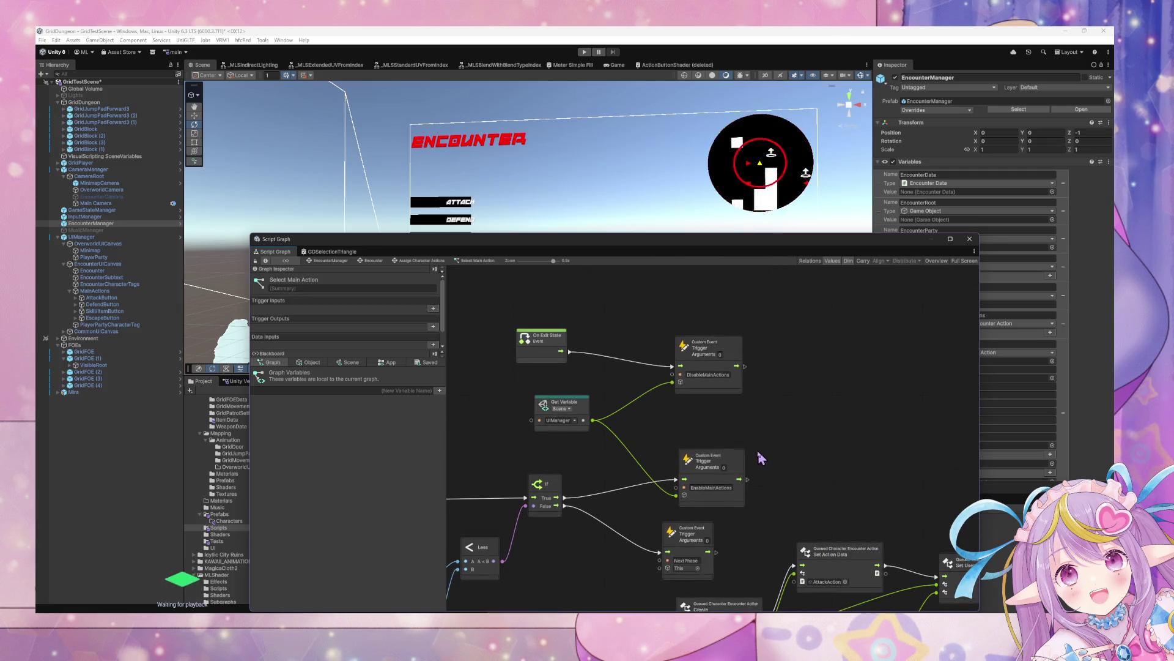
{"action": "key", "text": "ctrl+v"}
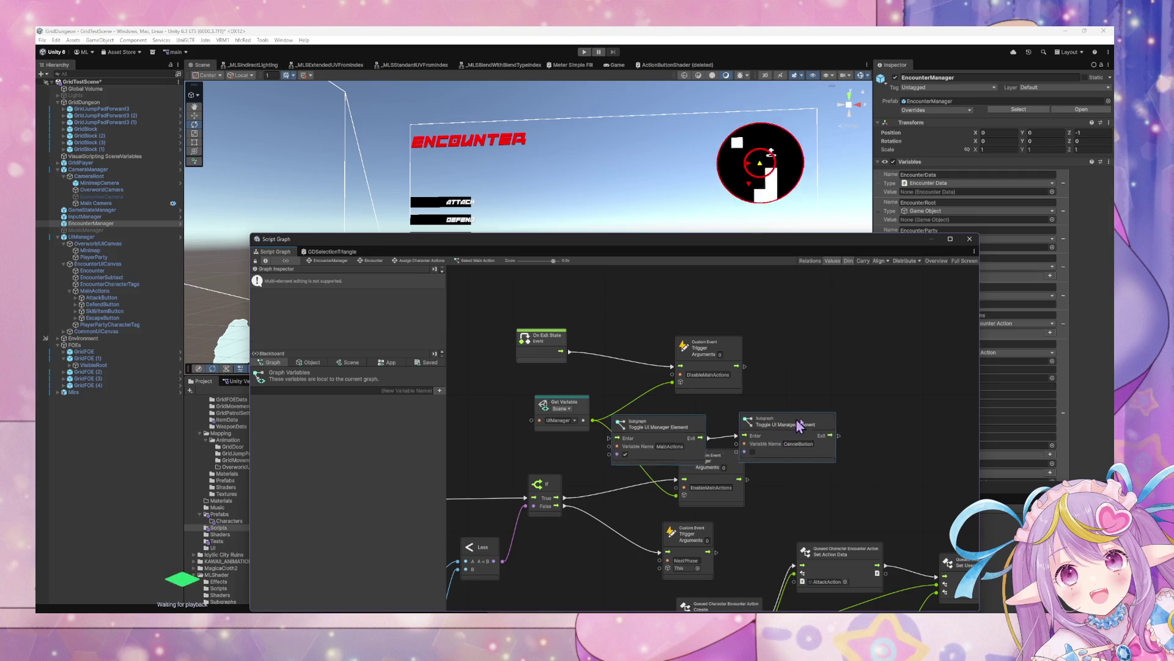
{"action": "left_click_drag", "start_coordinate": [774, 428], "coordinate": [868, 418]}
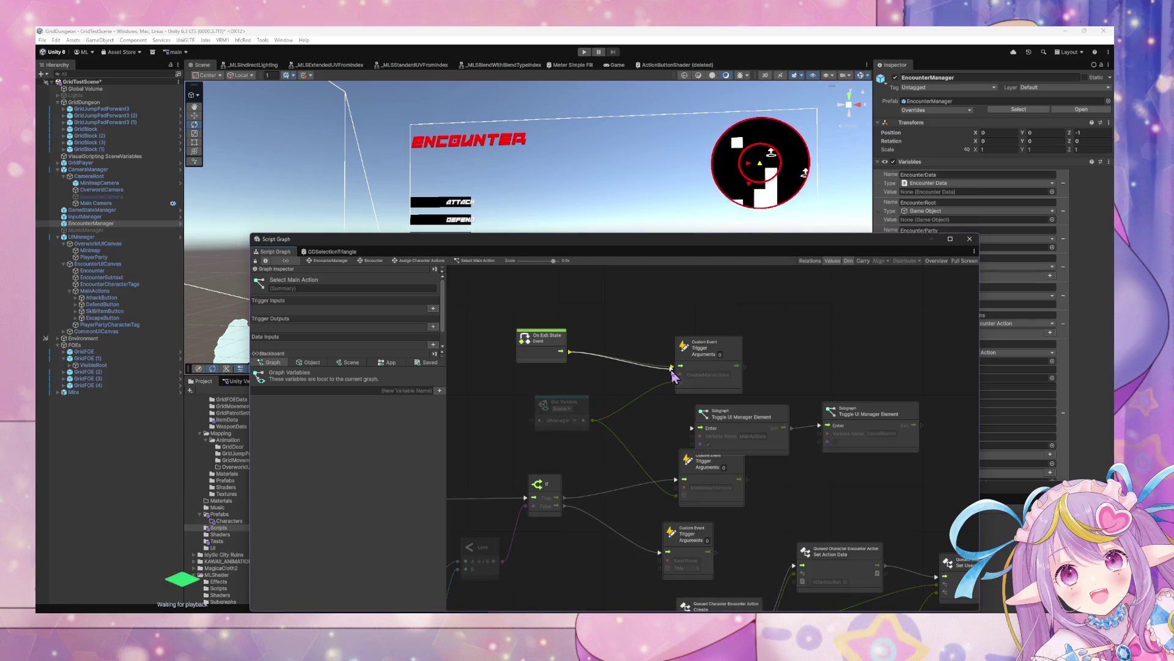
{"action": "mouse_move", "coordinate": [772, 422]}
{"action": "left_mouse_down"}
{"action": "mouse_move", "coordinate": [768, 361]}
{"action": "mouse_move", "coordinate": [793, 350]}
{"action": "left_mouse_up"}
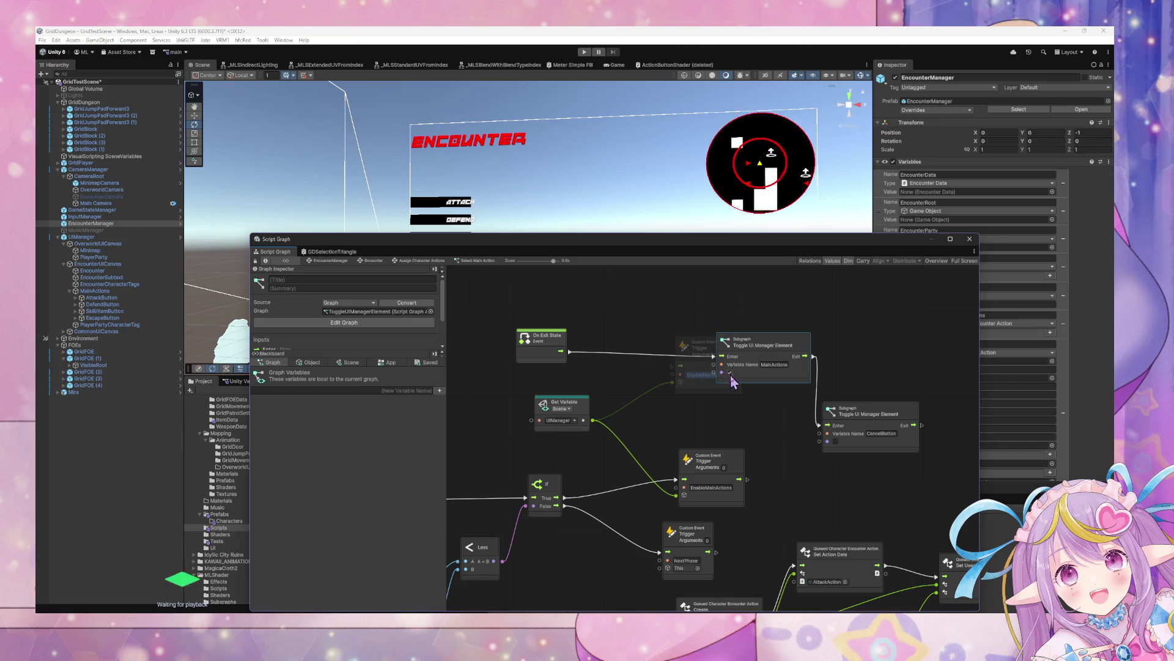
Remove the extra pasted CancelButton toggle node, keeping only the MainActions copy.
{"action": "left_click", "coordinate": [871, 419]}
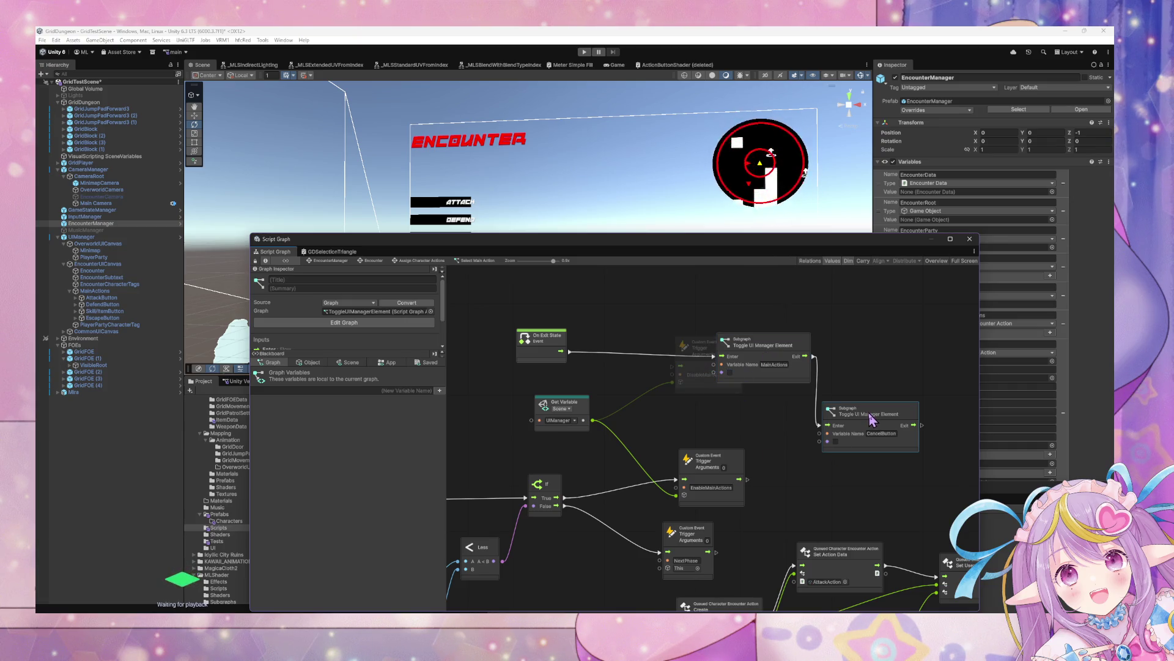
{"action": "key", "text": "Delete"}
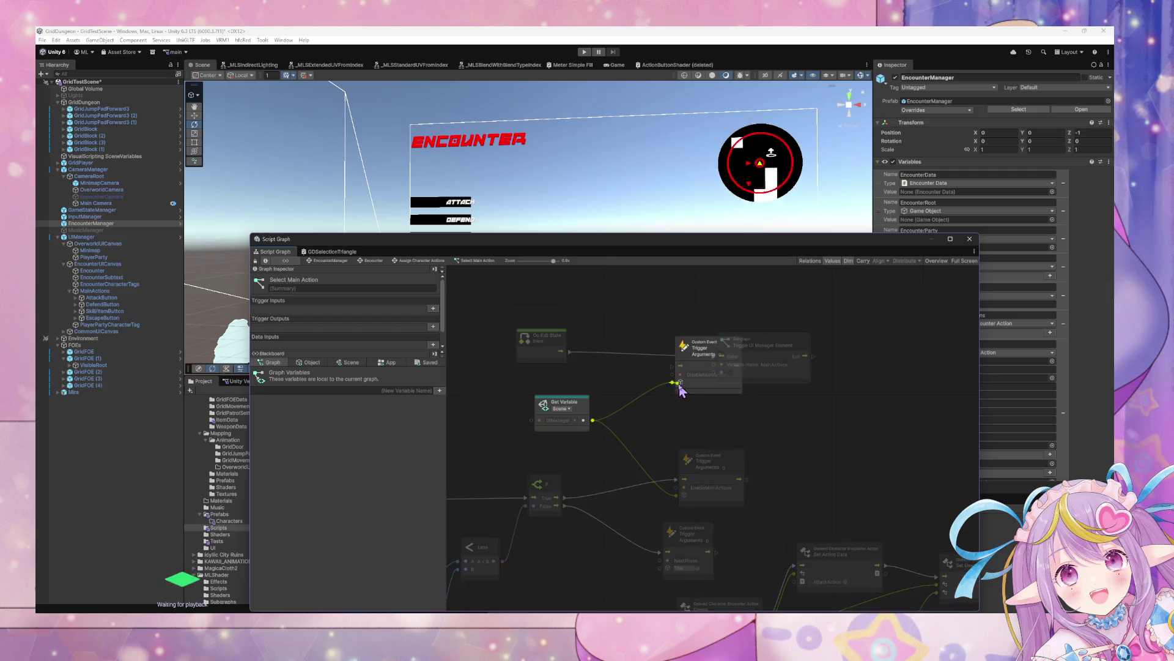
{"action": "left_click_drag", "start_coordinate": [698, 385], "coordinate": [707, 394]}
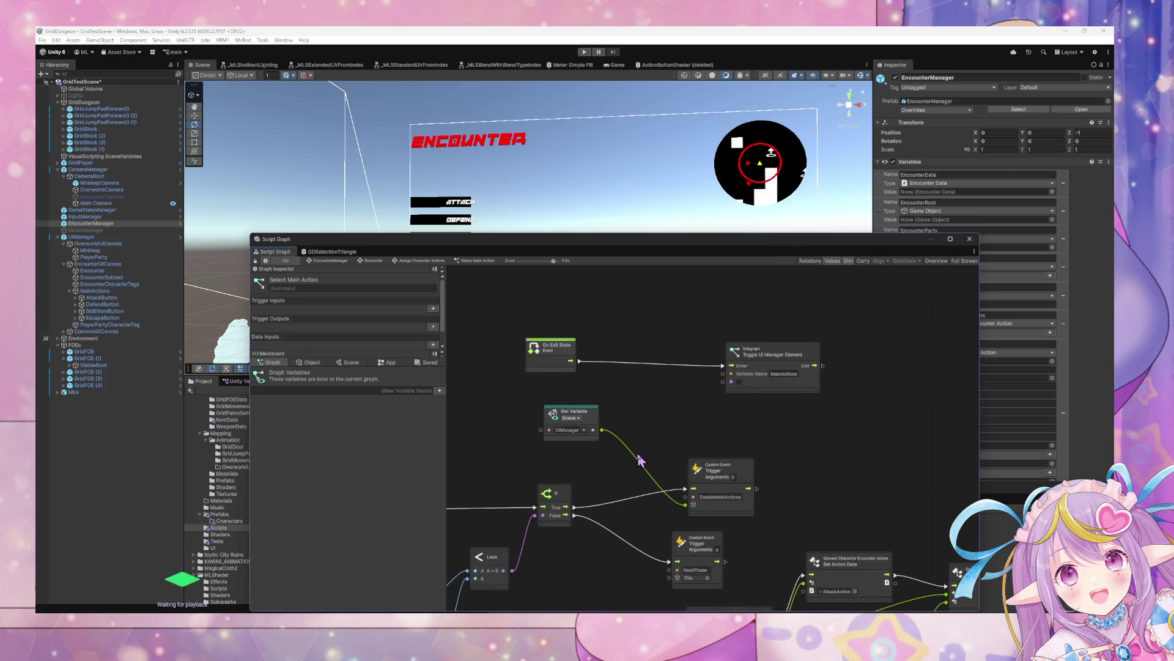
{"action": "scroll", "coordinate": [675, 399], "scroll_direction": "down", "scroll_amount": 2}
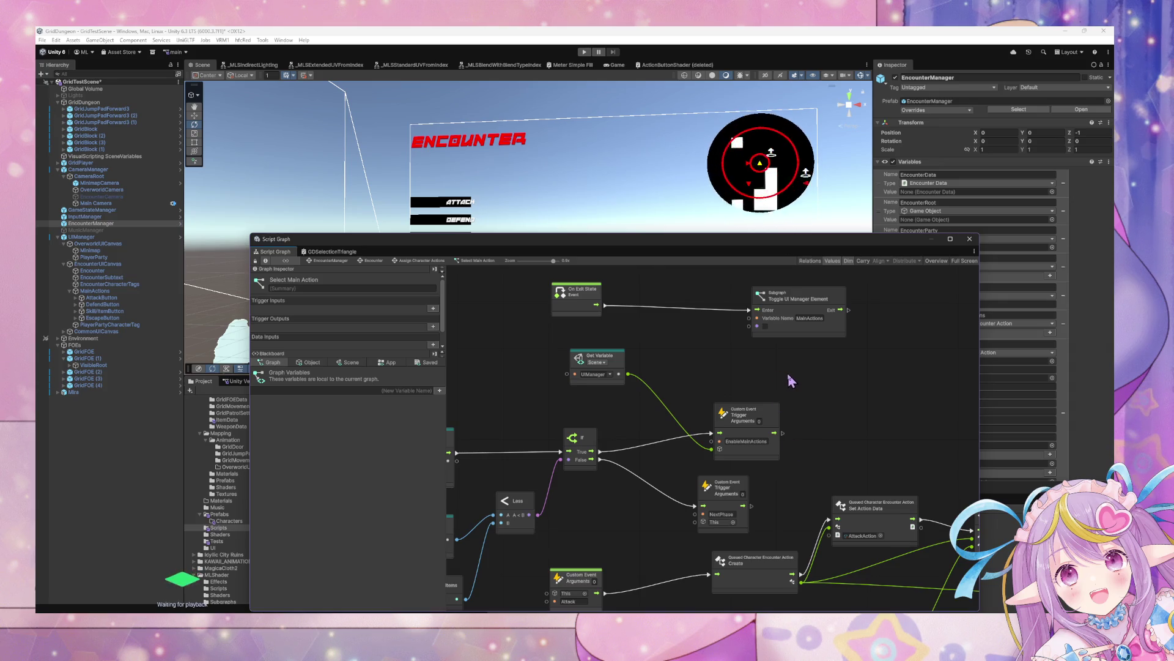
{"action": "key", "text": "ctrl+z"}
{"action": "mouse_move", "coordinate": [789, 437]}
{"action": "left_mouse_down"}
{"action": "mouse_move", "coordinate": [826, 406]}
{"action": "mouse_move", "coordinate": [896, 391]}
{"action": "left_mouse_up"}
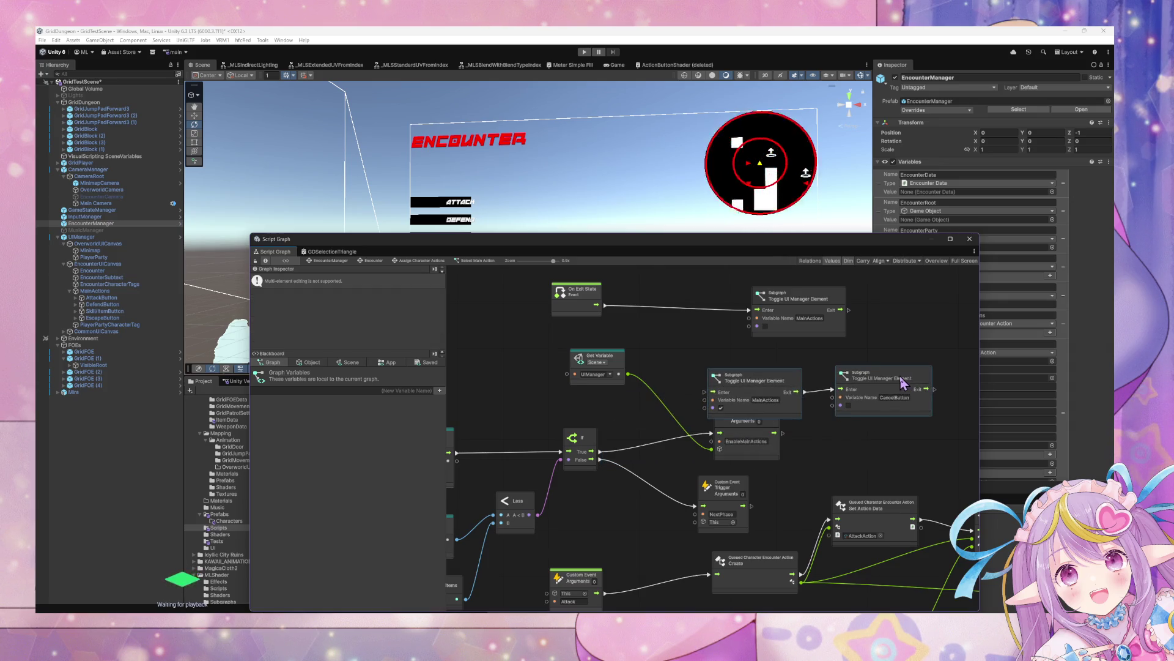
{"action": "left_click", "coordinate": [869, 435]}
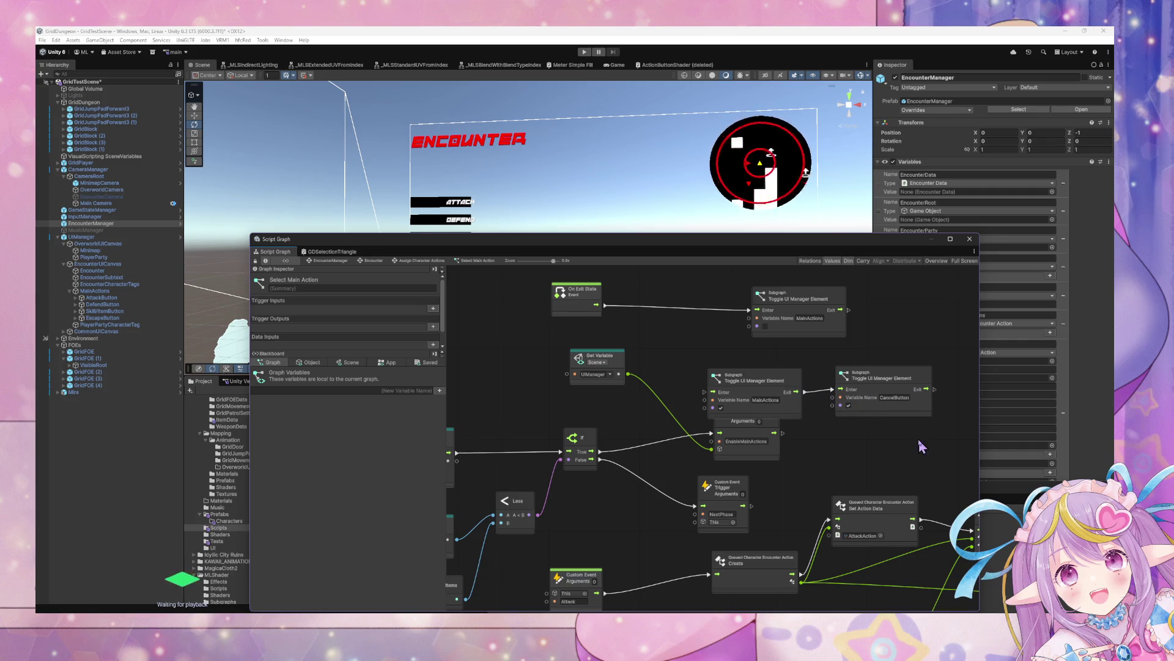
{"action": "key", "text": "ctrl+z"}
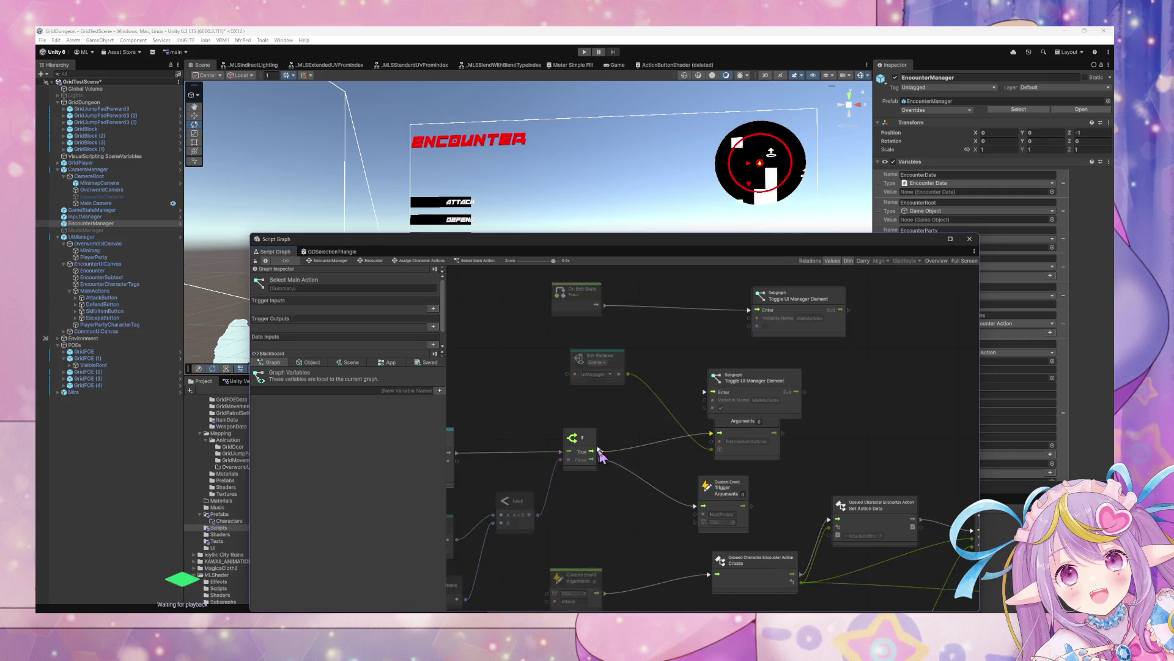
Wire the If True branch to the MainActions toggle and delete the EnableMainActions trigger and its Get Variable.
{"action": "left_click_drag", "start_coordinate": [599, 452], "coordinate": [710, 392]}
{"action": "left_click", "coordinate": [761, 454]}
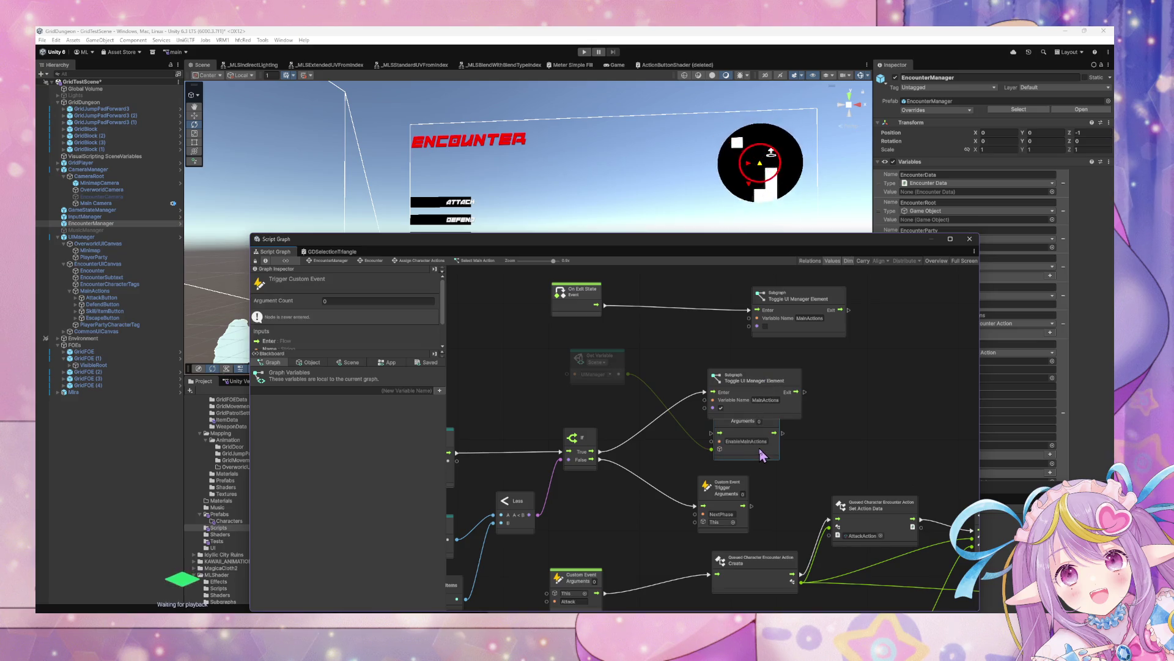
{"action": "key", "text": "Delete"}
{"action": "left_click", "coordinate": [596, 359]}
{"action": "key", "text": "Delete"}
{"action": "left_click_drag", "start_coordinate": [743, 375], "coordinate": [717, 418]}
{"action": "left_click_drag", "start_coordinate": [492, 377], "coordinate": [1004, 389]}
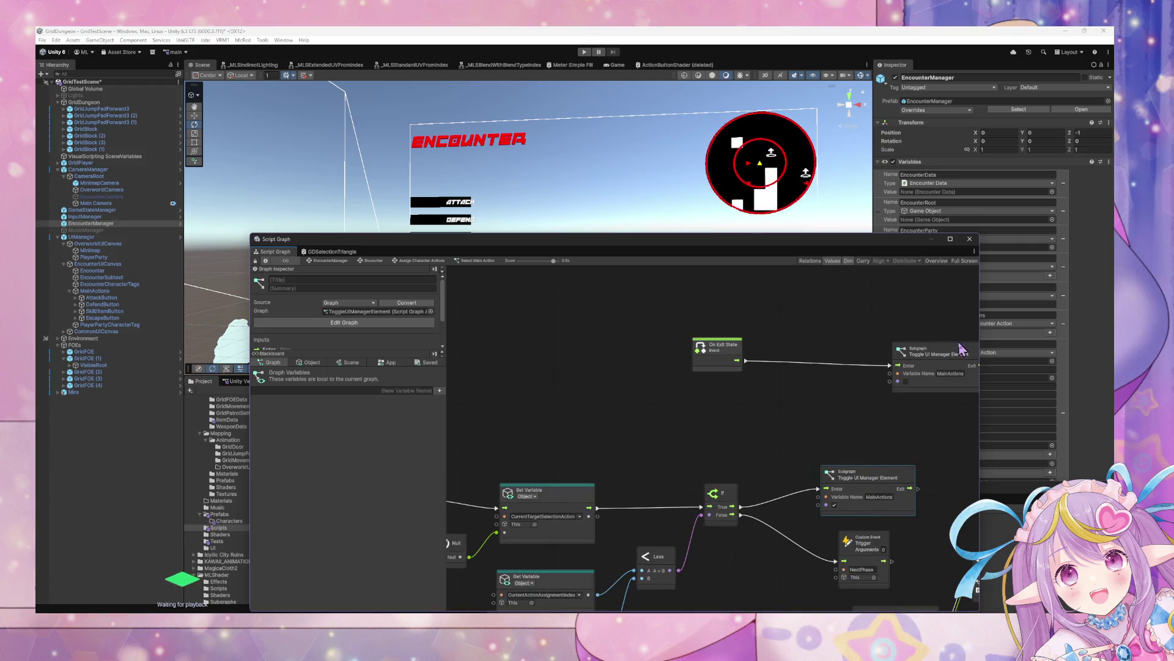
Duplicate the MainActions Toggle UI Manager Element node and connect On Enter State to the copy.
{"action": "scroll", "coordinate": [708, 398], "scroll_direction": "up", "scroll_amount": 5}
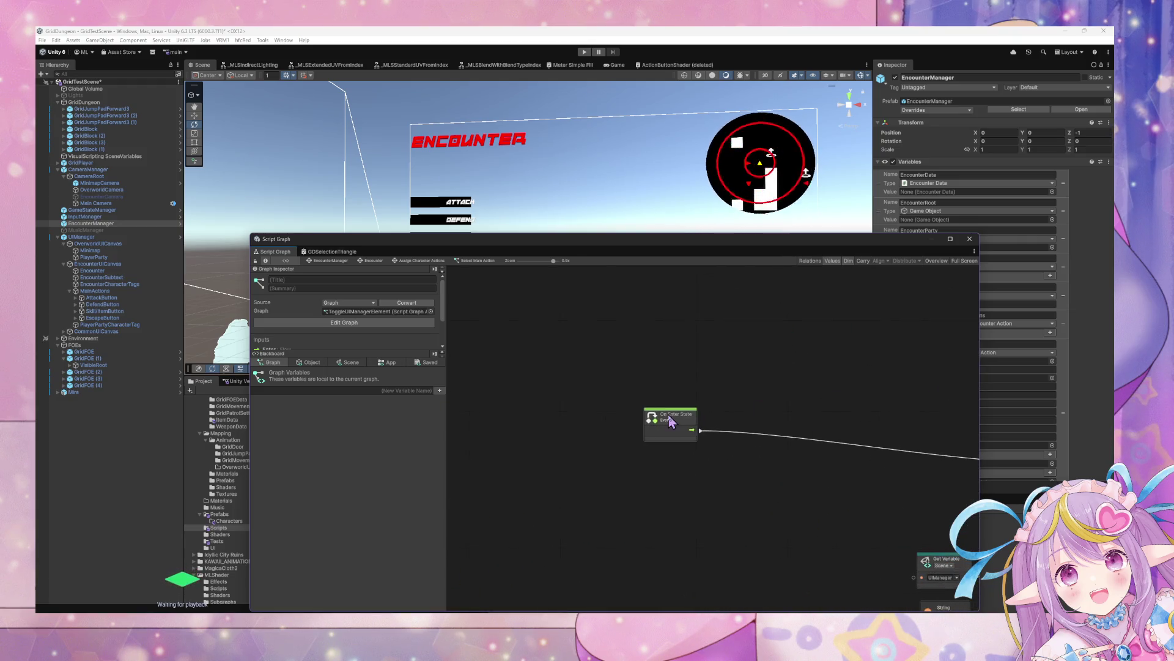
{"action": "mouse_move", "coordinate": [670, 420]}
{"action": "left_mouse_down"}
{"action": "mouse_move", "coordinate": [703, 450]}
{"action": "mouse_move", "coordinate": [723, 451]}
{"action": "mouse_move", "coordinate": [644, 444]}
{"action": "mouse_move", "coordinate": [699, 445]}
{"action": "left_mouse_up"}
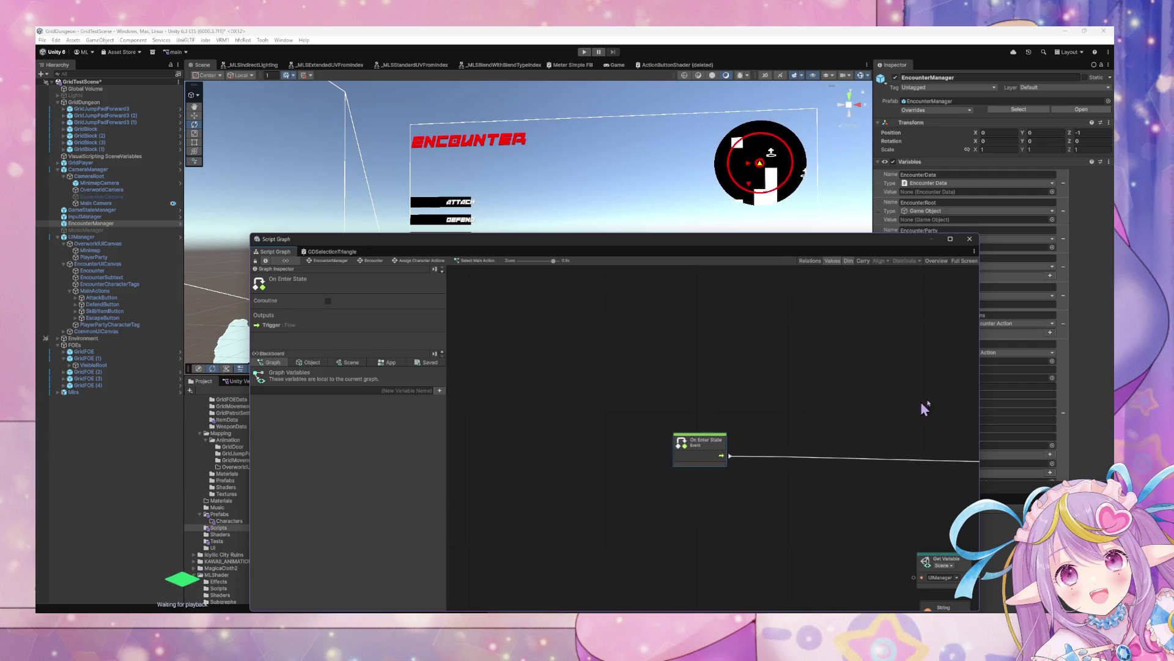
{"action": "scroll", "coordinate": [708, 398], "scroll_direction": "right", "scroll_amount": 5}
{"action": "scroll", "coordinate": [563, 419], "scroll_direction": "up", "scroll_amount": 2}
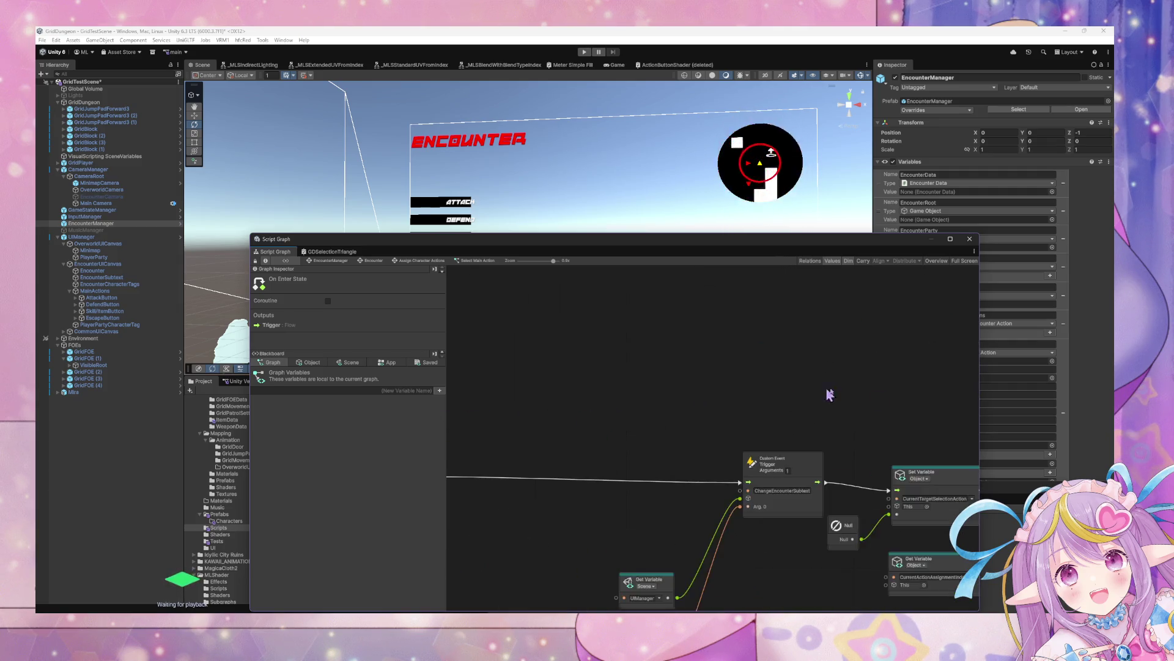
{"action": "scroll", "coordinate": [559, 493], "scroll_direction": "down", "scroll_amount": 5}
{"action": "scroll", "coordinate": [472, 388], "scroll_direction": "down", "scroll_amount": 3}
{"action": "scroll", "coordinate": [457, 507], "scroll_direction": "down", "scroll_amount": 2}
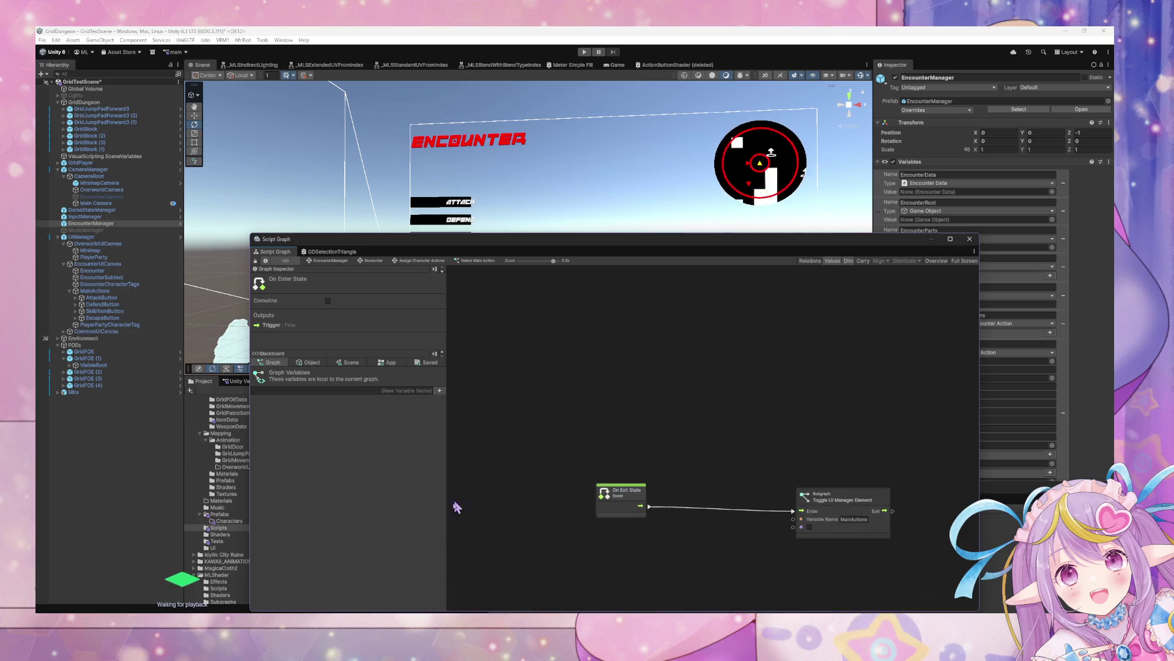
{"action": "scroll", "coordinate": [715, 479], "scroll_direction": "down", "scroll_amount": 5}
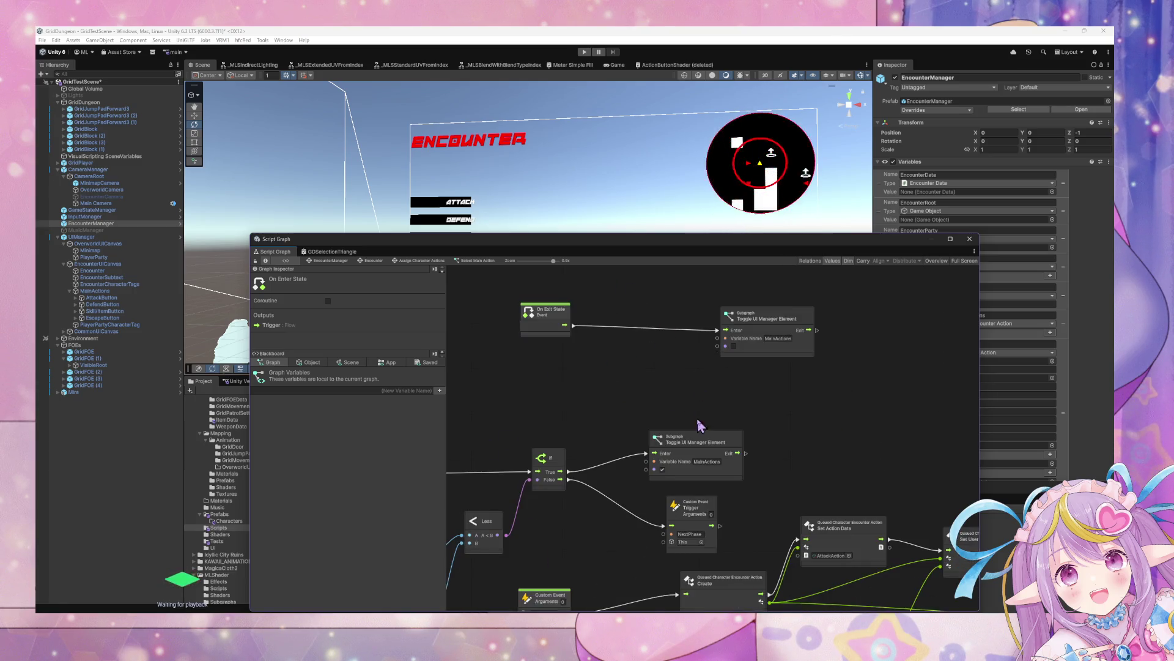
{"action": "left_click", "coordinate": [703, 440]}
{"action": "scroll", "coordinate": [709, 431], "scroll_direction": "up", "scroll_amount": 3}
{"action": "left_click", "coordinate": [773, 448]}
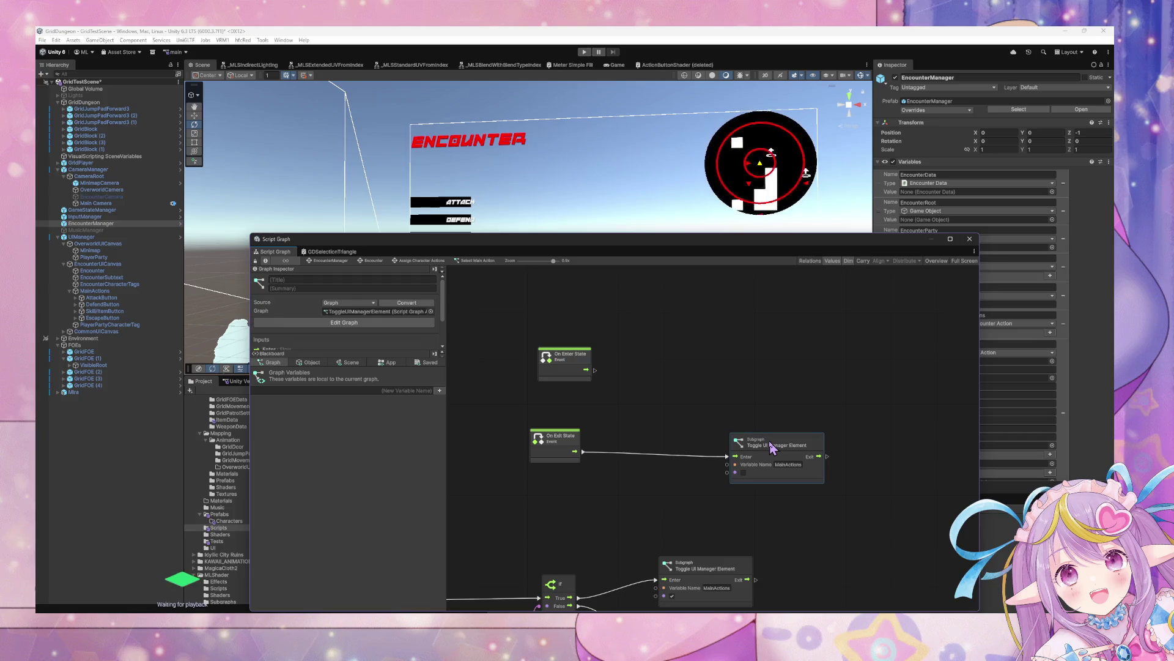
{"action": "key", "text": "ctrl+d"}
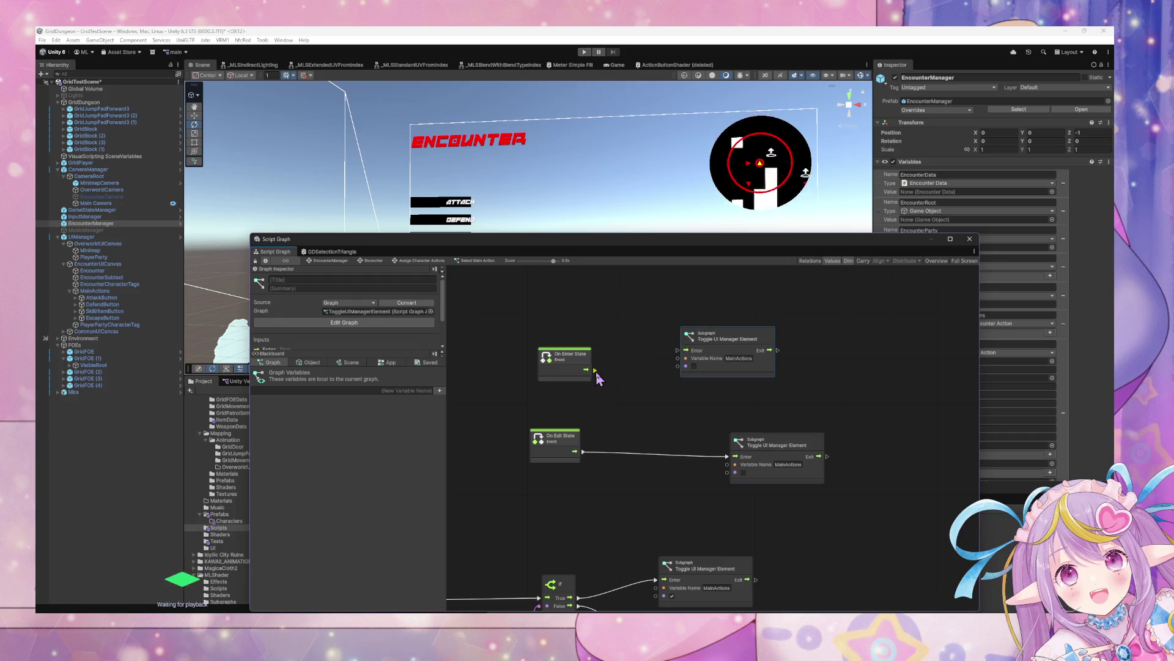
{"action": "mouse_move", "coordinate": [586, 369]}
{"action": "left_mouse_down"}
{"action": "mouse_move", "coordinate": [685, 350]}
{"action": "mouse_move", "coordinate": [569, 332]}
{"action": "left_mouse_up"}
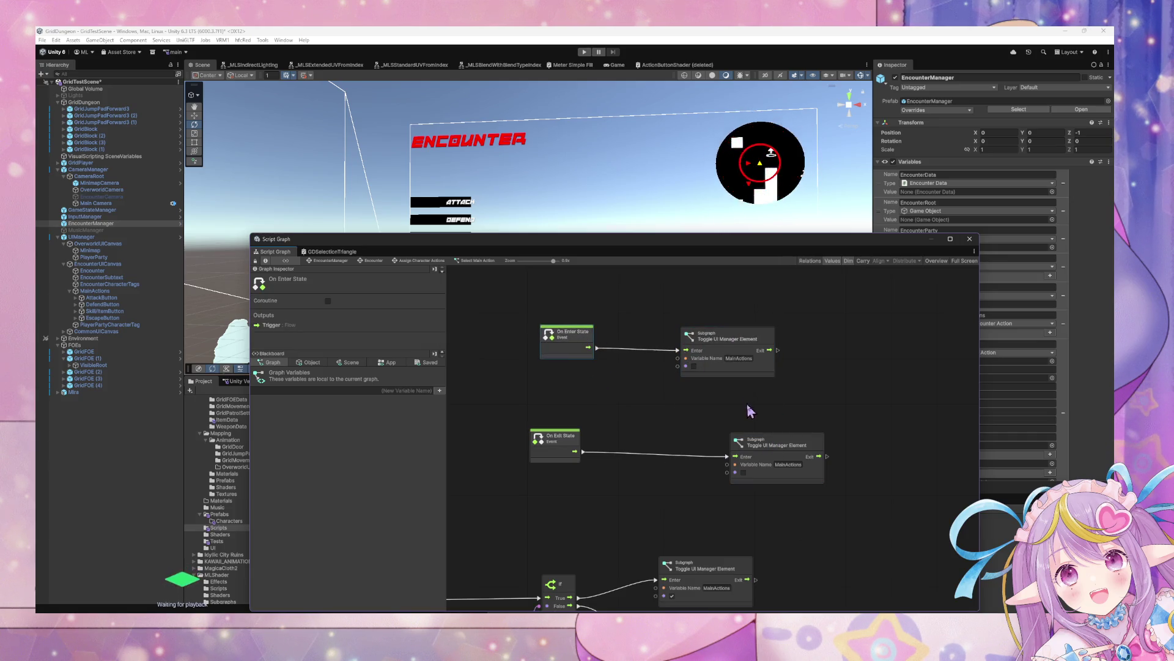
Duplicate that toggle node again and chain the first toggle's Exit into the new copy.
{"action": "left_click", "coordinate": [737, 335]}
{"action": "key", "text": "ctrl+d"}
{"action": "left_click_drag", "start_coordinate": [709, 419], "coordinate": [884, 317]}
{"action": "left_click_drag", "start_coordinate": [822, 346], "coordinate": [770, 350]}
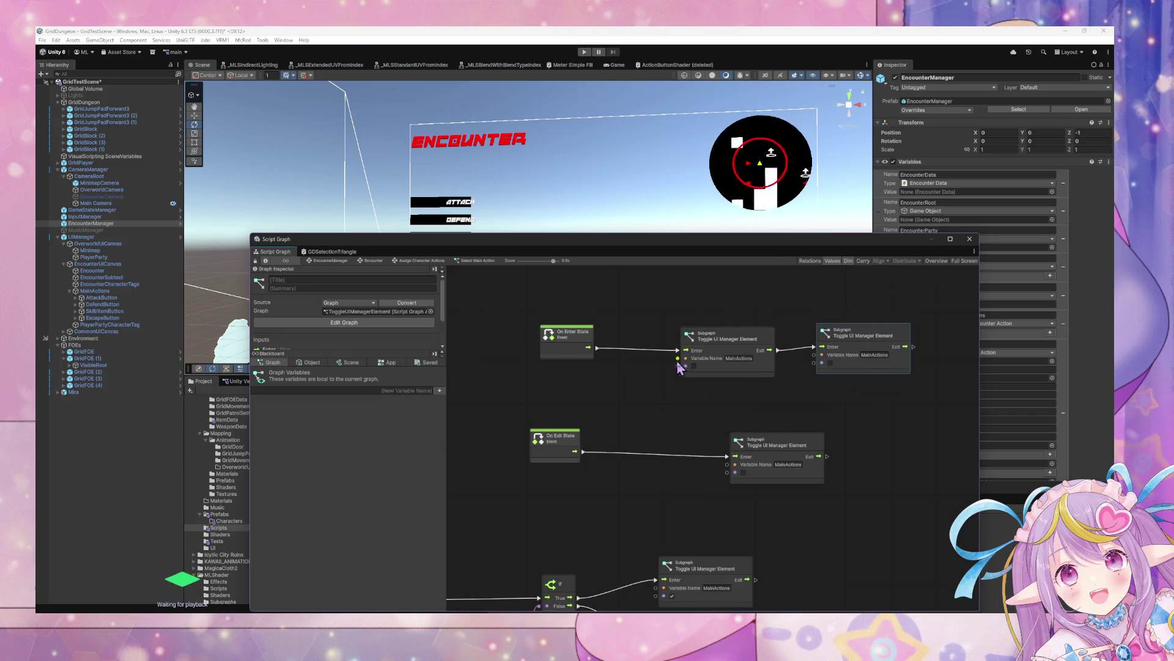
{"action": "mouse_move", "coordinate": [684, 436]}
{"action": "left_mouse_down"}
{"action": "mouse_move", "coordinate": [839, 398]}
{"action": "mouse_move", "coordinate": [887, 304]}
{"action": "mouse_move", "coordinate": [647, 457]}
{"action": "left_mouse_up"}
Rename the second toggle's variable from MainActions to CancelButton.
{"action": "left_click", "coordinate": [916, 361]}
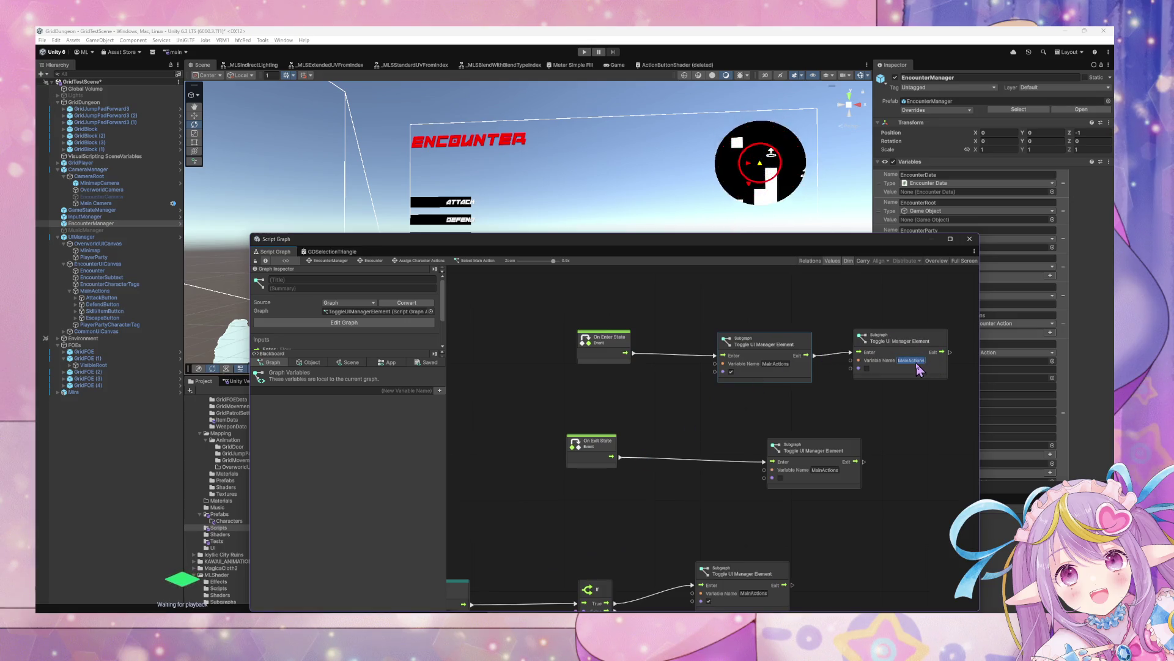
{"action": "key", "text": "BackSpace"}
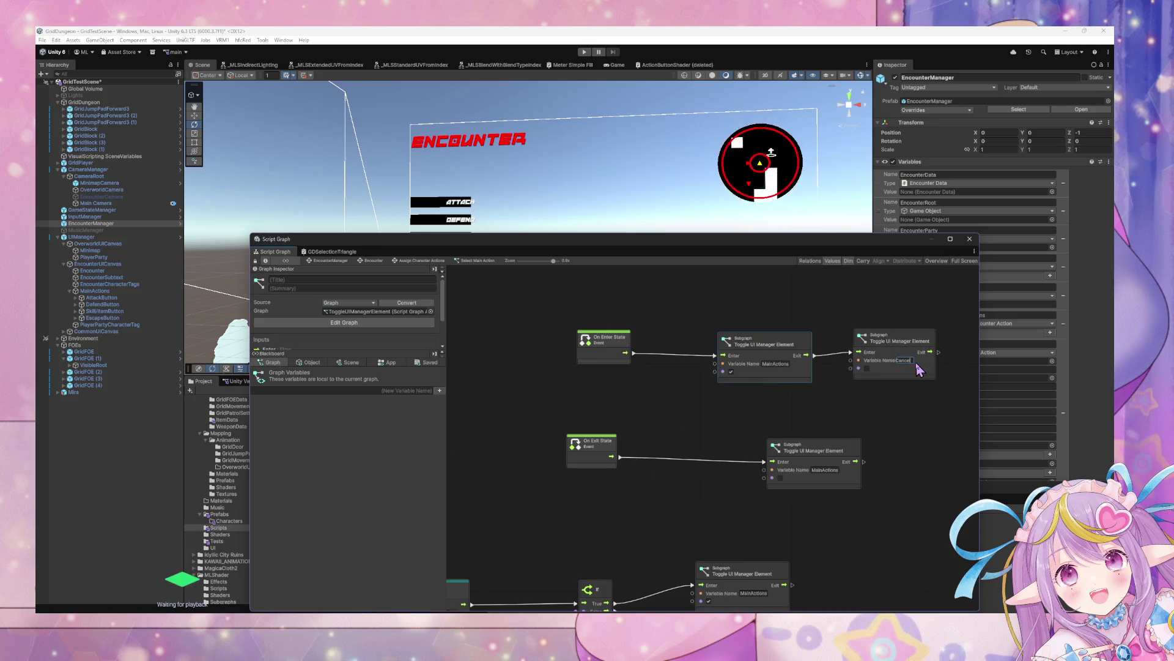
{"action": "type", "text": "Button"}
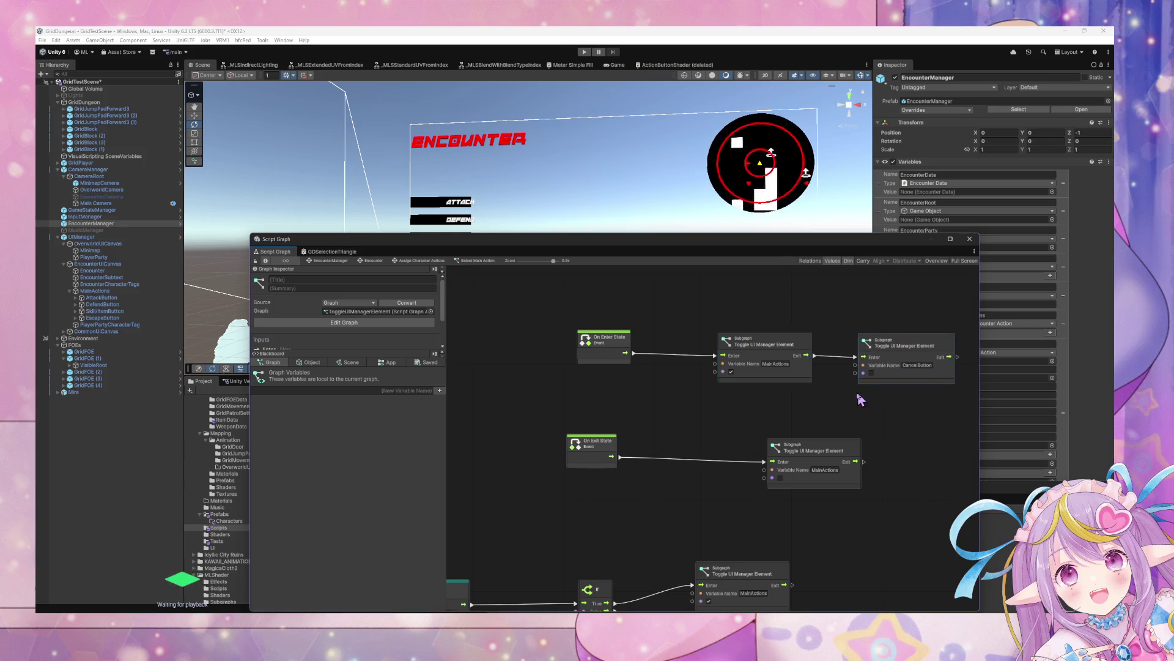
{"action": "left_click_drag", "start_coordinate": [860, 399], "coordinate": [839, 385]}
{"action": "left_click", "coordinate": [617, 341]}
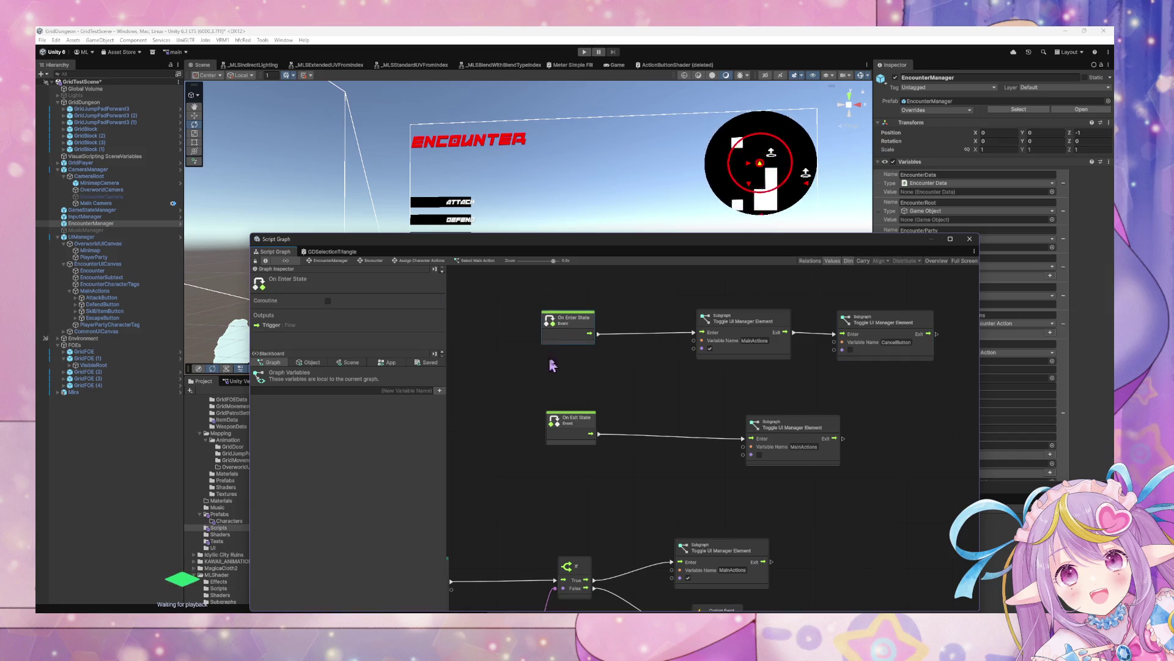
{"action": "left_click_drag", "start_coordinate": [551, 362], "coordinate": [667, 383]}
{"action": "mouse_move", "coordinate": [907, 420]}
{"action": "left_mouse_down"}
{"action": "mouse_move", "coordinate": [603, 413]}
{"action": "mouse_move", "coordinate": [739, 370]}
{"action": "mouse_move", "coordinate": [817, 367]}
{"action": "left_mouse_up"}
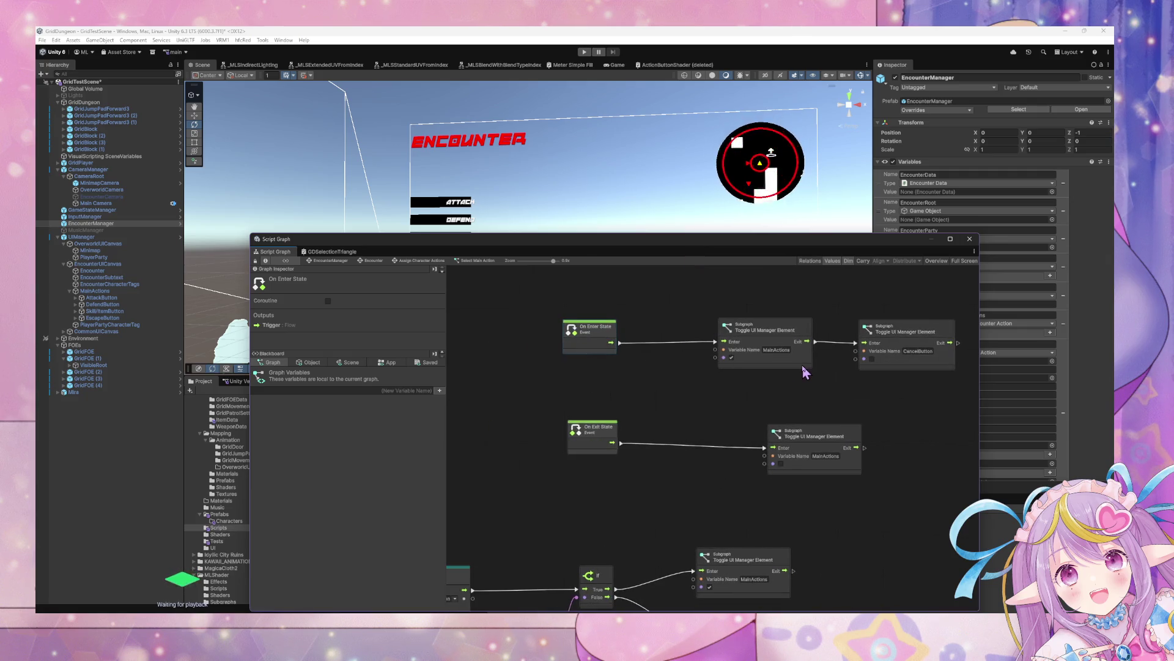
Enter Play mode, move the Script Graph window aside, and switch to the Scene view with Ctrl+1.
{"action": "left_click", "coordinate": [585, 52]}
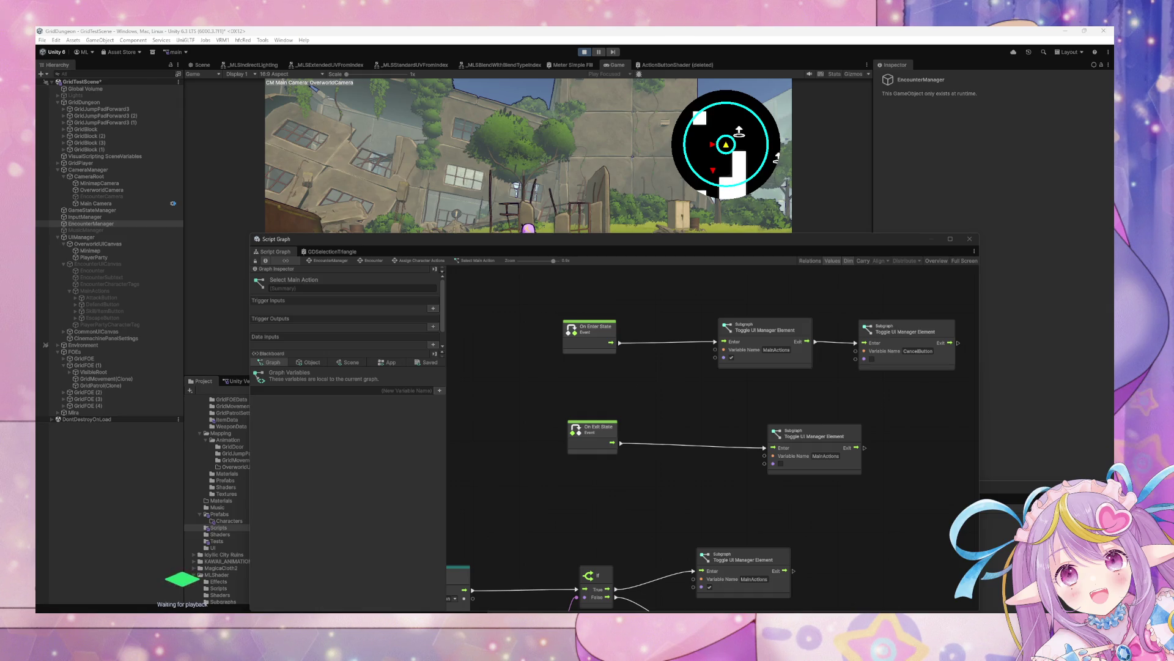
{"action": "left_click", "coordinate": [609, 146]}
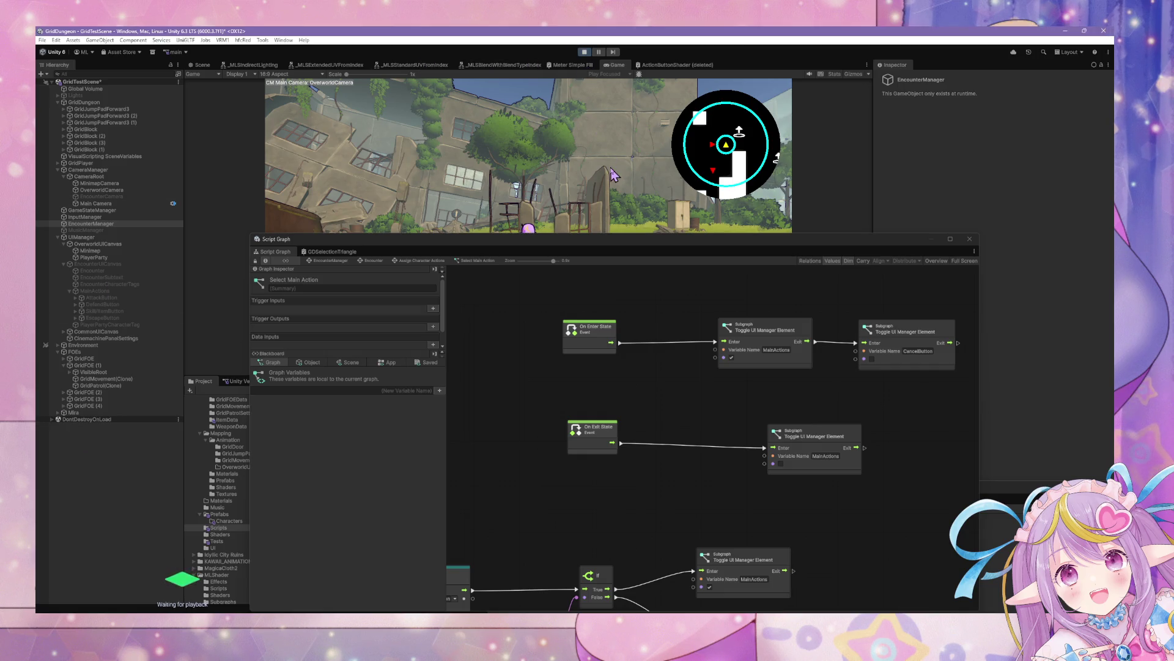
{"action": "left_click_drag", "start_coordinate": [560, 239], "coordinate": [833, 373]}
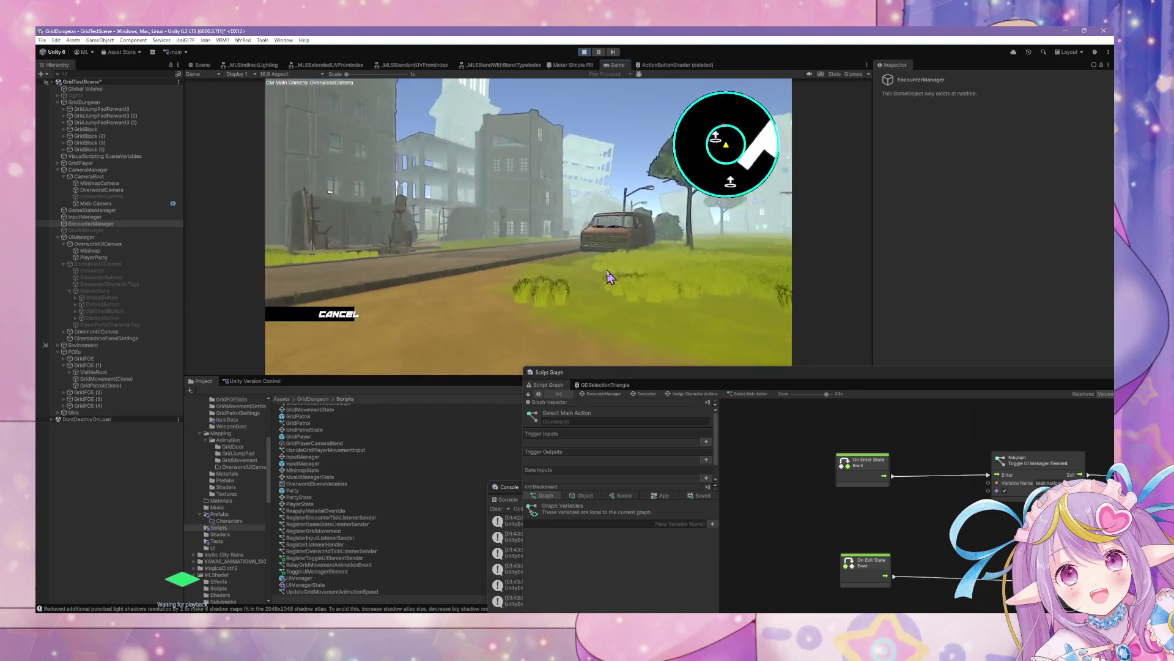
{"action": "key", "text": "ctrl+1"}
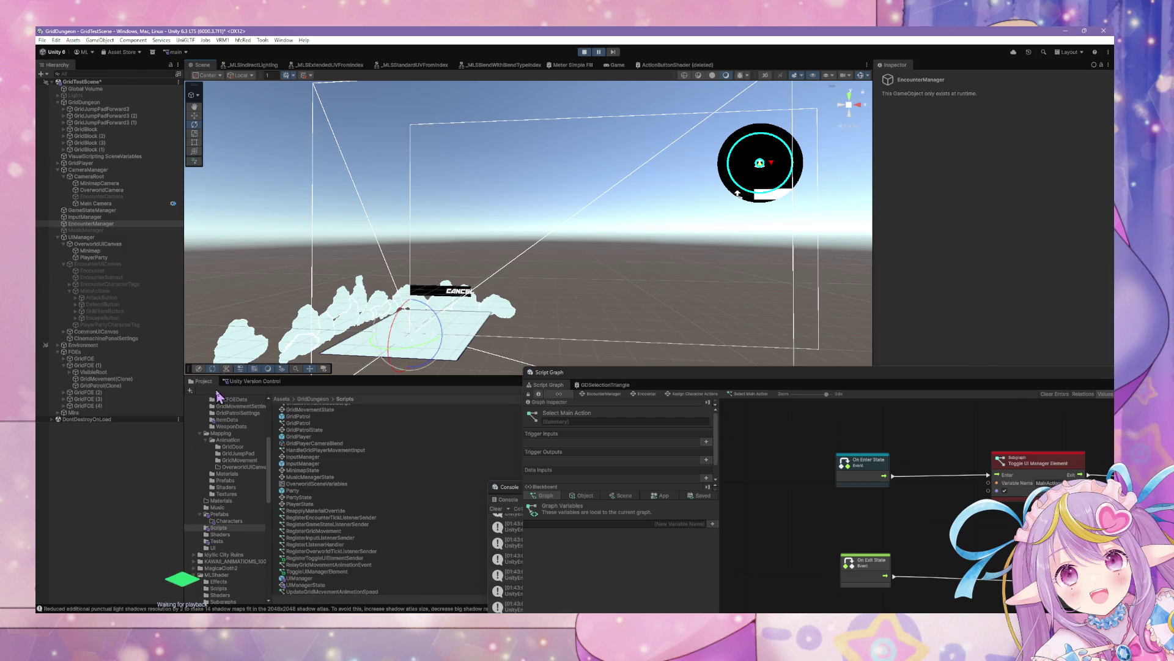
Read the SetActive exception's stack trace in the Console and check the children of GridFOE (3).
{"action": "left_click", "coordinate": [252, 609]}
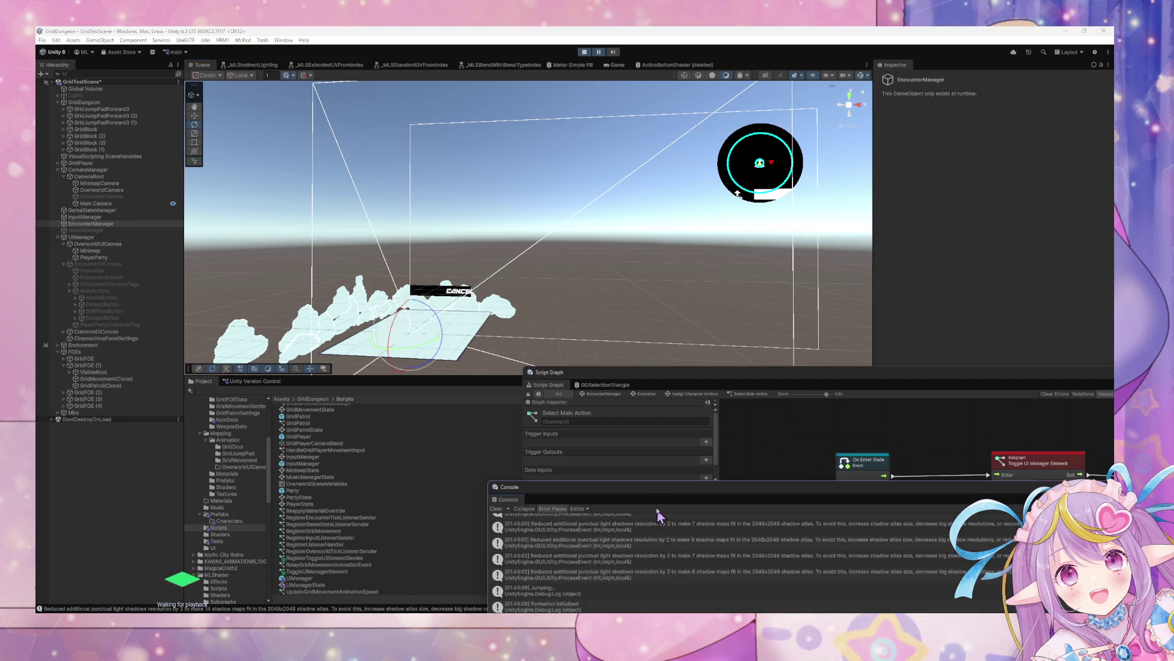
{"action": "left_click_drag", "start_coordinate": [657, 497], "coordinate": [695, 323]}
{"action": "left_click", "coordinate": [647, 357]}
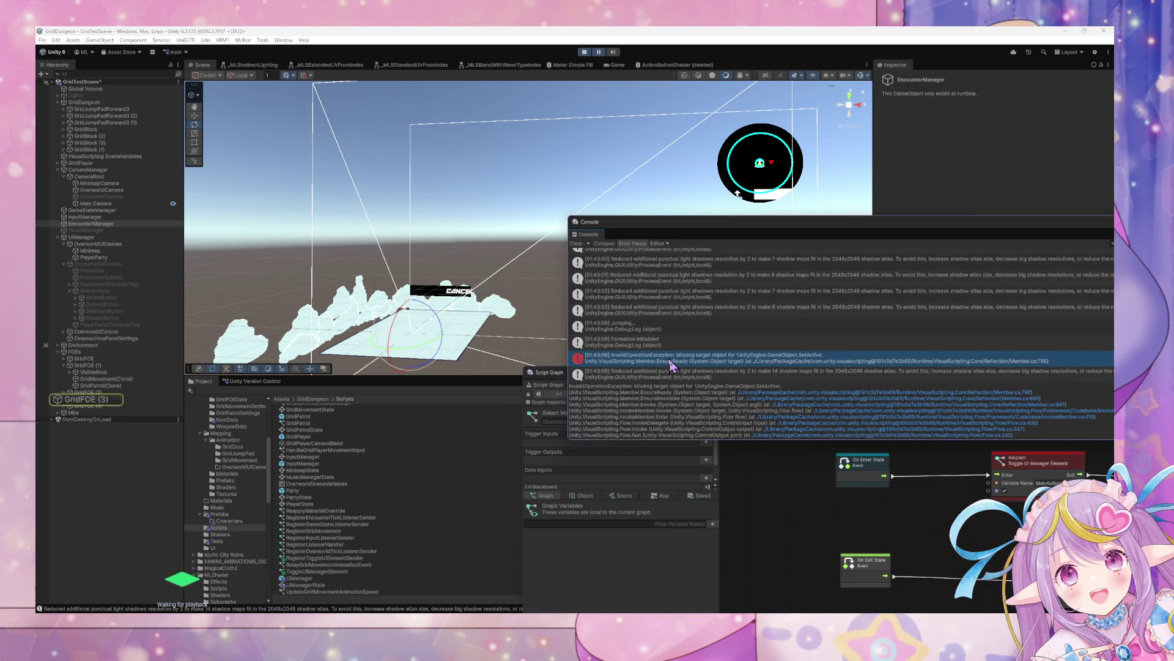
{"action": "left_click", "coordinate": [64, 402]}
{"action": "left_click", "coordinate": [64, 398]}
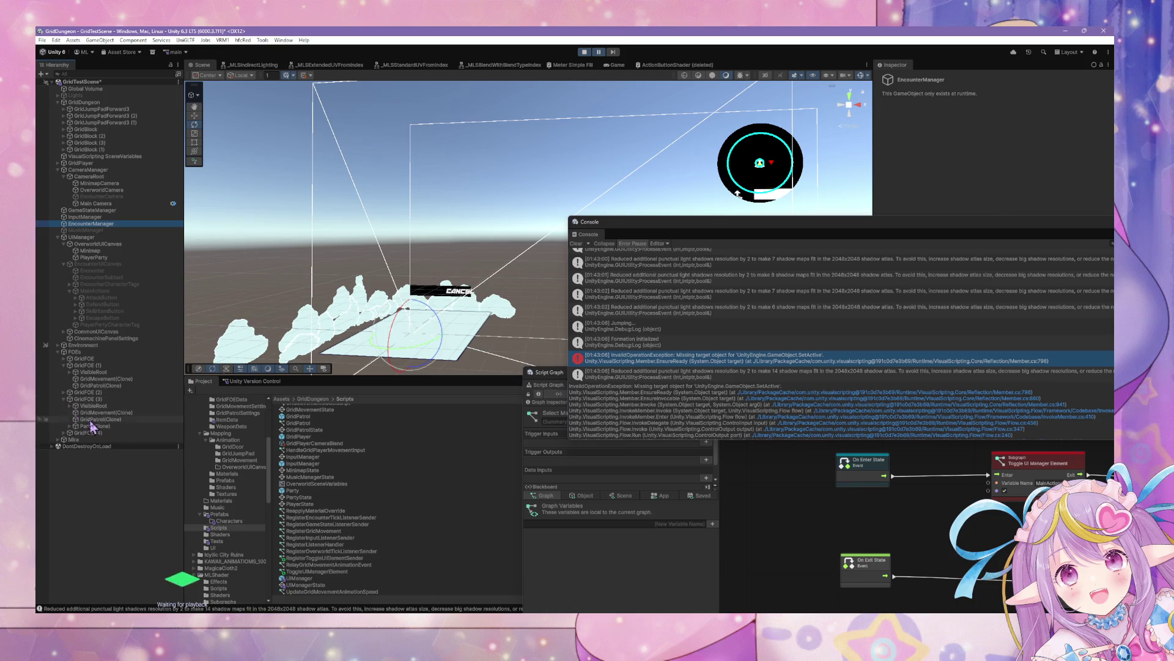
{"action": "left_click", "coordinate": [676, 361]}
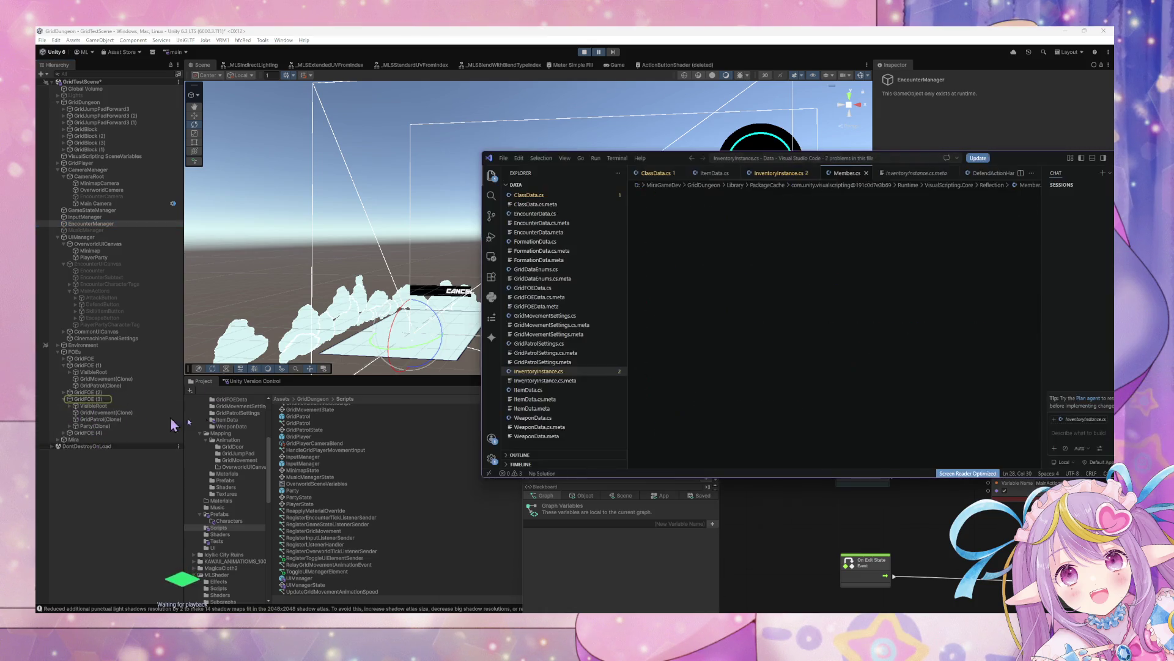
Close Member.cs in VS Code and move the Script Graph window to show the whole graph.
{"action": "left_click", "coordinate": [867, 174]}
{"action": "key", "text": "alt+Tab"}
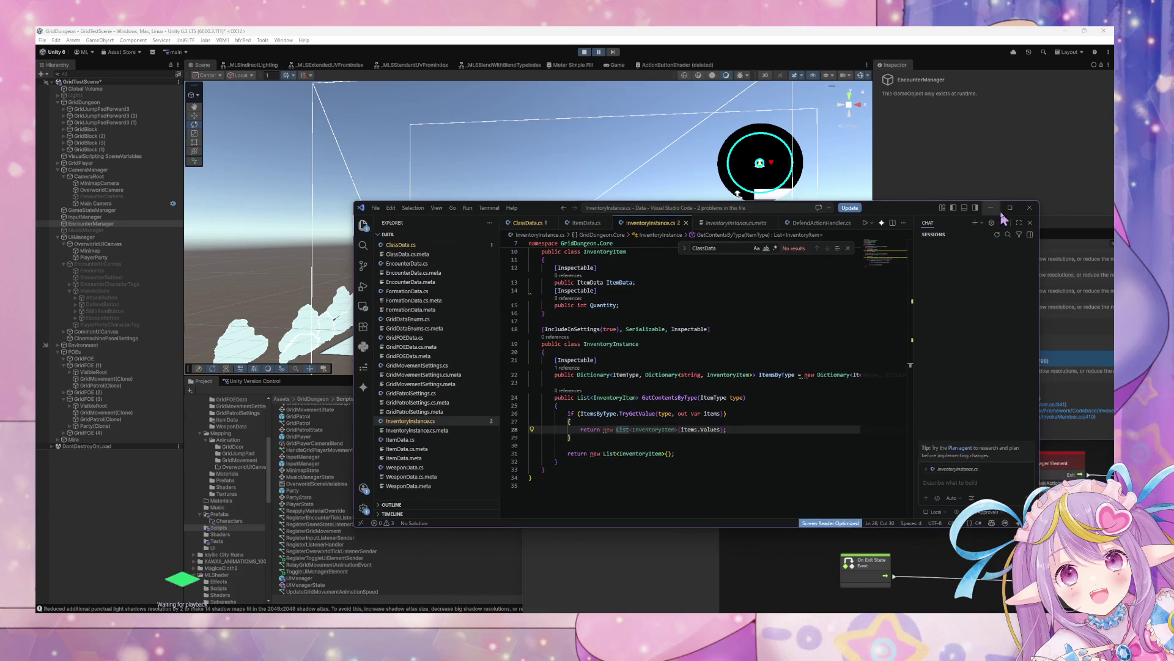
{"action": "left_click", "coordinate": [669, 355]}
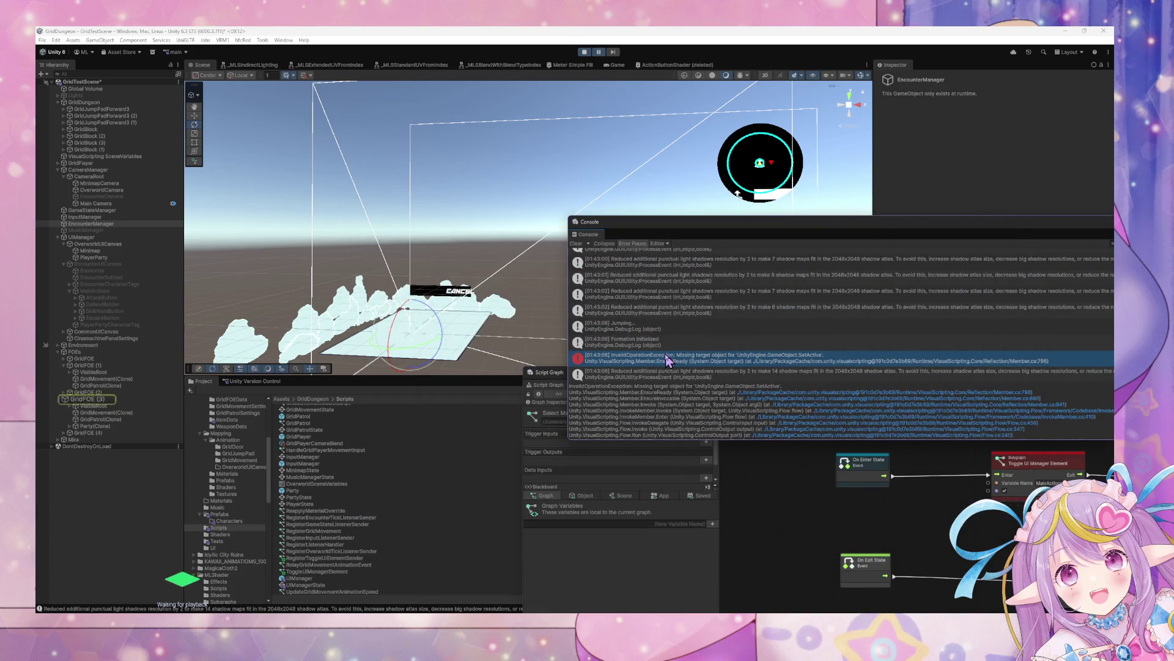
{"action": "left_click", "coordinate": [1050, 460]}
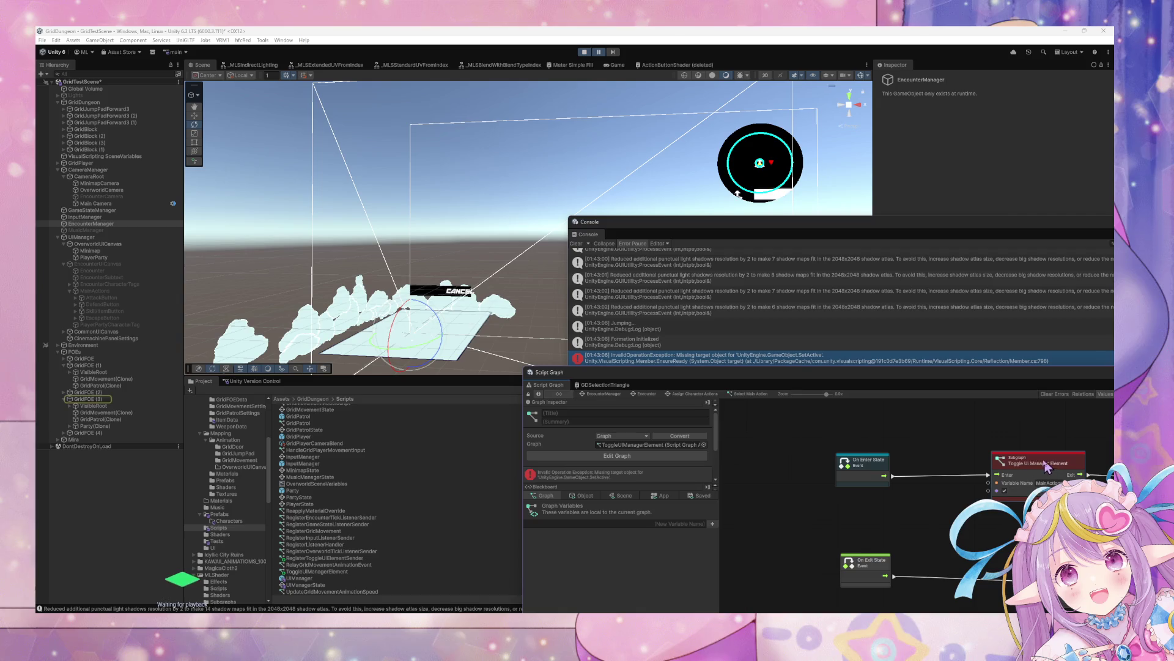
{"action": "mouse_move", "coordinate": [863, 378]}
{"action": "left_mouse_down"}
{"action": "mouse_move", "coordinate": [603, 273]}
{"action": "mouse_move", "coordinate": [483, 208]}
{"action": "left_mouse_up"}
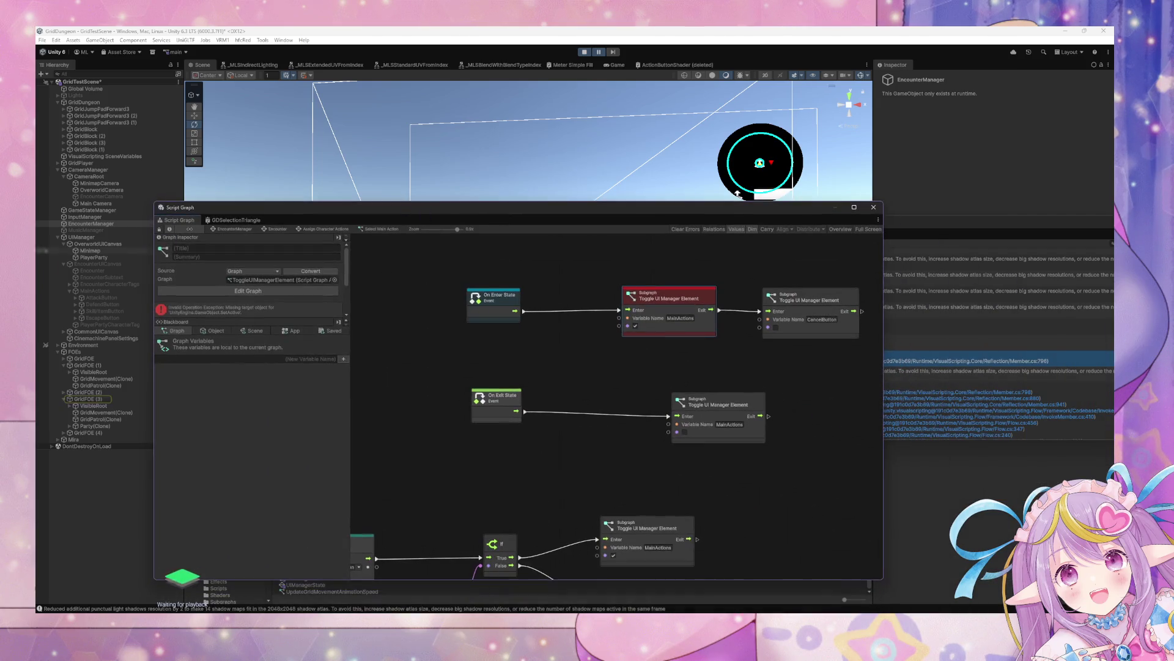
Open UIManager's Toggles Register graph, check the RegisterToggleUIElement event name, then stop Play mode.
{"action": "left_click", "coordinate": [88, 238]}
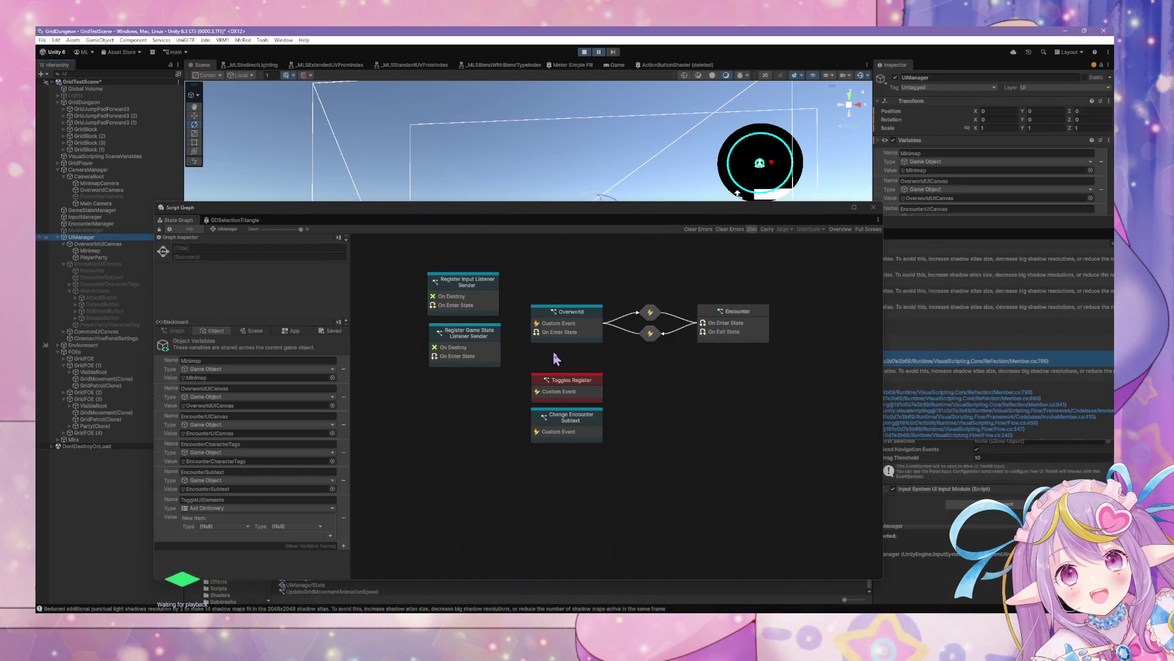
{"action": "left_click", "coordinate": [589, 384]}
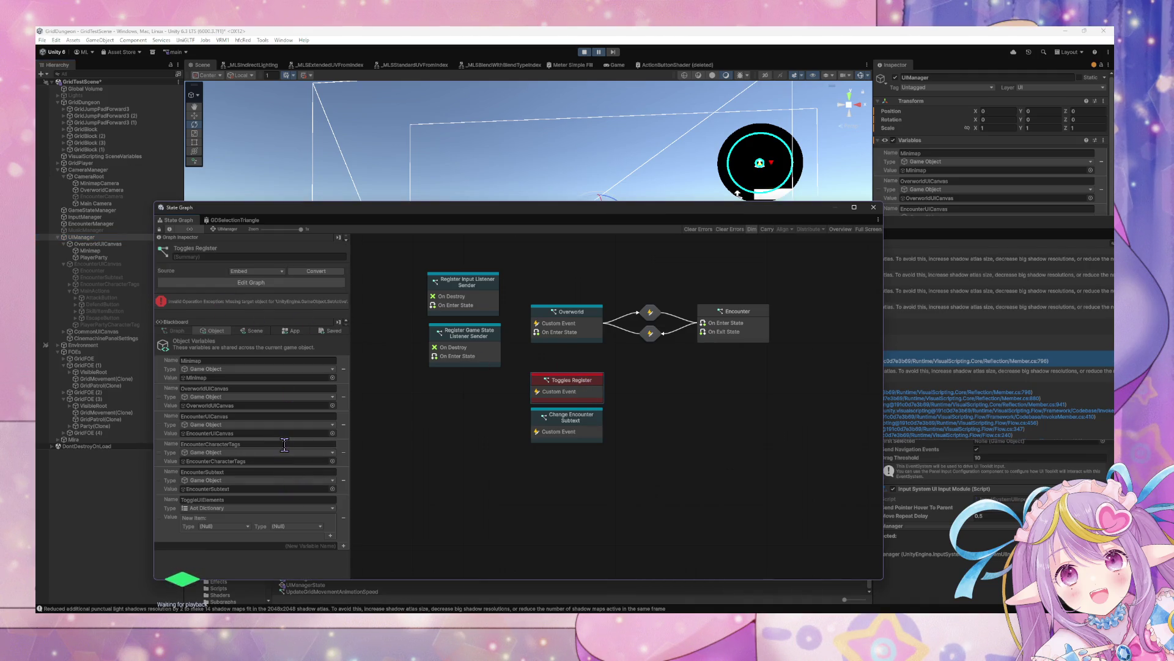
{"action": "double_click", "coordinate": [584, 380]}
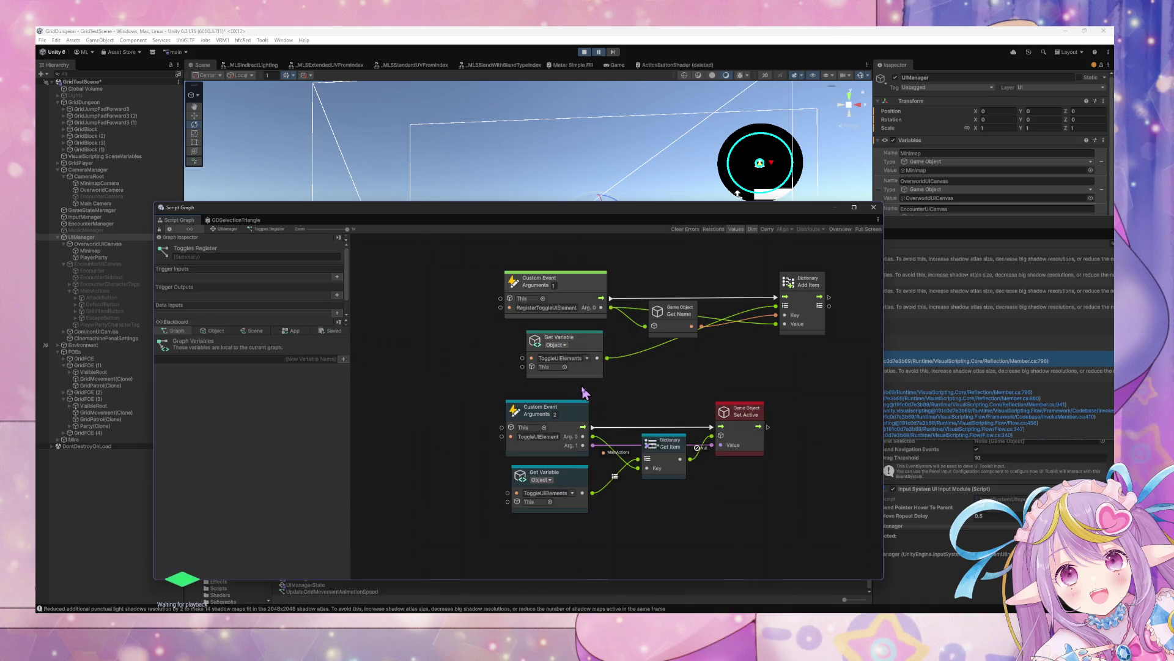
{"action": "left_click", "coordinate": [554, 308]}
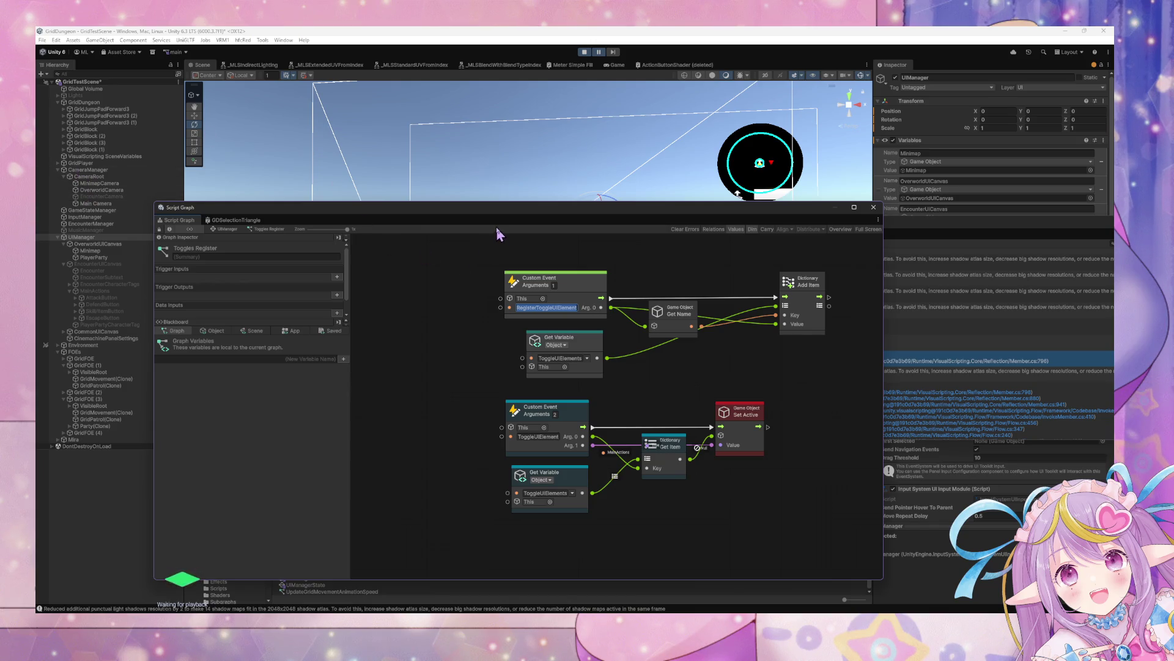
{"action": "left_click", "coordinate": [584, 52]}
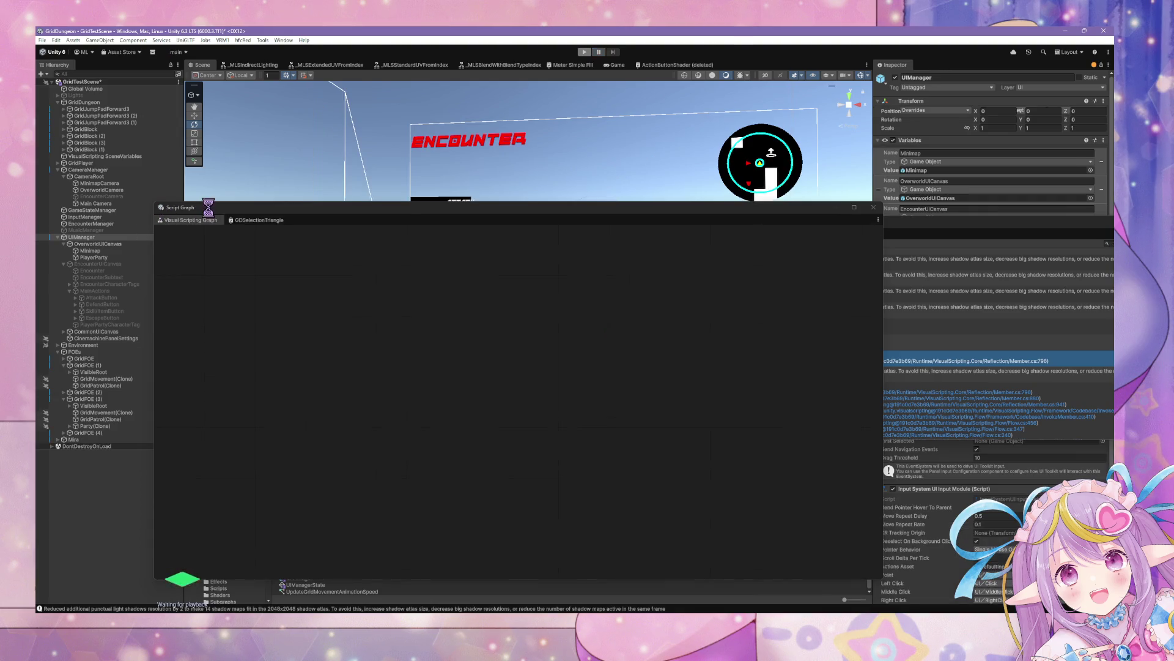
In MainActions' graph, nudge On Enter State and Get Variable up and edit the RegisterToggleUIElement trigger name.
{"action": "left_click_drag", "start_coordinate": [209, 210], "coordinate": [239, 210]}
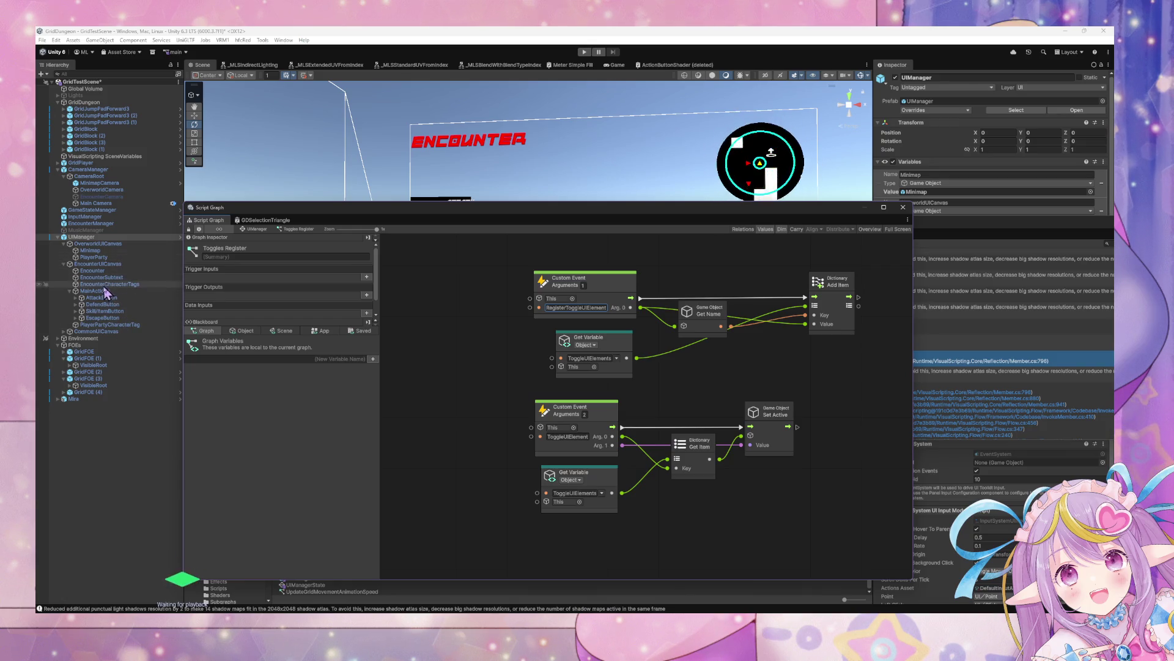
{"action": "left_click", "coordinate": [96, 291]}
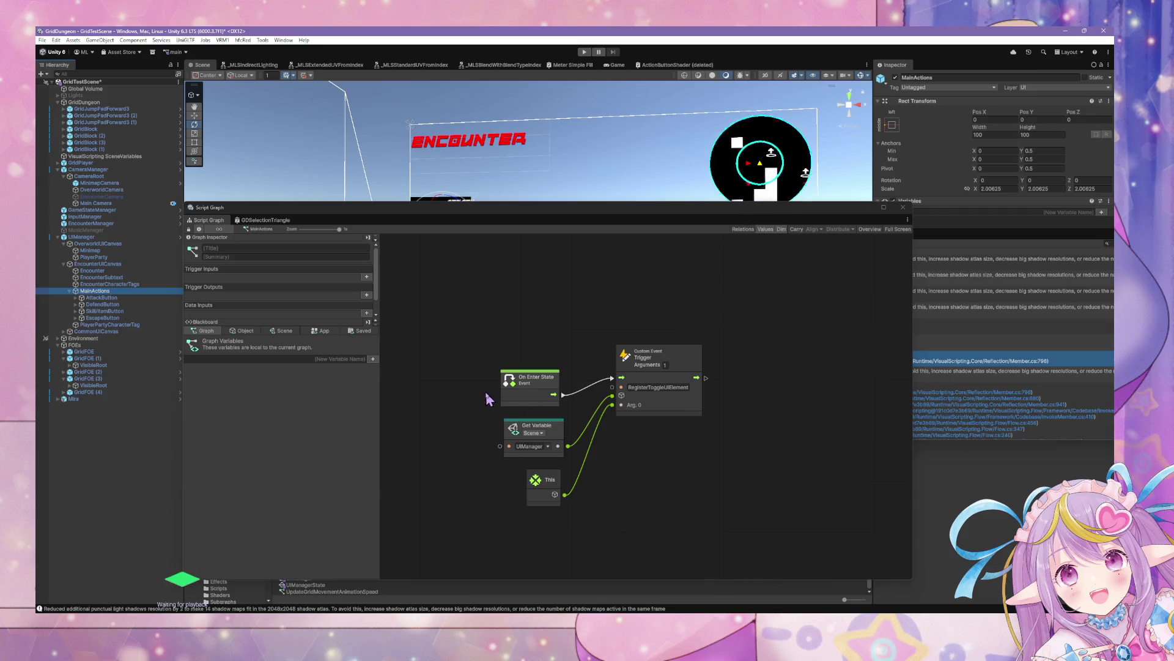
{"action": "left_click_drag", "start_coordinate": [526, 389], "coordinate": [529, 364]}
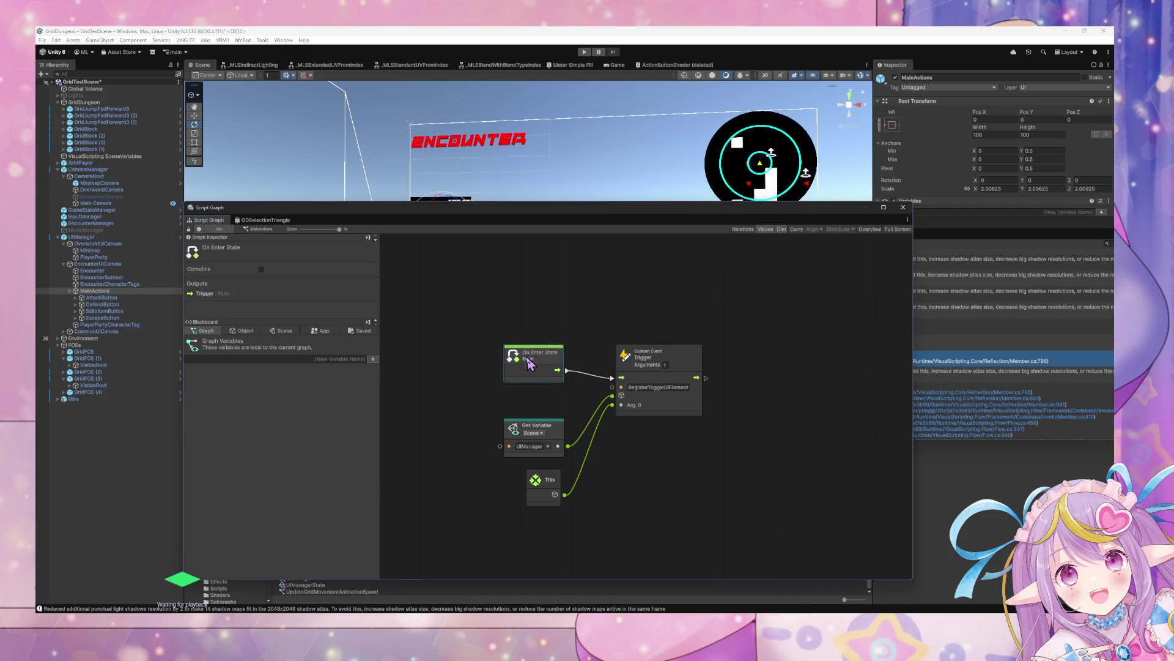
{"action": "left_click_drag", "start_coordinate": [551, 432], "coordinate": [550, 416]}
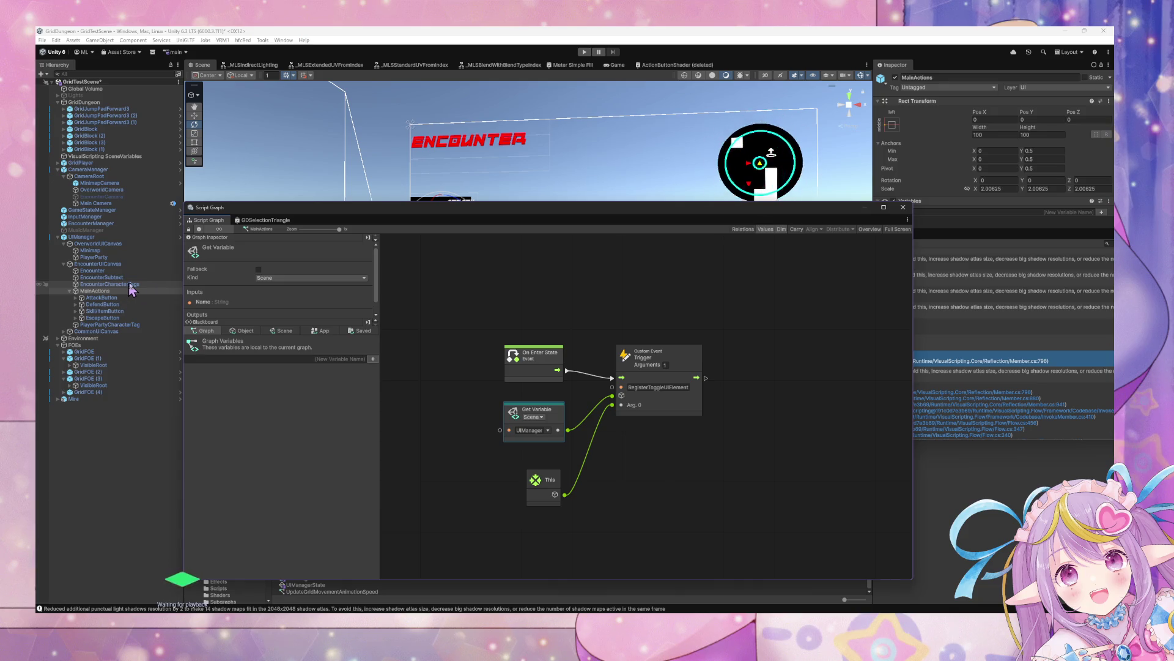
{"action": "double_click", "coordinate": [677, 388]}
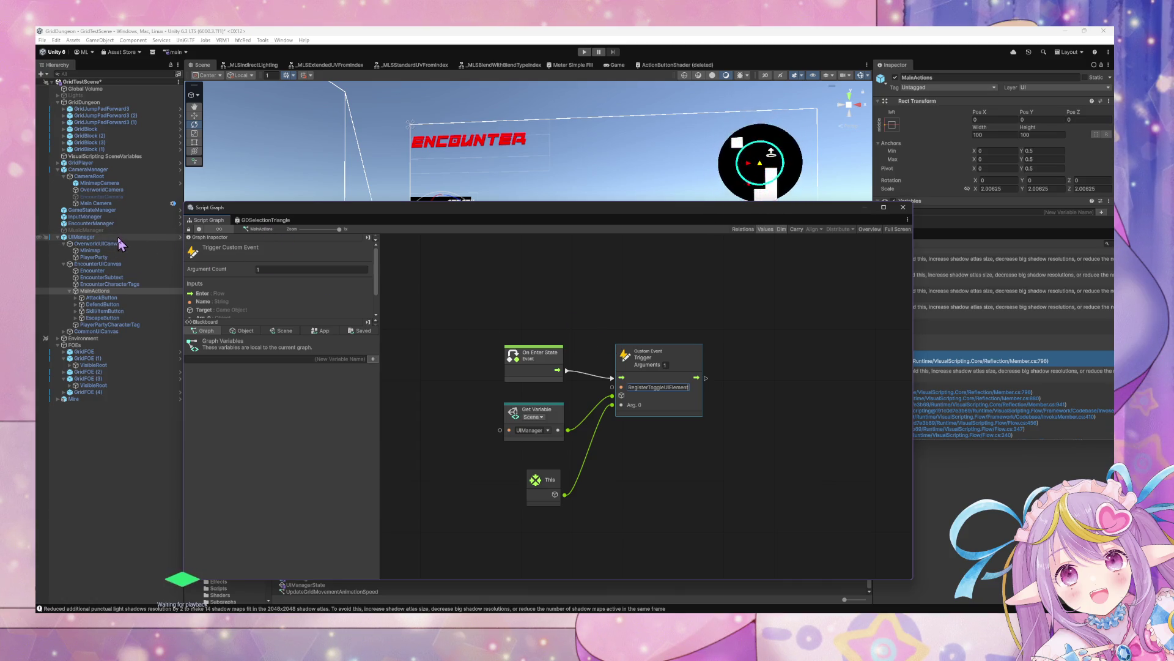
Reopen UIManager's Toggles Register graph and tidy the Get Variable and Get Name node positions.
{"action": "left_click", "coordinate": [79, 237]}
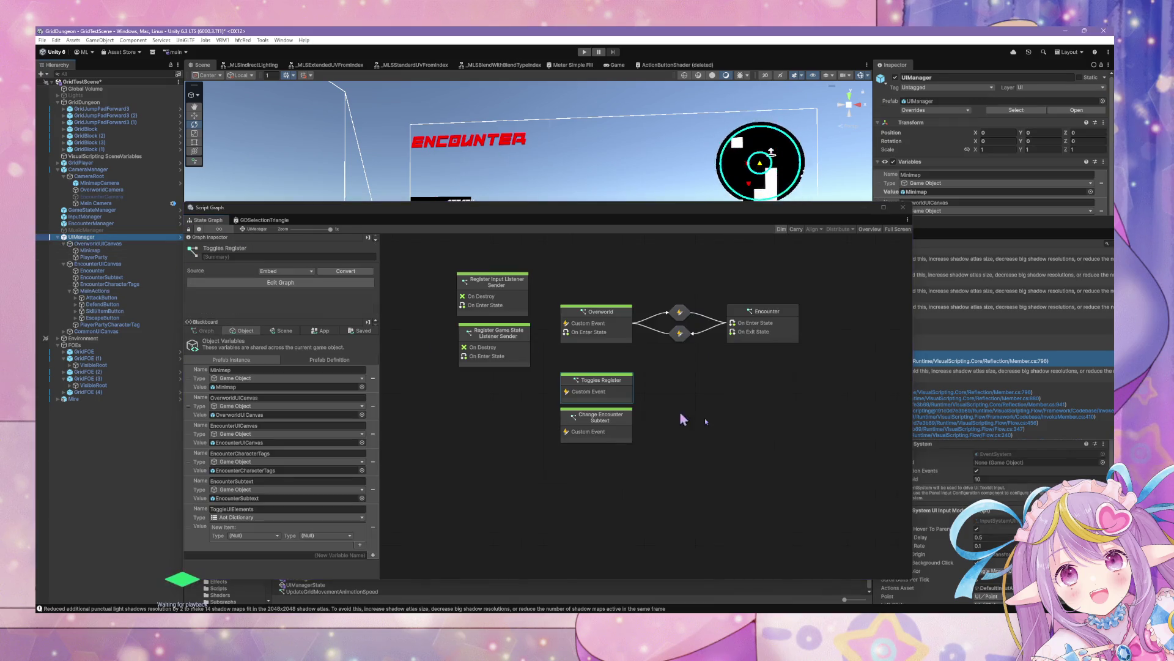
{"action": "double_click", "coordinate": [621, 386]}
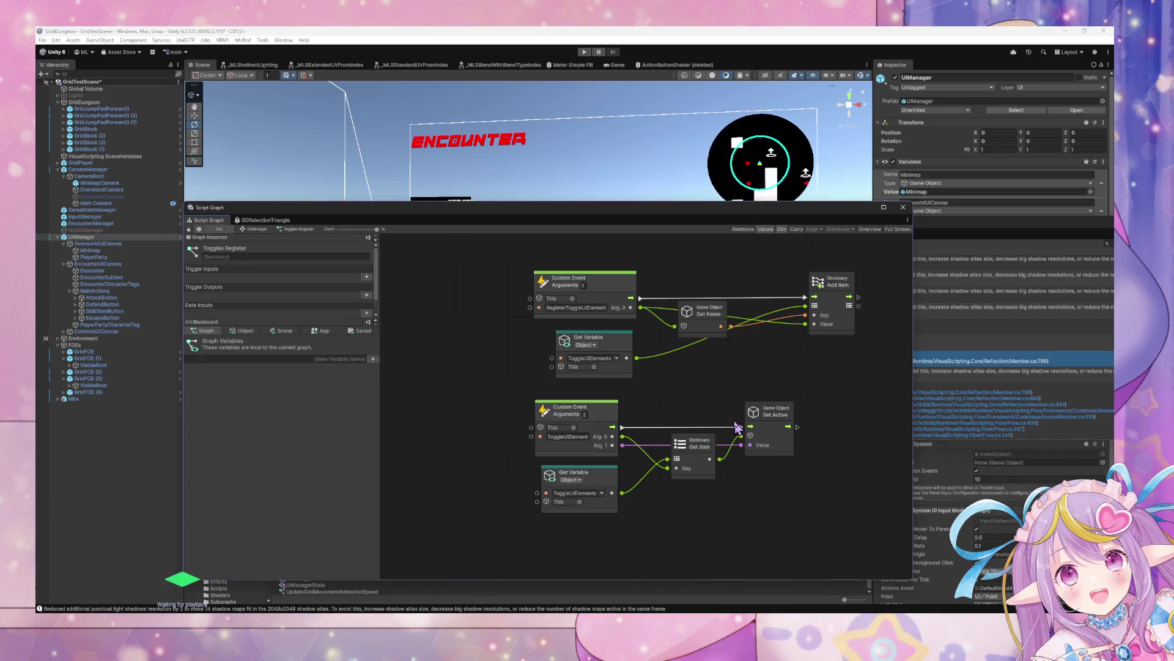
{"action": "left_click_drag", "start_coordinate": [612, 370], "coordinate": [592, 368]}
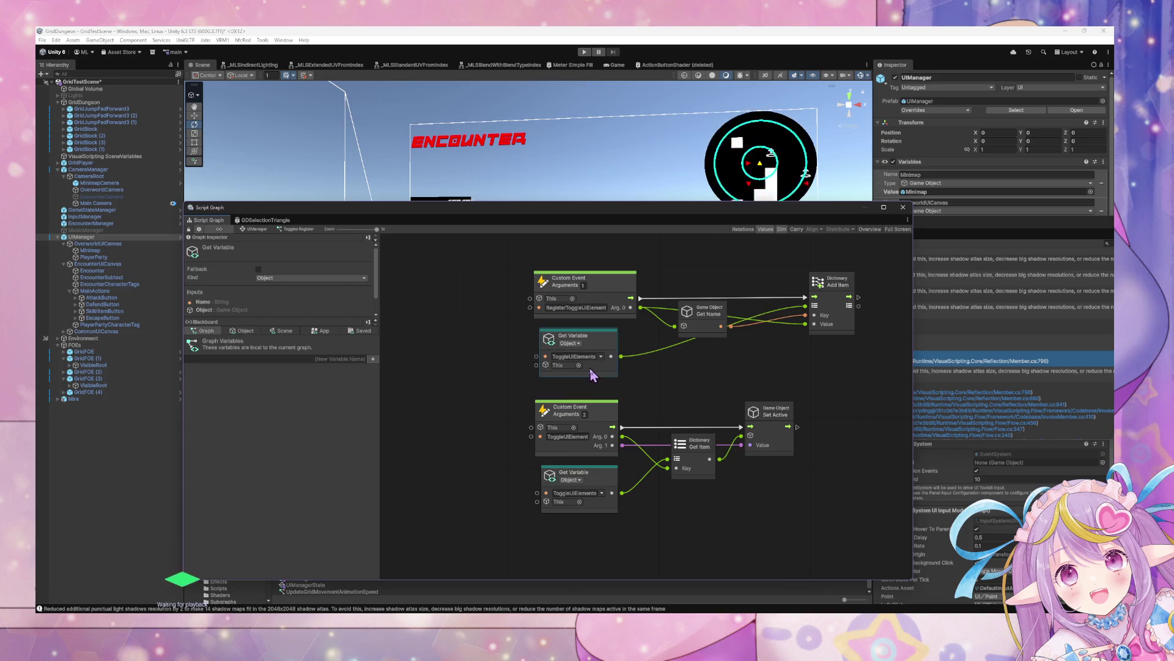
{"action": "mouse_move", "coordinate": [705, 321]}
{"action": "left_mouse_down"}
{"action": "mouse_move", "coordinate": [711, 306]}
{"action": "mouse_move", "coordinate": [718, 350]}
{"action": "left_mouse_up"}
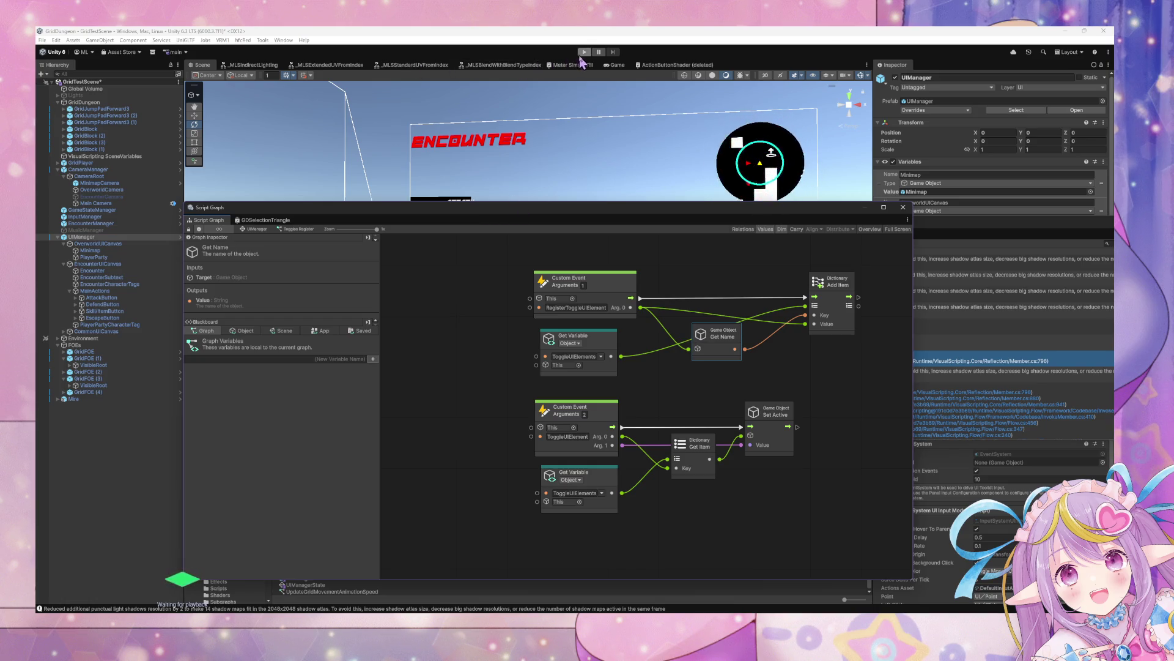
Start Play mode, drag the graph window aside to reveal the Game view, and select UIManager.
{"action": "left_click", "coordinate": [584, 52]}
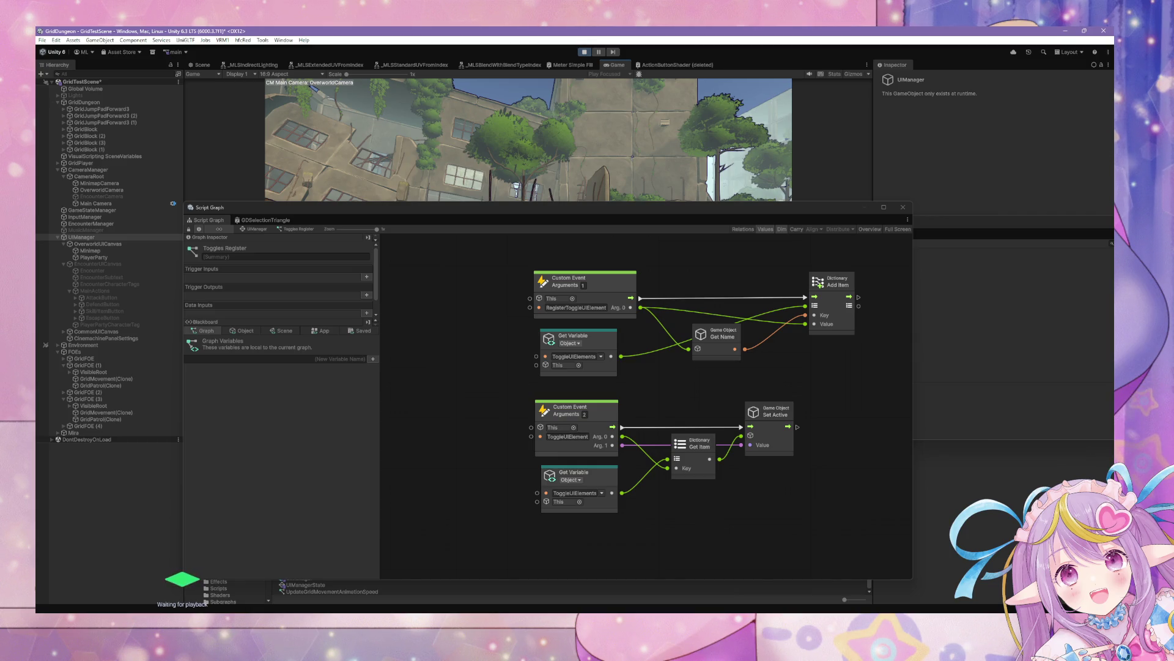
{"action": "mouse_move", "coordinate": [583, 217]}
{"action": "left_mouse_down"}
{"action": "mouse_move", "coordinate": [844, 307]}
{"action": "mouse_move", "coordinate": [757, 236]}
{"action": "left_mouse_up"}
{"action": "left_click", "coordinate": [123, 236]}
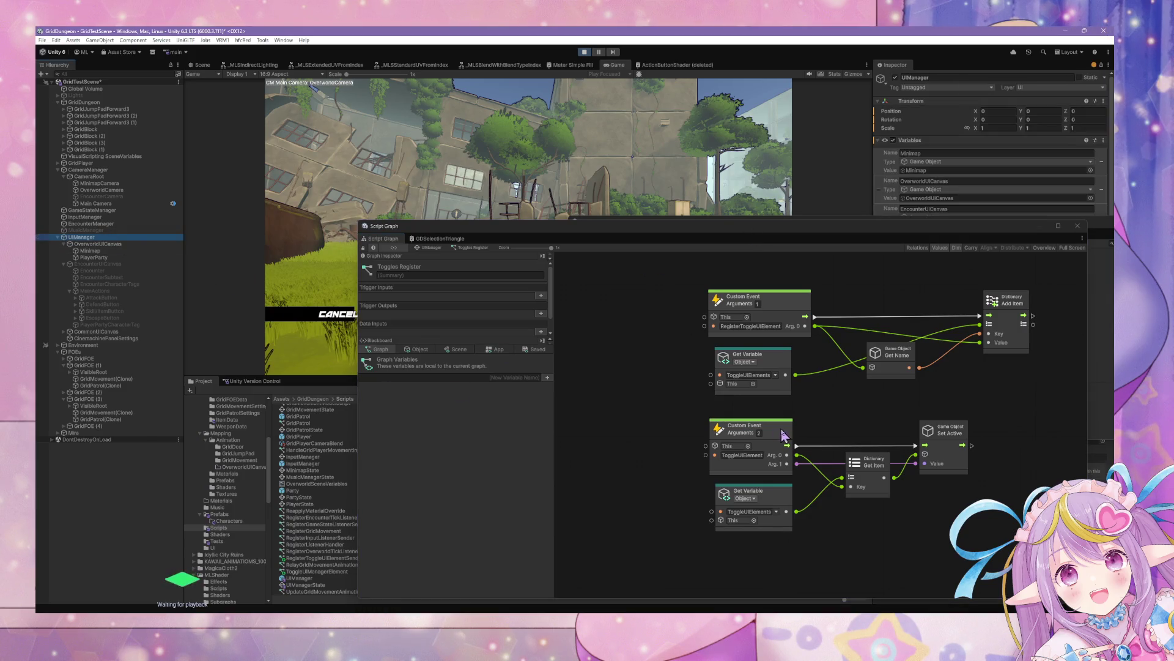
Inspect UIManager's Object variables and ToggleUIElements Get Variable, then check EncounterUICanvas and MainActions.
{"action": "left_click", "coordinate": [416, 350]}
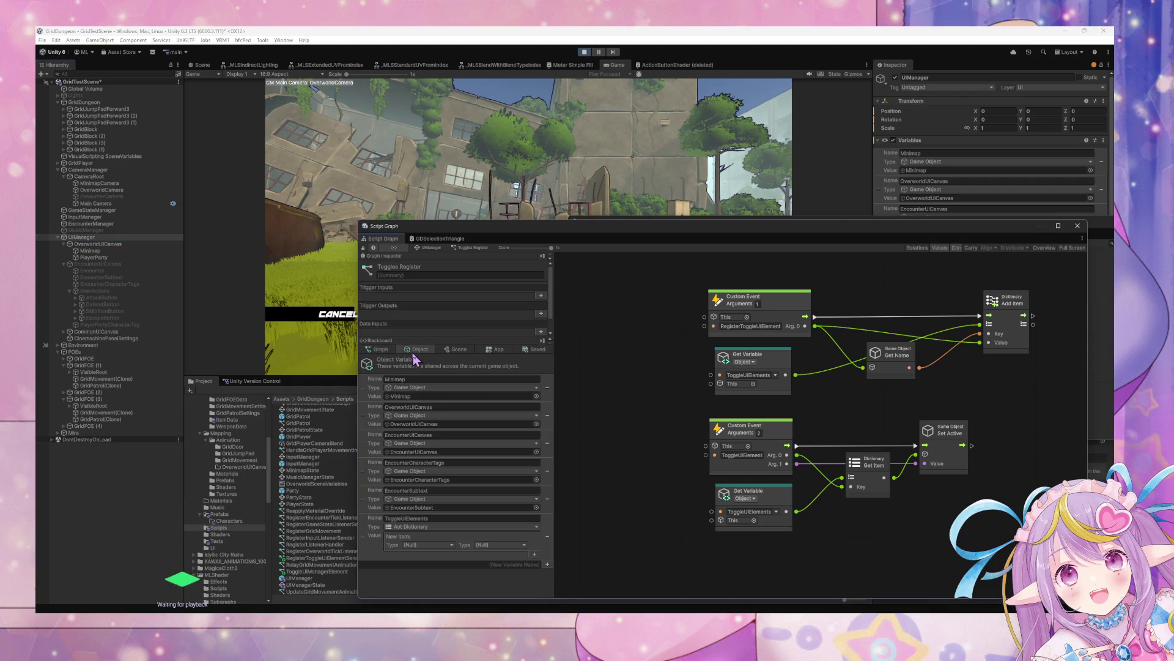
{"action": "left_click", "coordinate": [784, 393]}
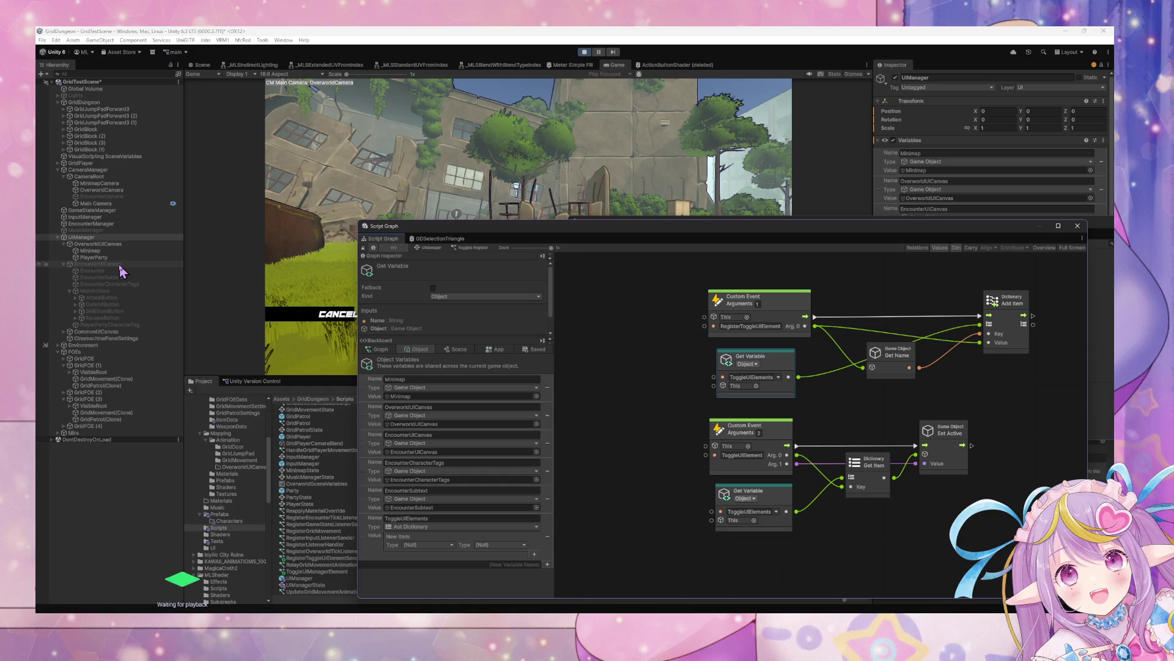
{"action": "left_click", "coordinate": [122, 265]}
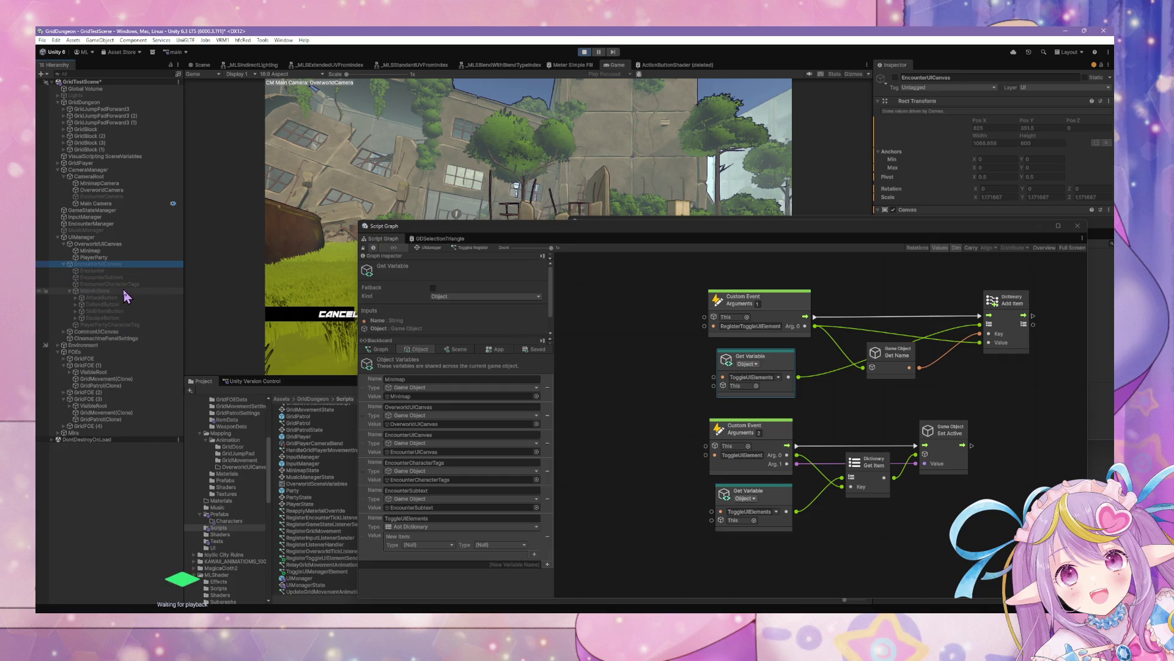
{"action": "left_click", "coordinate": [124, 292]}
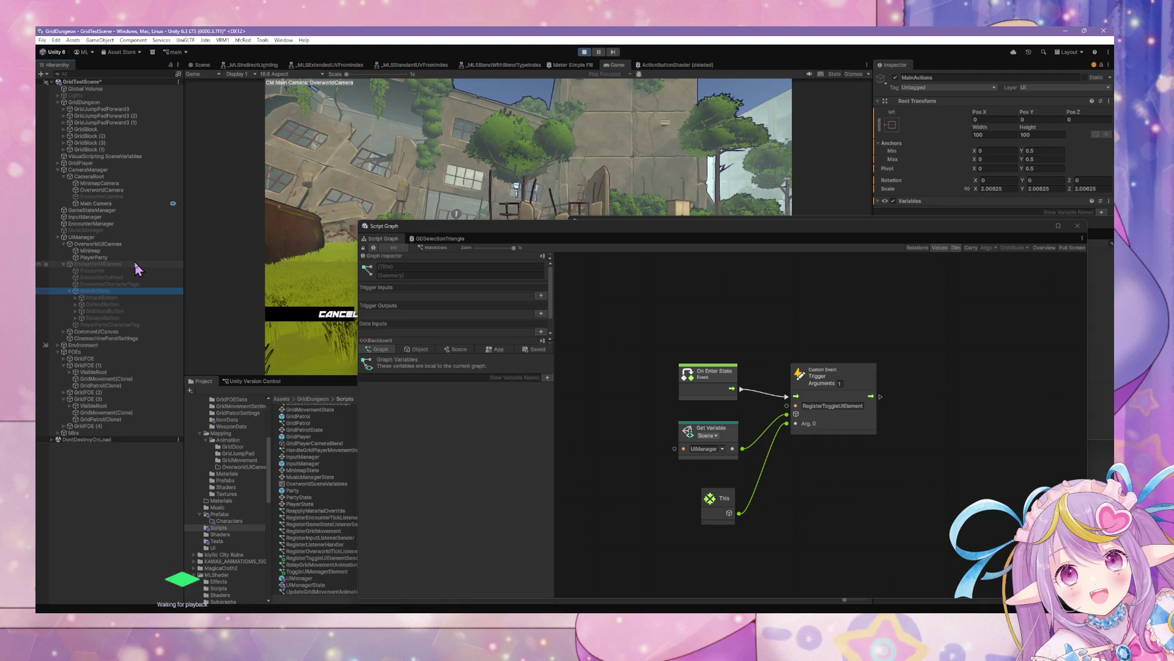
Activate EncounterUICanvas, then verify UIManager's ToggleUIElements variable and Toggles Register event names.
{"action": "left_click", "coordinate": [136, 265]}
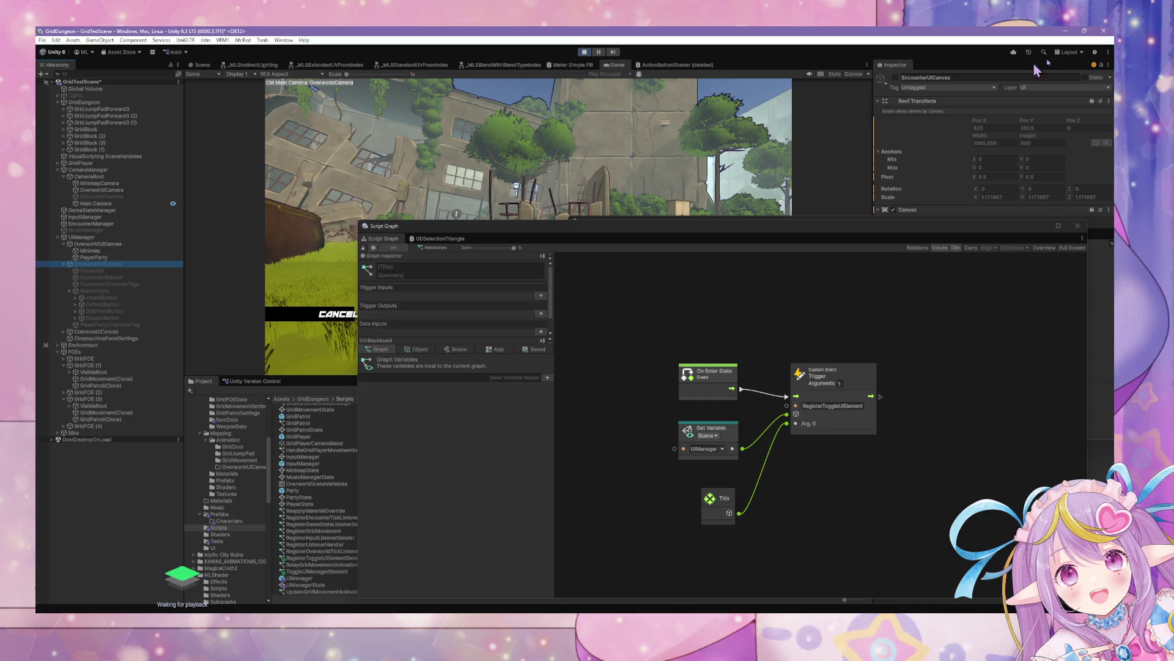
{"action": "left_click", "coordinate": [897, 78]}
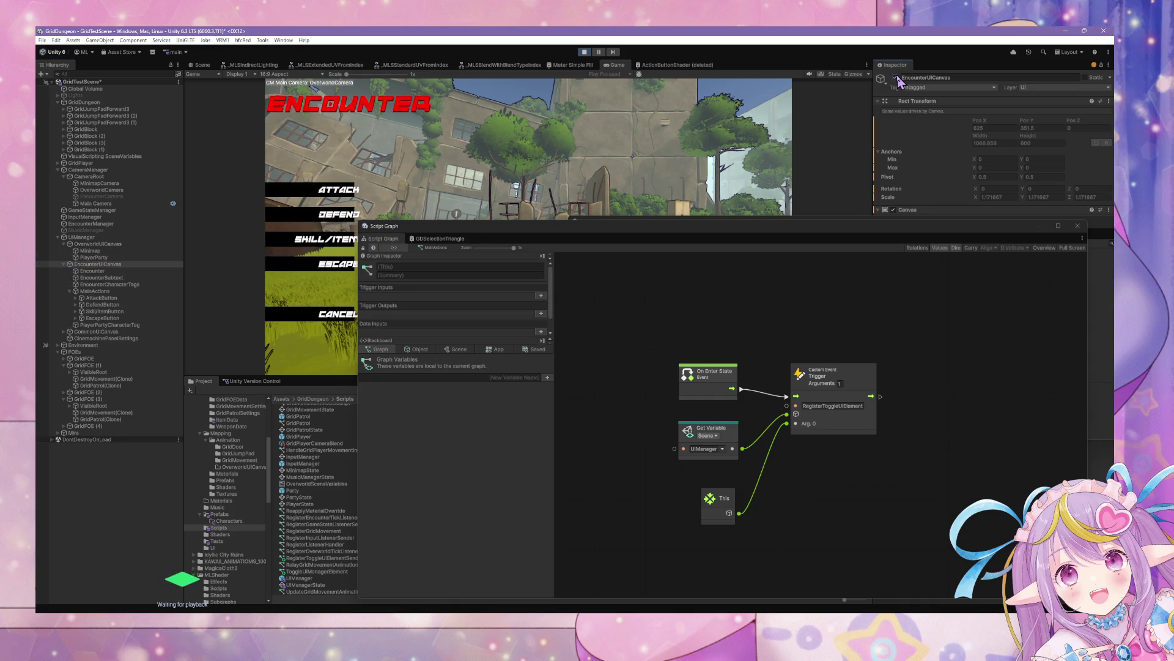
{"action": "left_click", "coordinate": [129, 237]}
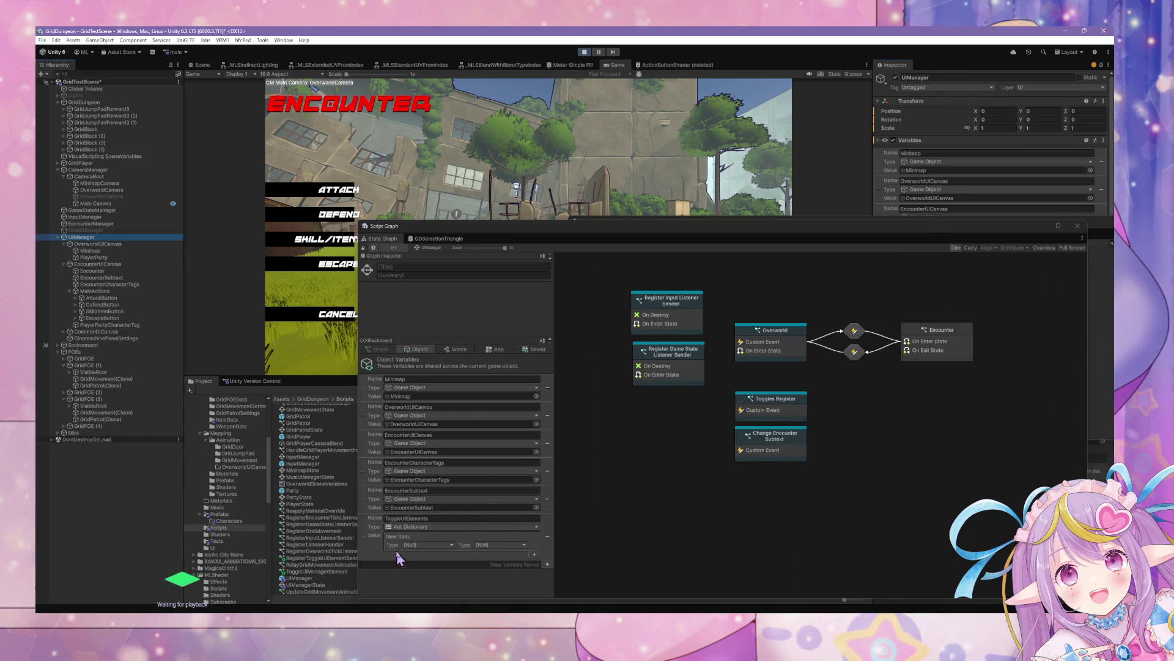
{"action": "left_click", "coordinate": [436, 520]}
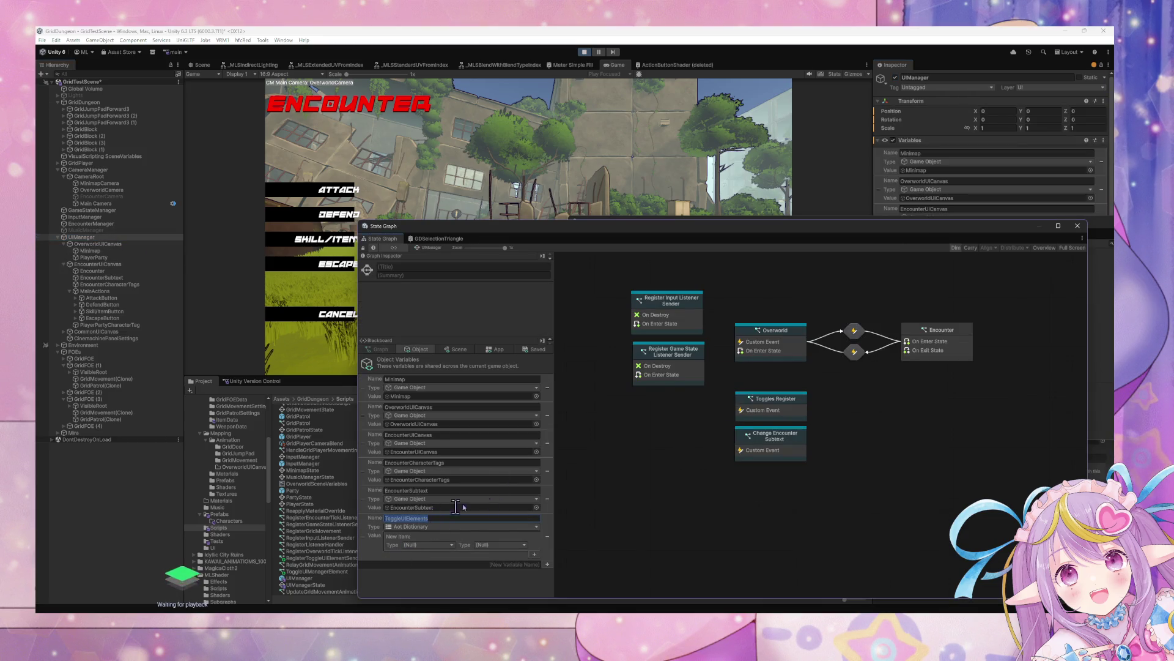
{"action": "double_click", "coordinate": [802, 411]}
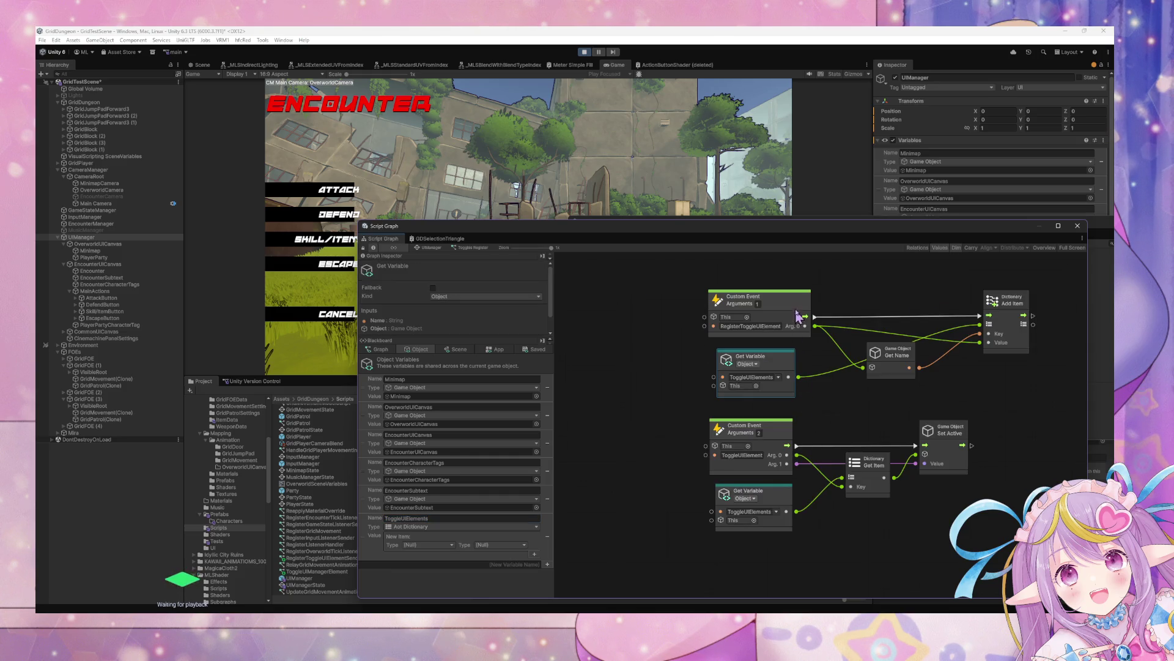
{"action": "left_click", "coordinate": [776, 376]}
{"action": "left_click", "coordinate": [777, 370]}
{"action": "left_click", "coordinate": [742, 455]}
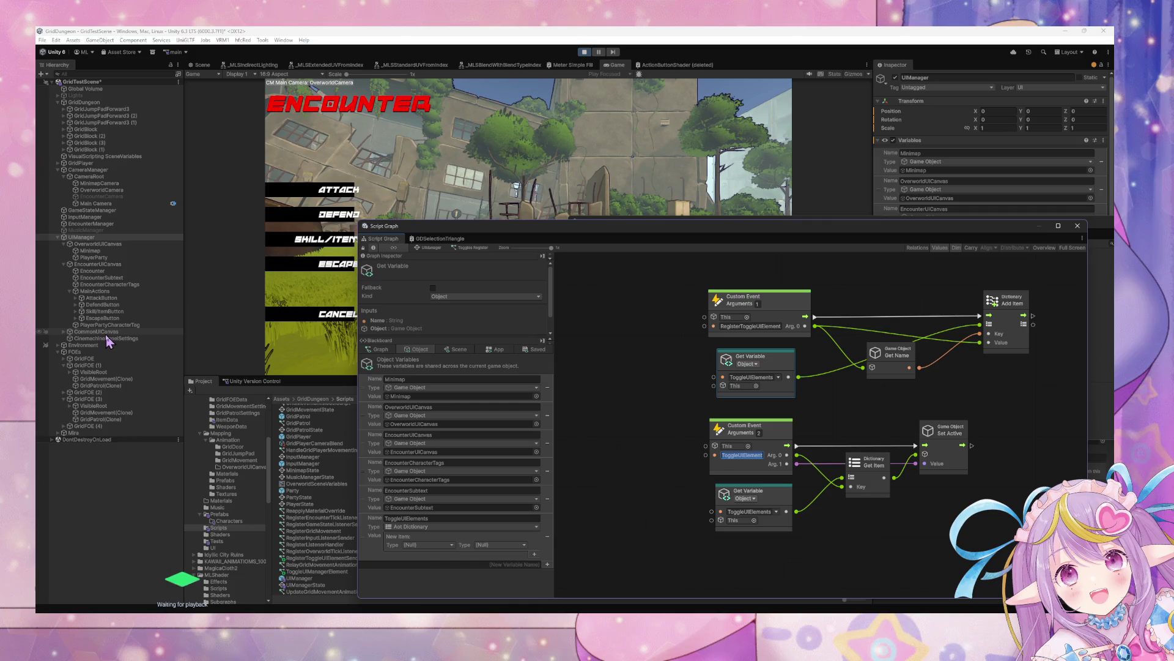
Check the RegisterToggleUIElement event name on MainActions' On Enter State graph and glance at the Console.
{"action": "left_click", "coordinate": [127, 290]}
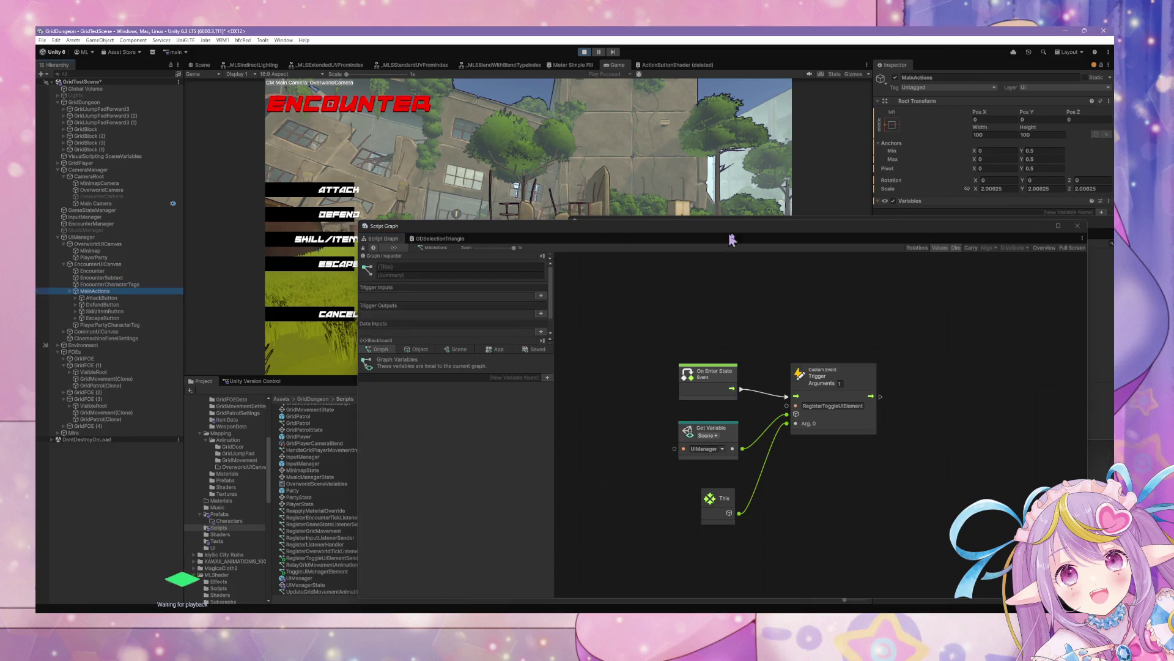
{"action": "left_click", "coordinate": [723, 374]}
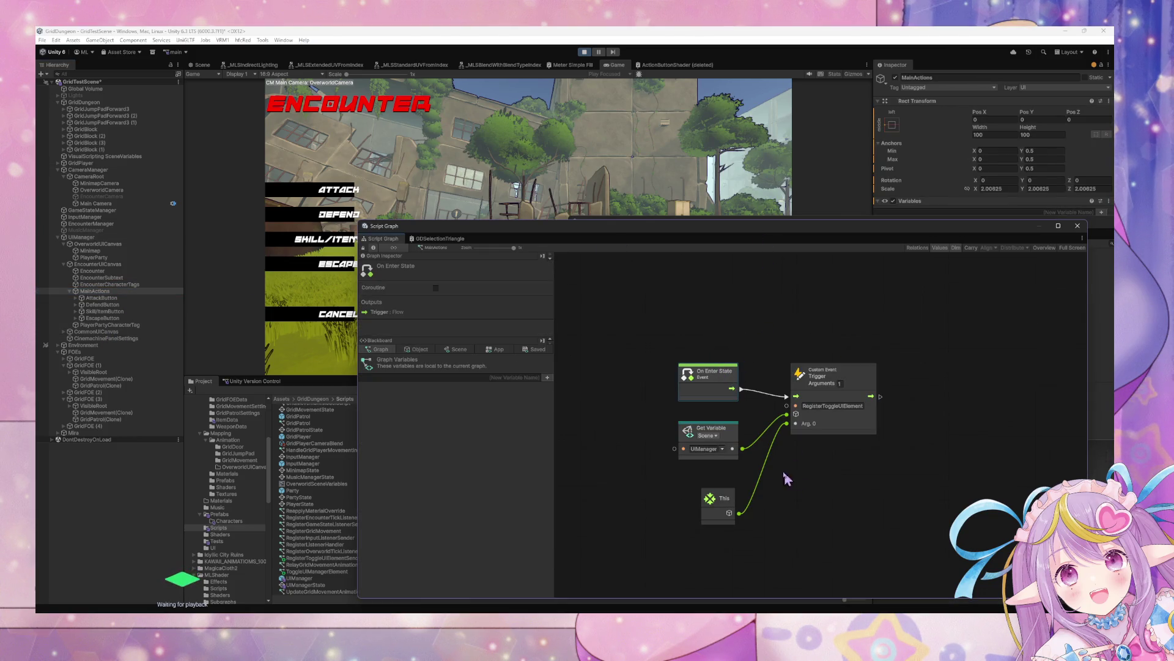
{"action": "left_click", "coordinate": [819, 406]}
{"action": "key", "text": "ctrl+shift+c"}
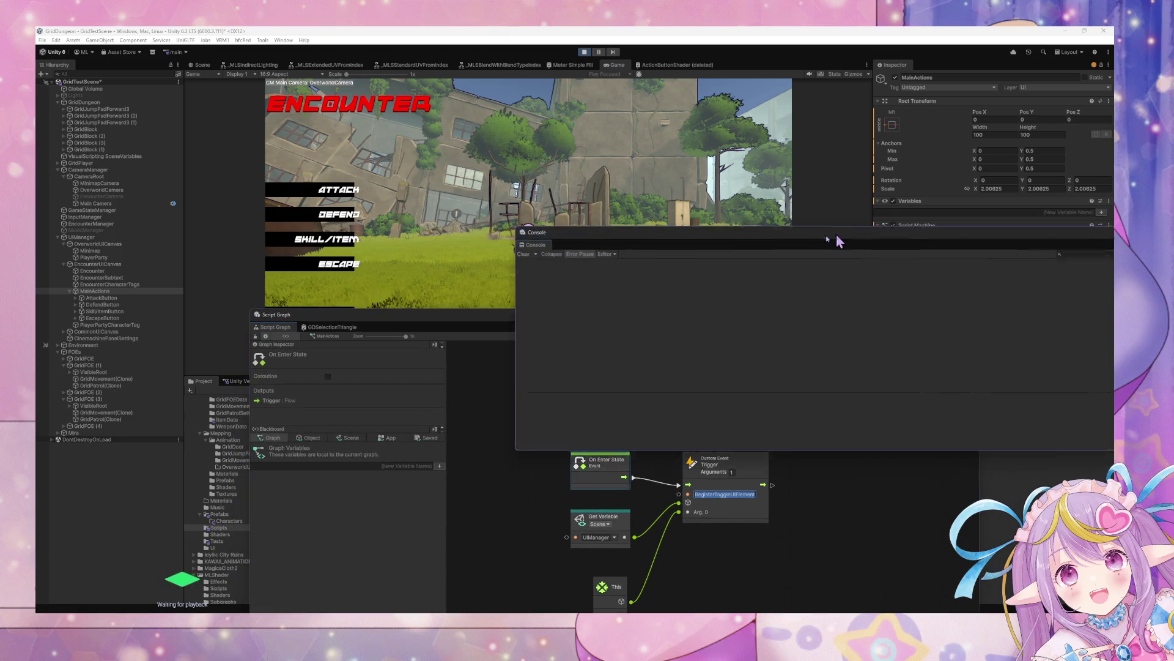
{"action": "left_click", "coordinate": [963, 305]}
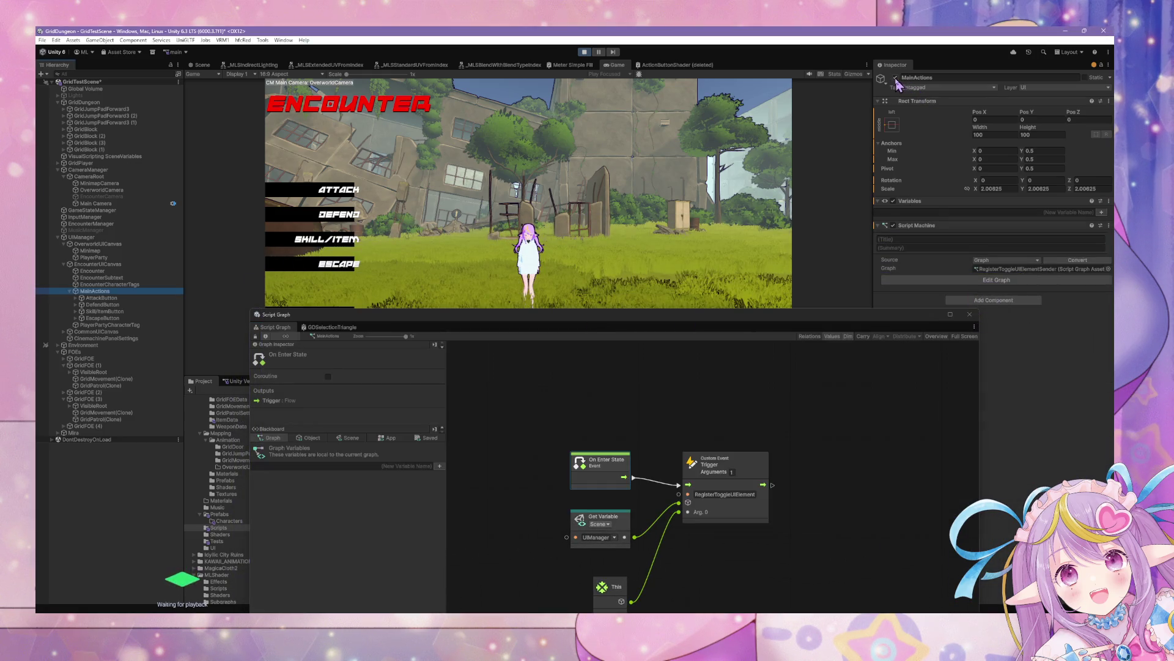
Open MainActions' RegisterToggleUIElementSender graph from its Script Machine via Edit Graph.
{"action": "left_click", "coordinate": [897, 84]}
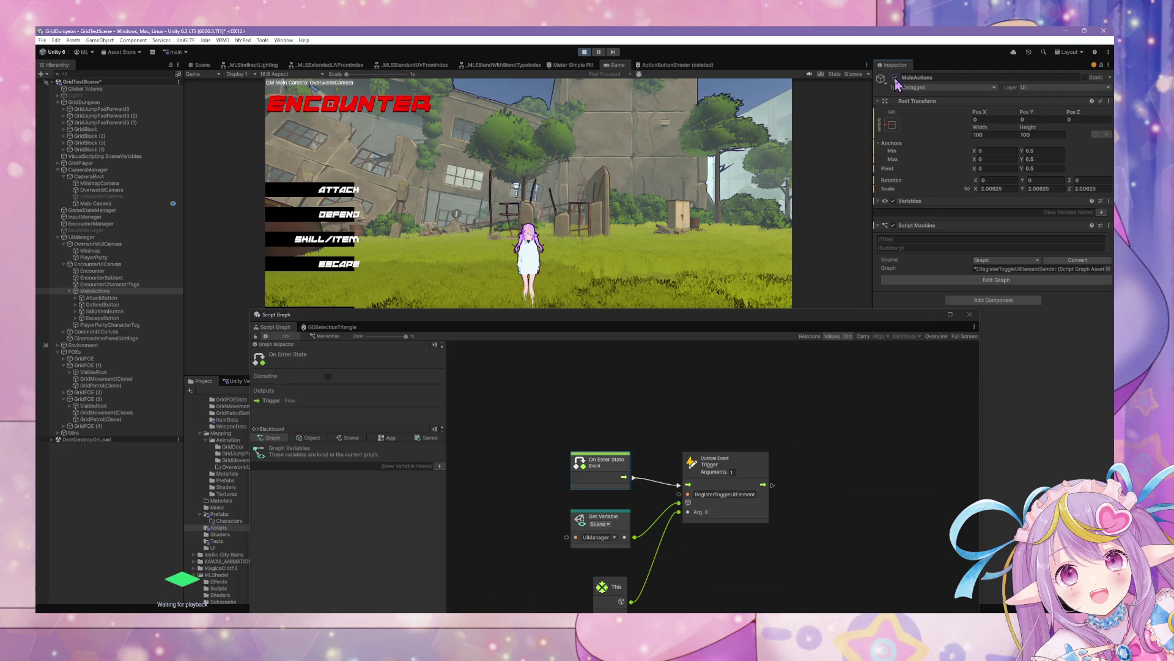
{"action": "left_click", "coordinate": [1001, 270]}
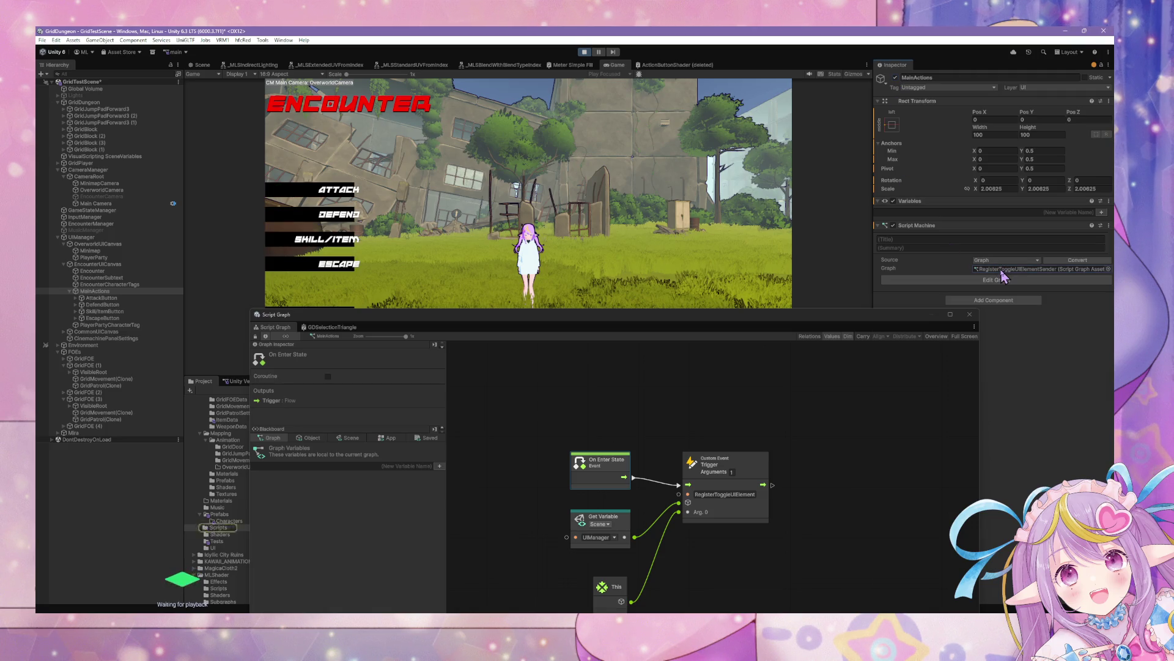
{"action": "left_click", "coordinate": [1003, 279]}
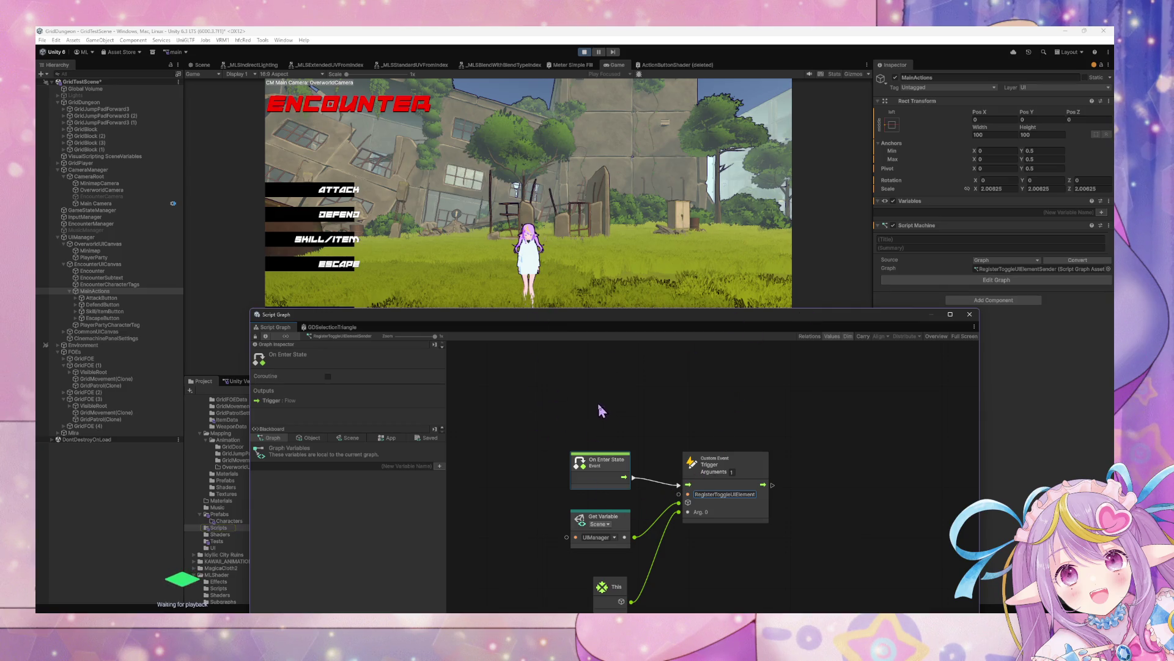
{"action": "left_click_drag", "start_coordinate": [591, 460], "coordinate": [590, 453]}
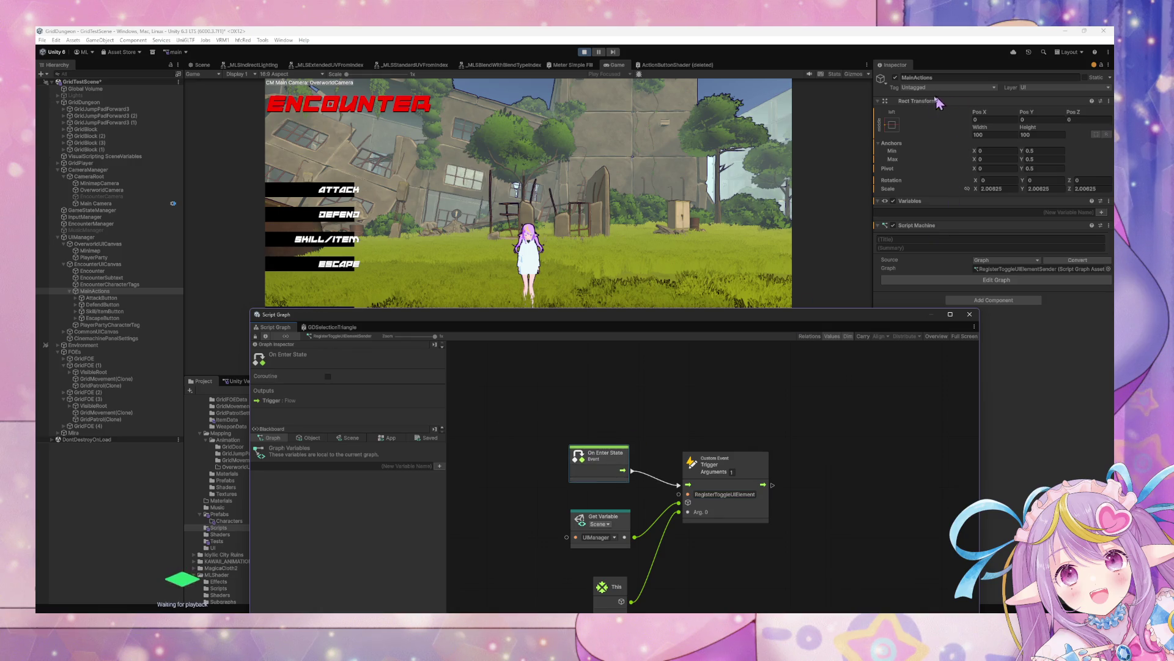
{"action": "left_click", "coordinate": [897, 82]}
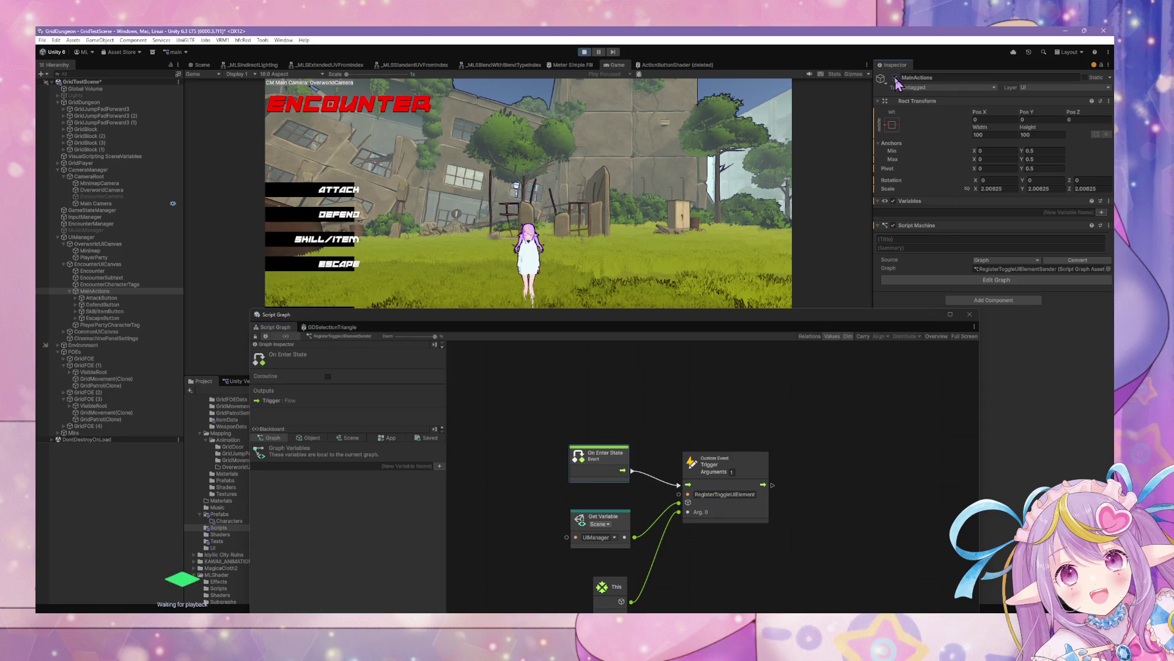
Toggle EncounterUICanvas inactive and back active so the encounter menu shows.
{"action": "left_click", "coordinate": [156, 266]}
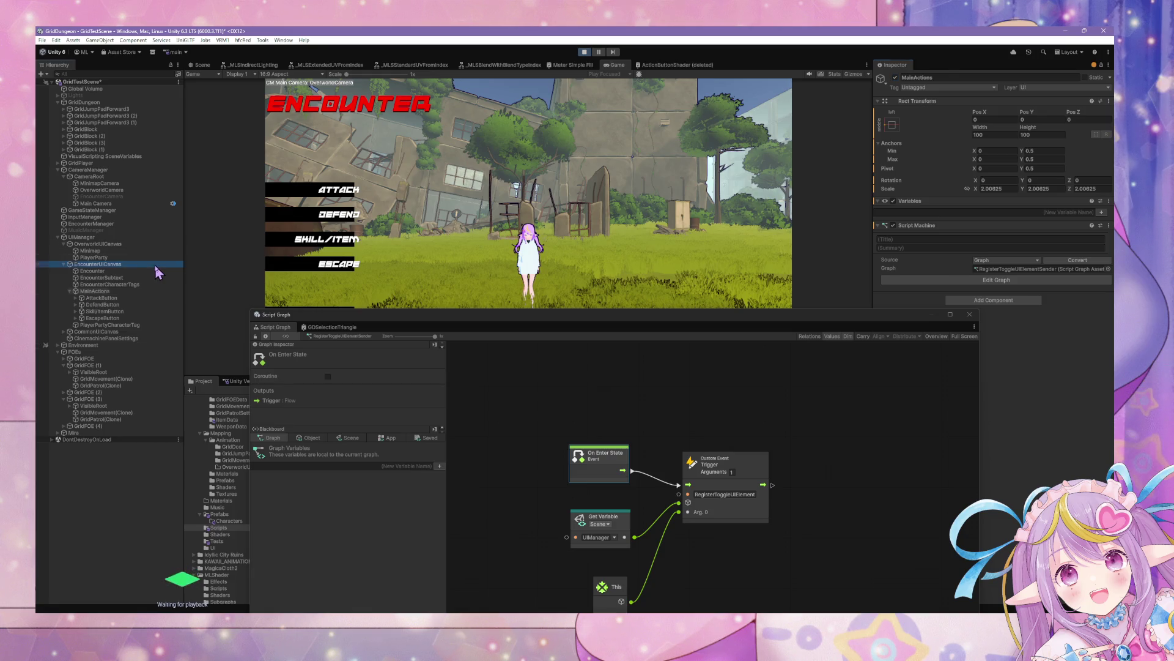
{"action": "left_click", "coordinate": [896, 78]}
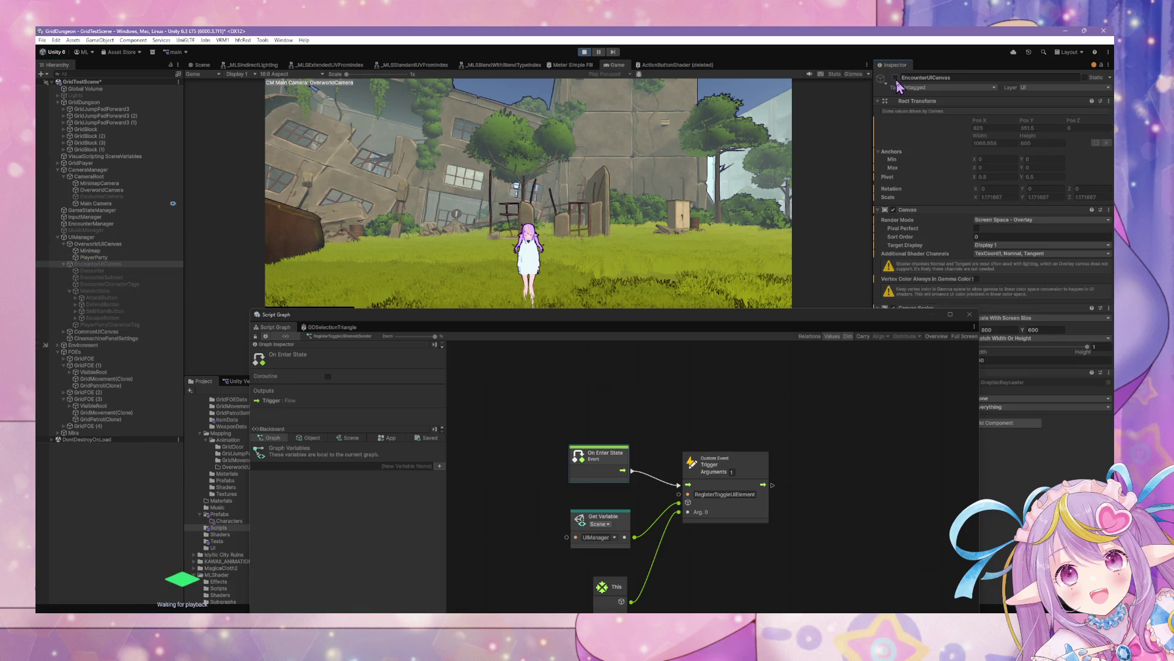
{"action": "left_click", "coordinate": [896, 78]}
{"action": "left_click", "coordinate": [895, 78]}
{"action": "left_click", "coordinate": [896, 78]}
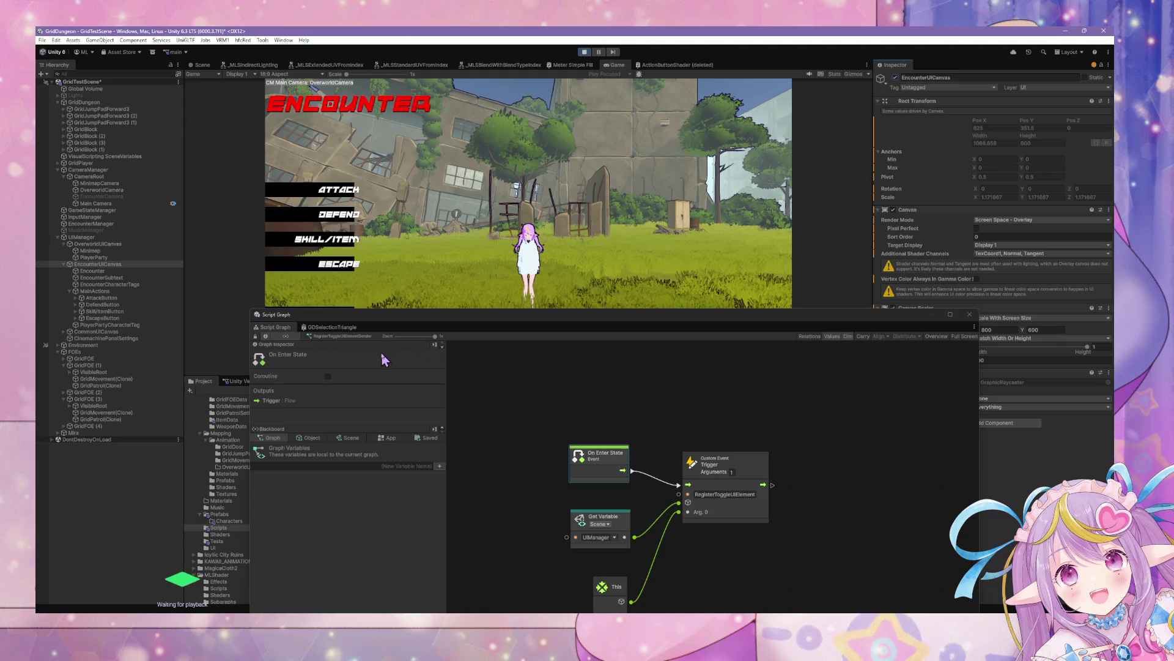
{"action": "left_click_drag", "start_coordinate": [429, 314], "coordinate": [543, 160]}
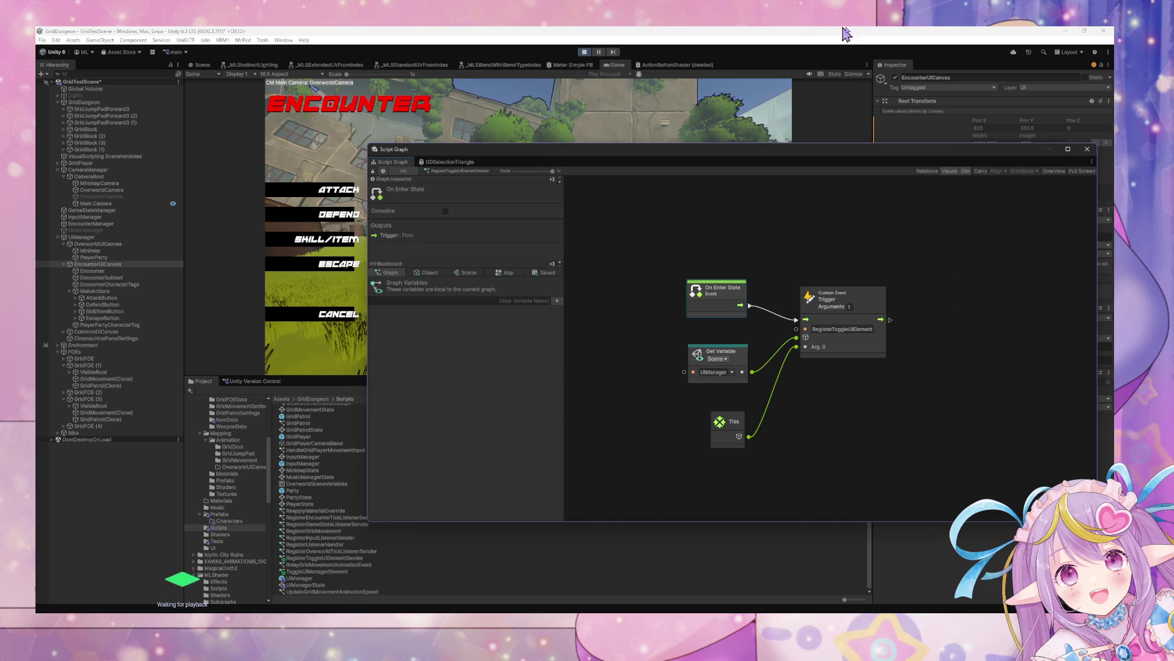
{"action": "left_click", "coordinate": [802, 43]}
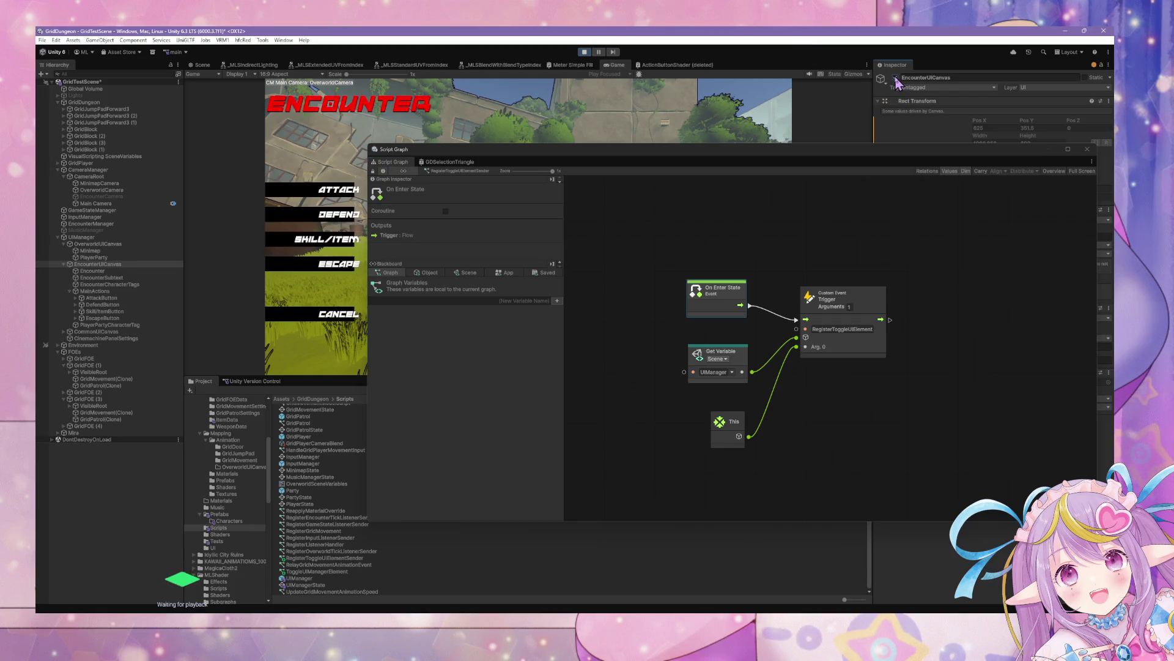
Inspect AttackButton's graph and object variables, repositioning the graph window.
{"action": "left_click", "coordinate": [101, 298]}
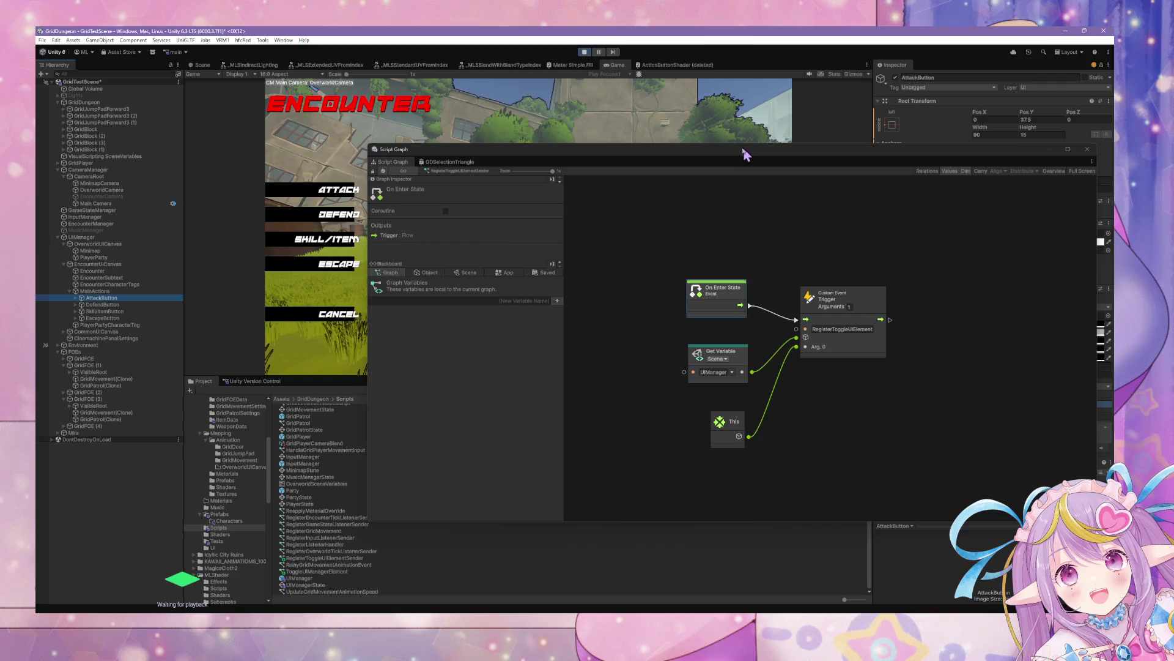
{"action": "mouse_move", "coordinate": [758, 150]}
{"action": "left_mouse_down"}
{"action": "mouse_move", "coordinate": [658, 176]}
{"action": "mouse_move", "coordinate": [432, 184]}
{"action": "mouse_move", "coordinate": [439, 192]}
{"action": "left_mouse_up"}
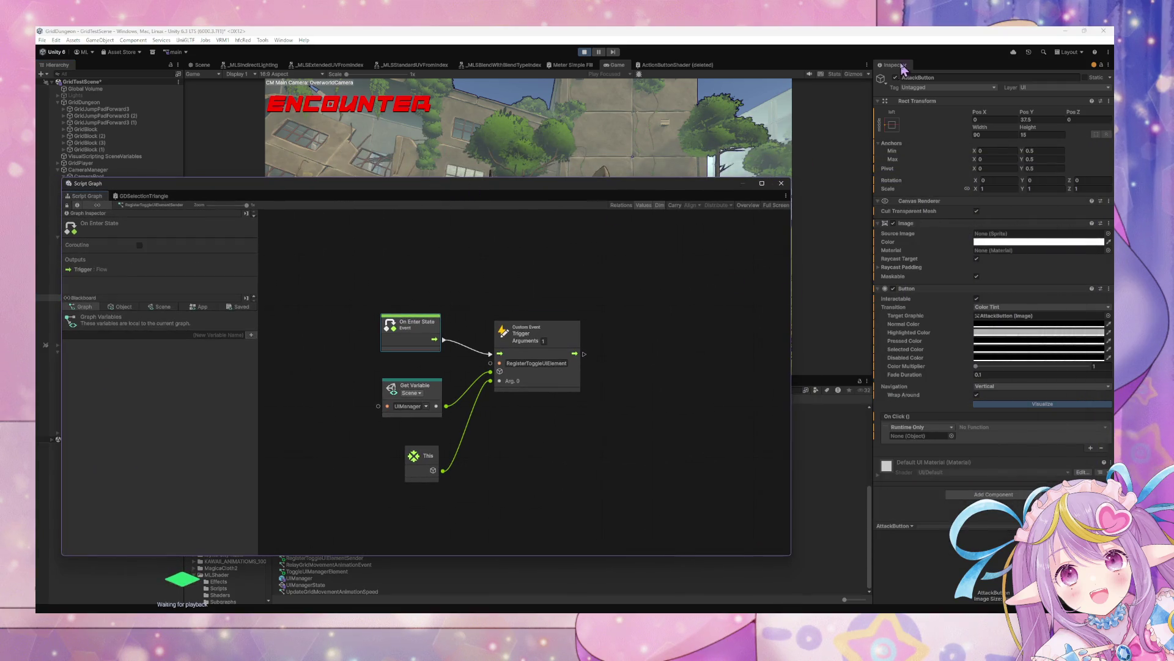
{"action": "left_click", "coordinate": [126, 308]}
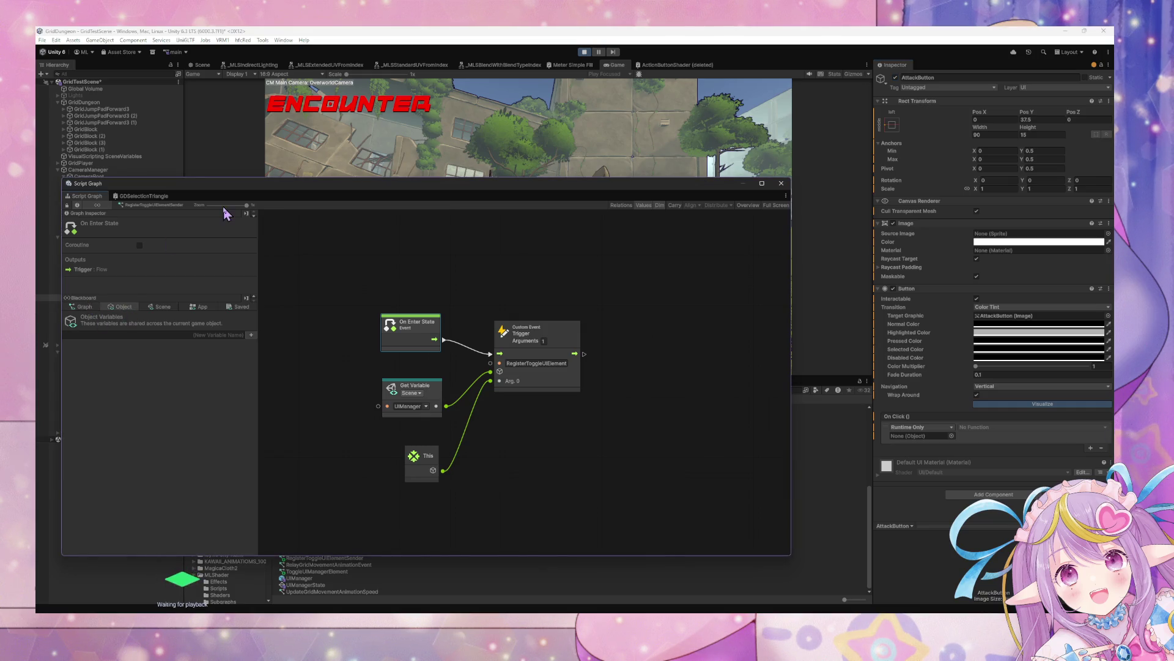
{"action": "left_click_drag", "start_coordinate": [231, 188], "coordinate": [526, 158]}
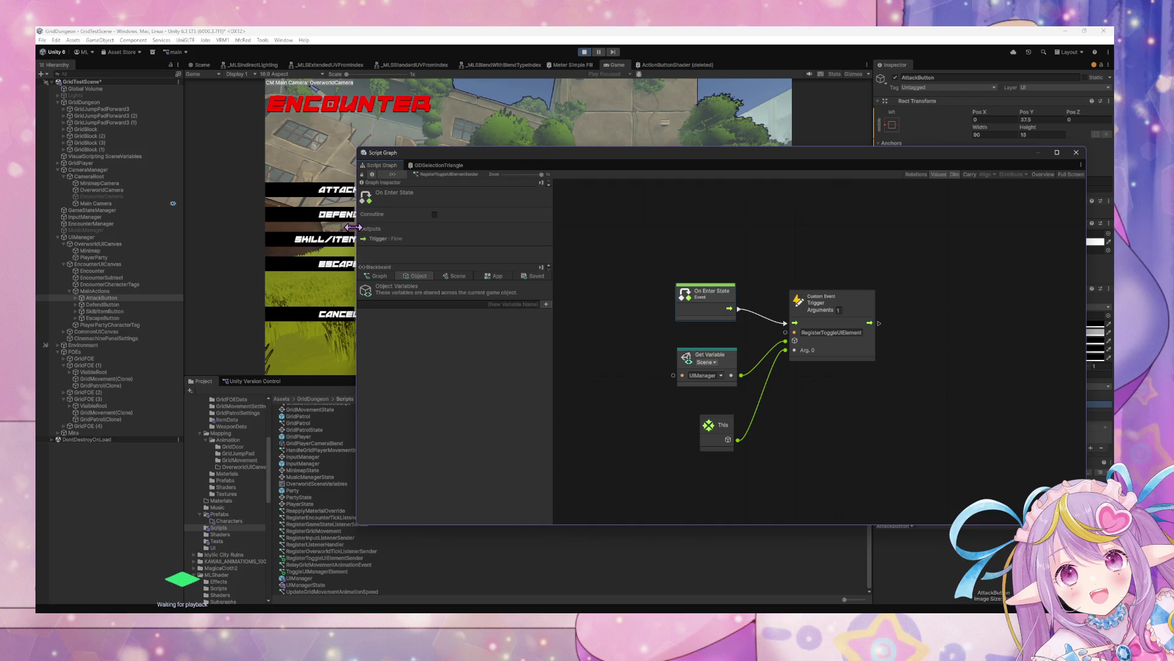
Confirm CommonUICanvas > CancelButton uses the same register event, then return to UIManager's state graph.
{"action": "left_click", "coordinate": [137, 239]}
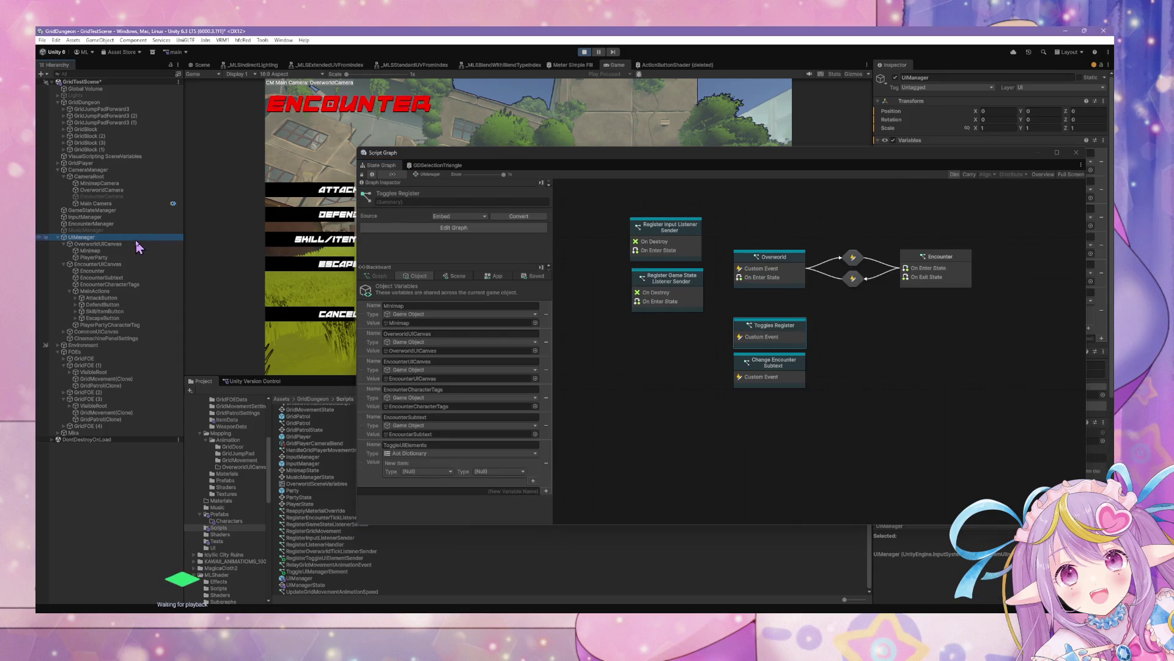
{"action": "left_click", "coordinate": [125, 334]}
{"action": "left_click", "coordinate": [65, 332]}
{"action": "left_click", "coordinate": [110, 339]}
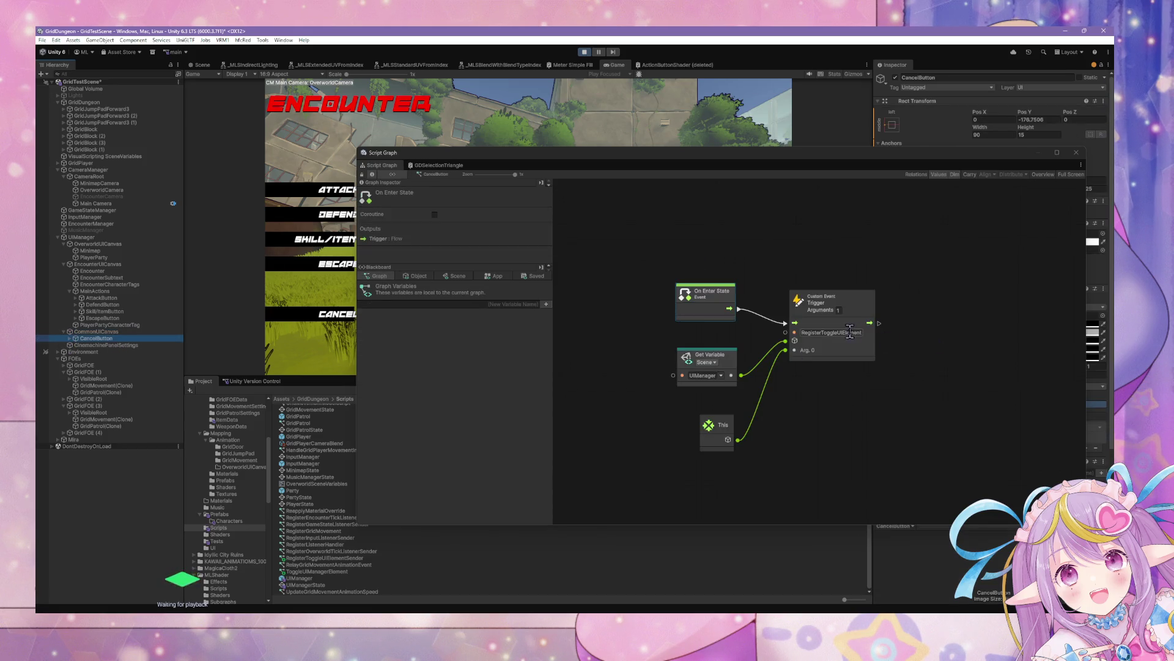
{"action": "left_click", "coordinate": [848, 332]}
{"action": "left_click", "coordinate": [116, 237]}
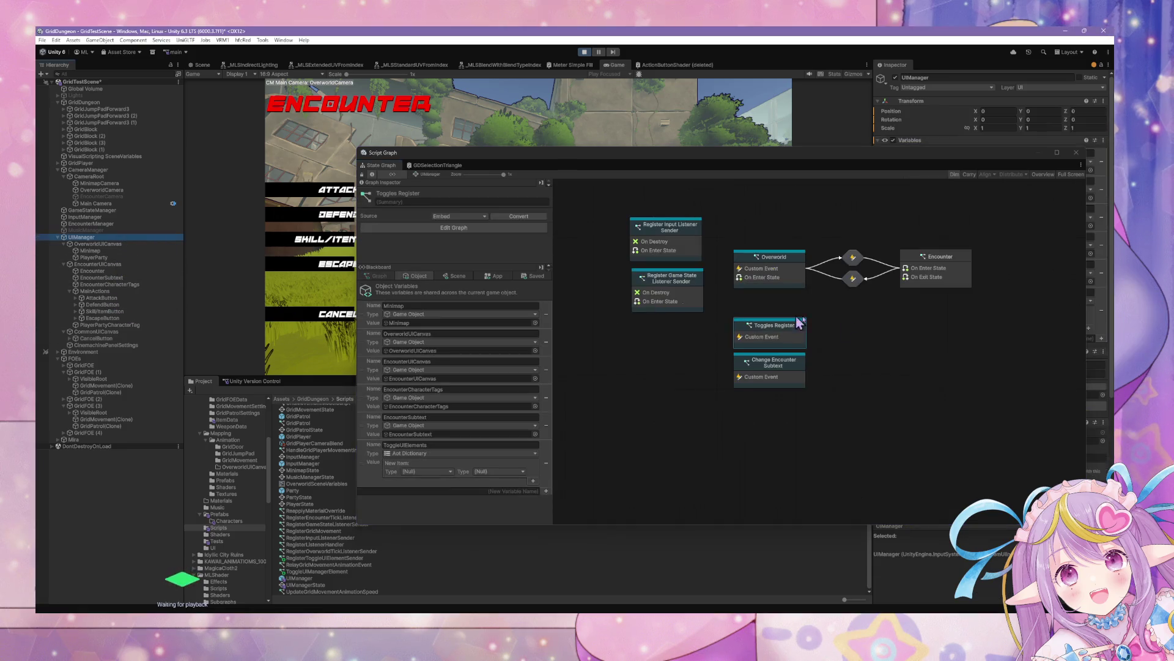
{"action": "left_click_drag", "start_coordinate": [792, 336], "coordinate": [794, 335]}
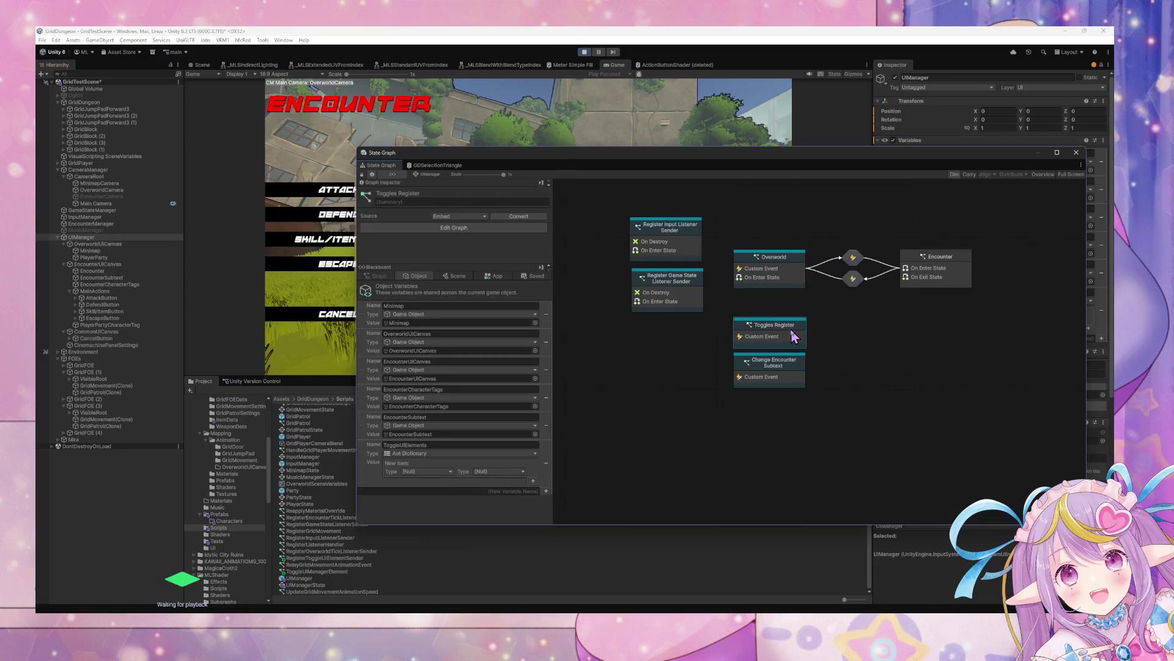
In the Toggles Register graph, add a Dictionary Set Item node above Get Name.
{"action": "double_click", "coordinate": [794, 336]}
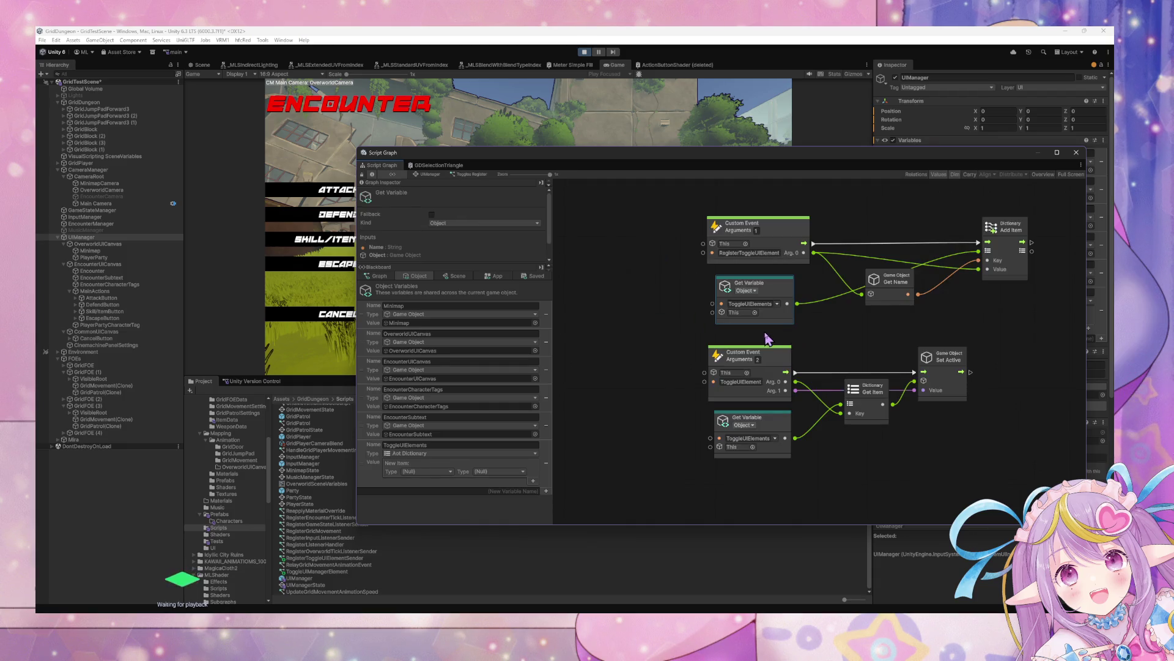
{"action": "mouse_move", "coordinate": [780, 288]}
{"action": "left_mouse_down"}
{"action": "mouse_move", "coordinate": [757, 292]}
{"action": "mouse_move", "coordinate": [762, 273]}
{"action": "mouse_move", "coordinate": [828, 293]}
{"action": "left_mouse_up"}
{"action": "left_click_drag", "start_coordinate": [900, 287], "coordinate": [908, 301]}
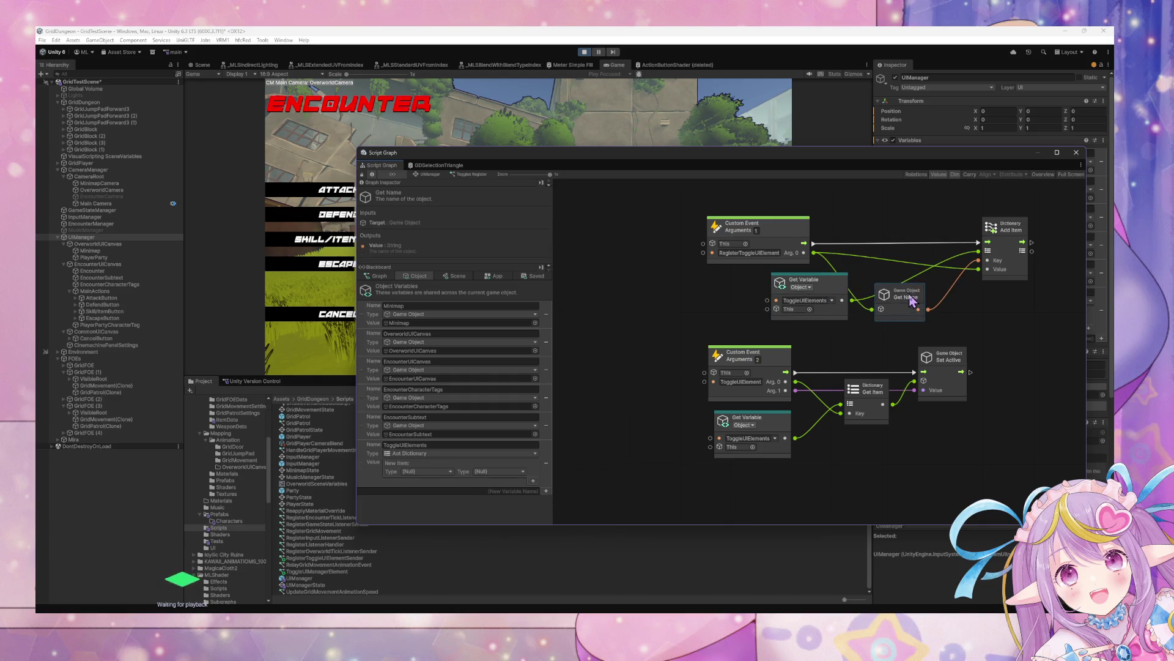
{"action": "right_click", "coordinate": [1000, 287]}
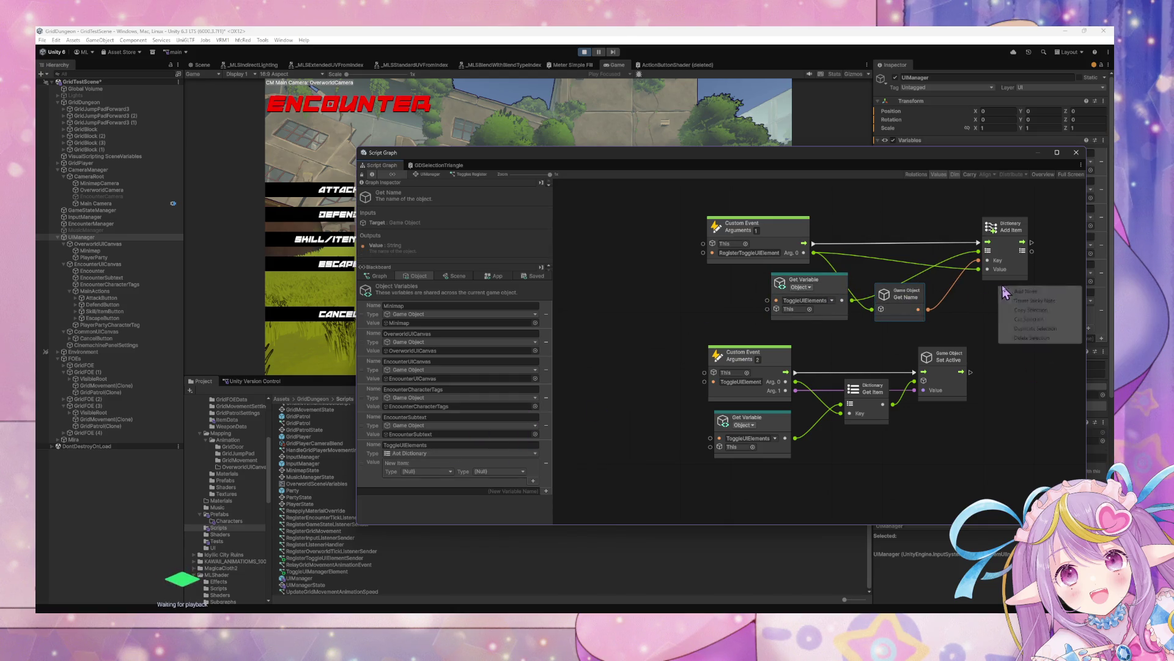
{"action": "left_click", "coordinate": [1020, 296]}
{"action": "type", "text": "dictionary"}
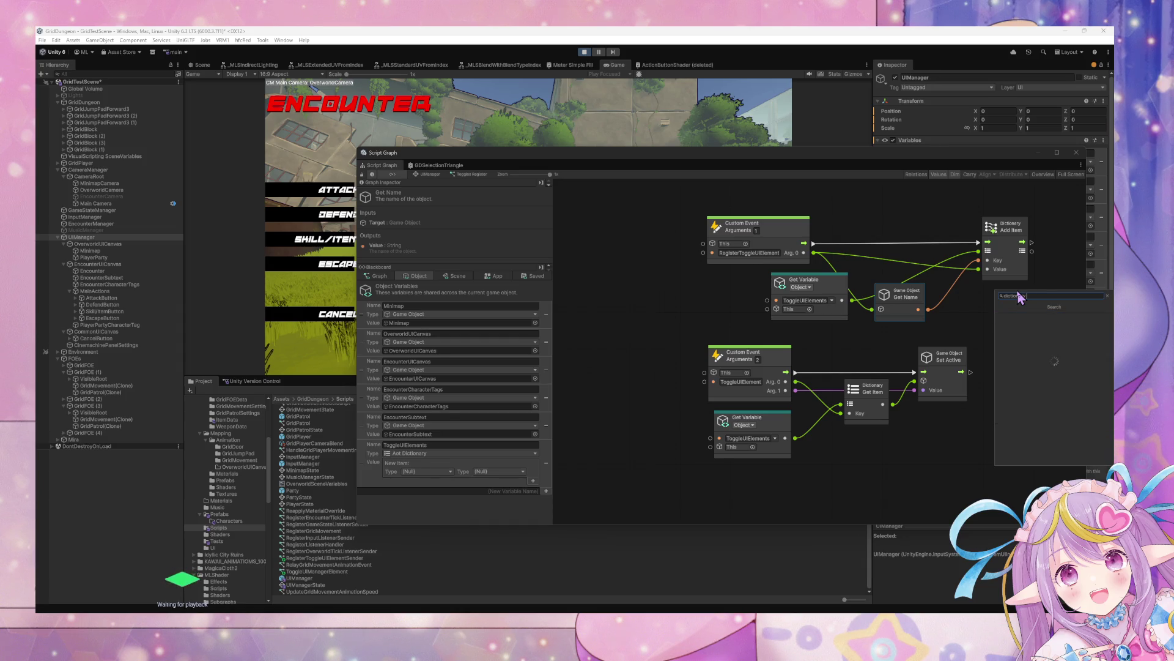
{"action": "key", "text": "Down"}
{"action": "key", "text": "Down"}
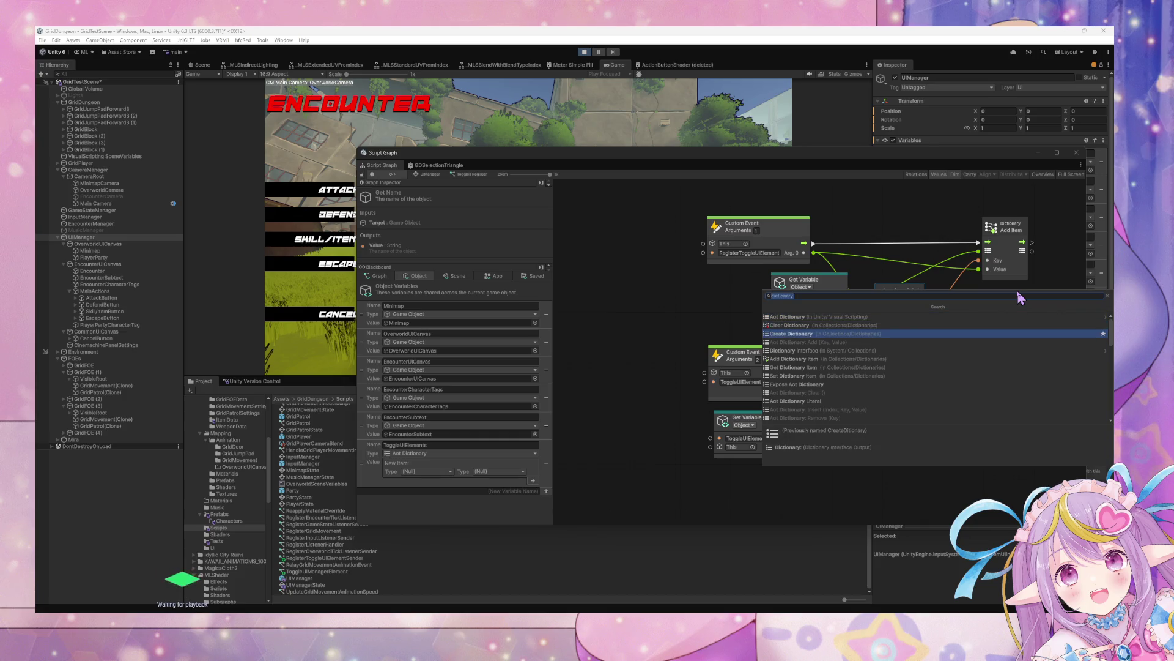
{"action": "key", "text": "Down"}
{"action": "key", "text": "Down"}
{"action": "key", "text": "Down"}
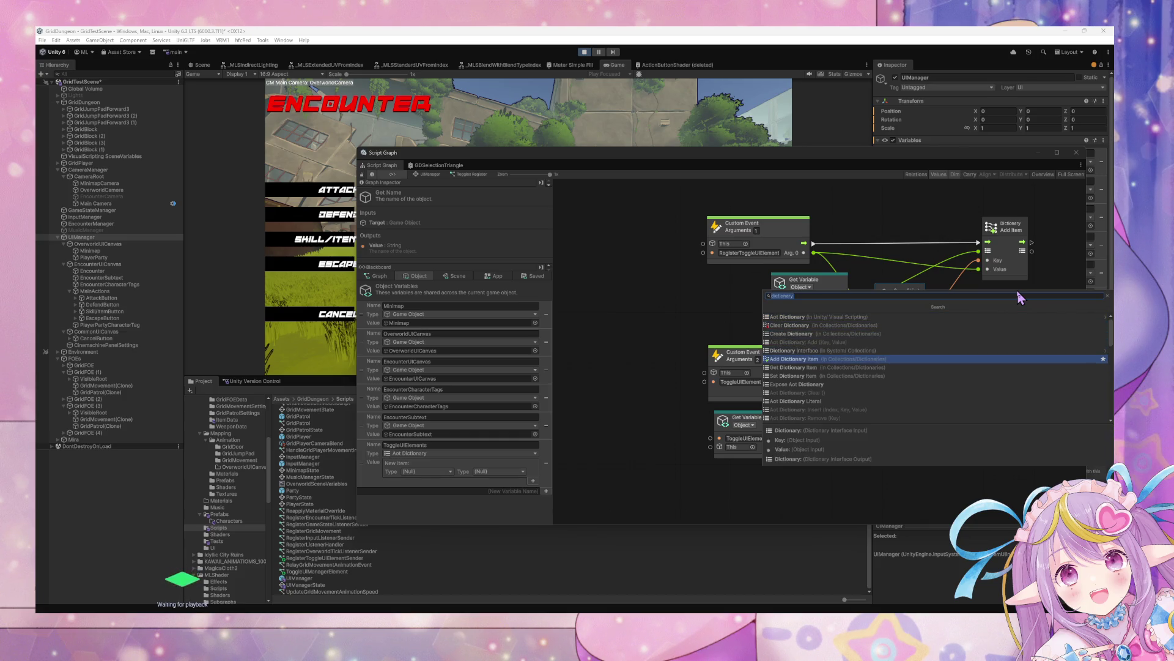
{"action": "key", "text": "Return"}
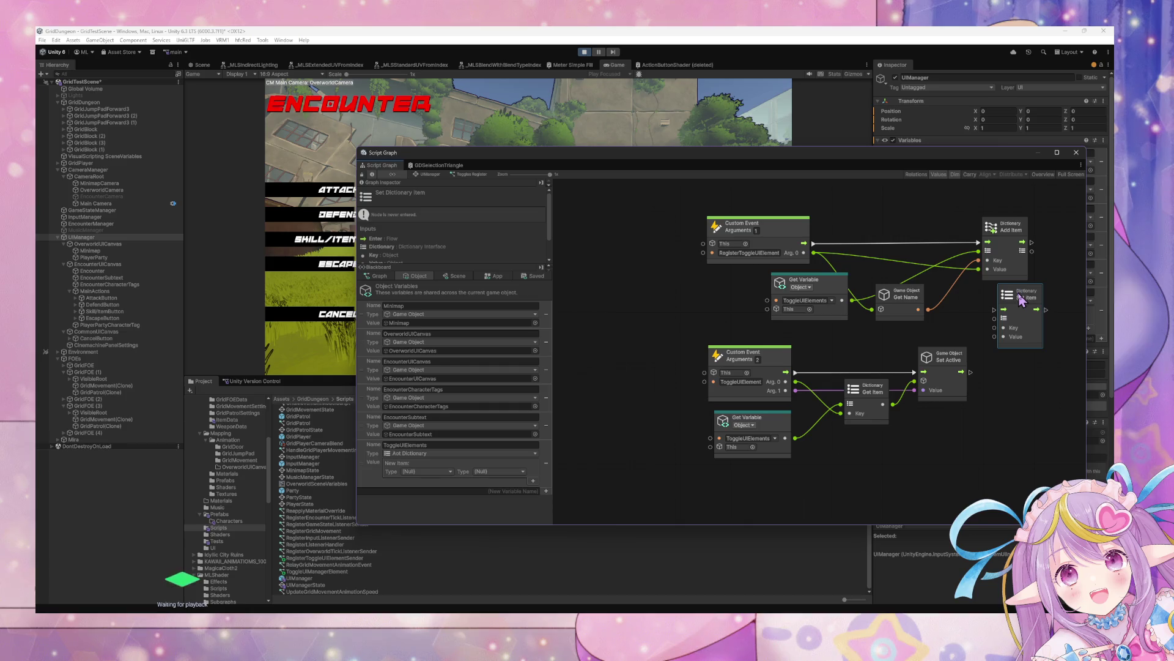
{"action": "left_click_drag", "start_coordinate": [1020, 298], "coordinate": [962, 239]}
{"action": "left_click_drag", "start_coordinate": [918, 299], "coordinate": [926, 300]}
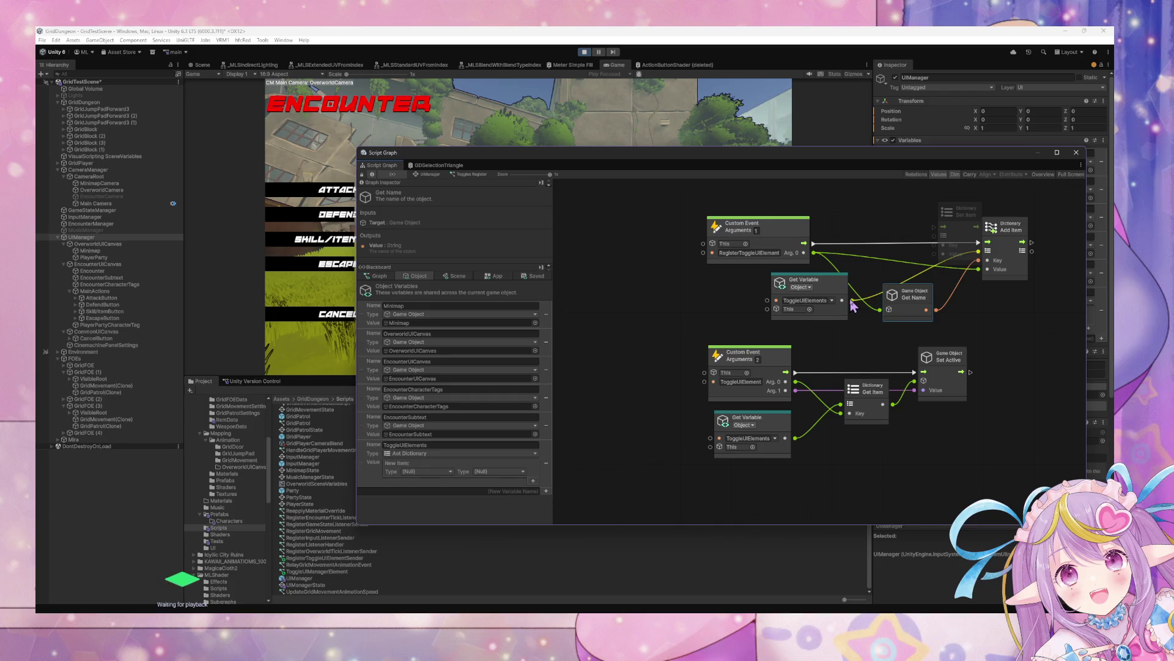
Wire ToggleUIElements, Get Name as Key and Arg. 0 as Value, delete Add Item, and stop play mode.
{"action": "left_click_drag", "start_coordinate": [853, 301], "coordinate": [934, 235]}
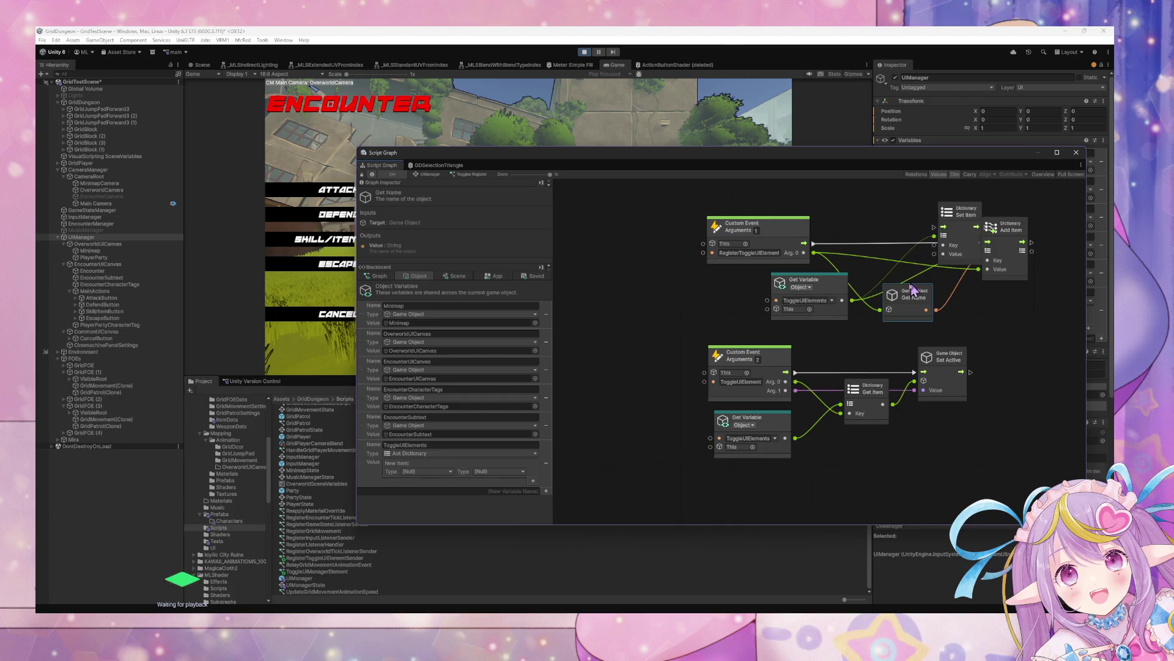
{"action": "left_click_drag", "start_coordinate": [938, 314], "coordinate": [936, 312]}
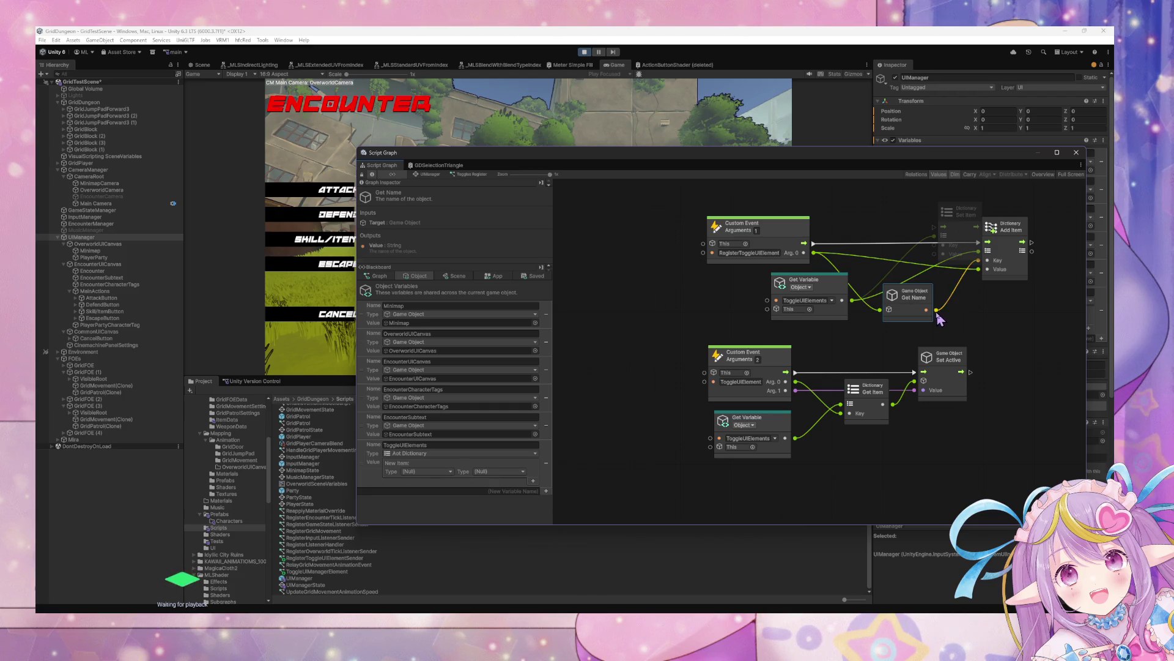
{"action": "left_click_drag", "start_coordinate": [936, 310], "coordinate": [937, 247]}
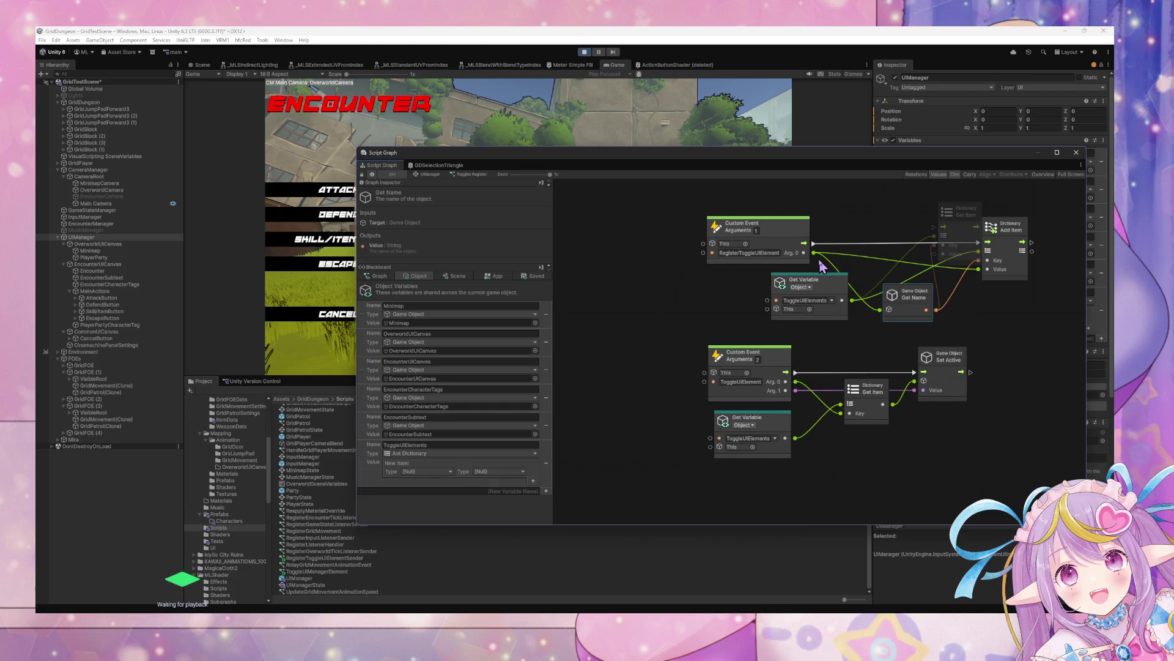
{"action": "mouse_move", "coordinate": [805, 252]}
{"action": "left_mouse_down"}
{"action": "mouse_move", "coordinate": [939, 260]}
{"action": "mouse_move", "coordinate": [820, 244]}
{"action": "mouse_move", "coordinate": [944, 231]}
{"action": "mouse_move", "coordinate": [934, 227]}
{"action": "mouse_move", "coordinate": [983, 237]}
{"action": "left_mouse_up"}
{"action": "key", "text": "Delete"}
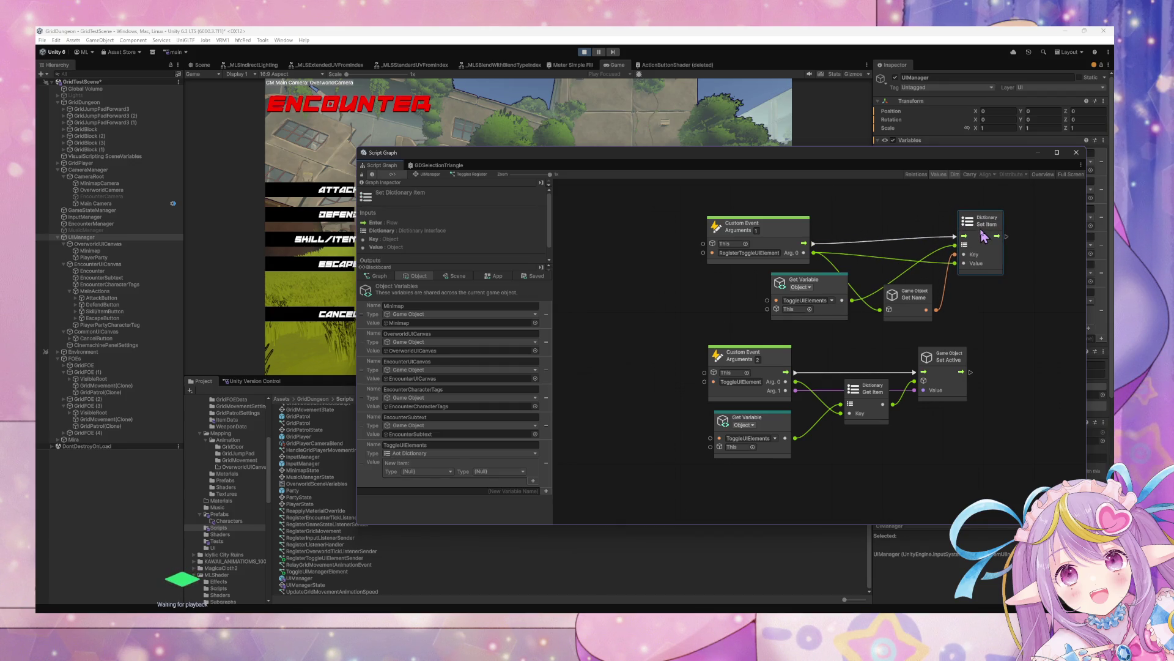
{"action": "left_click", "coordinate": [584, 53]}
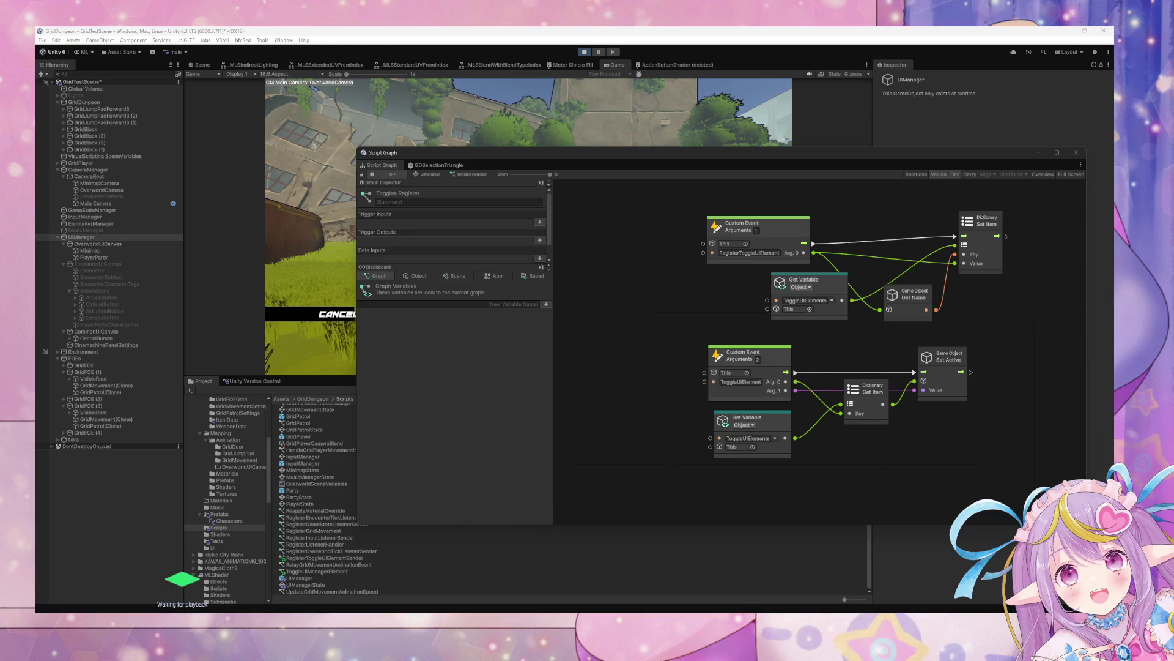
Move the graph window aside to reveal the running game view.
{"action": "left_click_drag", "start_coordinate": [483, 152], "coordinate": [762, 163]}
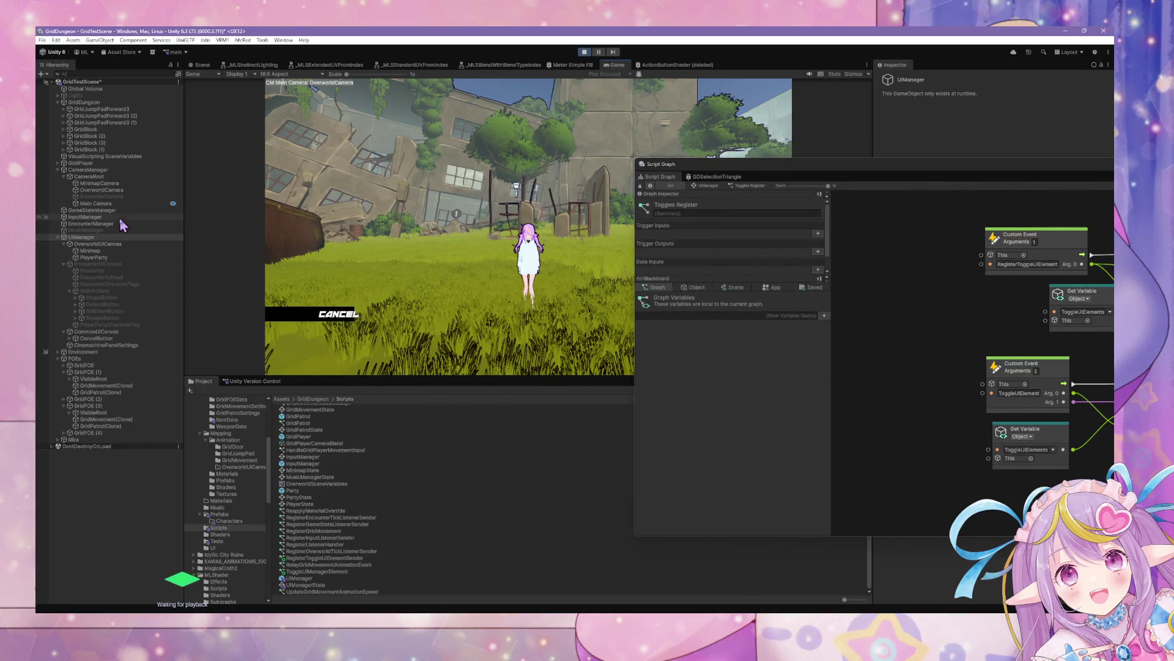
In the object variables, set ToggleUIElements' type to Aot Dictionary.
{"action": "left_click", "coordinate": [709, 288]}
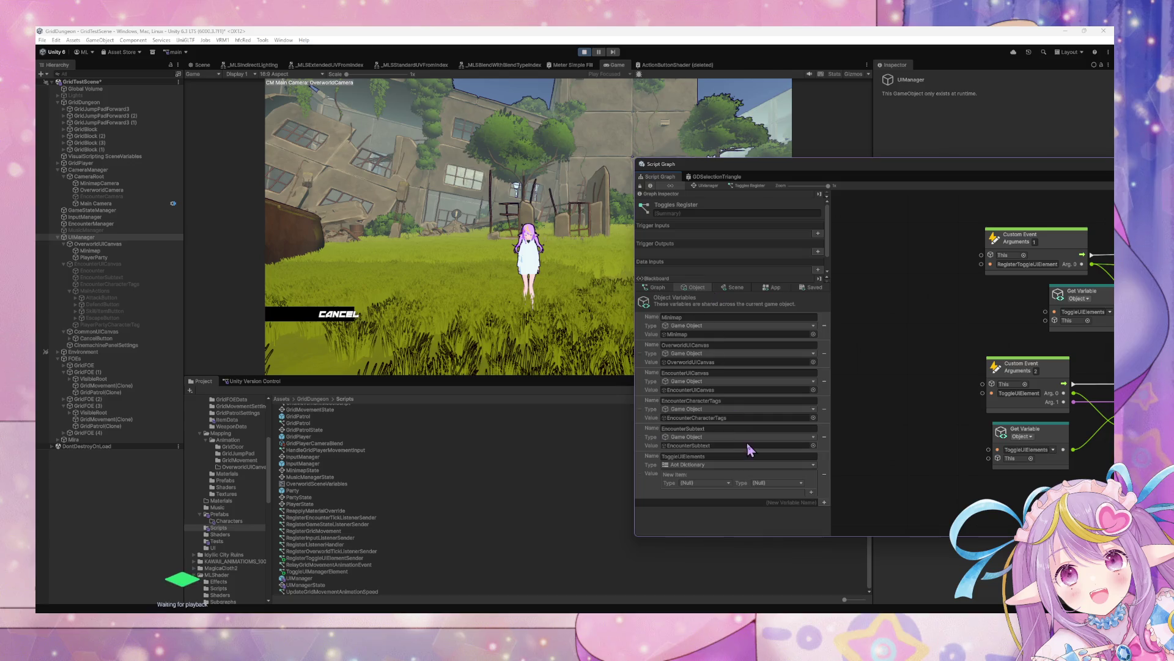
{"action": "left_click", "coordinate": [704, 466]}
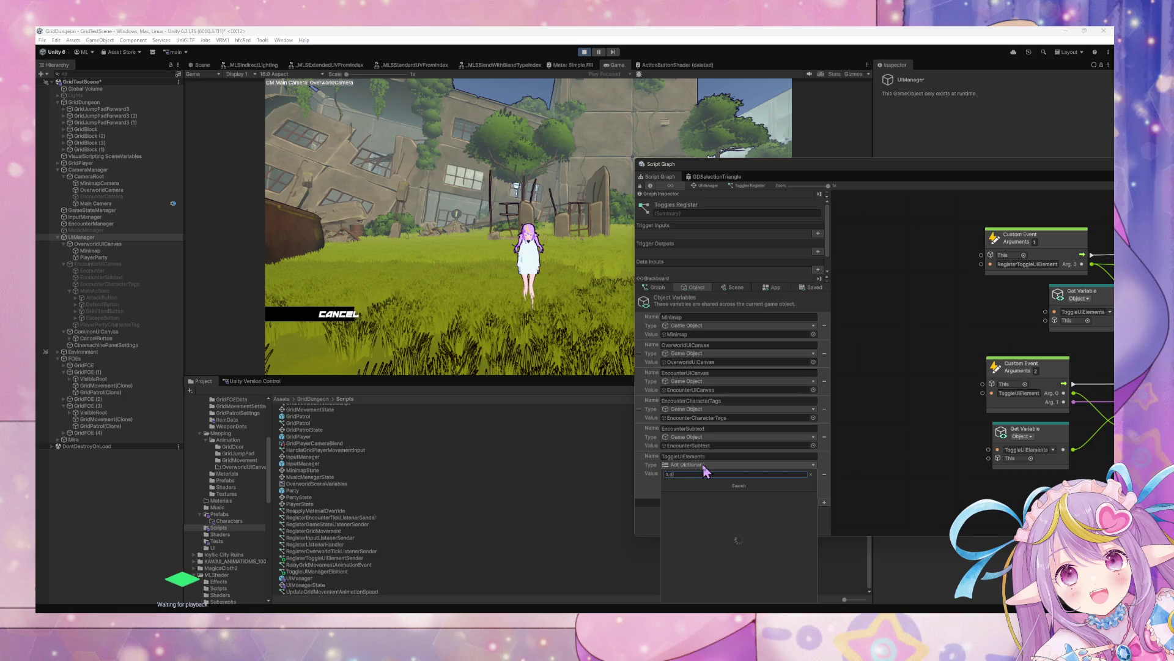
{"action": "type", "text": "ictionary"}
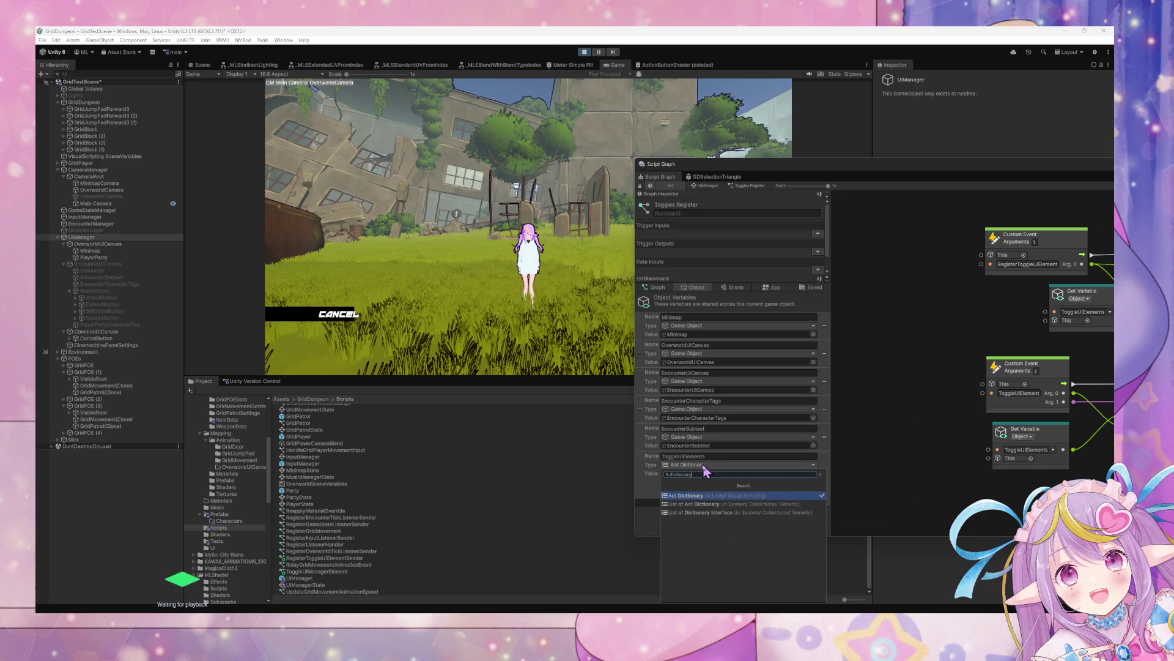
{"action": "key", "text": "Return"}
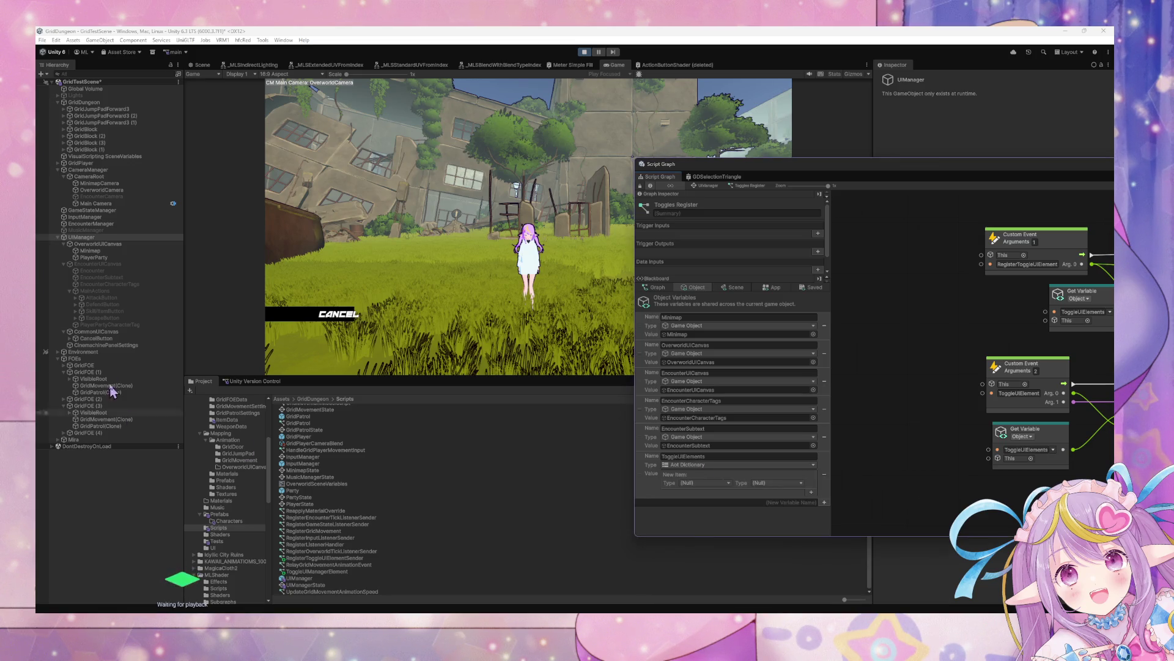
Review UIManager's Toggles Register graph, then switch to and pan GameStateManager's state graph.
{"action": "left_click", "coordinate": [98, 211]}
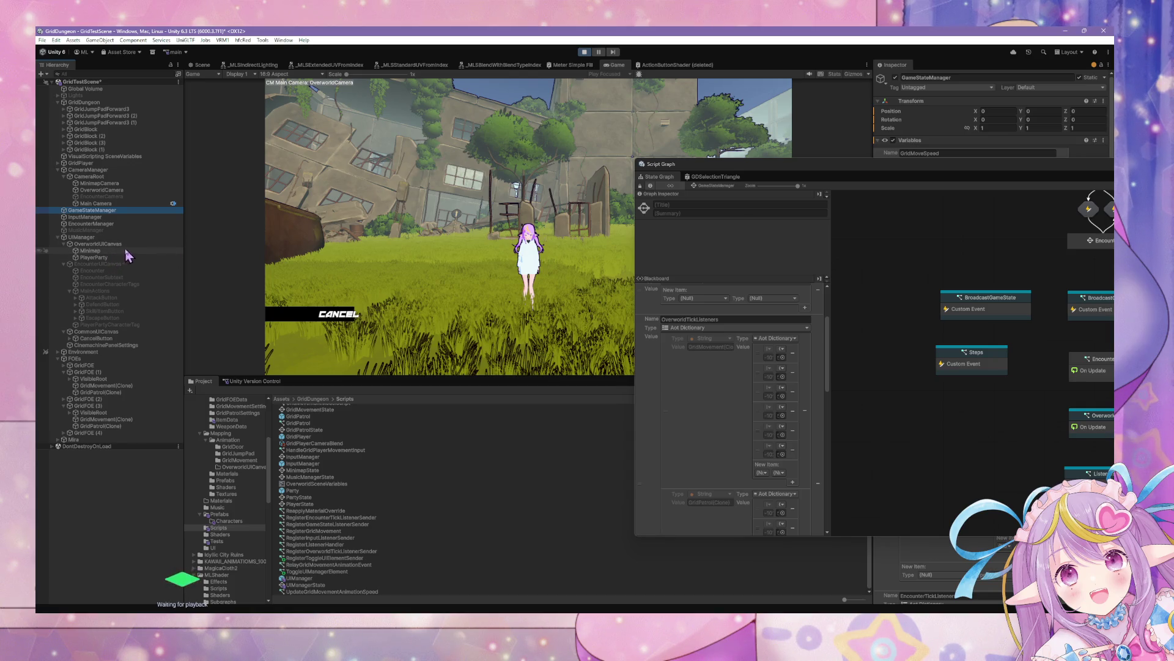
{"action": "left_click", "coordinate": [113, 237]}
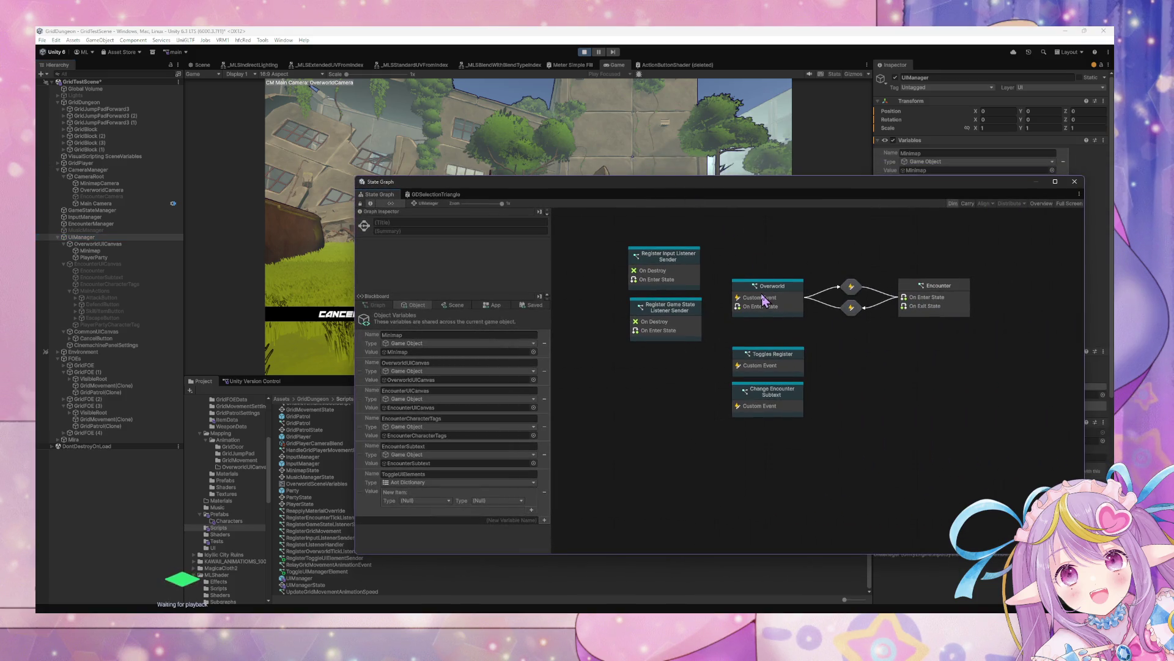
{"action": "double_click", "coordinate": [789, 369]}
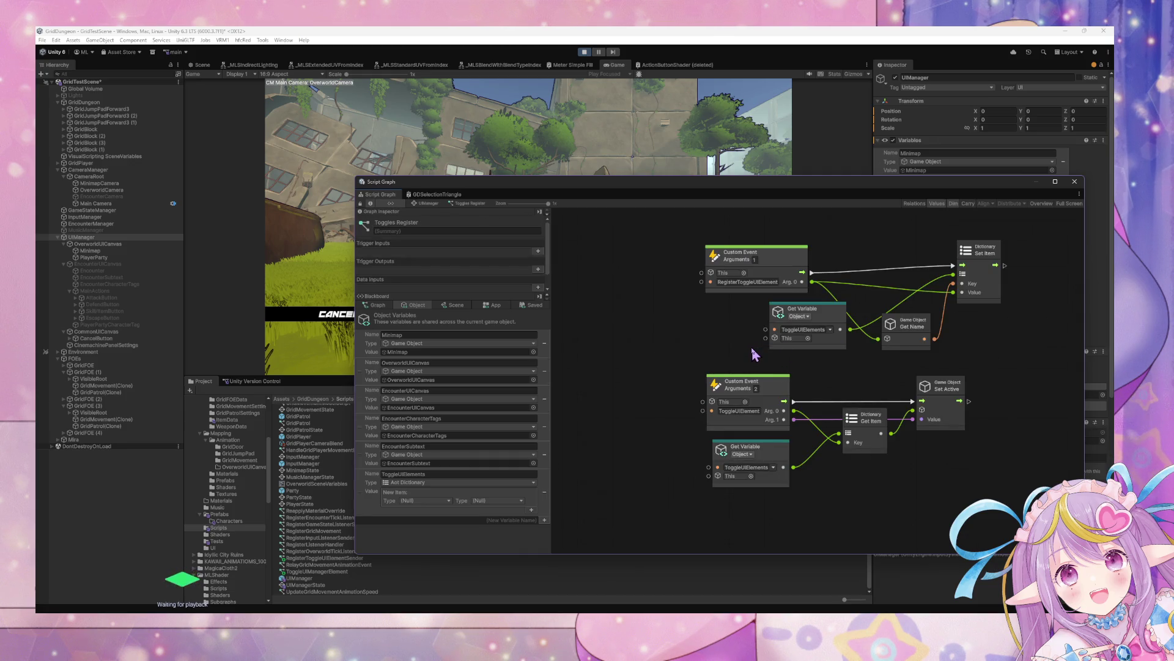
{"action": "left_click", "coordinate": [788, 311]}
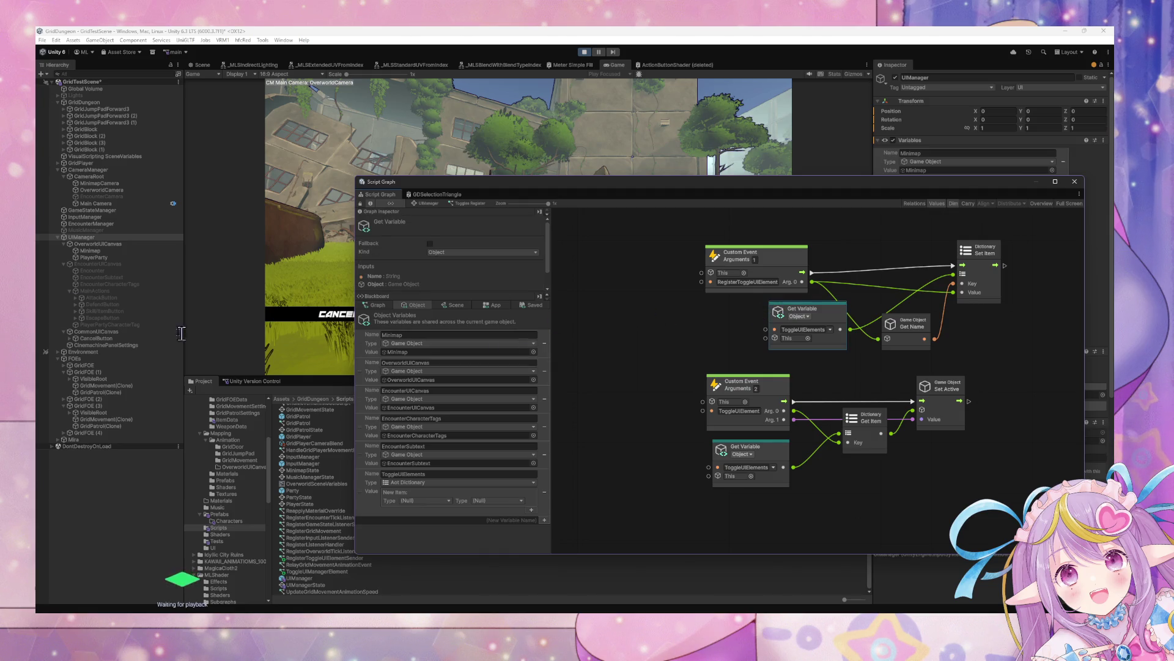
{"action": "left_click", "coordinate": [120, 209]}
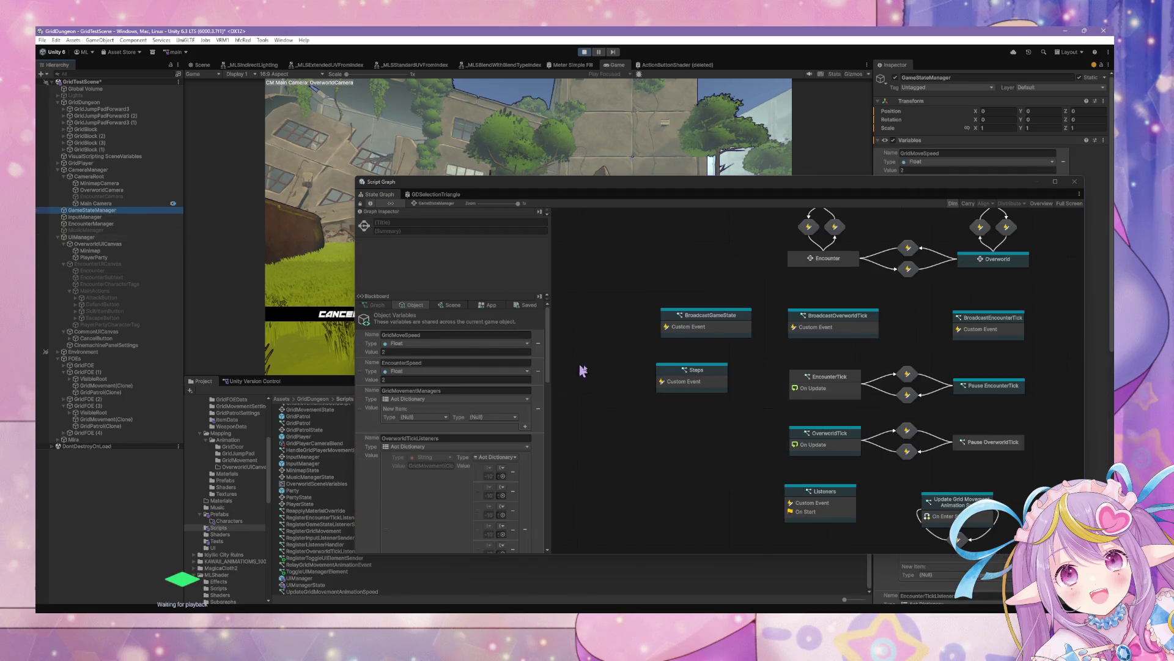
{"action": "mouse_move", "coordinate": [873, 458]}
{"action": "left_mouse_down"}
{"action": "mouse_move", "coordinate": [775, 389]}
{"action": "mouse_move", "coordinate": [830, 426]}
{"action": "left_mouse_up"}
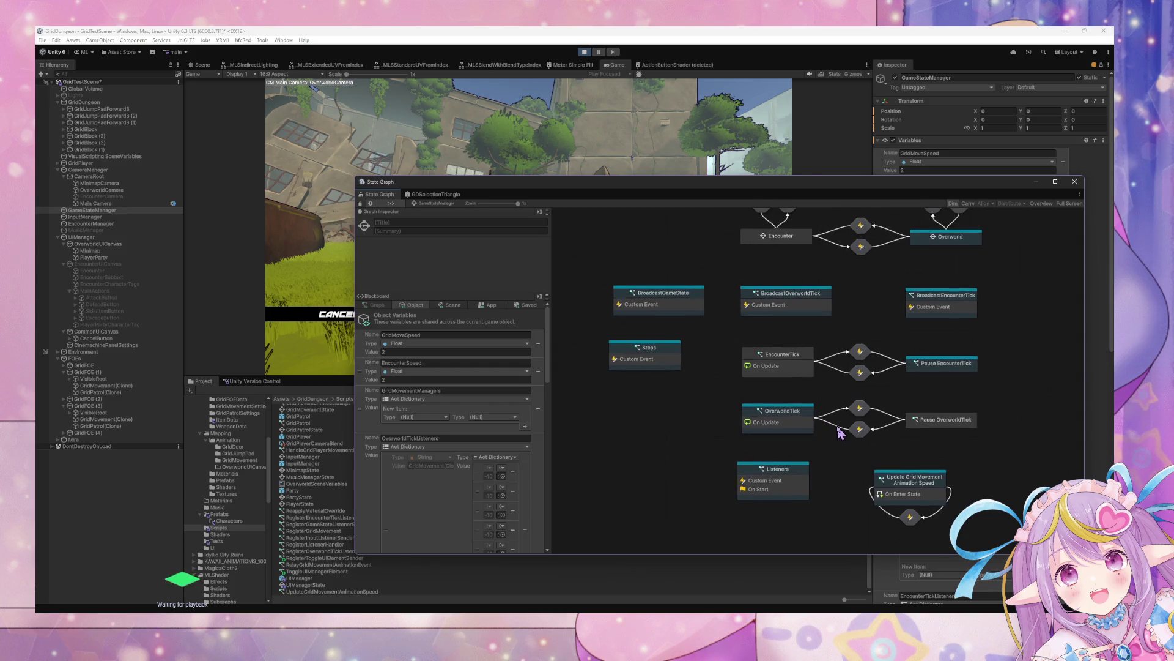
Inspect the Listeners state's Register Listener Handler subgraph (Get Instance ID, Contains Key), then select InputManager.
{"action": "left_click_drag", "start_coordinate": [678, 346], "coordinate": [680, 307]}
{"action": "left_click", "coordinate": [806, 436]}
{"action": "double_click", "coordinate": [807, 436]}
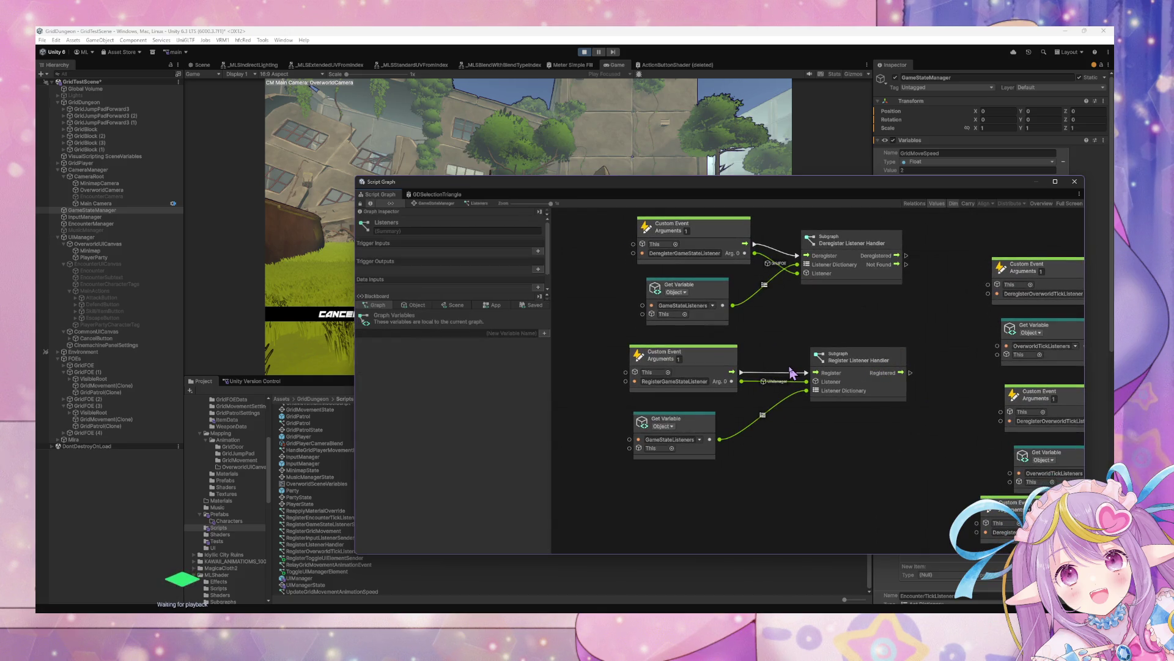
{"action": "double_click", "coordinate": [876, 396]}
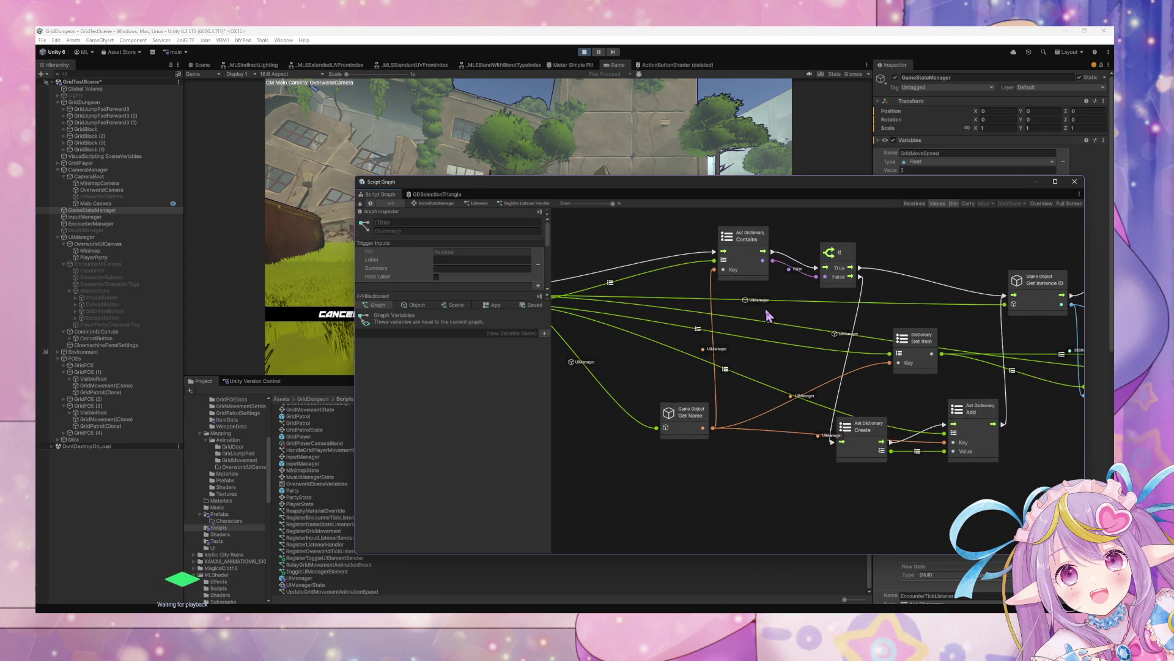
{"action": "mouse_move", "coordinate": [768, 311]}
{"action": "left_mouse_down"}
{"action": "mouse_move", "coordinate": [513, 282]}
{"action": "mouse_move", "coordinate": [526, 285]}
{"action": "left_mouse_up"}
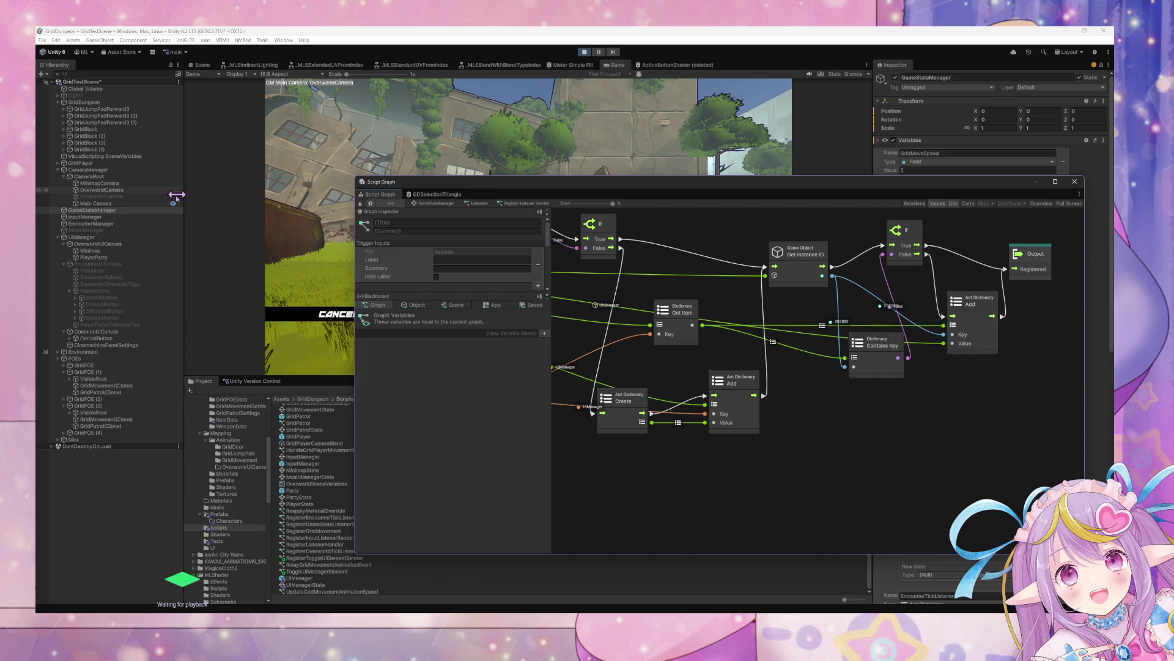
{"action": "left_click", "coordinate": [124, 218]}
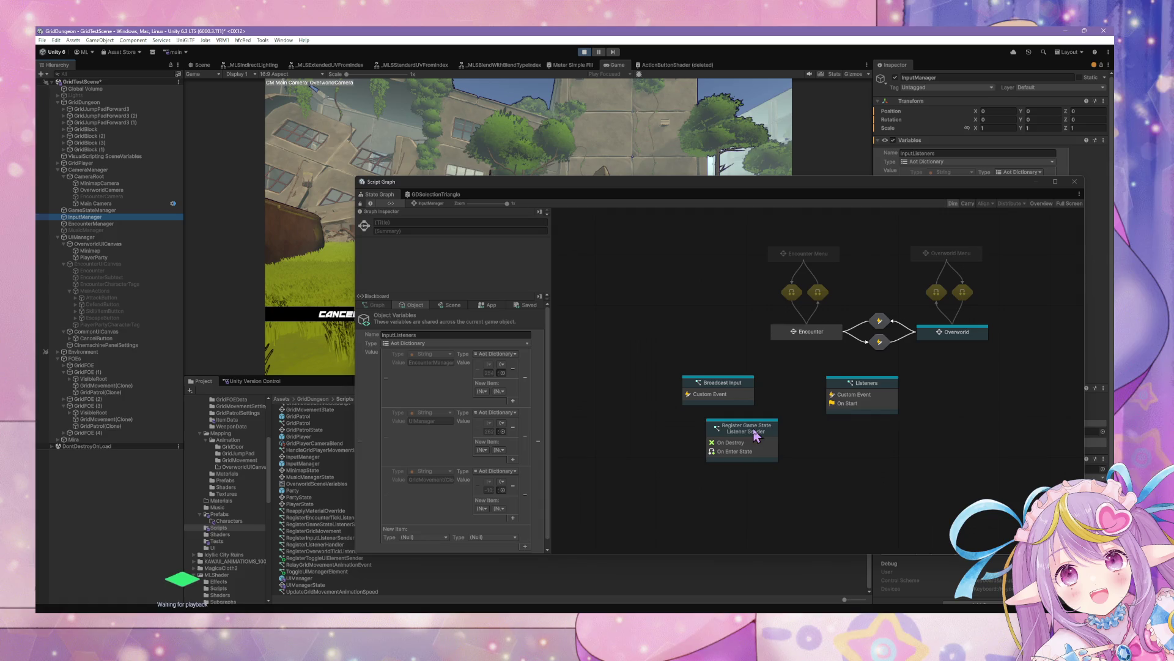
Rename UIManager's Toggles Register state to Toggle UI Element.
{"action": "double_click", "coordinate": [883, 392]}
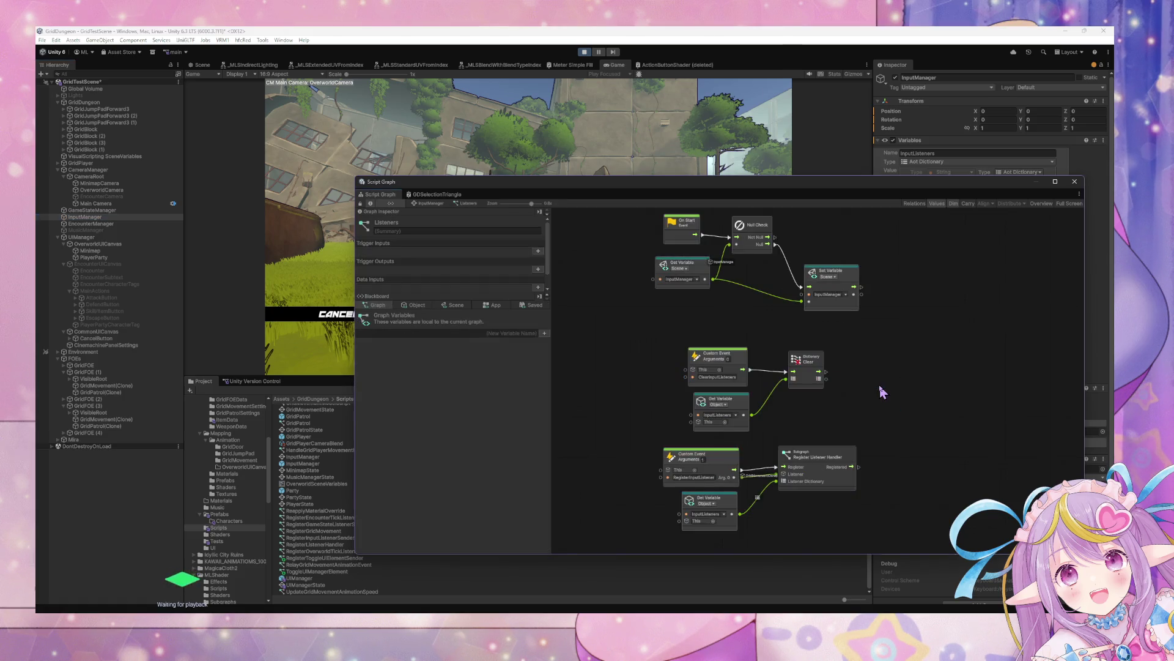
{"action": "left_click", "coordinate": [99, 238]}
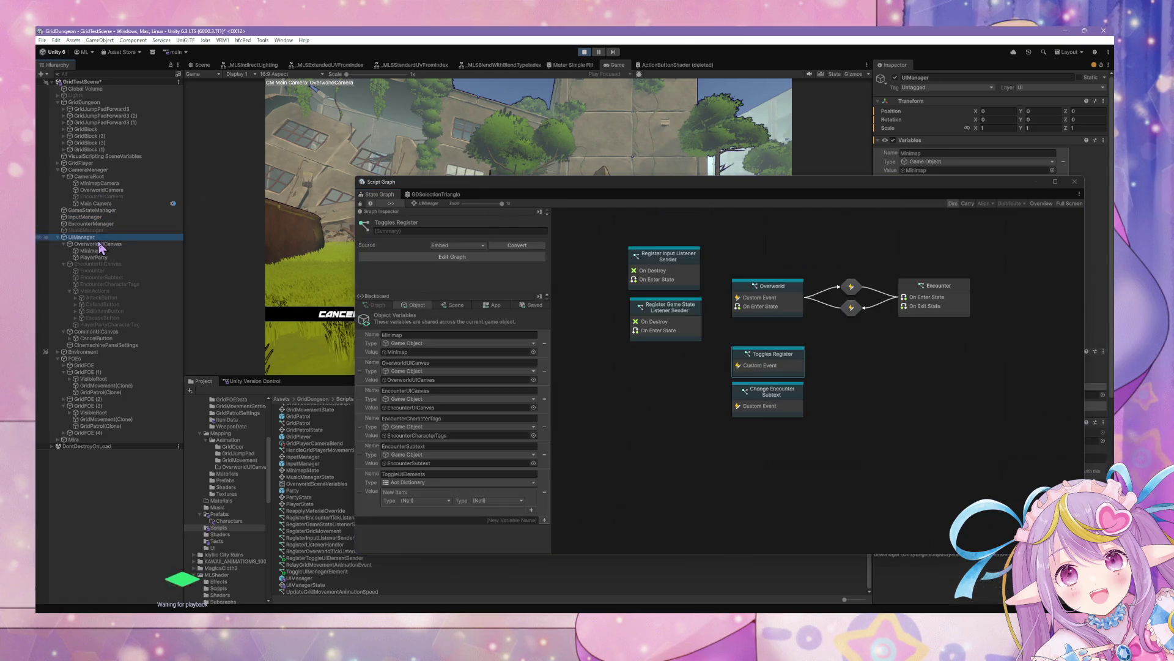
{"action": "double_click", "coordinate": [795, 378]}
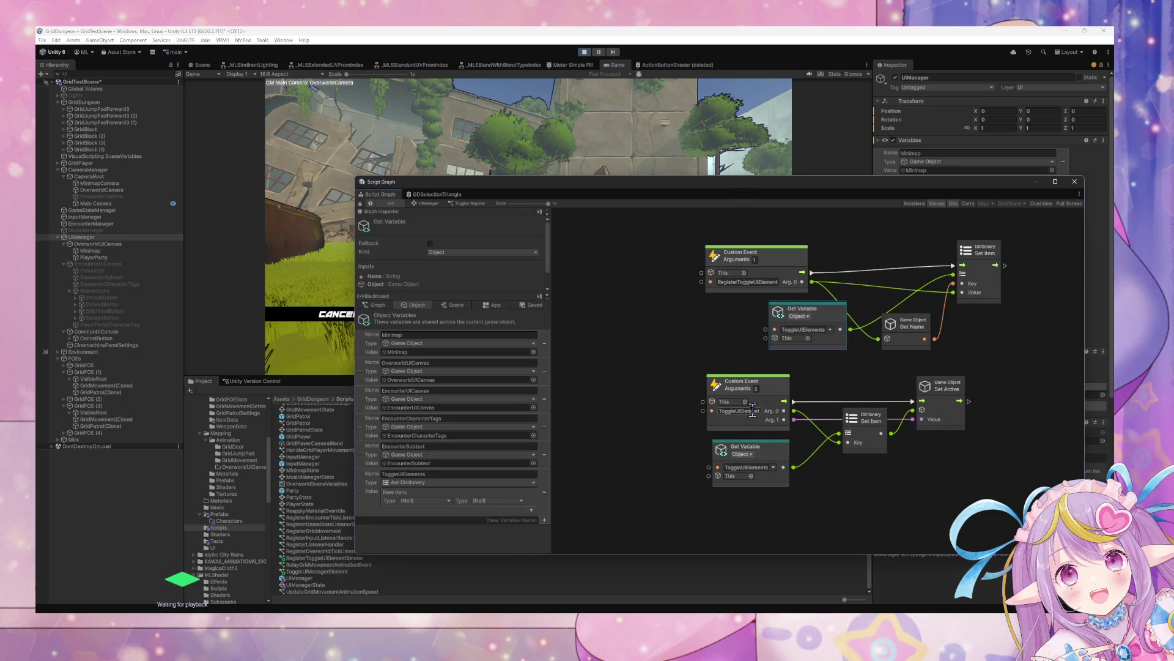
{"action": "left_click", "coordinate": [429, 203]}
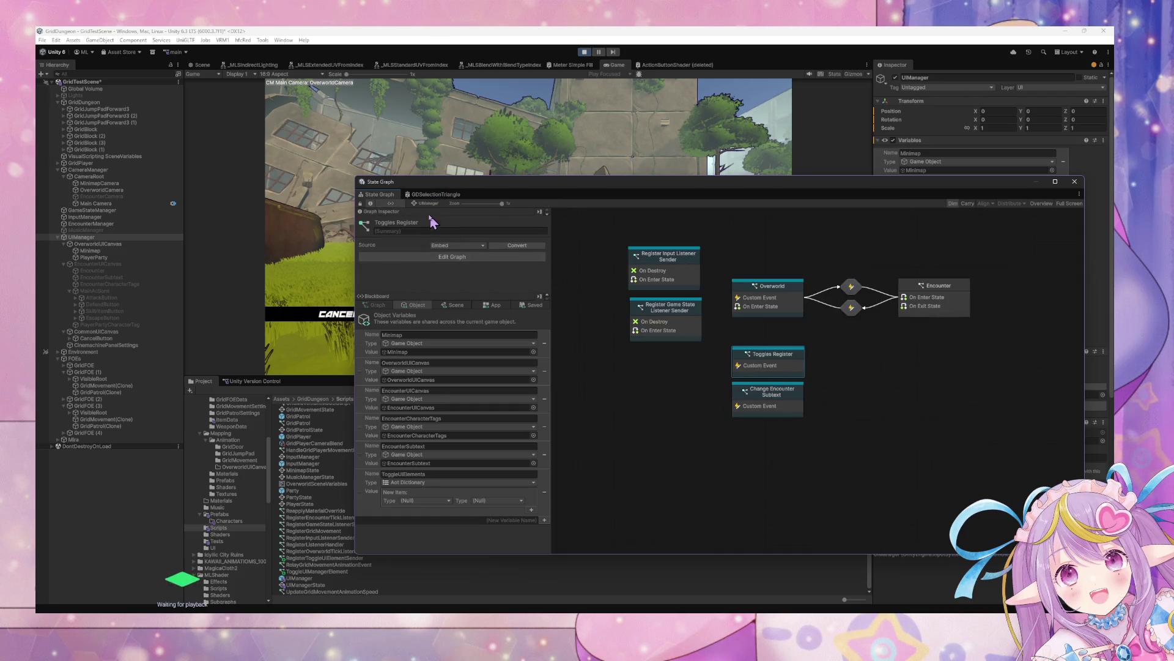
{"action": "left_click", "coordinate": [431, 222]}
{"action": "type", "text": "ToggleUIElement"}
{"action": "key", "text": "BackSpace"}
{"action": "key", "text": "BackSpace"}
{"action": "key", "text": "BackSpace"}
Tidy the Toggle UI Element graph, abandon an 'item' node search, and open CancelButton's graph.
{"action": "double_click", "coordinate": [764, 356]}
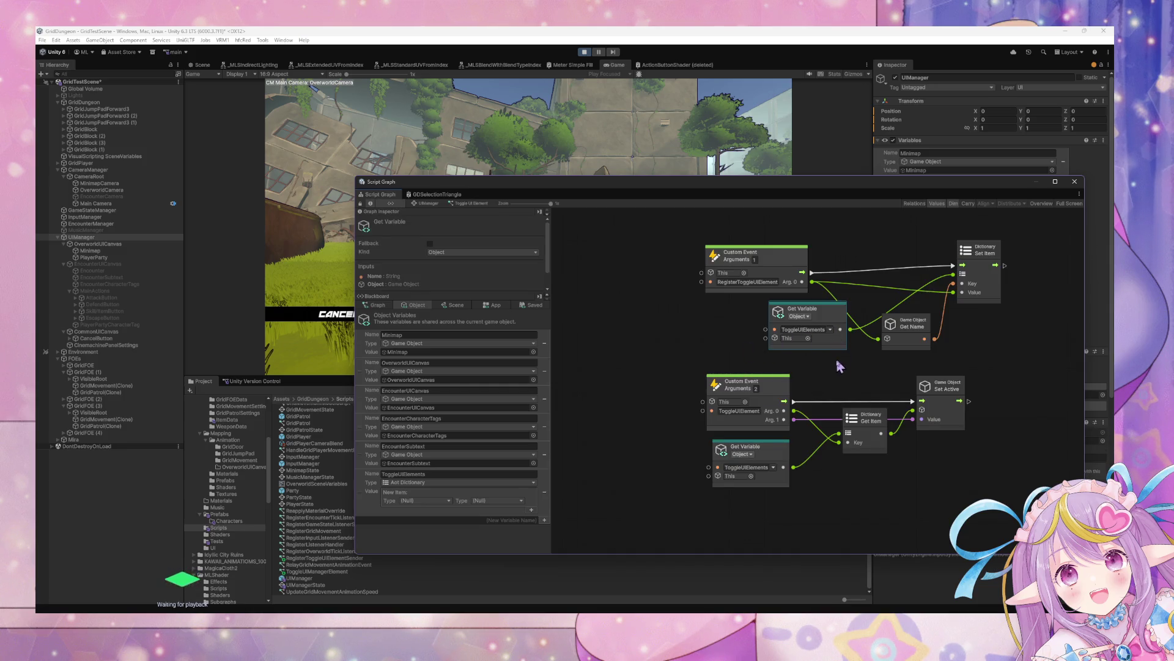
{"action": "left_click_drag", "start_coordinate": [838, 322], "coordinate": [791, 318]}
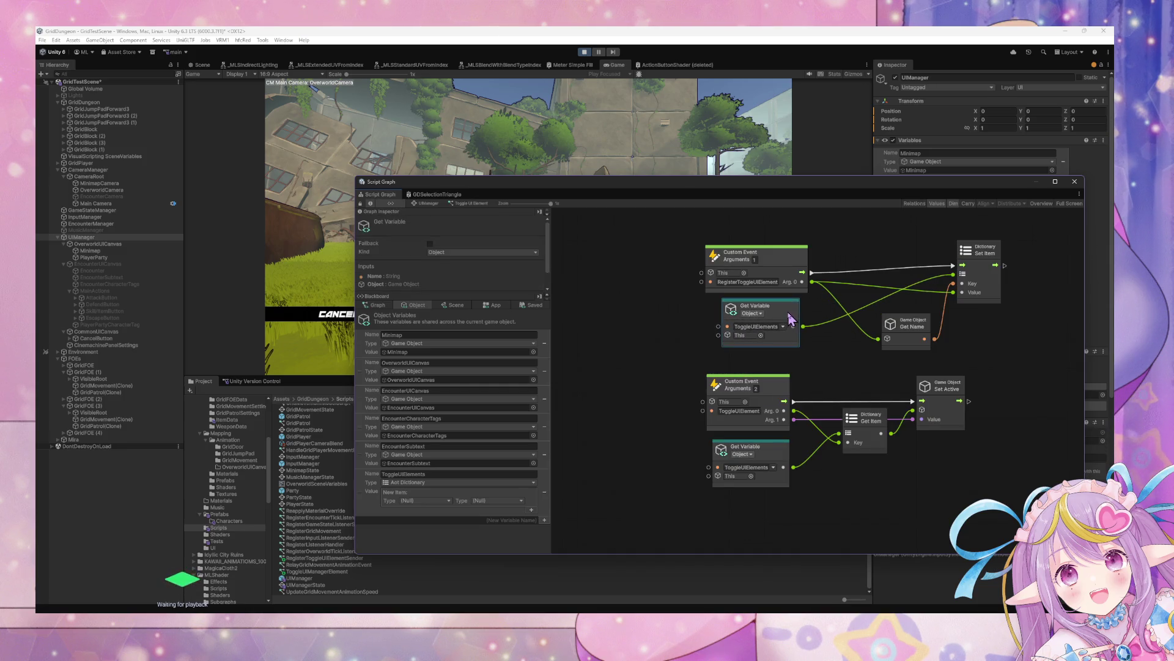
{"action": "right_click", "coordinate": [1031, 288]}
{"action": "left_click", "coordinate": [1059, 293]}
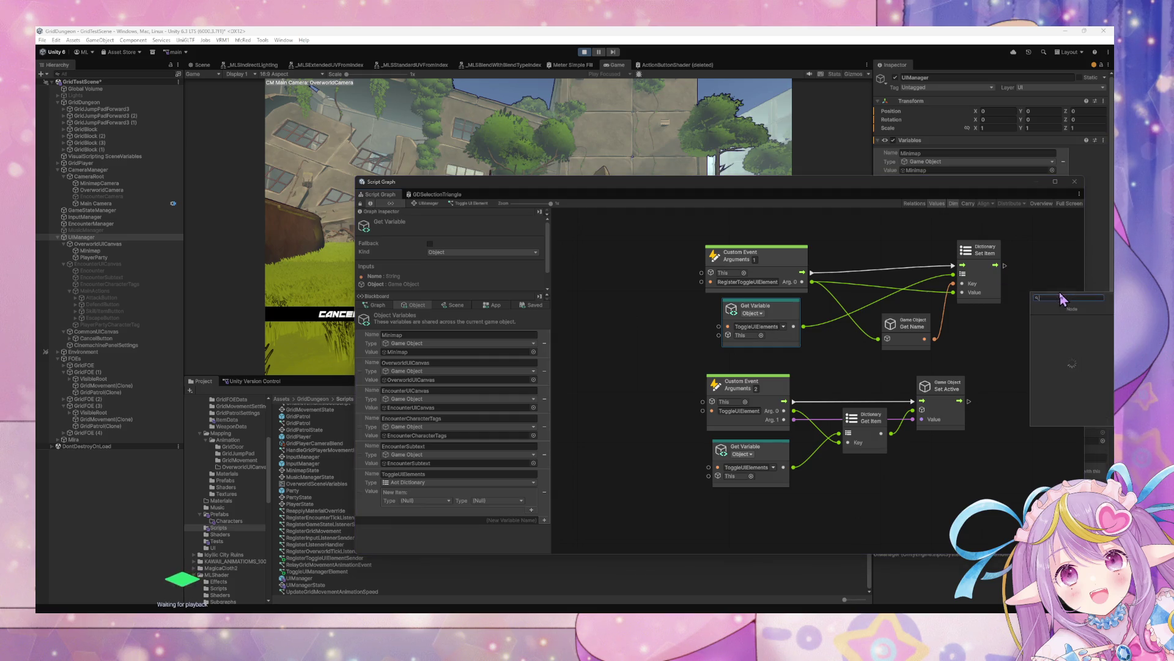
{"action": "type", "text": "item"}
{"action": "key", "text": "Escape"}
{"action": "left_click", "coordinate": [1055, 331]}
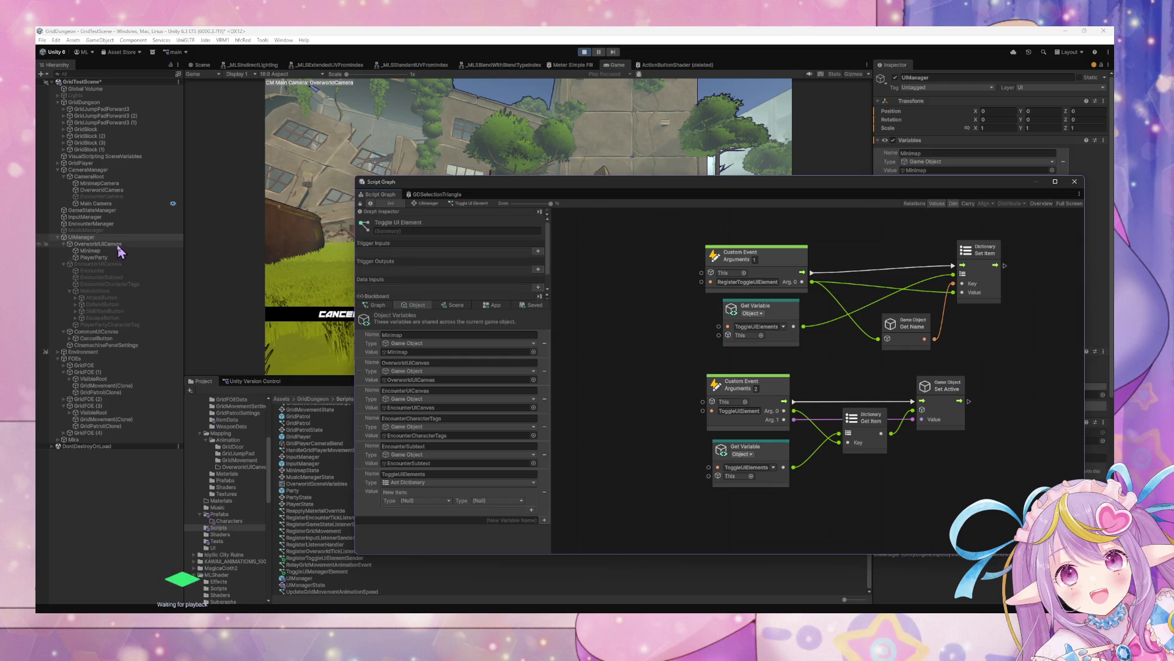
{"action": "left_click", "coordinate": [96, 339]}
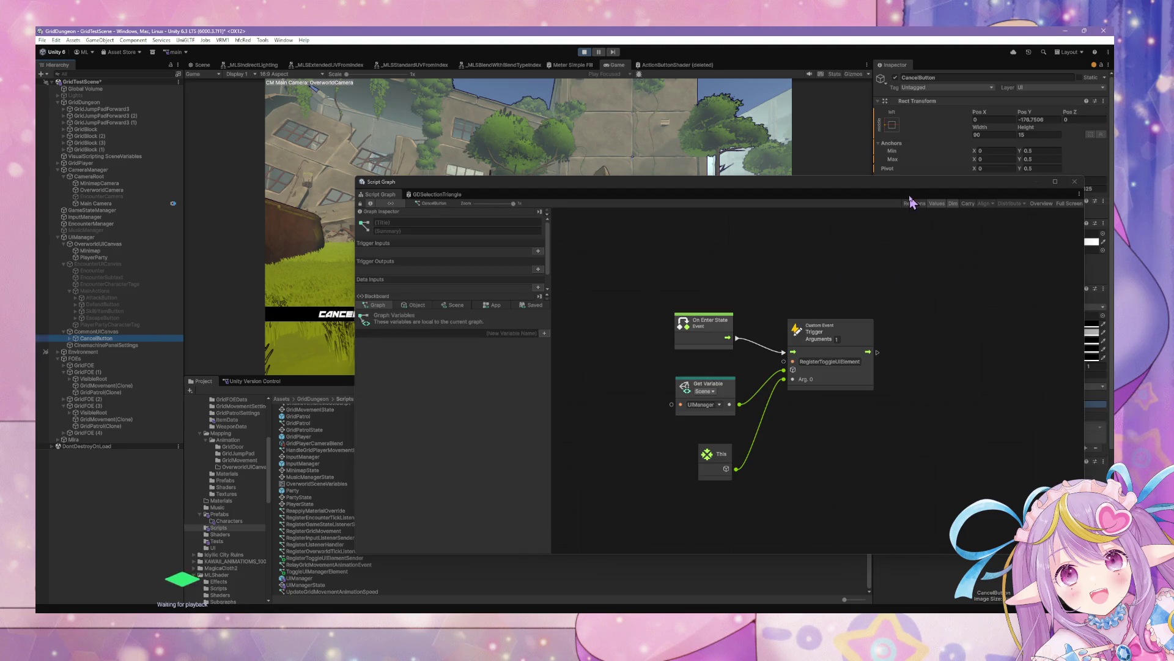
Add an On Enable event node from Events > Lifecycle in the node finder.
{"action": "left_click_drag", "start_coordinate": [938, 197], "coordinate": [711, 192]}
{"action": "scroll", "coordinate": [983, 275], "scroll_direction": "down", "scroll_amount": 2}
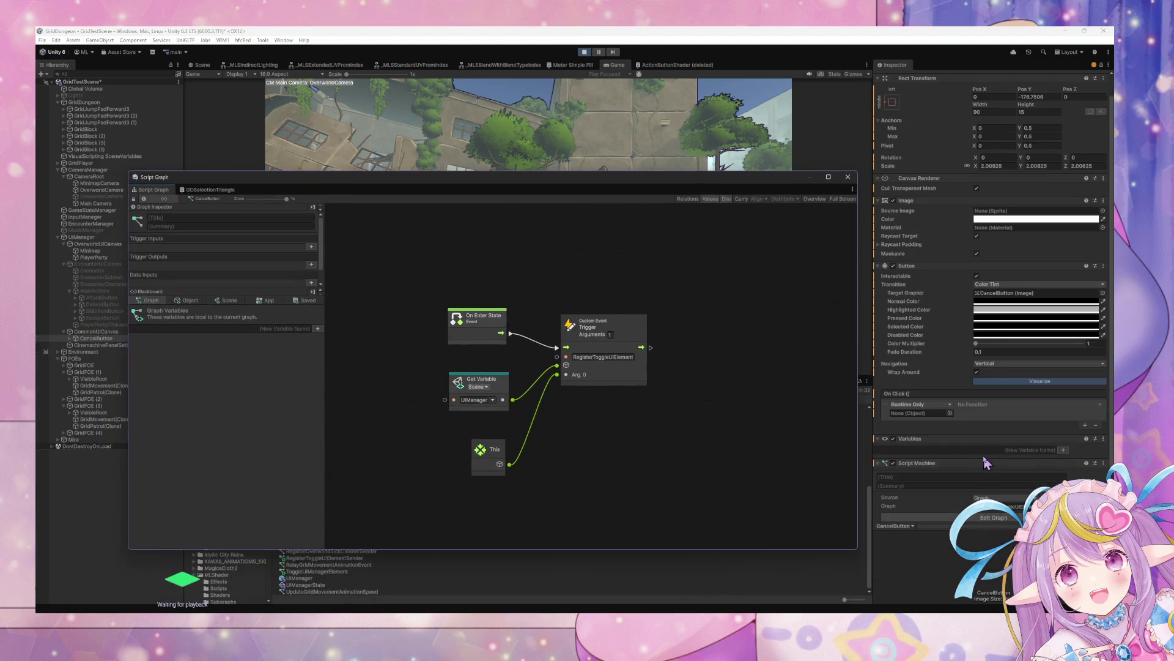
{"action": "left_click", "coordinate": [893, 464]}
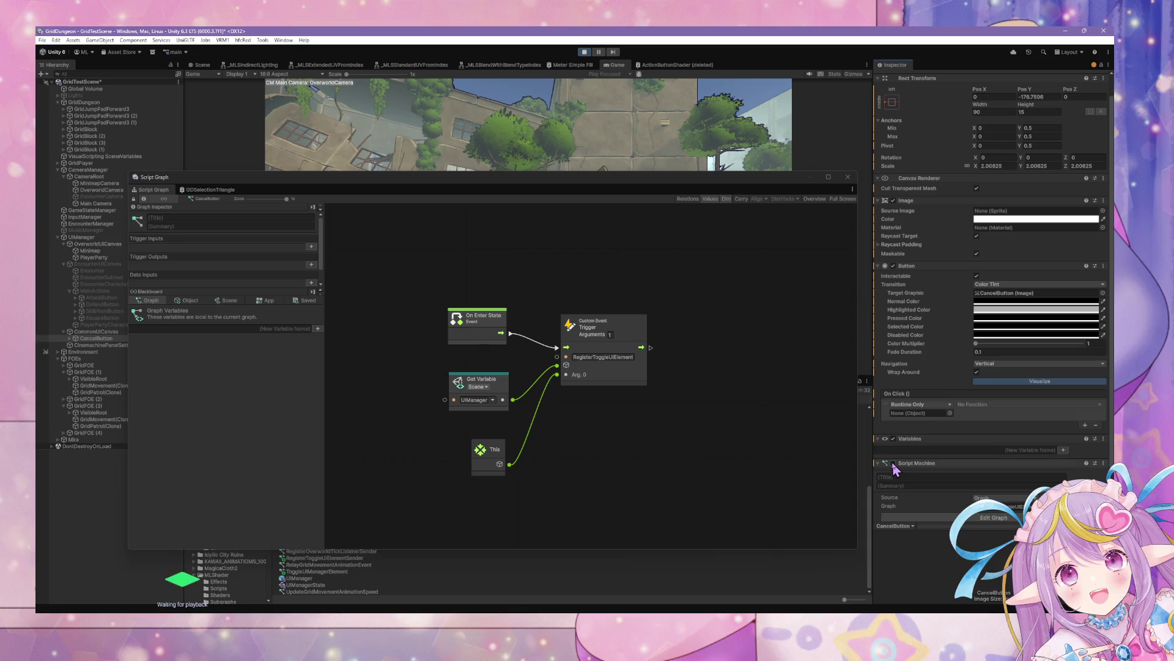
{"action": "right_click", "coordinate": [508, 235]}
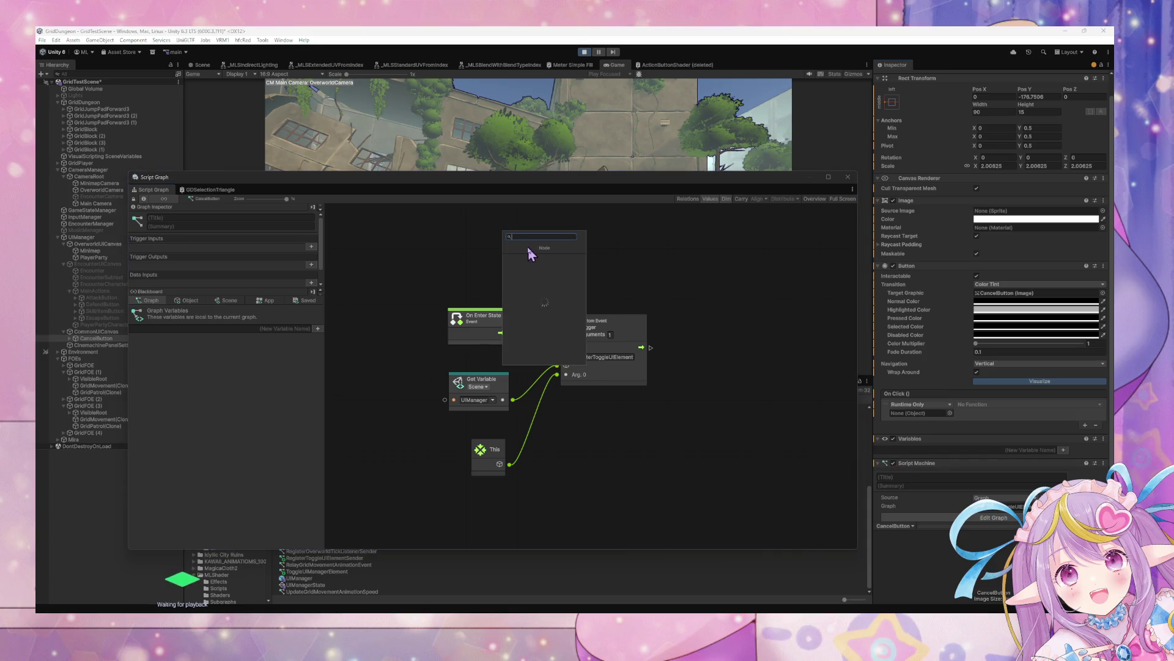
{"action": "type", "text": "awake"}
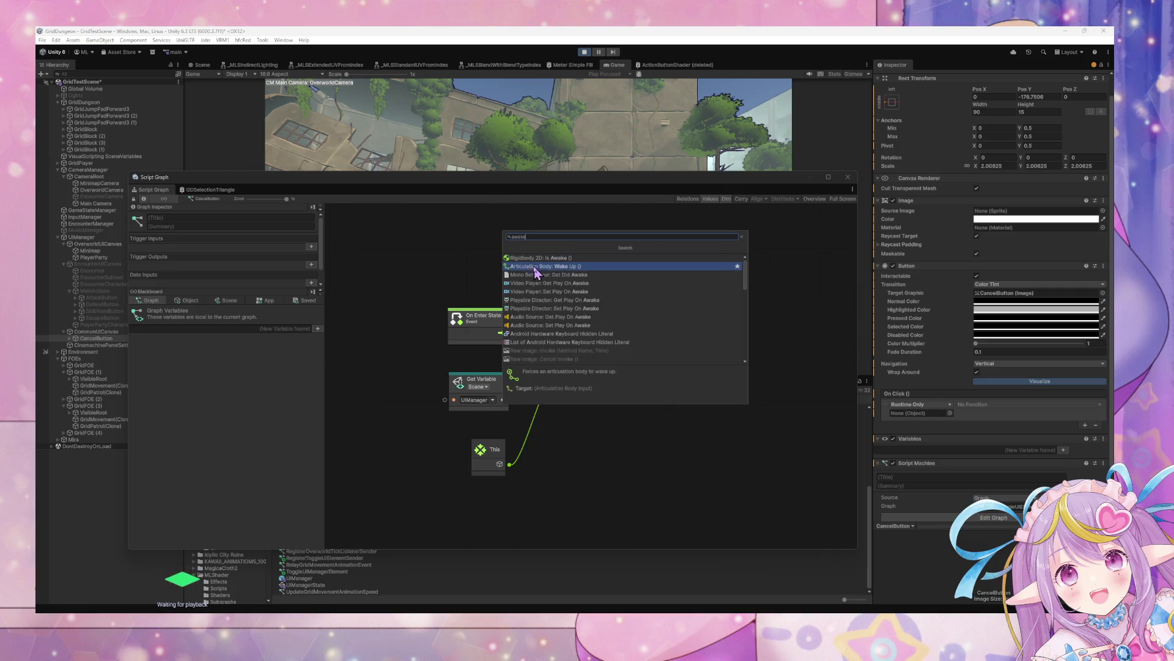
{"action": "key", "text": "BackSpace"}
{"action": "key", "text": "BackSpace"}
{"action": "key", "text": "BackSpace"}
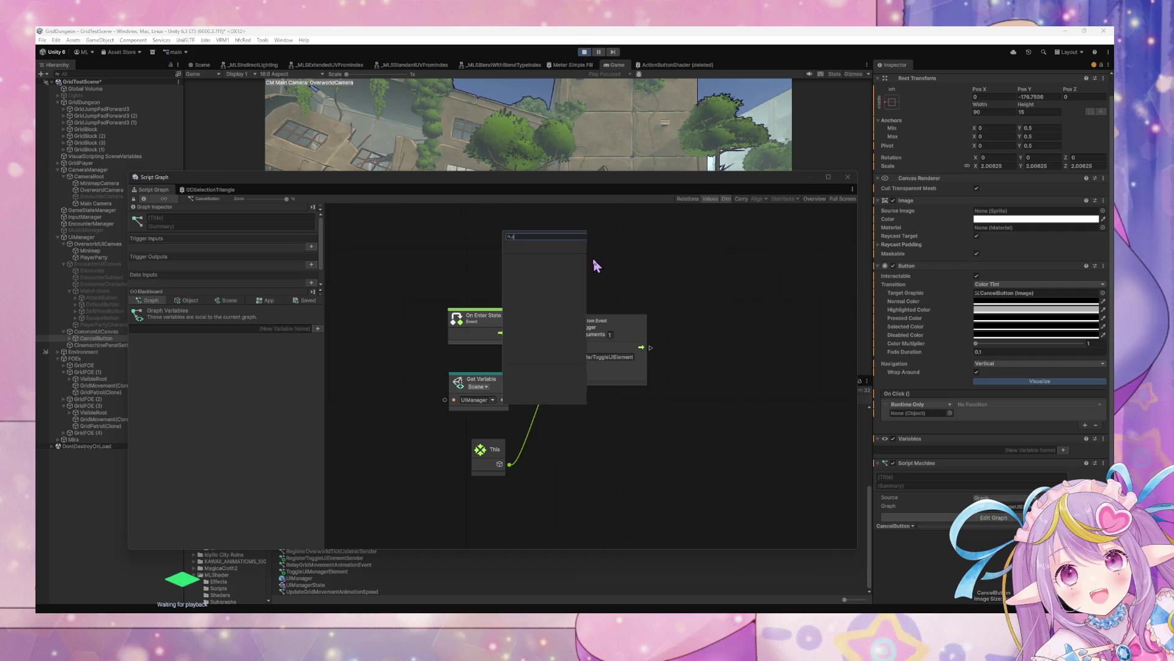
{"action": "key", "text": "Down"}
{"action": "key", "text": "Down"}
{"action": "key", "text": "Down"}
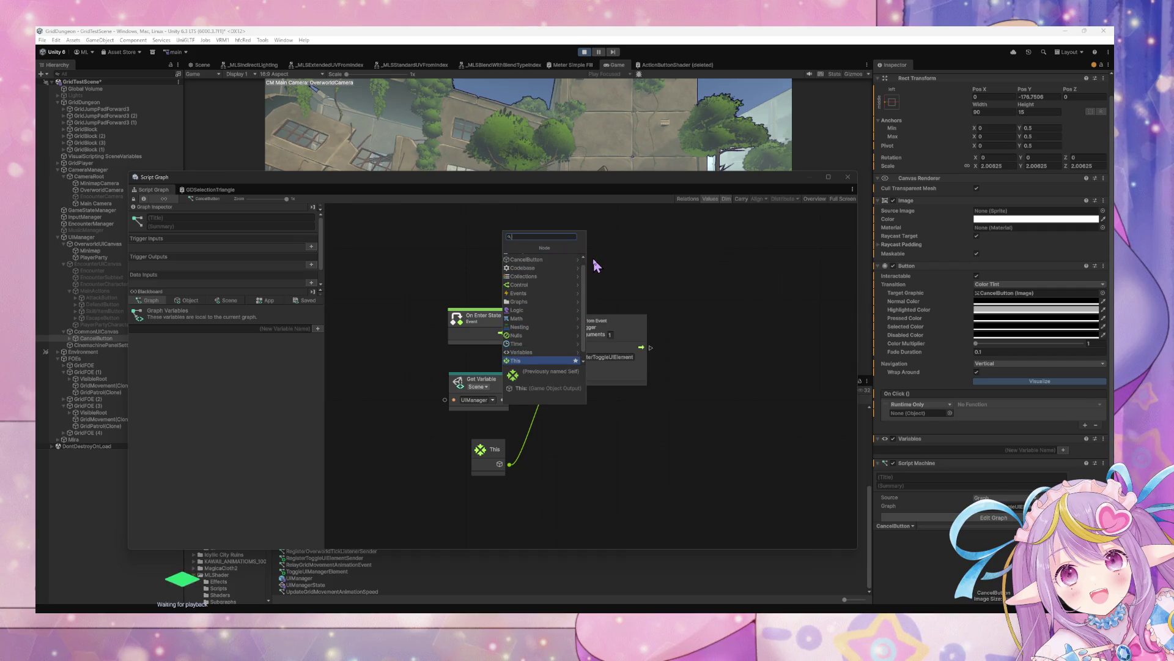
{"action": "key", "text": "Up"}
{"action": "key", "text": "Up"}
{"action": "key", "text": "Up"}
{"action": "key", "text": "Up"}
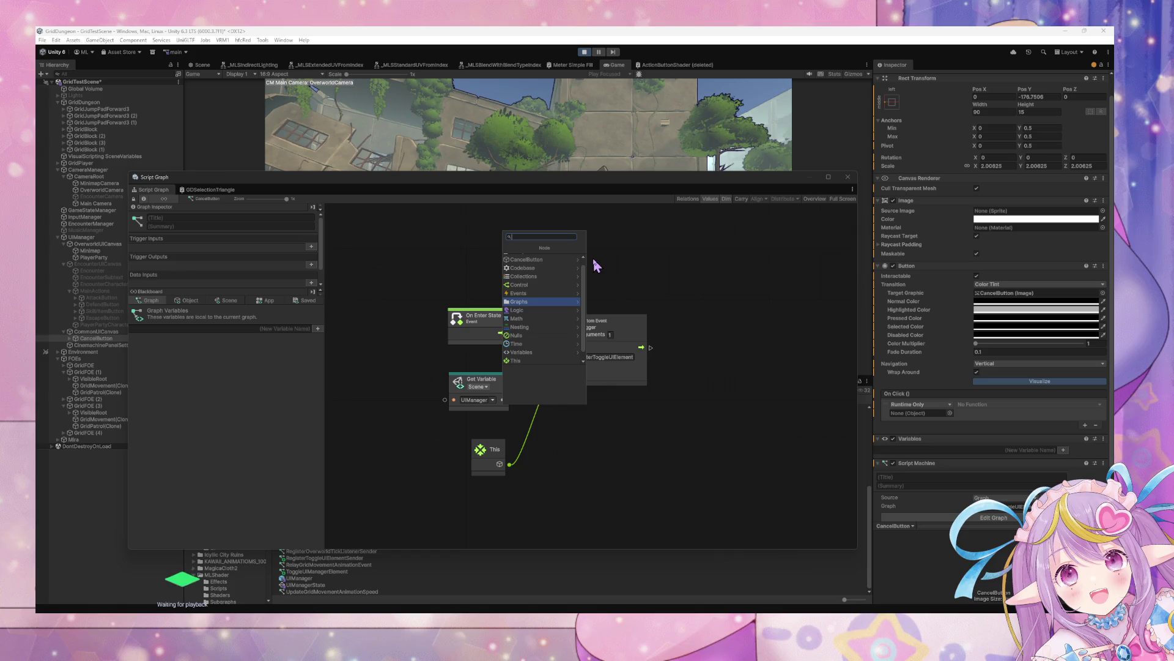
{"action": "key", "text": "Right"}
{"action": "key", "text": "Down"}
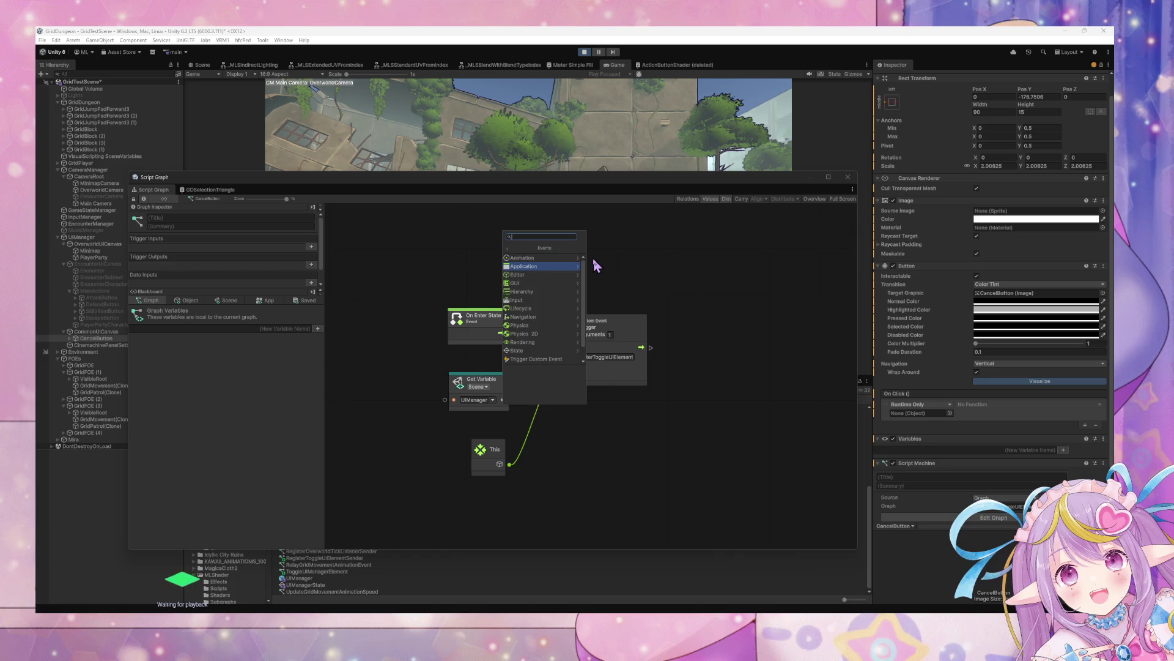
{"action": "key", "text": "Down"}
{"action": "key", "text": "Down"}
{"action": "key", "text": "Down"}
{"action": "key", "text": "Up"}
{"action": "key", "text": "Up"}
{"action": "key", "text": "Up"}
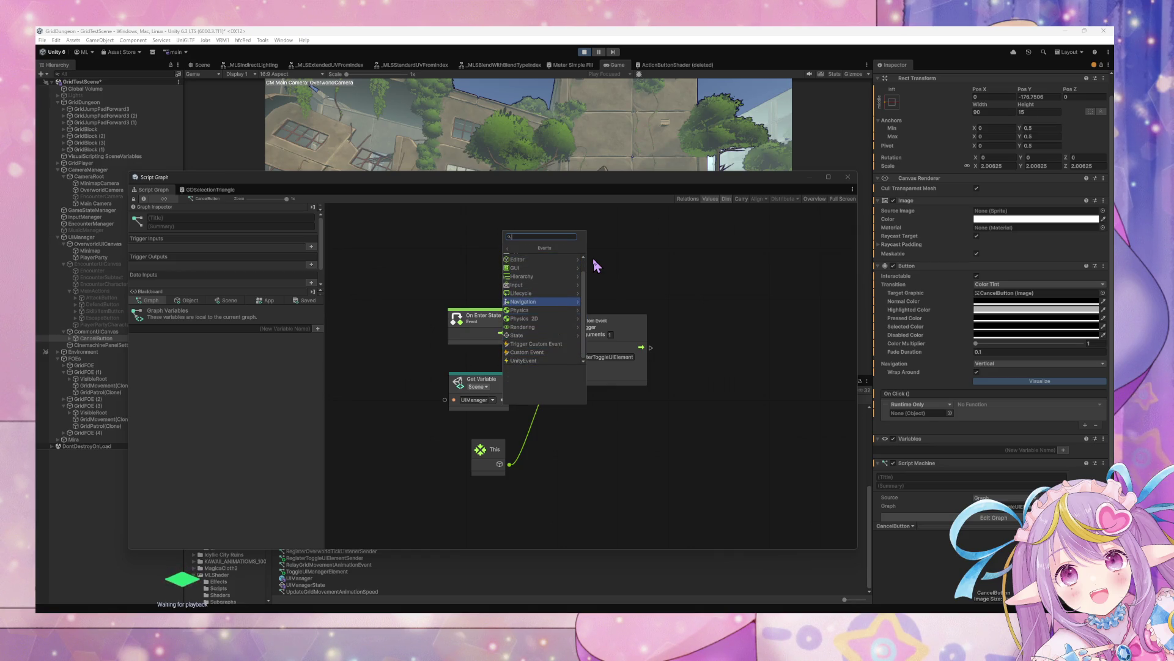
{"action": "key", "text": "Up"}
{"action": "key", "text": "Right"}
{"action": "key", "text": "Down"}
{"action": "key", "text": "Down"}
{"action": "key", "text": "Down"}
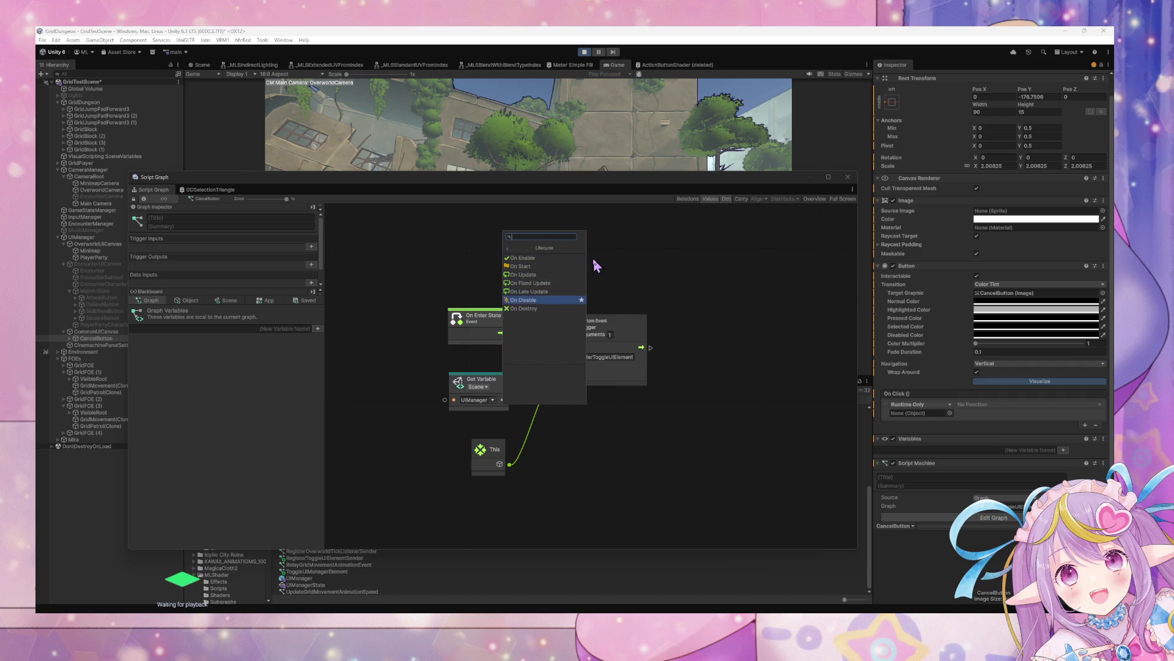
{"action": "key", "text": "Up"}
{"action": "key", "text": "Down"}
{"action": "key", "text": "Down"}
{"action": "key", "text": "Up"}
{"action": "key", "text": "Up"}
{"action": "key", "text": "Up"}
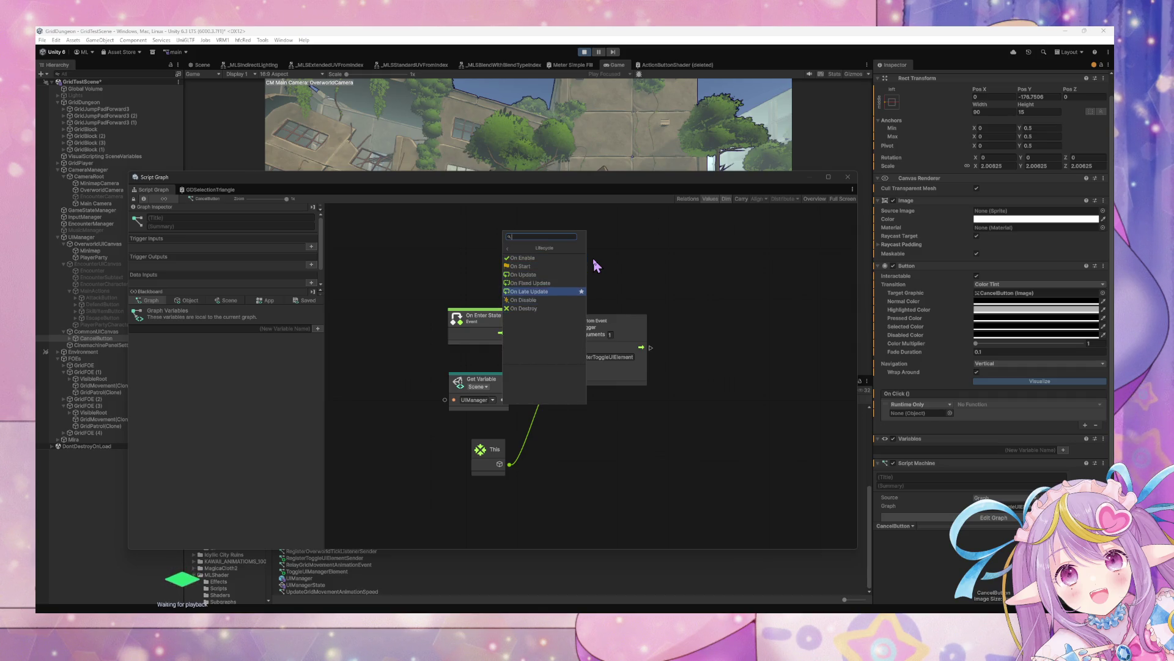
{"action": "key", "text": "Return"}
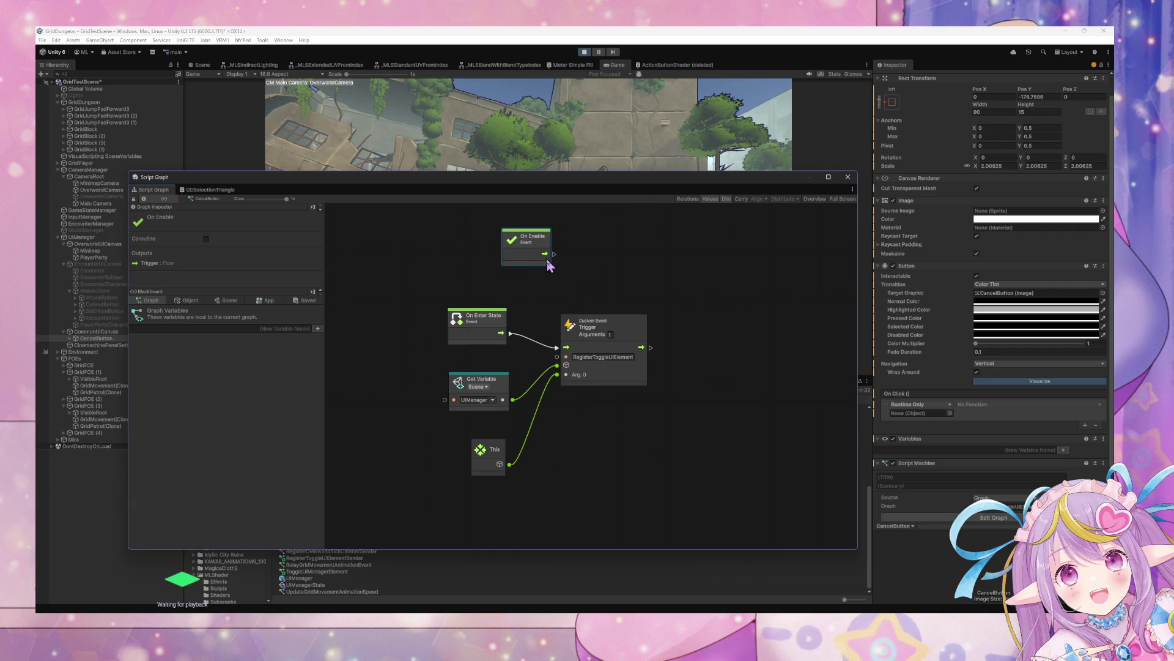
Connect On Enable to the Custom Event Trigger and delete the On Enter State node.
{"action": "left_click_drag", "start_coordinate": [546, 254], "coordinate": [559, 354]}
{"action": "left_click_drag", "start_coordinate": [533, 260], "coordinate": [494, 261]}
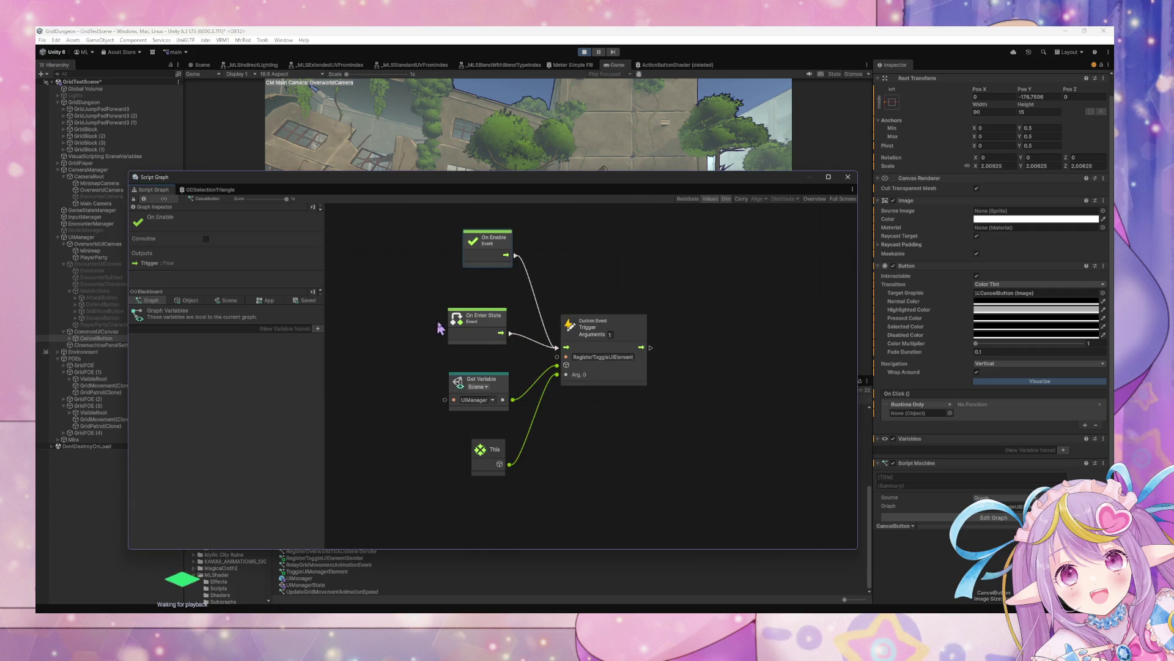
{"action": "left_click", "coordinate": [480, 330]}
{"action": "key", "text": "Delete"}
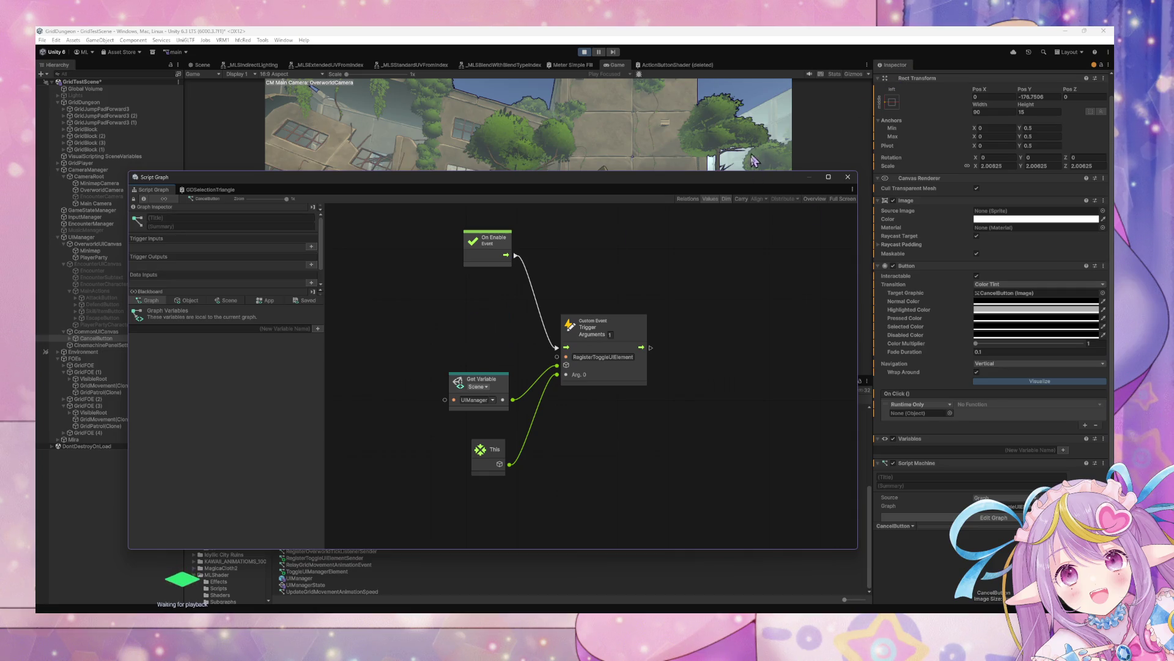
{"action": "scroll", "coordinate": [985, 268], "scroll_direction": "up", "scroll_amount": 1}
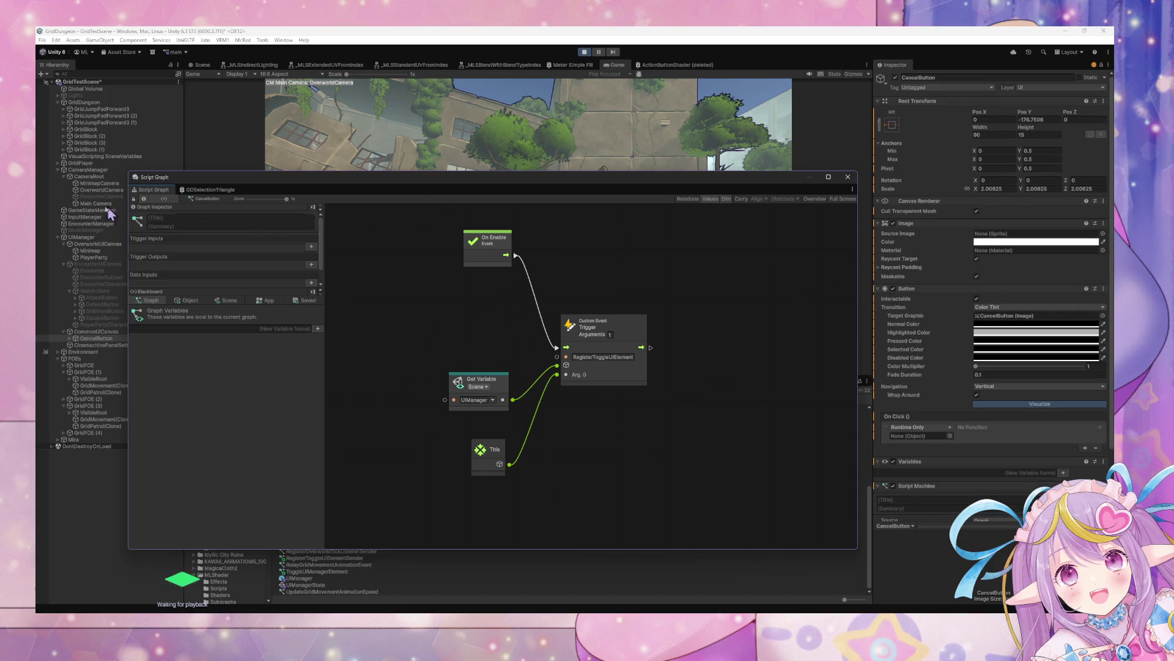
Deactivate and reactivate CancelButton so On Enable fires, then inspect UIManager.
{"action": "left_click", "coordinate": [895, 79]}
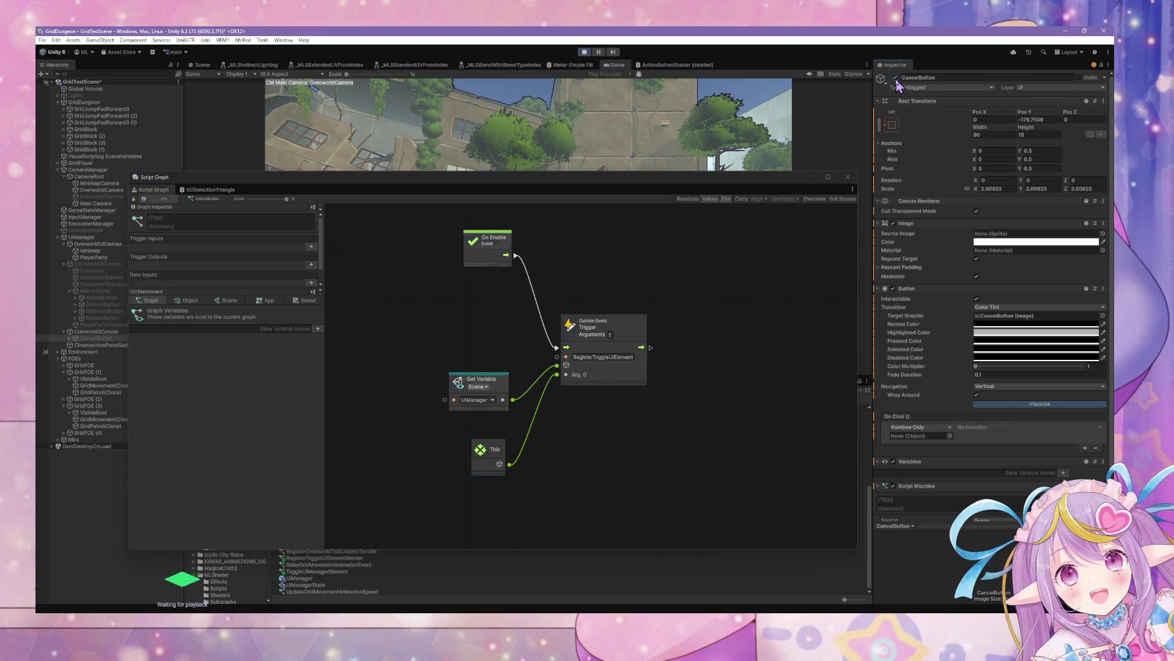
{"action": "left_click", "coordinate": [896, 79]}
{"action": "left_click", "coordinate": [97, 238]}
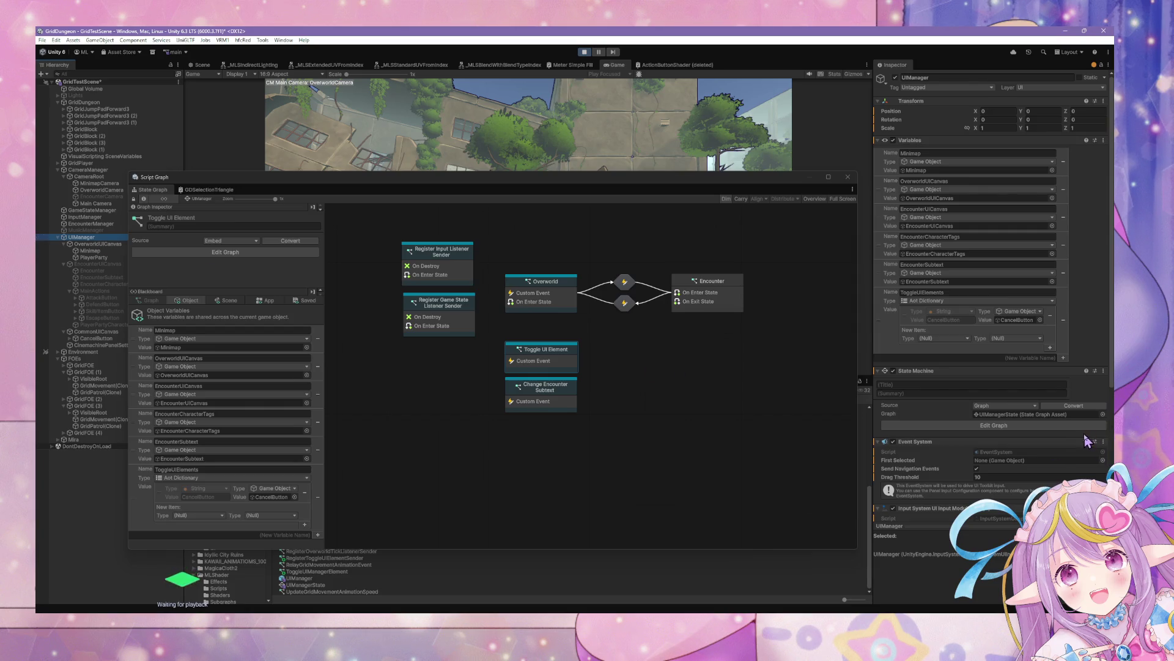
{"action": "scroll", "coordinate": [1087, 439], "scroll_direction": "down", "scroll_amount": 4}
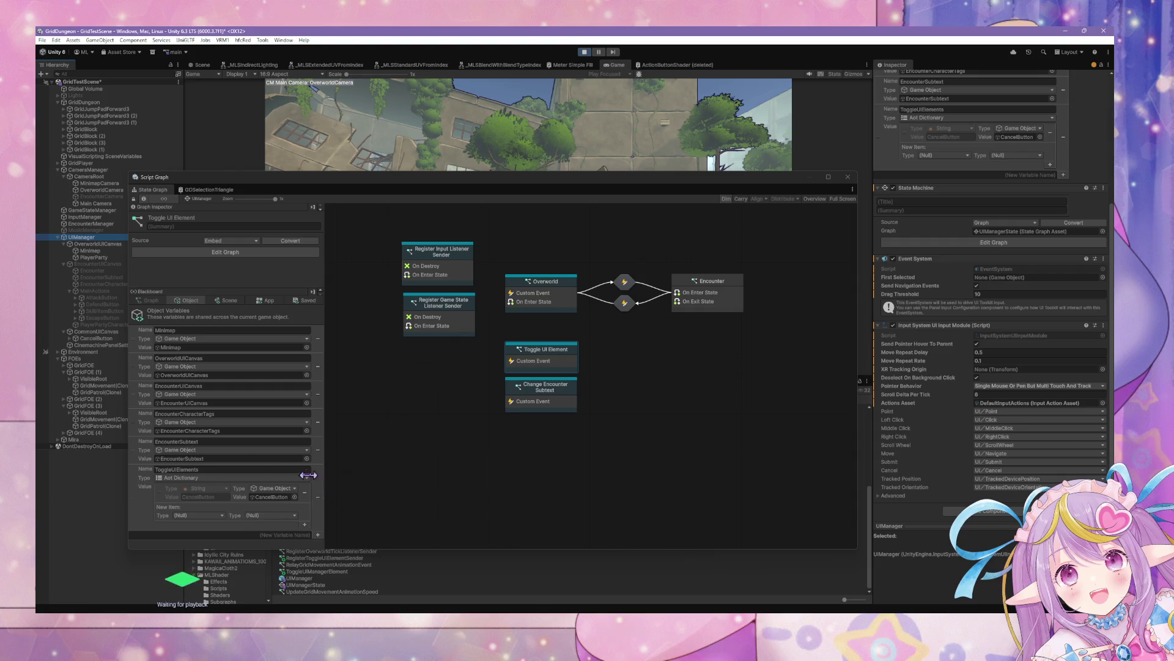
Compare the EncounterUICanvas, CommonUICanvas, Minimap and OverworldUICanvas graphs, ending back on CancelButton.
{"action": "left_click", "coordinate": [102, 264]}
{"action": "left_click", "coordinate": [98, 332]}
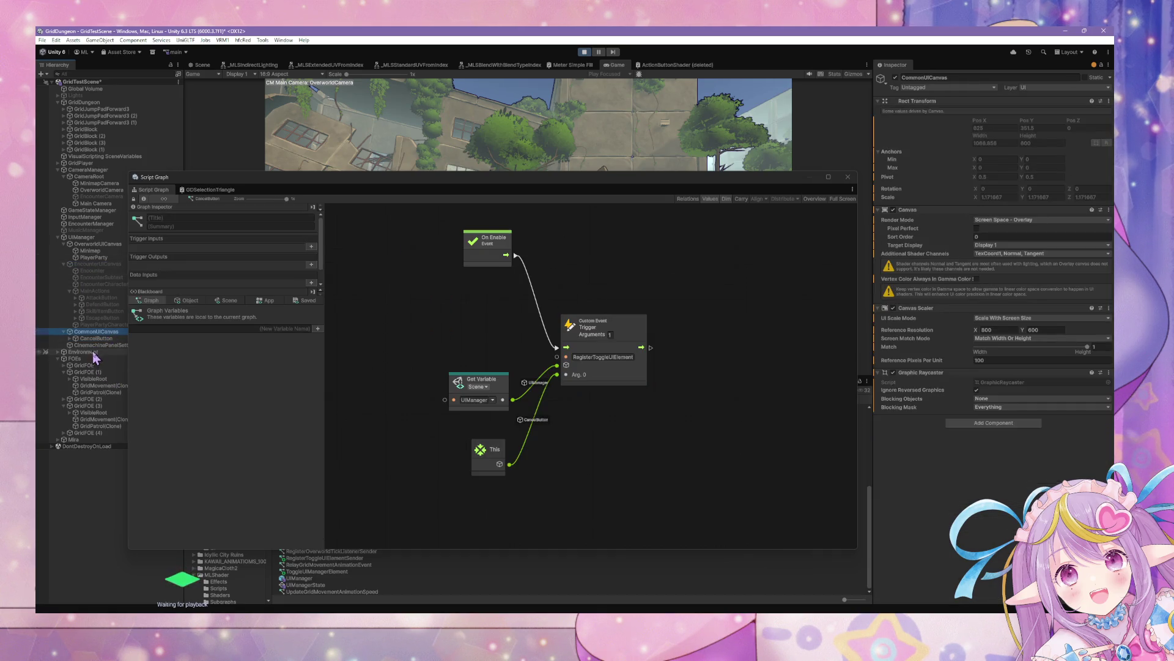
{"action": "left_click", "coordinate": [104, 345]}
{"action": "left_click", "coordinate": [113, 339]}
{"action": "left_click", "coordinate": [97, 251]}
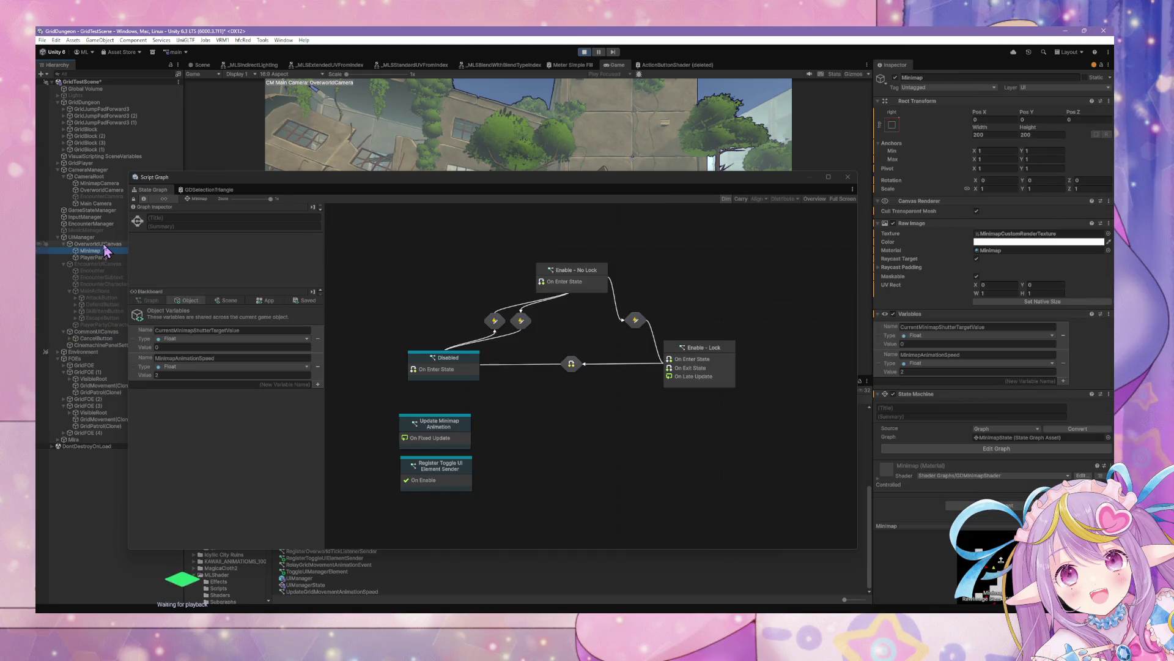
{"action": "left_click", "coordinate": [97, 338]}
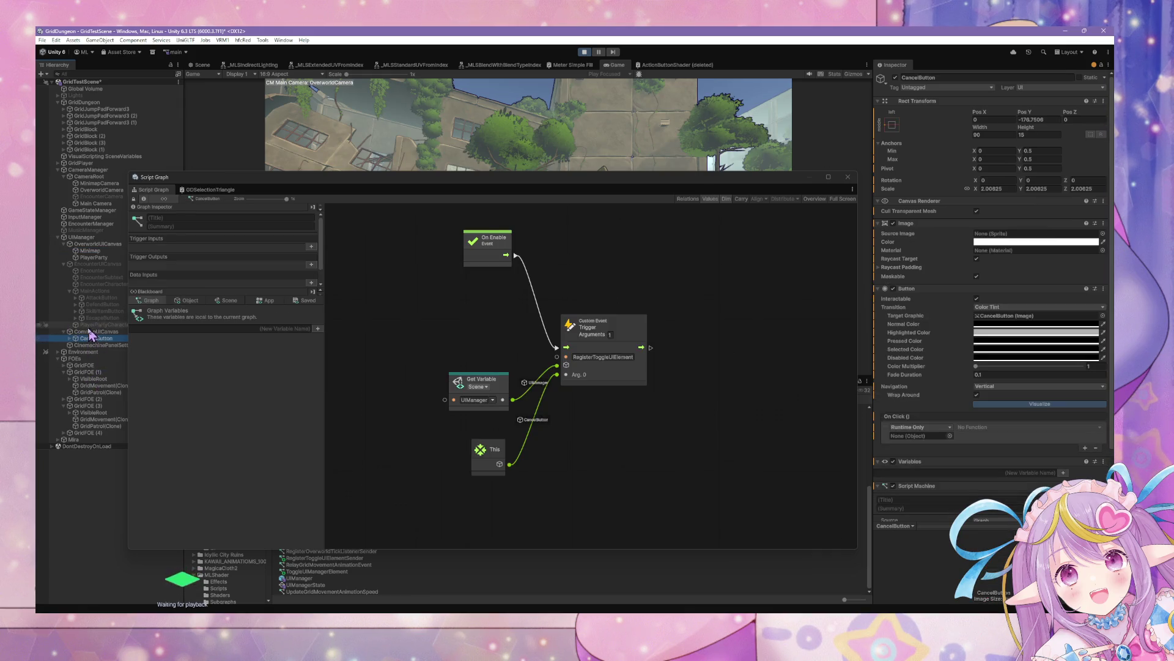
{"action": "left_click", "coordinate": [82, 244]}
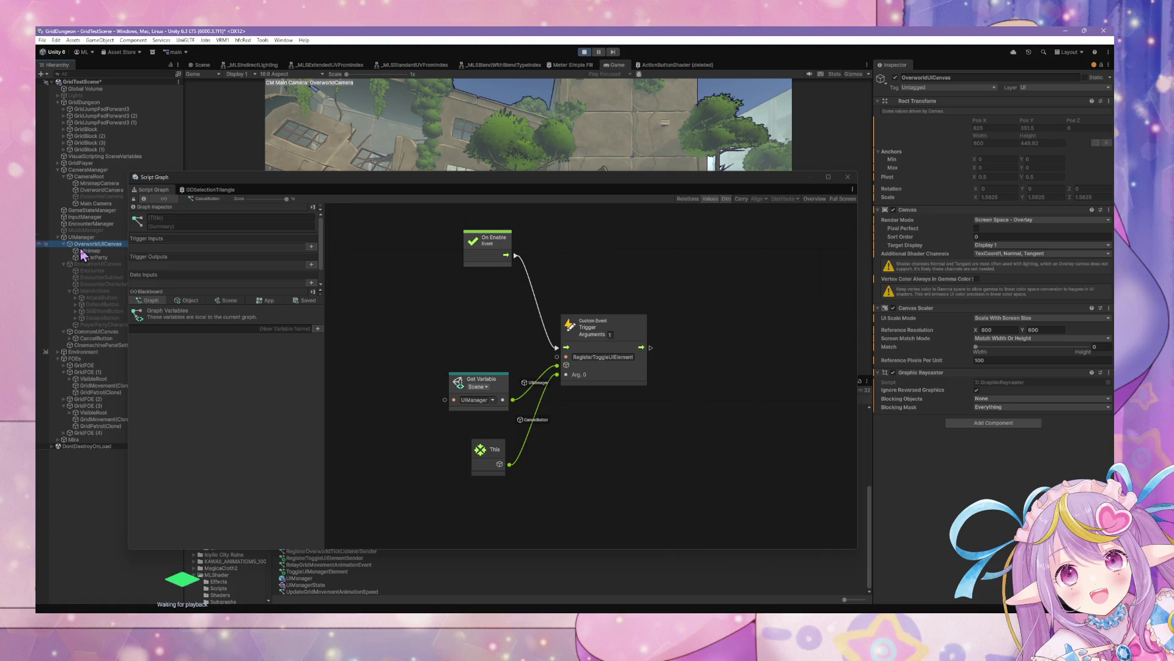
{"action": "left_click", "coordinate": [103, 339]}
{"action": "right_click", "coordinate": [479, 286]}
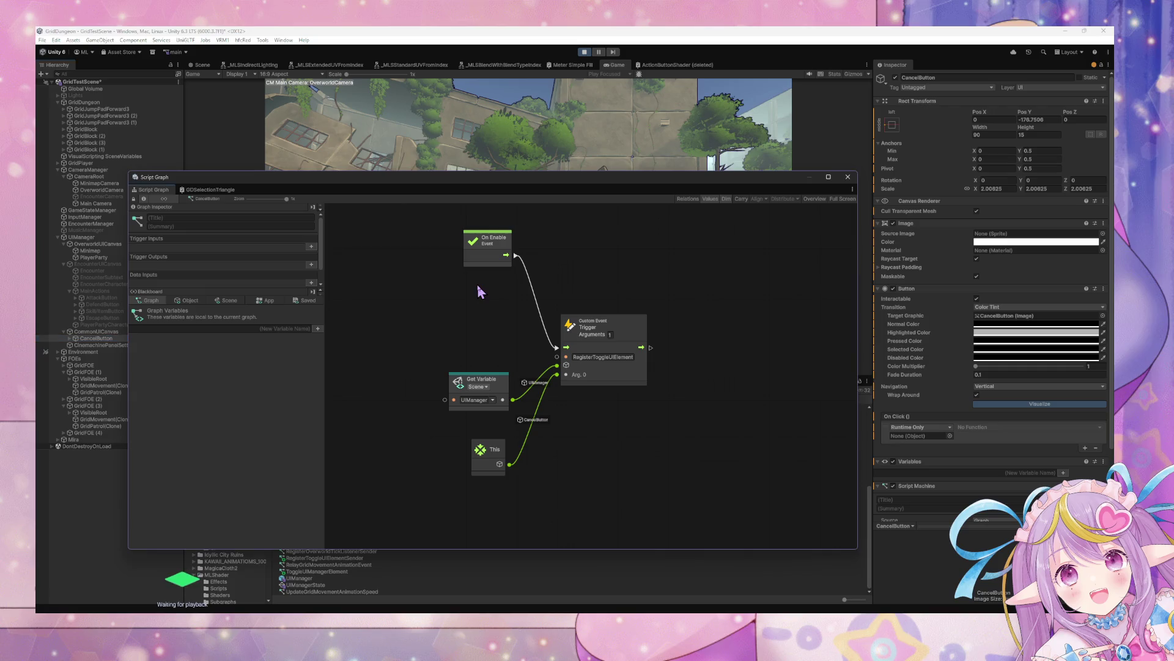
Add an On Start node, wire it to the Custom Event Trigger, delete On Enable, and restart Play.
{"action": "type", "text": "start"}
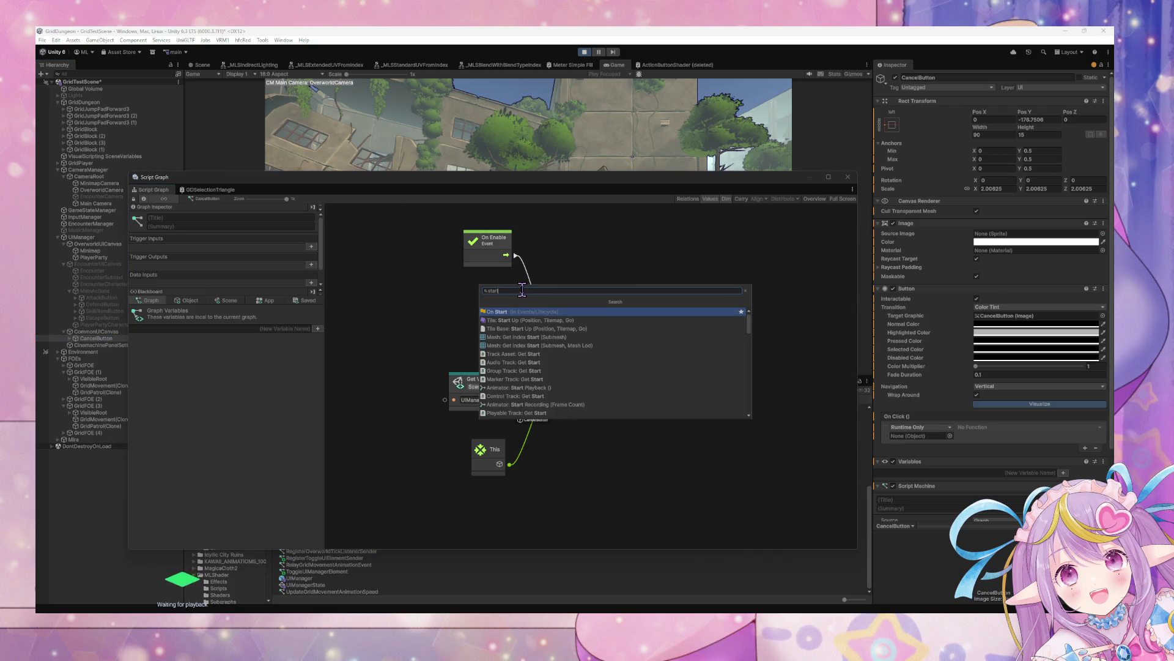
{"action": "key", "text": "Return"}
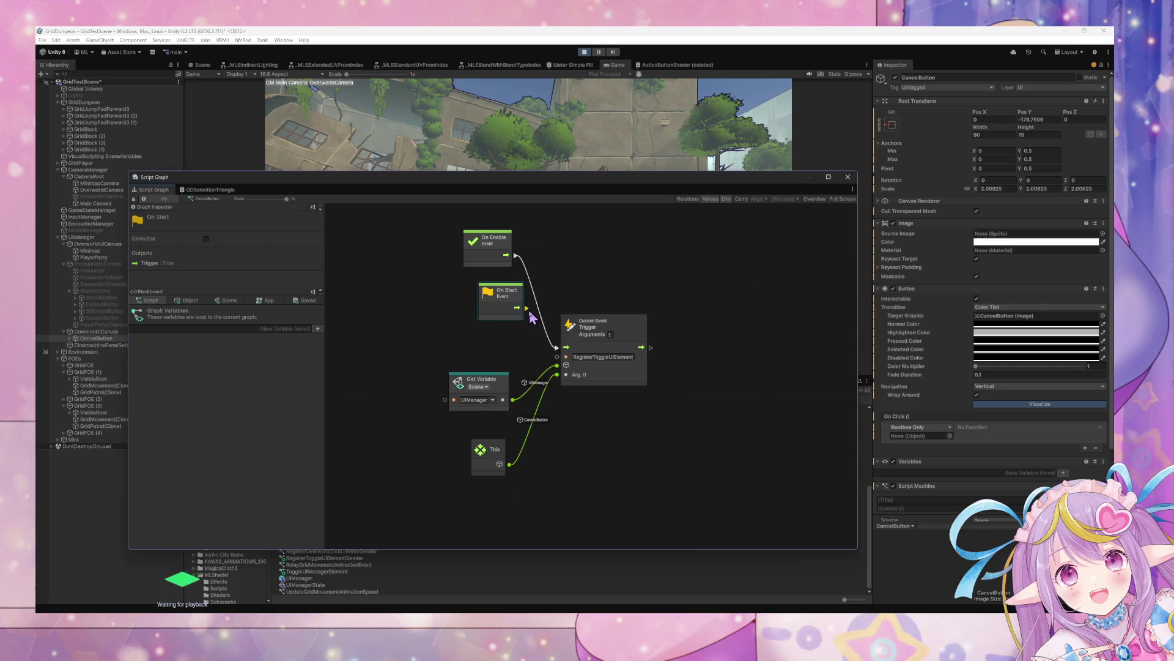
{"action": "left_click_drag", "start_coordinate": [526, 308], "coordinate": [558, 346]}
{"action": "left_click", "coordinate": [493, 240]}
{"action": "key", "text": "Delete"}
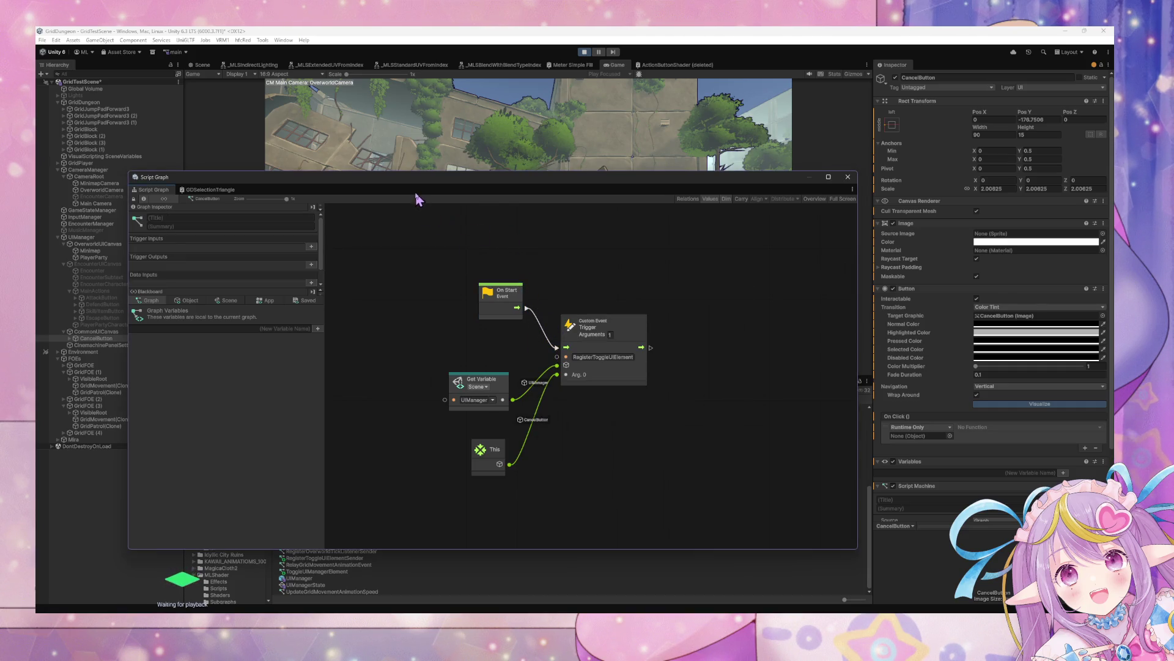
{"action": "left_click_drag", "start_coordinate": [490, 308], "coordinate": [464, 325]}
{"action": "left_click", "coordinate": [585, 54]}
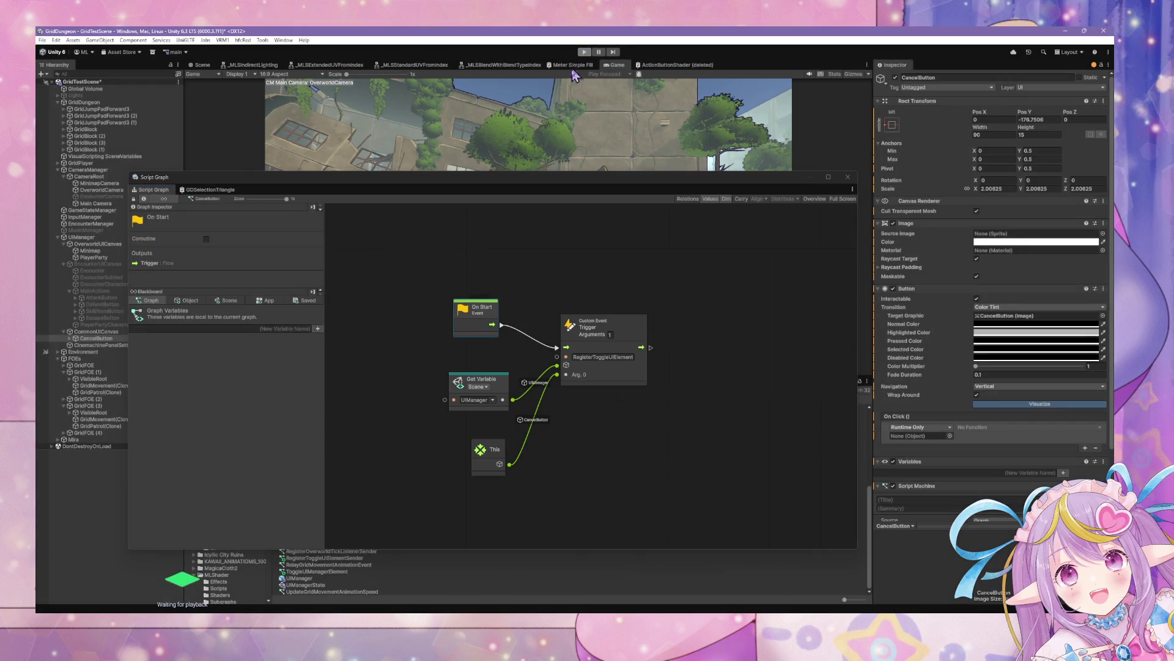
{"action": "left_click", "coordinate": [585, 52]}
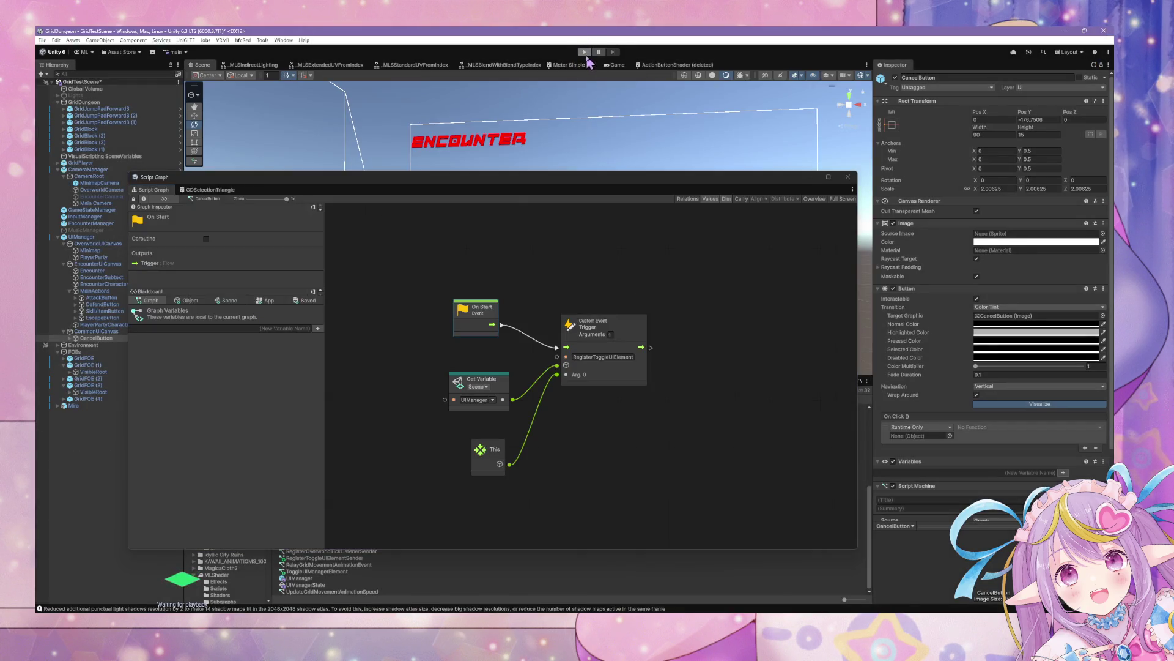
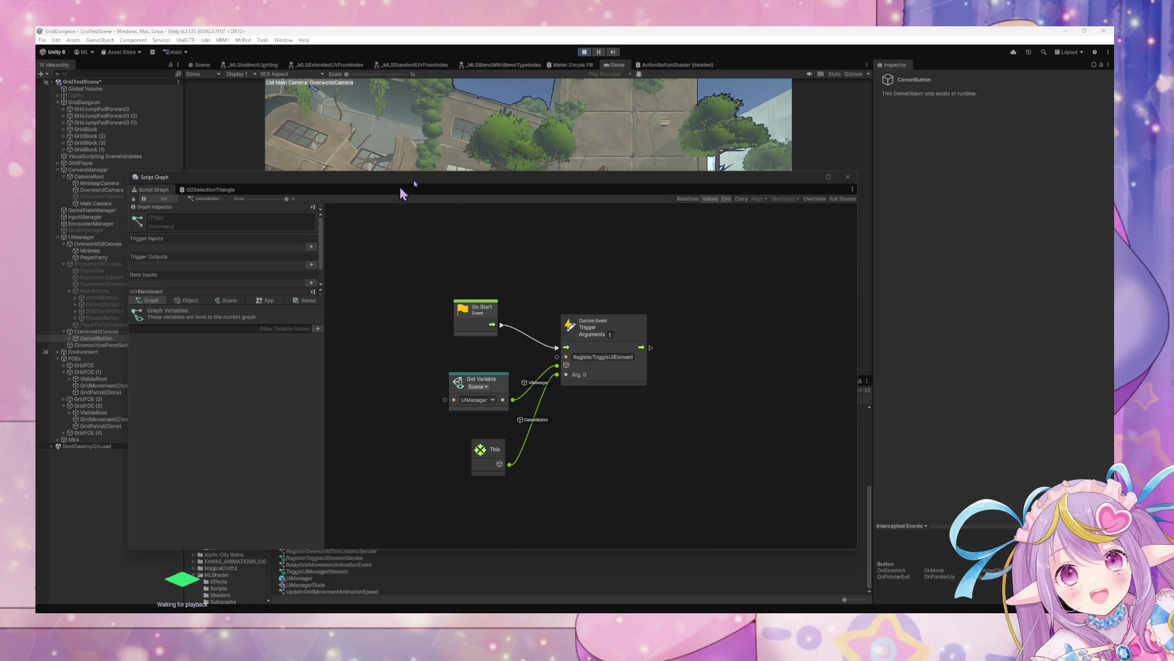
Move the Script Graph window aside and show UIManager's state graph with its ToggleUIElements variables.
{"action": "mouse_move", "coordinate": [350, 178]}
{"action": "left_mouse_down"}
{"action": "mouse_move", "coordinate": [739, 242]}
{"action": "mouse_move", "coordinate": [750, 222]}
{"action": "left_mouse_up"}
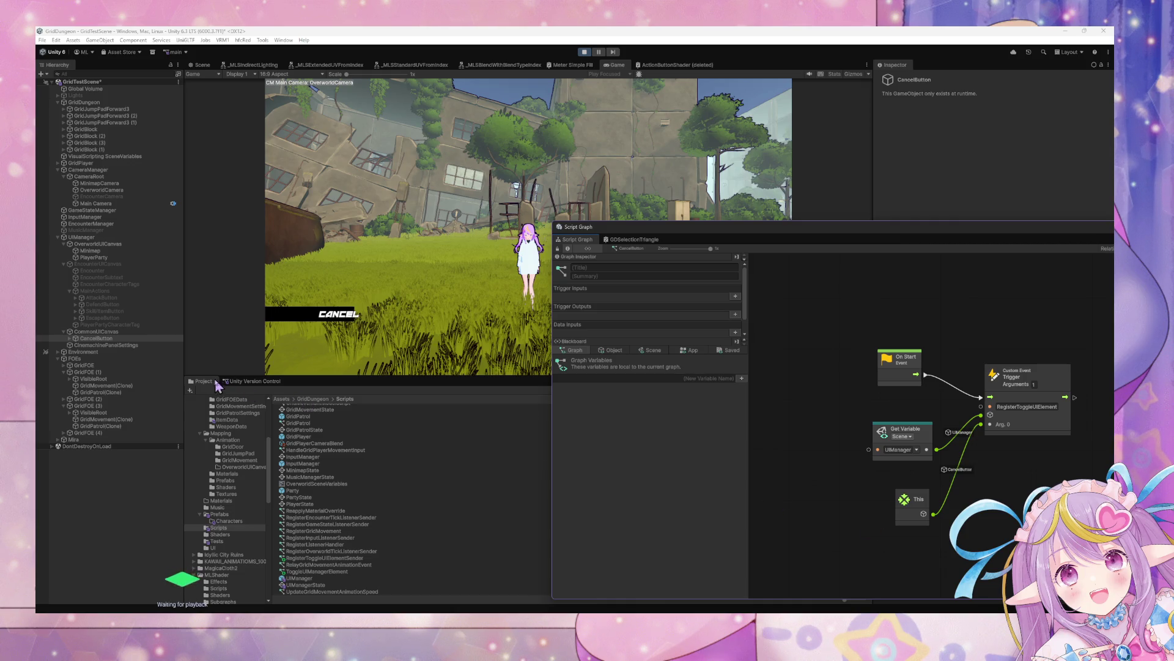
{"action": "left_click", "coordinate": [92, 237]}
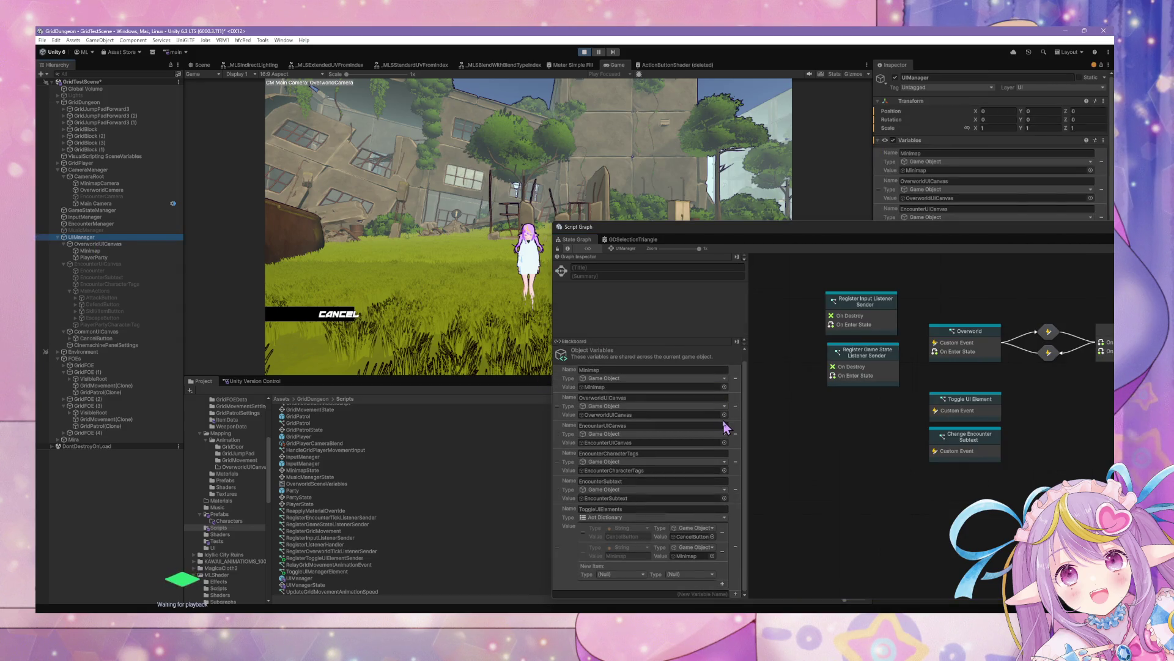
Inspect EncounterUICanvas, MainActions and Encounter, toggling the encounter canvas active on and off twice.
{"action": "left_click", "coordinate": [159, 267]}
{"action": "left_click", "coordinate": [103, 292]}
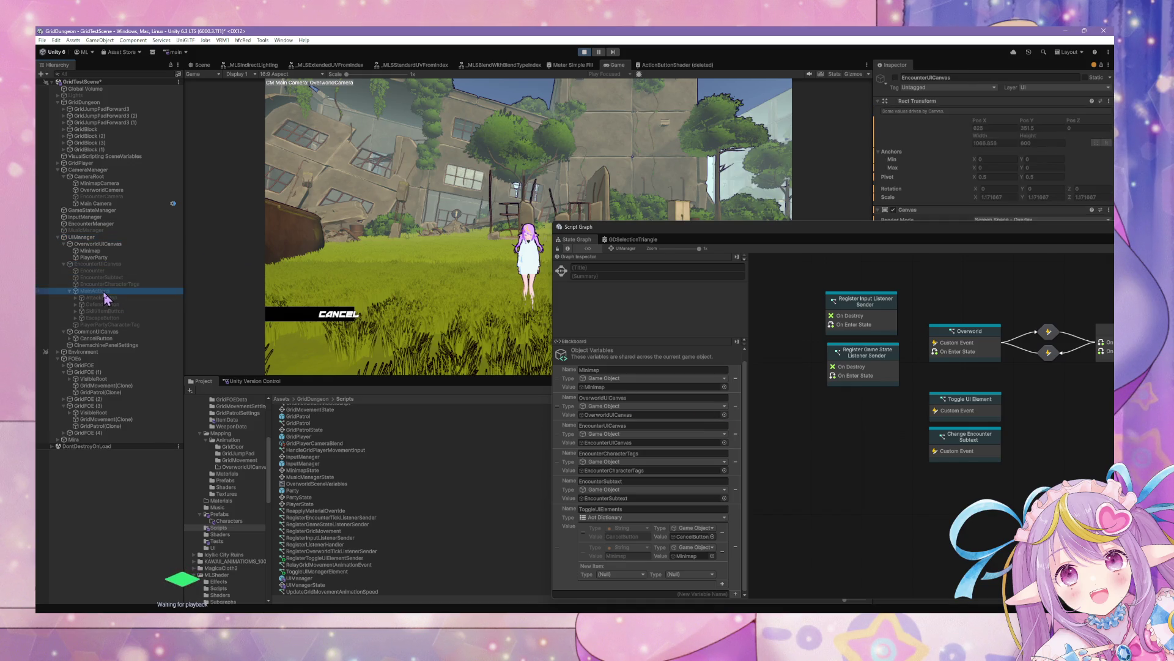
{"action": "left_click", "coordinate": [112, 270]}
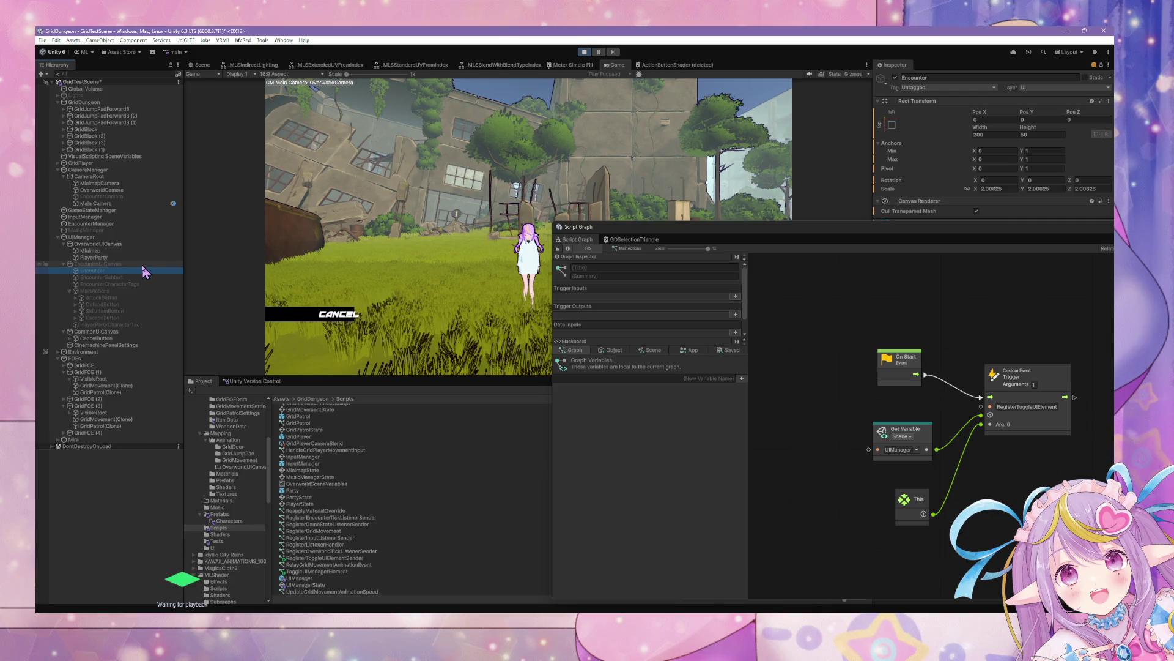
{"action": "left_click", "coordinate": [142, 265]}
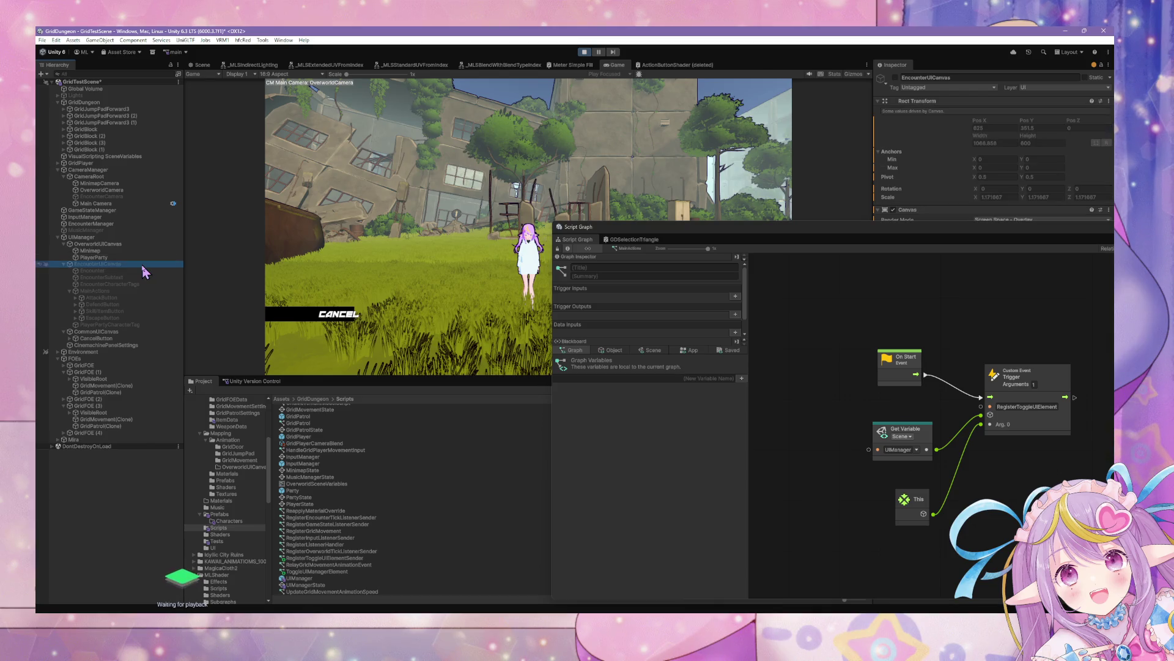
{"action": "left_click", "coordinate": [895, 79]}
{"action": "left_click", "coordinate": [895, 79]}
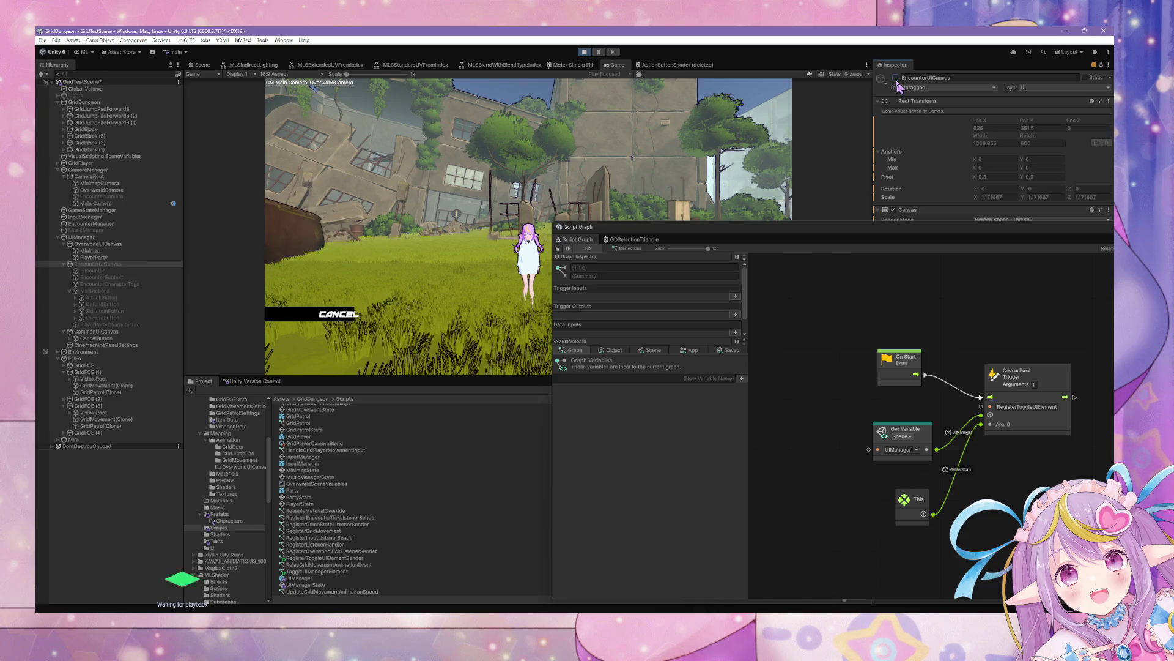
{"action": "left_click", "coordinate": [896, 79]}
{"action": "left_click", "coordinate": [895, 78]}
Check the PlayerParty, AttackButton, MainActions and UIManager objects and their variables.
{"action": "left_click", "coordinate": [110, 259]}
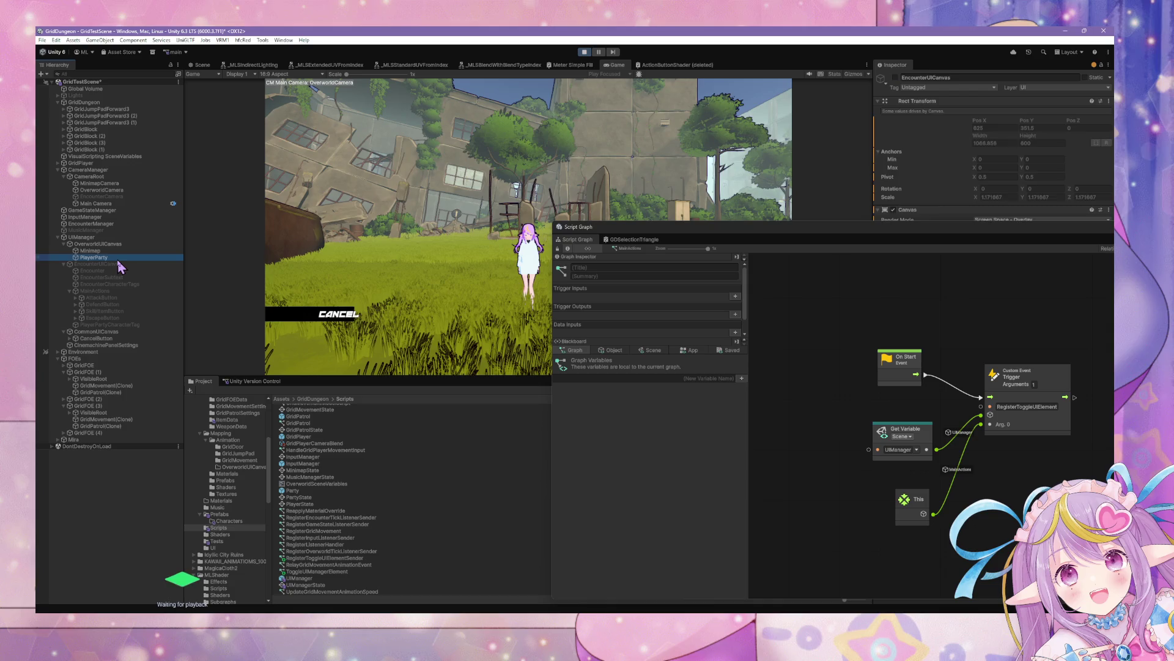
{"action": "left_click", "coordinate": [102, 299]}
{"action": "left_click", "coordinate": [113, 291]}
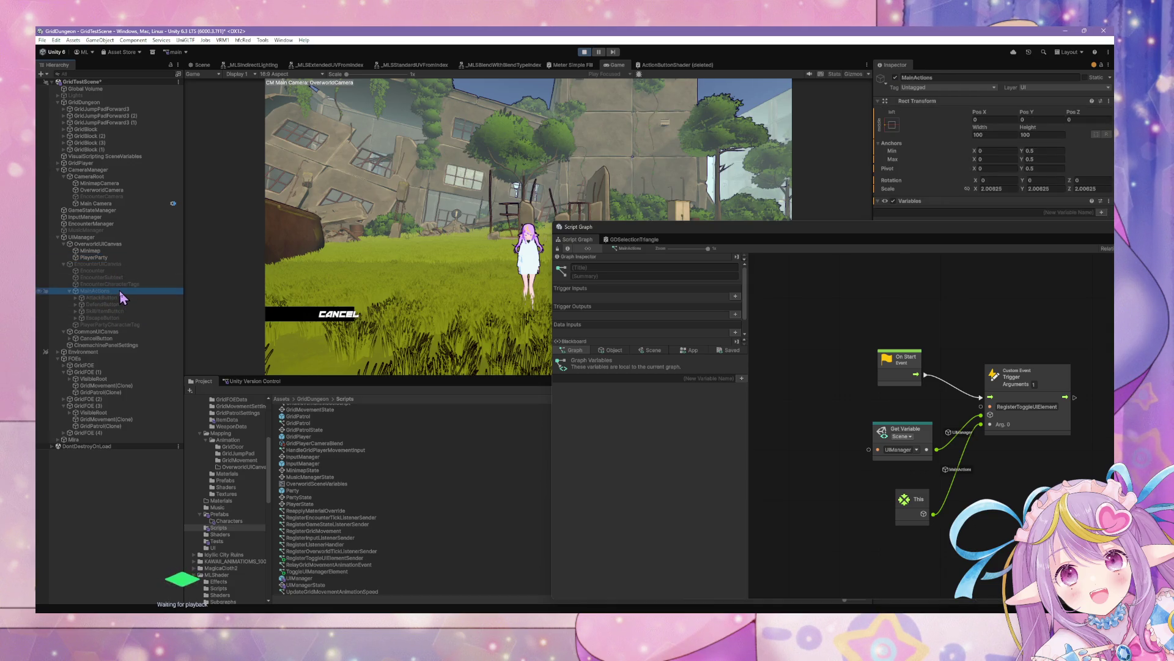
{"action": "left_click", "coordinate": [122, 238]}
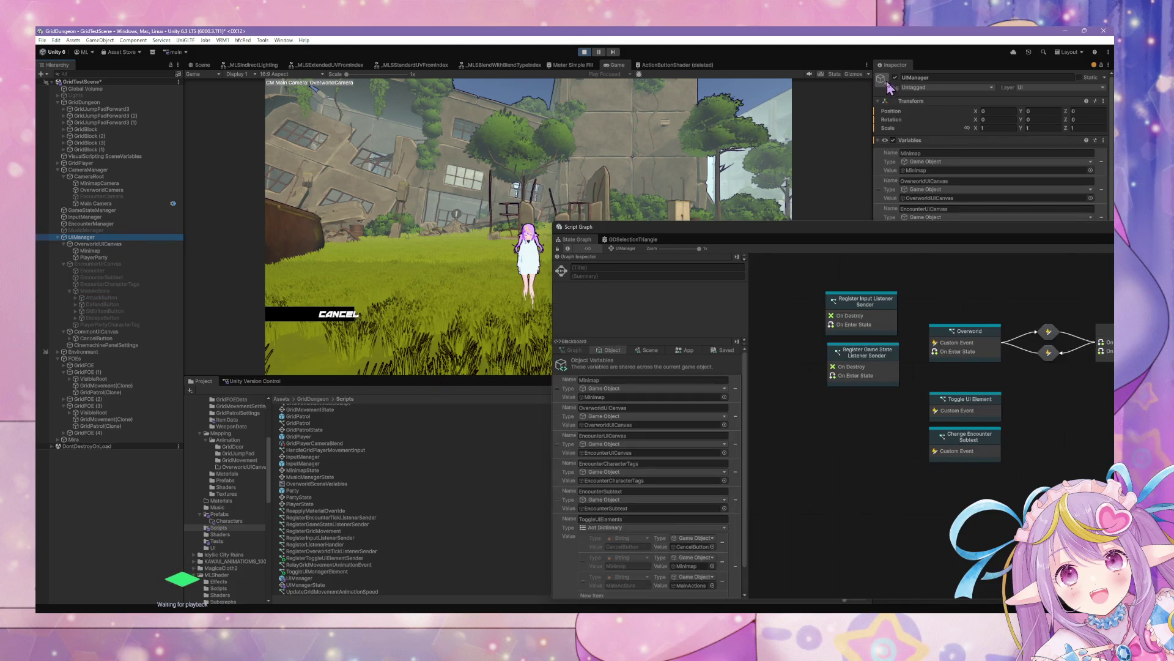
{"action": "scroll", "coordinate": [672, 557], "scroll_direction": "down", "scroll_amount": 2}
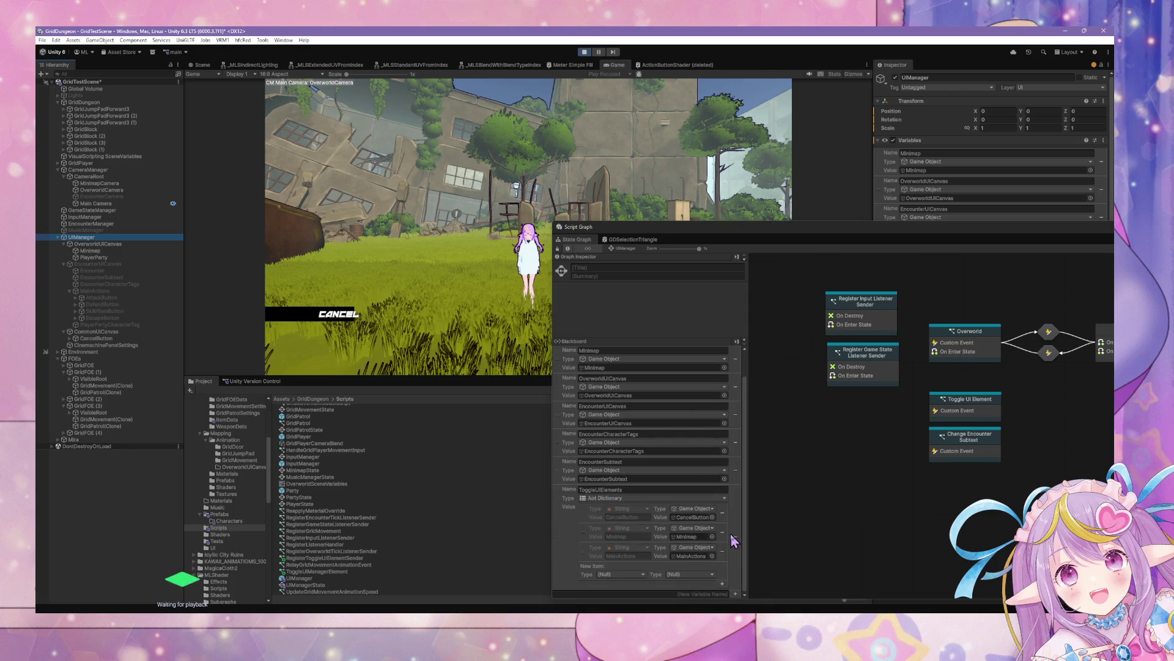
{"action": "scroll", "coordinate": [731, 533], "scroll_direction": "up", "scroll_amount": 2}
Show MainActions' script graph, check PlayerPartyCharacterTag, and collapse the Blackboard section.
{"action": "left_click", "coordinate": [116, 264]}
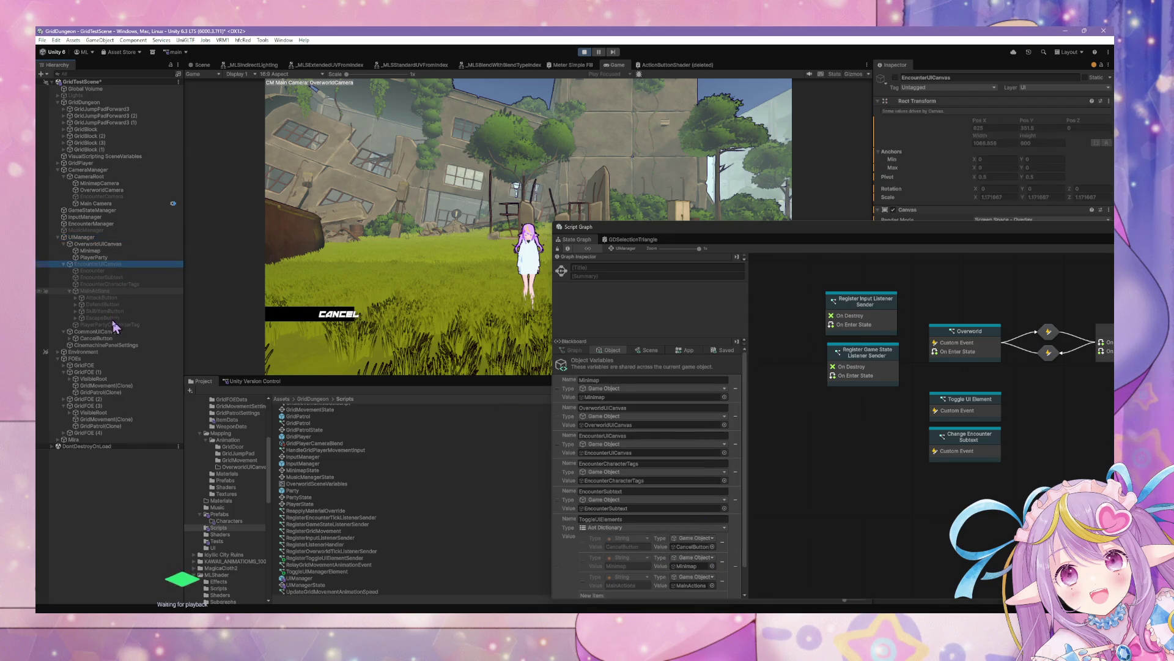
{"action": "left_click", "coordinate": [115, 293]}
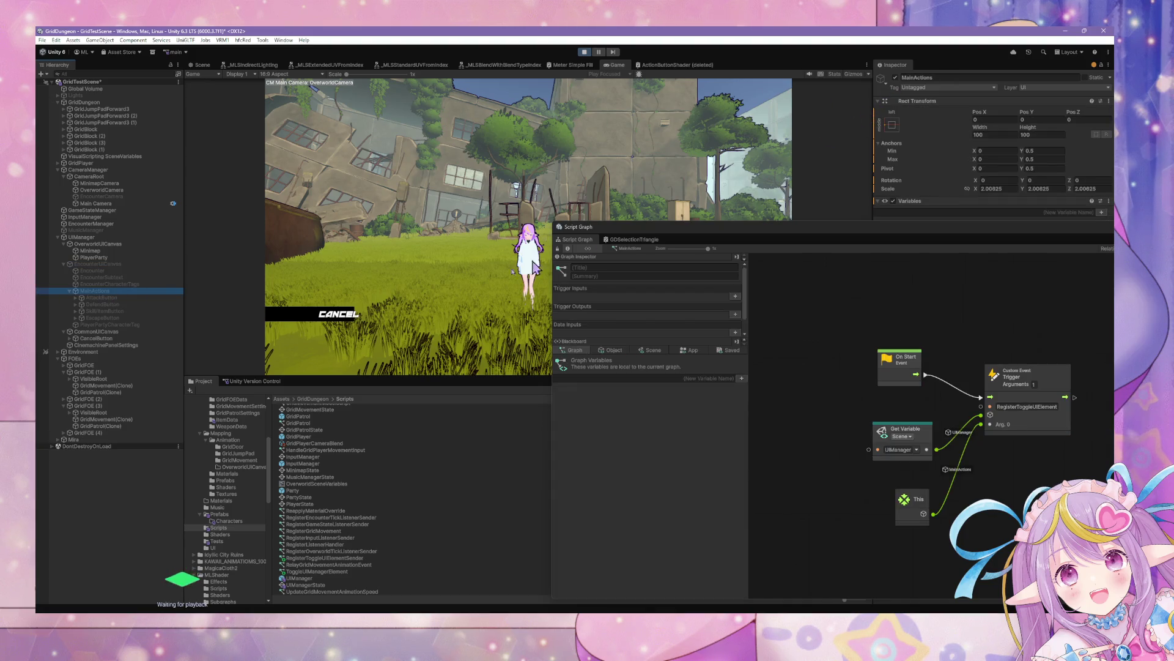
{"action": "left_click", "coordinate": [122, 264]}
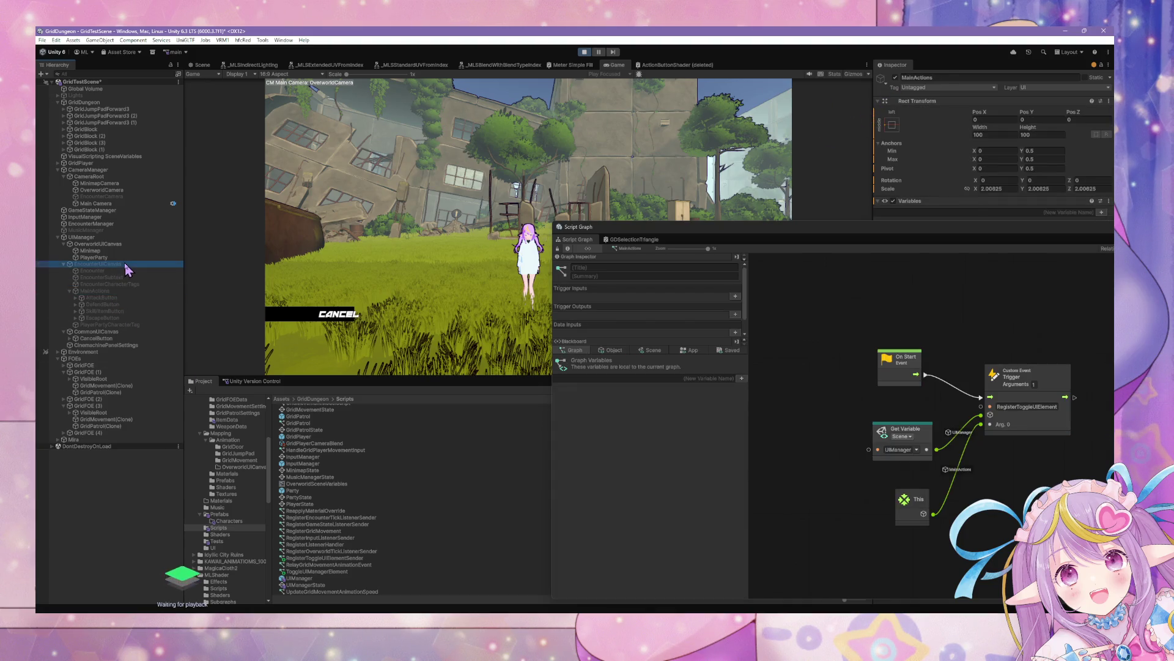
{"action": "left_click", "coordinate": [101, 325]}
{"action": "left_click", "coordinate": [863, 447]}
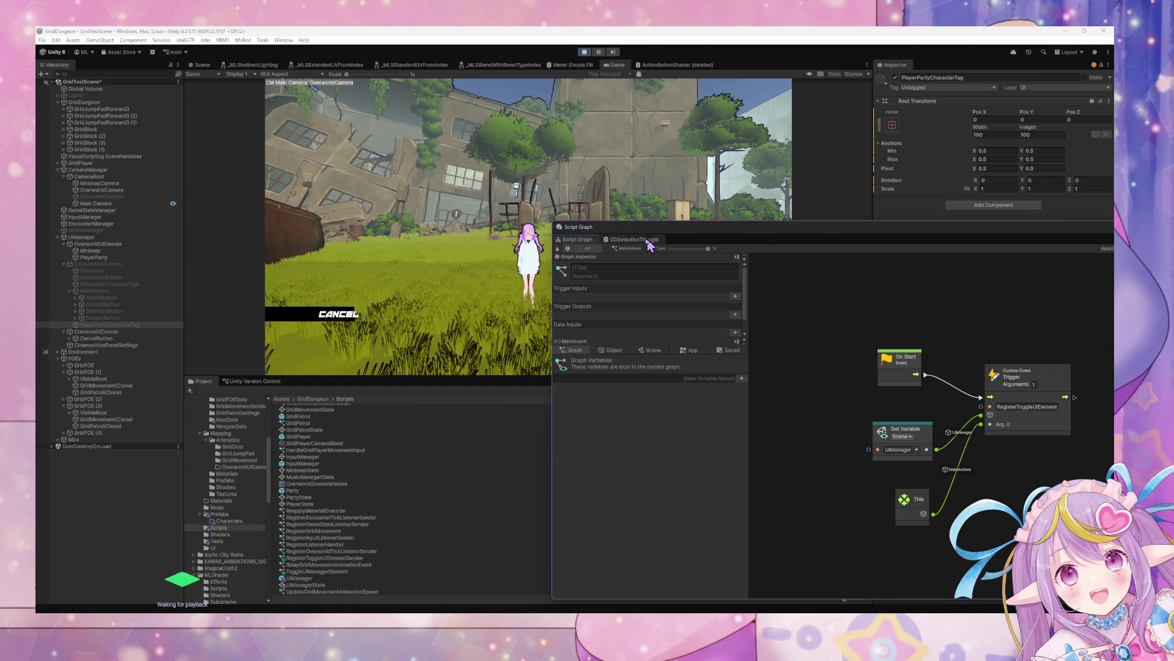
{"action": "left_click", "coordinate": [588, 250]}
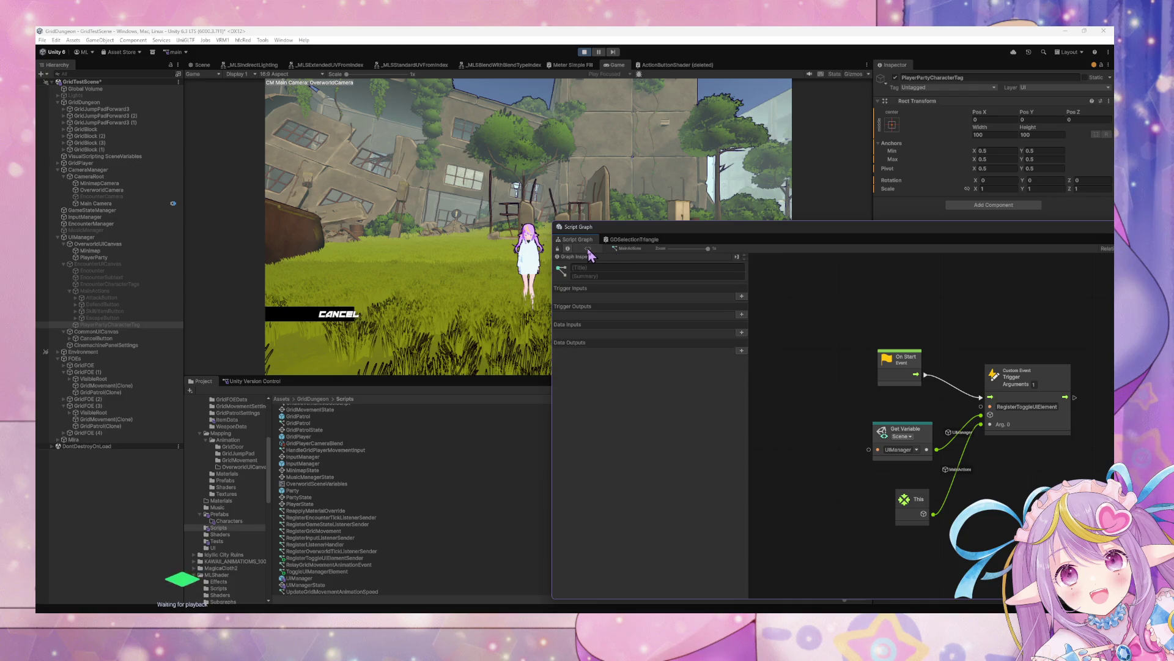
{"action": "left_click_drag", "start_coordinate": [894, 229], "coordinate": [702, 172]}
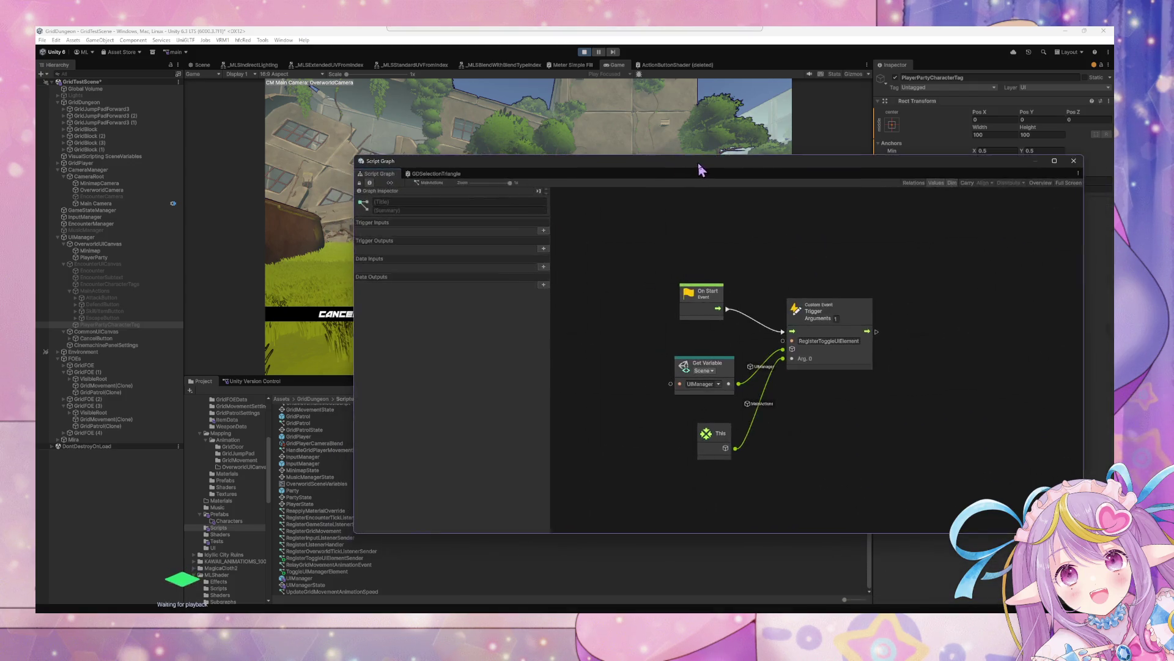
Select CancelButton under CommonUICanvas to display its script graph.
{"action": "left_click", "coordinate": [121, 332]}
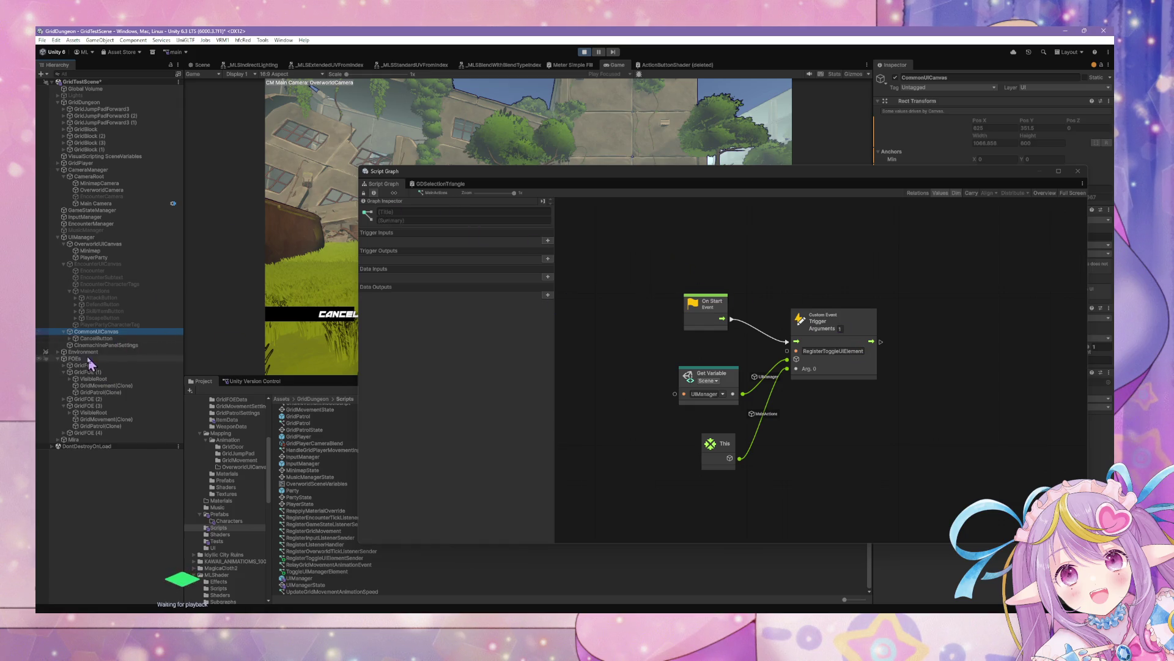
{"action": "left_click", "coordinate": [109, 339]}
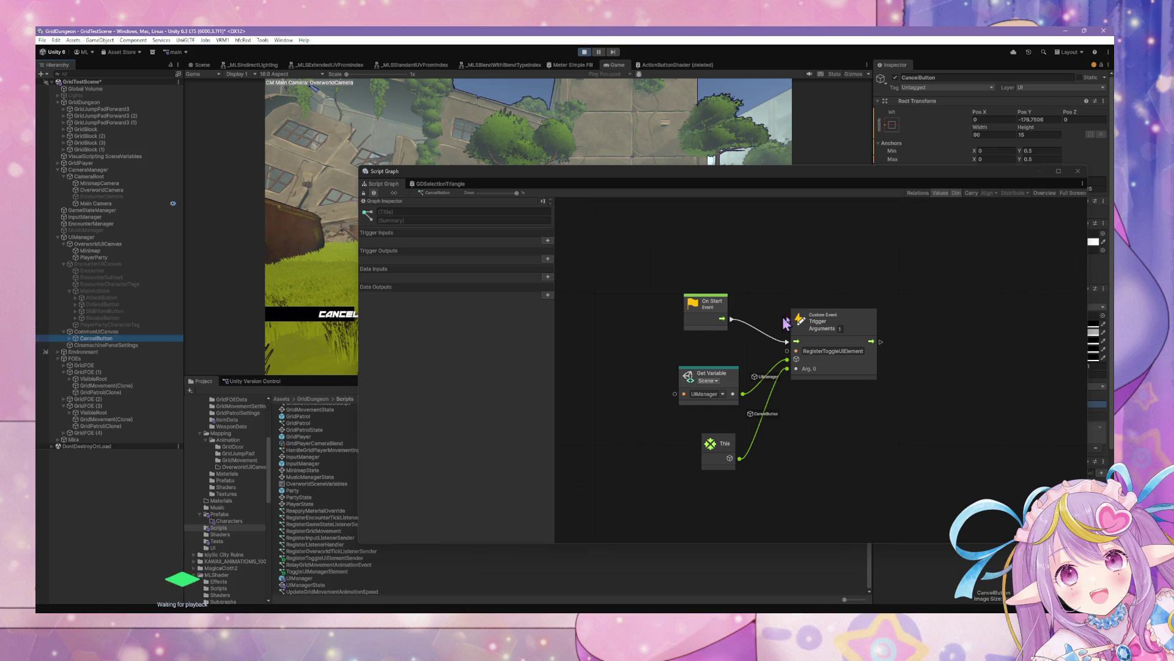
{"action": "mouse_move", "coordinate": [616, 177]}
{"action": "left_mouse_down"}
{"action": "mouse_move", "coordinate": [496, 192]}
{"action": "mouse_move", "coordinate": [697, 296]}
{"action": "mouse_move", "coordinate": [539, 259]}
{"action": "left_mouse_up"}
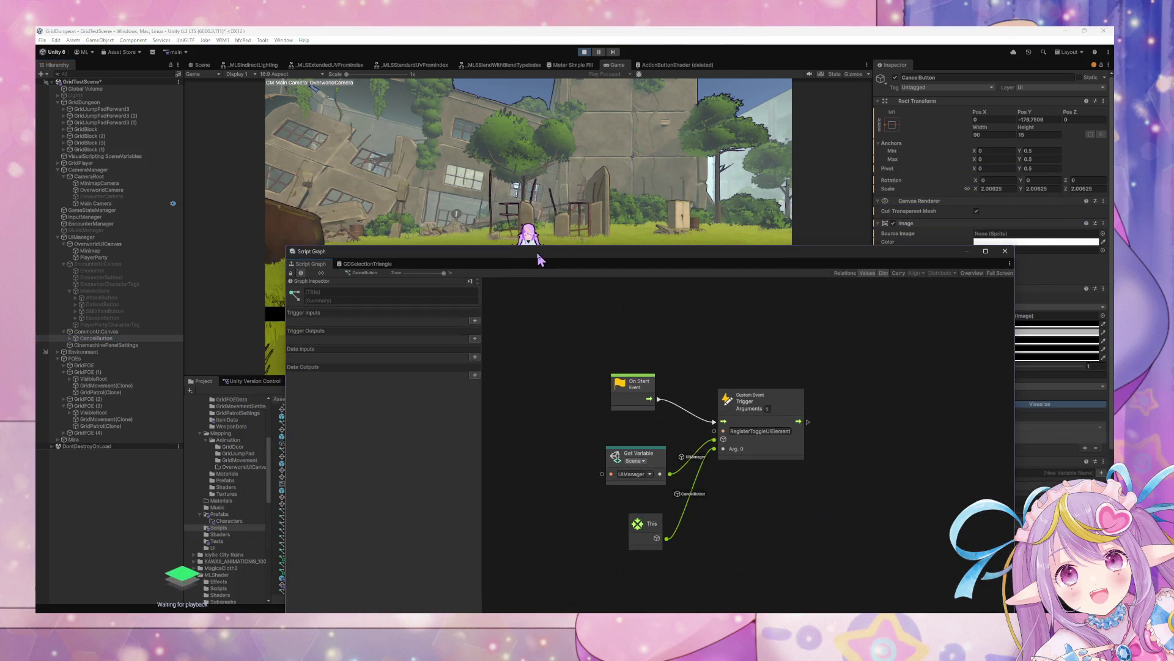
Search the node finder from the Custom Event node for 'tcgg', then clear it without adding a node.
{"action": "left_click", "coordinate": [800, 408]}
{"action": "right_click", "coordinate": [825, 410]}
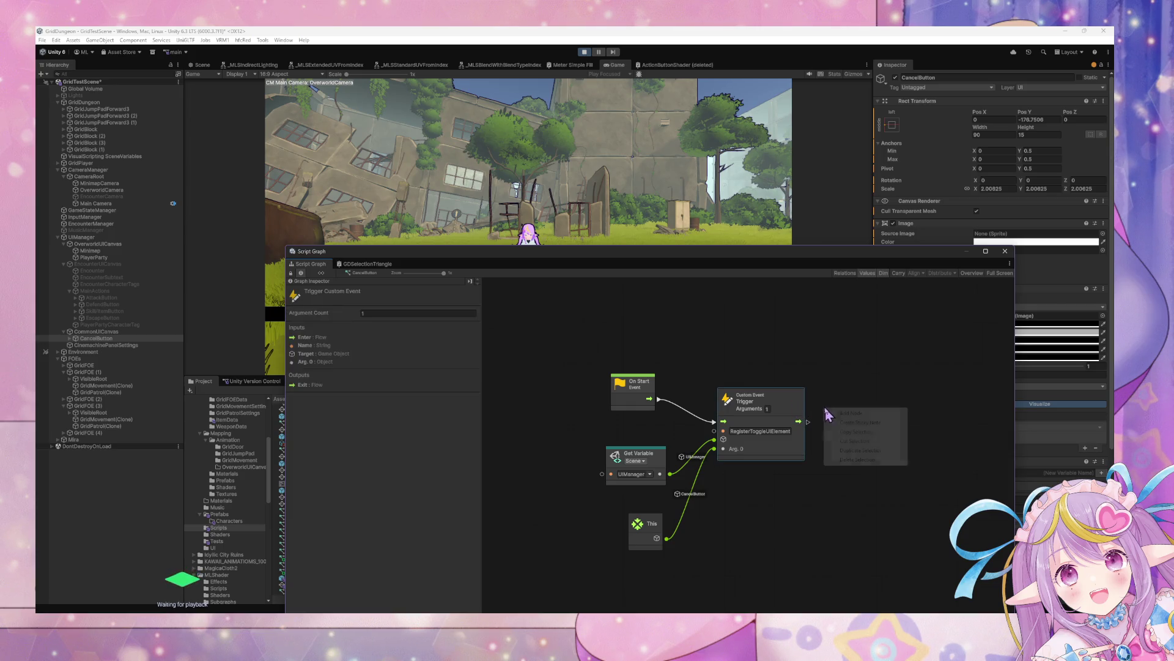
{"action": "left_click", "coordinate": [857, 413]}
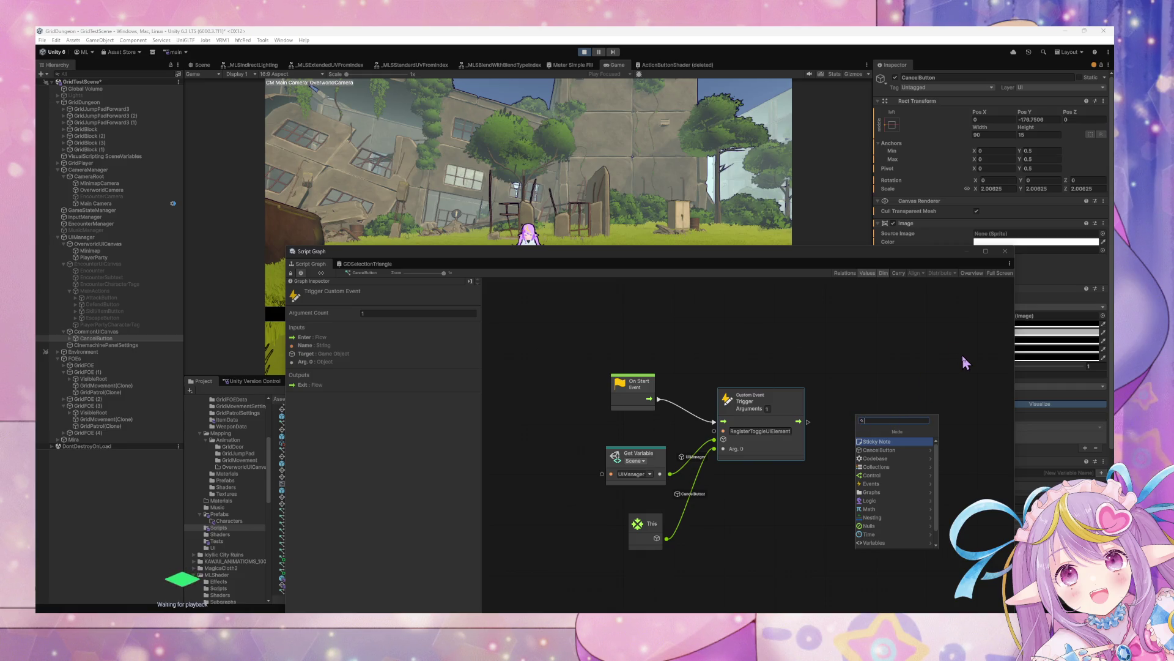
{"action": "type", "text": "tcgg"}
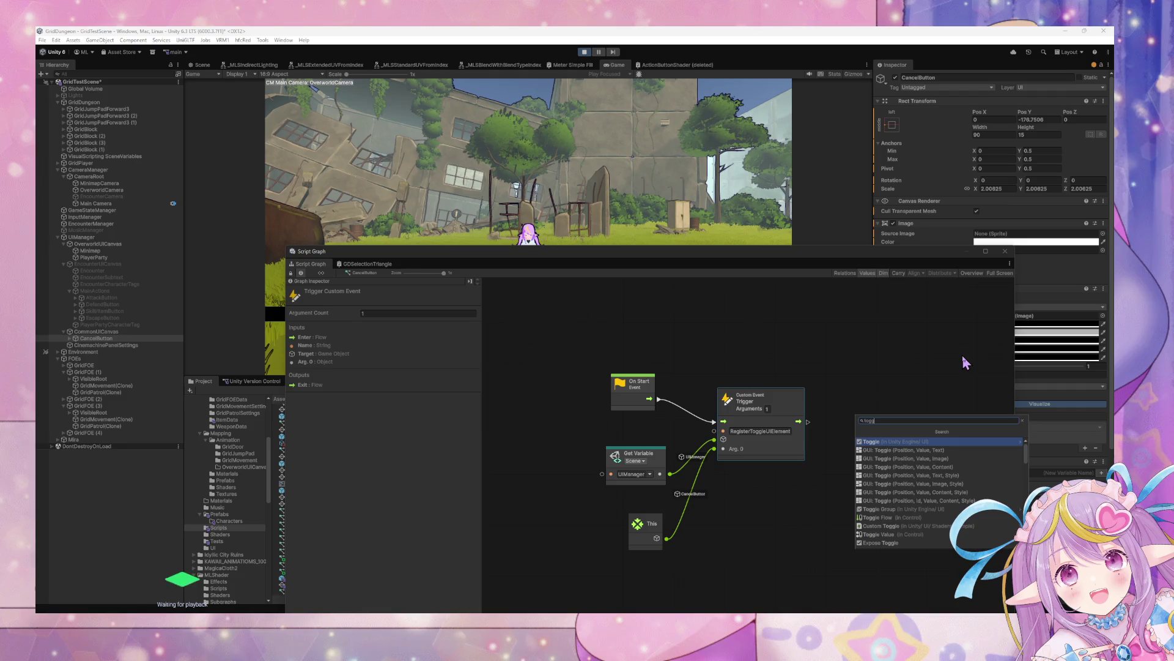
{"action": "key", "text": "BackSpace"}
{"action": "key", "text": "BackSpace"}
{"action": "key", "text": "BackSpace"}
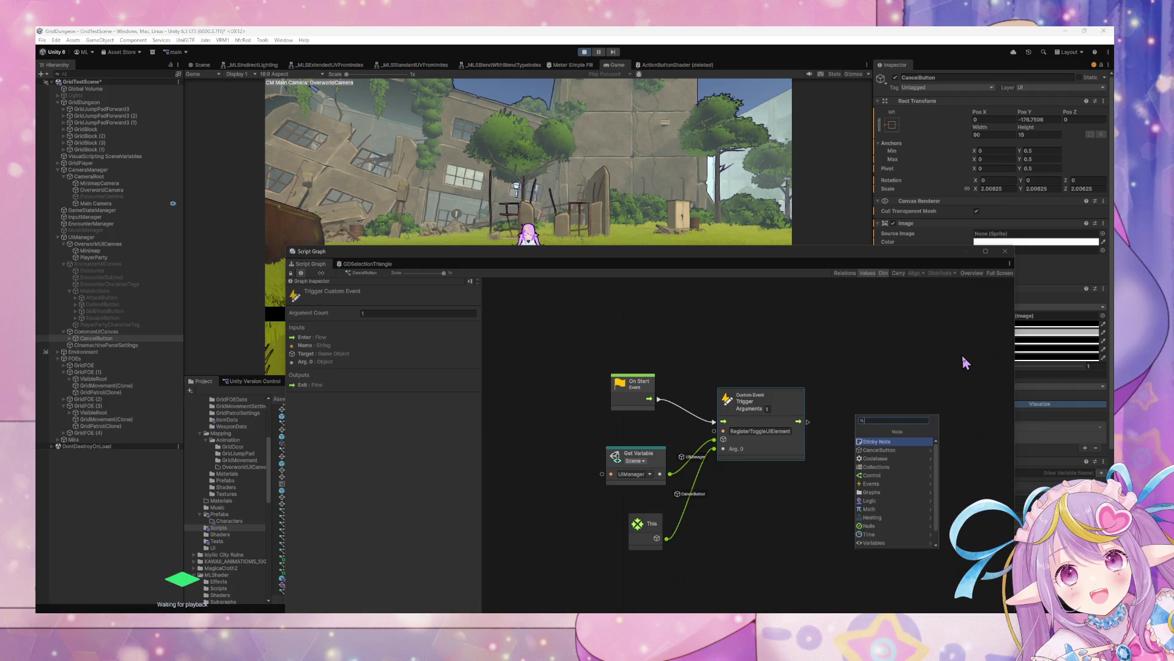
{"action": "mouse_move", "coordinate": [614, 256]}
{"action": "left_mouse_down"}
{"action": "mouse_move", "coordinate": [829, 212]}
{"action": "mouse_move", "coordinate": [806, 220]}
{"action": "left_mouse_up"}
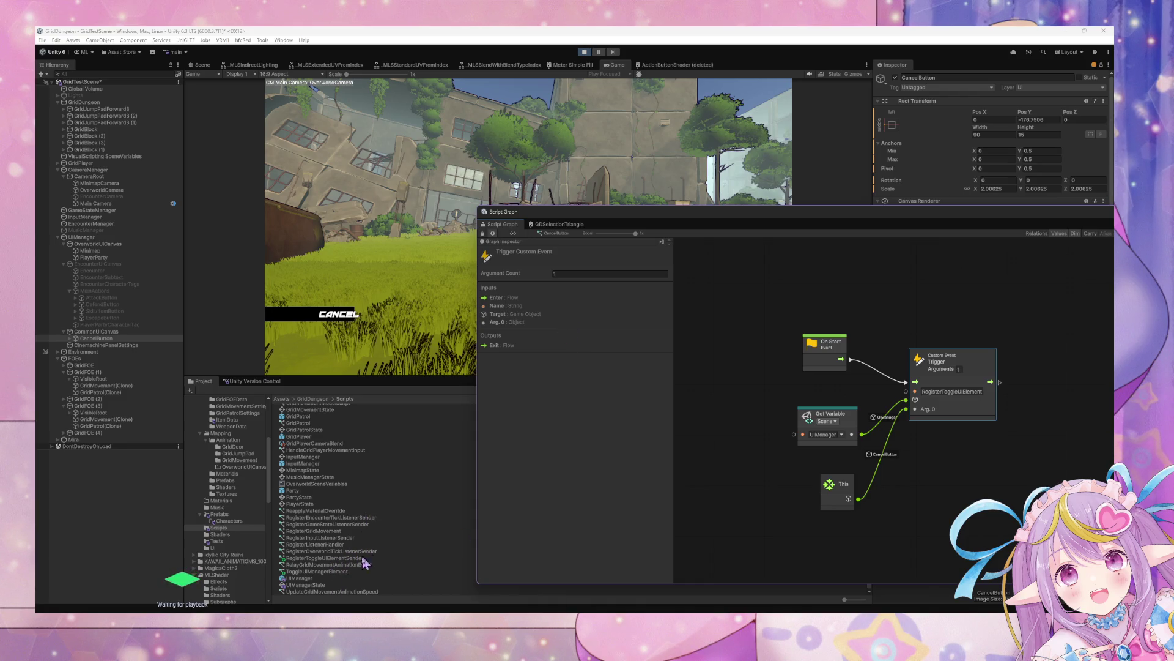
Drop ToggleUIManagerElement into UIManager's state graph, inspect Toggle UI Element, then reselect CancelButton's graph.
{"action": "left_click", "coordinate": [346, 579]}
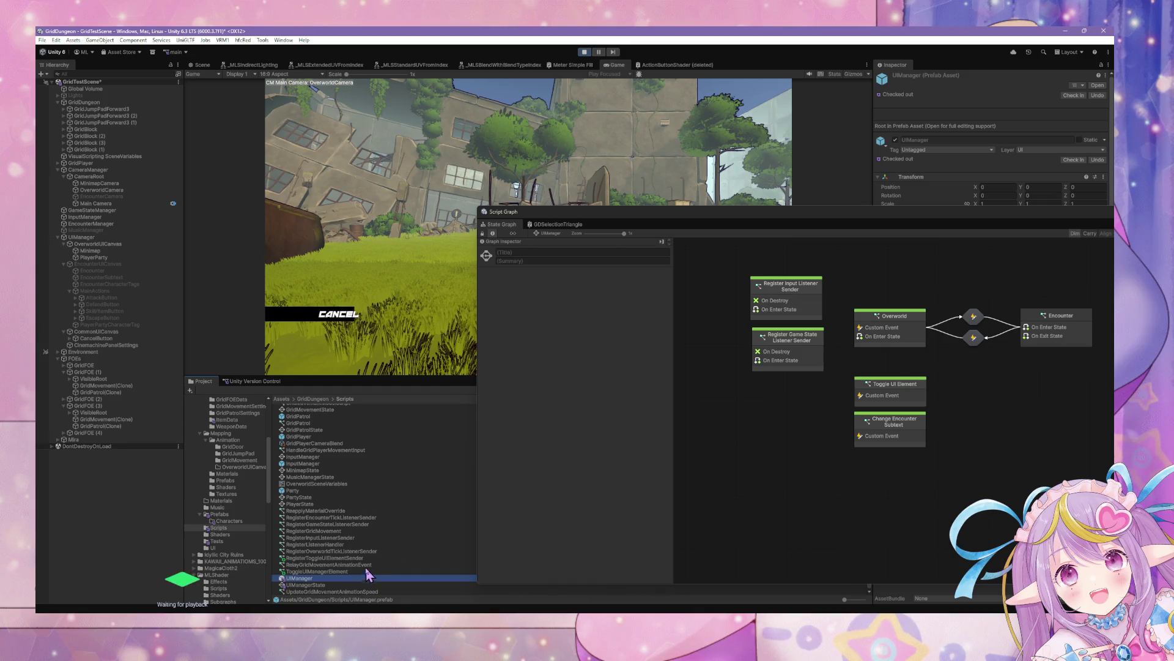
{"action": "mouse_move", "coordinate": [346, 571]}
{"action": "left_mouse_down"}
{"action": "mouse_move", "coordinate": [952, 440]}
{"action": "mouse_move", "coordinate": [1056, 395]}
{"action": "mouse_move", "coordinate": [1098, 416]}
{"action": "mouse_move", "coordinate": [1095, 406]}
{"action": "mouse_move", "coordinate": [1137, 404]}
{"action": "left_mouse_up"}
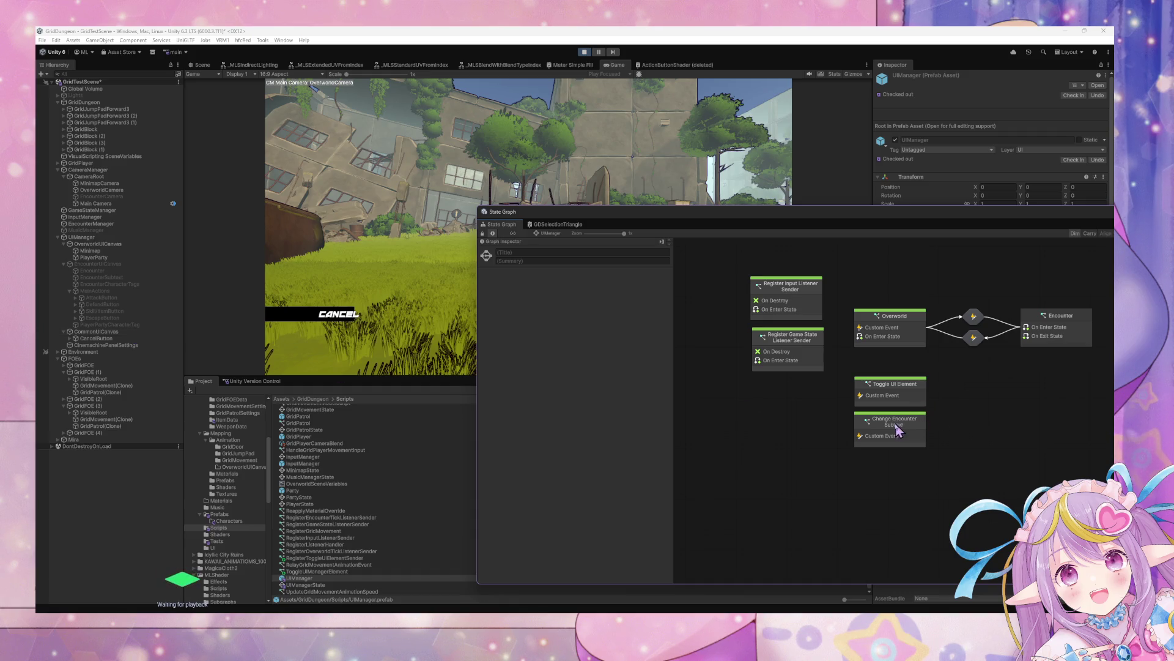
{"action": "left_click", "coordinate": [898, 387]}
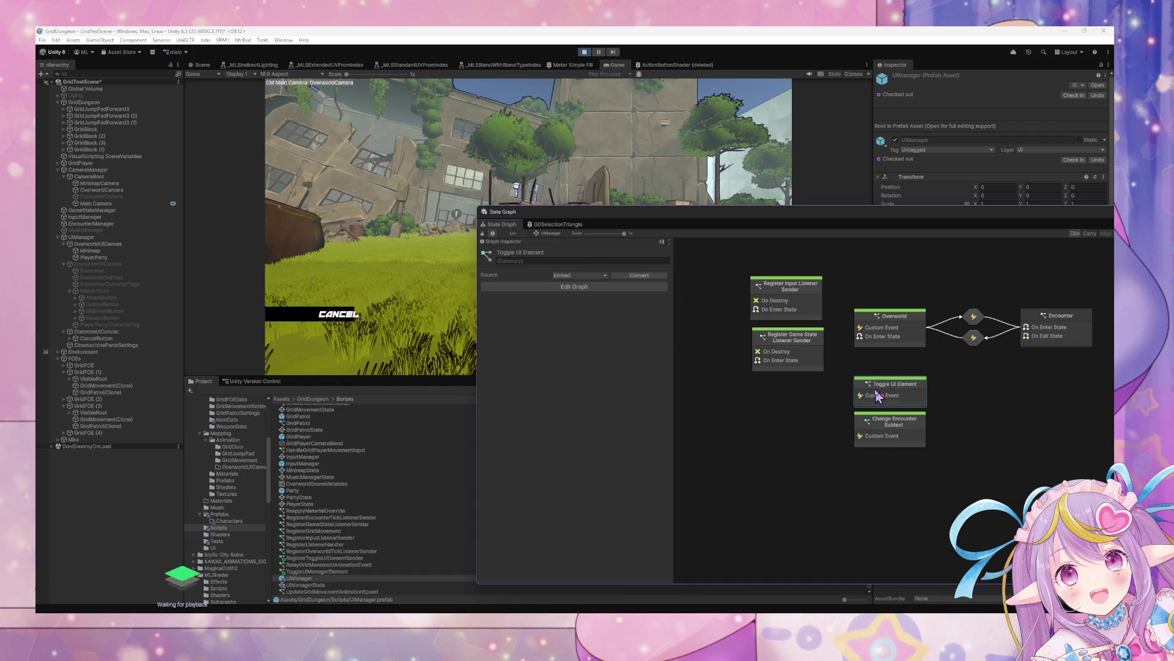
{"action": "left_click", "coordinate": [965, 422]}
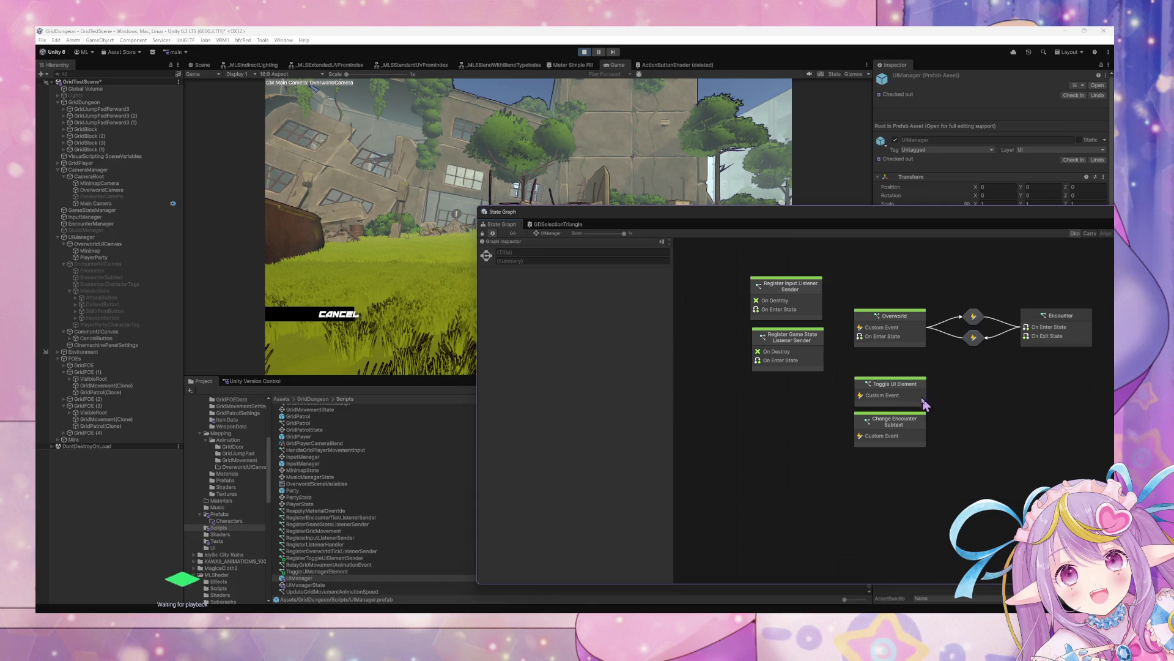
{"action": "left_click", "coordinate": [113, 340]}
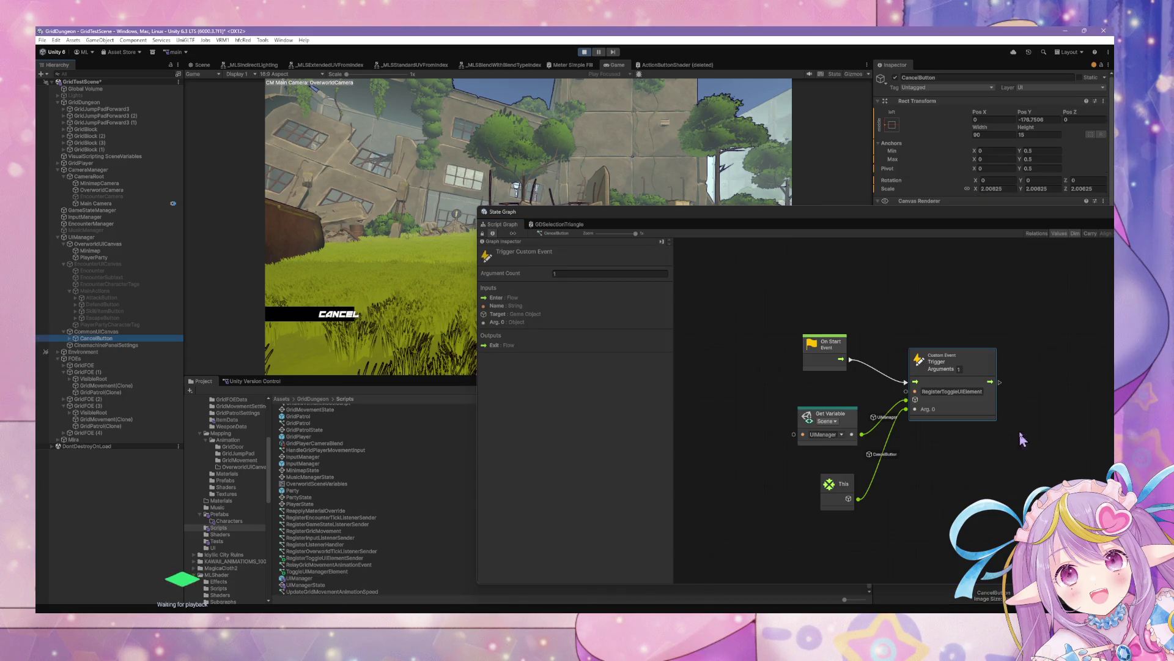
{"action": "left_click", "coordinate": [1061, 364]}
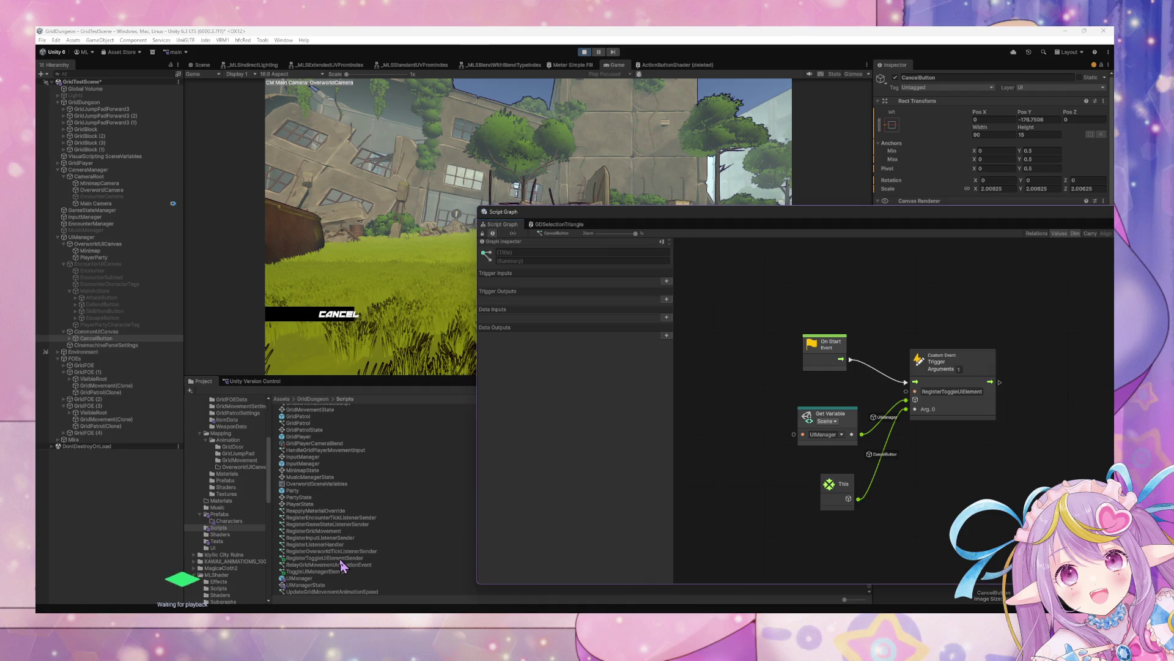
Add ToggleUIManagerElement as a subgraph node running after the RegisterToggleUIElement trigger.
{"action": "left_click_drag", "start_coordinate": [312, 572], "coordinate": [1086, 392]}
{"action": "left_click_drag", "start_coordinate": [954, 210], "coordinate": [685, 208]}
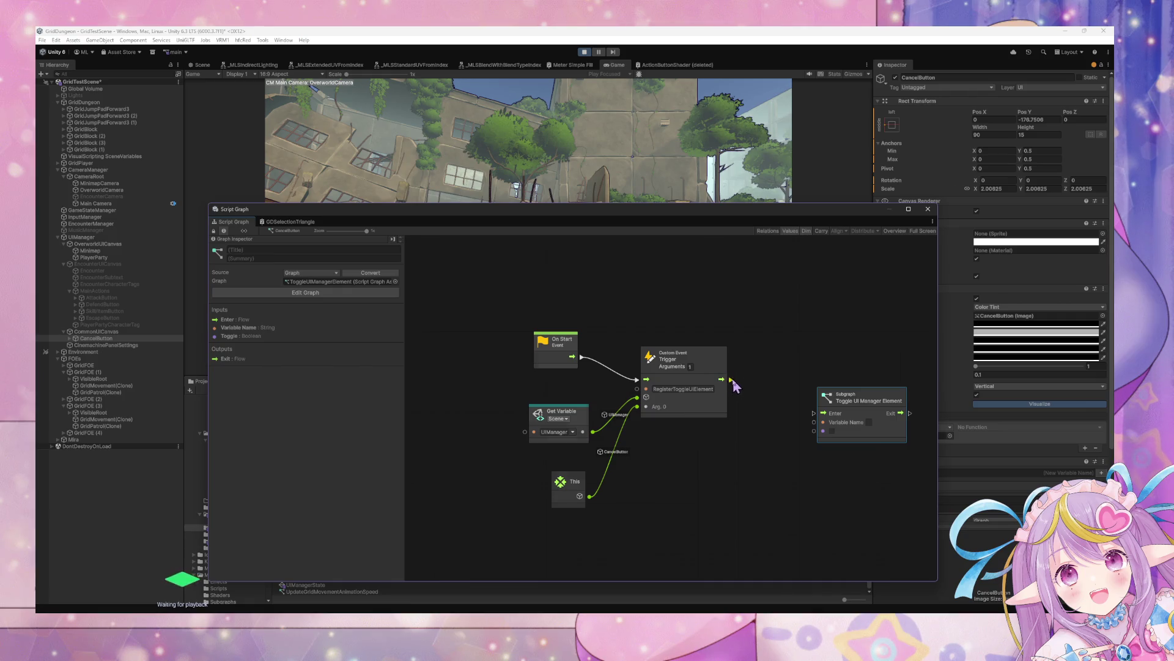
{"action": "mouse_move", "coordinate": [728, 380]}
{"action": "left_mouse_down"}
{"action": "mouse_move", "coordinate": [814, 413]}
{"action": "mouse_move", "coordinate": [844, 385]}
{"action": "left_mouse_up"}
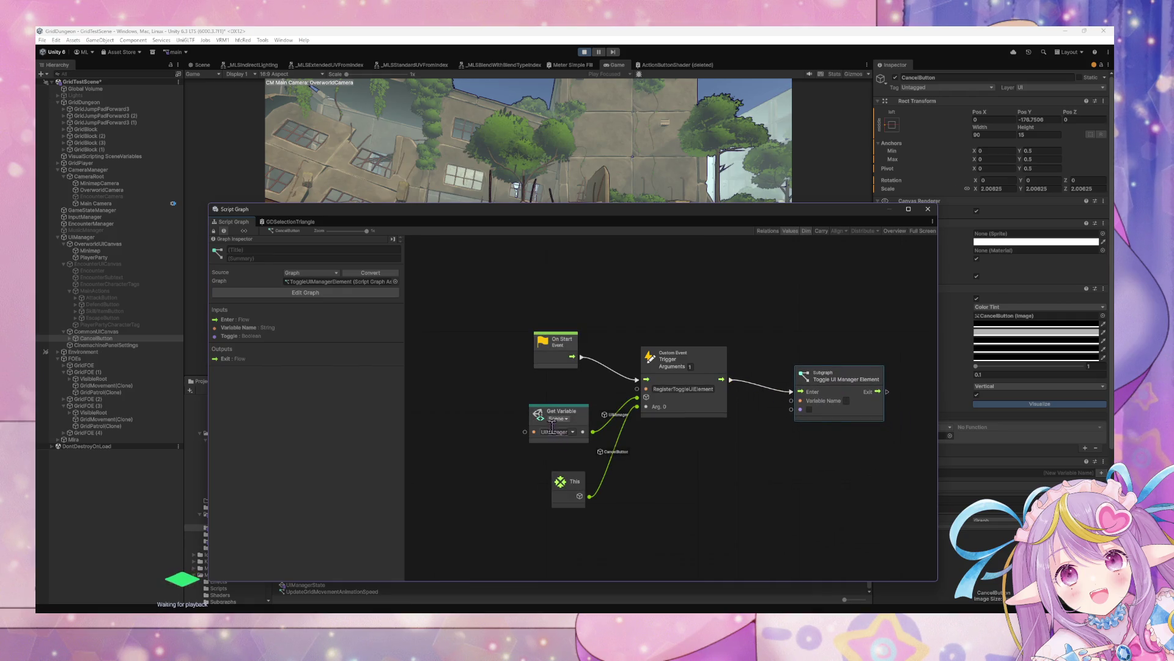
Feed This through a Game Object Get Name node into the subgraph's Variable Name, then exit Play mode.
{"action": "left_click_drag", "start_coordinate": [580, 495], "coordinate": [702, 489]}
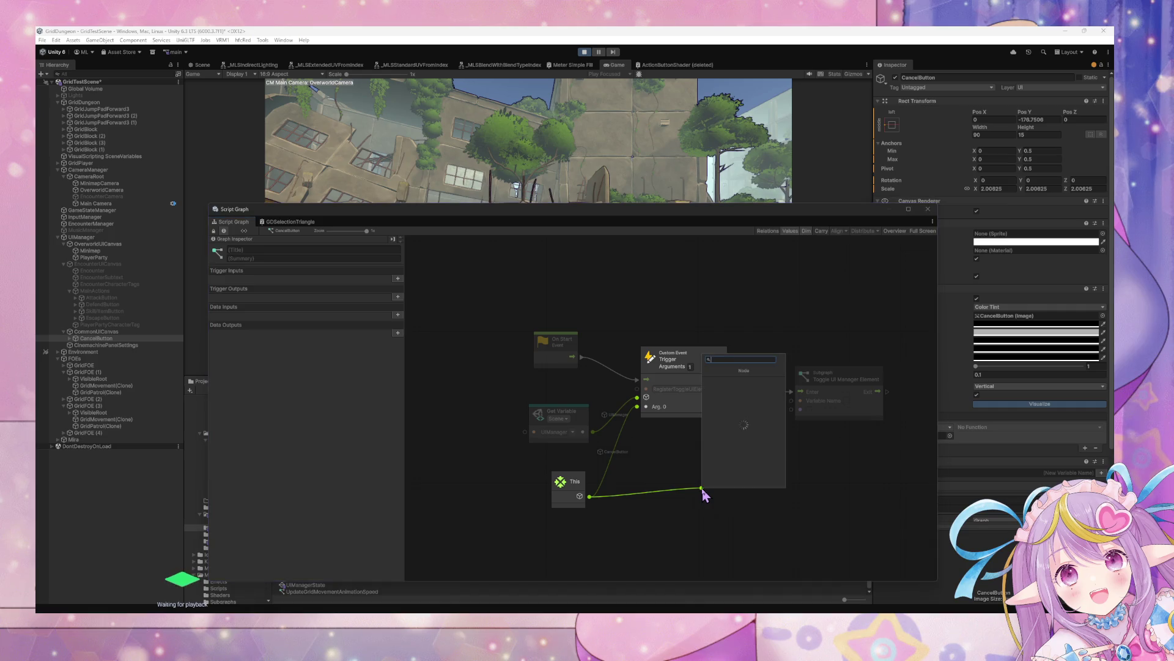
{"action": "type", "text": "get name"}
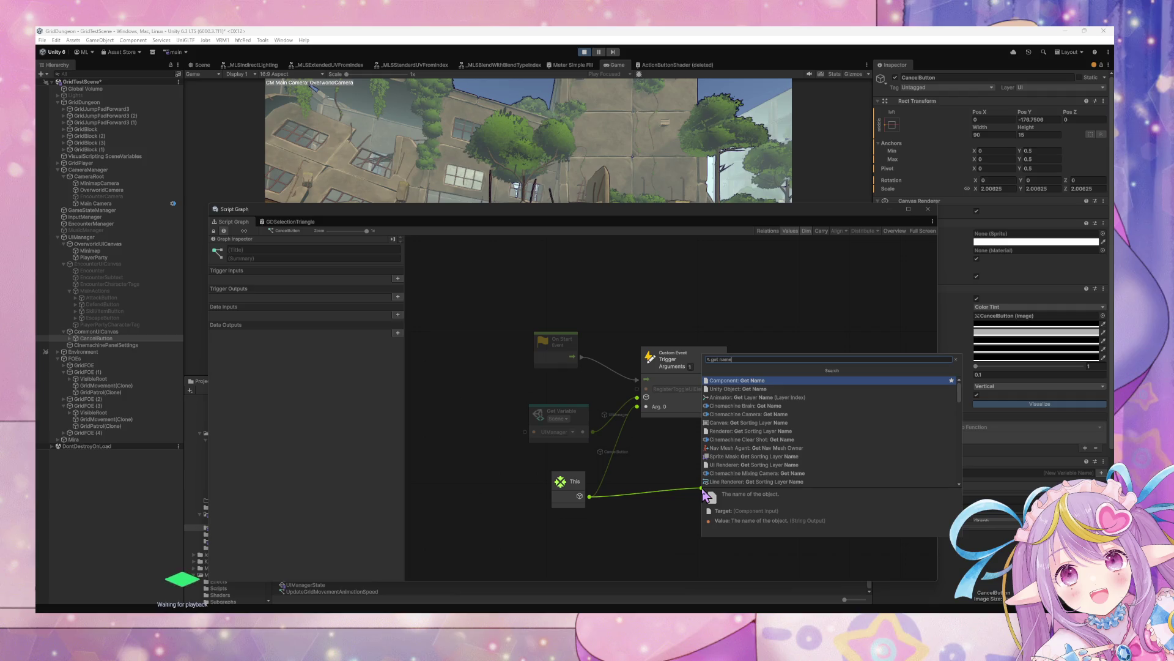
{"action": "key", "text": "Down"}
{"action": "key", "text": "Down"}
{"action": "key", "text": "Down"}
{"action": "key", "text": "Down"}
{"action": "key", "text": "Down"}
{"action": "key", "text": "Down"}
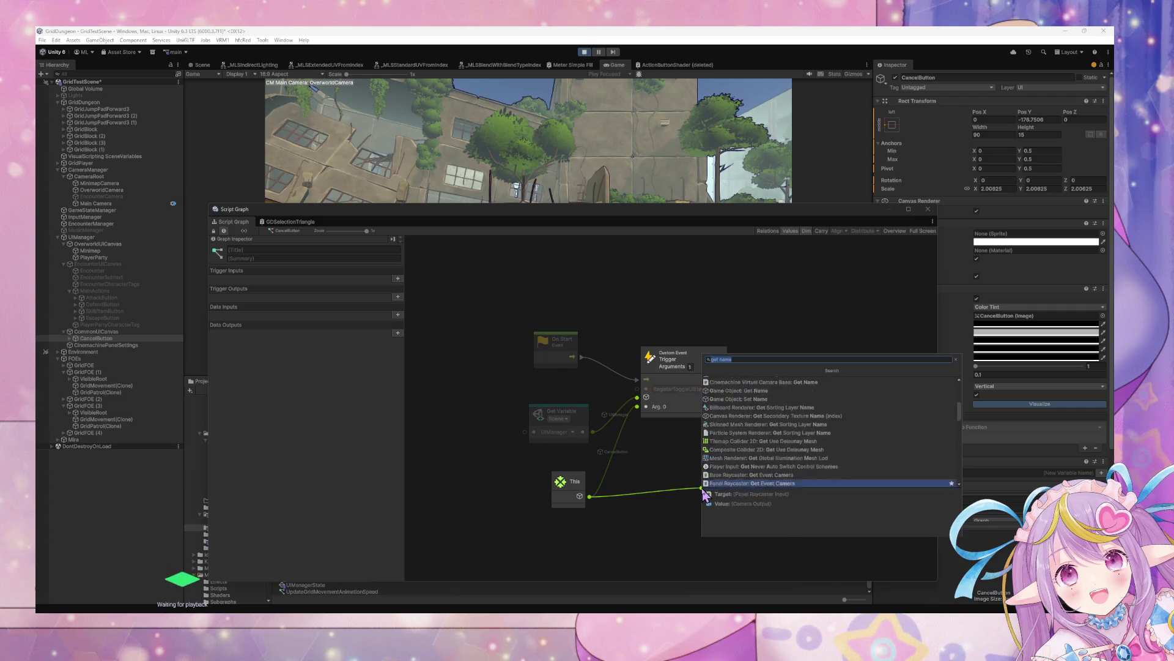
{"action": "key", "text": "Down"}
{"action": "key", "text": "Down"}
{"action": "key", "text": "Down"}
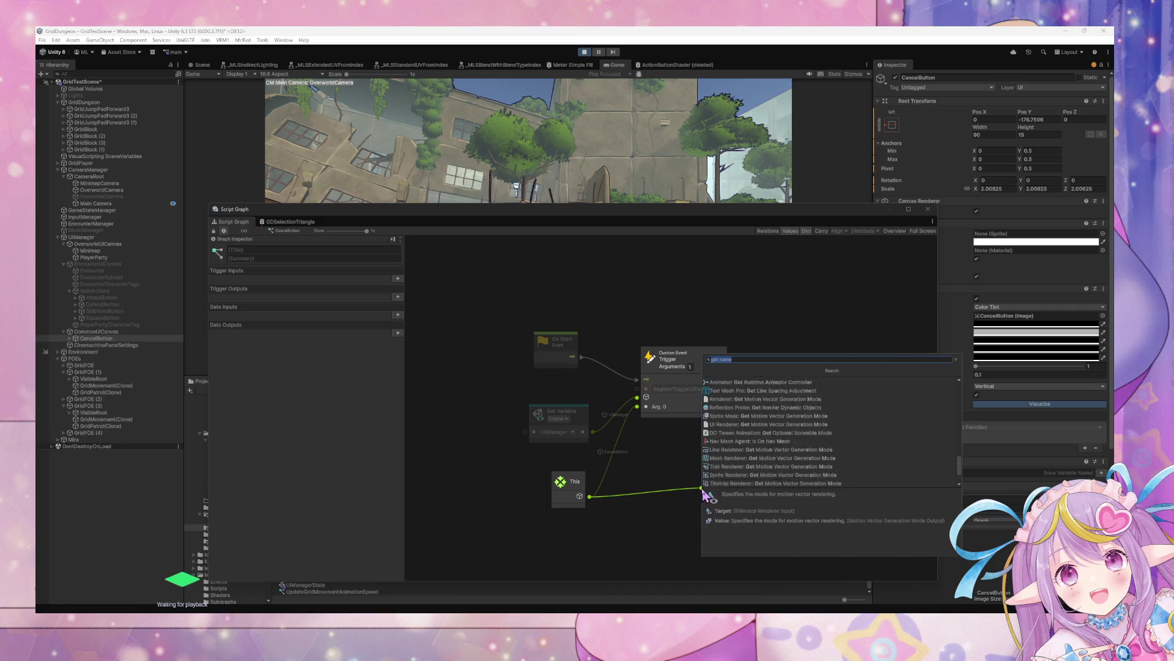
{"action": "key", "text": "Up"}
{"action": "key", "text": "Up"}
{"action": "key", "text": "Up"}
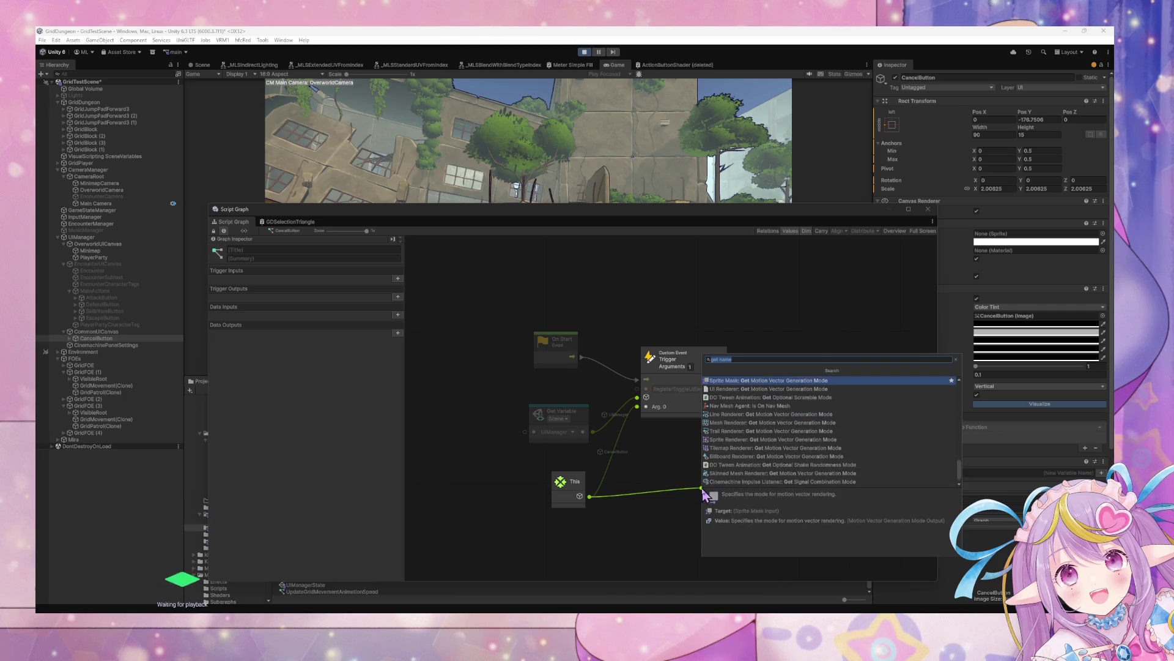
{"action": "type", "text": "game object"}
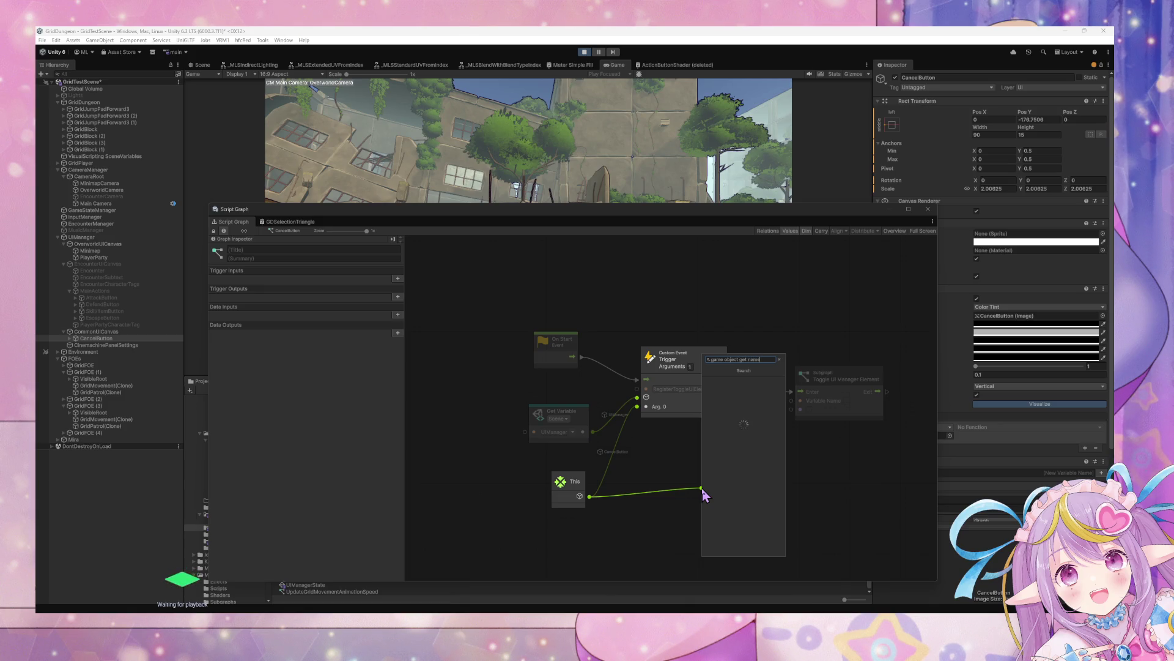
{"action": "key", "text": "Return"}
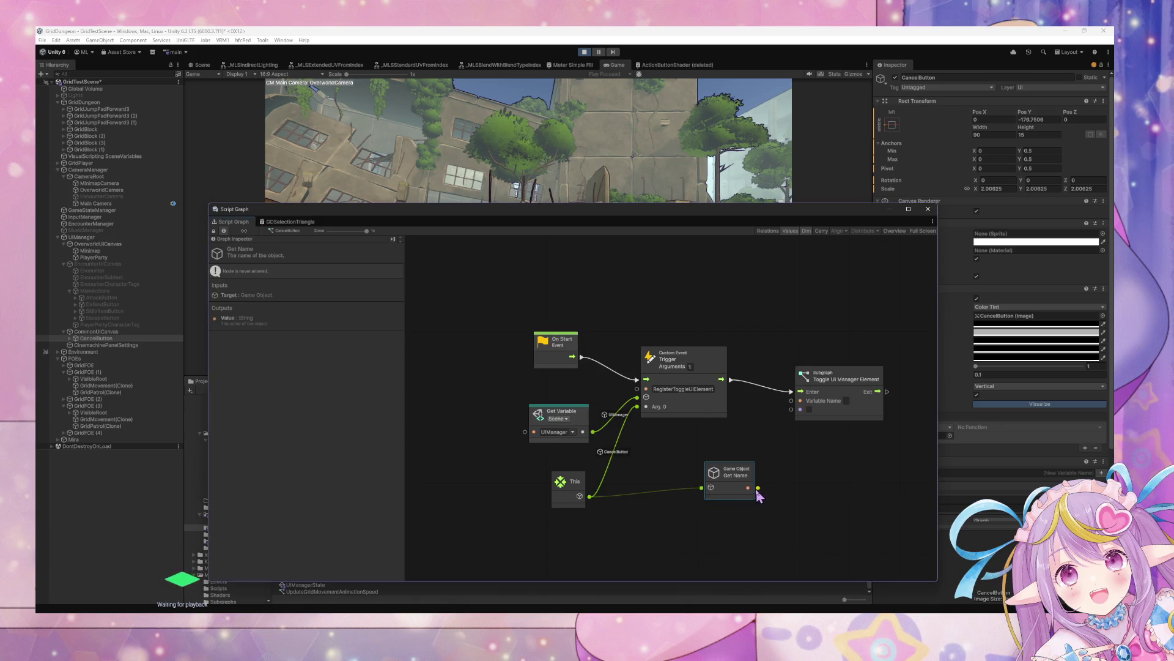
{"action": "mouse_move", "coordinate": [758, 488]}
{"action": "left_mouse_down"}
{"action": "mouse_move", "coordinate": [784, 422]}
{"action": "mouse_move", "coordinate": [774, 401]}
{"action": "left_mouse_up"}
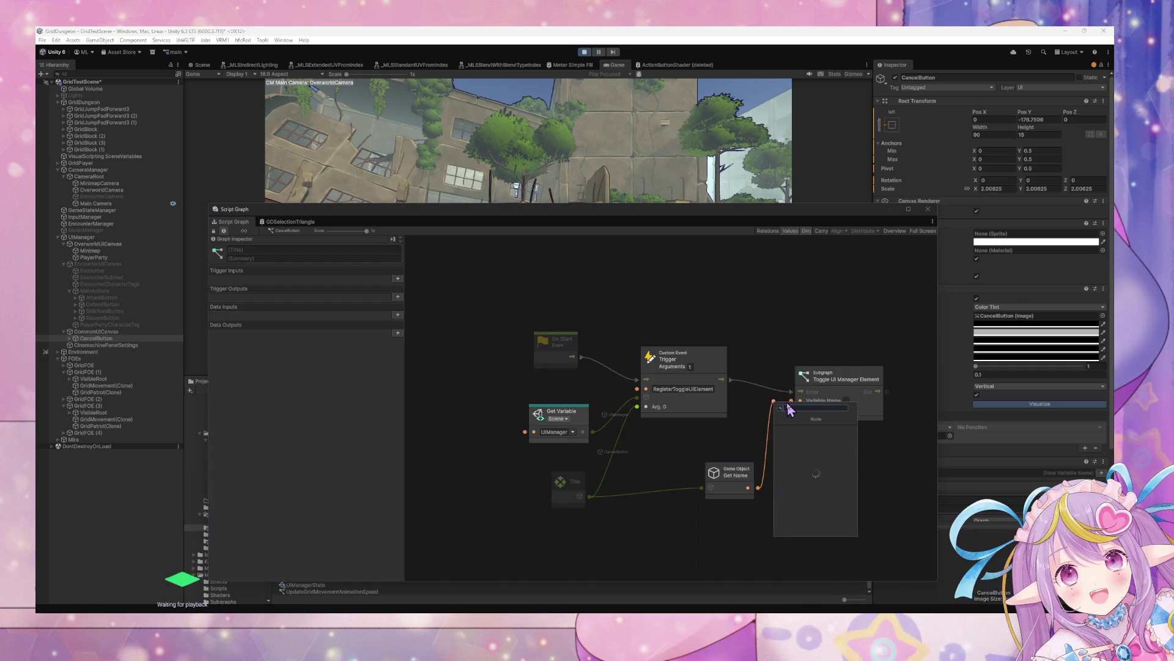
{"action": "left_click", "coordinate": [798, 407]}
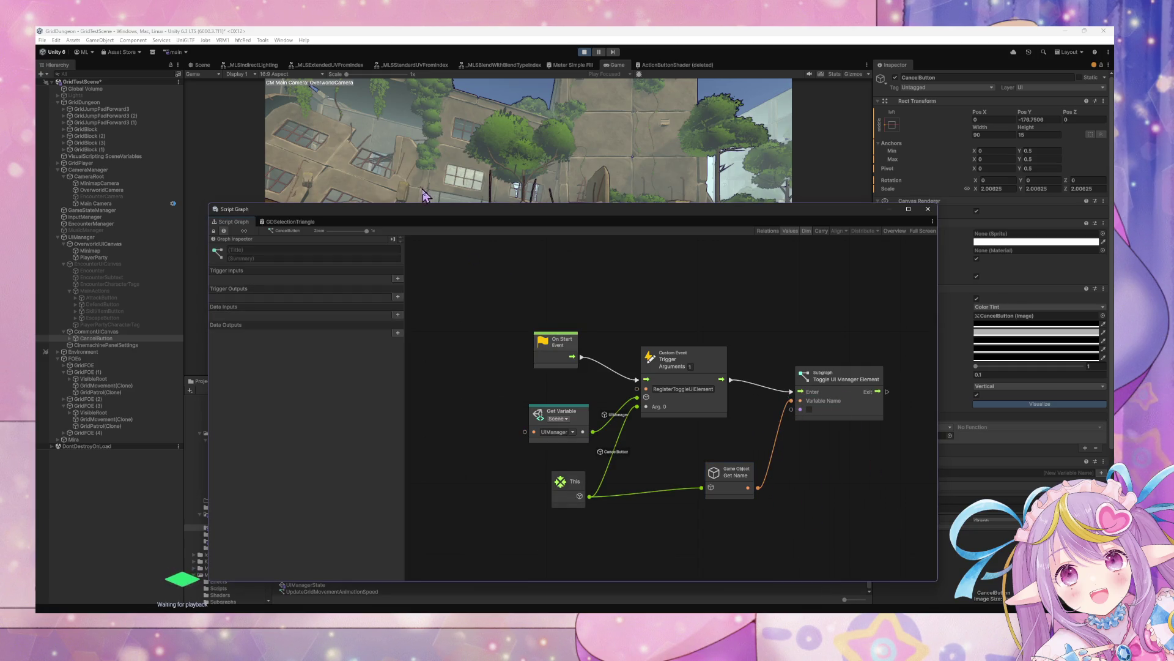
{"action": "left_click_drag", "start_coordinate": [415, 211], "coordinate": [759, 257]}
{"action": "left_click", "coordinate": [585, 52]}
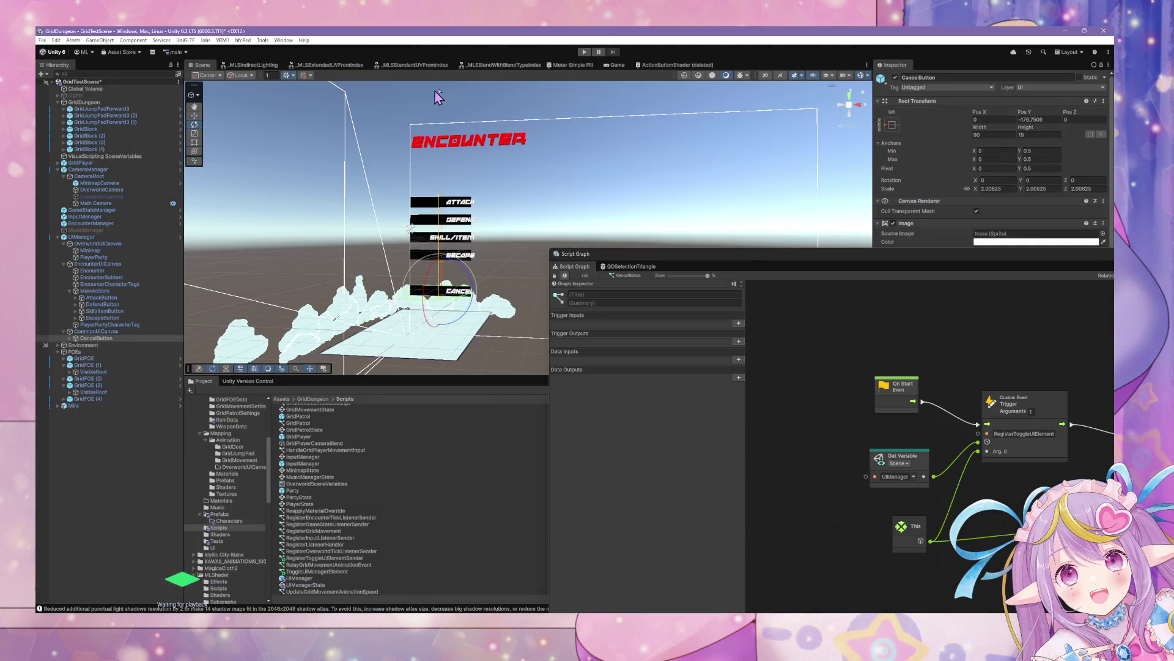
Run Play mode, switch to Scene view, and inspect the Console's missing-target SetActive exception.
{"action": "left_click", "coordinate": [584, 53]}
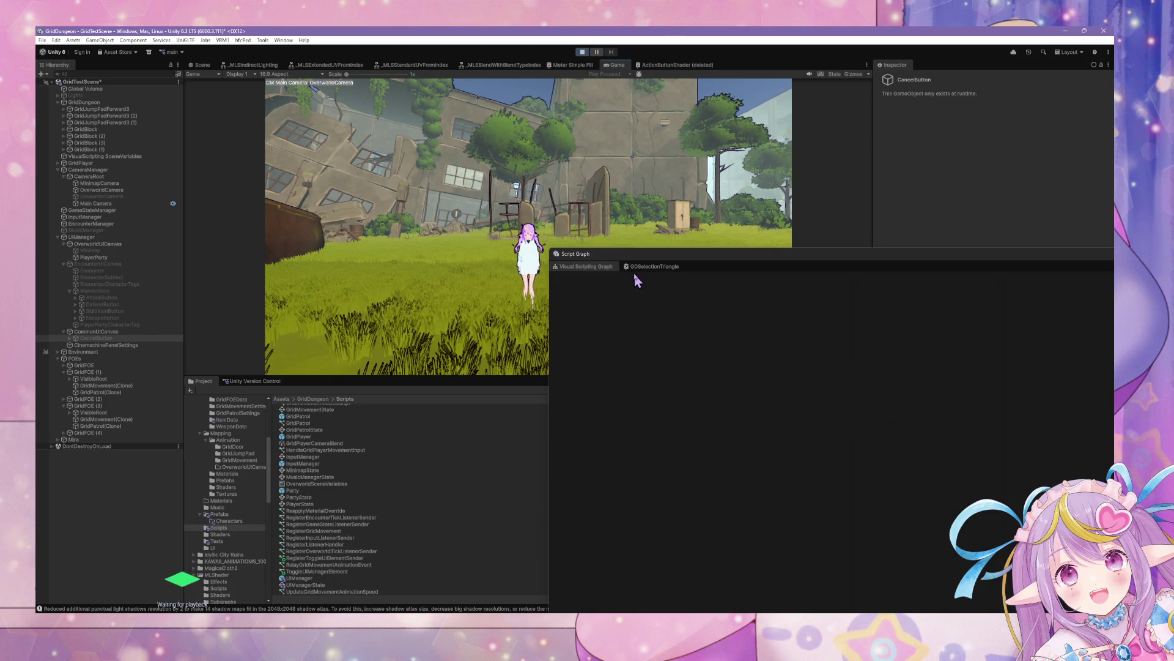
{"action": "left_click", "coordinate": [630, 294]}
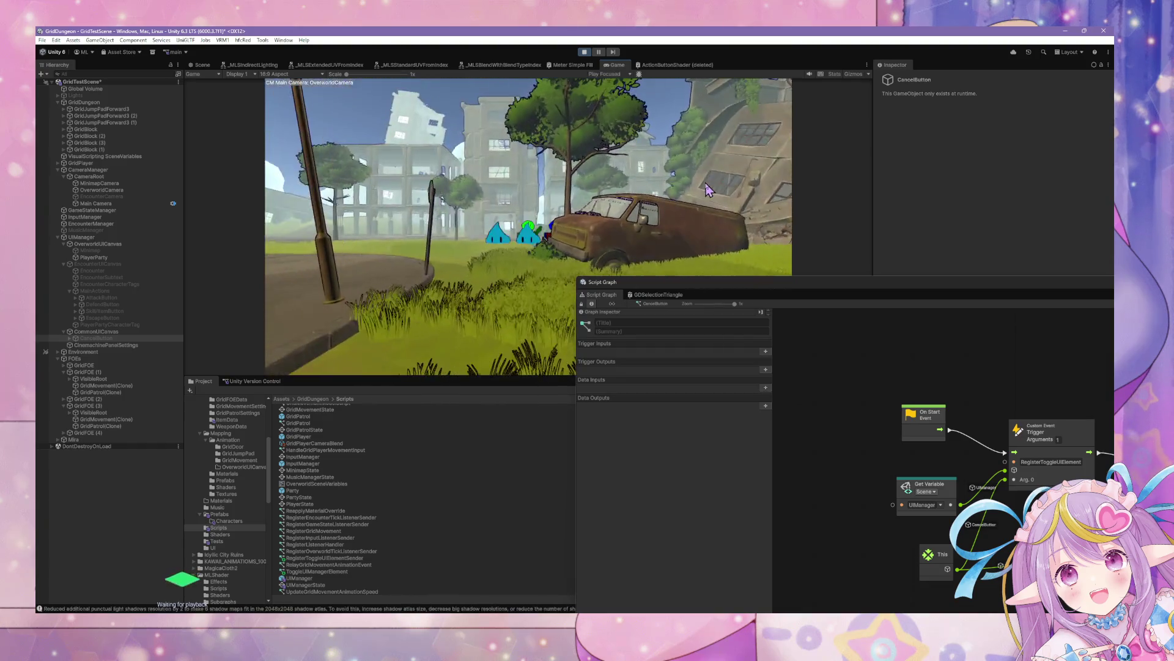
{"action": "key", "text": "ctrl+1"}
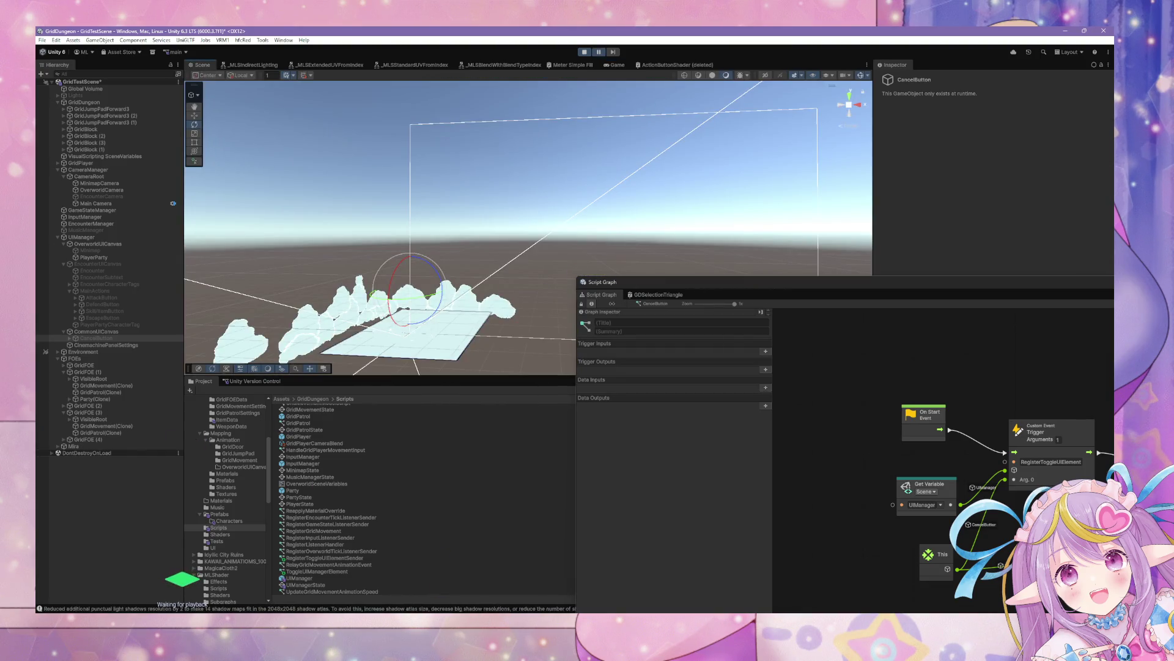
{"action": "key", "text": "ctrl+shift+c"}
{"action": "left_click", "coordinate": [452, 366]}
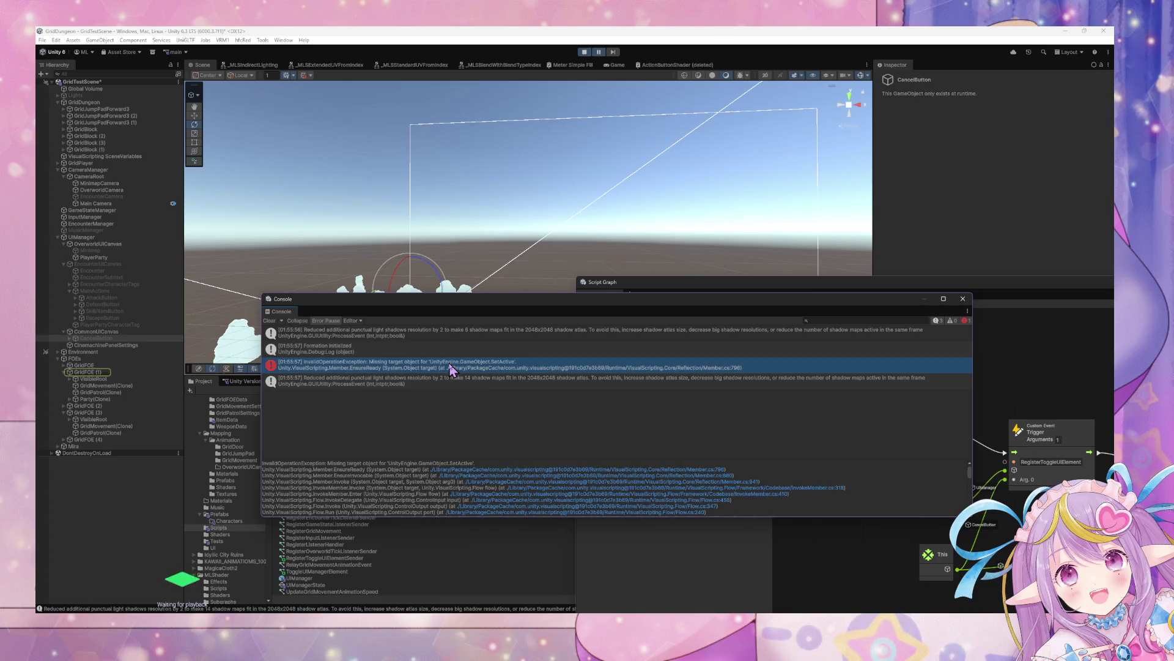
Select GridFOE (1) and examine its Overworld state's Activate trigger and Compare Tag logic.
{"action": "left_click", "coordinate": [95, 373]}
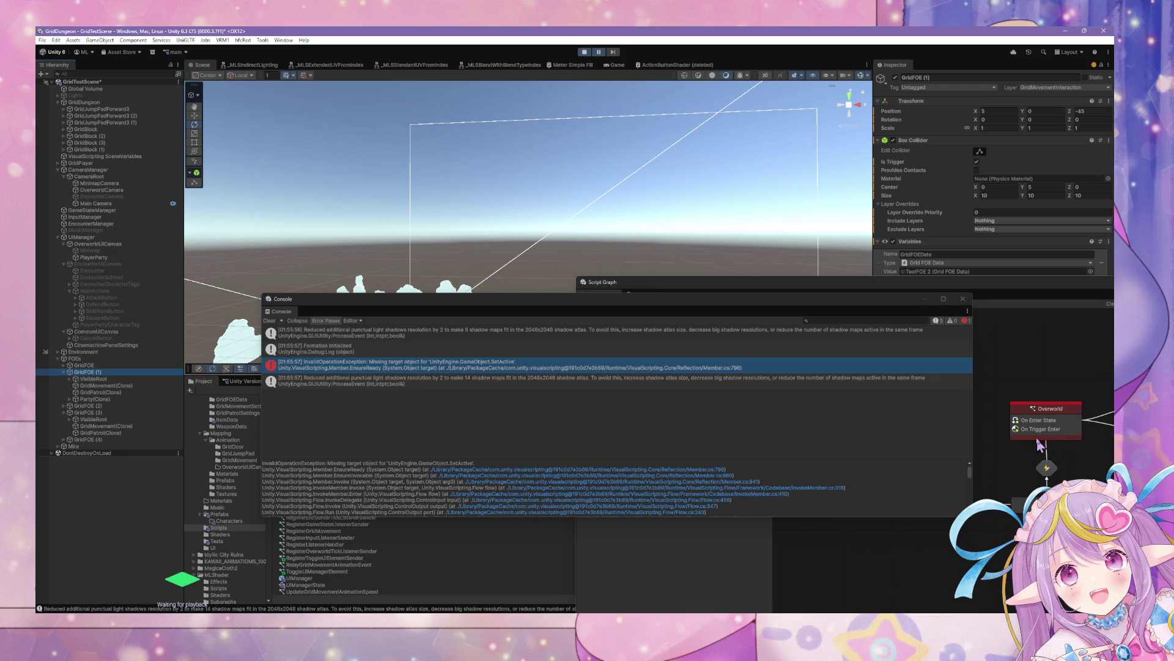
{"action": "double_click", "coordinate": [1047, 422]}
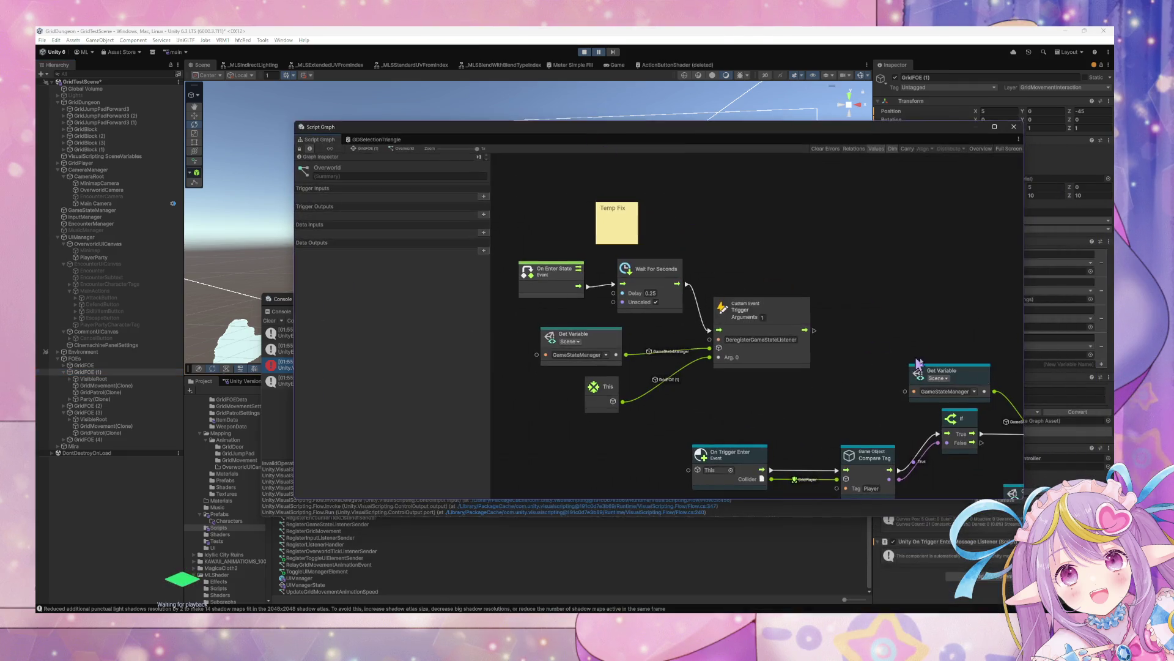
{"action": "left_click_drag", "start_coordinate": [917, 364], "coordinate": [737, 265]}
{"action": "left_click_drag", "start_coordinate": [887, 342], "coordinate": [765, 294]}
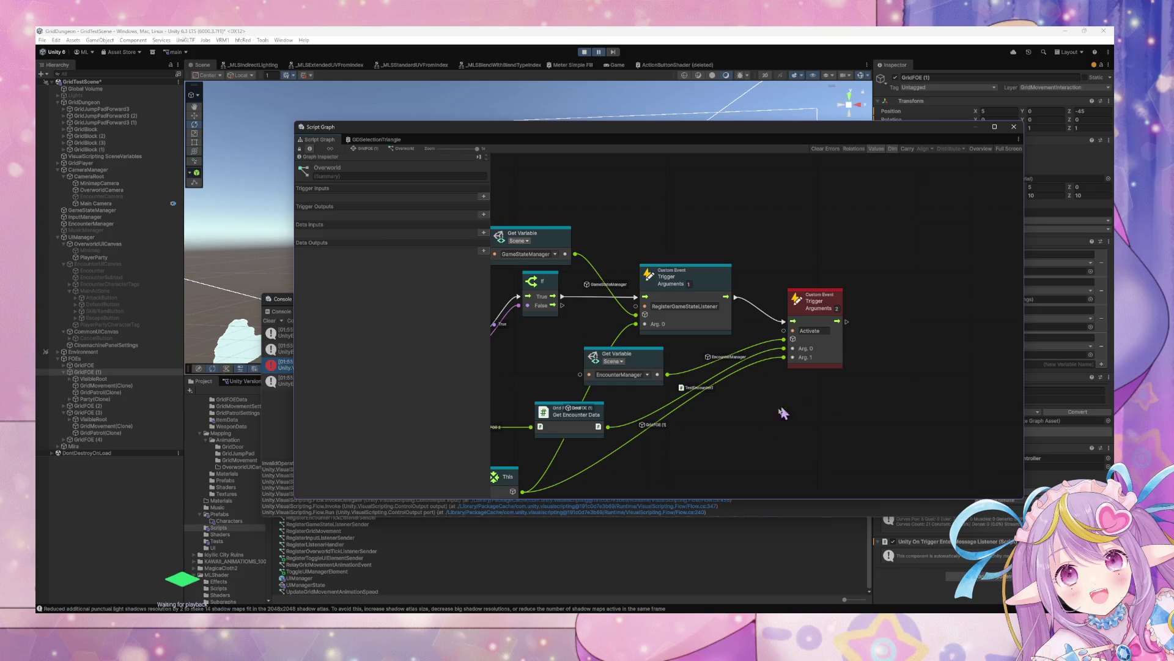
{"action": "left_click_drag", "start_coordinate": [657, 440], "coordinate": [797, 421]}
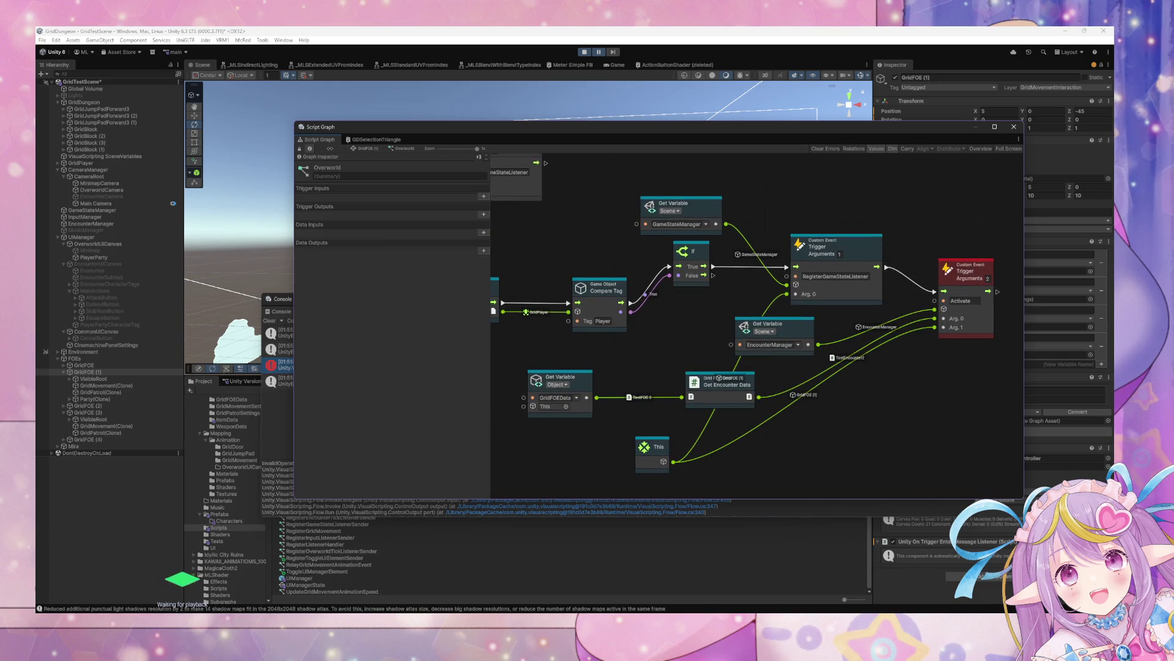
{"action": "left_click", "coordinate": [104, 224]}
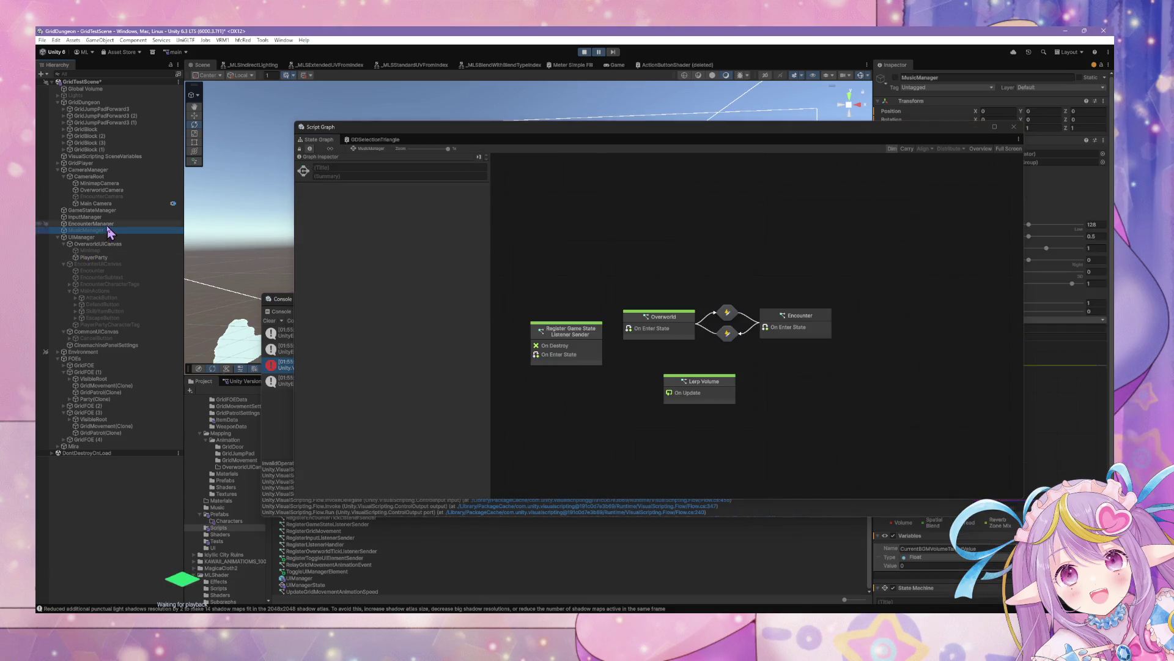
Drill into Encounter > Assign Character Actions > Select Main Action, then review Encounter Start's trigger nodes.
{"action": "double_click", "coordinate": [761, 356]}
{"action": "double_click", "coordinate": [785, 297]}
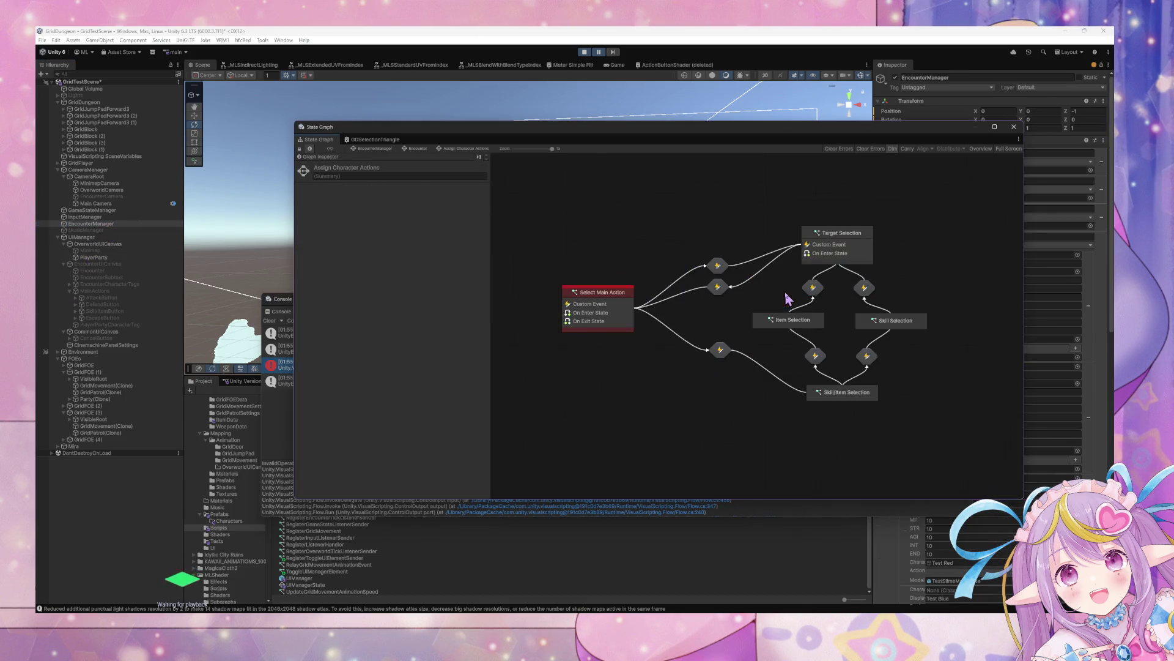
{"action": "double_click", "coordinate": [668, 340]}
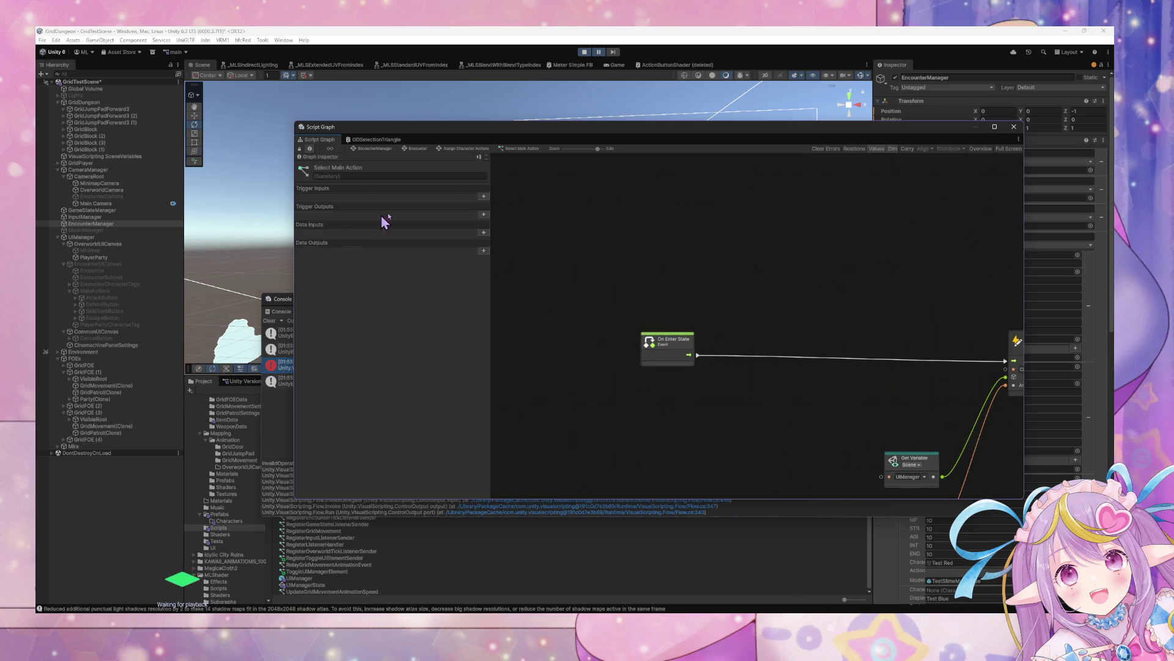
{"action": "left_click", "coordinate": [414, 149]}
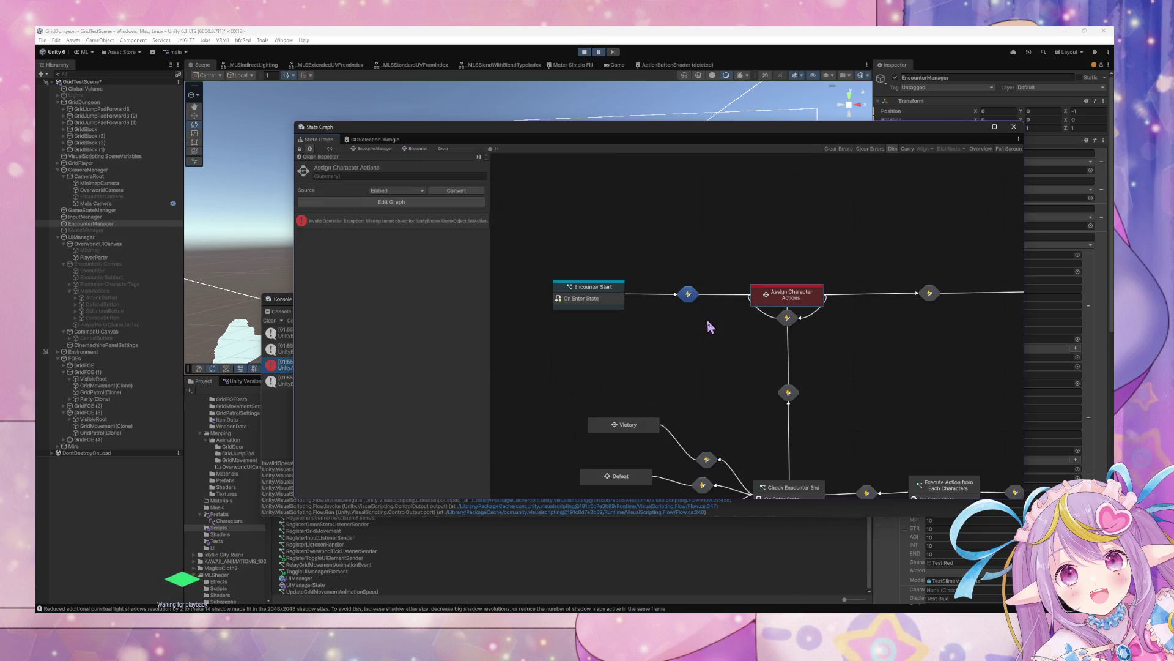
{"action": "double_click", "coordinate": [592, 299]}
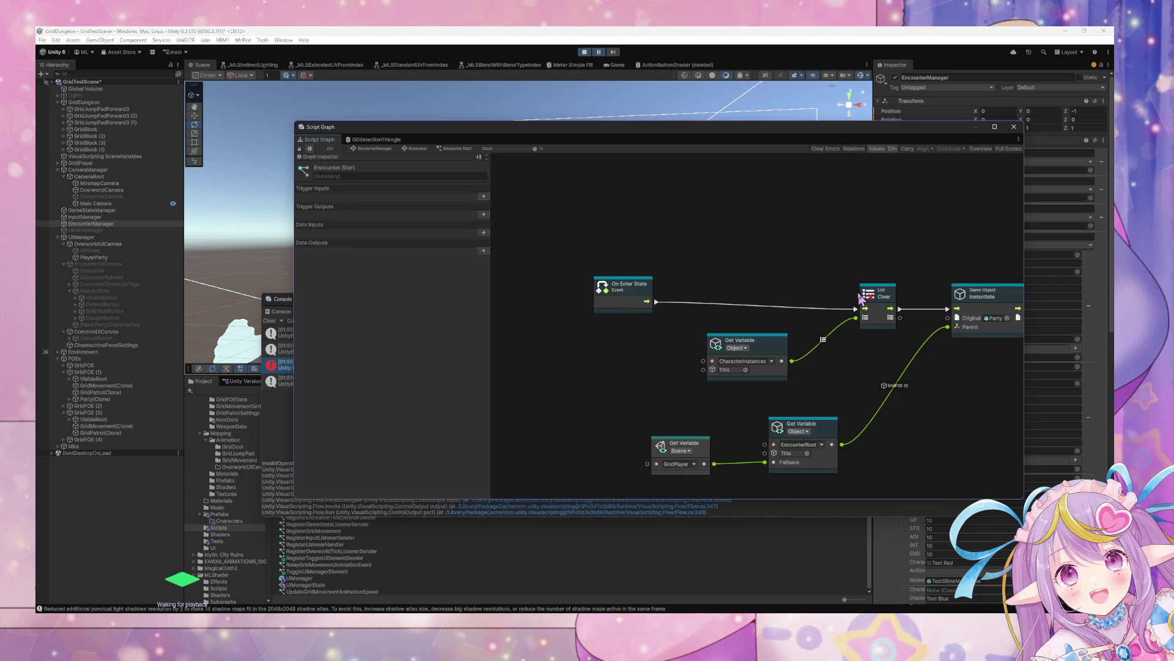
{"action": "mouse_move", "coordinate": [861, 299]}
{"action": "left_mouse_down"}
{"action": "mouse_move", "coordinate": [802, 341]}
{"action": "mouse_move", "coordinate": [590, 333]}
{"action": "mouse_move", "coordinate": [761, 328]}
{"action": "mouse_move", "coordinate": [1086, 370]}
{"action": "mouse_move", "coordinate": [691, 324]}
{"action": "mouse_move", "coordinate": [669, 315]}
{"action": "mouse_move", "coordinate": [938, 343]}
{"action": "mouse_move", "coordinate": [837, 310]}
{"action": "mouse_move", "coordinate": [401, 110]}
{"action": "left_mouse_up"}
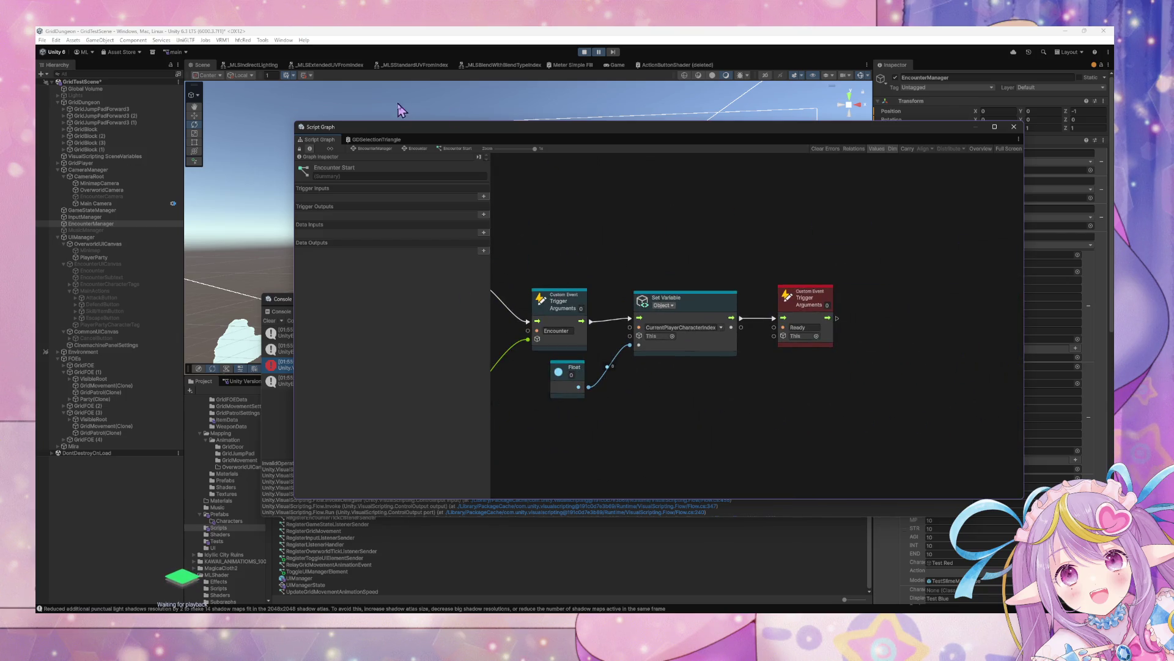
{"action": "left_click", "coordinate": [419, 149]}
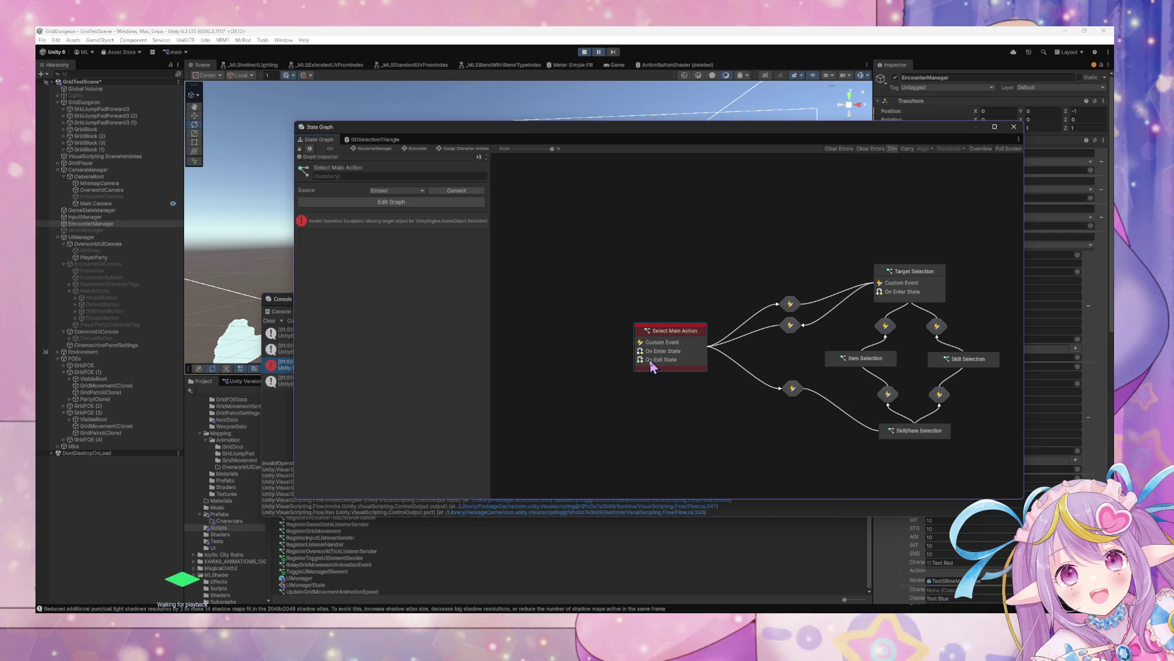
Review Select Main Action's queued character action nodes, then show MainActions' script graph.
{"action": "double_click", "coordinate": [651, 366]}
{"action": "mouse_move", "coordinate": [708, 309]}
{"action": "left_mouse_down"}
{"action": "mouse_move", "coordinate": [661, 262]}
{"action": "mouse_move", "coordinate": [838, 306]}
{"action": "mouse_move", "coordinate": [782, 325]}
{"action": "mouse_move", "coordinate": [691, 202]}
{"action": "mouse_move", "coordinate": [608, 310]}
{"action": "mouse_move", "coordinate": [708, 281]}
{"action": "mouse_move", "coordinate": [541, 196]}
{"action": "mouse_move", "coordinate": [747, 288]}
{"action": "mouse_move", "coordinate": [608, 163]}
{"action": "mouse_move", "coordinate": [706, 150]}
{"action": "mouse_move", "coordinate": [745, 298]}
{"action": "left_mouse_up"}
{"action": "mouse_move", "coordinate": [664, 286]}
{"action": "left_mouse_down"}
{"action": "mouse_move", "coordinate": [611, 304]}
{"action": "mouse_move", "coordinate": [702, 328]}
{"action": "mouse_move", "coordinate": [633, 298]}
{"action": "left_mouse_up"}
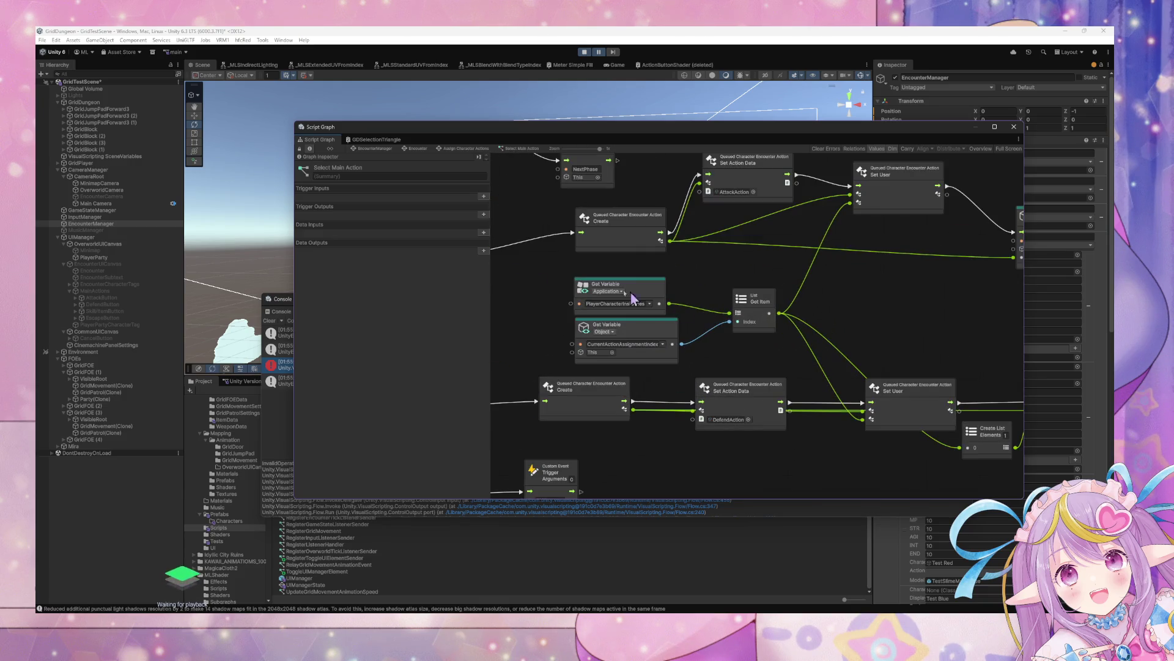
{"action": "left_click", "coordinate": [474, 148]}
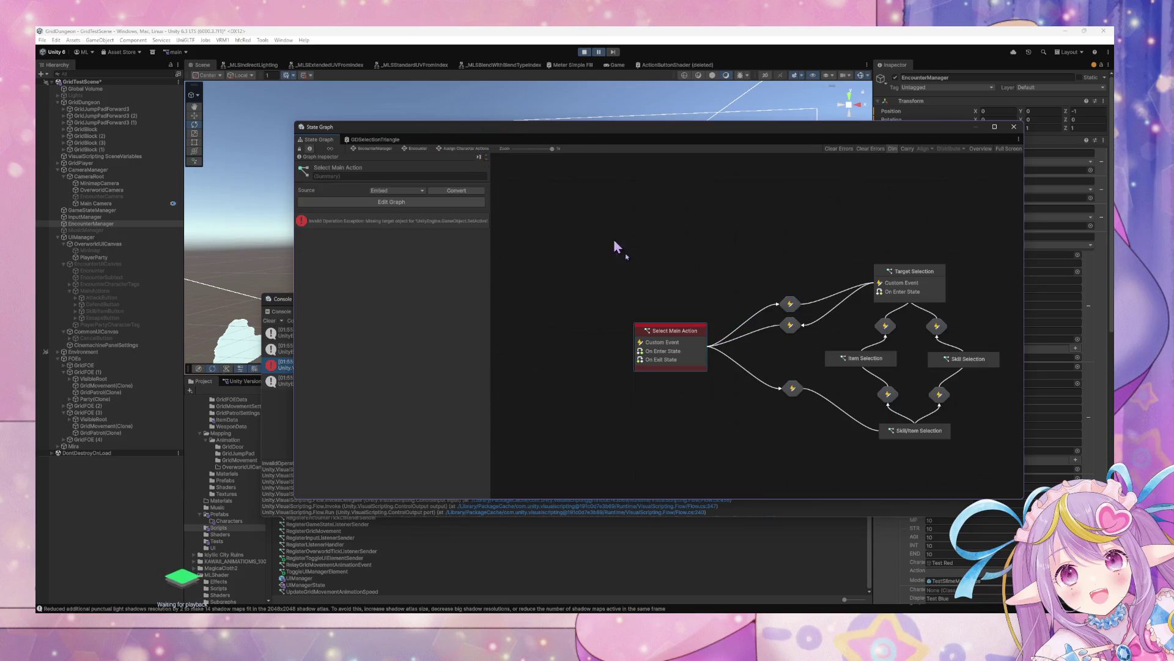
{"action": "double_click", "coordinate": [686, 348]}
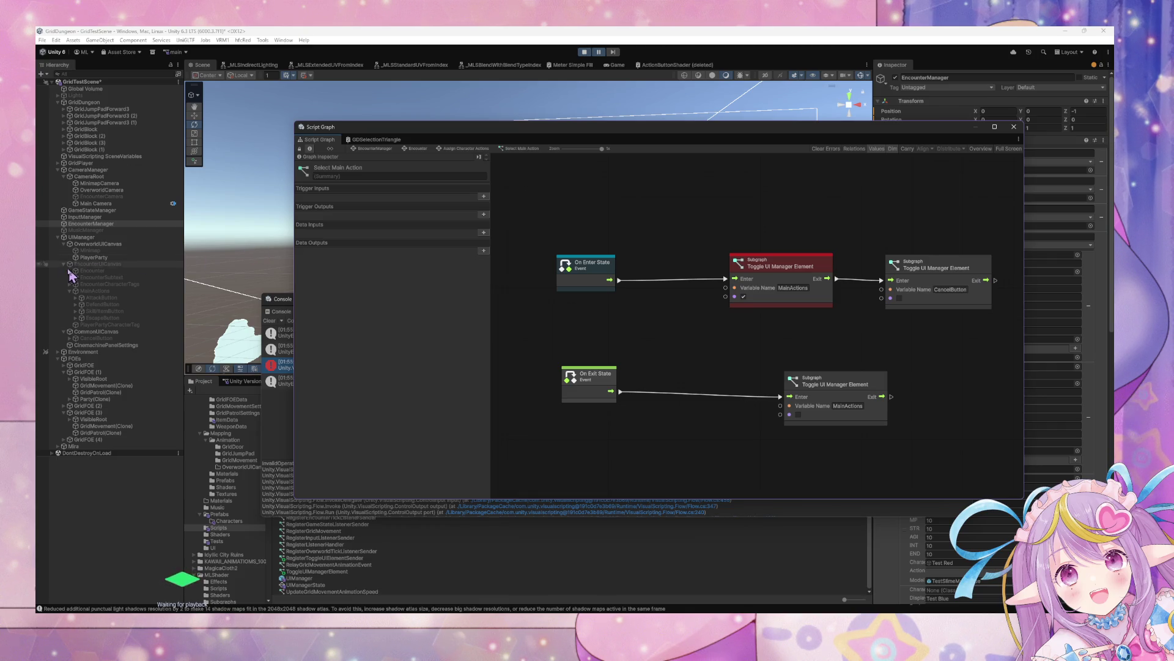
{"action": "left_click", "coordinate": [89, 291]}
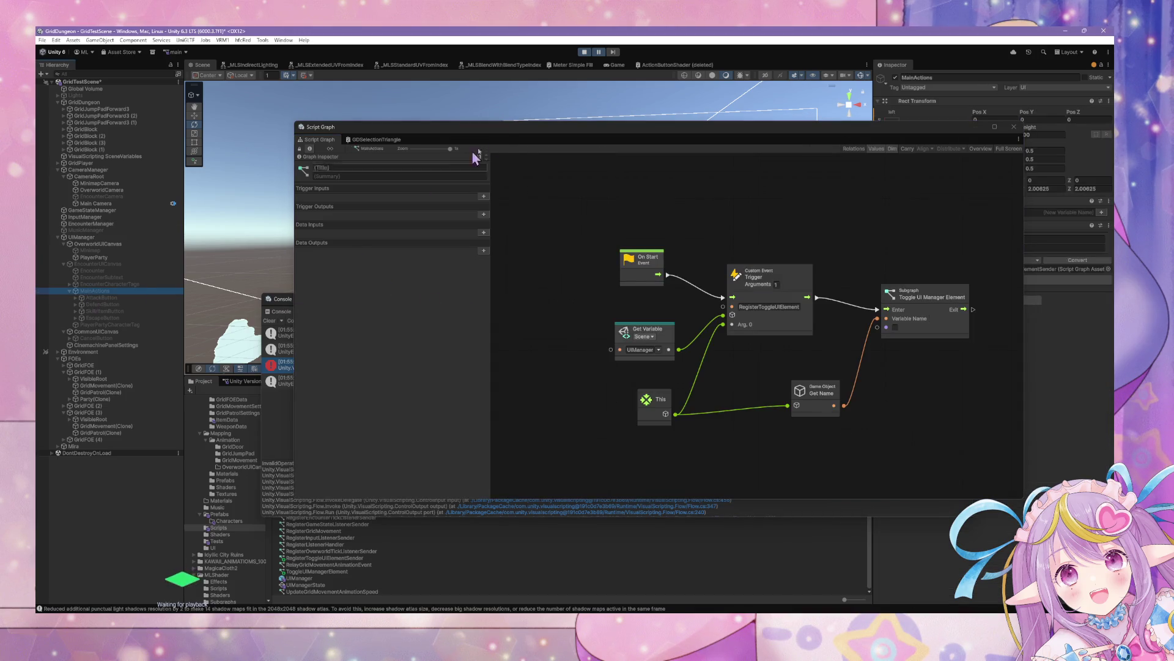
Browse EncounterManager's Encounter > Assign Character Actions > Select Main Action graphs.
{"action": "left_click", "coordinate": [367, 151]}
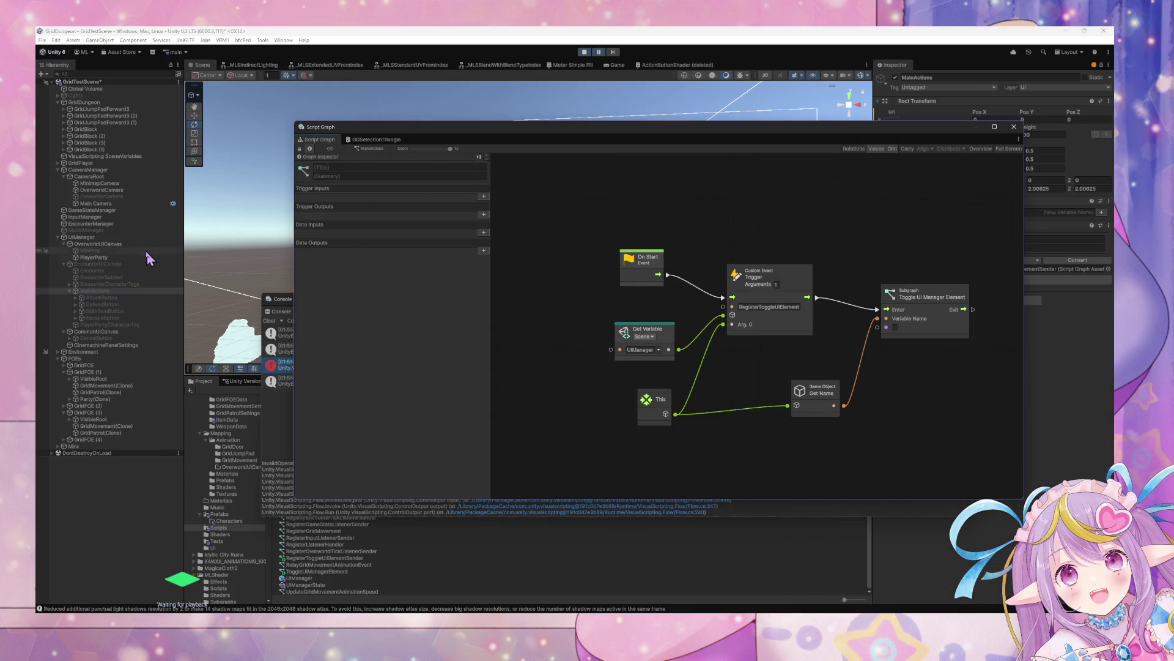
{"action": "left_click", "coordinate": [140, 223]}
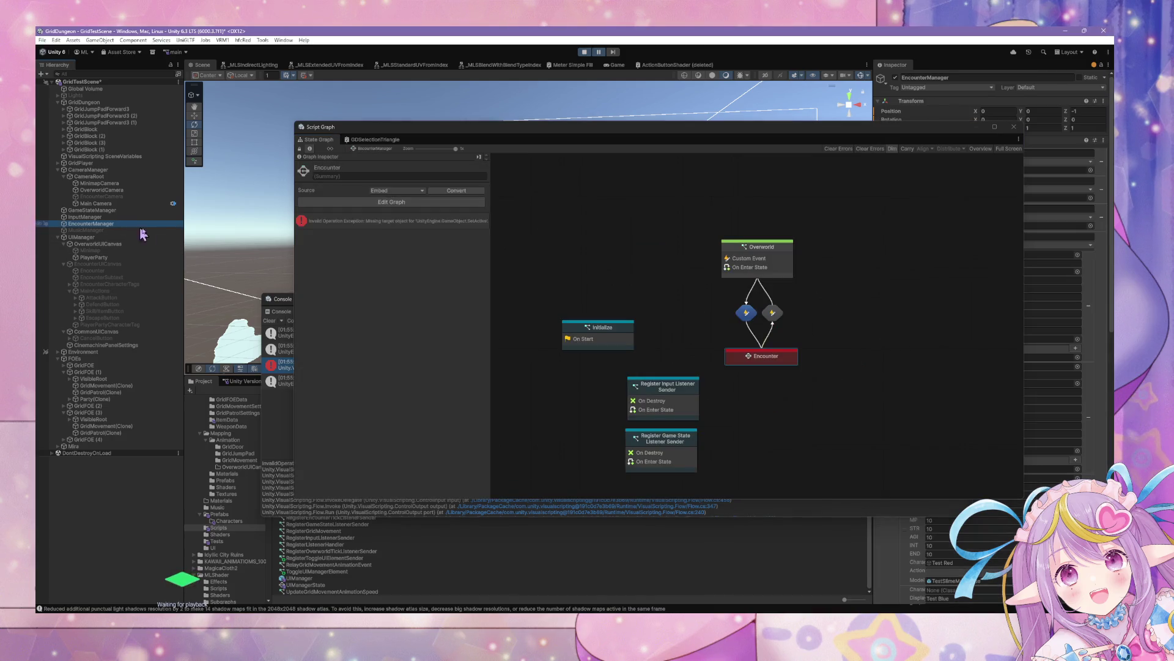
{"action": "double_click", "coordinate": [769, 360]}
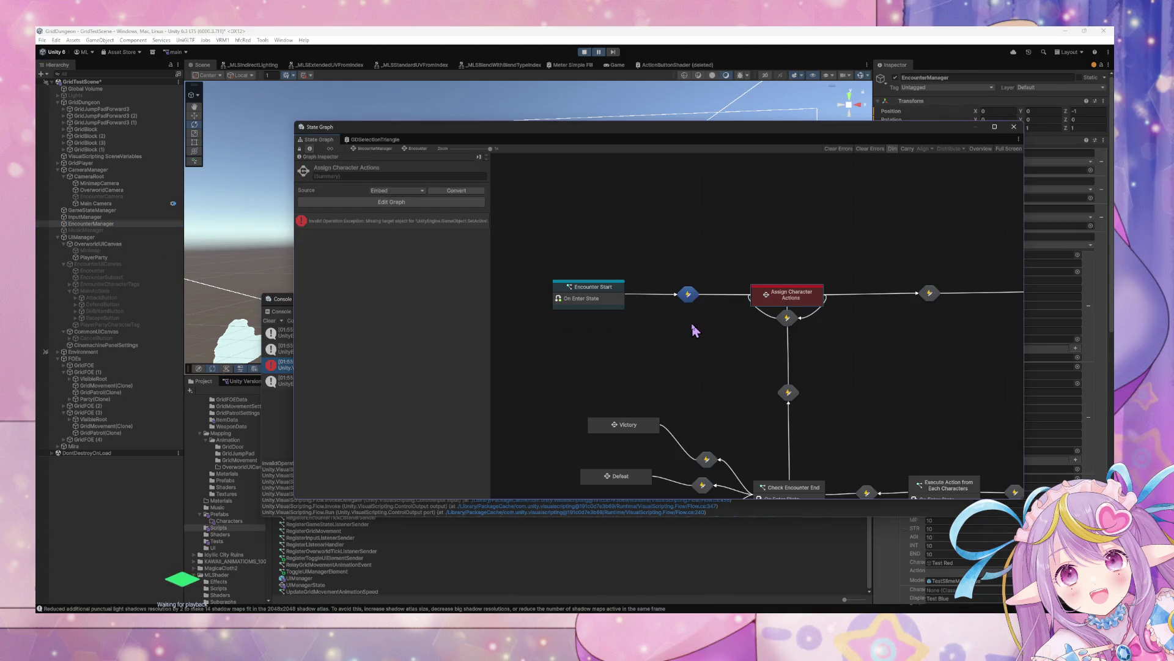
{"action": "double_click", "coordinate": [793, 293]}
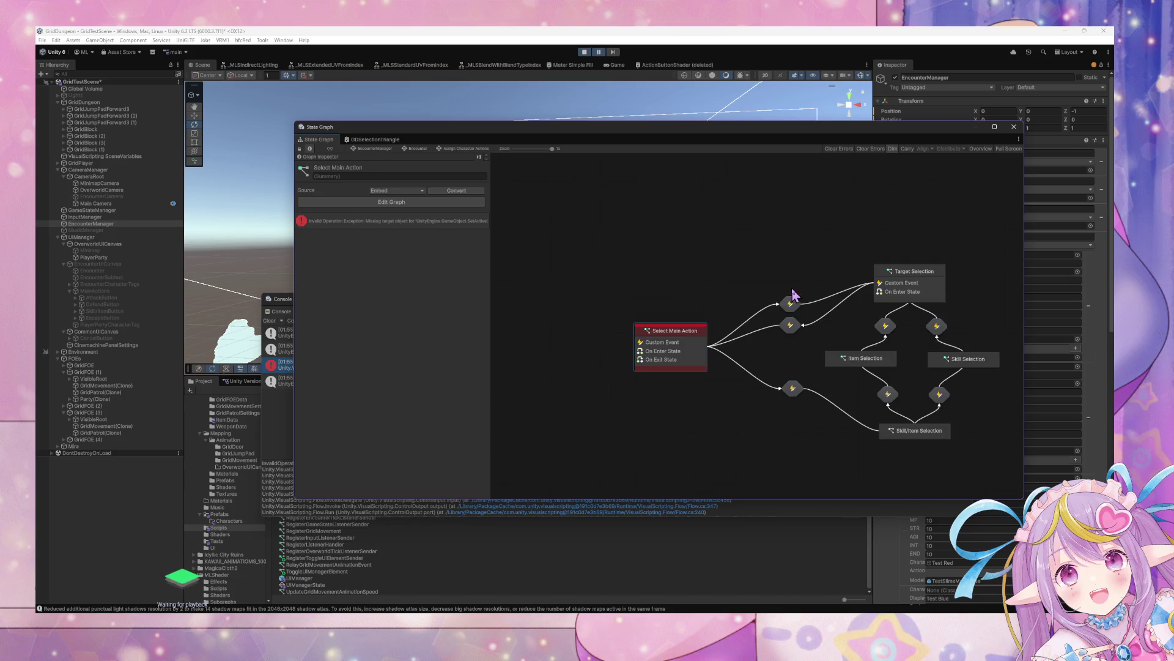
{"action": "double_click", "coordinate": [683, 348]}
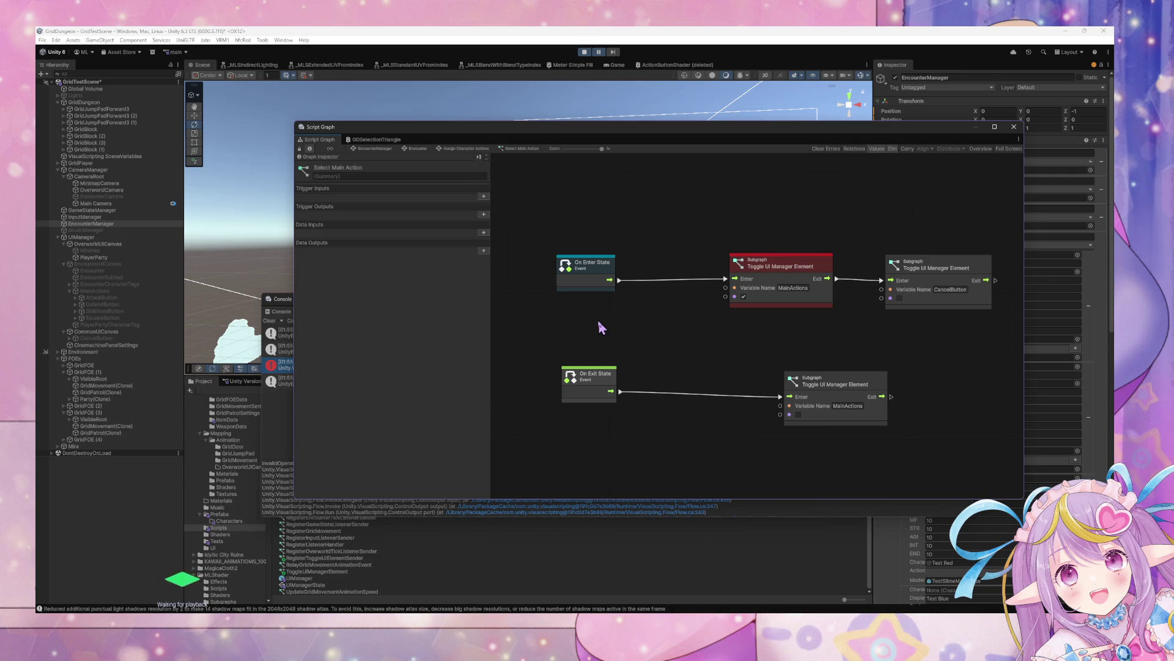
Move MainActions to sit under PlayerParty in the Hierarchy and stop Play mode.
{"action": "left_click", "coordinate": [147, 271]}
{"action": "left_click", "coordinate": [133, 284]}
{"action": "left_click", "coordinate": [105, 292]}
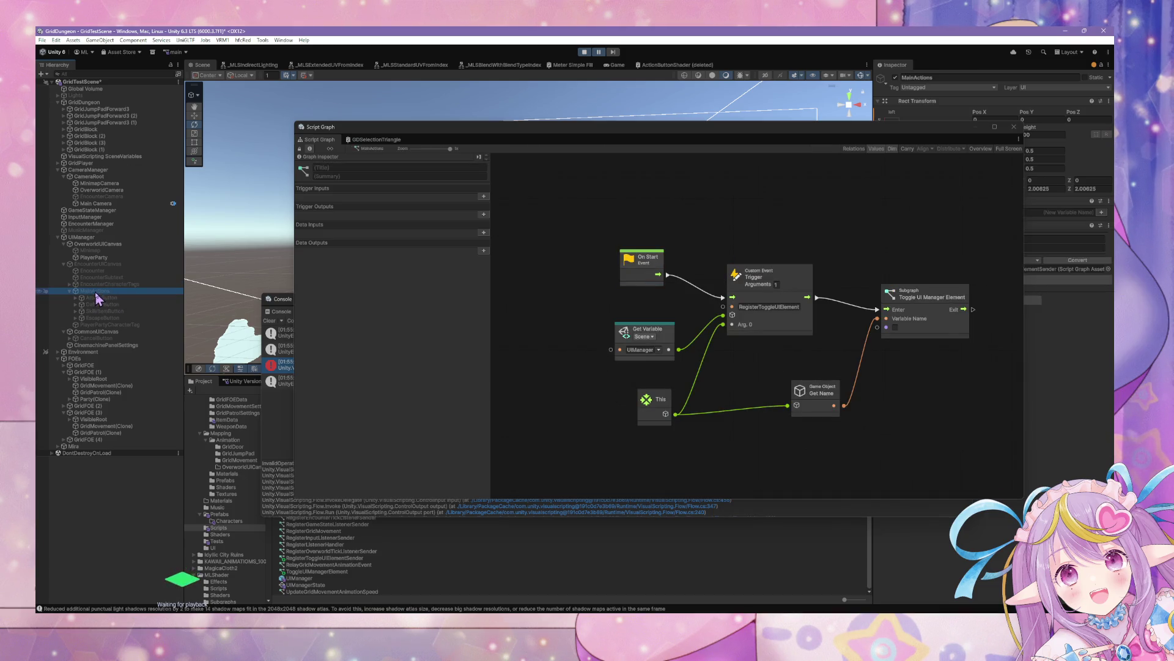
{"action": "mouse_move", "coordinate": [94, 291]}
{"action": "left_mouse_down"}
{"action": "mouse_move", "coordinate": [71, 265]}
{"action": "mouse_move", "coordinate": [71, 329]}
{"action": "left_mouse_up"}
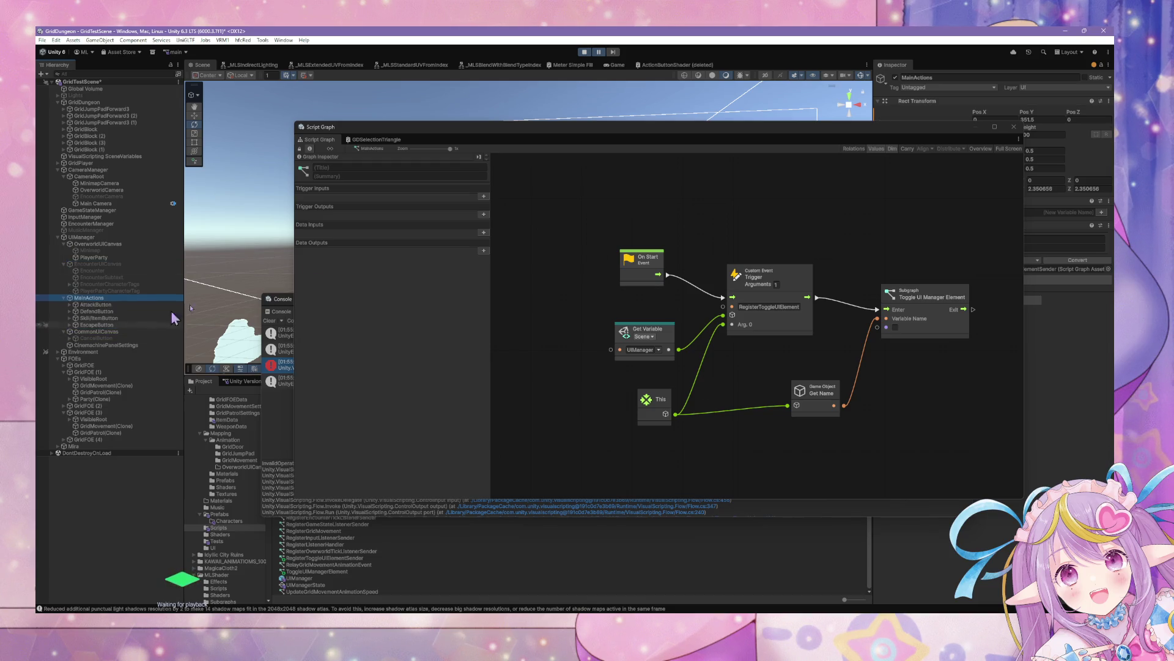
{"action": "left_click", "coordinate": [584, 52]}
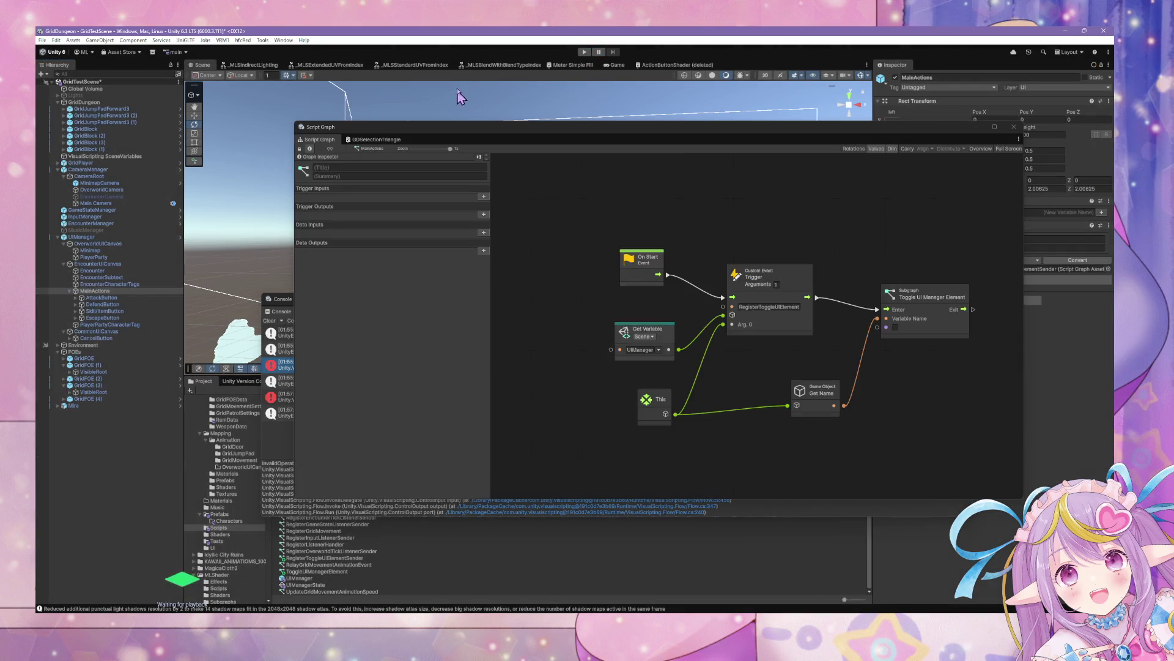
Check PlayerParty, EncounterUICanvas and MainActions, then display UIManager's state graph.
{"action": "left_click", "coordinate": [167, 257]}
{"action": "left_click", "coordinate": [160, 264]}
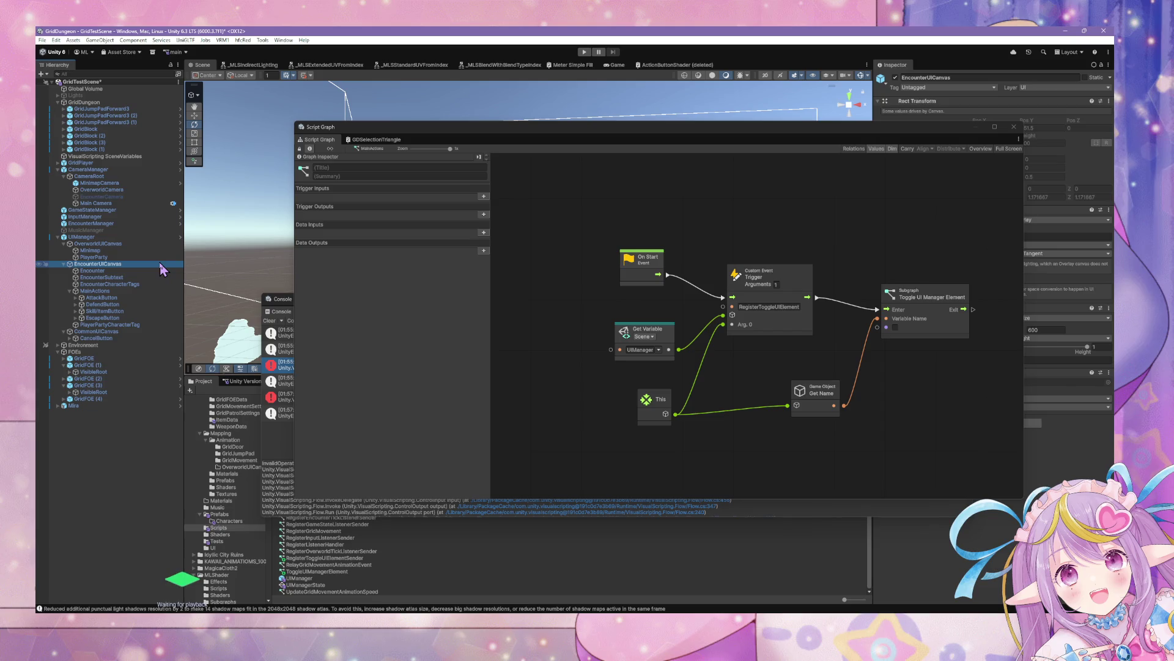
{"action": "left_click", "coordinate": [160, 264]}
{"action": "left_click", "coordinate": [94, 291]}
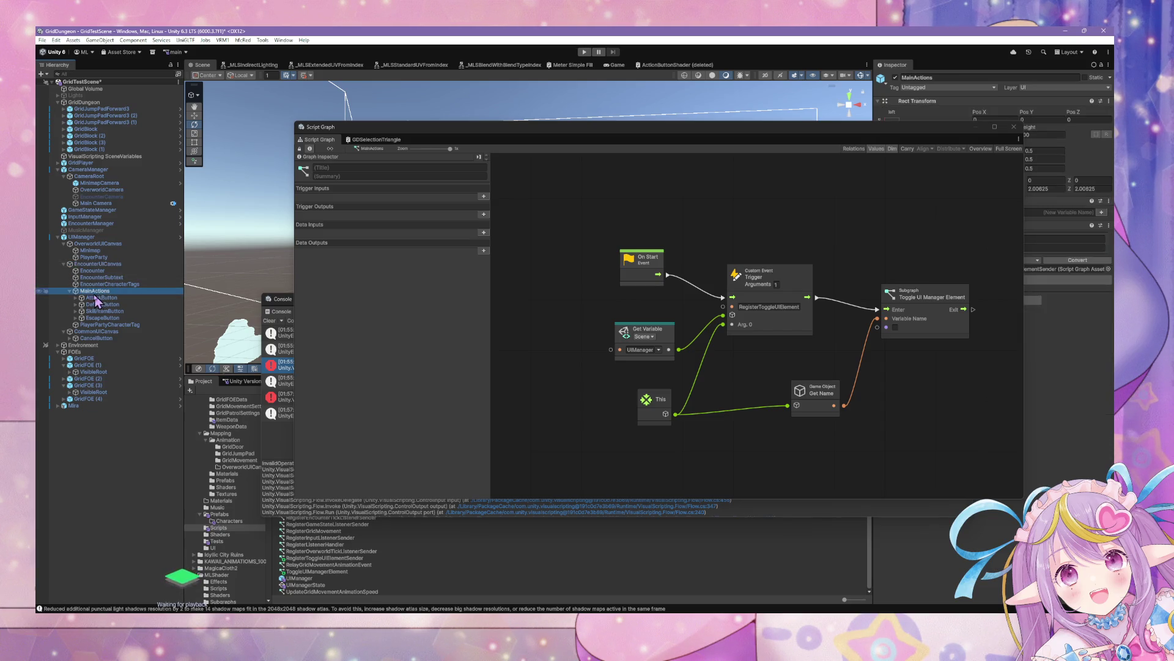
{"action": "left_click", "coordinate": [99, 237]}
{"action": "left_click", "coordinate": [100, 244]}
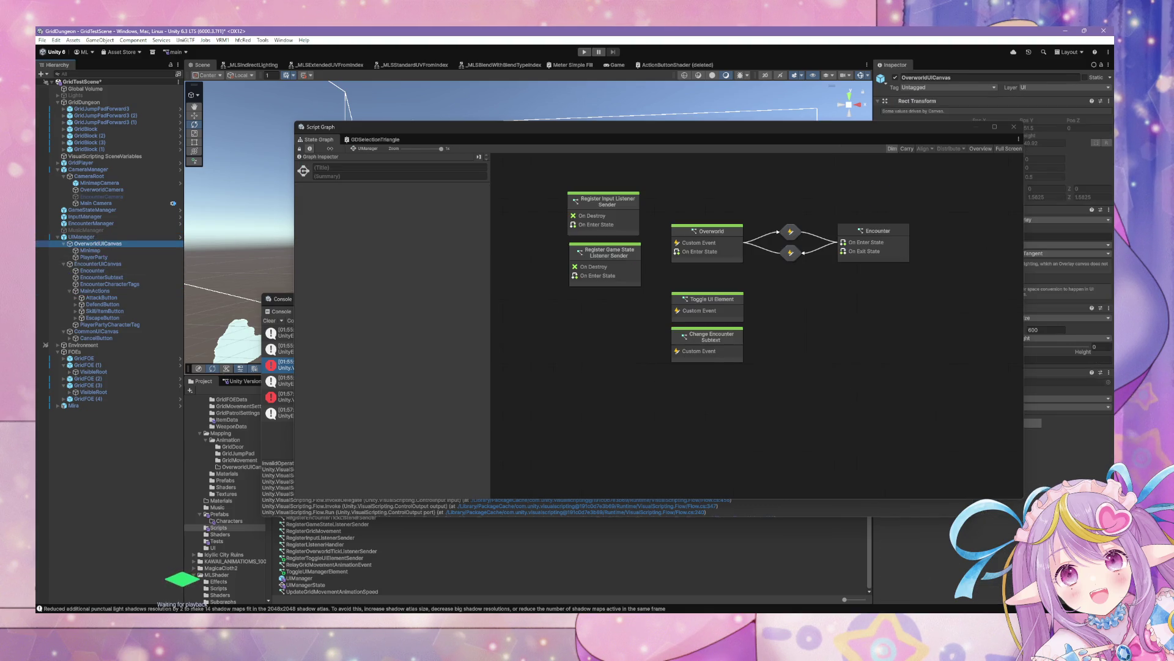
Move the Script Graph window to the lower right and select the encounter UI objects.
{"action": "left_click_drag", "start_coordinate": [919, 133], "coordinate": [999, 305]}
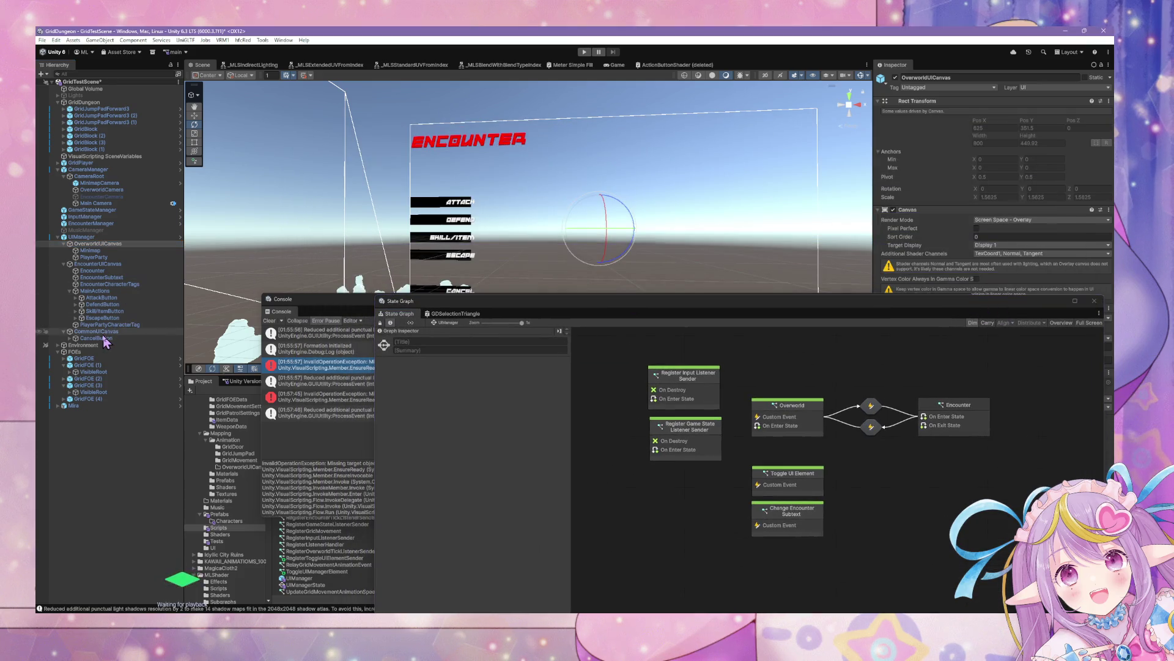
{"action": "left_click", "coordinate": [100, 331]}
{"action": "left_click", "coordinate": [96, 291]}
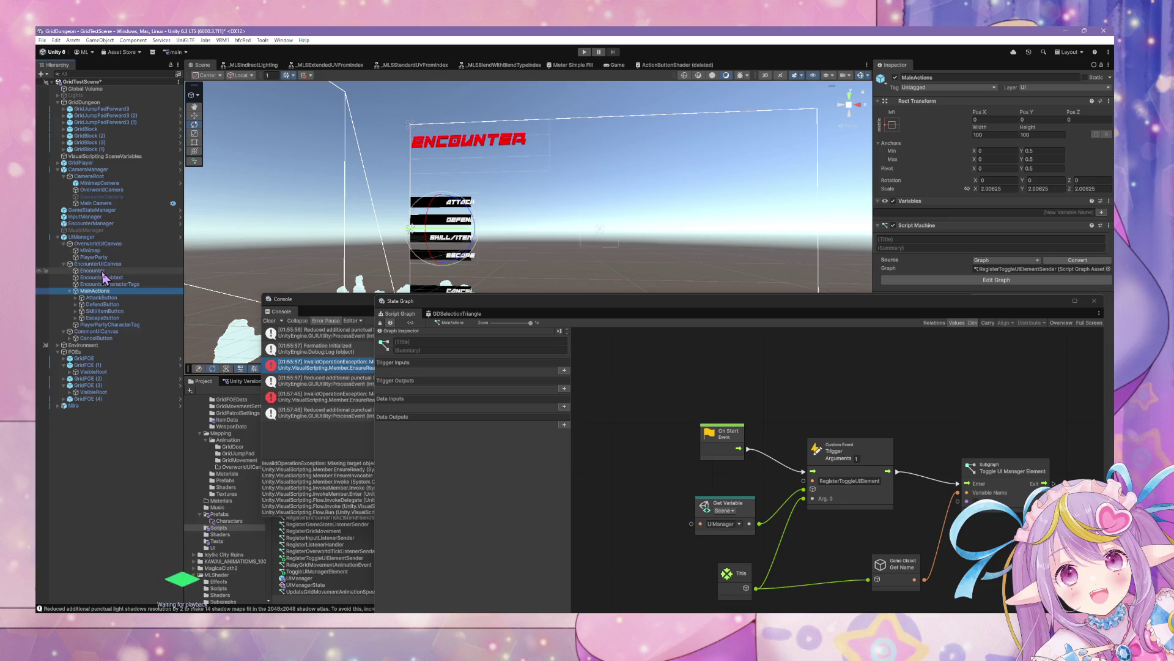
{"action": "left_click", "coordinate": [107, 271]}
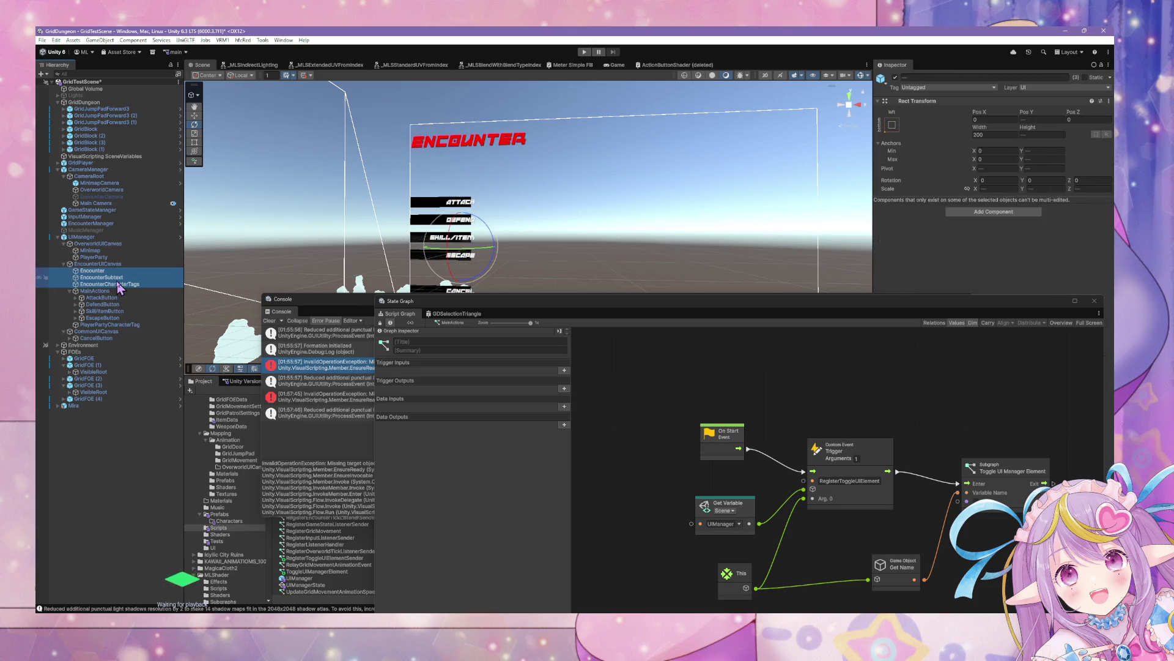
Create and undo an empty object, then bring up EncounterUICanvas's creation options.
{"action": "right_click", "coordinate": [119, 289]}
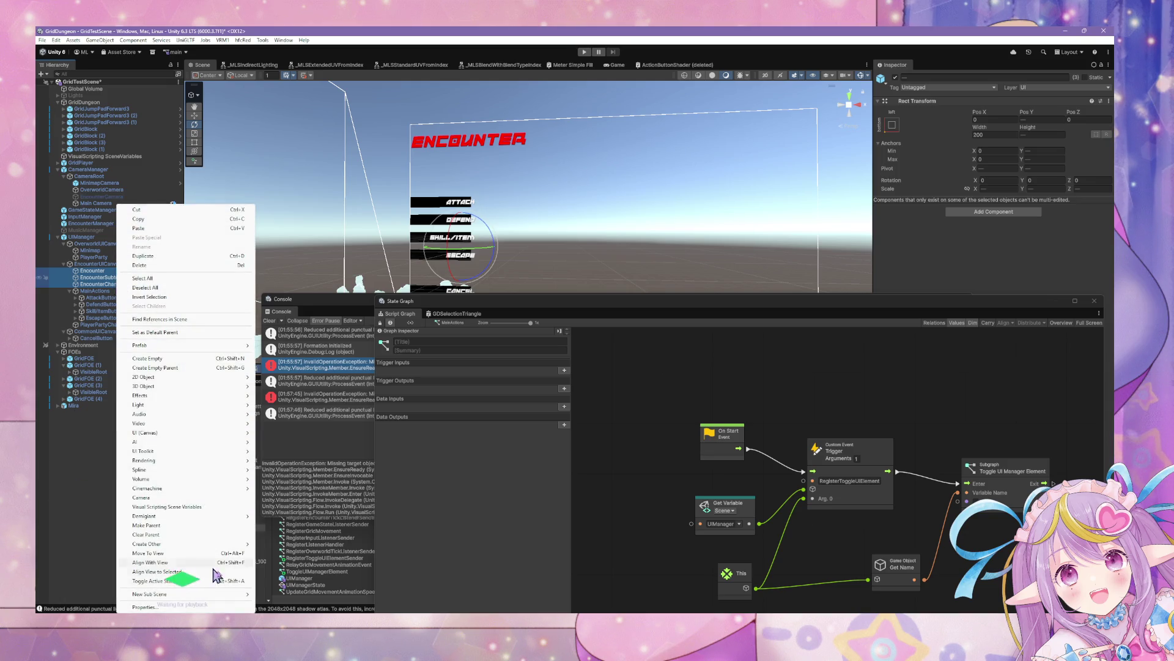
{"action": "left_click", "coordinate": [212, 367]}
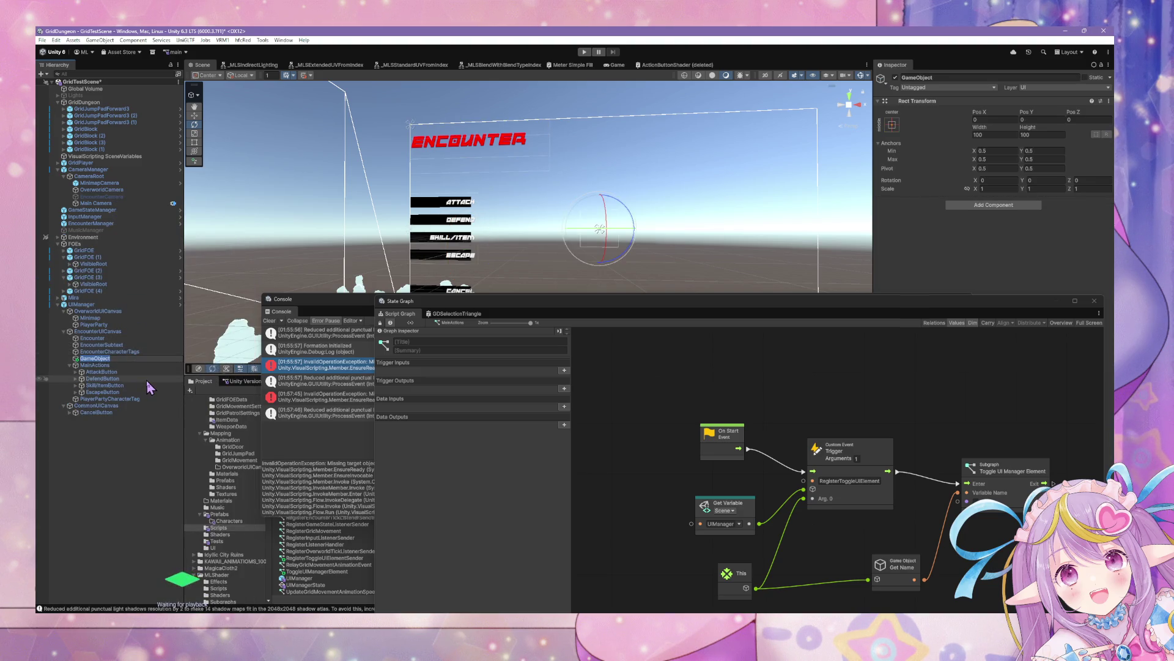
{"action": "key", "text": "ctrl+z"}
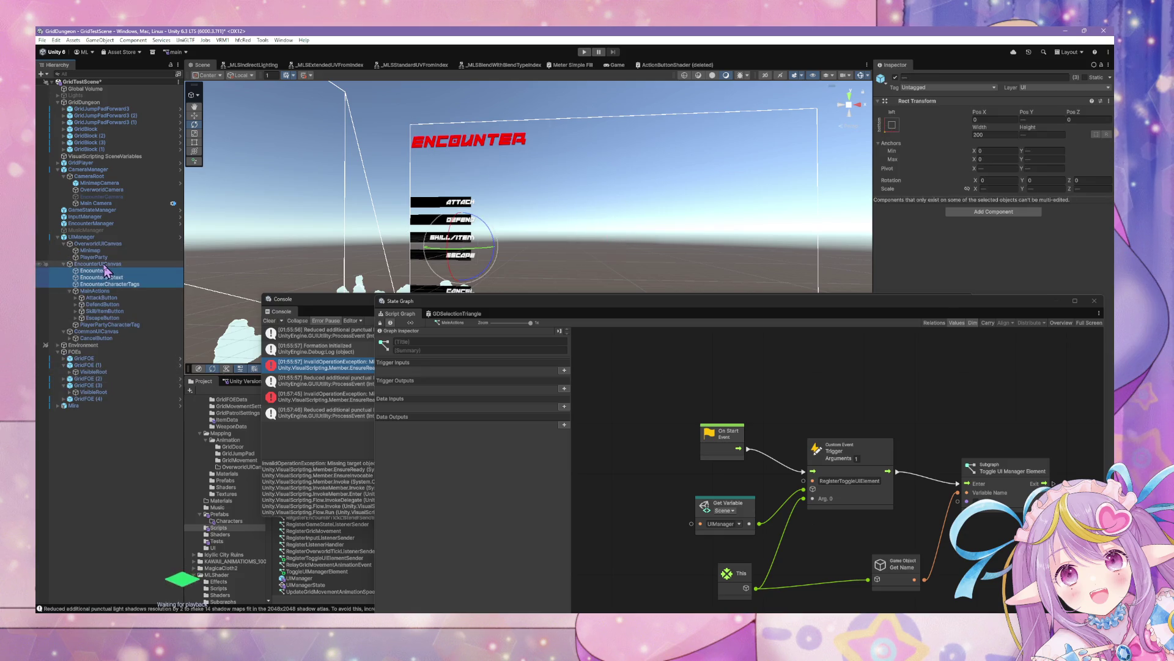
{"action": "right_click", "coordinate": [105, 264]}
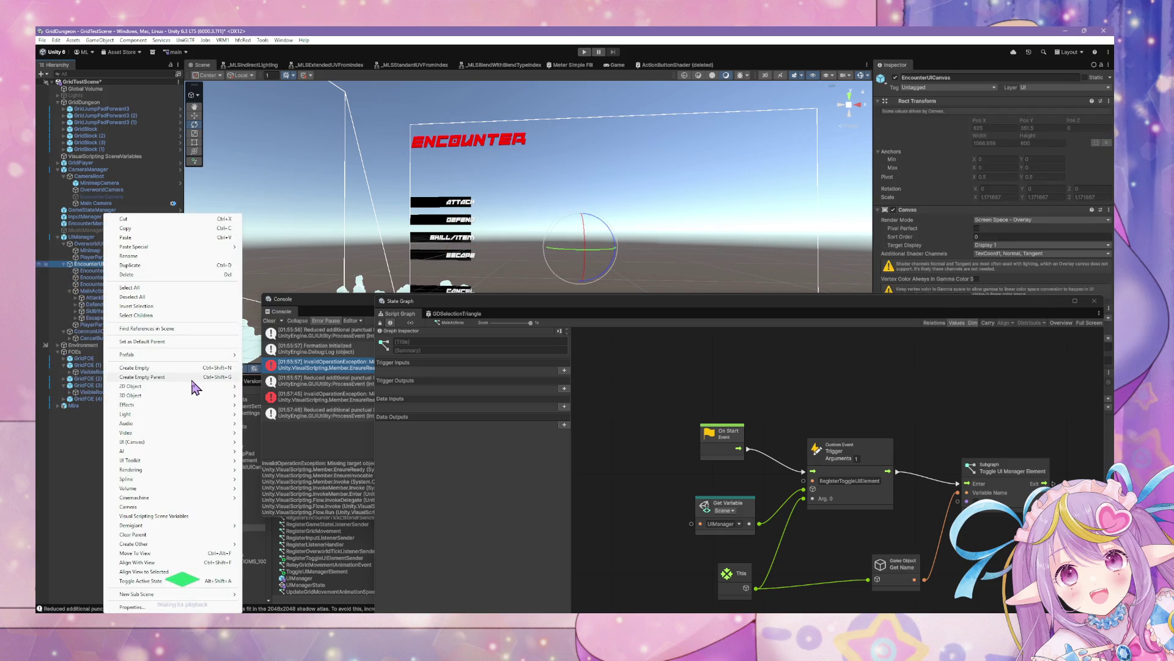
Create an empty GameObject under EncounterUICanvas, leaving its default name.
{"action": "left_click", "coordinate": [176, 369]}
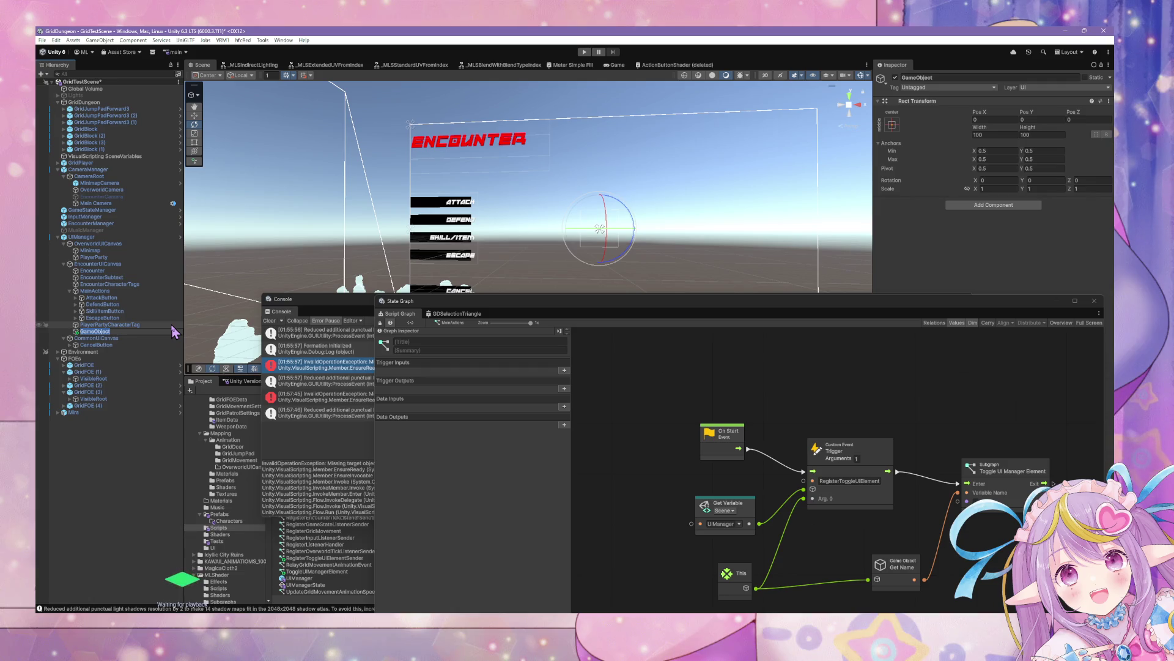
{"action": "type", "text": "E"}
{"action": "key", "text": "Escape"}
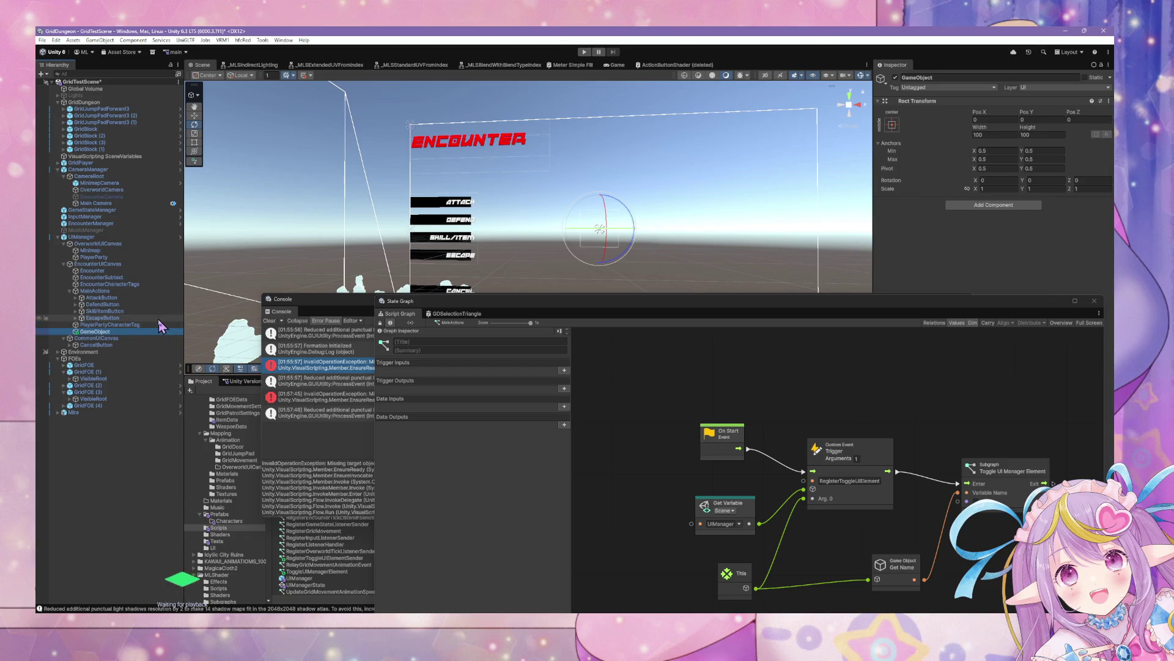
Move PlayerPartyCharacterTag lower in the hierarchy, then select EncounterCharacterTags alone.
{"action": "left_click", "coordinate": [100, 327]}
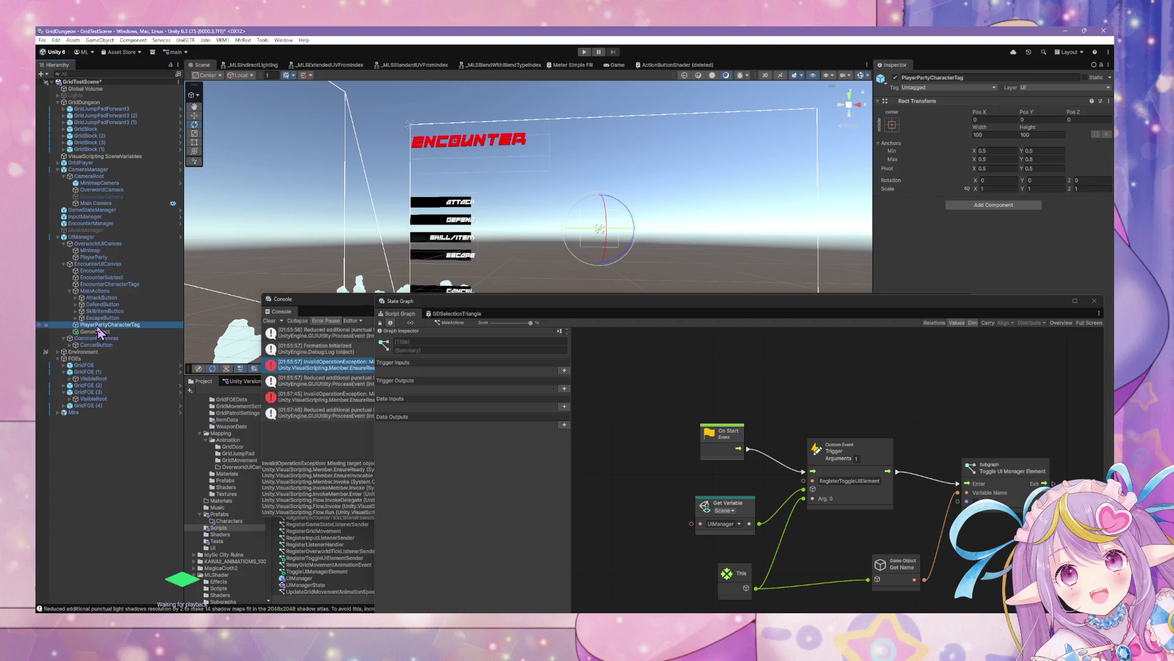
{"action": "left_click_drag", "start_coordinate": [101, 335], "coordinate": [74, 350]}
{"action": "left_click", "coordinate": [630, 345]}
{"action": "left_click", "coordinate": [147, 278]}
{"action": "left_click", "coordinate": [142, 284], "text": "ctrl"}
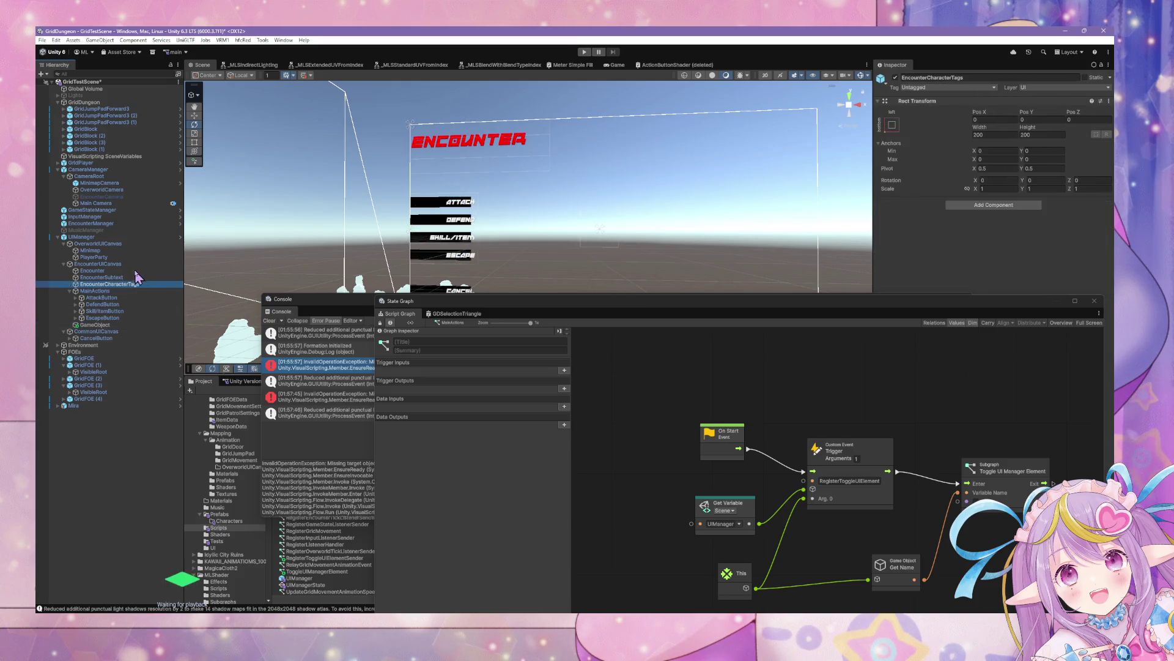
{"action": "left_click", "coordinate": [136, 270], "text": "ctrl"}
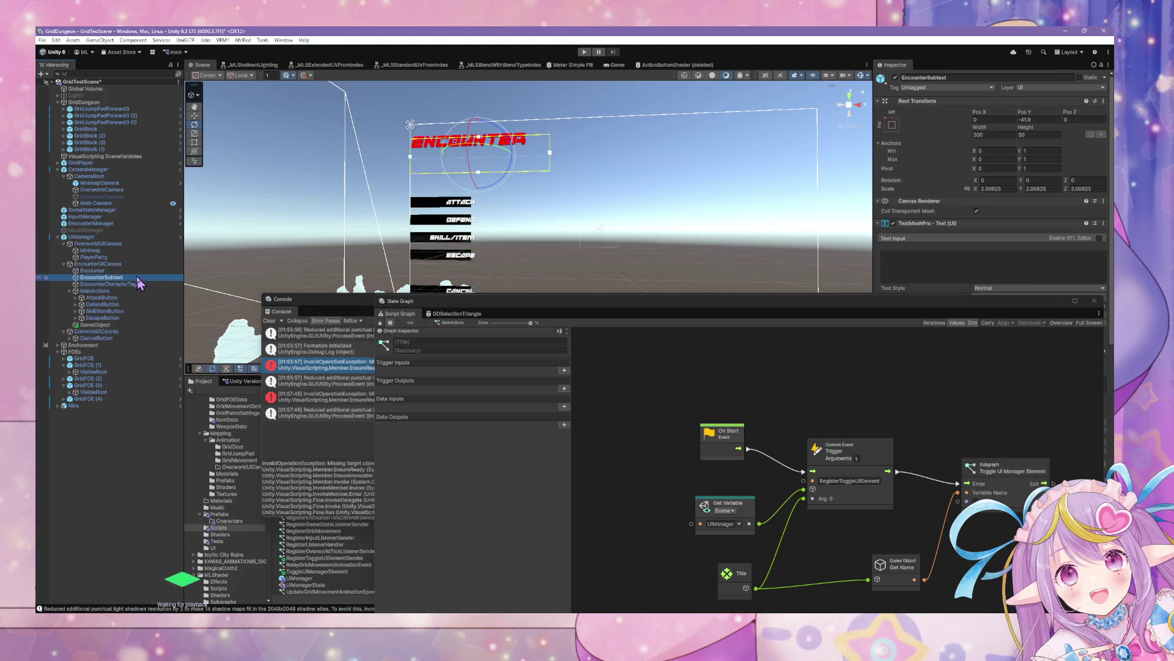
{"action": "left_click", "coordinate": [116, 283]}
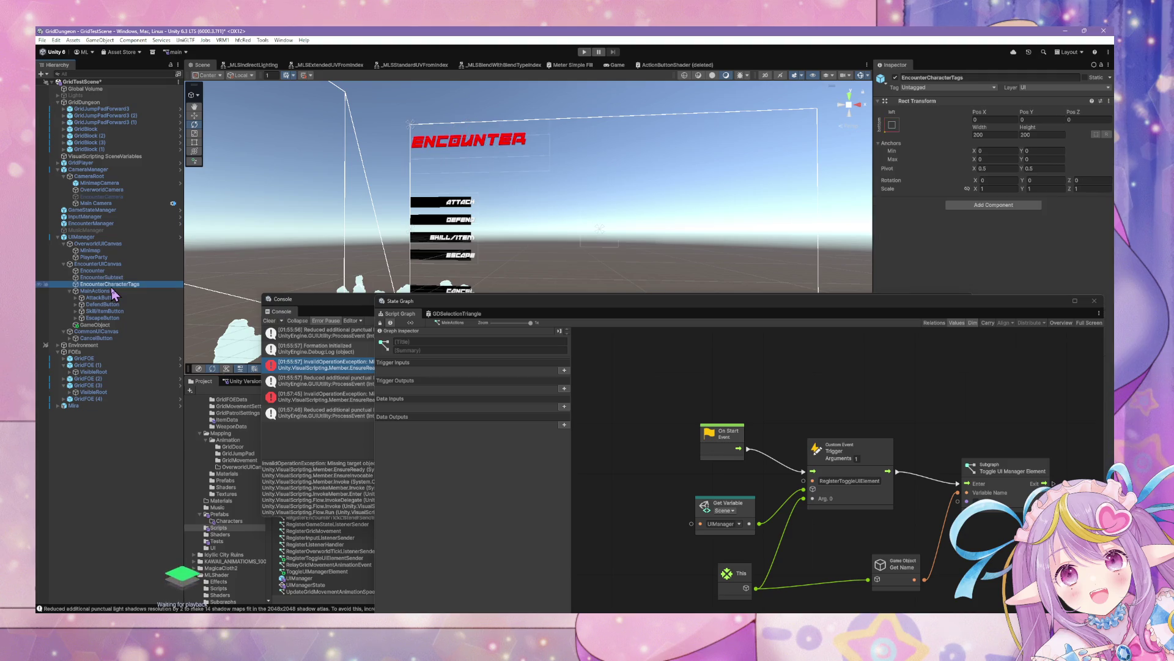
Add a Script Machine to EncounterCharacterTags using the RegisterToggleUIElementSender graph asset.
{"action": "left_click", "coordinate": [1027, 205]}
{"action": "type", "text": "scr"}
{"action": "key", "text": "Return"}
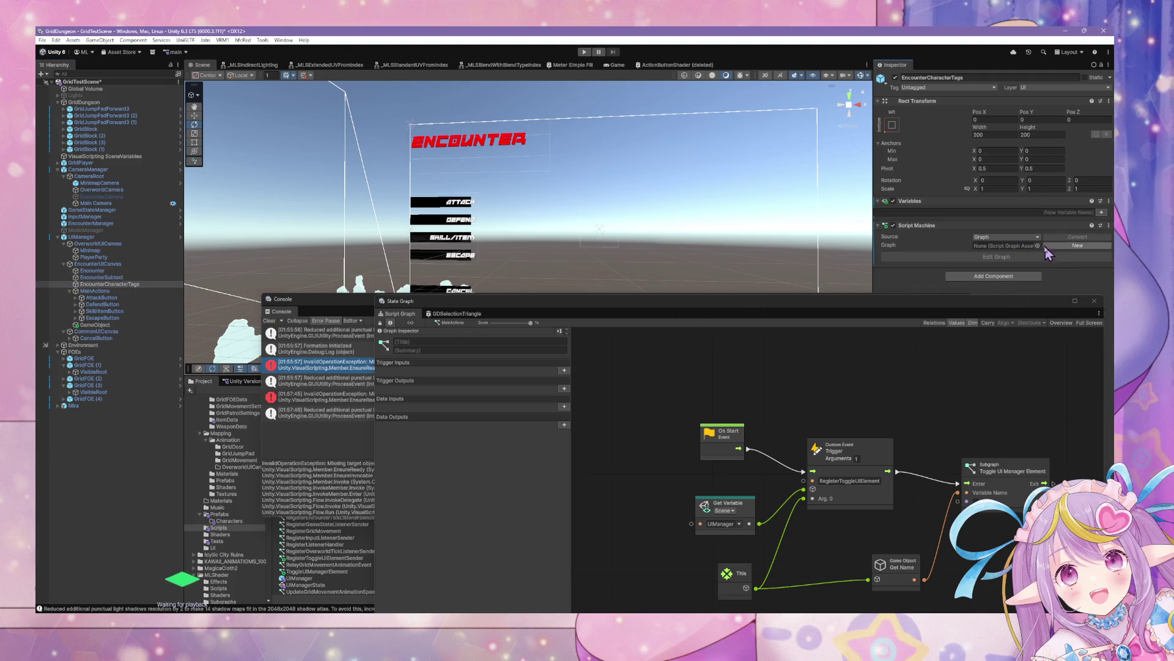
{"action": "left_click", "coordinate": [1068, 251]}
{"action": "type", "text": "re"}
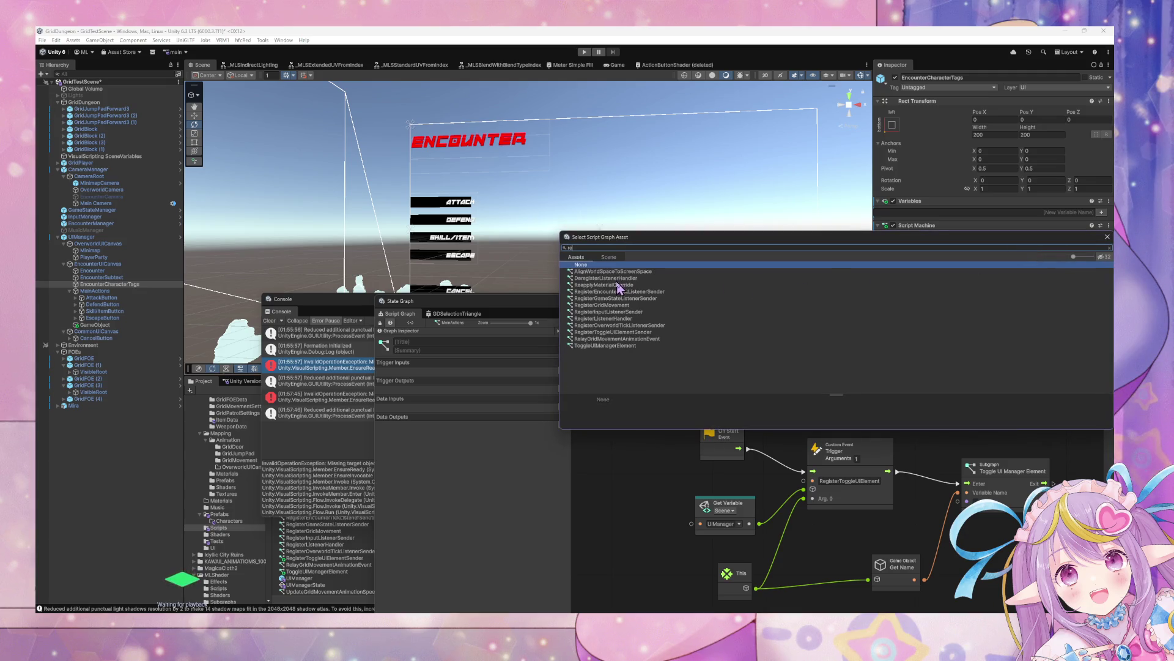
{"action": "type", "text": "g"}
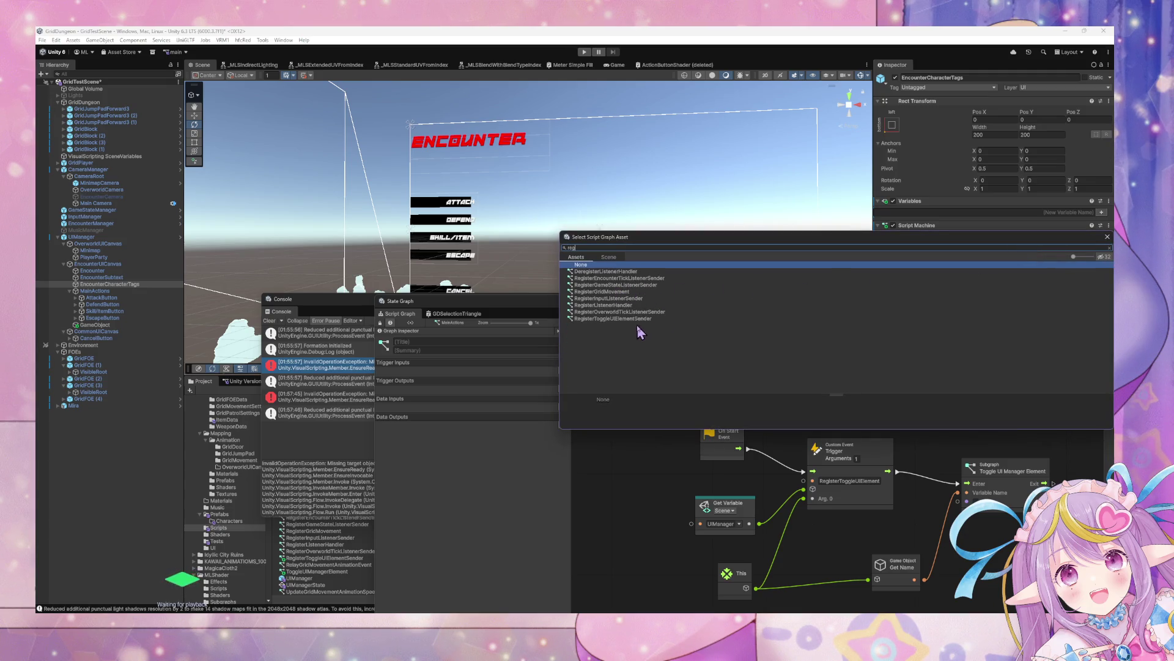
{"action": "double_click", "coordinate": [637, 319]}
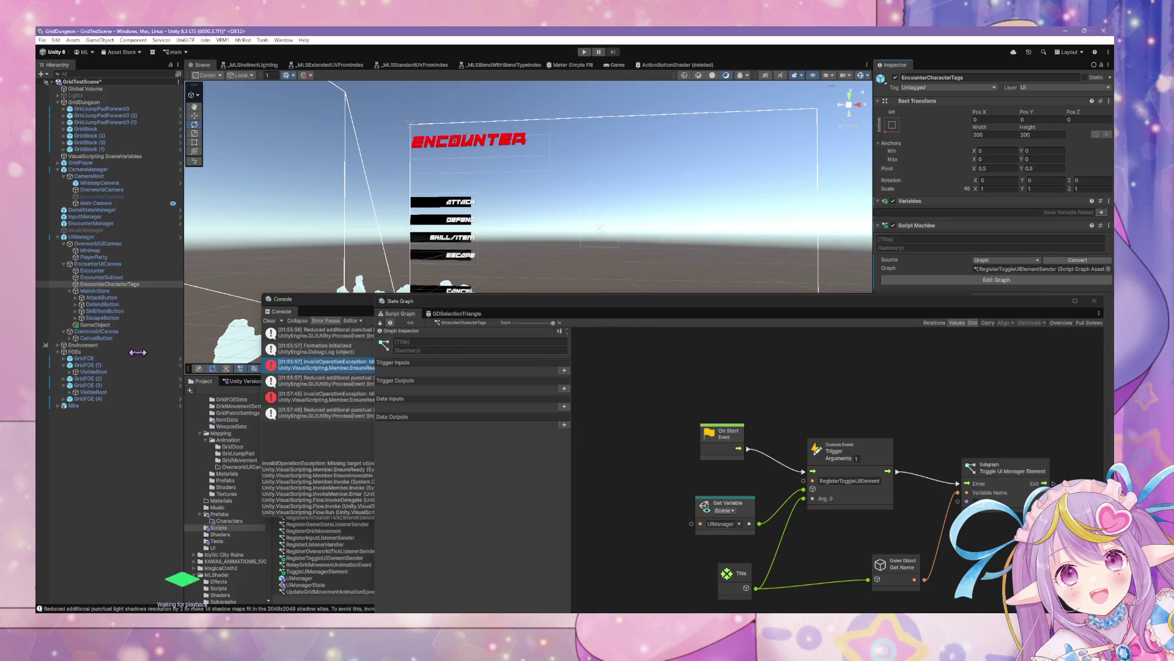
{"action": "left_click", "coordinate": [98, 270]}
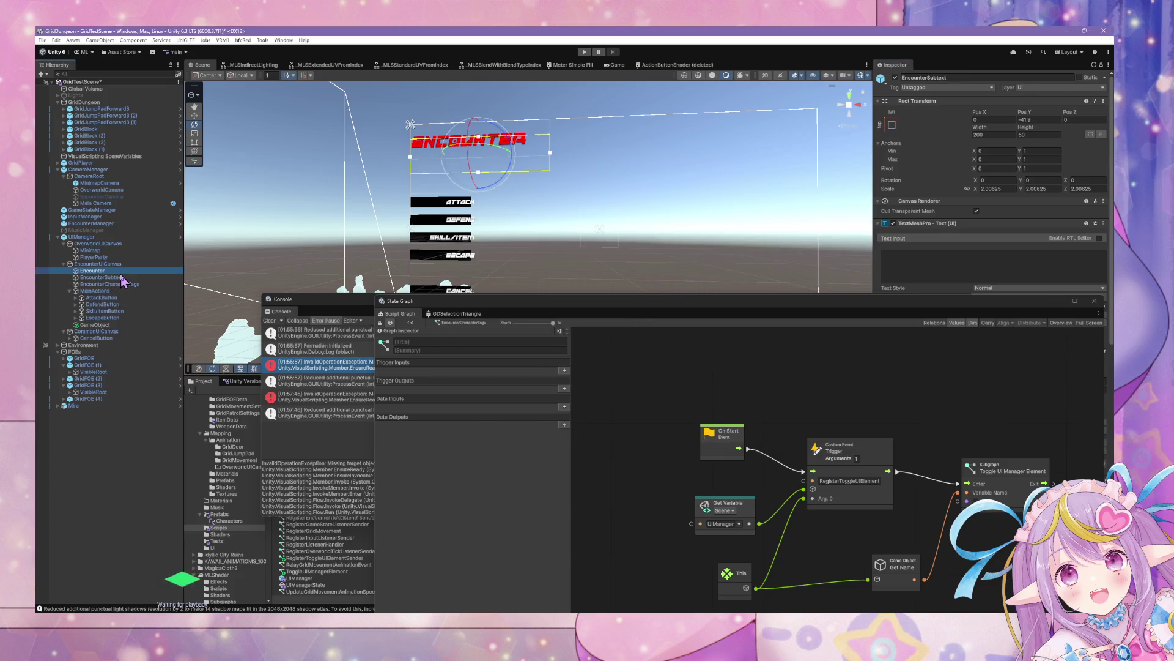
Wrap Encounter and EncounterSubtext in a new empty parent, then undo it.
{"action": "left_click", "coordinate": [111, 278]}
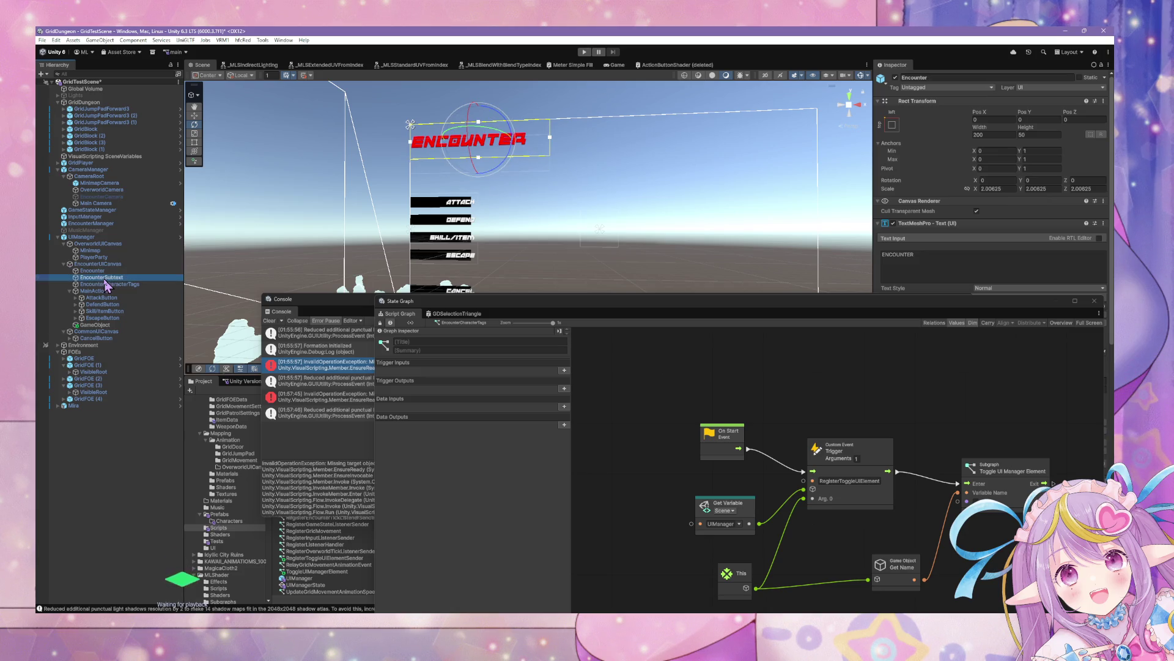
{"action": "left_click", "coordinate": [111, 273]}
{"action": "left_click", "coordinate": [101, 277], "text": "ctrl"}
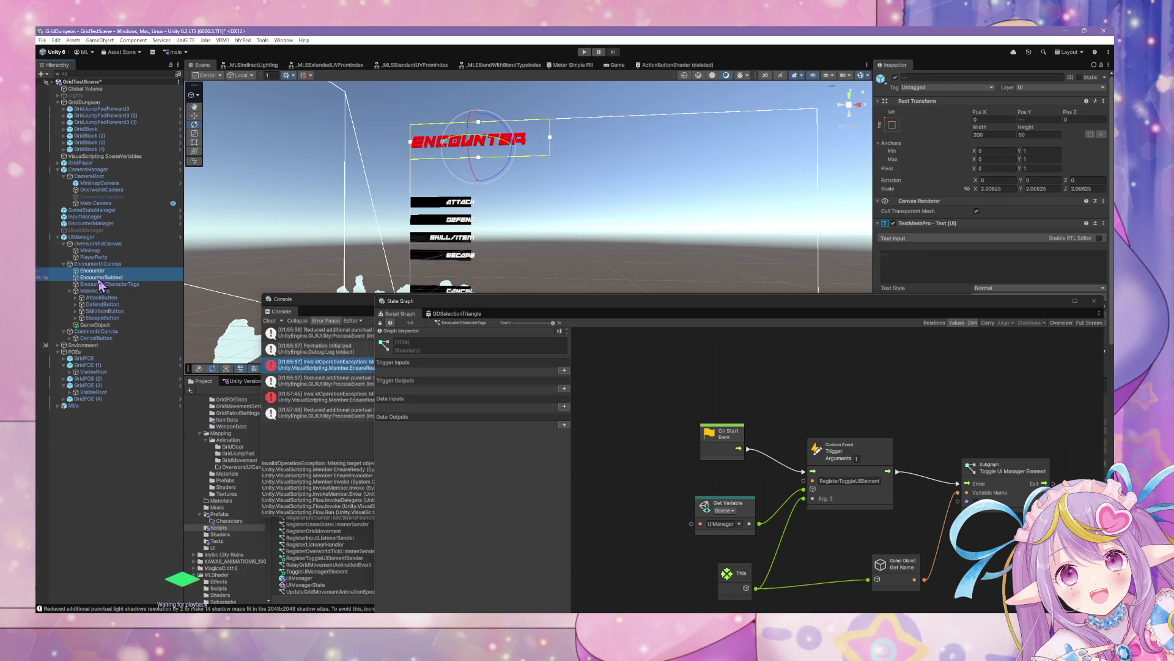
{"action": "right_click", "coordinate": [102, 278]}
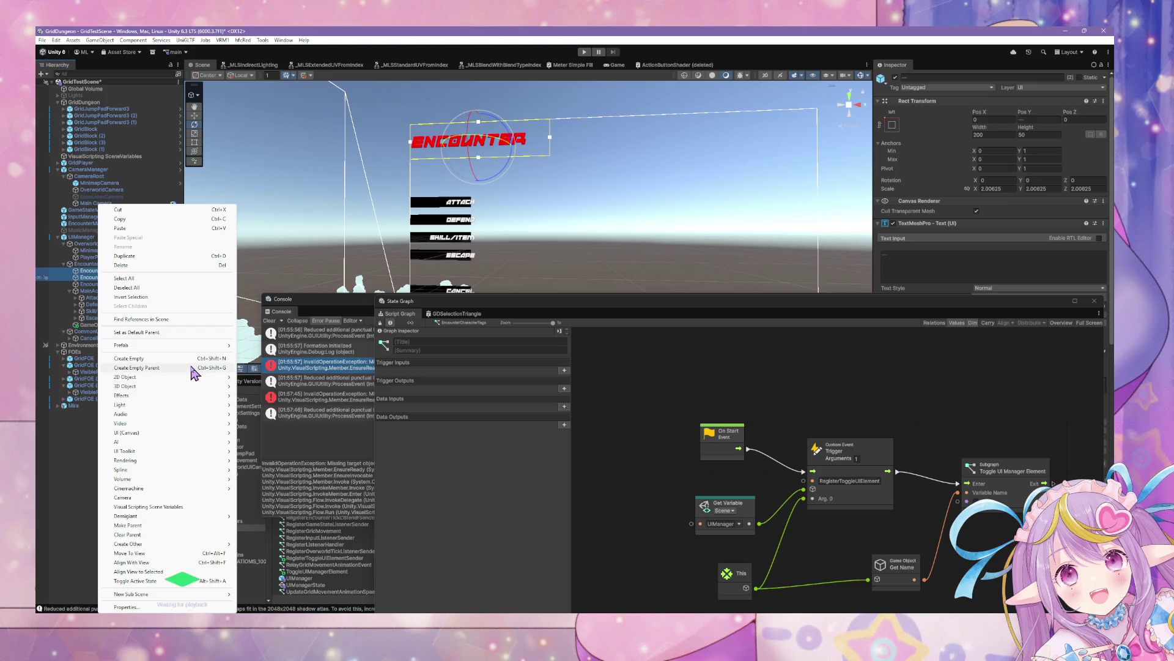
{"action": "left_click", "coordinate": [174, 359]}
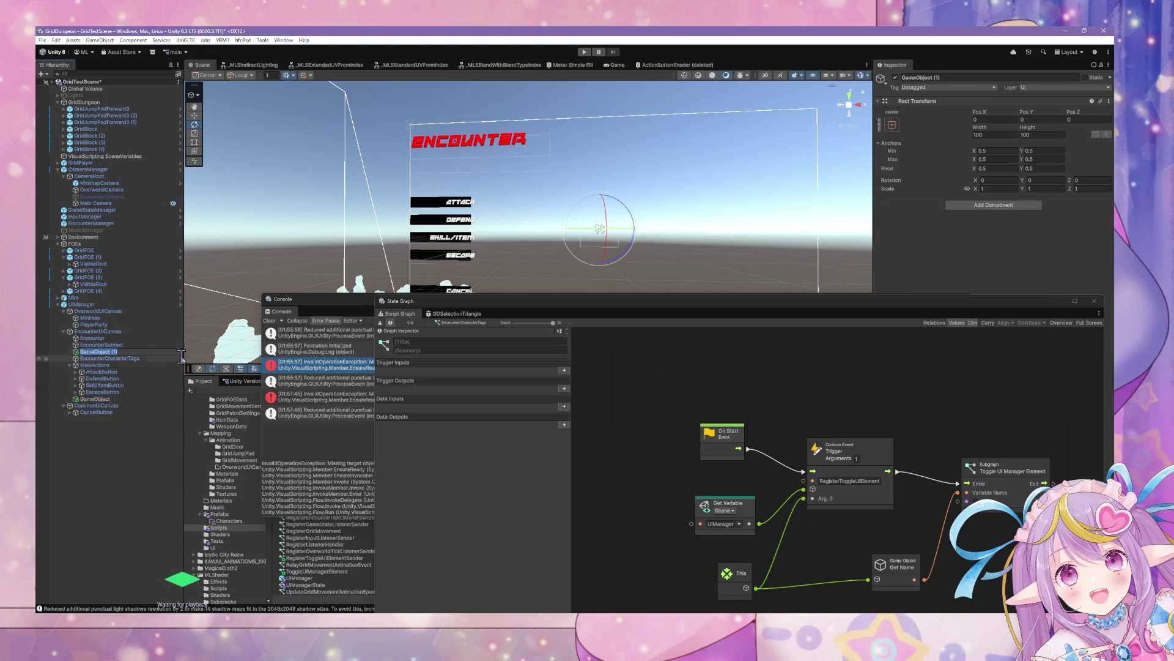
{"action": "key", "text": "ctrl+z"}
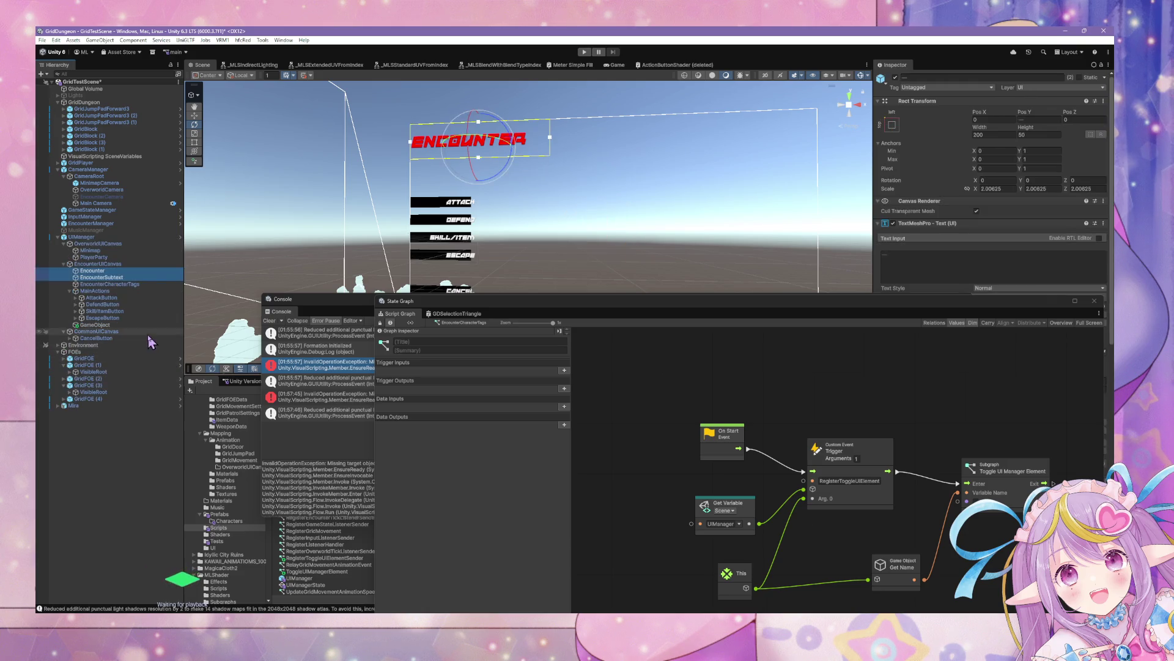
Create an empty GameObject and move it to the top of EncounterUICanvas.
{"action": "left_click", "coordinate": [101, 278]}
{"action": "right_click", "coordinate": [118, 278]}
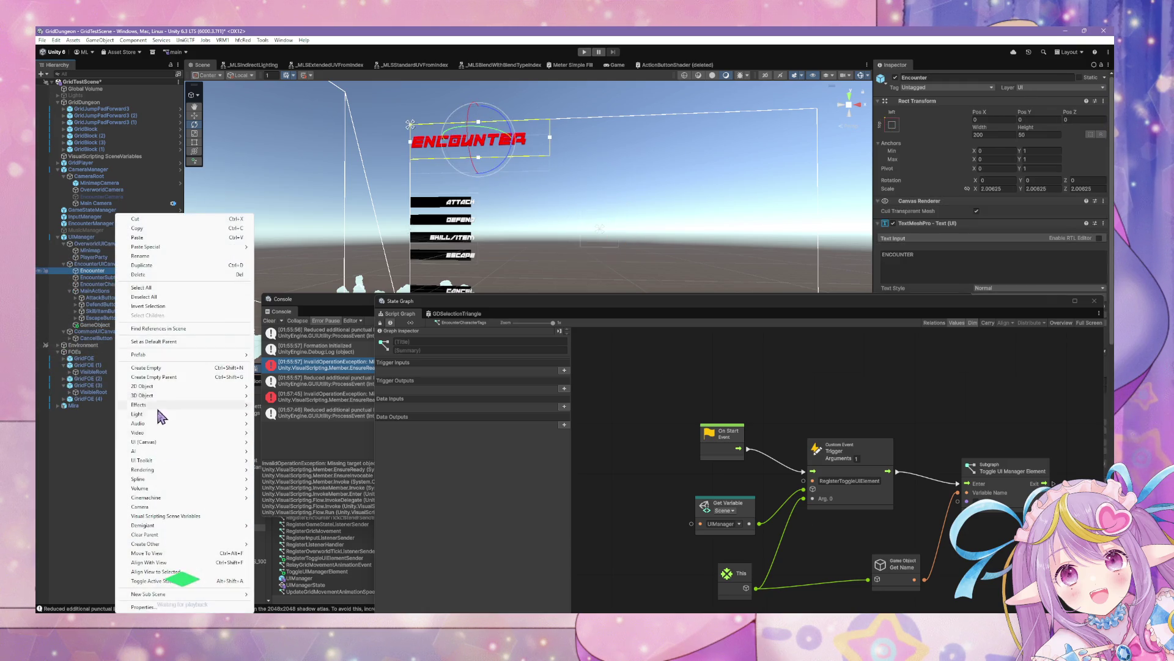
{"action": "left_click", "coordinate": [178, 371]}
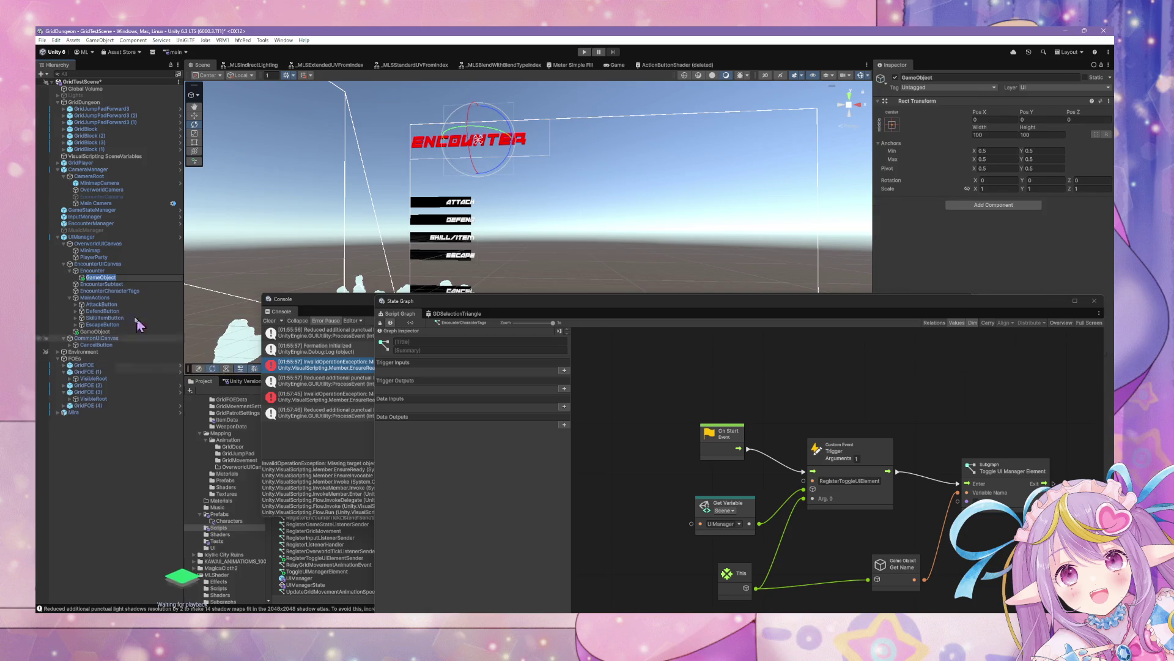
{"action": "left_click", "coordinate": [129, 280]}
{"action": "left_click_drag", "start_coordinate": [128, 280], "coordinate": [115, 267]}
Set the new object's position X and Y to 0, scale to 1, and rename it EncounterTitle.
{"action": "left_click", "coordinate": [989, 121]}
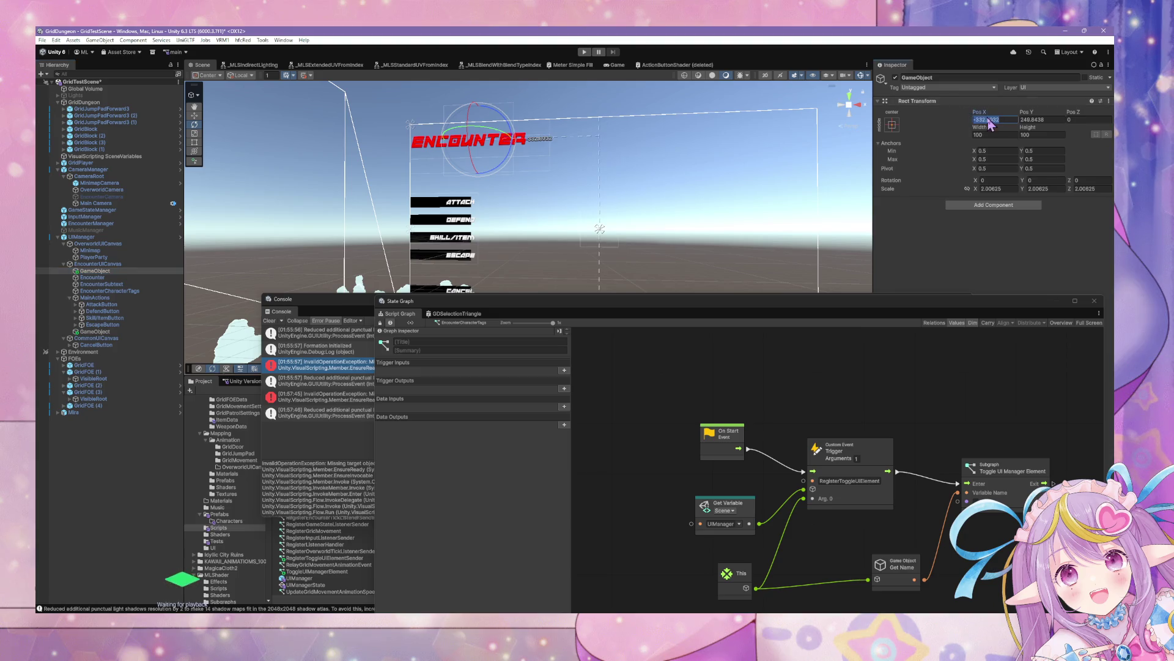
{"action": "type", "text": "0"}
{"action": "key", "text": "Tab"}
{"action": "type", "text": "0"}
{"action": "key", "text": "Tab"}
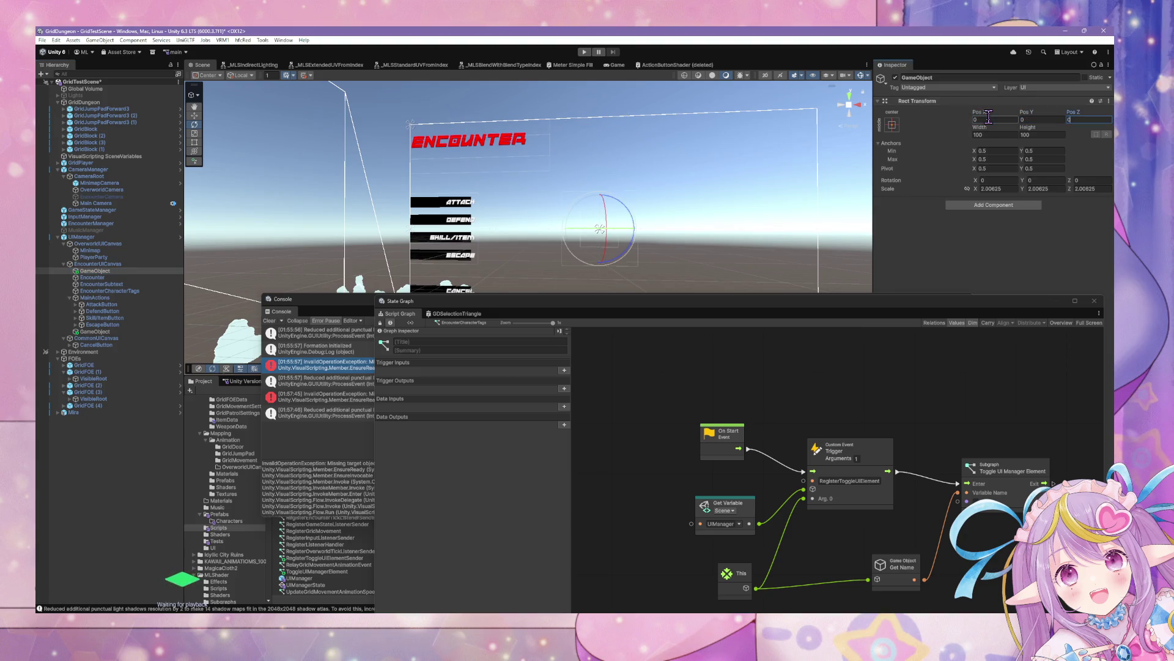
{"action": "left_click", "coordinate": [983, 189]}
{"action": "type", "text": "1"}
{"action": "key", "text": "Return"}
{"action": "left_click", "coordinate": [105, 270]}
{"action": "type", "text": "Encounter"}
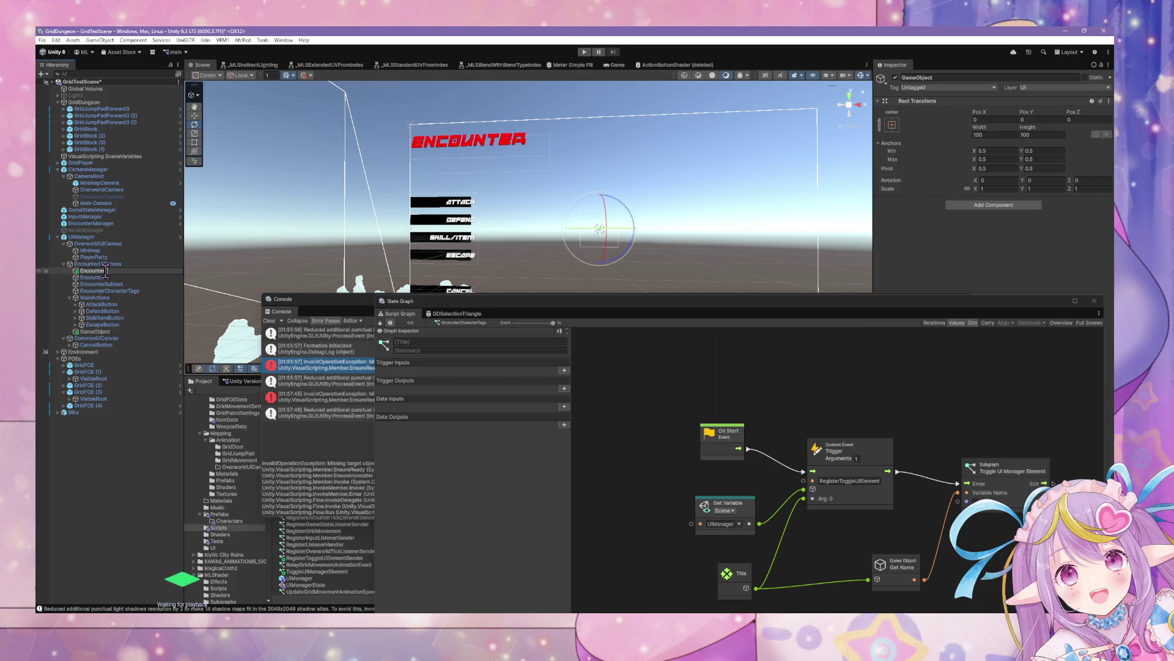
{"action": "key", "text": "Return"}
Try moving Encounter and EncounterSubtext under EncounterTitle, cancel the prefab warning, and select UIManager.
{"action": "left_click", "coordinate": [92, 277]}
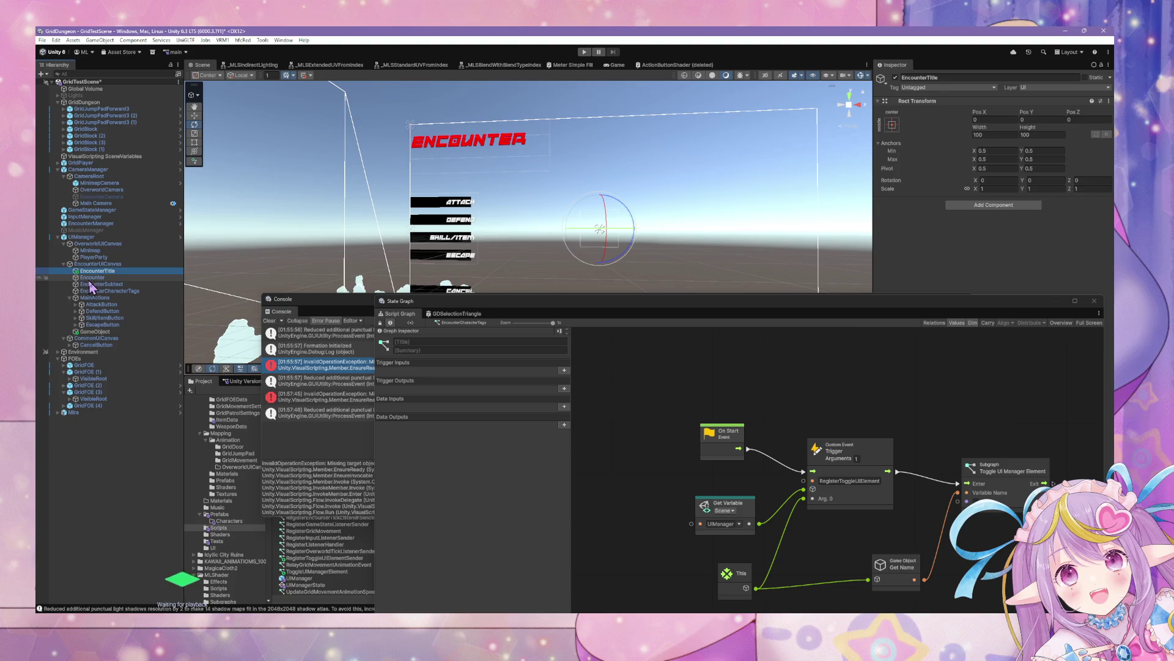
{"action": "left_click", "coordinate": [95, 284], "text": "ctrl"}
{"action": "left_click_drag", "start_coordinate": [95, 284], "coordinate": [94, 262]}
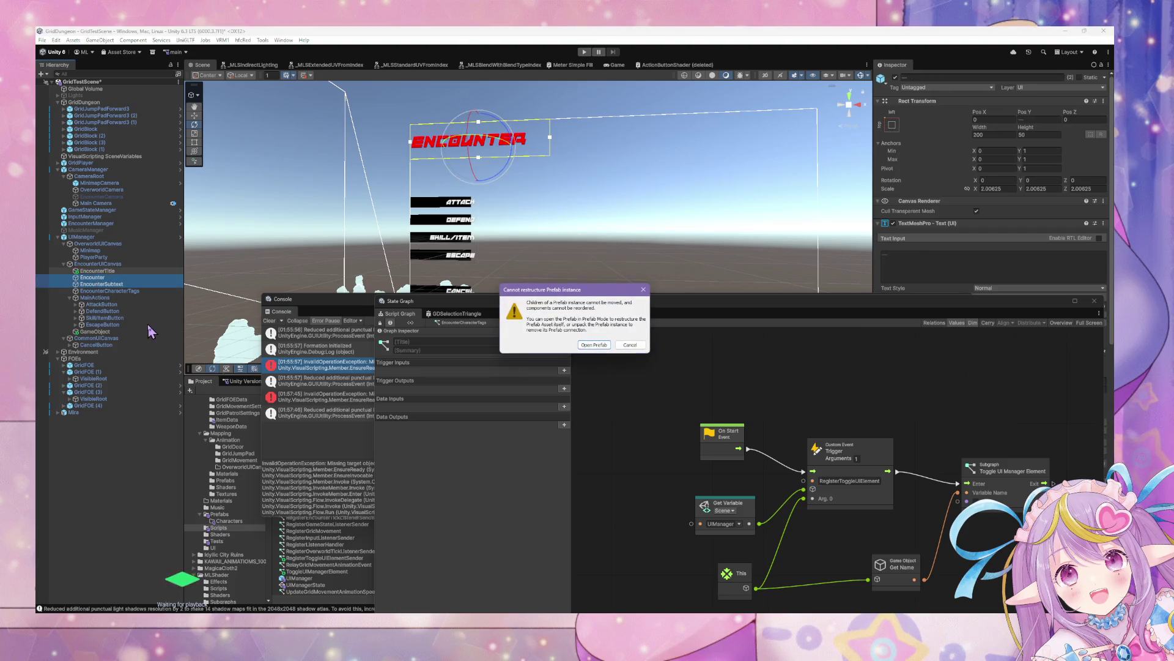
{"action": "left_click", "coordinate": [627, 345]}
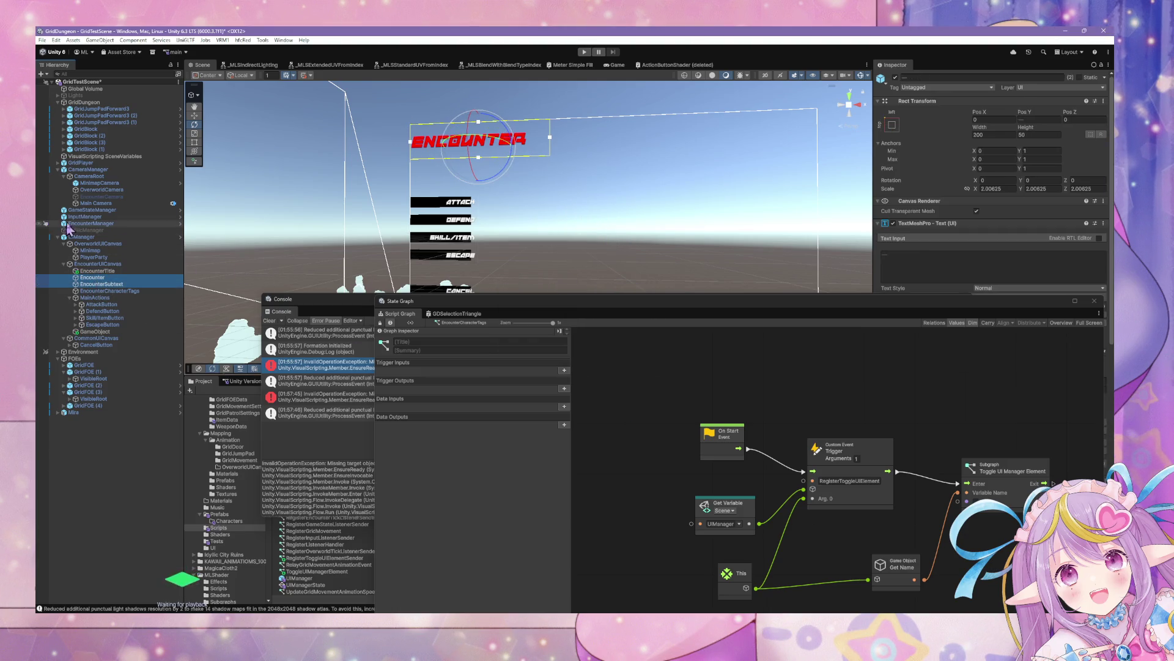
{"action": "left_click", "coordinate": [79, 237]}
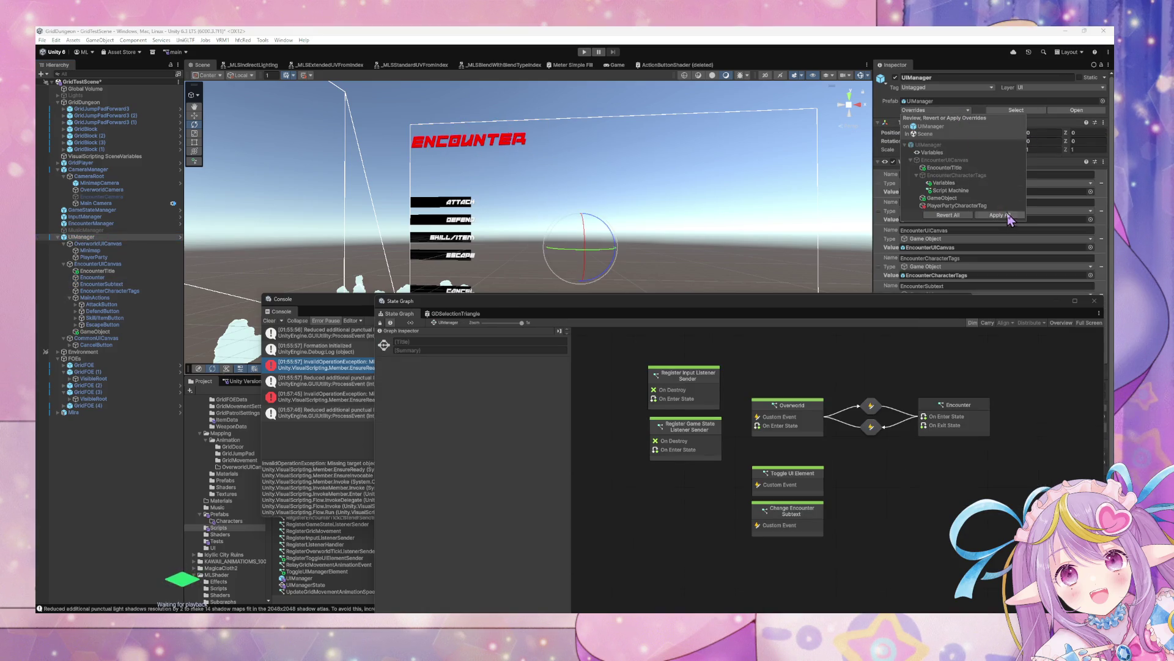
Open the UIManager prefab for editing after the restructure warning blocks moving Encounter.
{"action": "left_click", "coordinate": [97, 271]}
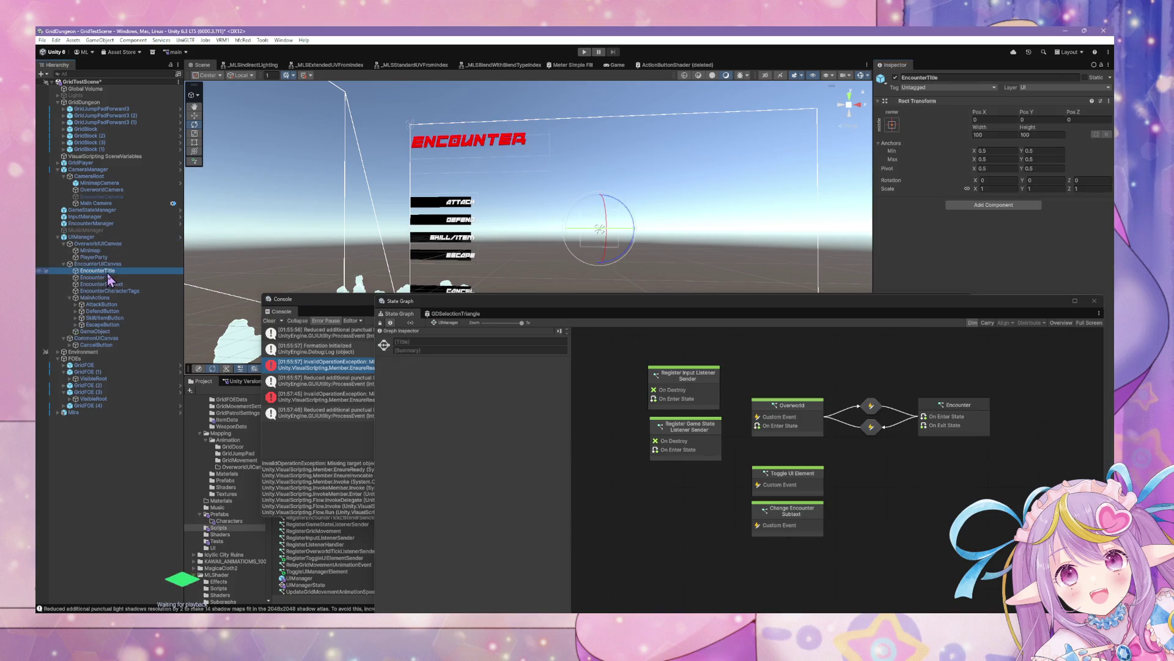
{"action": "left_click", "coordinate": [98, 277], "text": "ctrl"}
{"action": "mouse_move", "coordinate": [98, 279]}
{"action": "left_mouse_down"}
{"action": "mouse_move", "coordinate": [104, 263]}
{"action": "mouse_move", "coordinate": [101, 290]}
{"action": "left_mouse_up"}
{"action": "left_click", "coordinate": [625, 344]}
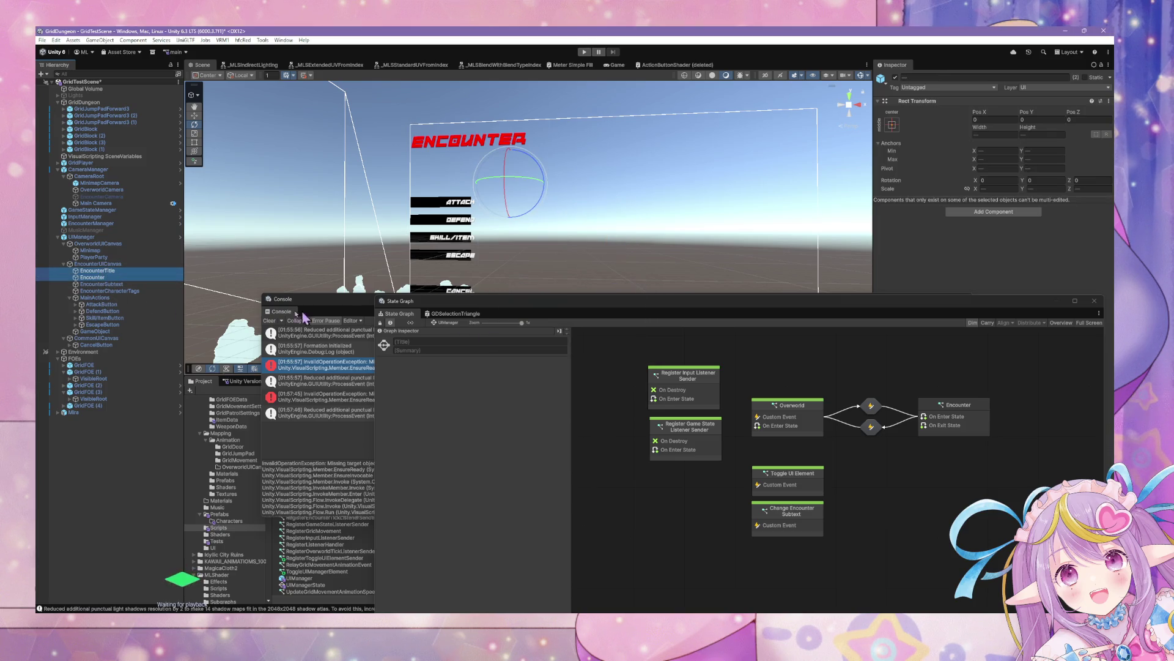
{"action": "left_click", "coordinate": [111, 283]}
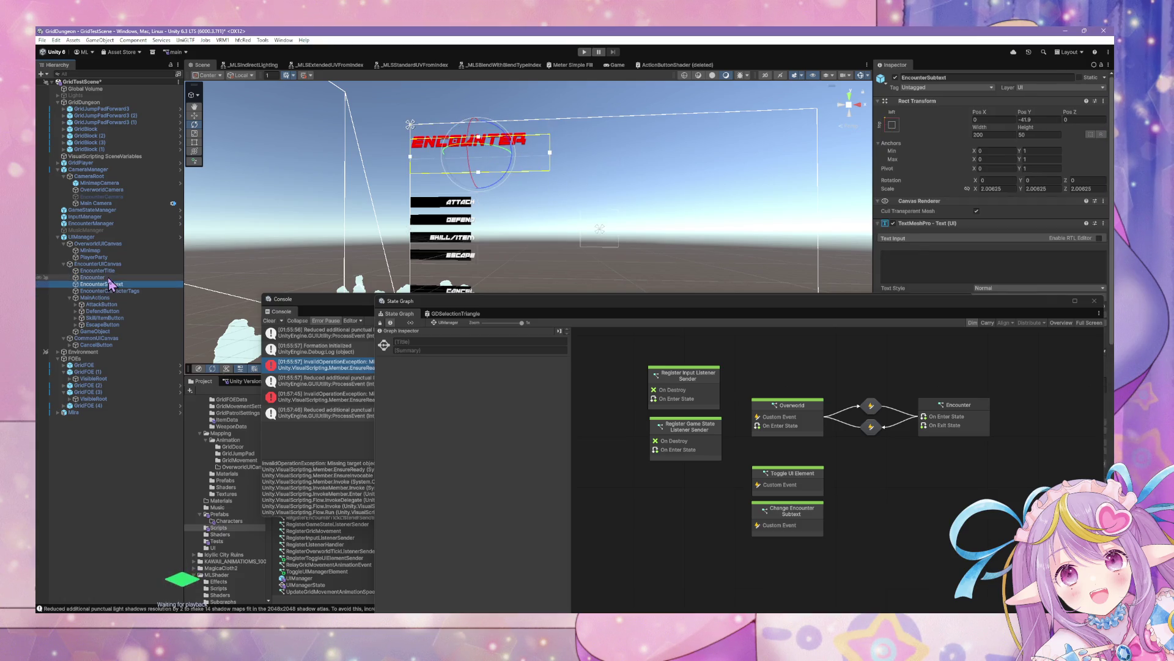
{"action": "left_click", "coordinate": [82, 237]}
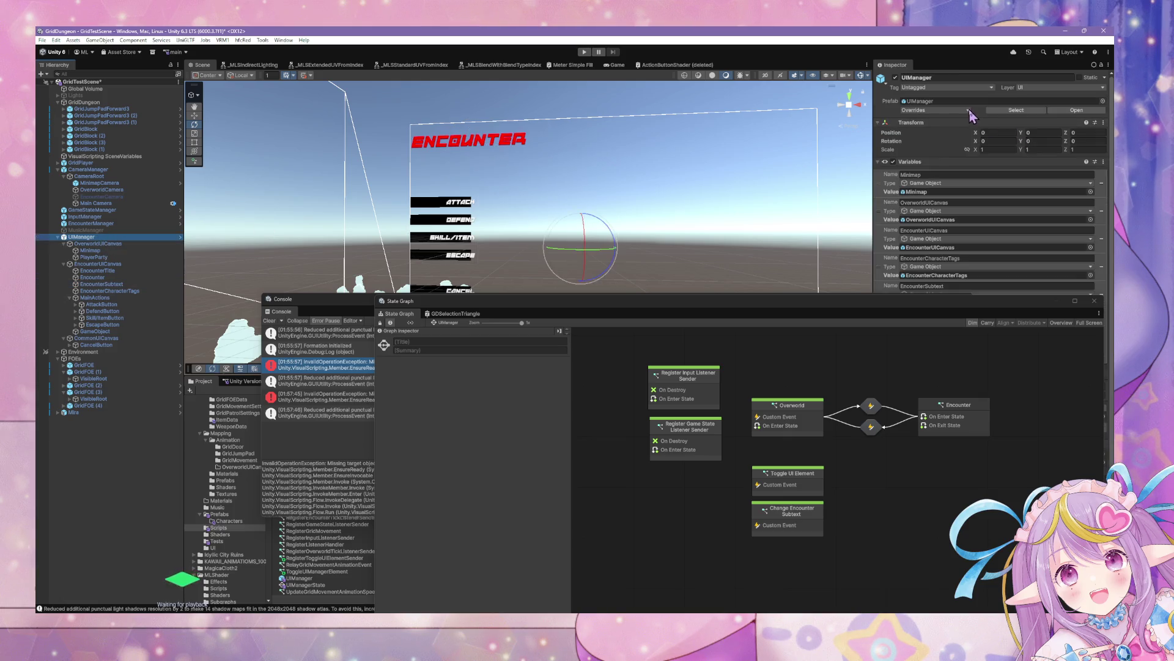
{"action": "left_click", "coordinate": [969, 111]}
{"action": "left_click", "coordinate": [1082, 110]}
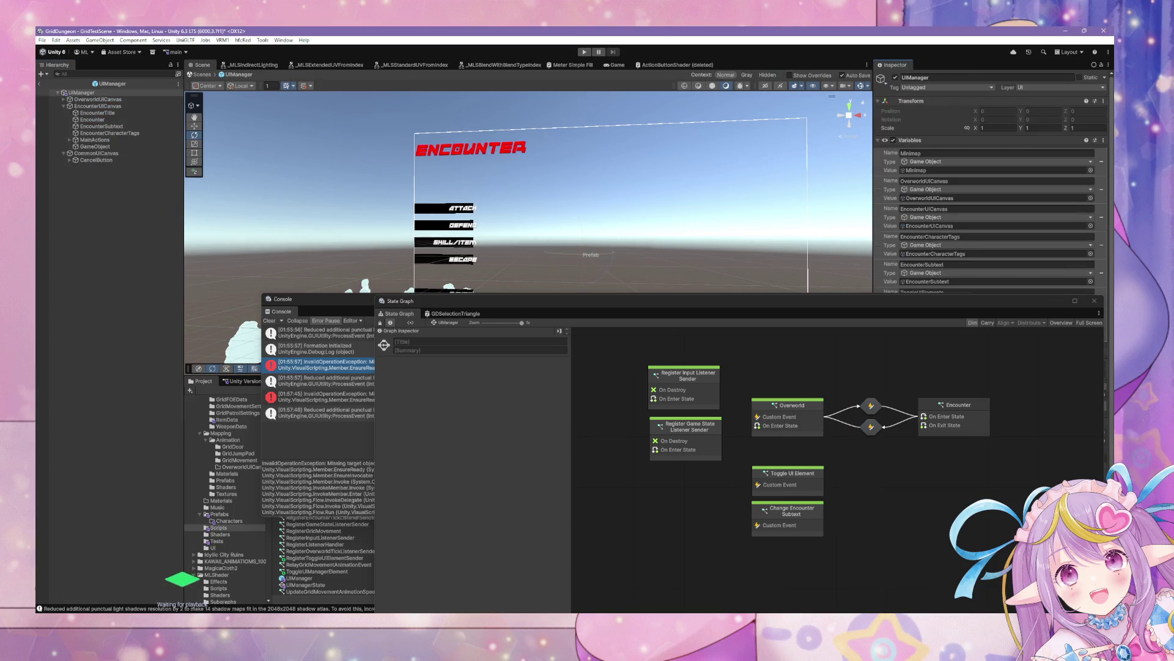
In Prefab Mode, group Encounter and EncounterSubtext under EncounterTitle and search components for it.
{"action": "left_click", "coordinate": [93, 119]}
{"action": "left_click", "coordinate": [106, 133], "text": "shift"}
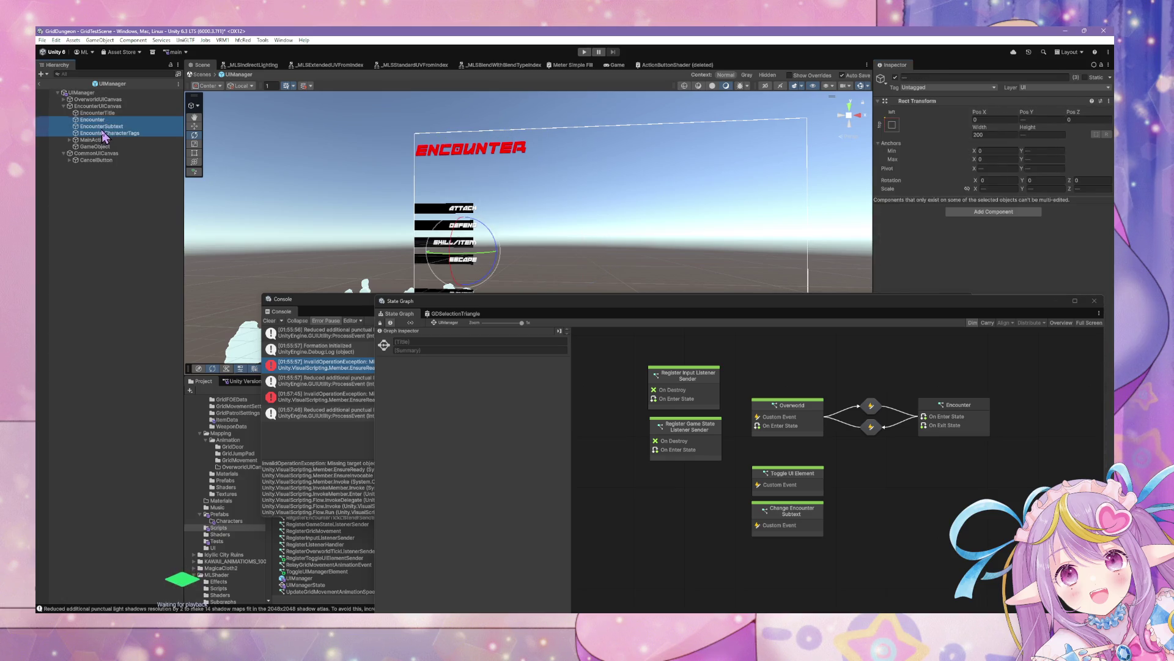
{"action": "left_click", "coordinate": [104, 133], "text": "ctrl"}
{"action": "left_click_drag", "start_coordinate": [98, 126], "coordinate": [110, 114]}
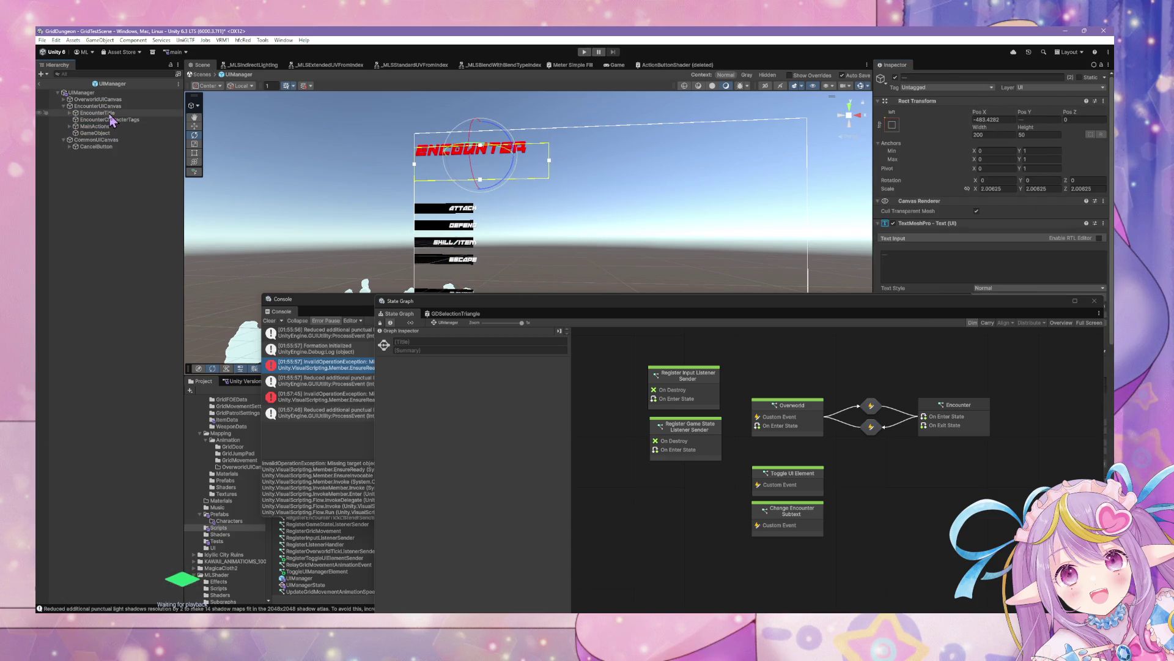
{"action": "left_click", "coordinate": [107, 113]}
{"action": "left_click", "coordinate": [1003, 204]}
{"action": "type", "text": "scr"}
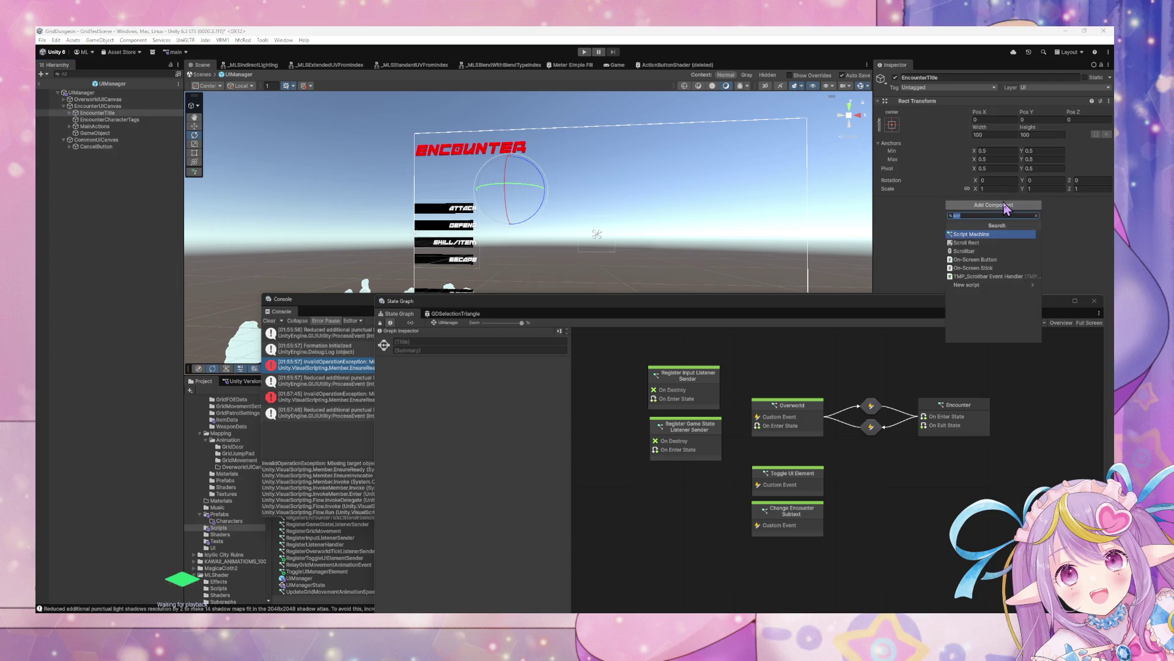
{"action": "type", "text": "regs"}
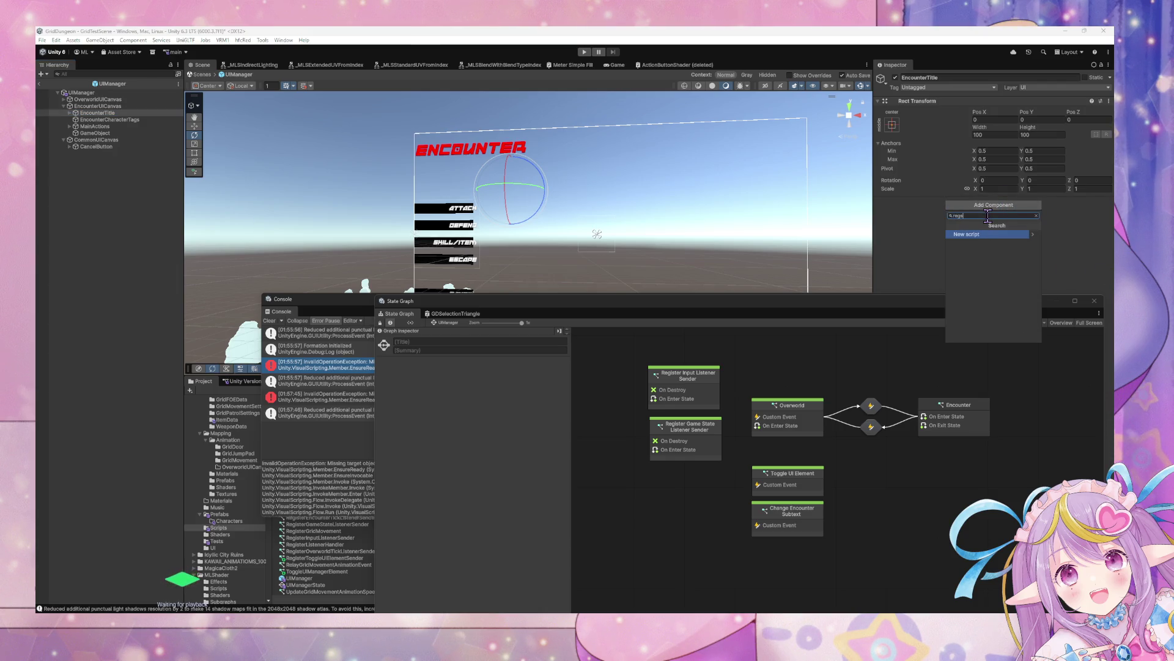
Close the Console and add a Script Machine running RegisterToggleUIElementSender to EncounterTitle.
{"action": "key", "text": "BackSpace"}
{"action": "key", "text": "BackSpace"}
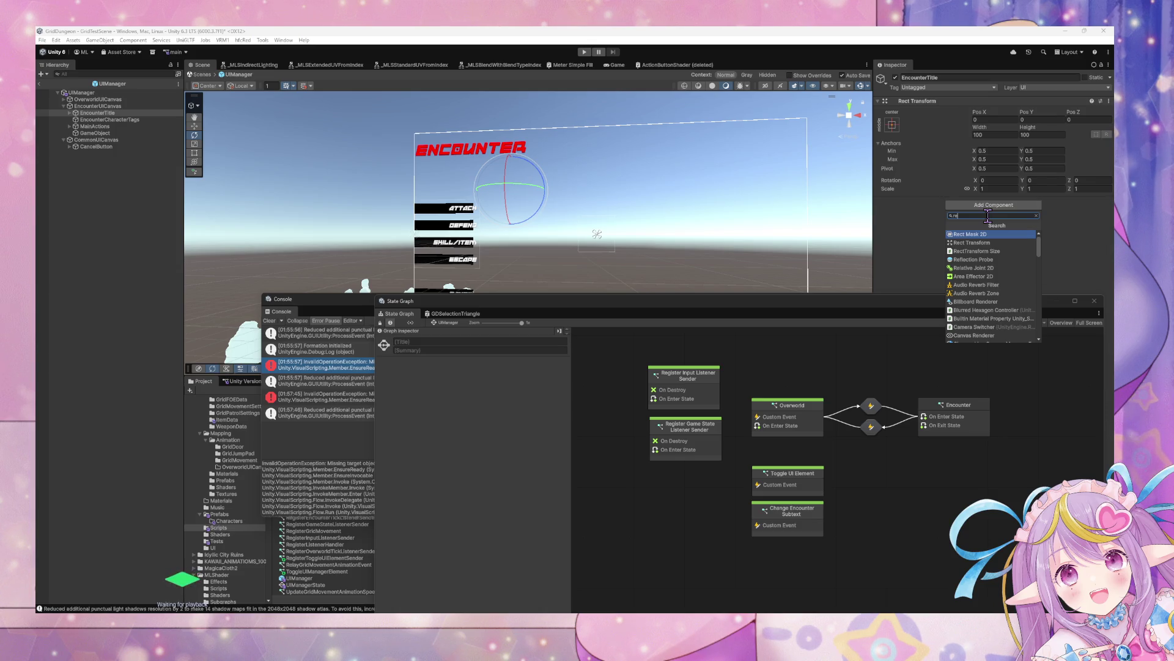
{"action": "key", "text": "Down"}
{"action": "key", "text": "Down"}
{"action": "key", "text": "Down"}
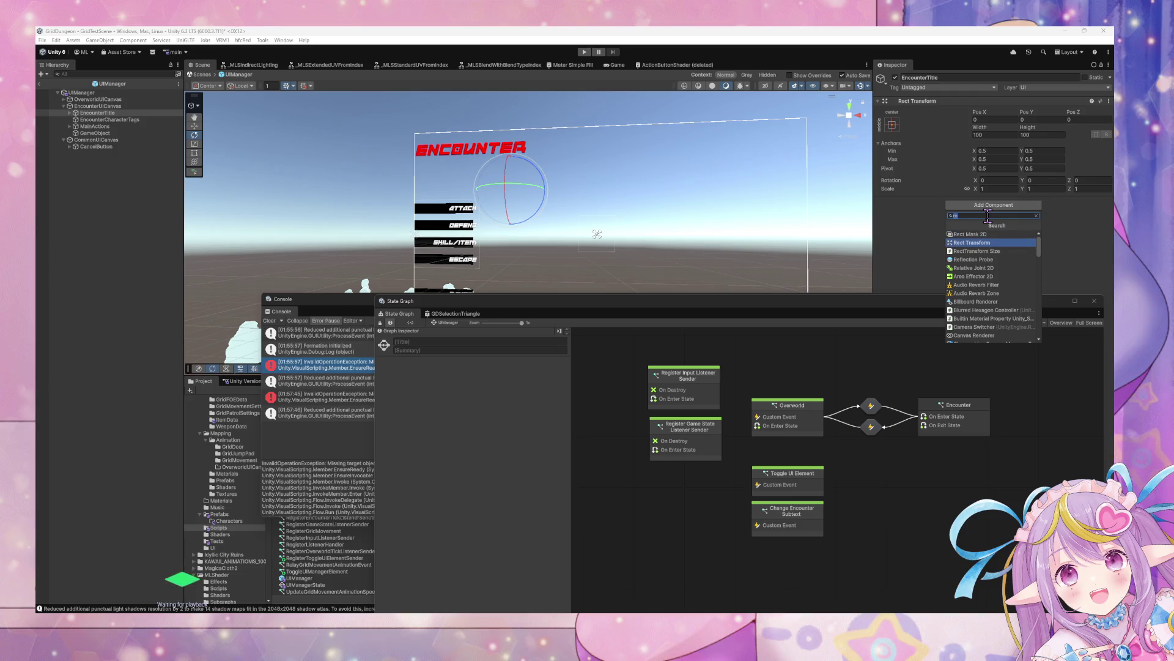
{"action": "key", "text": "Down"}
{"action": "key", "text": "Down"}
{"action": "key", "text": "Down"}
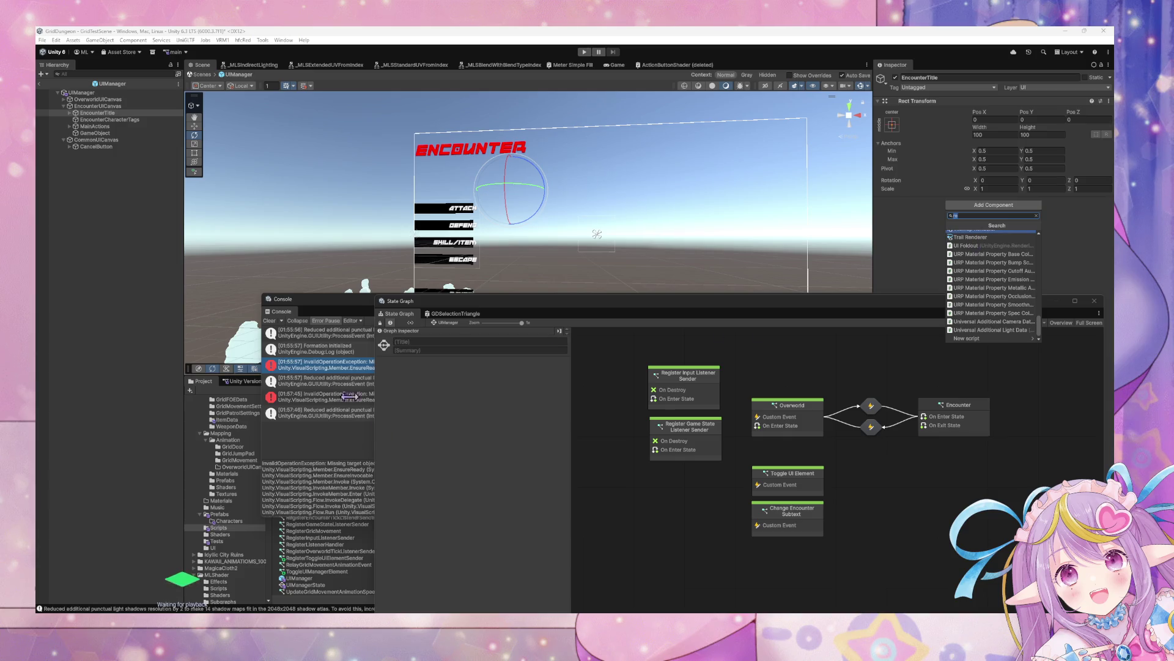
{"action": "left_click", "coordinate": [977, 313]}
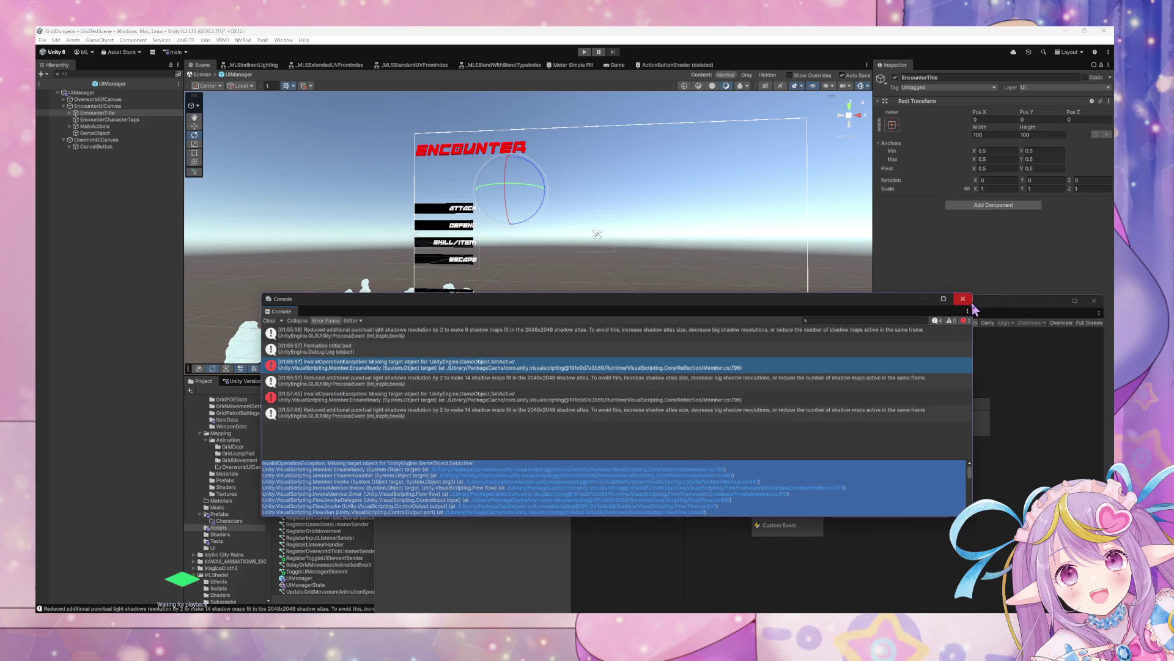
{"action": "left_click", "coordinate": [963, 298]}
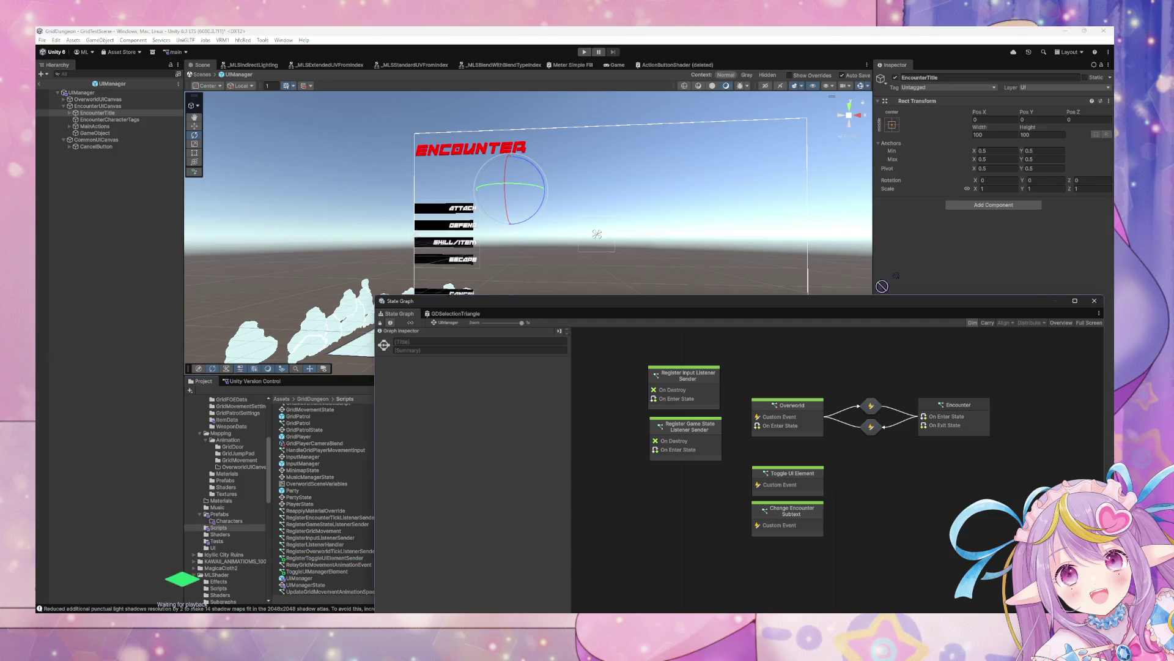
{"action": "left_click", "coordinate": [1009, 205]}
{"action": "type", "text": "achine"}
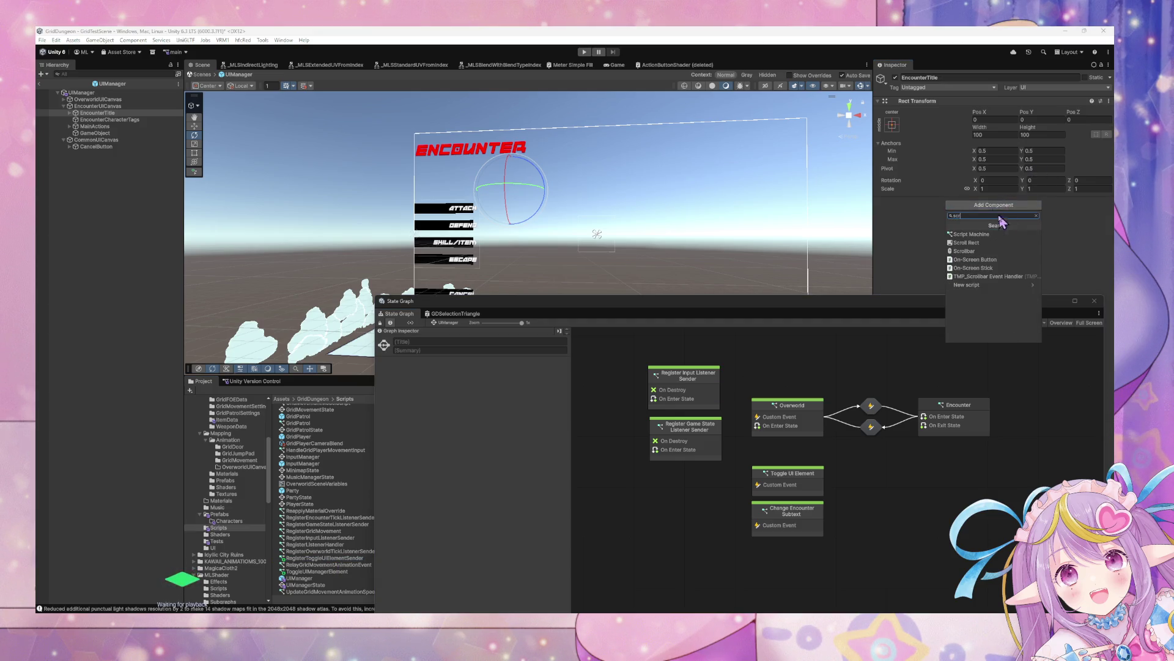
{"action": "left_click", "coordinate": [991, 233]}
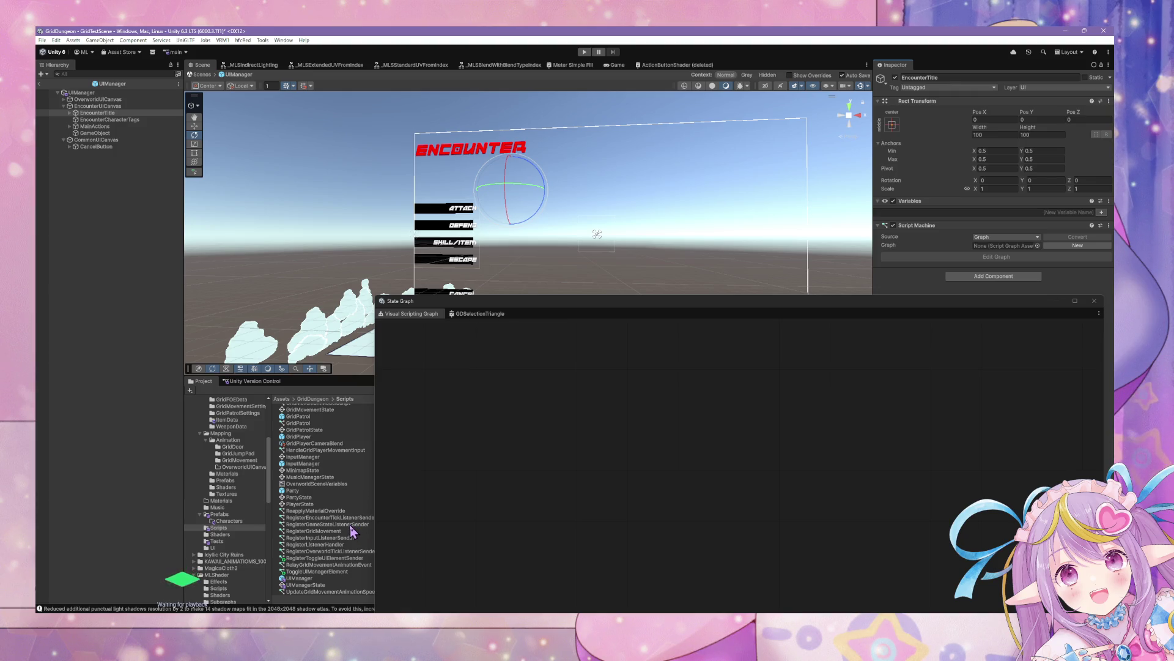
{"action": "mouse_move", "coordinate": [331, 559]}
{"action": "left_mouse_down"}
{"action": "mouse_move", "coordinate": [985, 284]}
{"action": "mouse_move", "coordinate": [1015, 258]}
{"action": "mouse_move", "coordinate": [1009, 247]}
{"action": "left_mouse_up"}
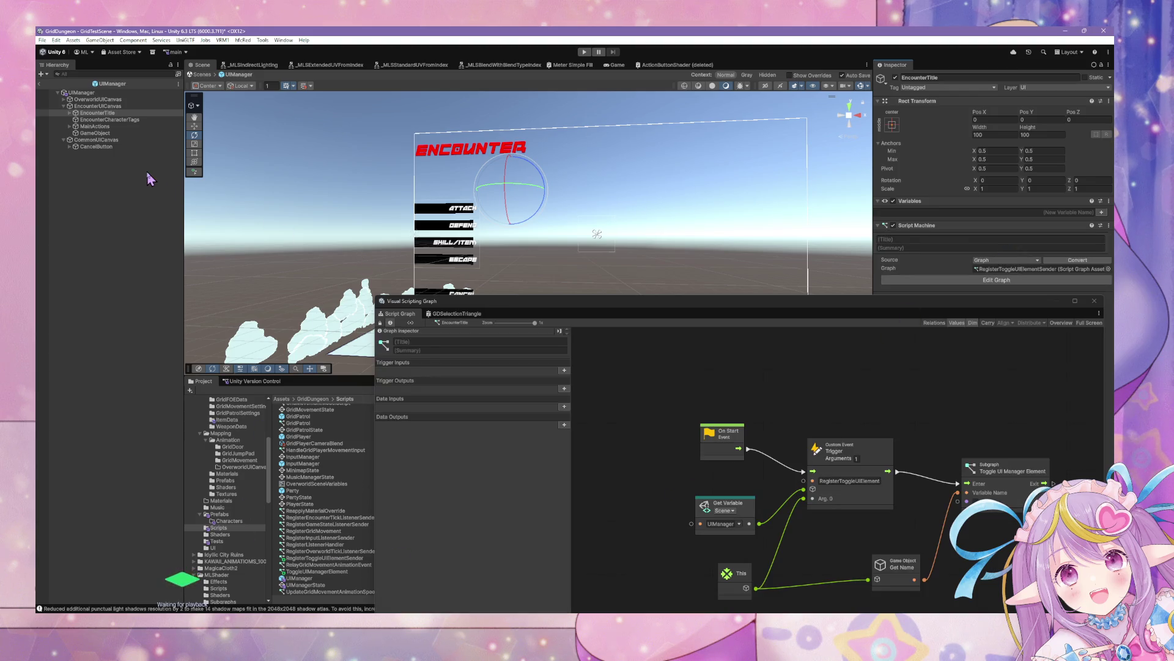
Delete the empty GameObject under EncounterUICanvas, check EncounterTitle's children, and return to GridTestScene.
{"action": "left_click", "coordinate": [110, 119]}
{"action": "left_click", "coordinate": [95, 126]}
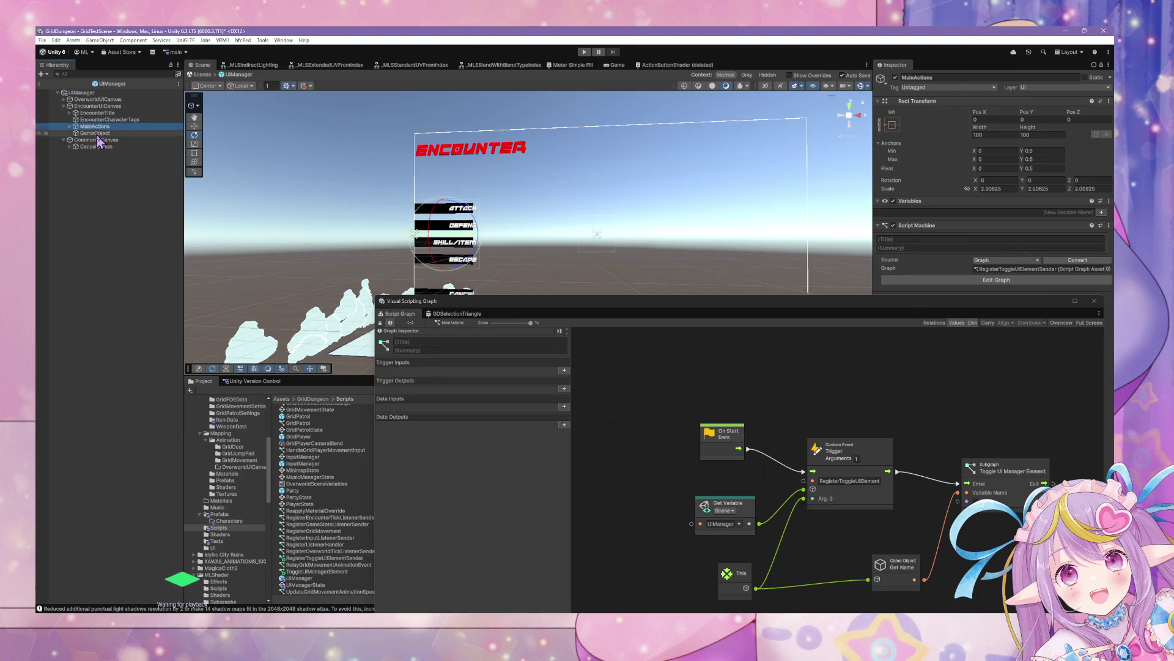
{"action": "left_click", "coordinate": [98, 133]}
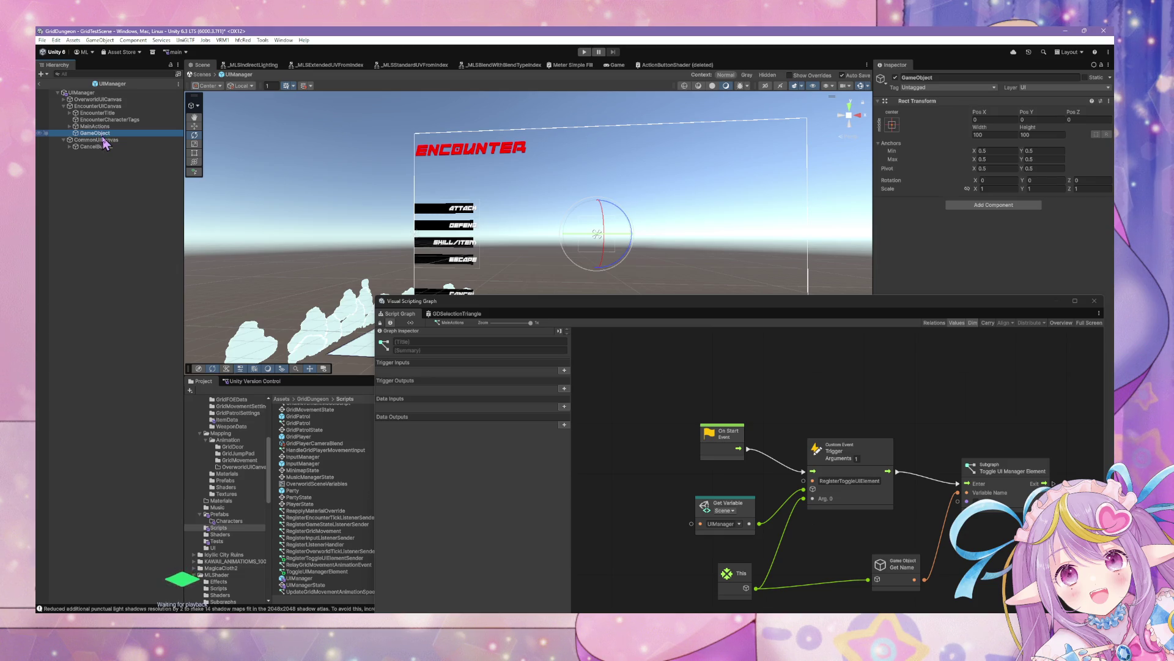
{"action": "key", "text": "Delete"}
{"action": "left_click", "coordinate": [101, 112]}
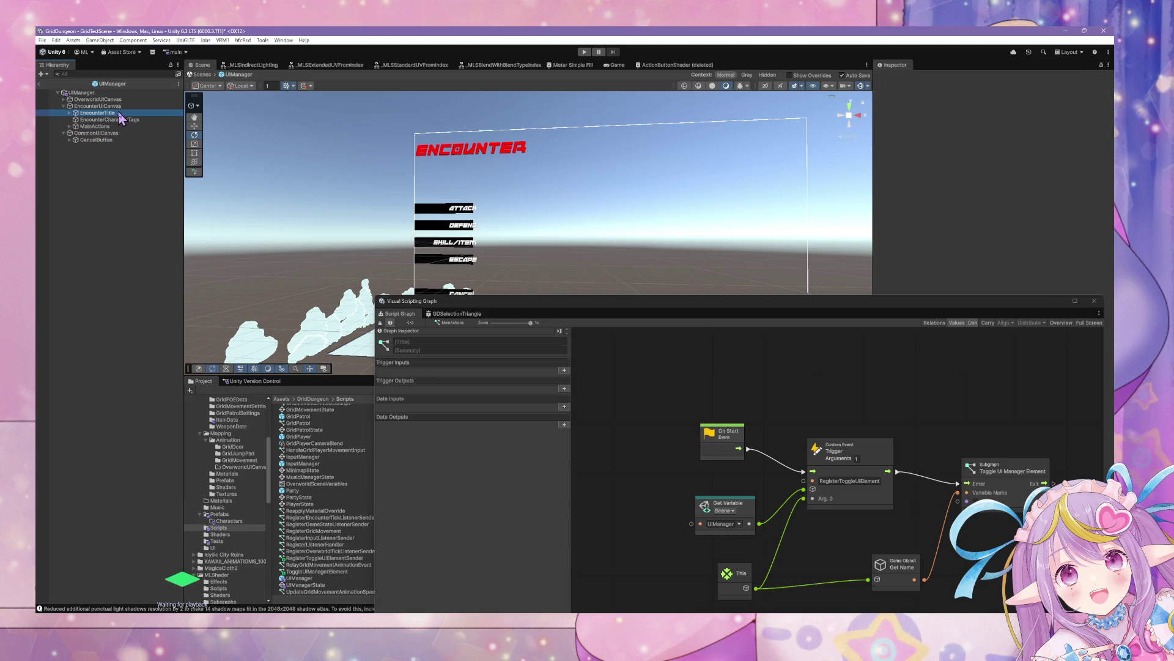
{"action": "left_click", "coordinate": [69, 113]}
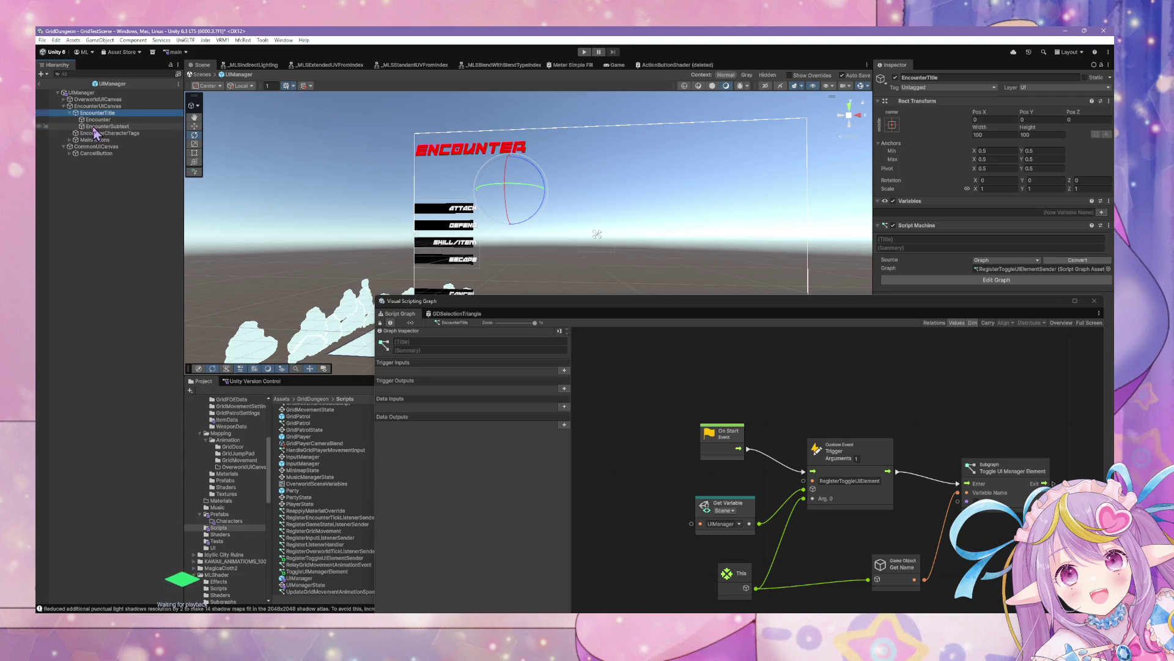
{"action": "left_click", "coordinate": [115, 140]}
{"action": "left_click", "coordinate": [120, 107]}
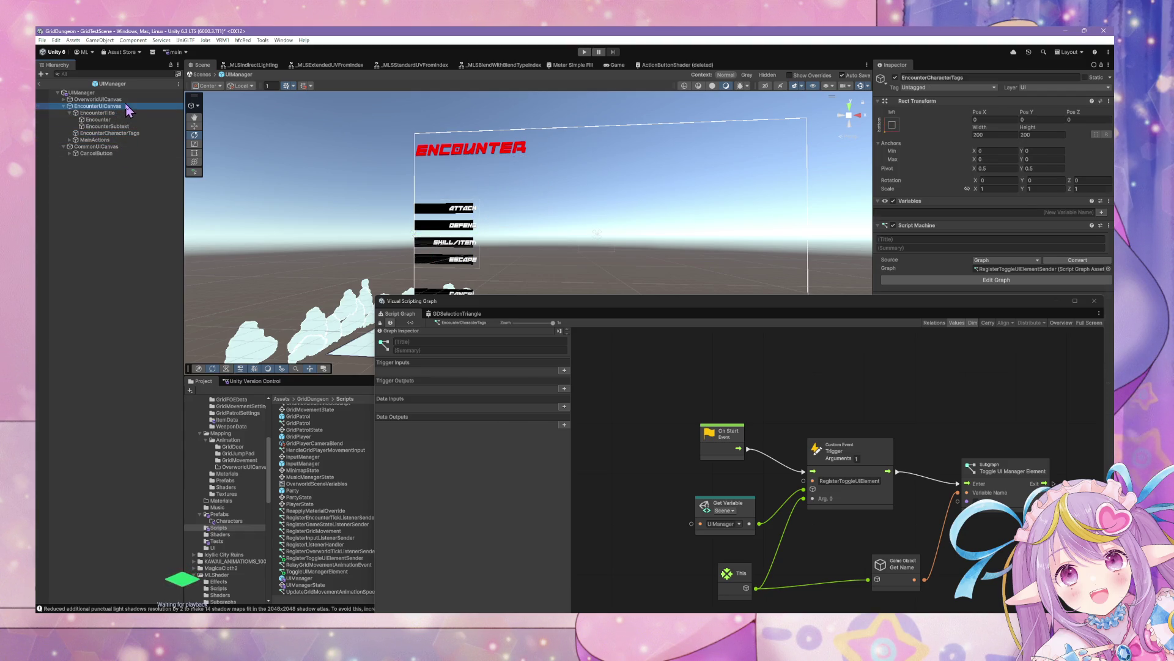
{"action": "left_click", "coordinate": [209, 78]}
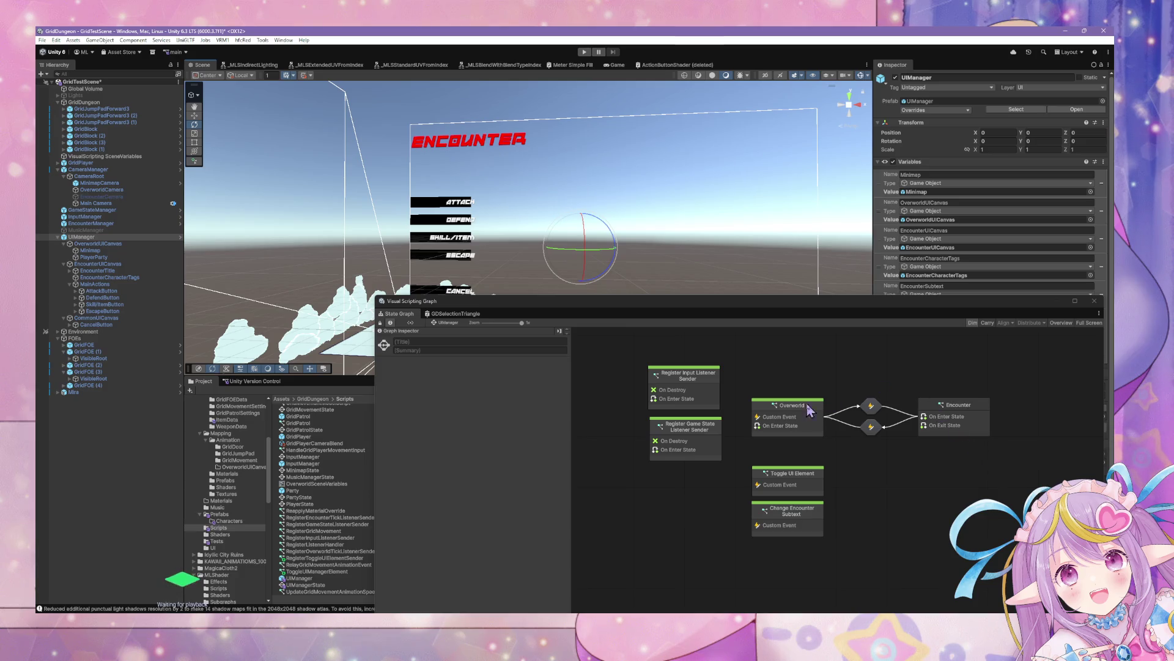
In the Overworld state graph, delete the EncounterUICanvas activation nodes and move the minimap toggles up.
{"action": "double_click", "coordinate": [774, 406]}
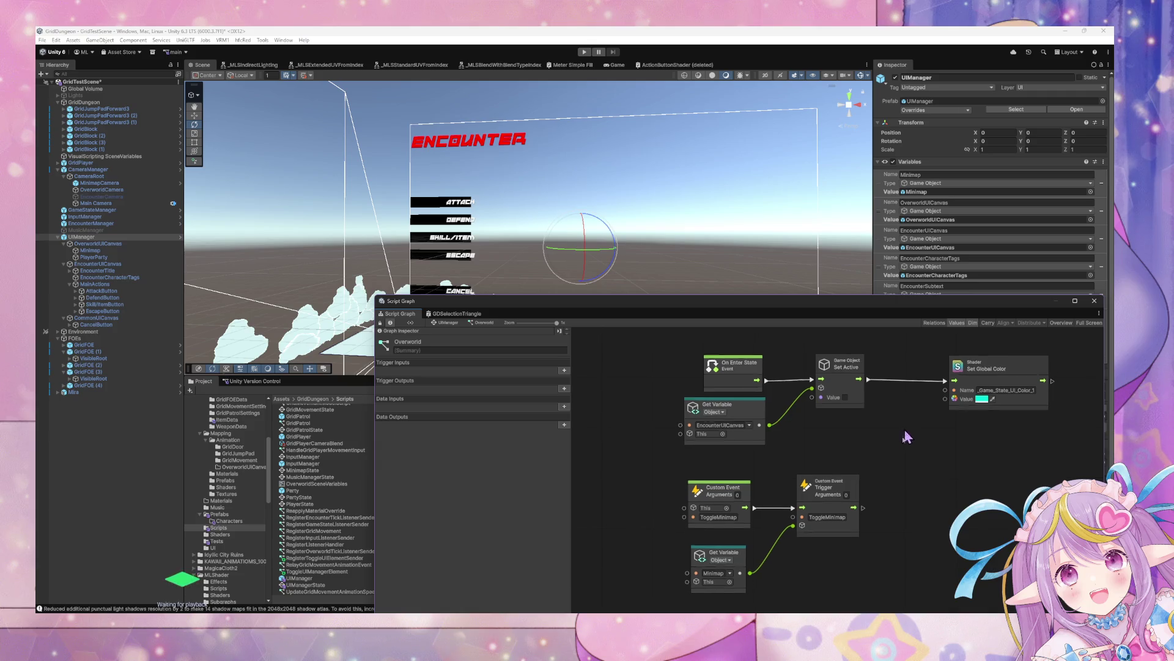
{"action": "mouse_move", "coordinate": [904, 440]}
{"action": "left_mouse_down"}
{"action": "mouse_move", "coordinate": [891, 480]}
{"action": "mouse_move", "coordinate": [737, 486]}
{"action": "mouse_move", "coordinate": [728, 448]}
{"action": "mouse_move", "coordinate": [942, 433]}
{"action": "left_mouse_up"}
{"action": "key", "text": "Delete"}
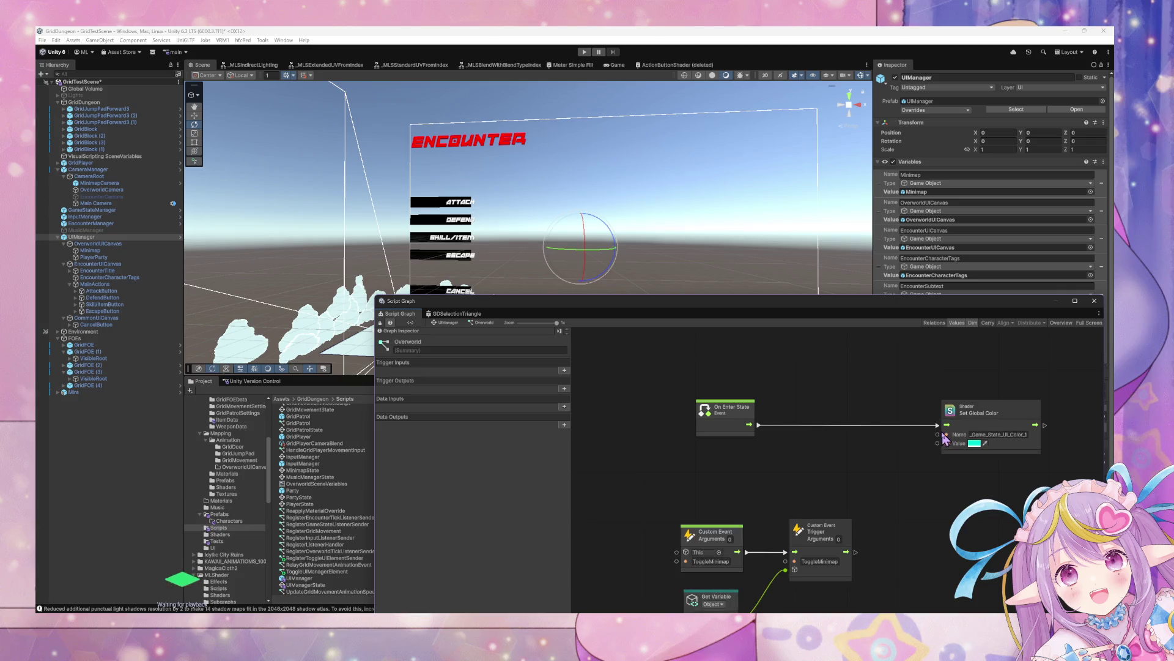
{"action": "left_click_drag", "start_coordinate": [833, 539], "coordinate": [861, 516]}
{"action": "left_click_drag", "start_coordinate": [713, 534], "coordinate": [749, 483]}
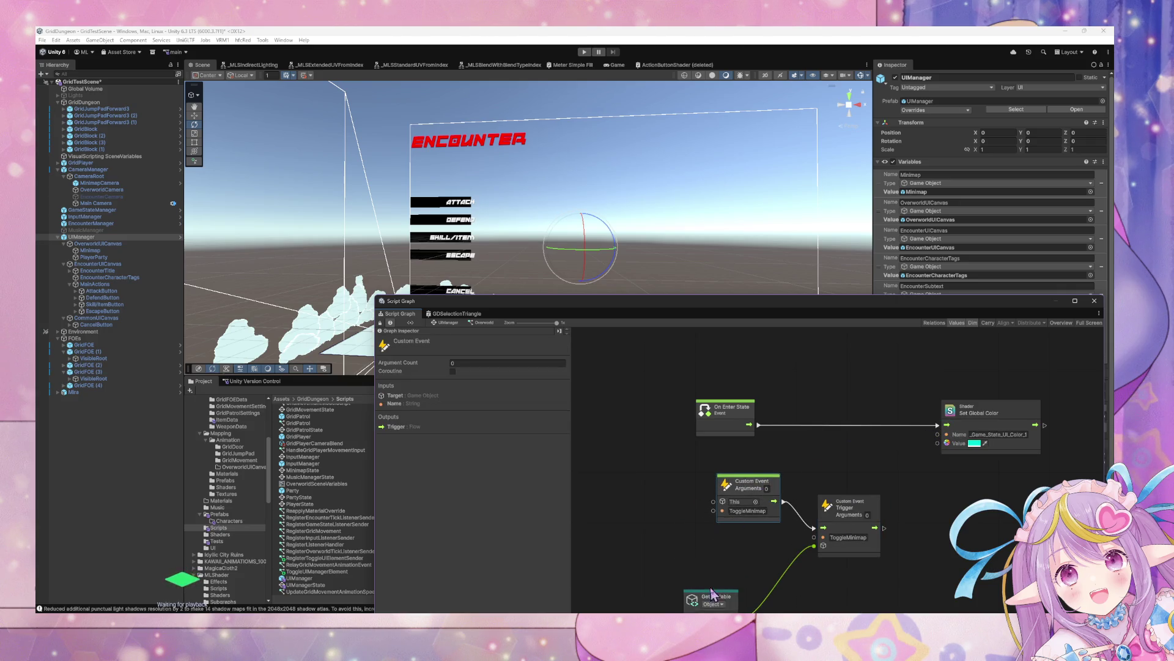
{"action": "left_click_drag", "start_coordinate": [719, 602], "coordinate": [756, 556]}
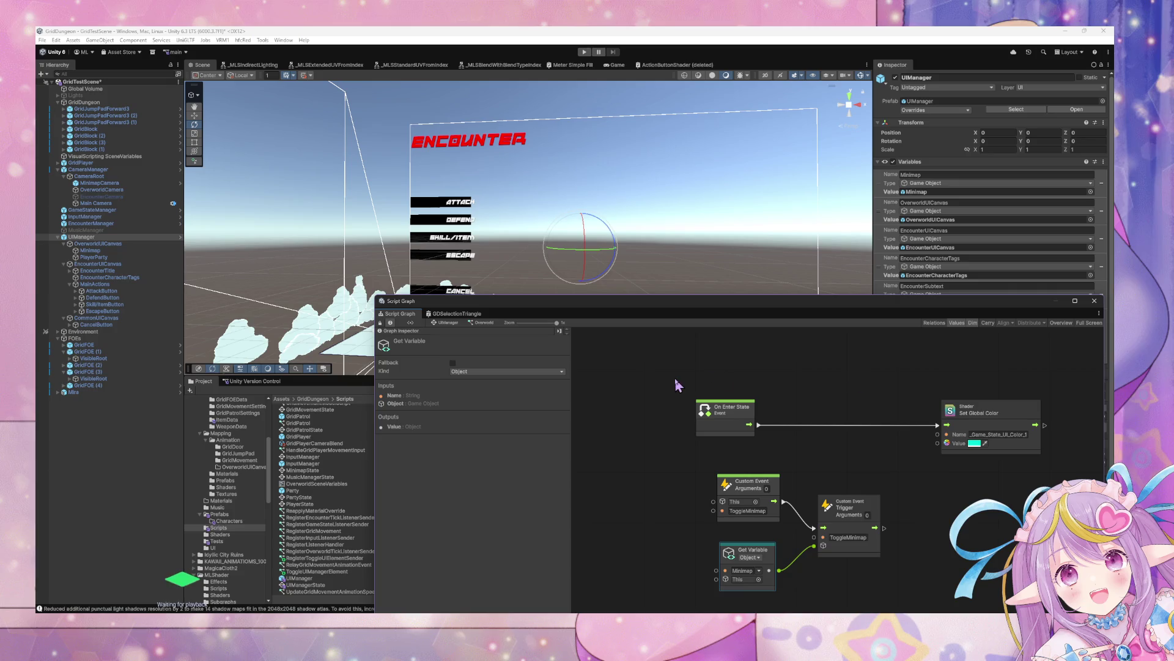
{"action": "left_click", "coordinate": [448, 323]}
In the Encounter state, replace the exit deactivation nodes with a Toggle UI Manager Element for EncounterTitle.
{"action": "double_click", "coordinate": [972, 422]}
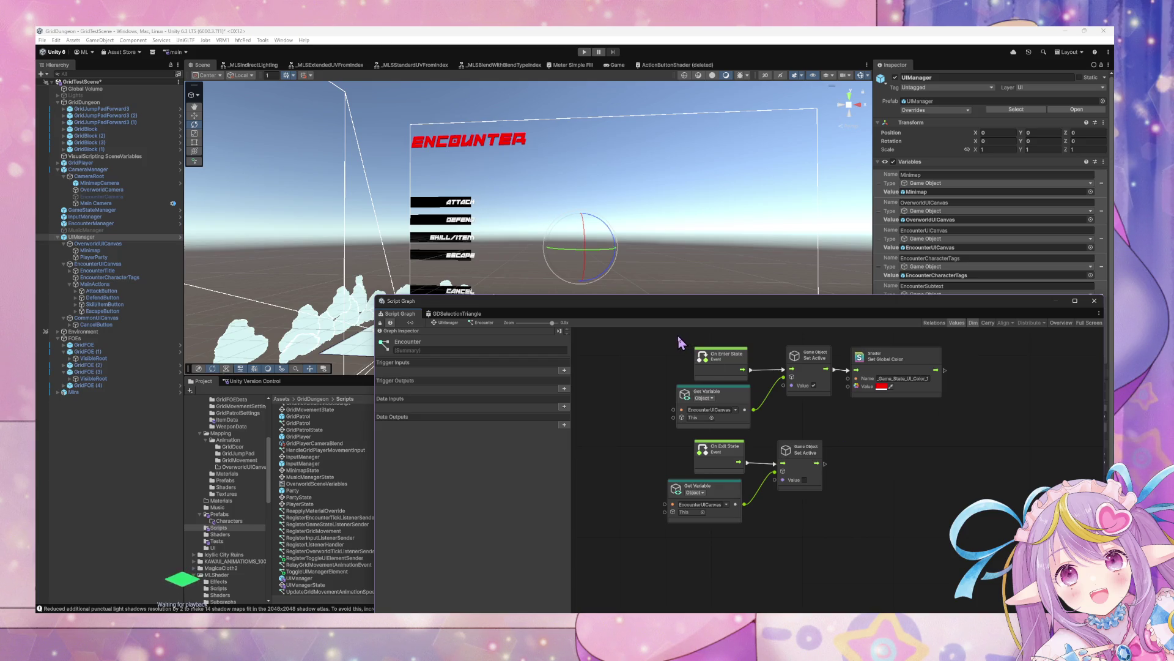
{"action": "left_click_drag", "start_coordinate": [795, 533], "coordinate": [699, 468]}
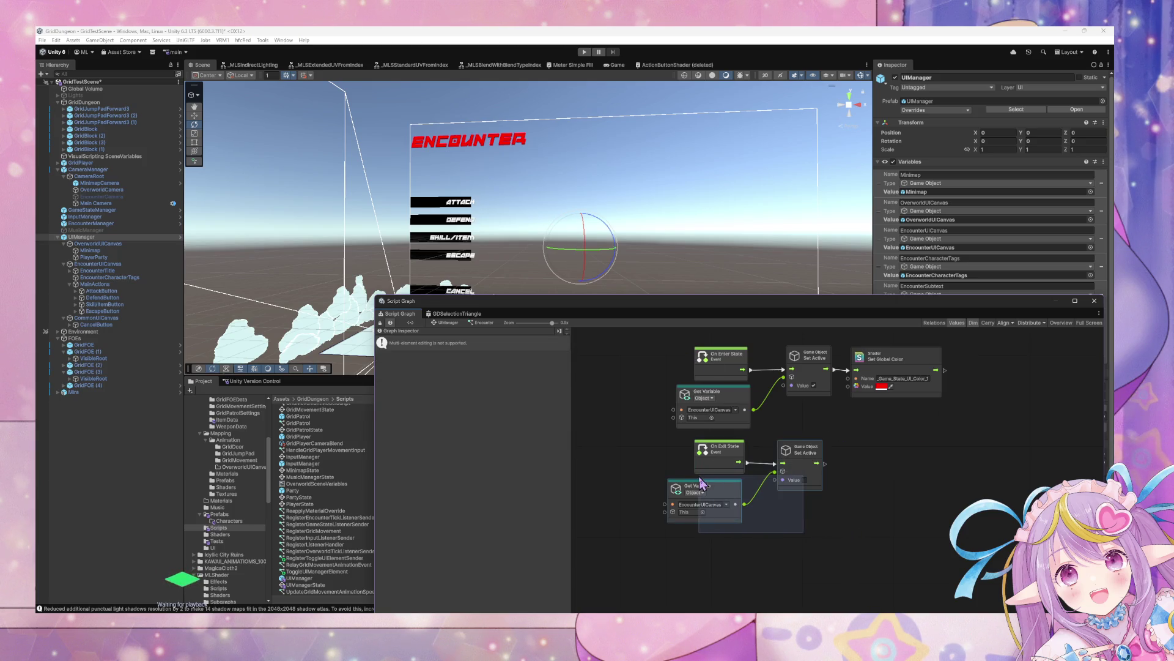
{"action": "key", "text": "Delete"}
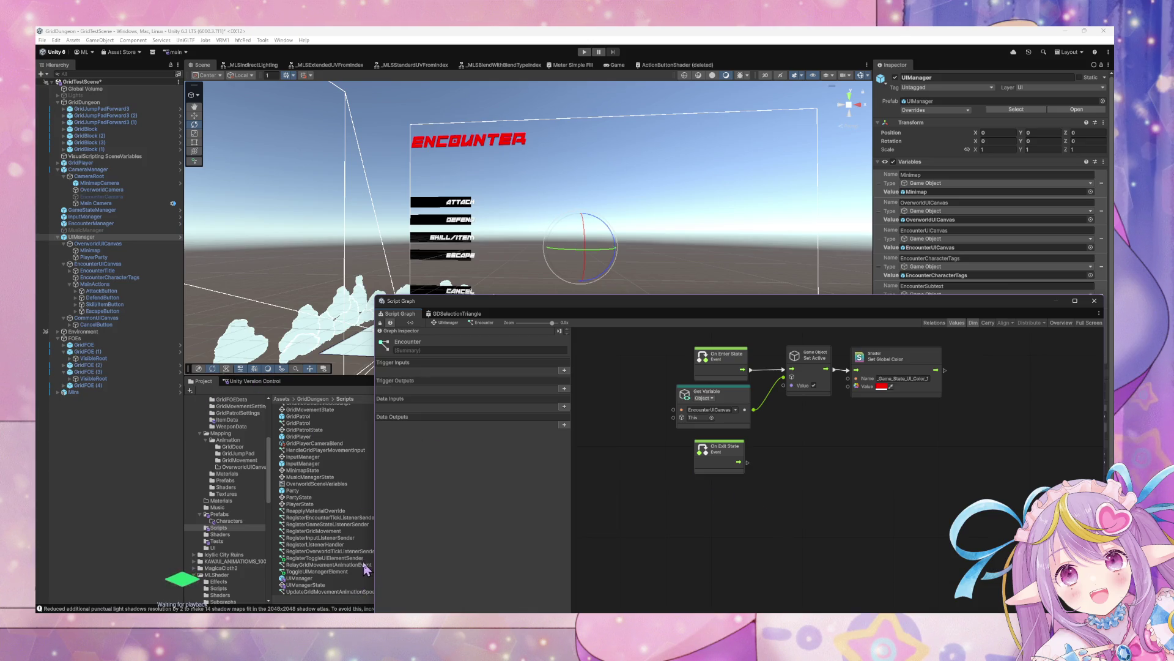
{"action": "mouse_move", "coordinate": [336, 575]}
{"action": "left_mouse_down"}
{"action": "mouse_move", "coordinate": [553, 540]}
{"action": "mouse_move", "coordinate": [795, 447]}
{"action": "mouse_move", "coordinate": [795, 463]}
{"action": "left_mouse_up"}
{"action": "type", "text": "Enco"}
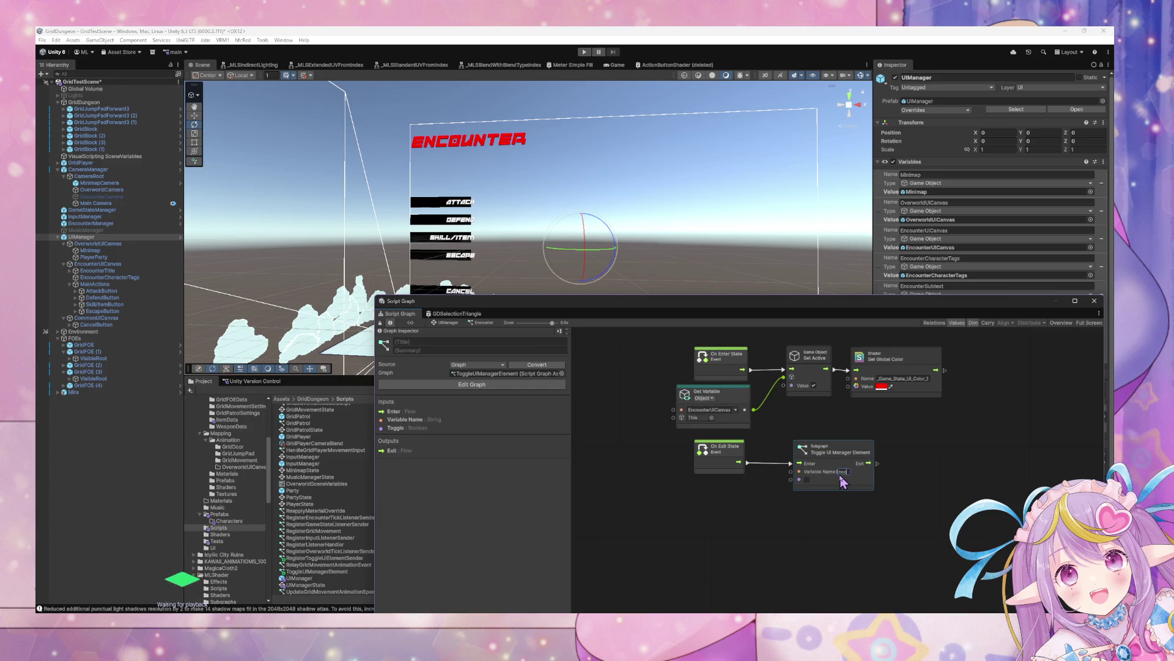
{"action": "type", "text": "unterTitle"}
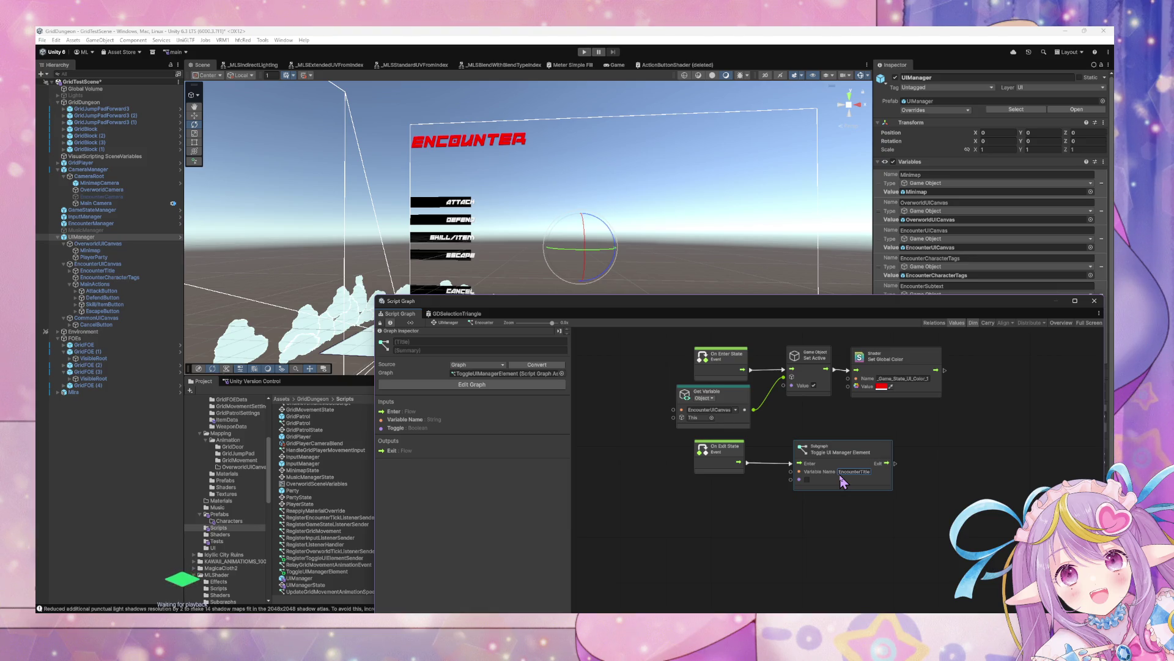
{"action": "left_click", "coordinate": [887, 511]}
{"action": "left_click", "coordinate": [801, 479]}
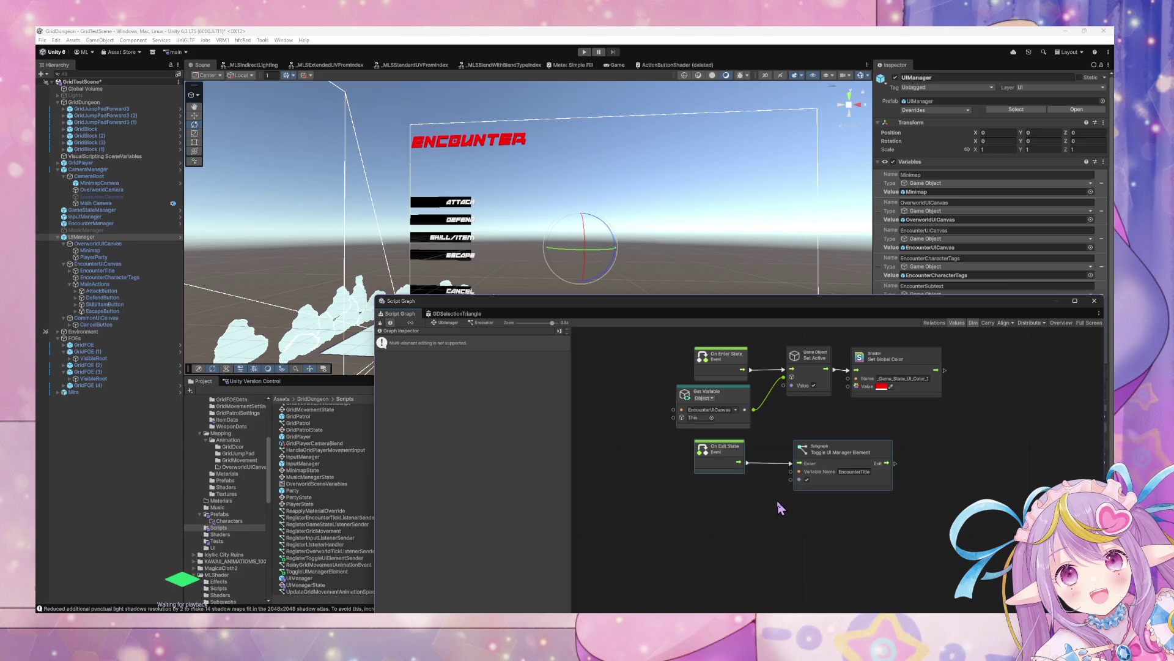
Duplicate the toggle node after Set Global Color to show EncounterTitle, unchecking the exit node to hide it.
{"action": "left_click", "coordinate": [814, 486]}
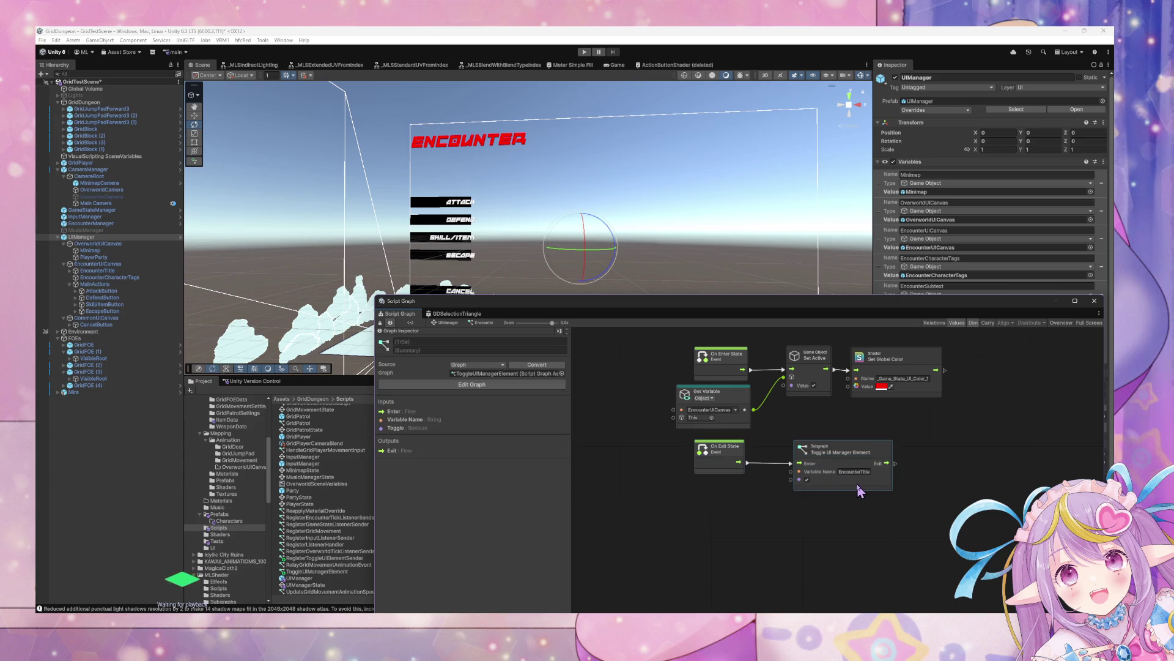
{"action": "key", "text": "ctrl+d"}
{"action": "left_click_drag", "start_coordinate": [876, 493], "coordinate": [1046, 370]}
{"action": "left_click_drag", "start_coordinate": [935, 370], "coordinate": [961, 376]}
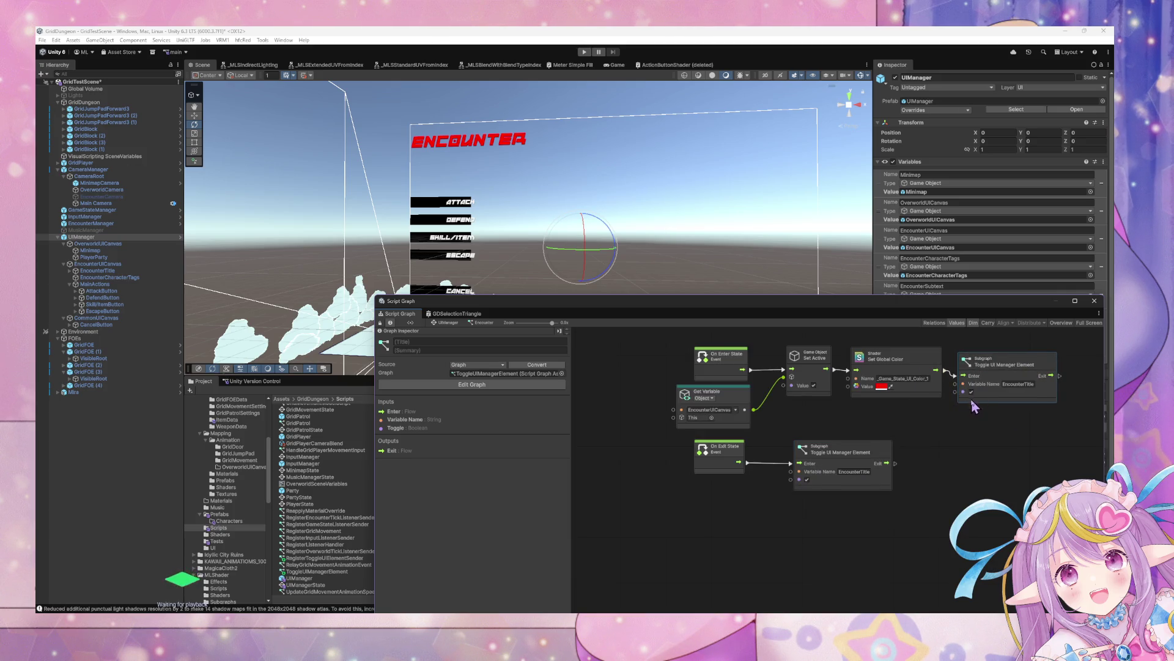
{"action": "left_click", "coordinate": [807, 479]}
{"action": "left_click", "coordinate": [784, 477]}
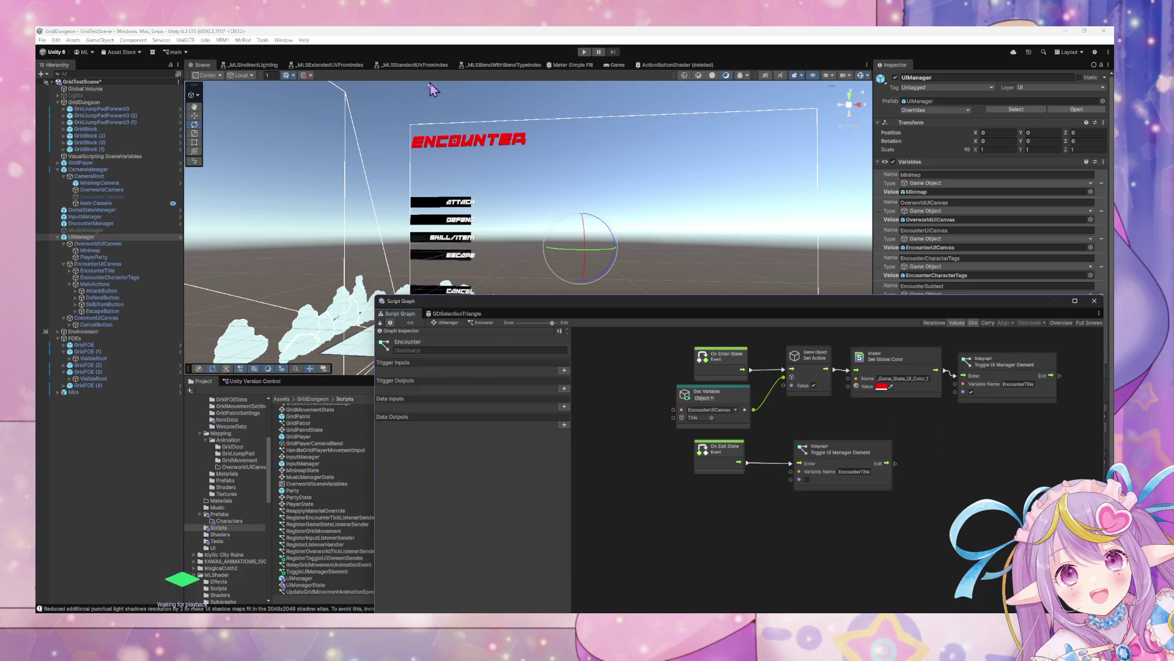
Play the game, trigger an encounter to see the ENCOUNTER title, then select EncounterManager.
{"action": "left_click", "coordinate": [584, 52]}
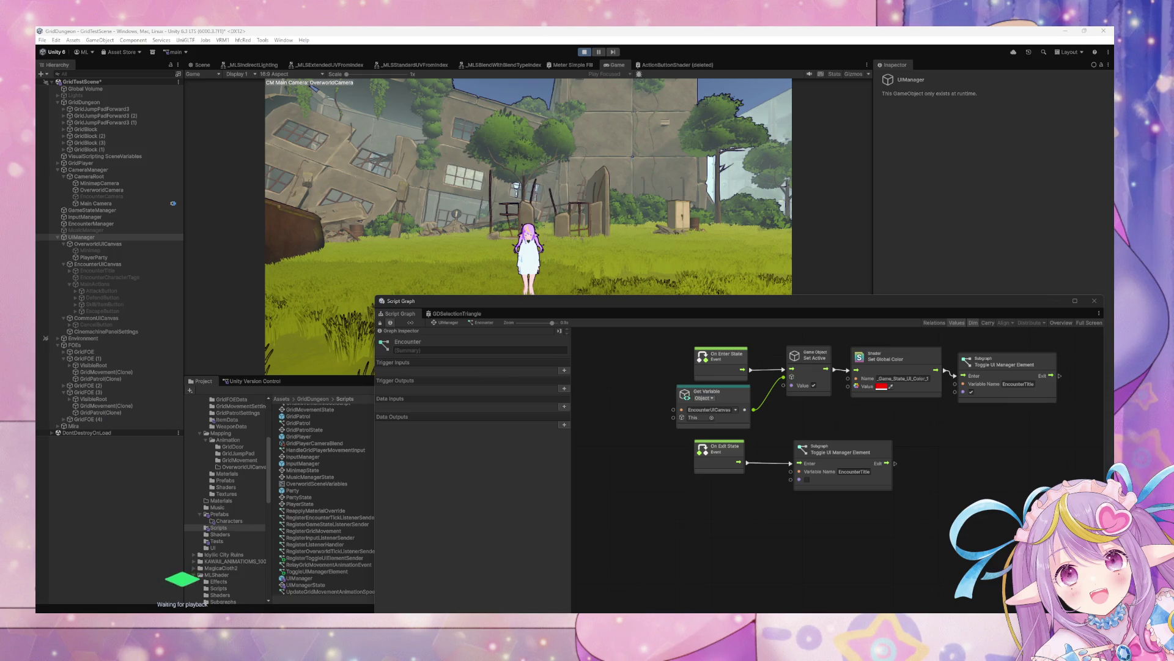
{"action": "left_click", "coordinate": [680, 120]}
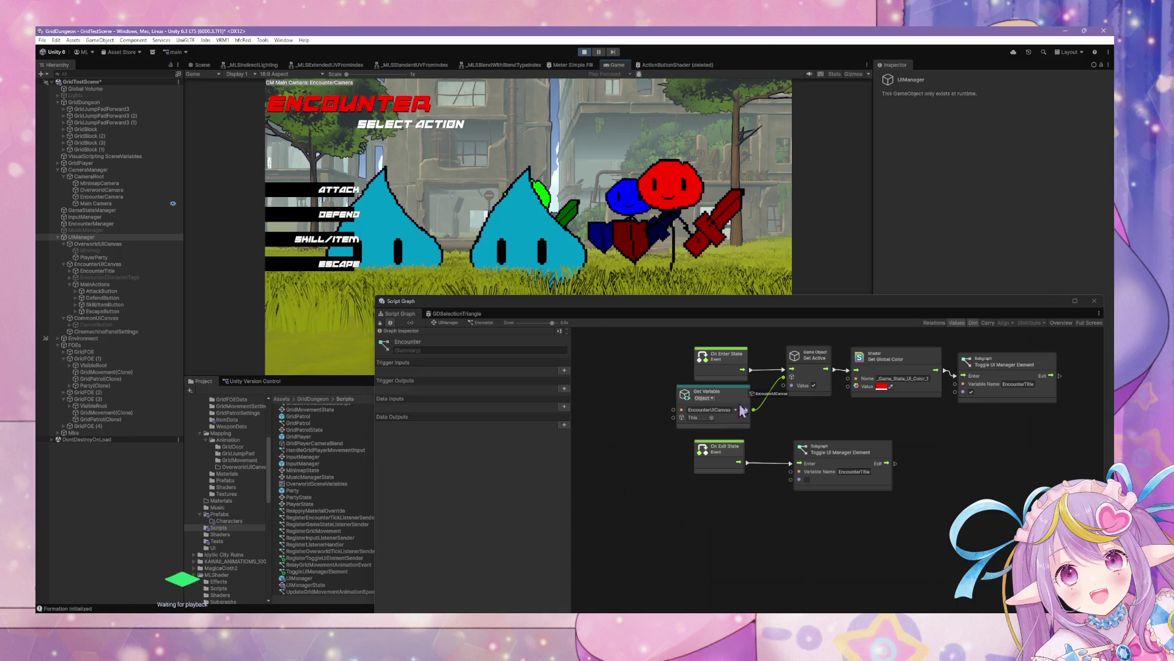
{"action": "left_click", "coordinate": [130, 224]}
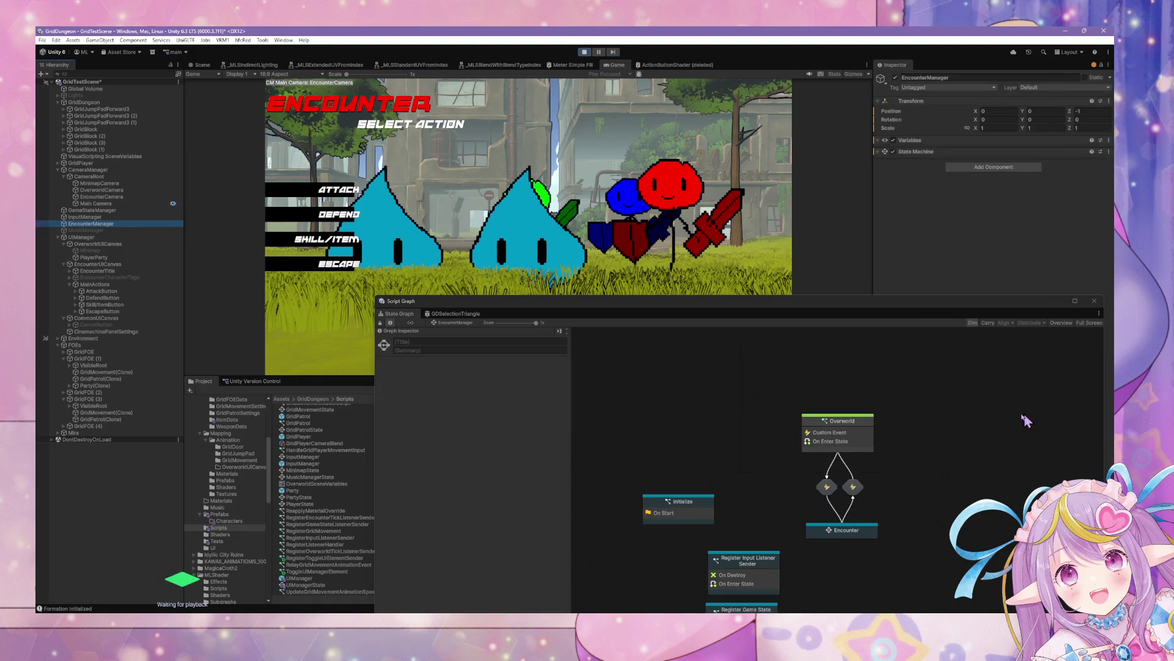